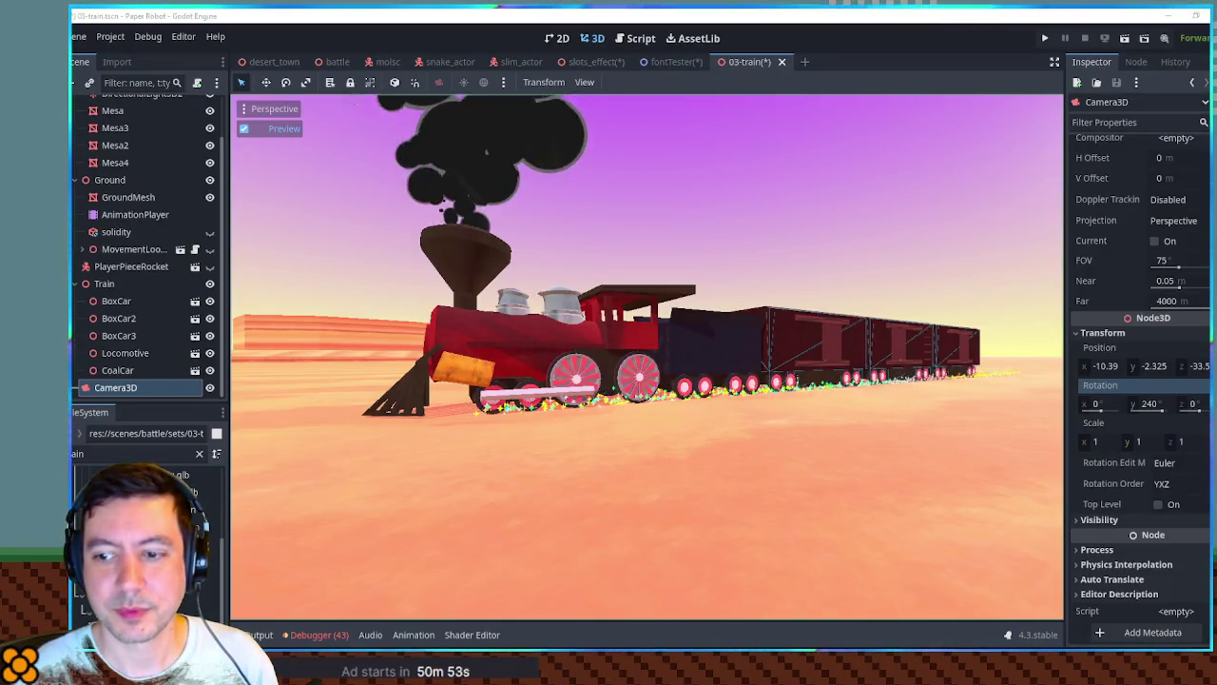
Bring the Krita window with the cropped train screenshot forward and maximize it.
{"action": "key", "text": "alt+Tab"}
{"action": "double_click", "coordinate": [790, 18]}
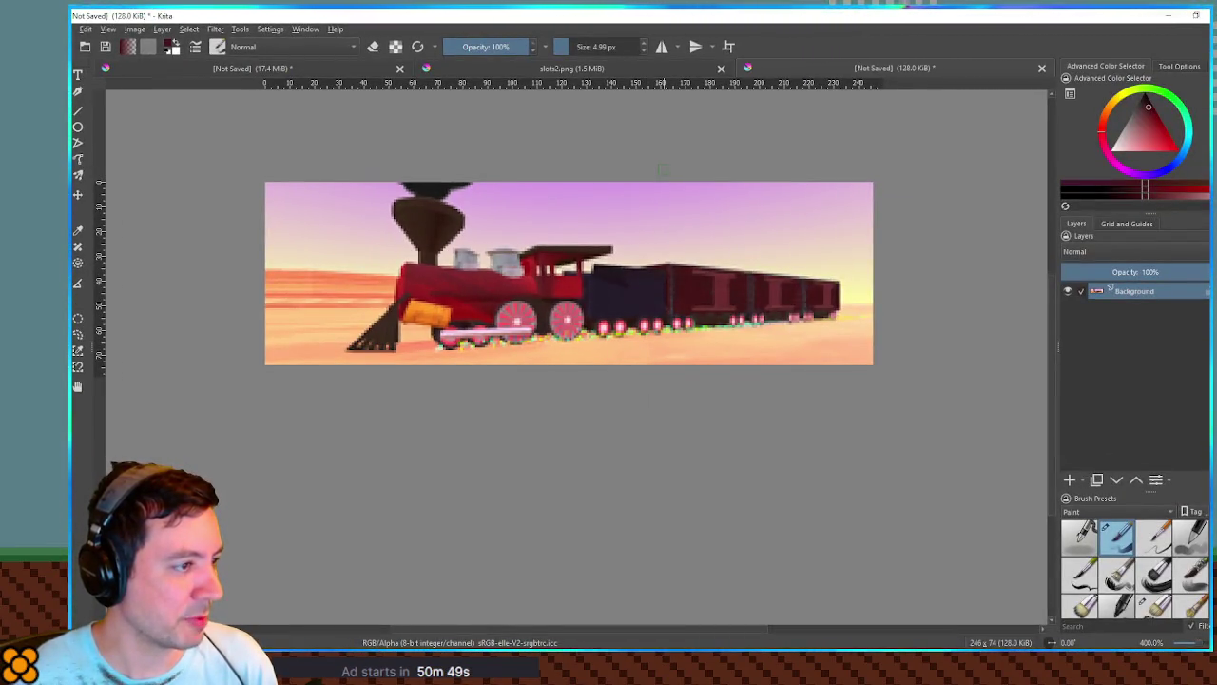
Select all of the 246 x 74 train image in Krita, then return to Godot.
{"action": "key", "text": "ctrl+a"}
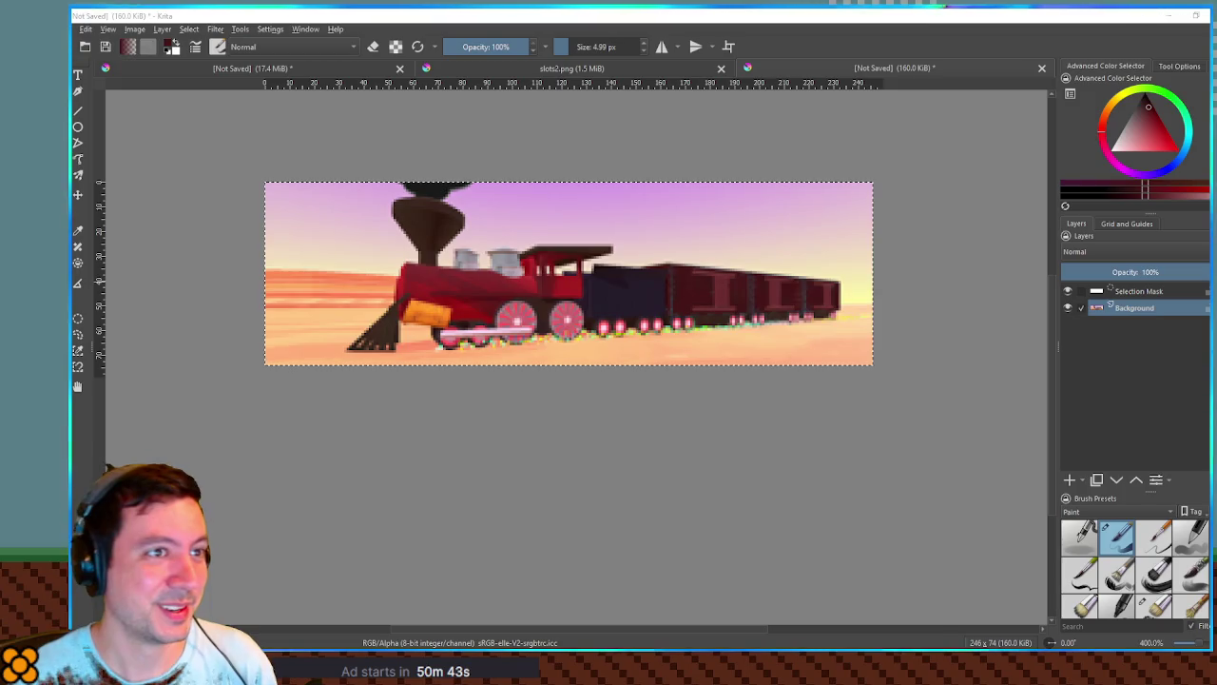
{"action": "key", "text": "alt+Tab"}
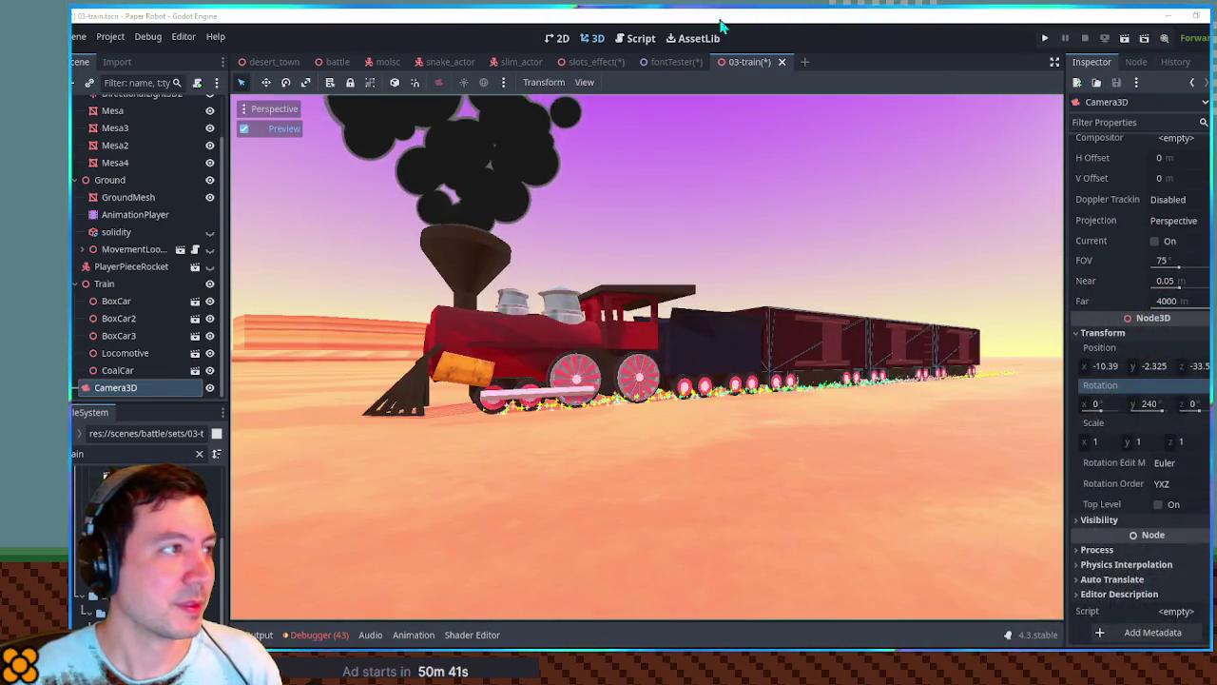
Close the 03-train scene without saving, and close the fontTester scene.
{"action": "left_click", "coordinate": [782, 62]}
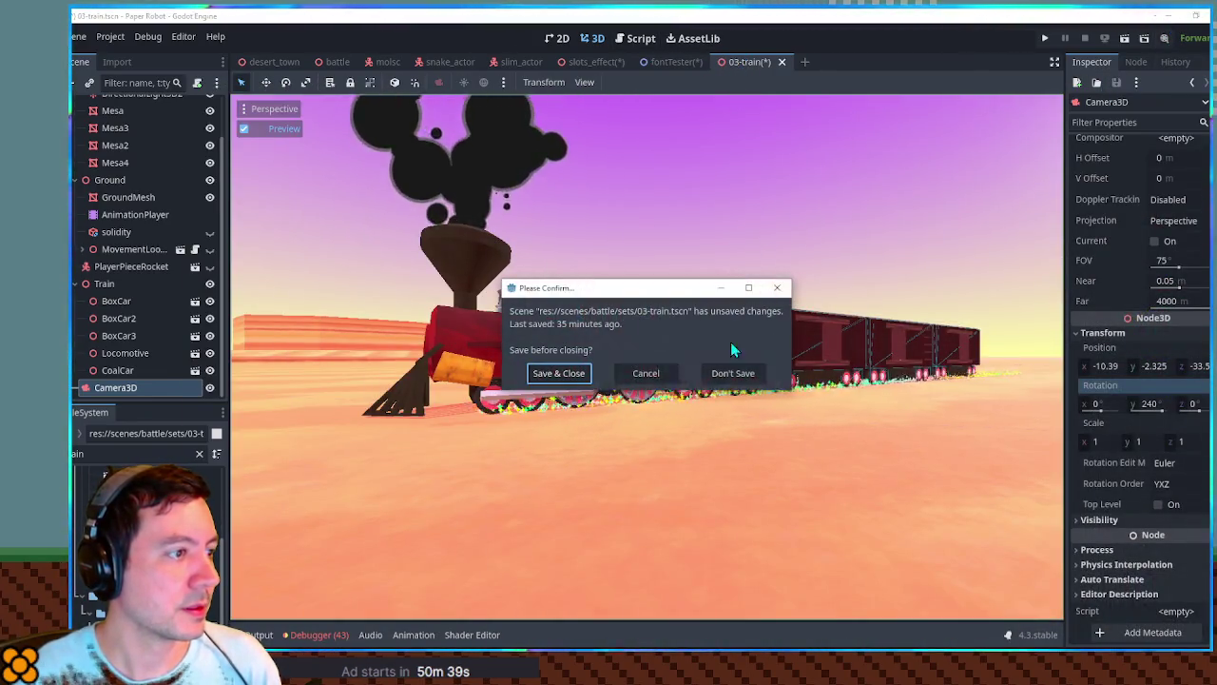
{"action": "left_click", "coordinate": [731, 372]}
{"action": "left_click", "coordinate": [595, 62]}
{"action": "left_click", "coordinate": [681, 61]}
{"action": "middle_click", "coordinate": [681, 62]}
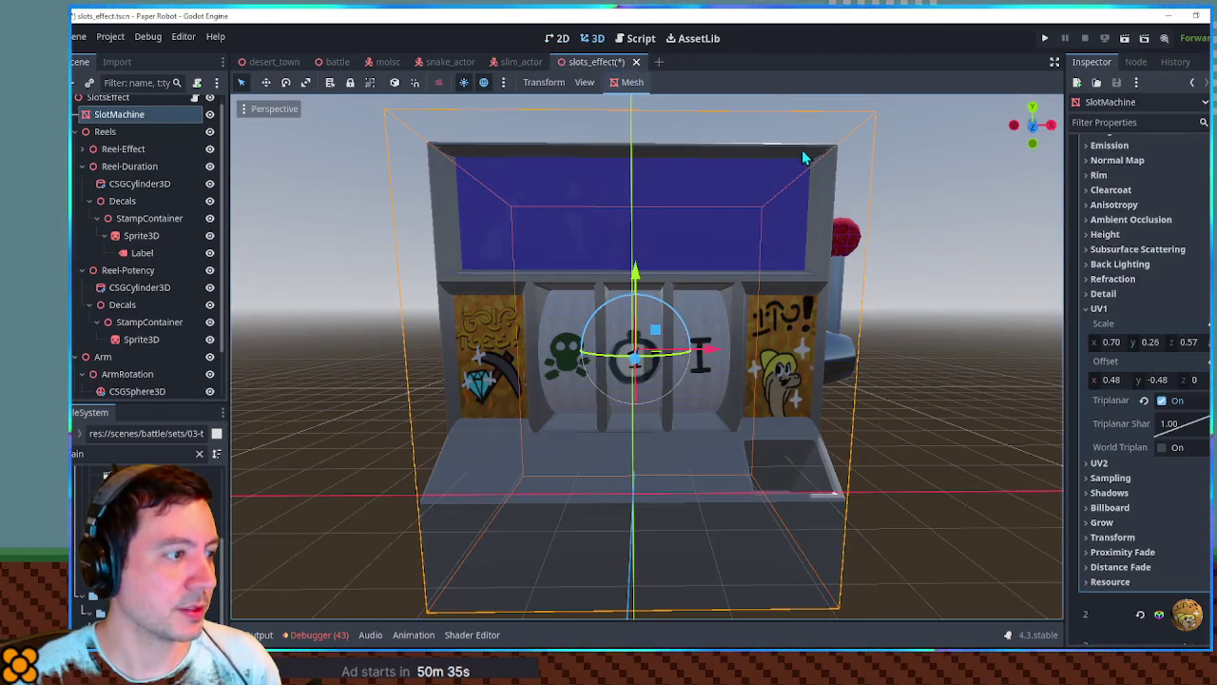
Save the slots_effect scene and bring Photoshop's train image up full-screen.
{"action": "key", "text": "ctrl+s"}
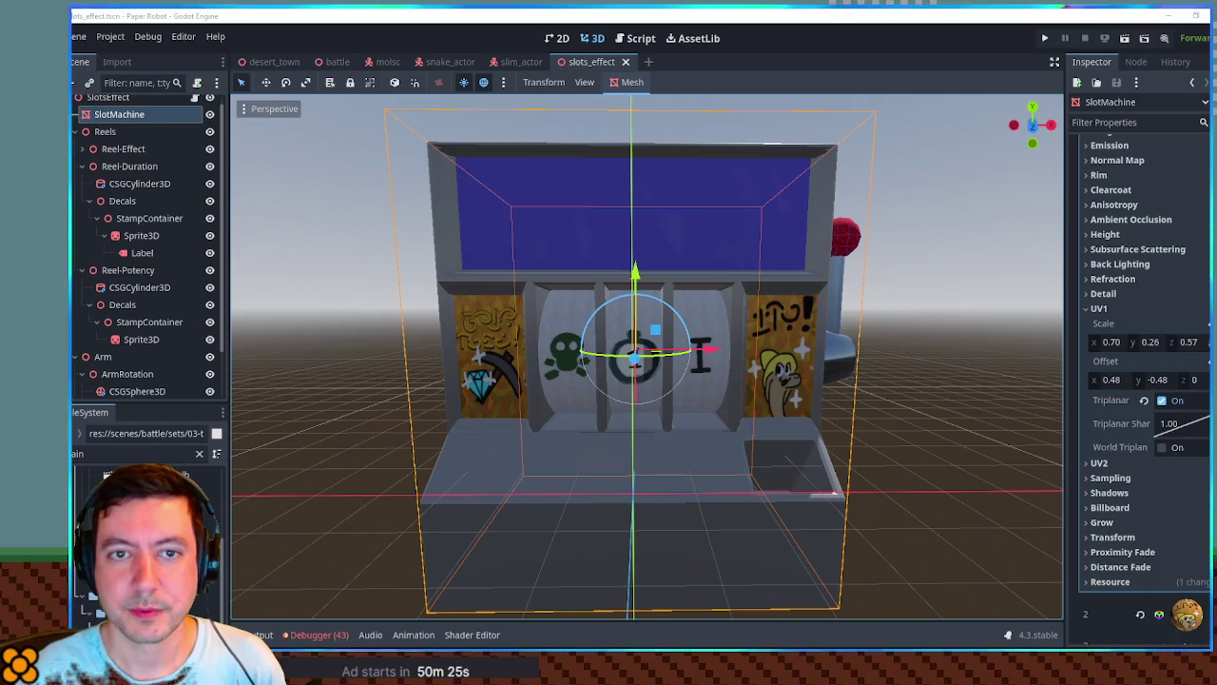
{"action": "left_click_drag", "start_coordinate": [1216, 149], "coordinate": [1160, 149]}
{"action": "double_click", "coordinate": [1160, 149]}
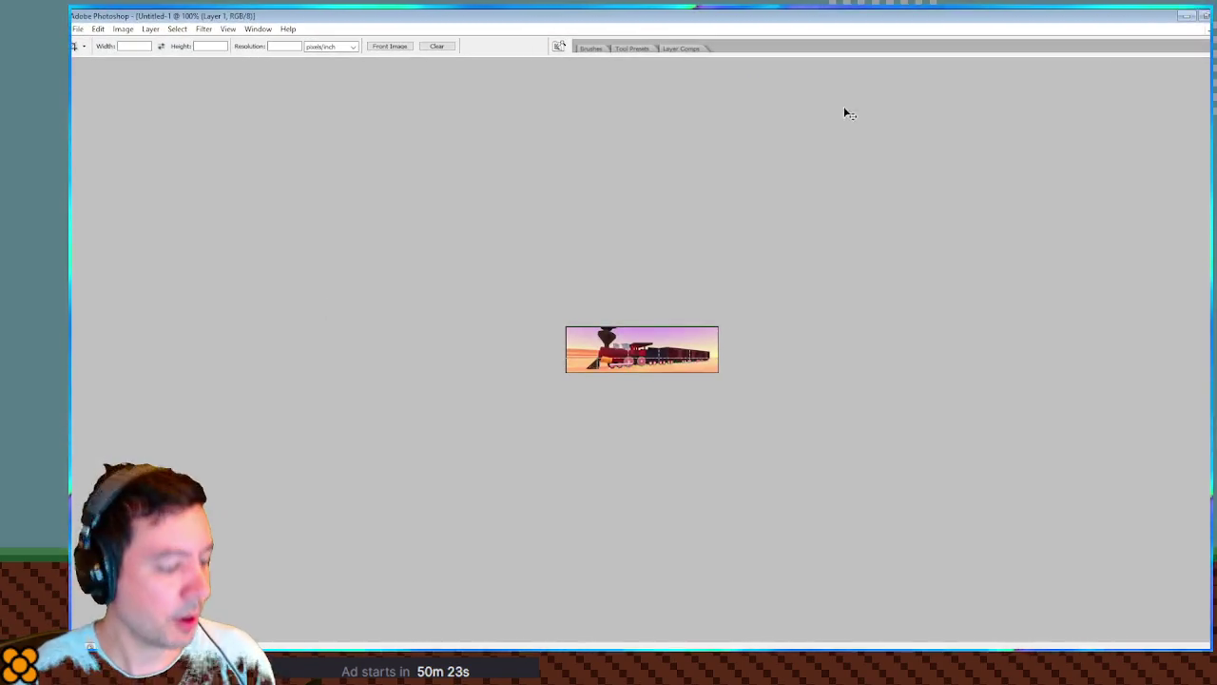
Fit the train image to the window and open the Filter Gallery with a 400% preview.
{"action": "key", "text": "ctrl+0"}
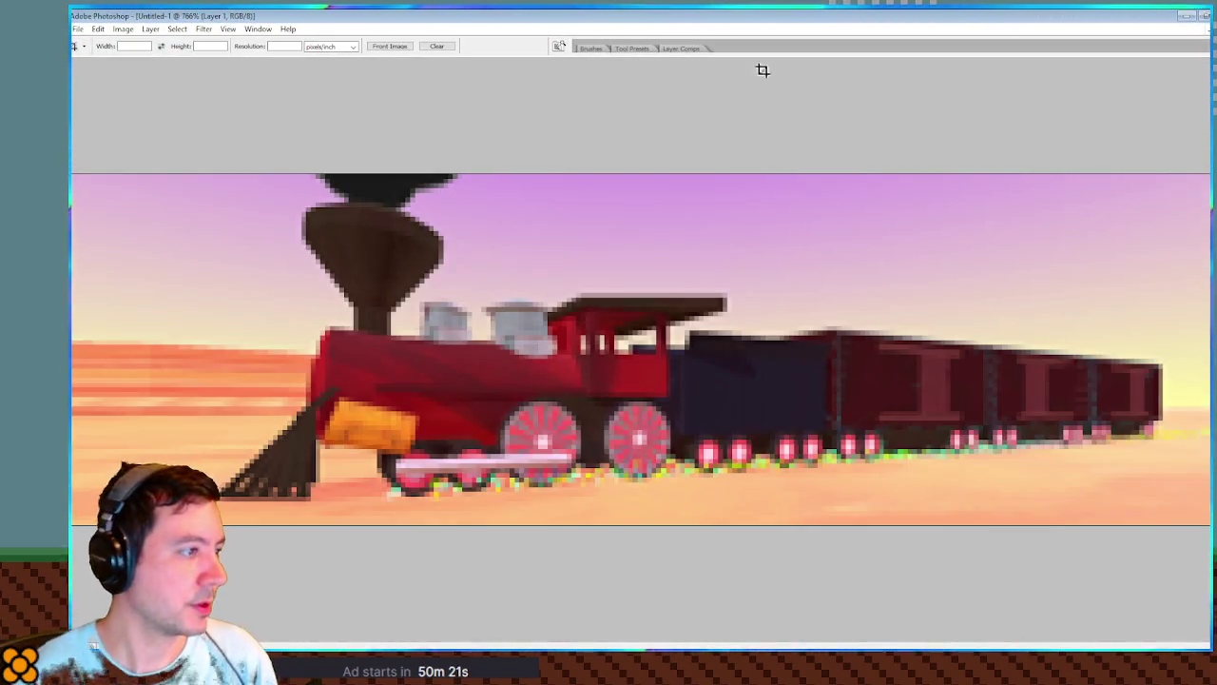
{"action": "left_click", "coordinate": [203, 29]}
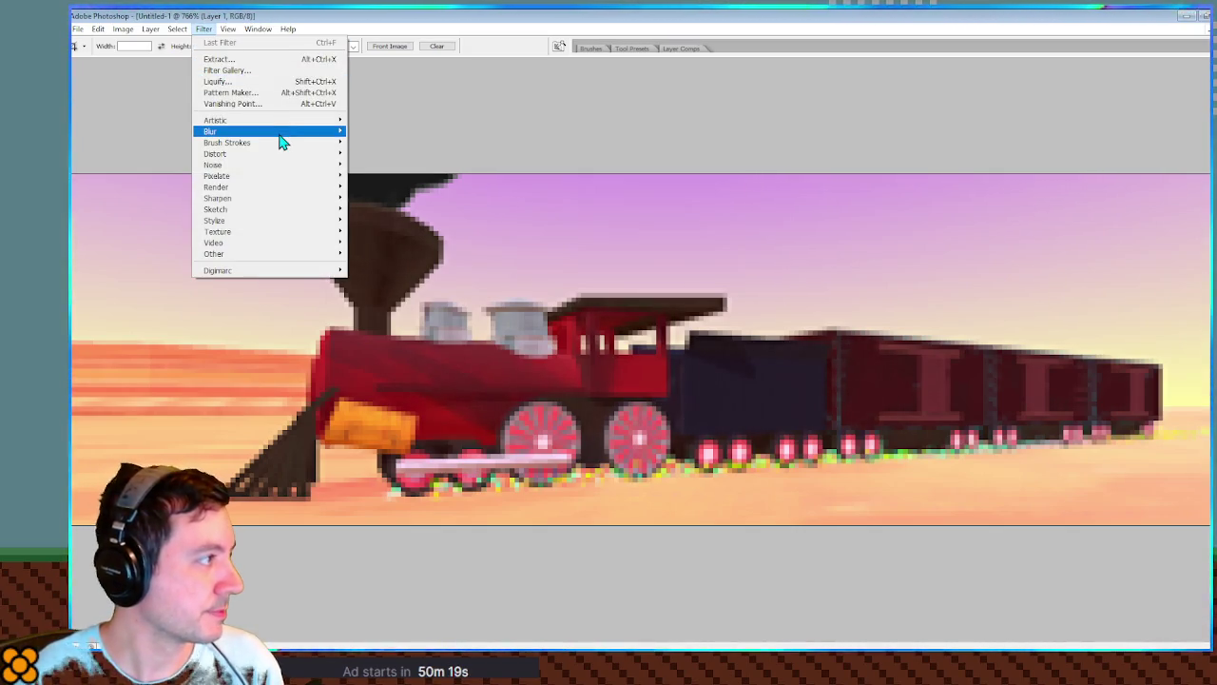
{"action": "mouse_move", "coordinate": [285, 143]}
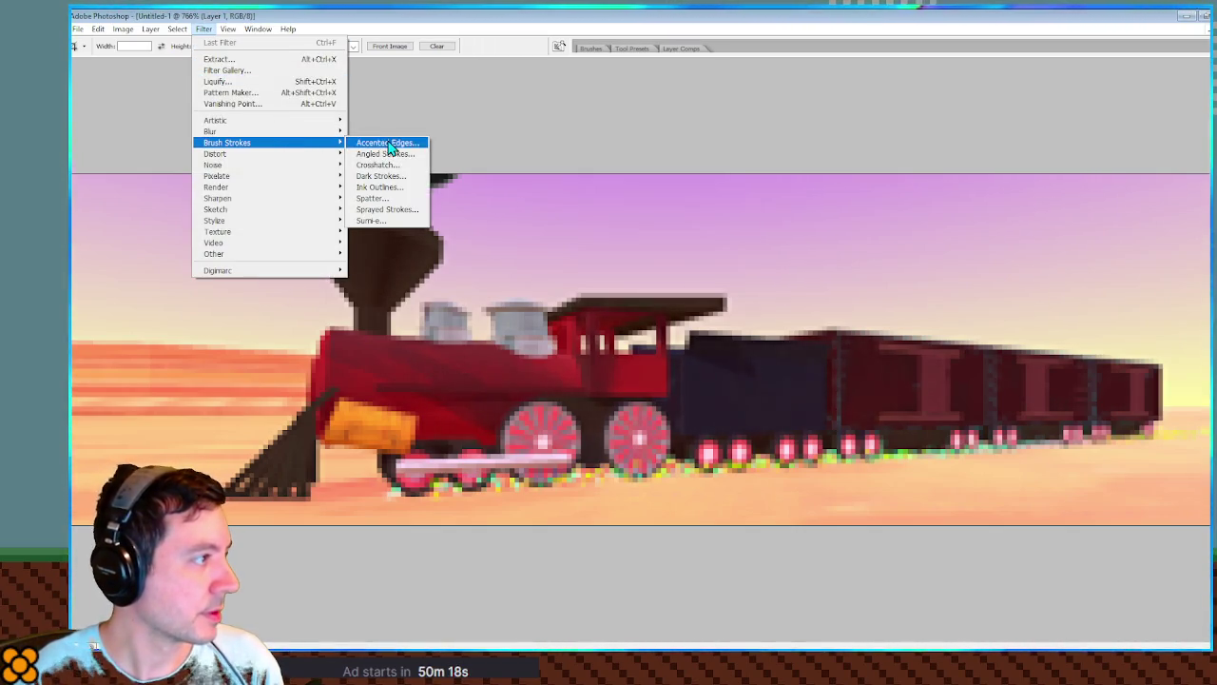
{"action": "left_click", "coordinate": [257, 72]}
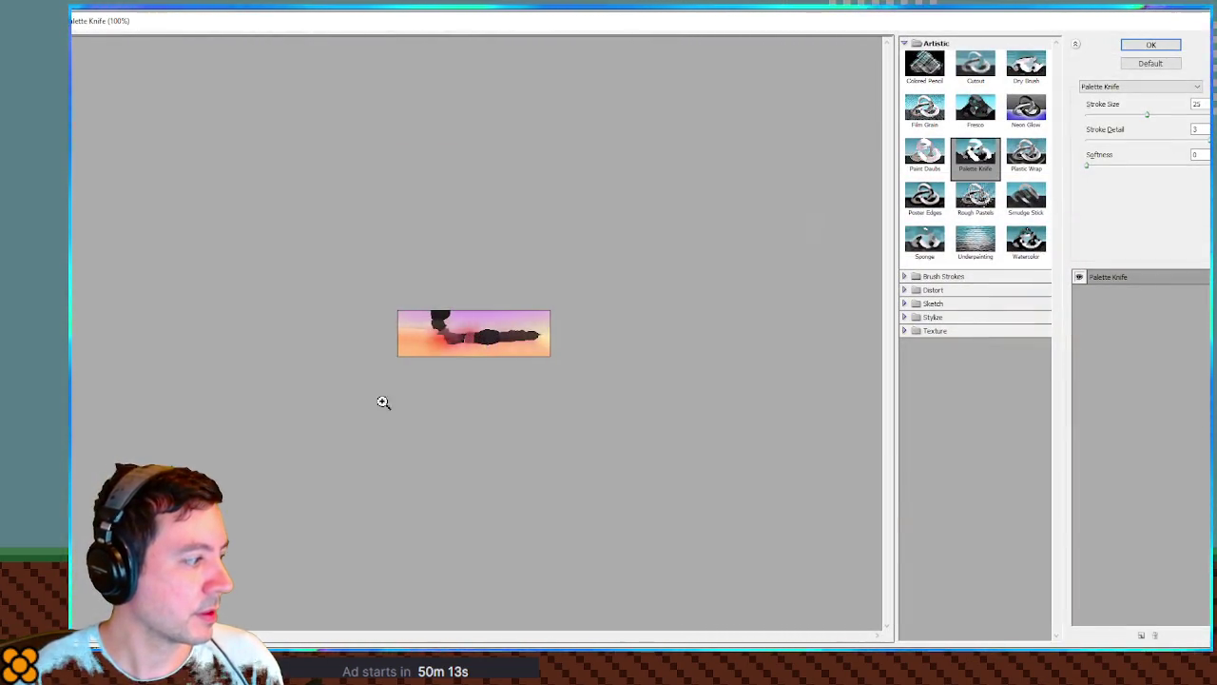
{"action": "key", "text": "ctrl+plus"}
{"action": "key", "text": "ctrl+plus"}
{"action": "key", "text": "ctrl+plus"}
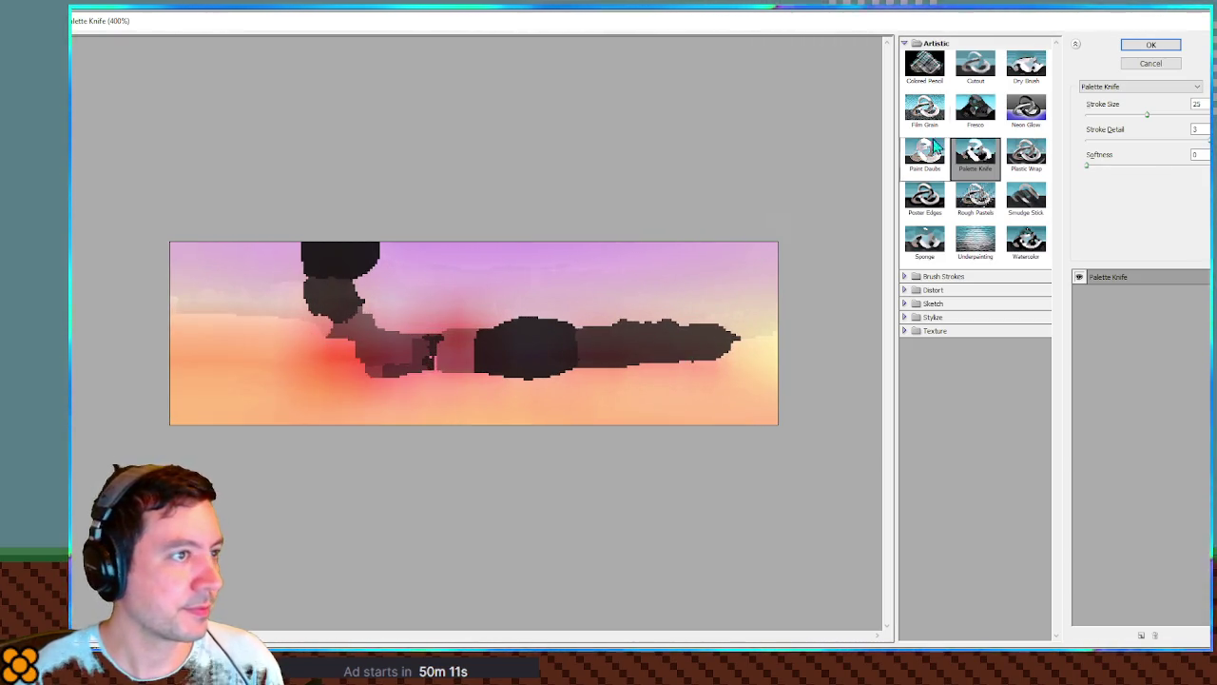
Preview Colored Pencil, Cutout, Dry Brush, Film Grain, Fresco, Neon Glow and Paint Daubs.
{"action": "left_click", "coordinate": [930, 74]}
{"action": "left_click", "coordinate": [975, 72]}
{"action": "left_click", "coordinate": [1019, 78]}
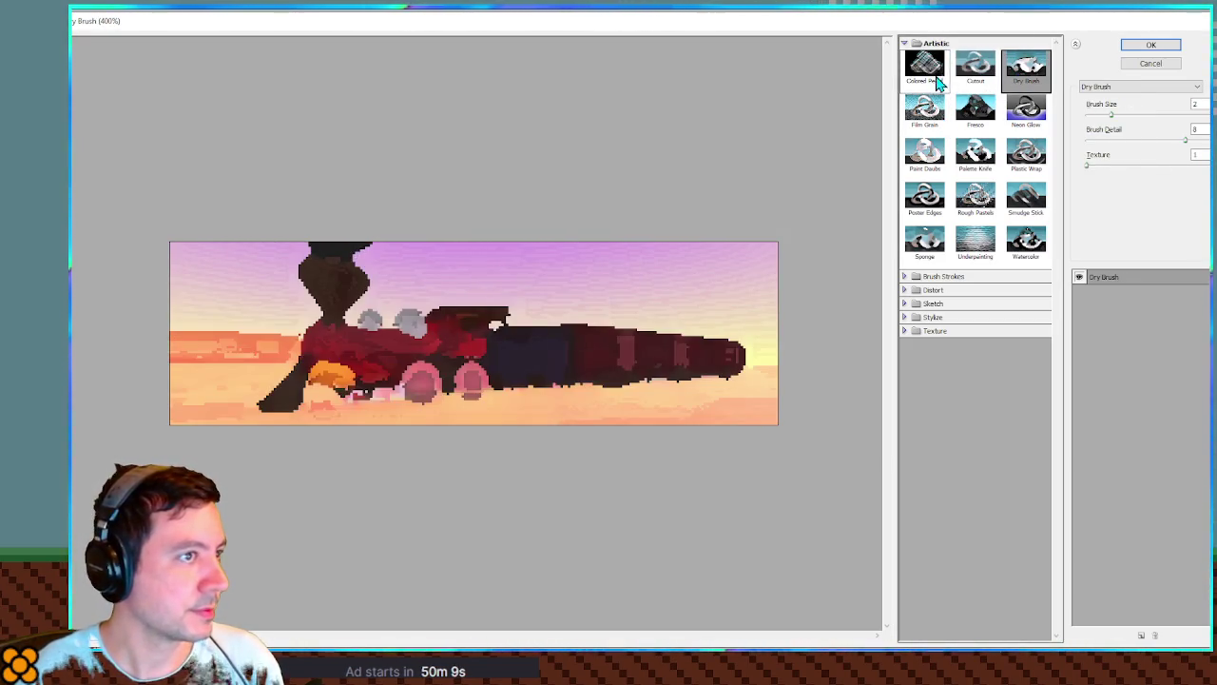
{"action": "left_click", "coordinate": [970, 74]}
{"action": "left_click", "coordinate": [917, 116]}
{"action": "left_click", "coordinate": [974, 110]}
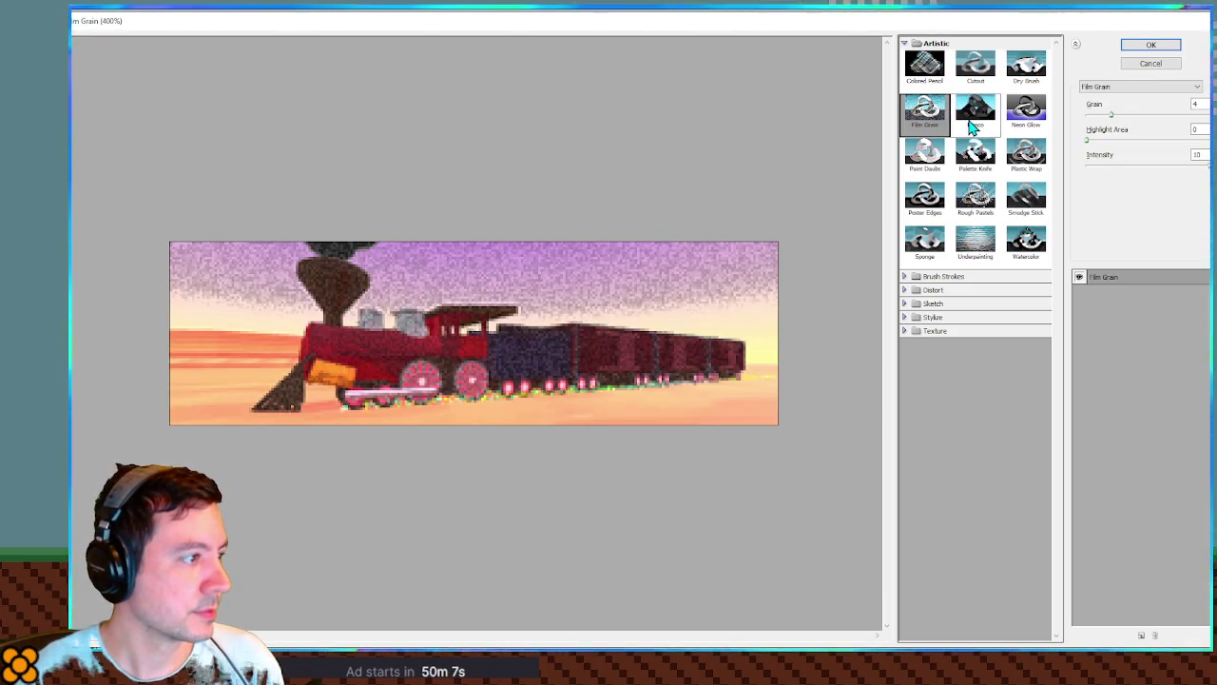
{"action": "left_click", "coordinate": [1018, 116]}
{"action": "left_click", "coordinate": [939, 161]}
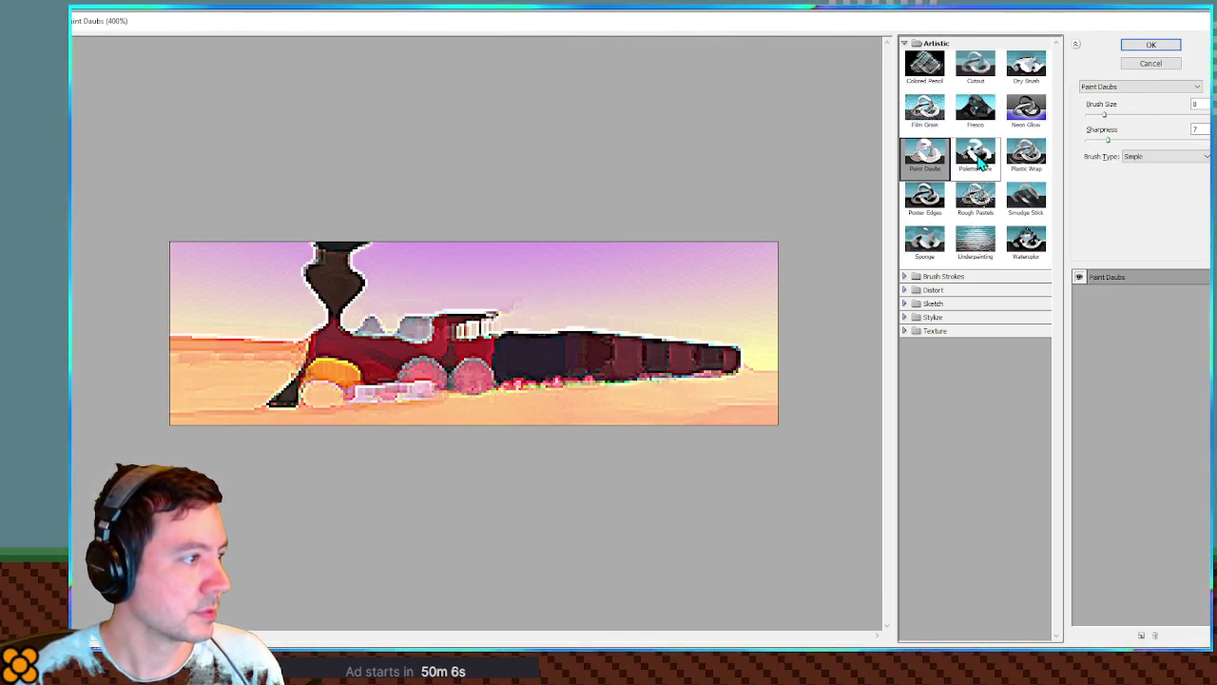
Preview Palette Knife, Plastic Wrap, Poster Edges, Rough Pastels, Smudge Stick, Watercolor, Underpainting and Sponge.
{"action": "left_click", "coordinate": [974, 160]}
{"action": "left_click", "coordinate": [1012, 162]}
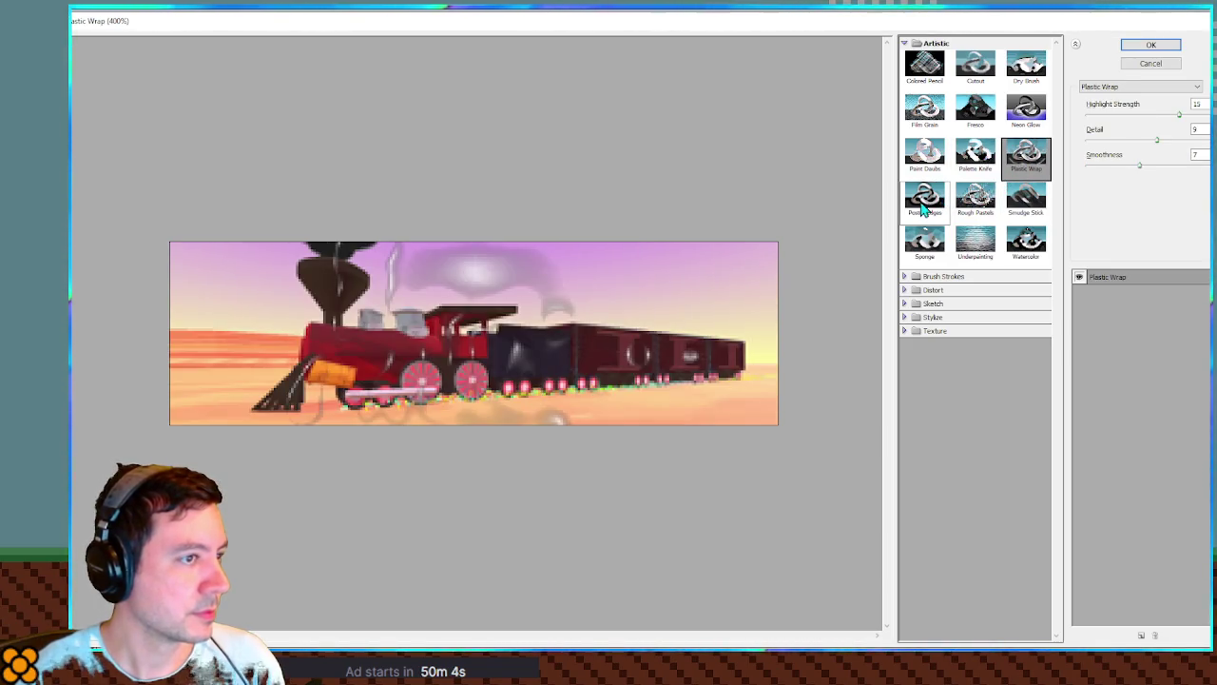
{"action": "left_click", "coordinate": [924, 196]}
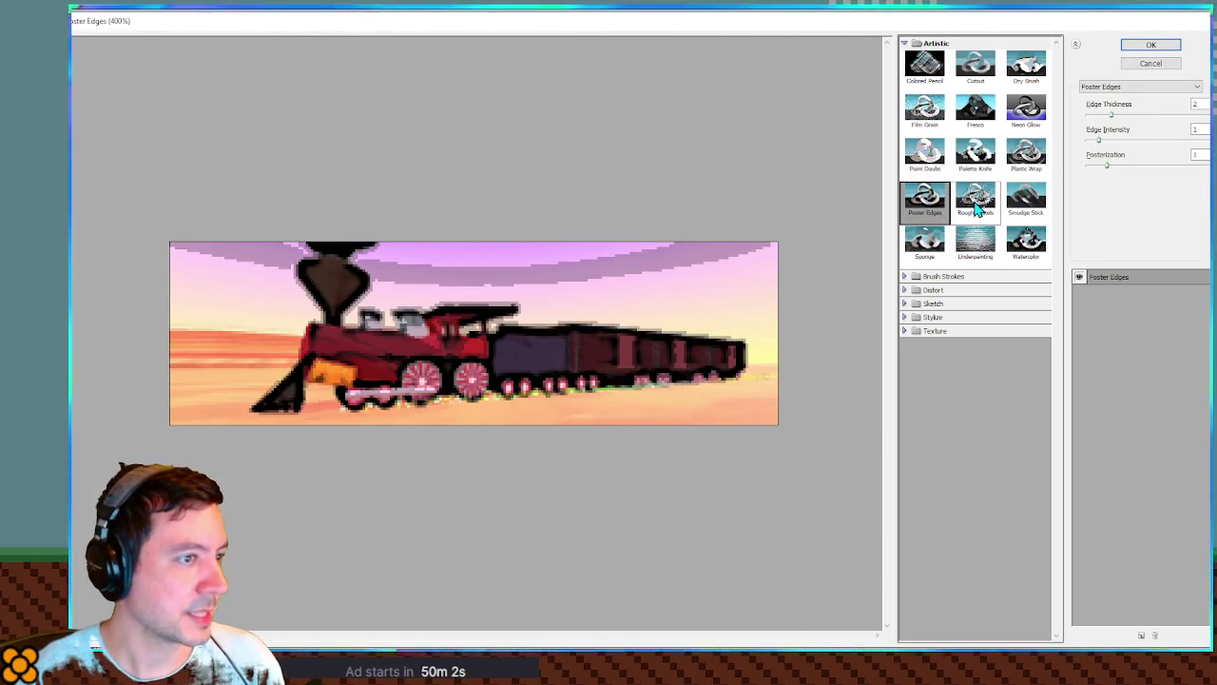
{"action": "left_click", "coordinate": [976, 207]}
{"action": "left_click", "coordinate": [1025, 207]}
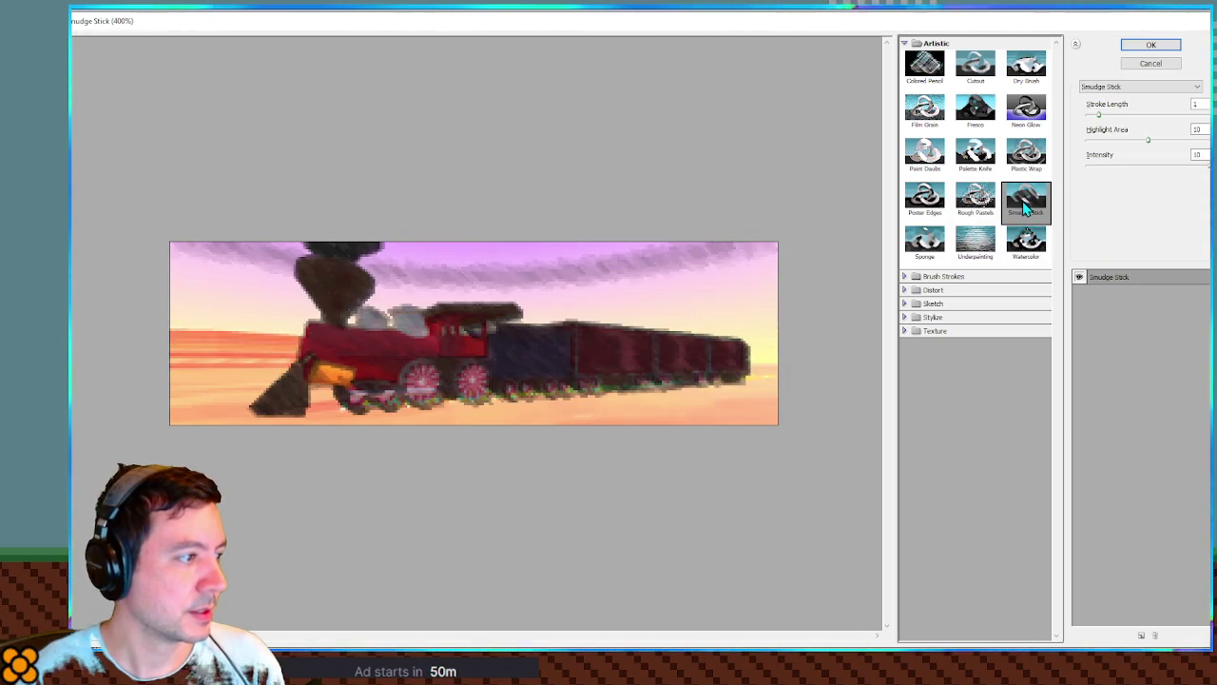
{"action": "left_click", "coordinate": [1025, 242]}
{"action": "left_click", "coordinate": [977, 245]}
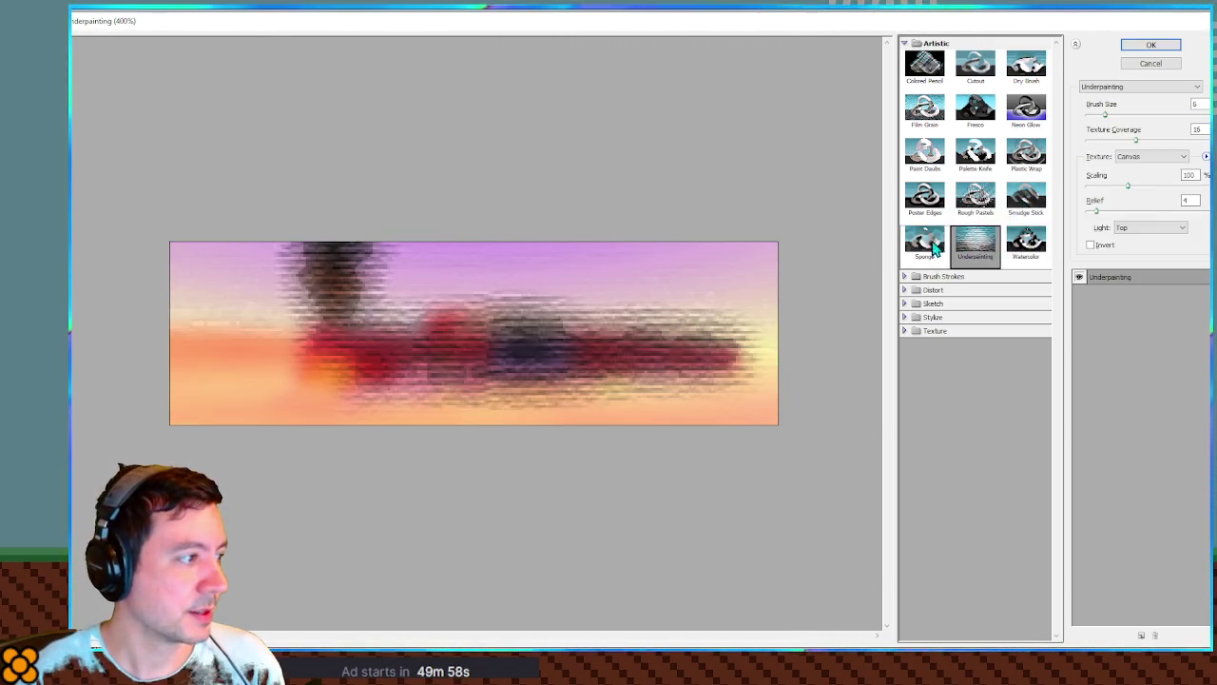
{"action": "left_click", "coordinate": [928, 243]}
Preview Brush Strokes effects: Accented Edges, Angled Strokes, Crosshatch, Spatter, Dark Strokes, Ink Outlines, Sprayed Strokes, Sumi-e.
{"action": "left_click", "coordinate": [948, 276]}
{"action": "left_click", "coordinate": [924, 299]}
{"action": "left_click", "coordinate": [975, 300]}
{"action": "left_click", "coordinate": [1026, 299]}
{"action": "left_click", "coordinate": [1033, 352]}
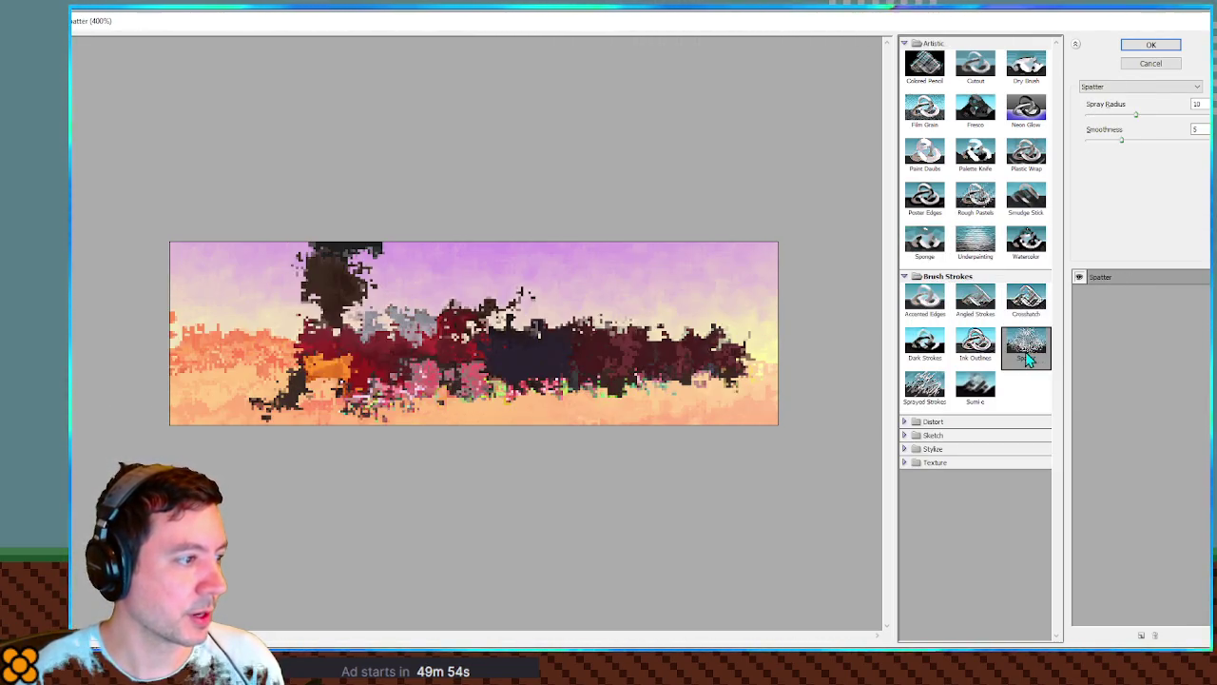
{"action": "left_click", "coordinate": [939, 350]}
{"action": "left_click", "coordinate": [974, 347]}
{"action": "left_click", "coordinate": [924, 385]}
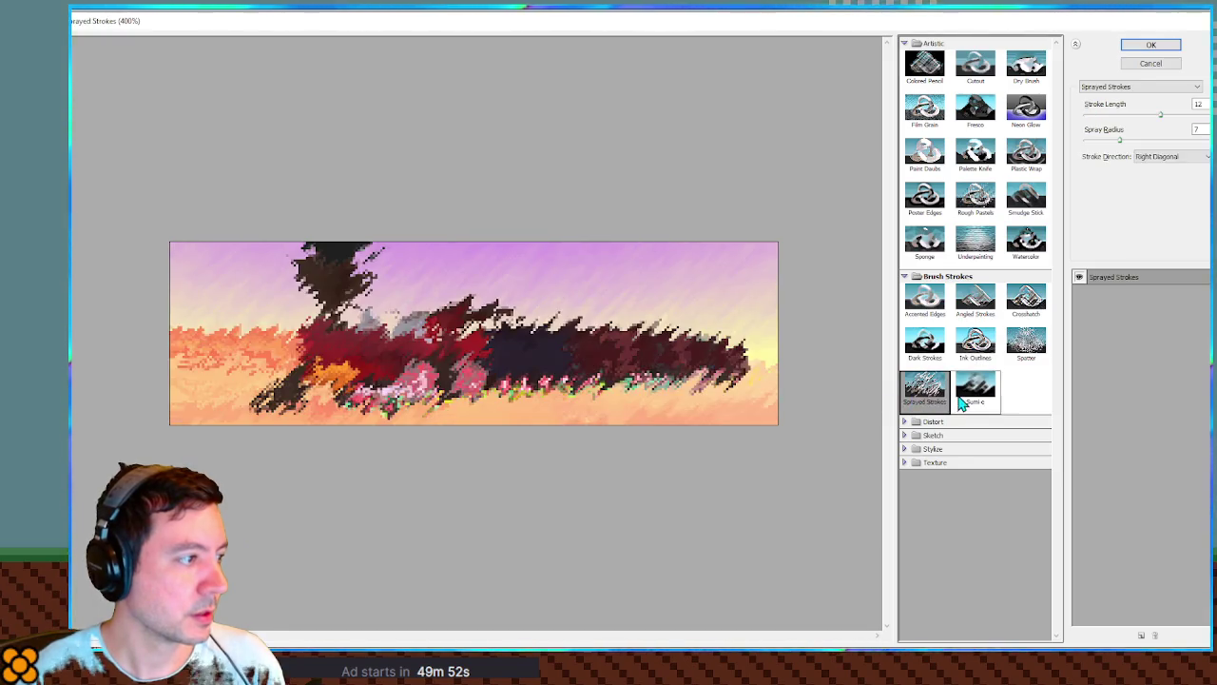
{"action": "left_click", "coordinate": [975, 385]}
Try Distort's Diffuse Glow and Glass, then Sketch's Chalk & Charcoal, settling on Bas Relief.
{"action": "left_click", "coordinate": [946, 434]}
{"action": "left_click", "coordinate": [934, 421]}
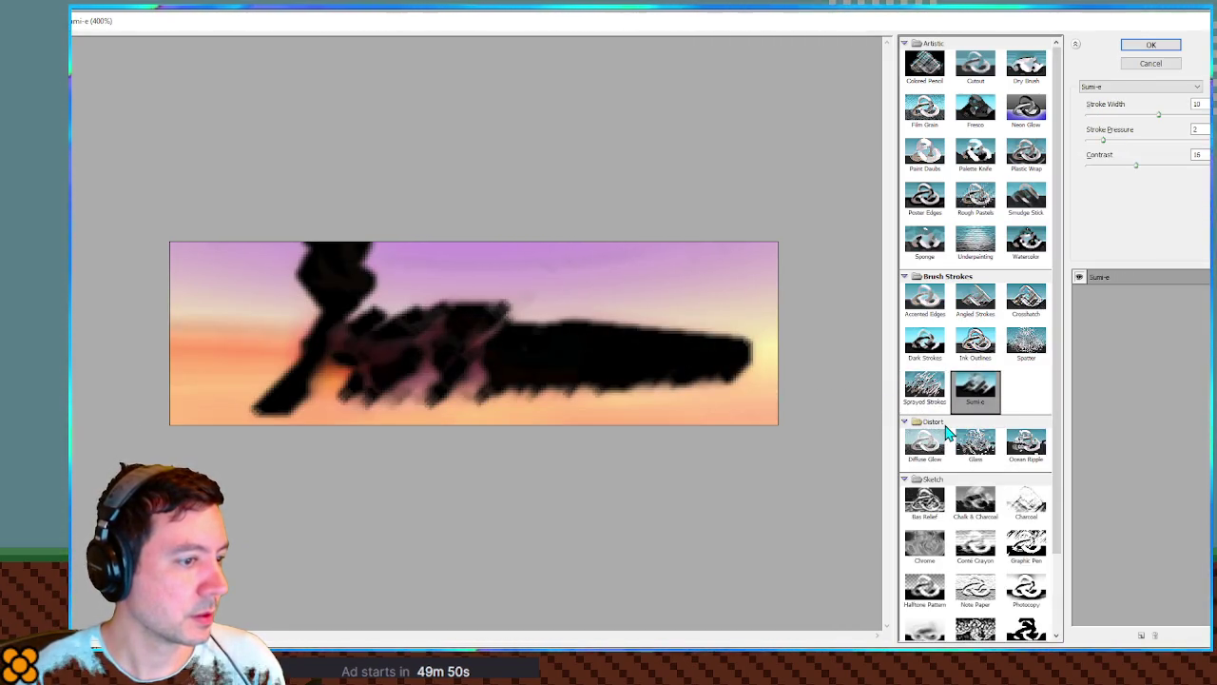
{"action": "left_click", "coordinate": [924, 443]}
{"action": "left_click", "coordinate": [972, 453]}
{"action": "left_click", "coordinate": [946, 455]}
{"action": "left_click", "coordinate": [942, 421]}
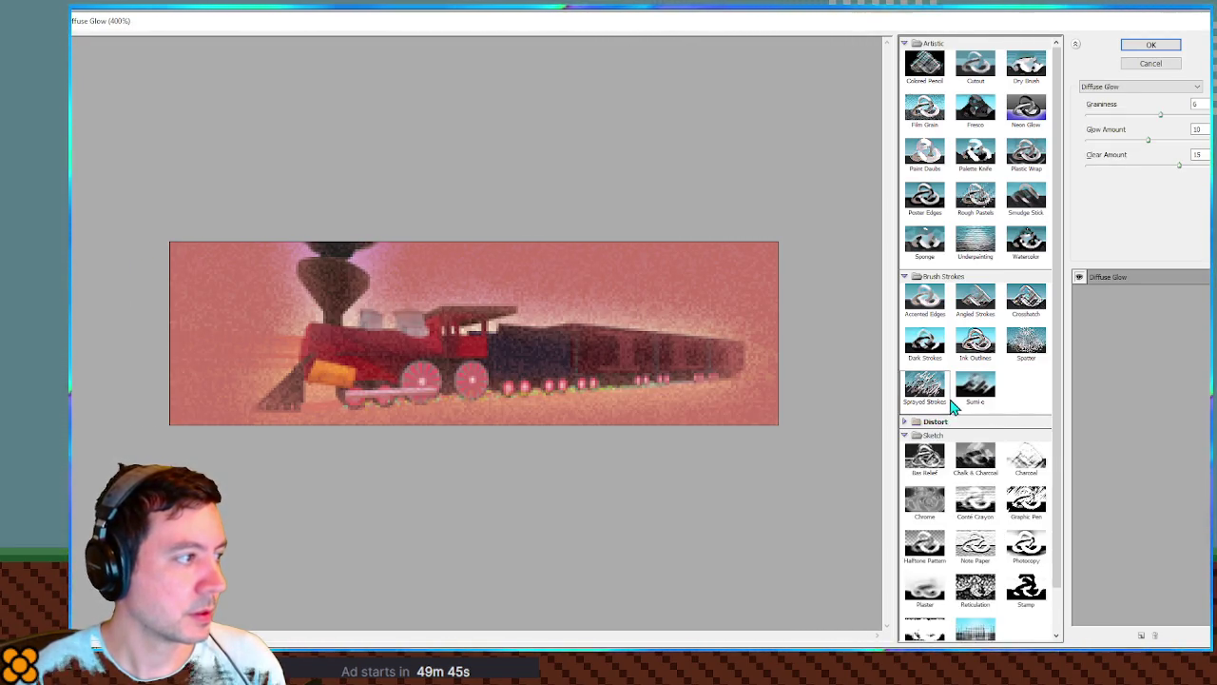
{"action": "scroll", "coordinate": [951, 413], "scroll_direction": "down", "scroll_amount": 2}
{"action": "left_click", "coordinate": [929, 411]}
{"action": "left_click", "coordinate": [979, 411]}
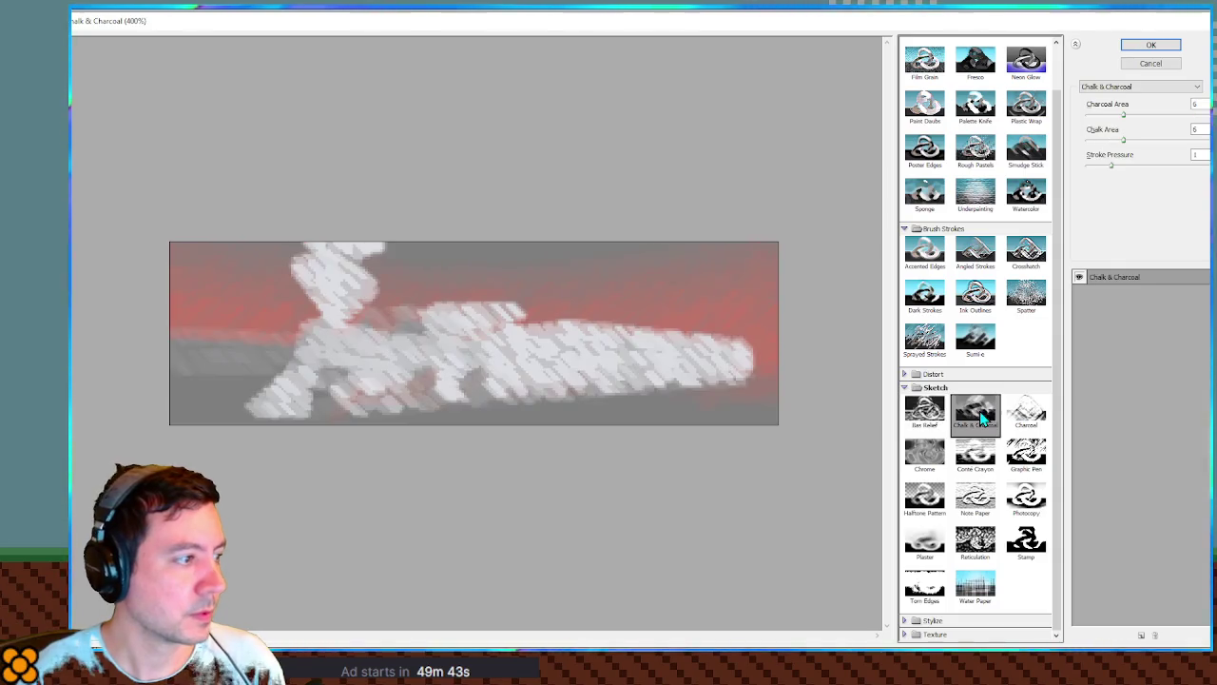
{"action": "left_click", "coordinate": [940, 416]}
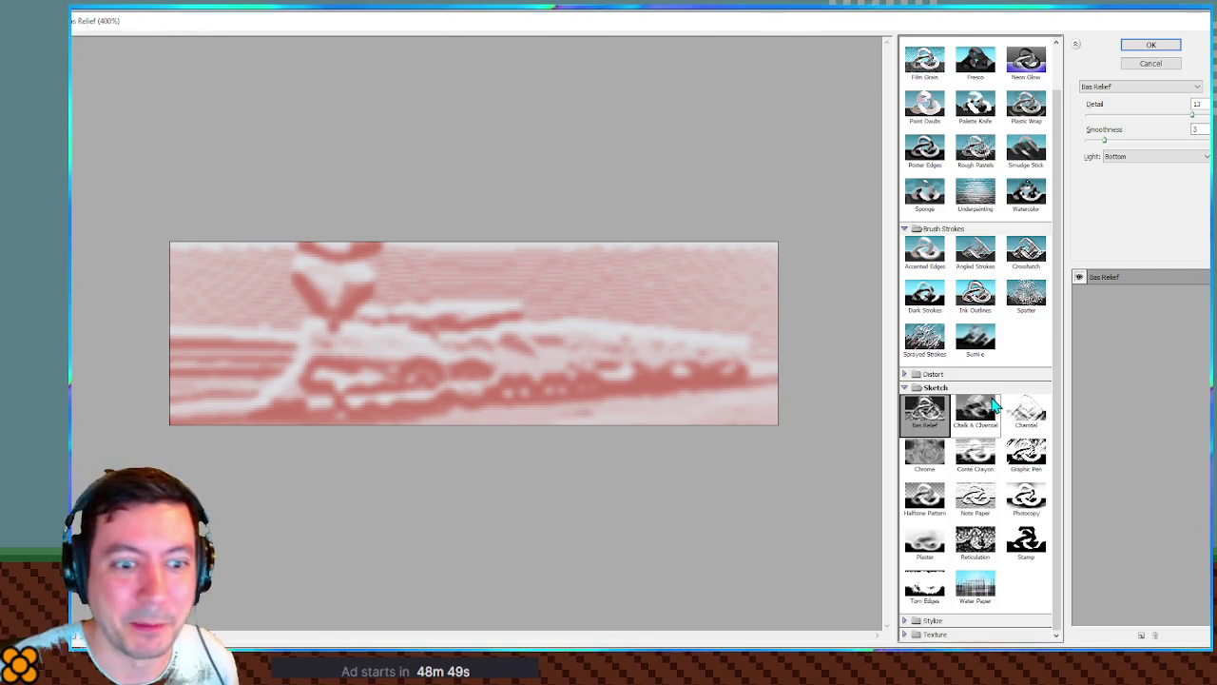
{"action": "left_click", "coordinate": [974, 413]}
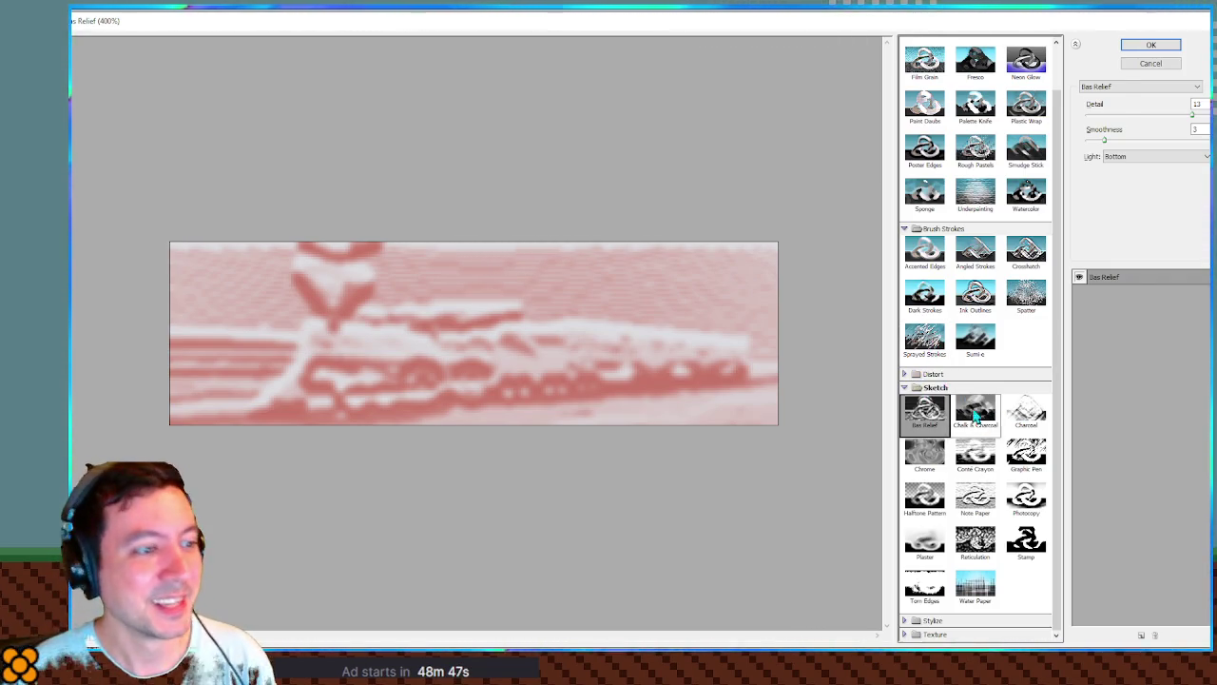
Preview Sketch effects Graphic Pen, Conte Crayon, Chrome, Halftone Pattern, Note Paper, Photocopy, Stamp, Reticulation.
{"action": "left_click", "coordinate": [1041, 452]}
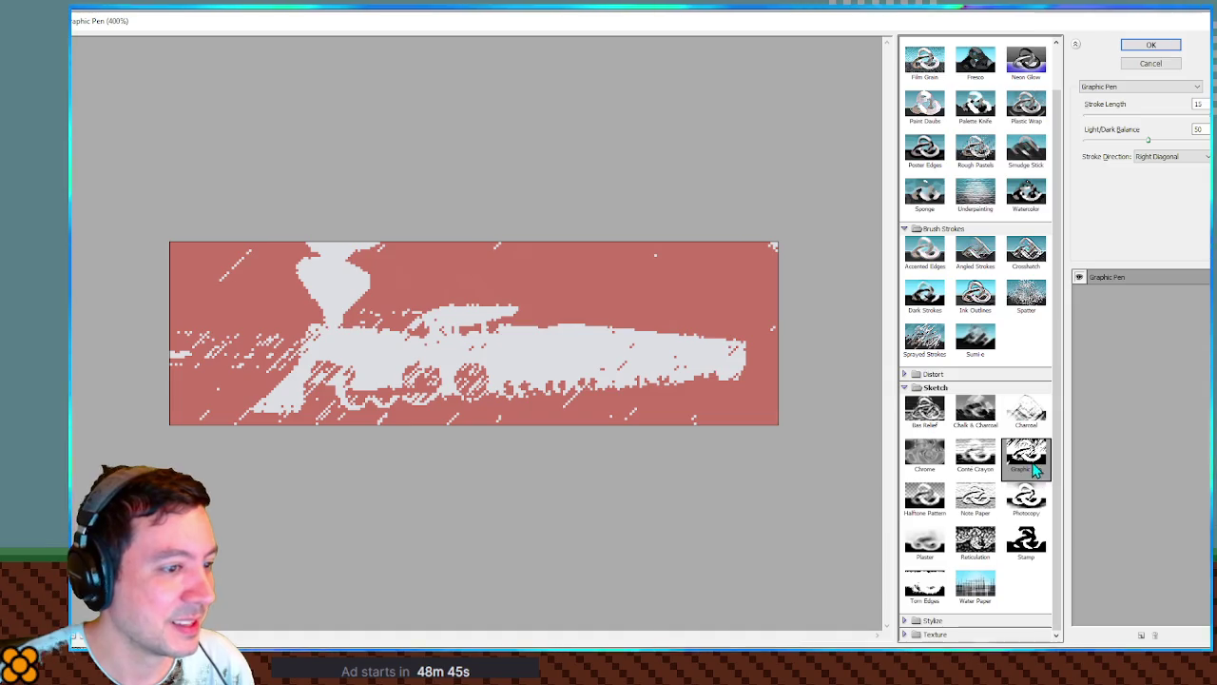
{"action": "left_click", "coordinate": [974, 452]}
{"action": "left_click", "coordinate": [915, 458]}
{"action": "left_click", "coordinate": [925, 499]}
{"action": "left_click", "coordinate": [975, 502]}
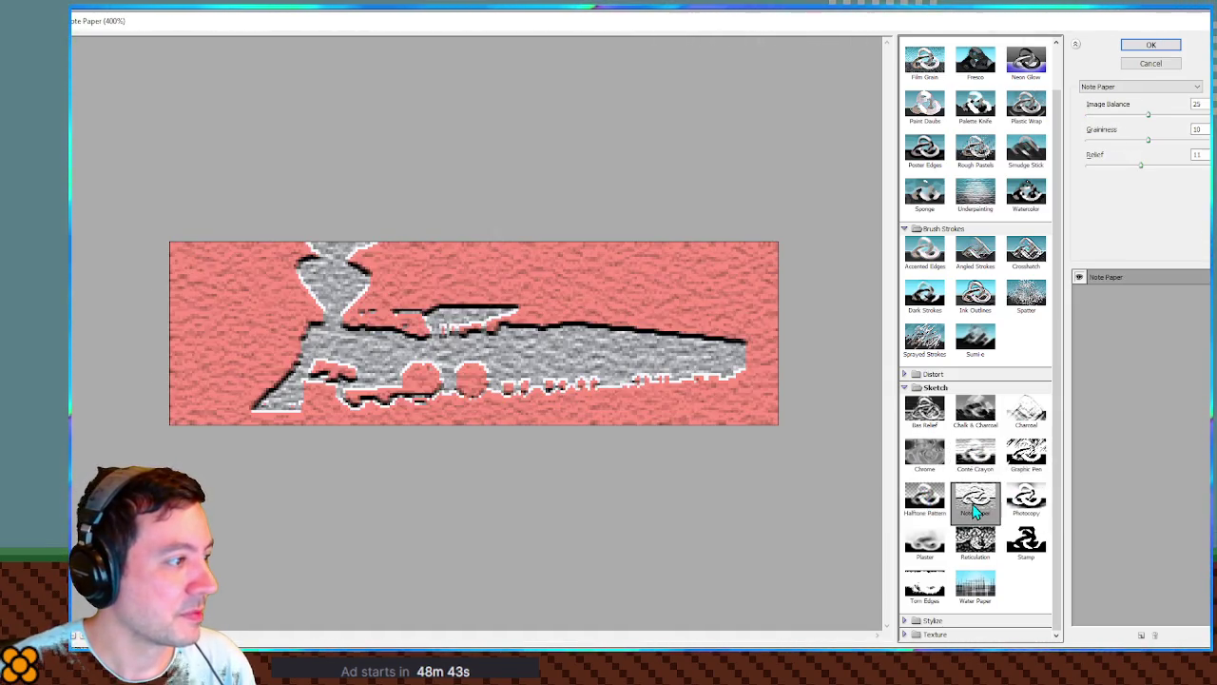
{"action": "left_click", "coordinate": [1028, 504]}
{"action": "left_click", "coordinate": [1027, 541]}
{"action": "left_click", "coordinate": [978, 550]}
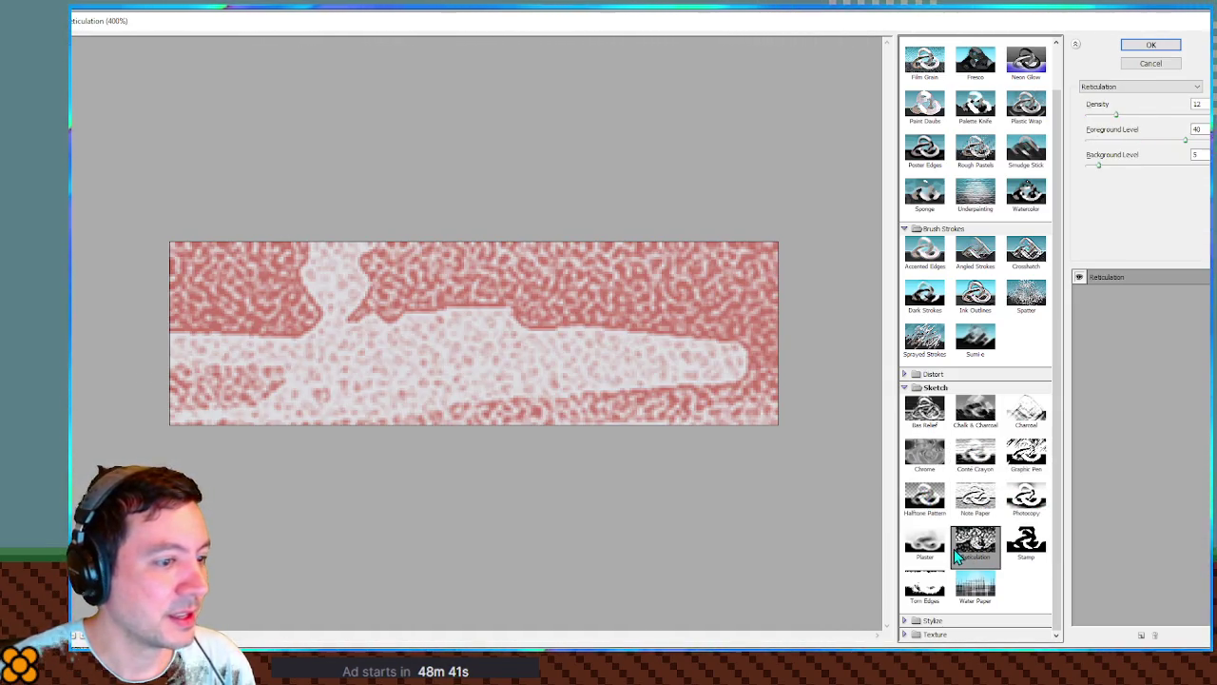
{"action": "left_click", "coordinate": [958, 389]}
Preview Texture effects Craquelure, Grain, Mosaic Tiles, Texturizer, Stained Glass and Patchwork.
{"action": "left_click", "coordinate": [951, 449]}
{"action": "left_click", "coordinate": [951, 448]}
{"action": "left_click", "coordinate": [949, 464]}
{"action": "left_click", "coordinate": [925, 485]}
{"action": "left_click", "coordinate": [977, 490]}
{"action": "left_click", "coordinate": [1029, 490]}
{"action": "left_click", "coordinate": [1022, 530]}
{"action": "left_click", "coordinate": [975, 529]}
{"action": "left_click", "coordinate": [937, 528]}
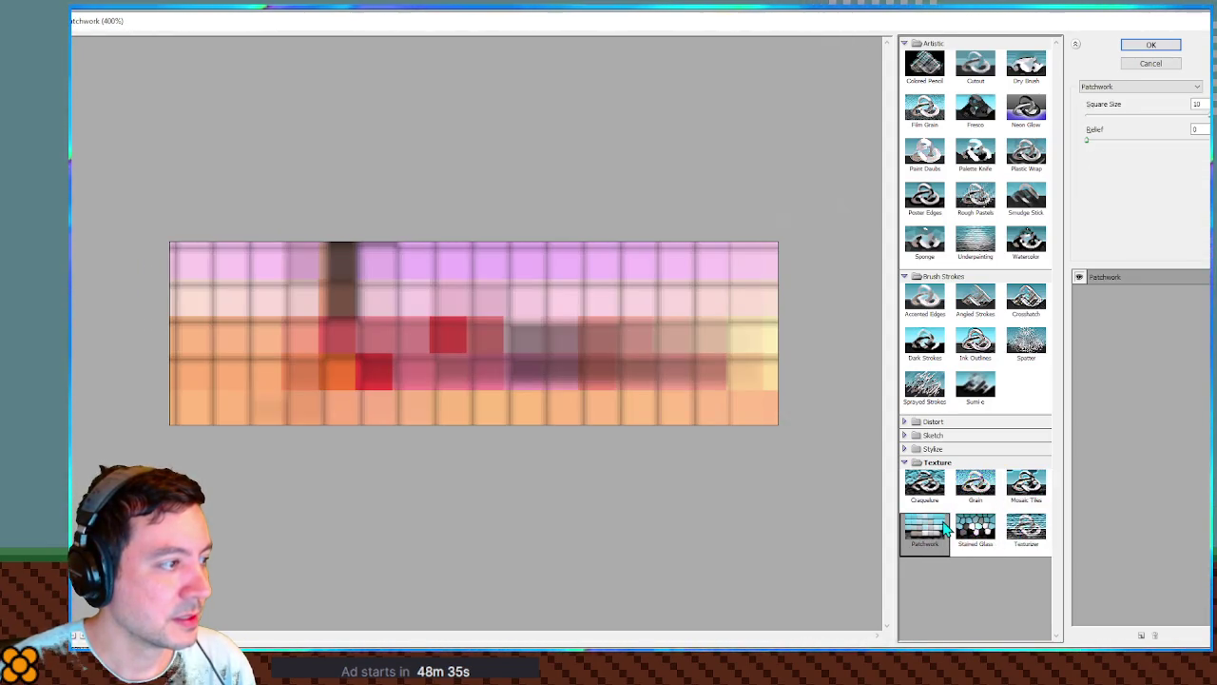
Preview Artistic Underpainting, Sponge, Poster Edges and finally Smudge Stick.
{"action": "left_click", "coordinate": [975, 243]}
{"action": "left_click", "coordinate": [924, 242]}
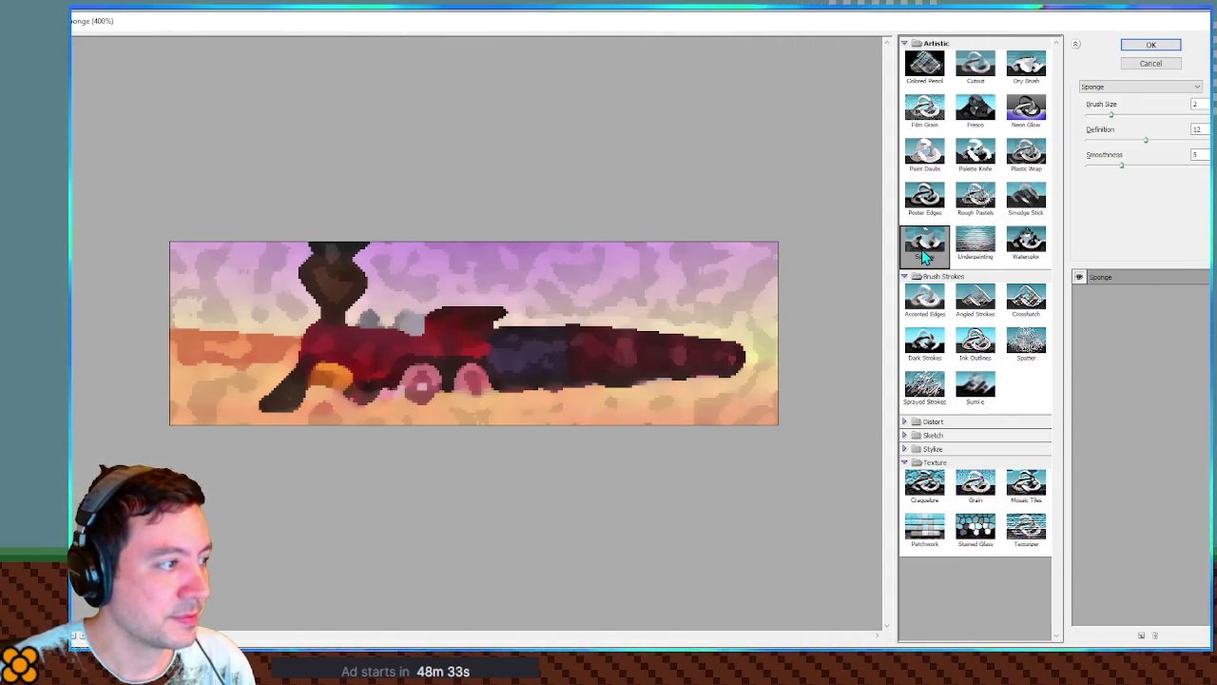
{"action": "left_click", "coordinate": [931, 206]}
{"action": "left_click", "coordinate": [1019, 201]}
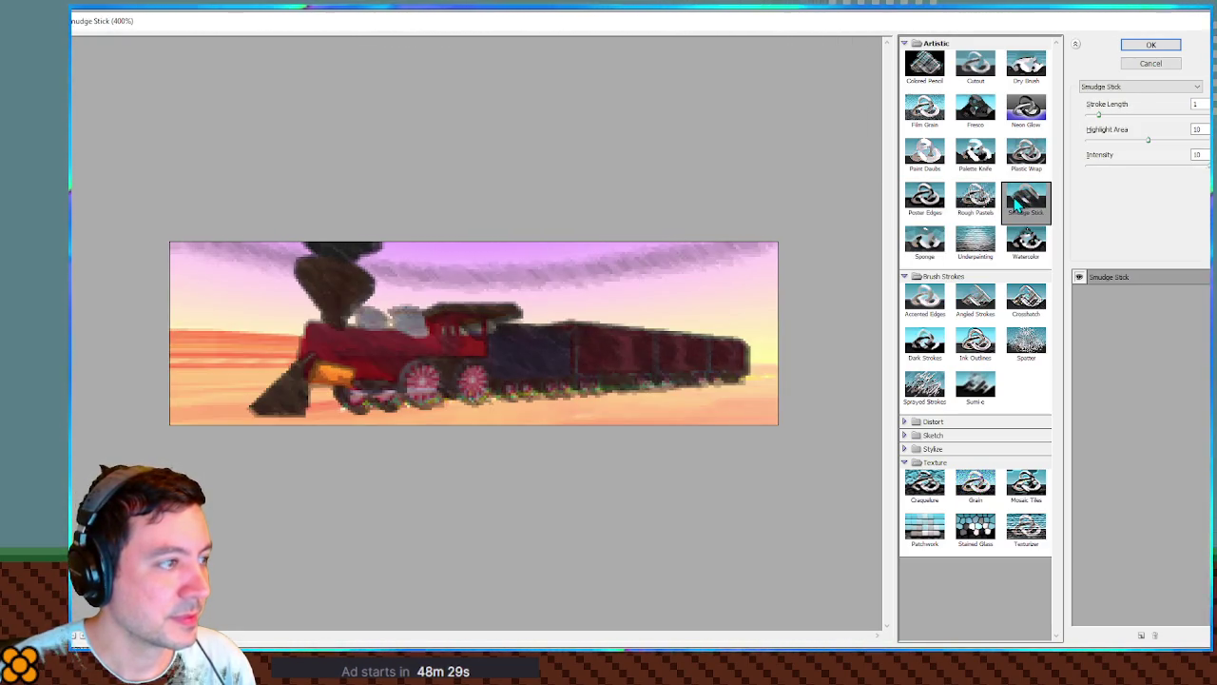
Adjust Smudge Stick stroke length and highlight area, then compare Rough Pastels, Fresco, Palette Knife, Paint Daubs, Film Grain.
{"action": "left_click", "coordinate": [1108, 115]}
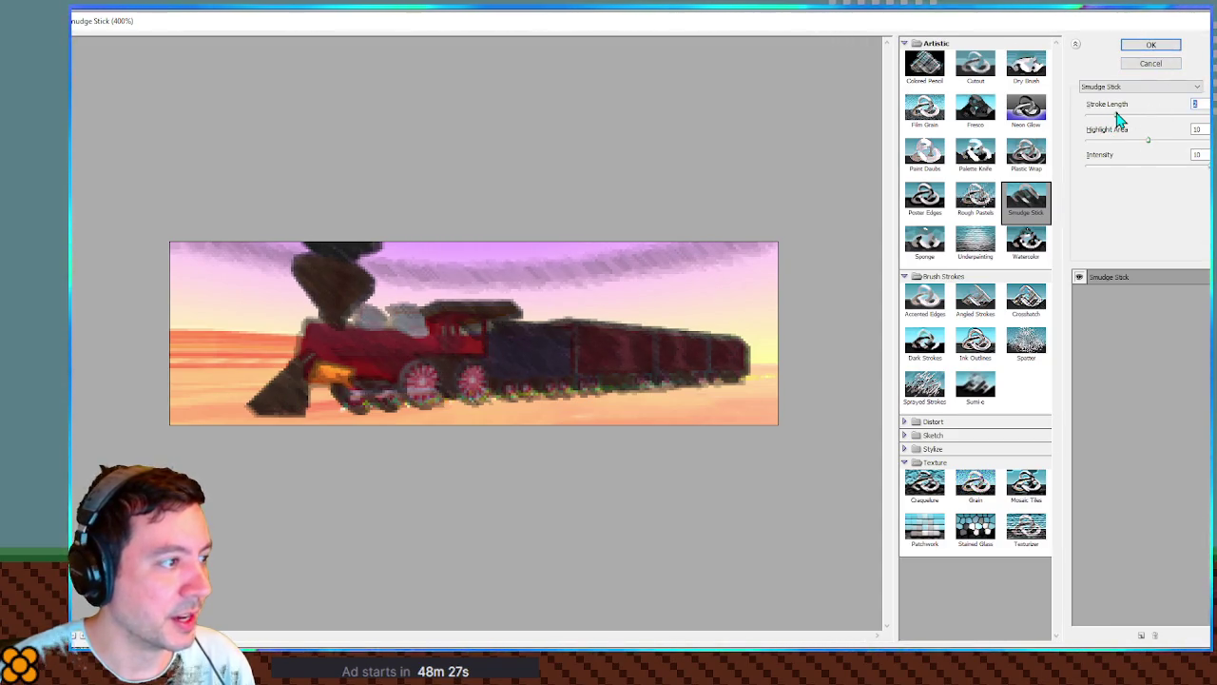
{"action": "mouse_move", "coordinate": [1148, 139]}
{"action": "left_mouse_down"}
{"action": "mouse_move", "coordinate": [1186, 143]}
{"action": "mouse_move", "coordinate": [1171, 143]}
{"action": "mouse_move", "coordinate": [1174, 168]}
{"action": "mouse_move", "coordinate": [1189, 168]}
{"action": "left_mouse_up"}
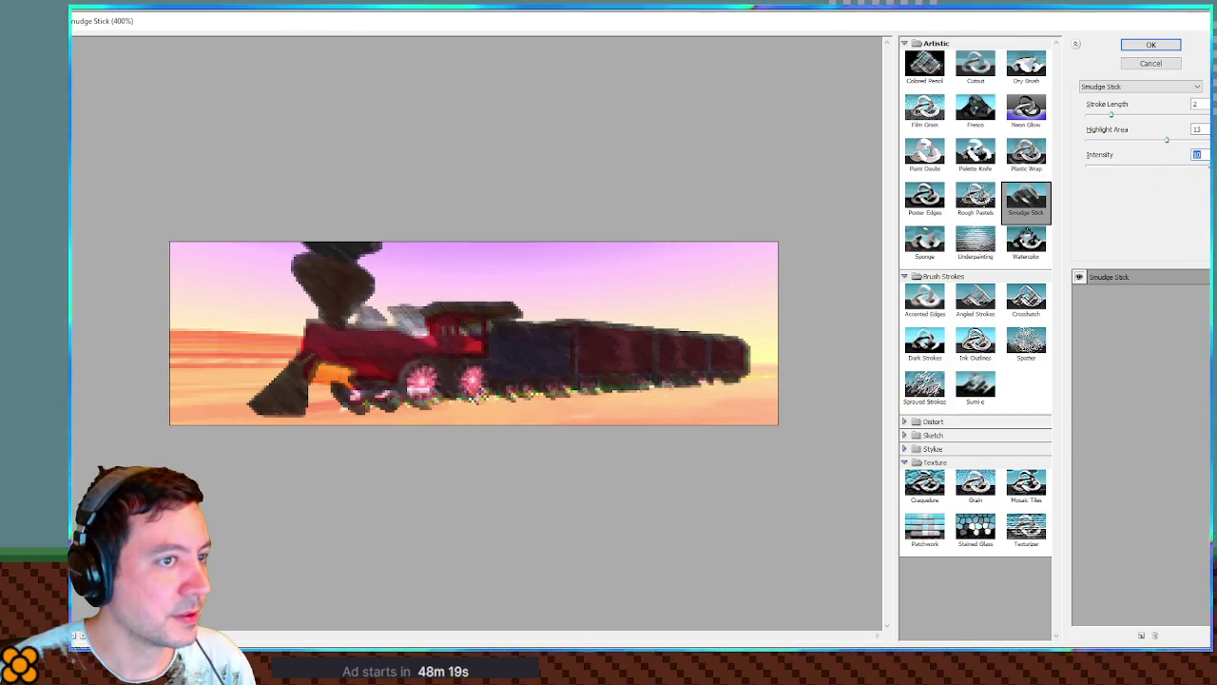
{"action": "left_click", "coordinate": [971, 224]}
{"action": "left_click", "coordinate": [1025, 206]}
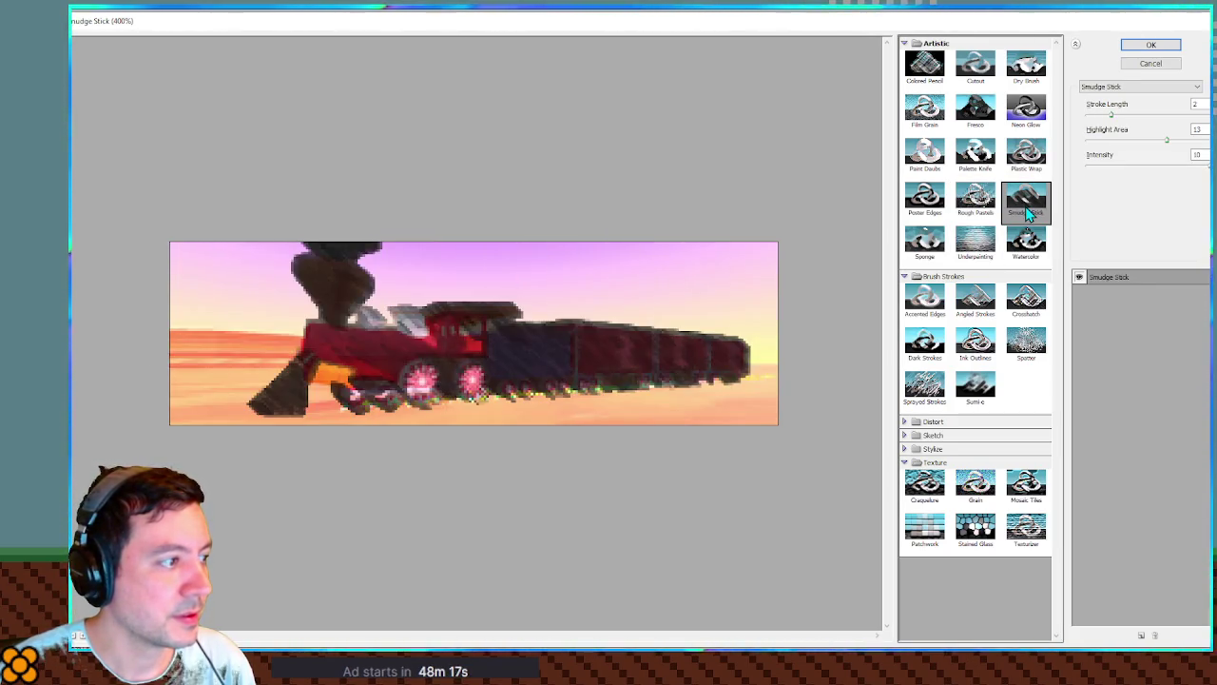
{"action": "left_click", "coordinate": [973, 121]}
{"action": "left_click", "coordinate": [975, 152]}
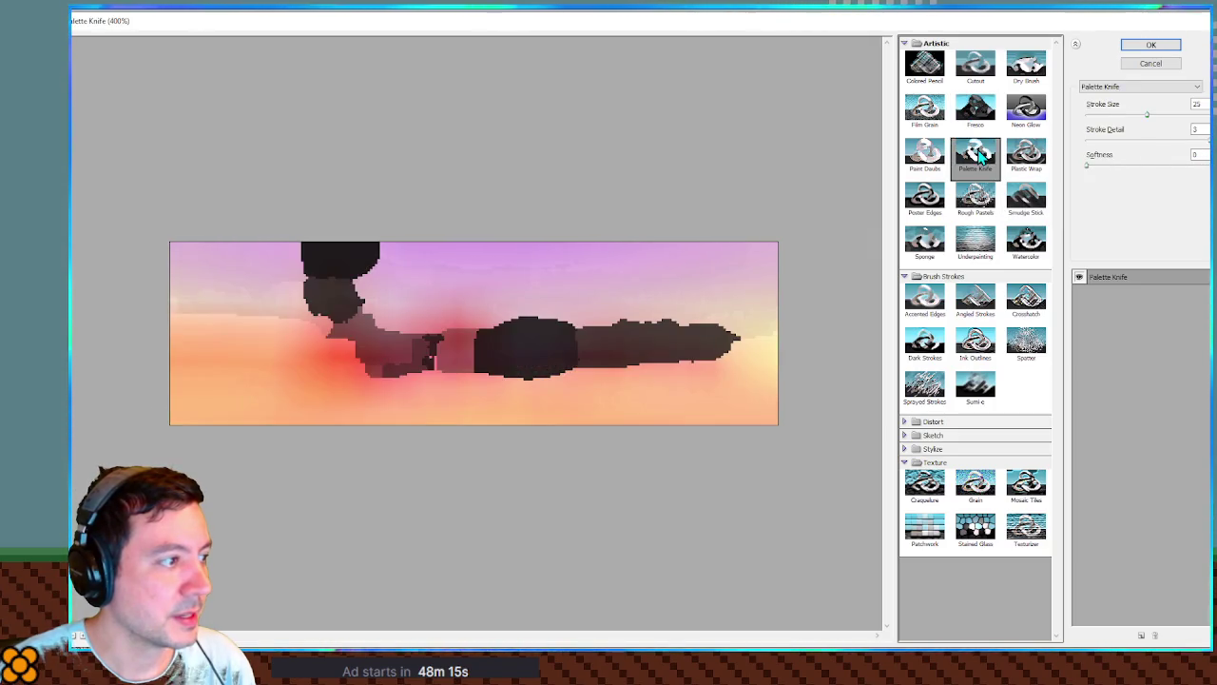
{"action": "left_click", "coordinate": [924, 153]}
{"action": "left_click", "coordinate": [924, 112]}
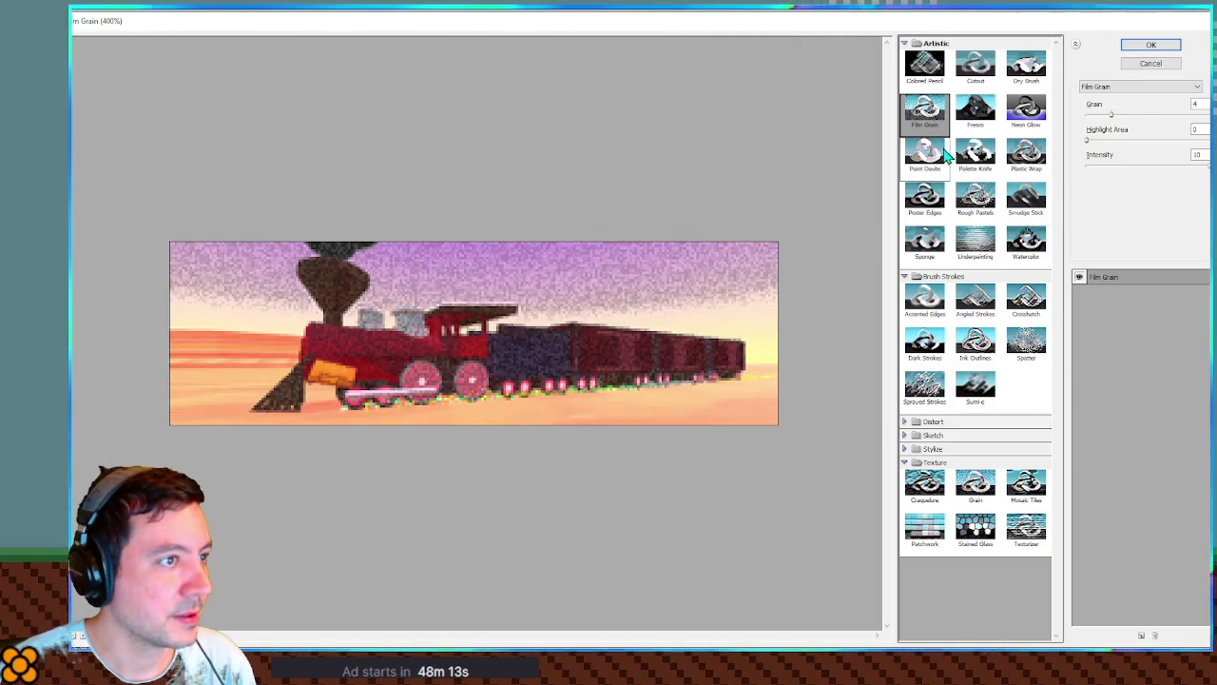
Apply Poster Edges with Edge Thickness 0 and Edge Intensity 0.
{"action": "left_click", "coordinate": [937, 198]}
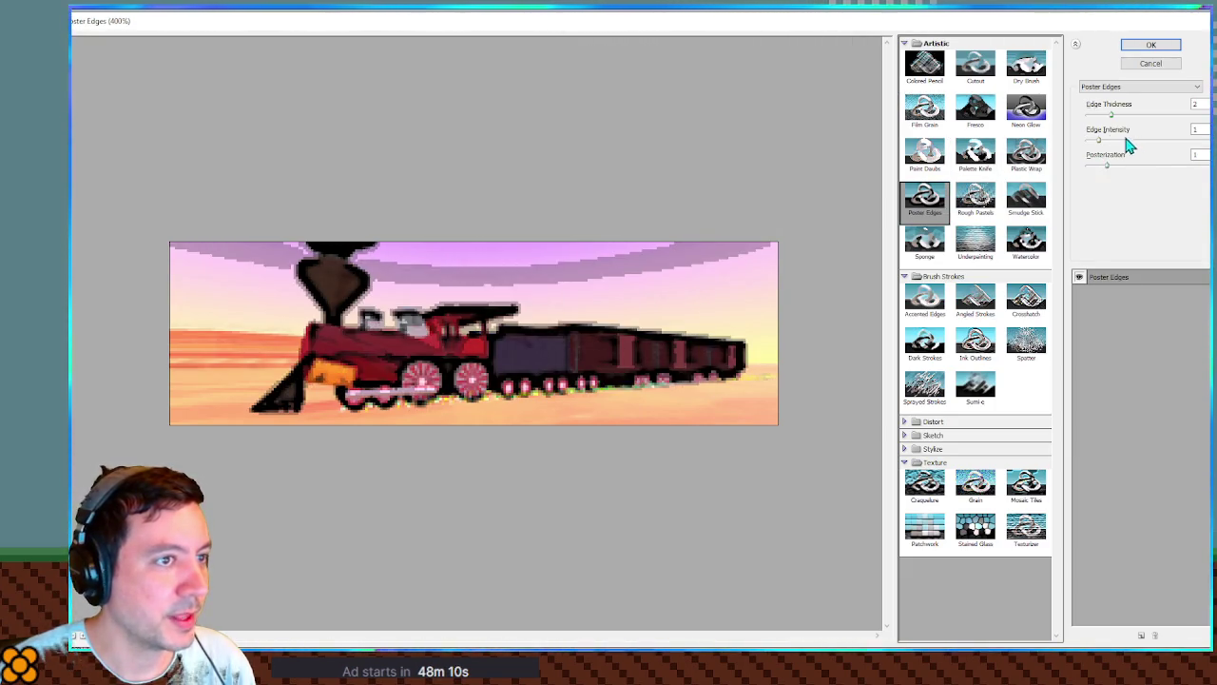
{"action": "left_click_drag", "start_coordinate": [1110, 115], "coordinate": [1087, 120]}
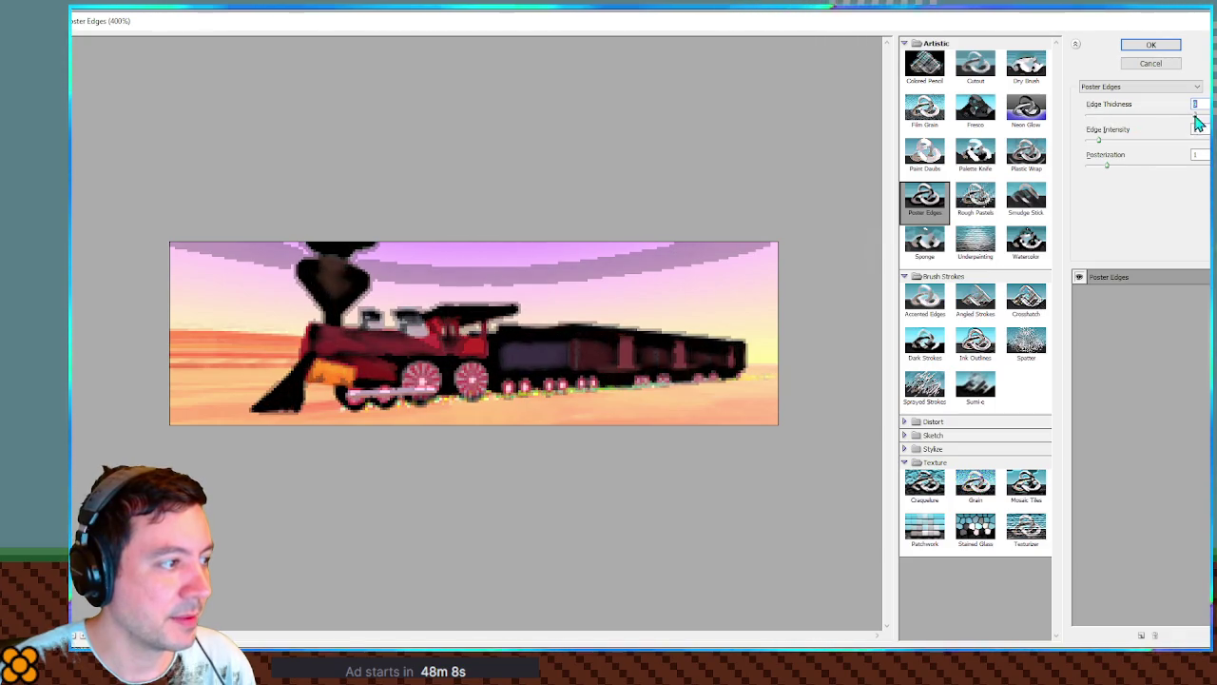
{"action": "mouse_move", "coordinate": [1105, 142]}
{"action": "left_mouse_down"}
{"action": "mouse_move", "coordinate": [1038, 145]}
{"action": "mouse_move", "coordinate": [1127, 170]}
{"action": "left_mouse_up"}
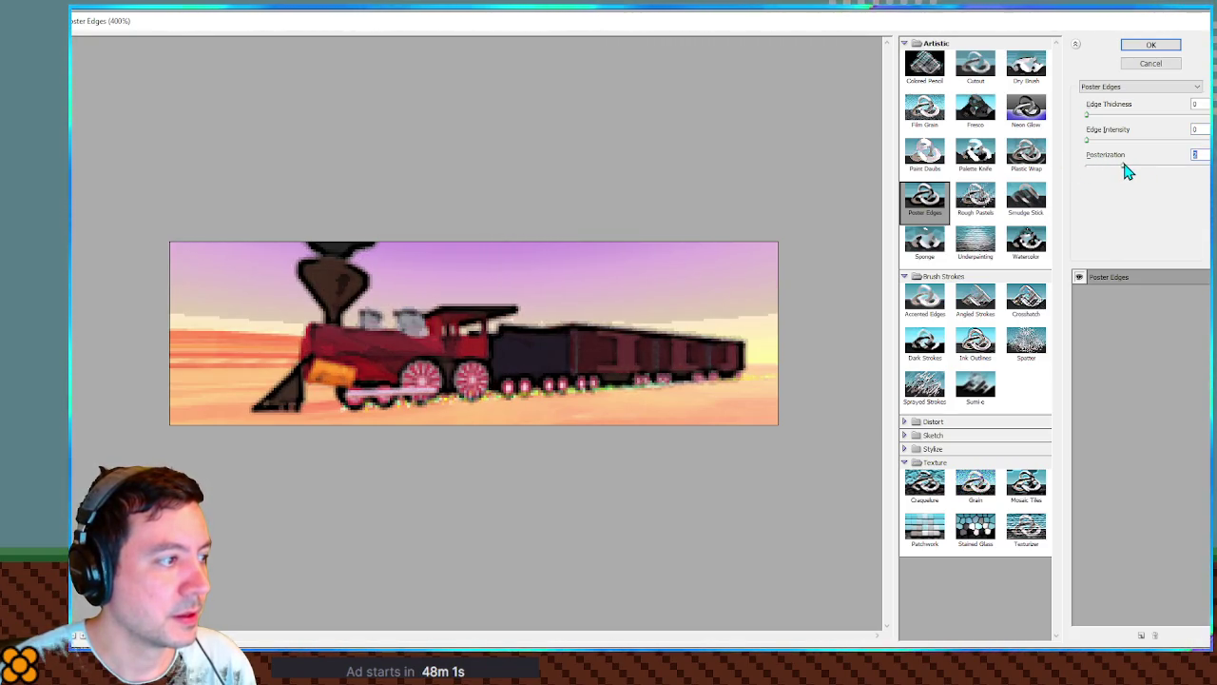
{"action": "left_click", "coordinate": [1162, 46]}
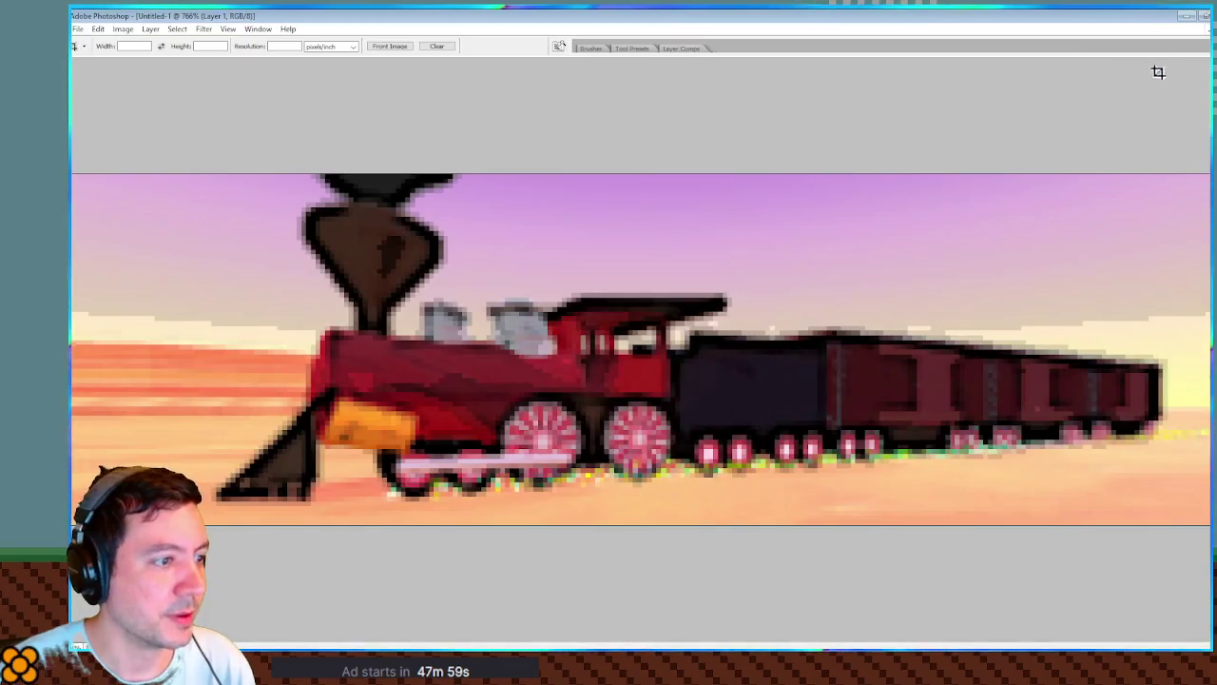
Minimize Photoshop to reveal Godot's slots_effect scene with the slot machine.
{"action": "left_click", "coordinate": [1187, 16]}
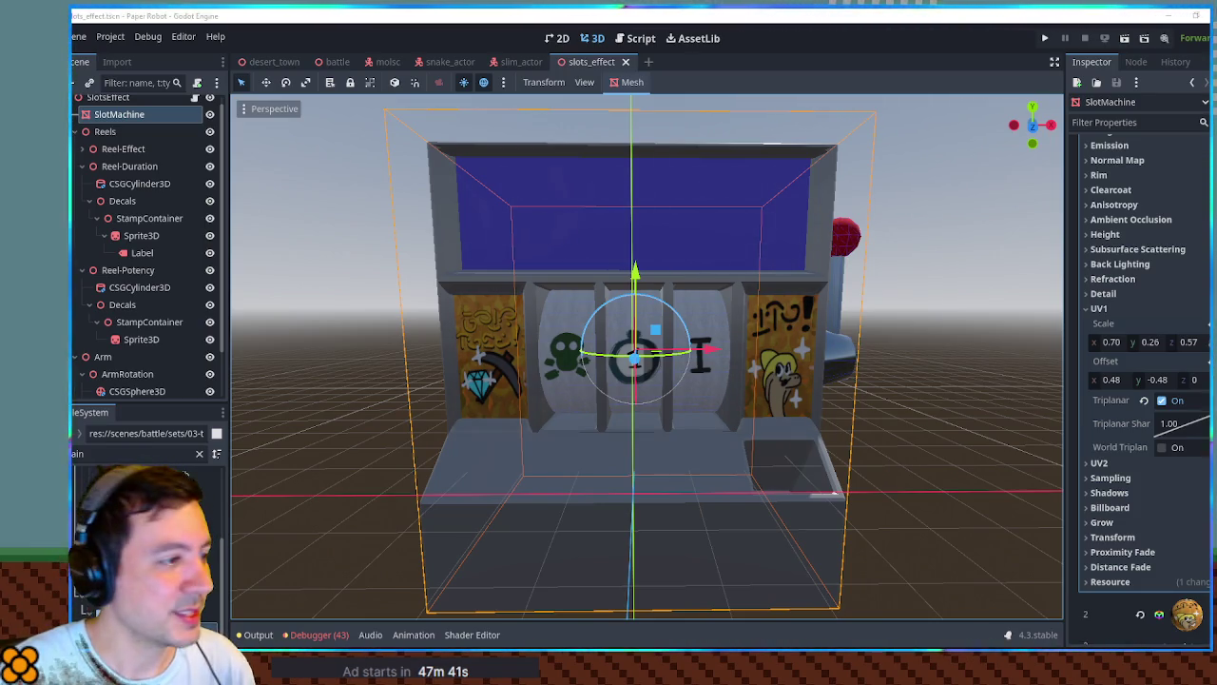
Collapse slot 1 and assign a new StandardMaterial3D to SlotMachine's surface slot 3.
{"action": "left_click", "coordinate": [122, 456]}
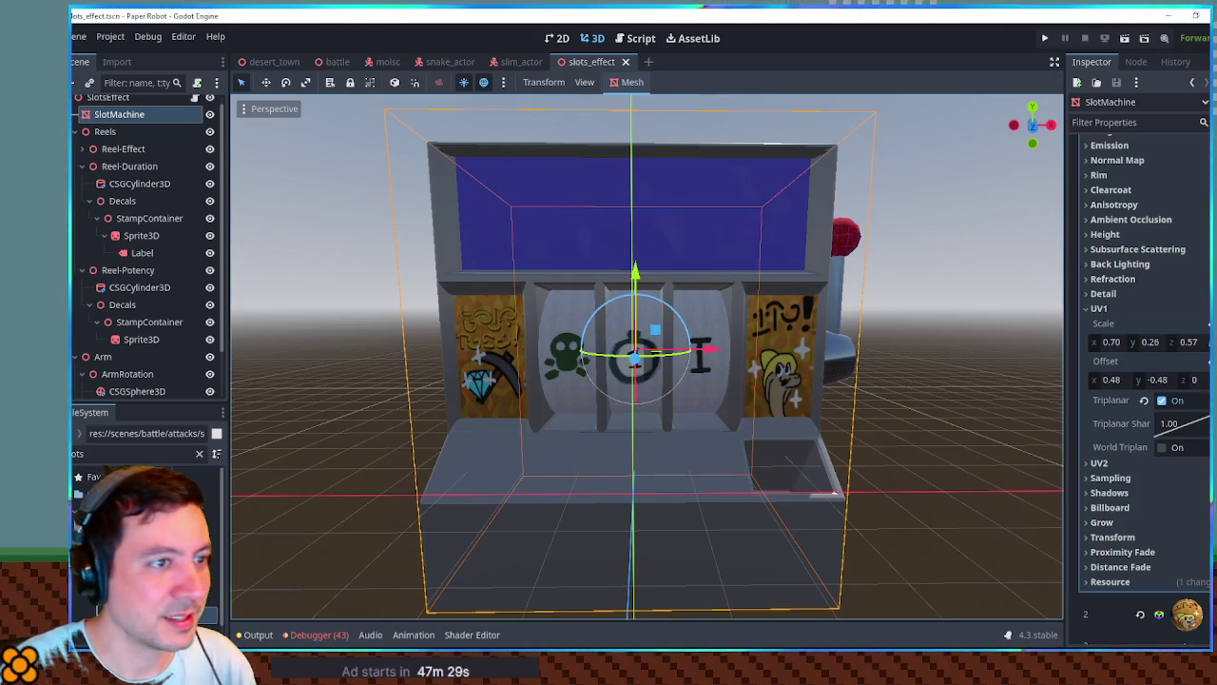
{"action": "scroll", "coordinate": [1179, 238], "scroll_direction": "up", "scroll_amount": 5}
{"action": "scroll", "coordinate": [1179, 242], "scroll_direction": "up", "scroll_amount": 5}
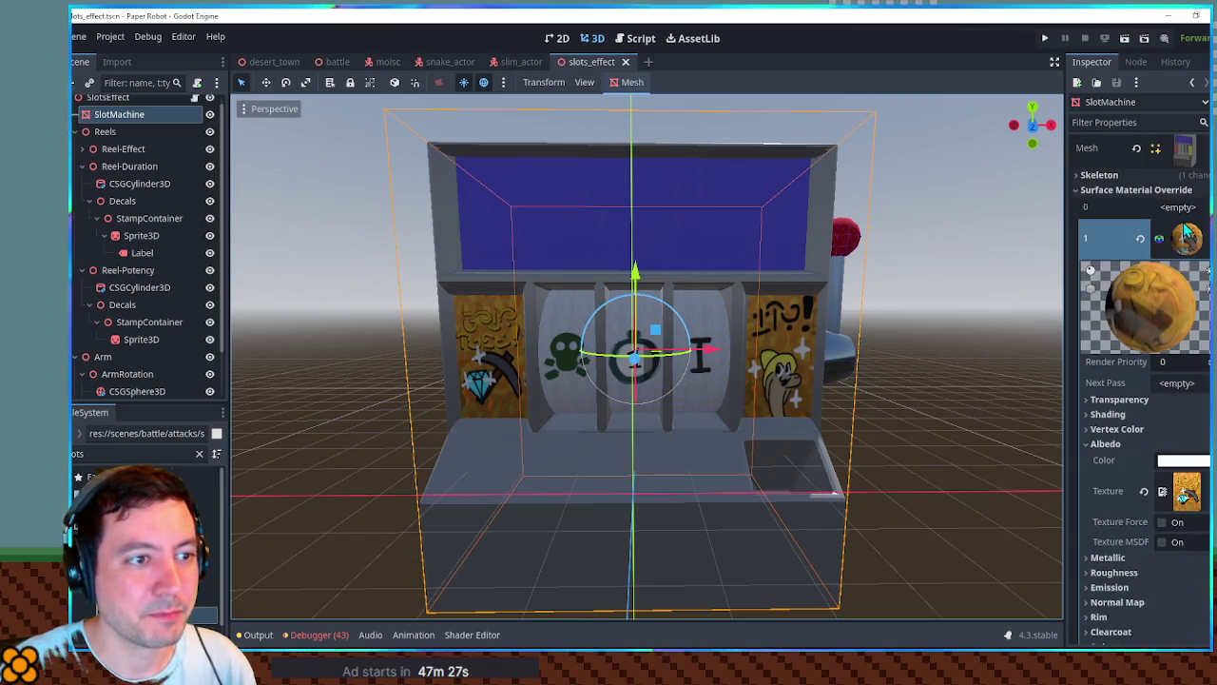
{"action": "left_click", "coordinate": [1186, 233]}
{"action": "left_click", "coordinate": [1177, 335]}
{"action": "left_click", "coordinate": [1141, 351]}
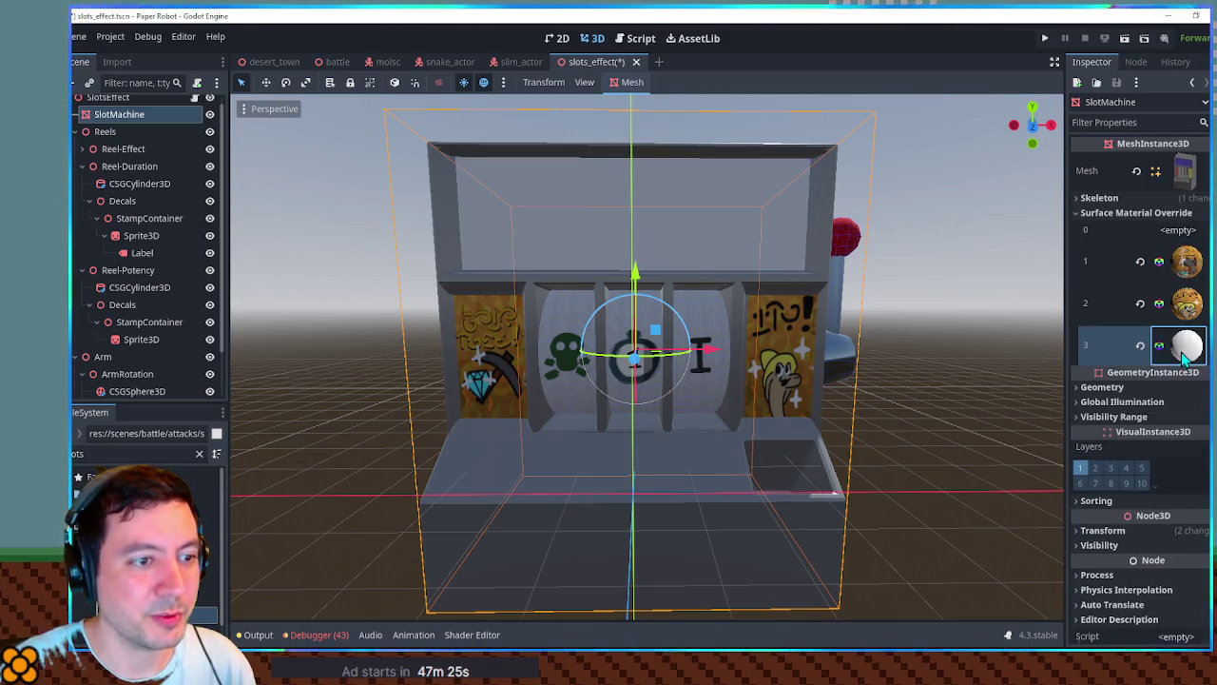
{"action": "left_click", "coordinate": [1188, 337]}
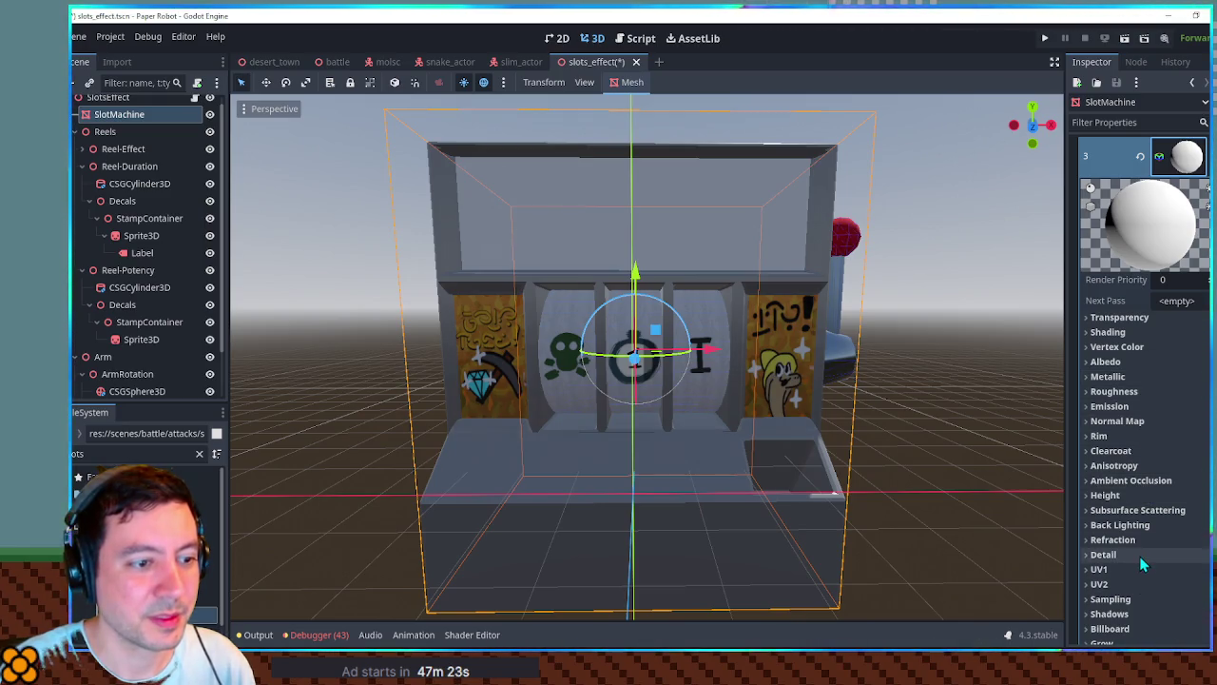
Set slots3.png as the new material's Albedo texture.
{"action": "left_click", "coordinate": [1106, 361]}
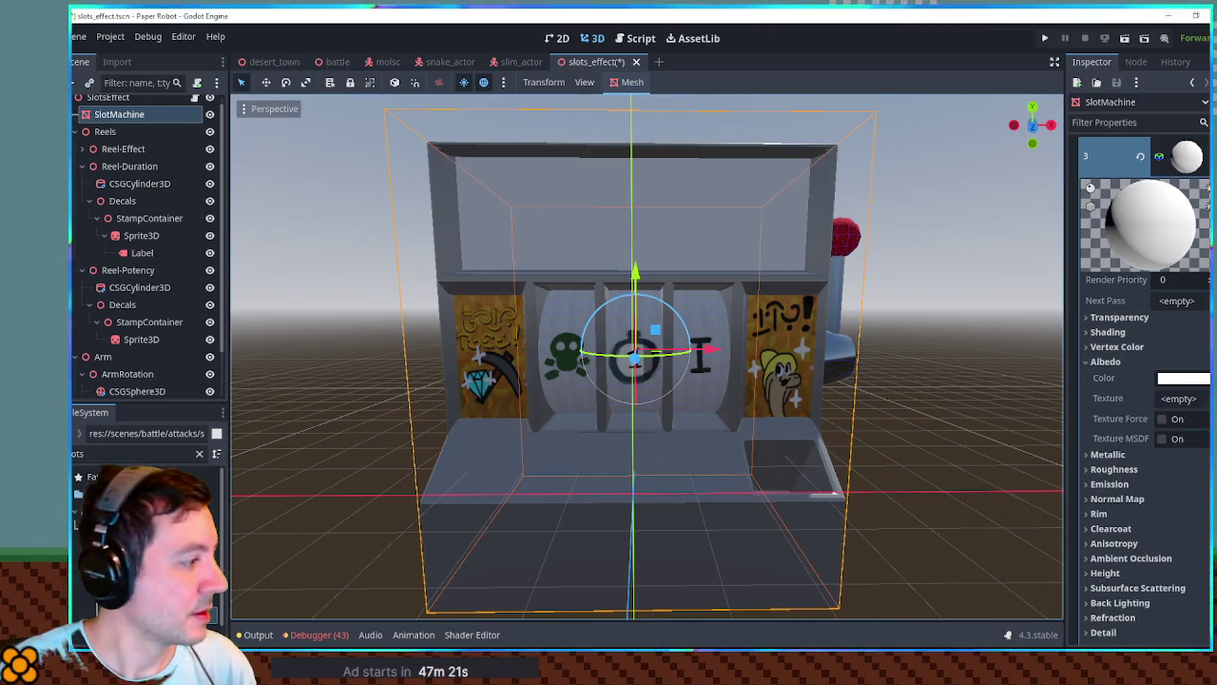
{"action": "left_click_drag", "start_coordinate": [1188, 406], "coordinate": [1182, 402]}
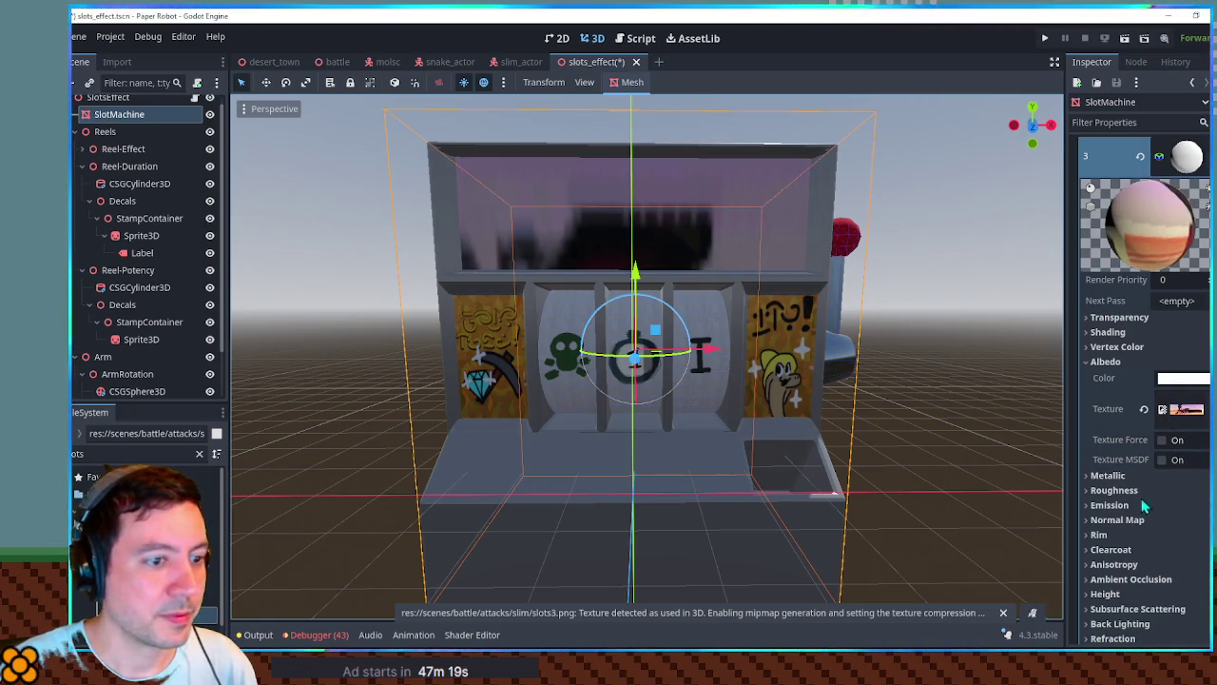
{"action": "scroll", "coordinate": [1132, 561], "scroll_direction": "down", "scroll_amount": 5}
Fit one train on screen with UV1 scale 2.84 x 8.99 and offset 0.095, 0.35.
{"action": "left_click", "coordinate": [1098, 353]}
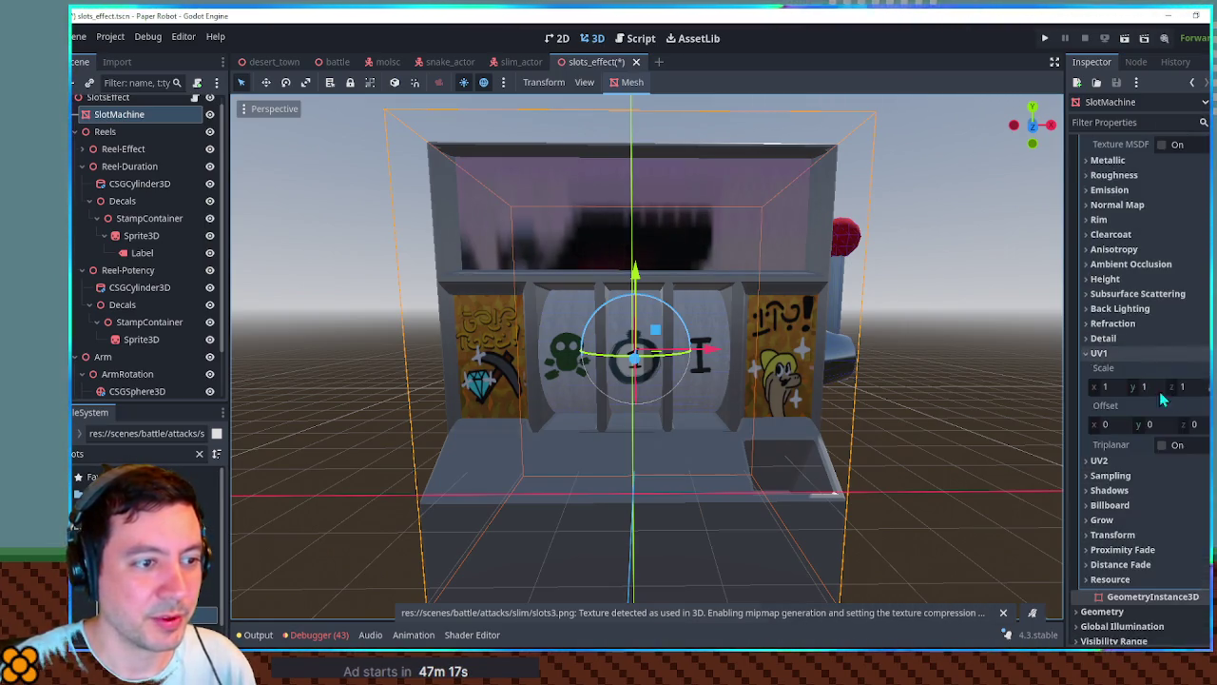
{"action": "left_click_drag", "start_coordinate": [1098, 392], "coordinate": [1210, 386]}
{"action": "left_click", "coordinate": [1209, 386]}
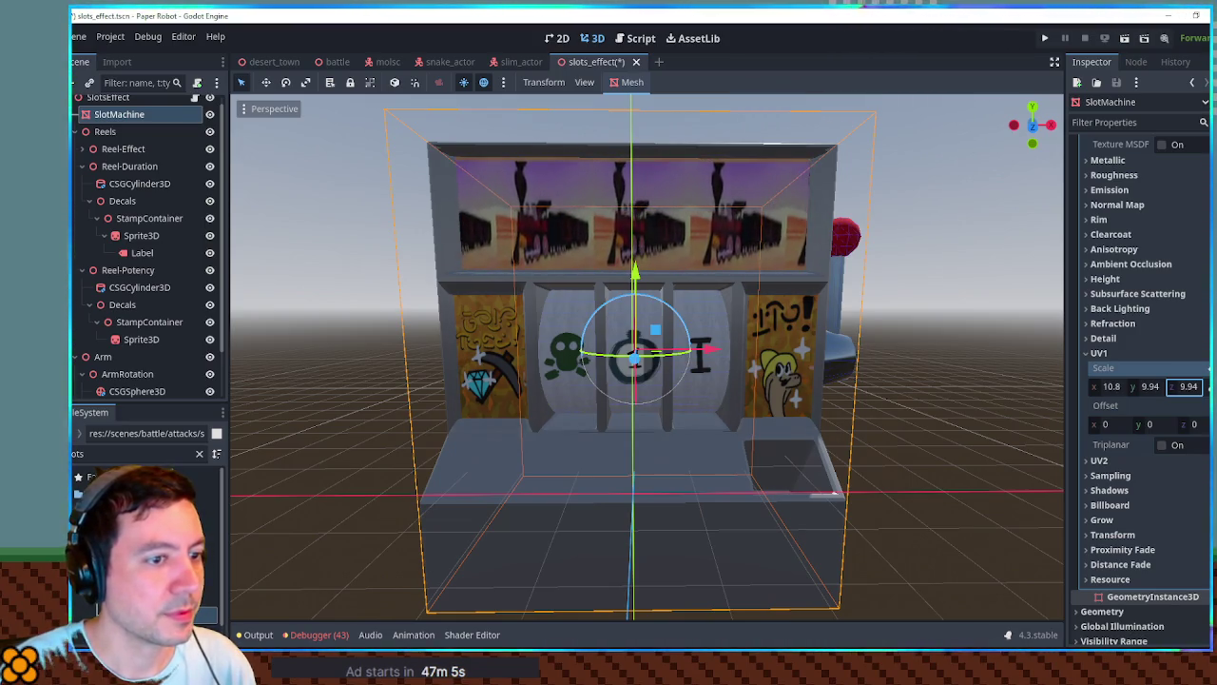
{"action": "left_click_drag", "start_coordinate": [1209, 386], "coordinate": [1206, 386]}
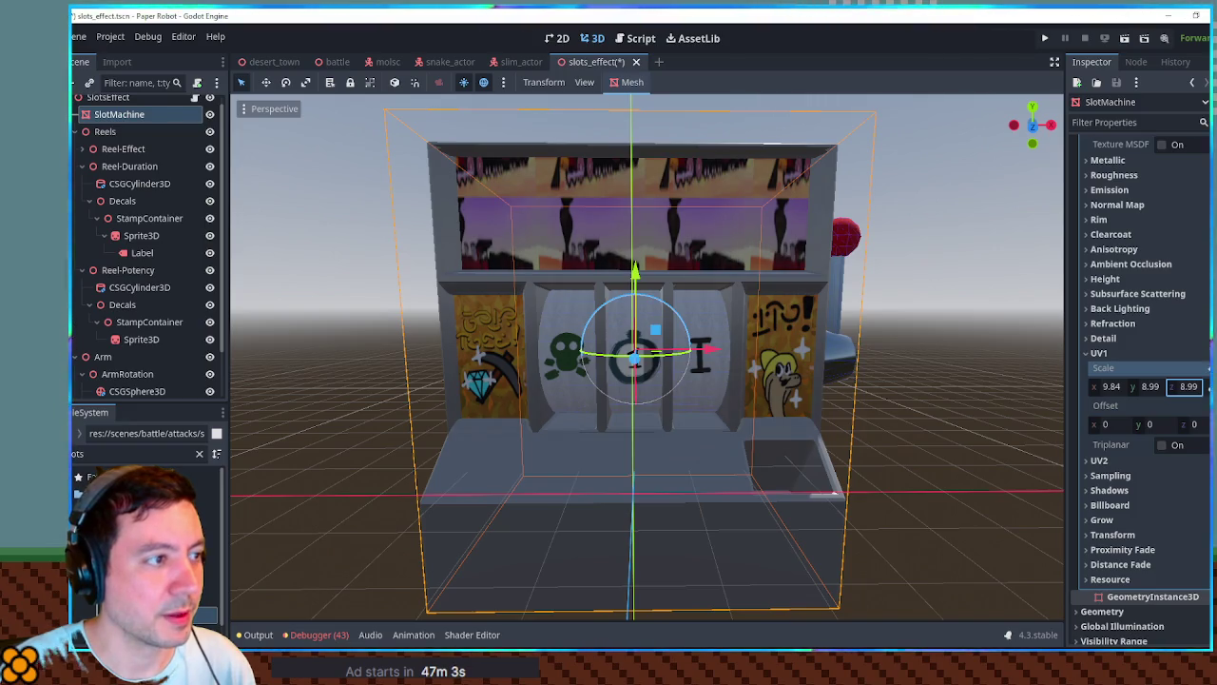
{"action": "left_click_drag", "start_coordinate": [1141, 425], "coordinate": [1147, 424]}
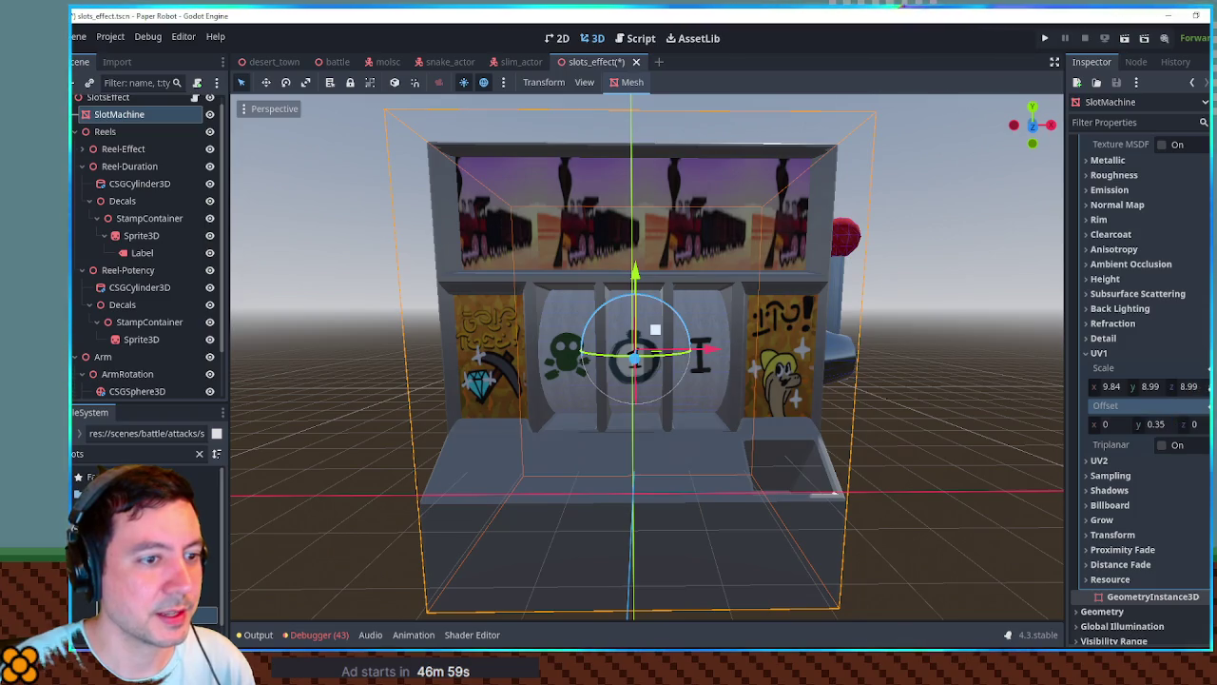
{"action": "left_click_drag", "start_coordinate": [1105, 392], "coordinate": [1040, 392]}
{"action": "left_click_drag", "start_coordinate": [1105, 424], "coordinate": [1106, 433]}
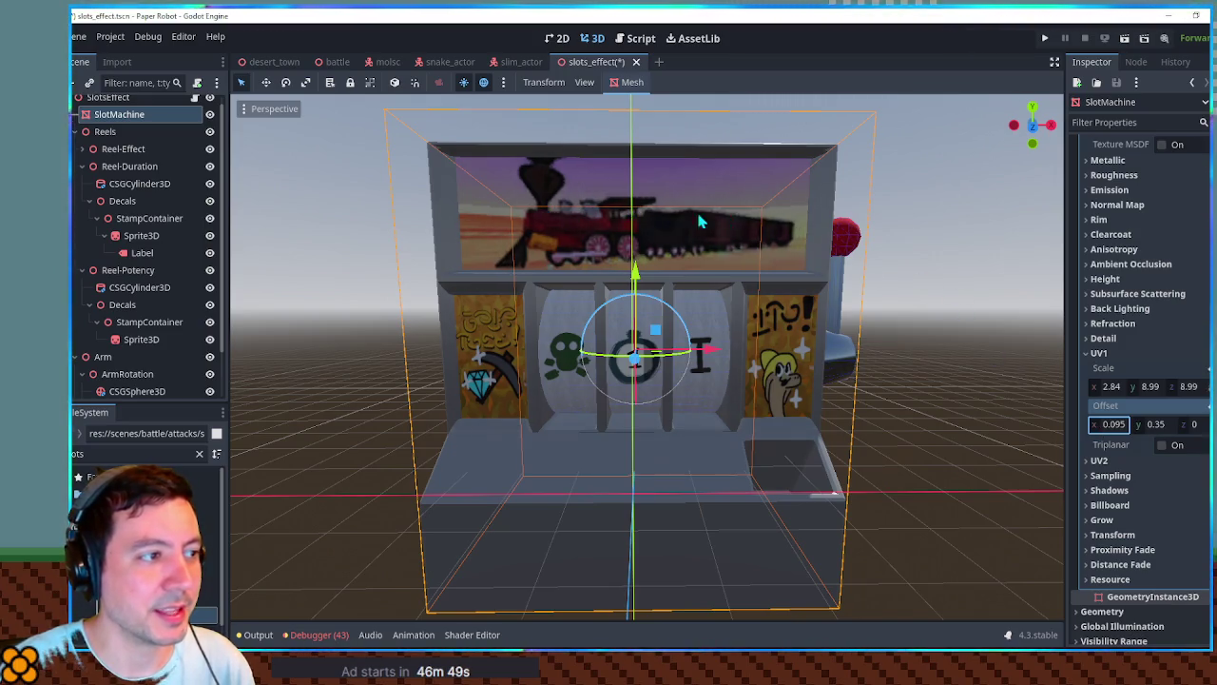
{"action": "left_click", "coordinate": [954, 264]}
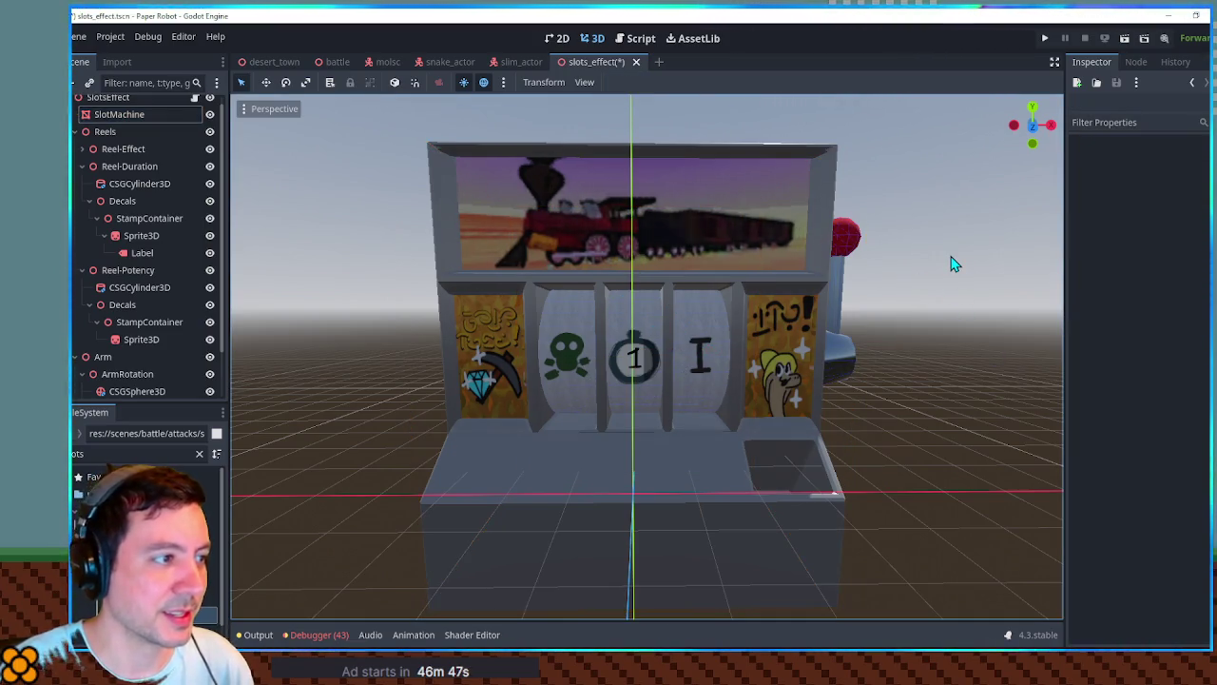
Save the slots_effect scene, view the machine from the front-left, and reselect SlotMachine.
{"action": "key", "text": "ctrl+s"}
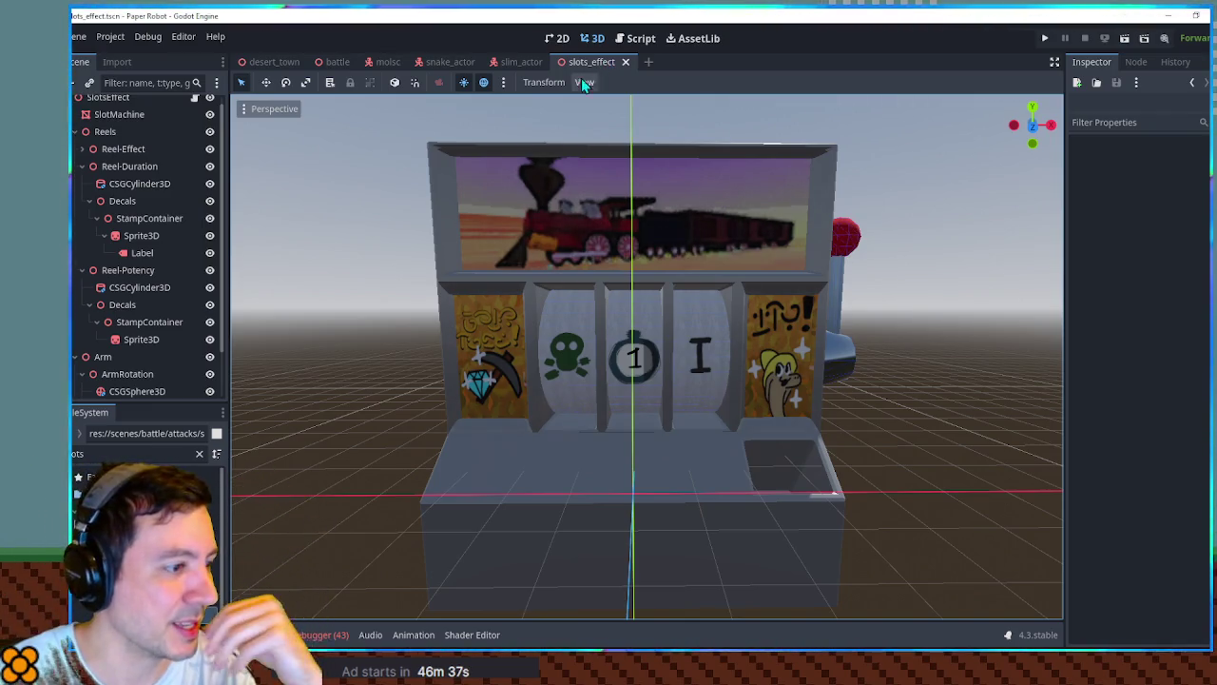
{"action": "mouse_move", "coordinate": [429, 238]}
{"action": "left_mouse_down"}
{"action": "mouse_move", "coordinate": [646, 303]}
{"action": "mouse_move", "coordinate": [701, 300]}
{"action": "mouse_move", "coordinate": [372, 298]}
{"action": "mouse_move", "coordinate": [664, 297]}
{"action": "mouse_move", "coordinate": [600, 281]}
{"action": "mouse_move", "coordinate": [545, 281]}
{"action": "mouse_move", "coordinate": [589, 303]}
{"action": "mouse_move", "coordinate": [705, 299]}
{"action": "mouse_move", "coordinate": [542, 299]}
{"action": "left_mouse_up"}
{"action": "left_click", "coordinate": [622, 478]}
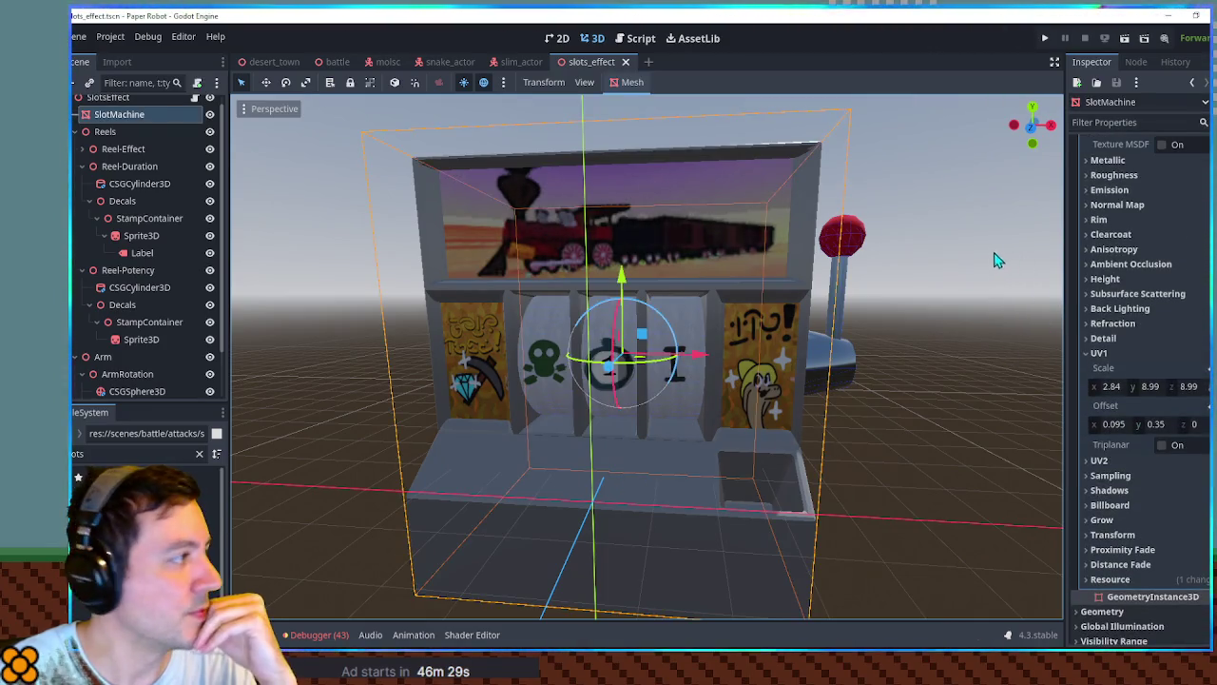
Give surface slot 0 a new standard material with dirt_gray.png as its albedo texture.
{"action": "scroll", "coordinate": [1141, 254], "scroll_direction": "up", "scroll_amount": 5}
{"action": "left_click", "coordinate": [1185, 219]}
{"action": "left_click_drag", "start_coordinate": [1186, 345], "coordinate": [1181, 230]}
{"action": "left_click", "coordinate": [1182, 231]}
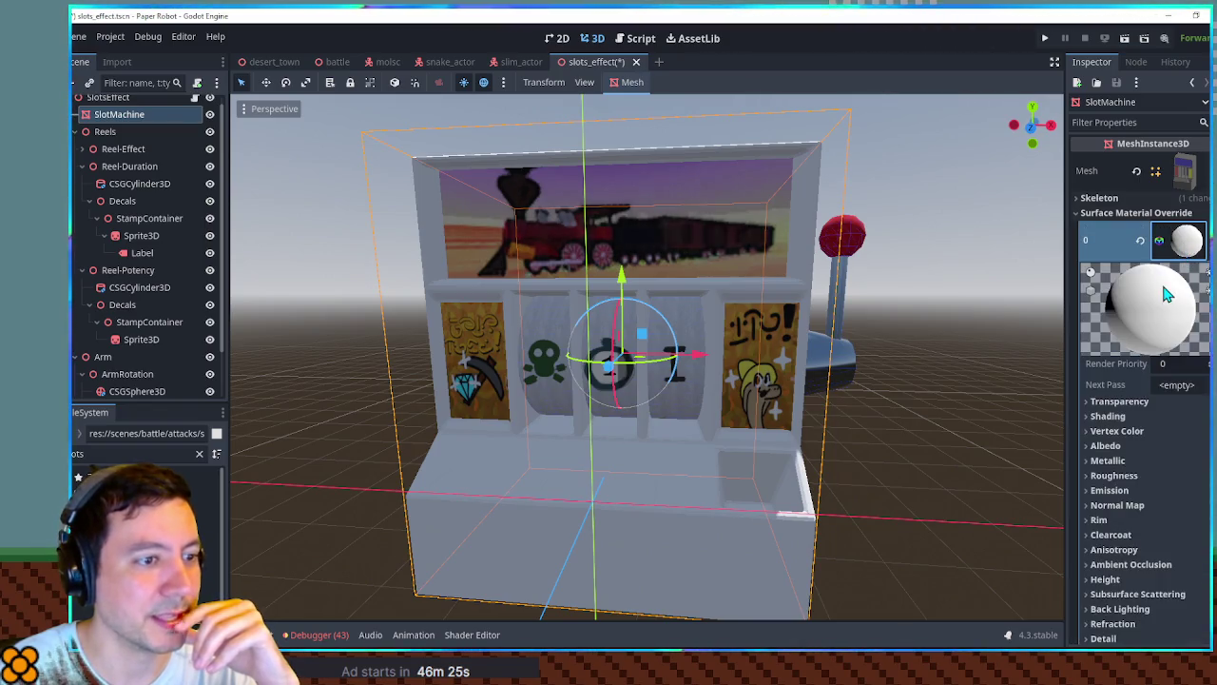
{"action": "scroll", "coordinate": [1139, 418], "scroll_direction": "down", "scroll_amount": 2}
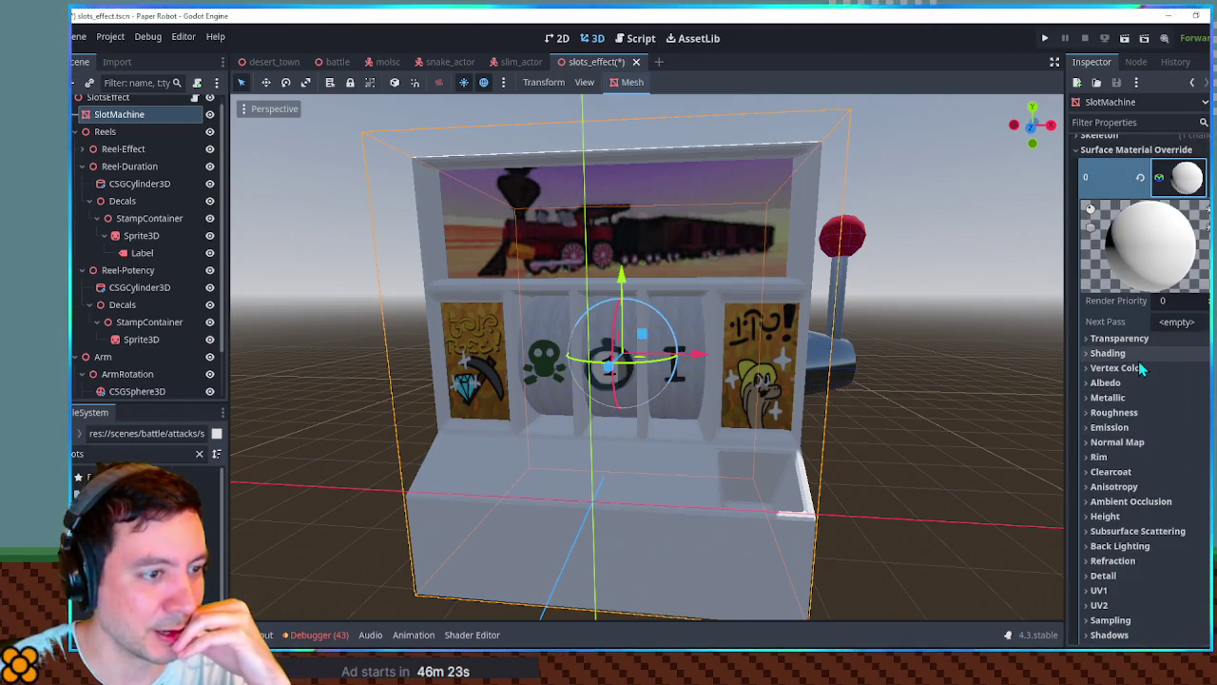
{"action": "left_click", "coordinate": [133, 454]}
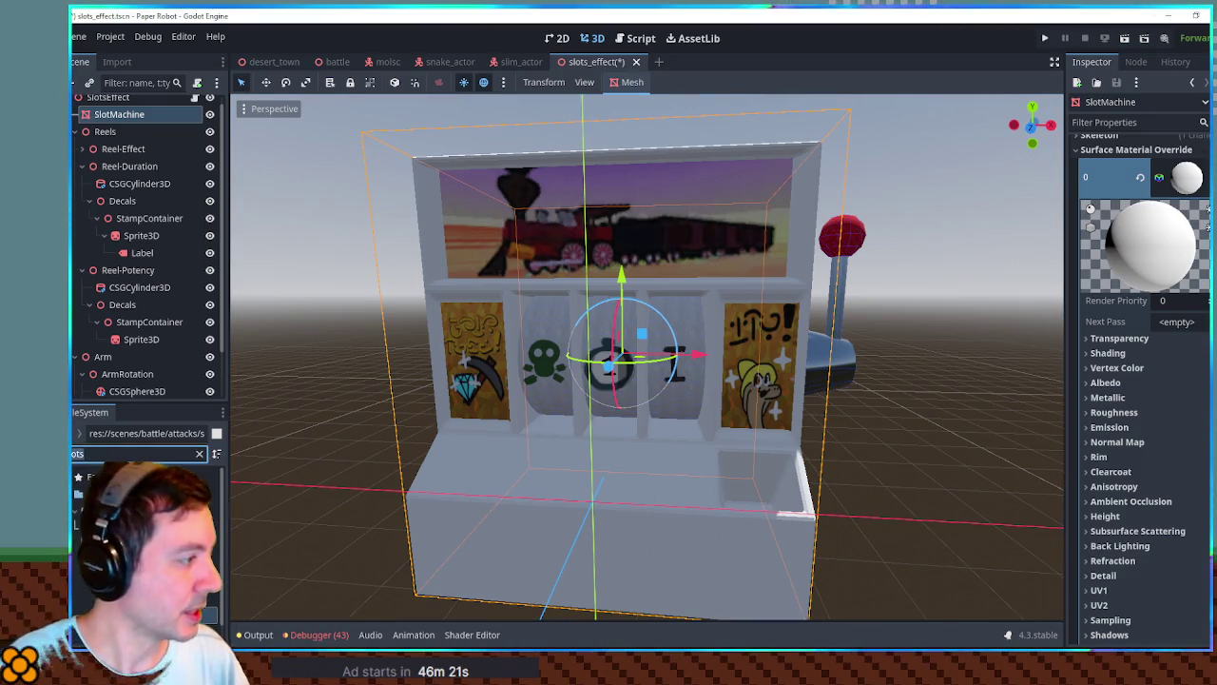
{"action": "type", "text": "ay"}
{"action": "mouse_move", "coordinate": [104, 580]}
{"action": "left_mouse_down"}
{"action": "mouse_move", "coordinate": [1120, 344]}
{"action": "mouse_move", "coordinate": [1118, 383]}
{"action": "mouse_move", "coordinate": [1186, 427]}
{"action": "left_mouse_up"}
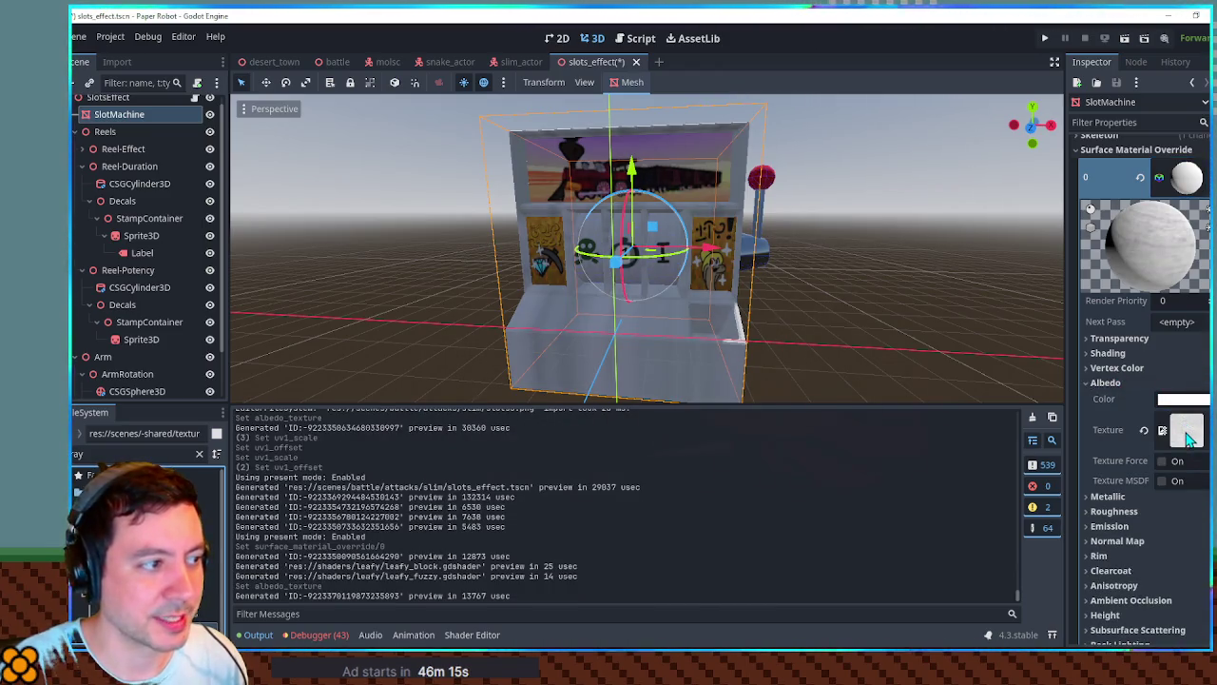
Enable triplanar UV1 mapping for the texture and set the UV1 scale to 0.16.
{"action": "scroll", "coordinate": [1170, 457], "scroll_direction": "down", "scroll_amount": 5}
{"action": "left_click", "coordinate": [1138, 439]}
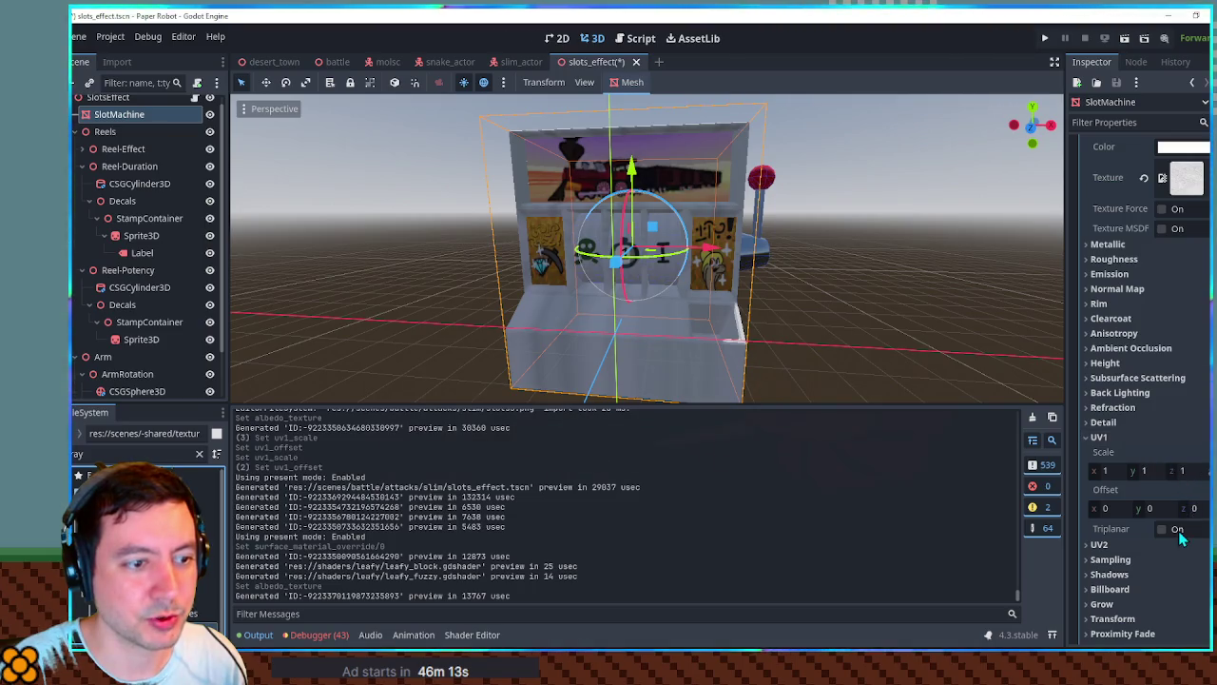
{"action": "left_click", "coordinate": [1177, 530]}
{"action": "scroll", "coordinate": [822, 346], "scroll_direction": "up", "scroll_amount": 6}
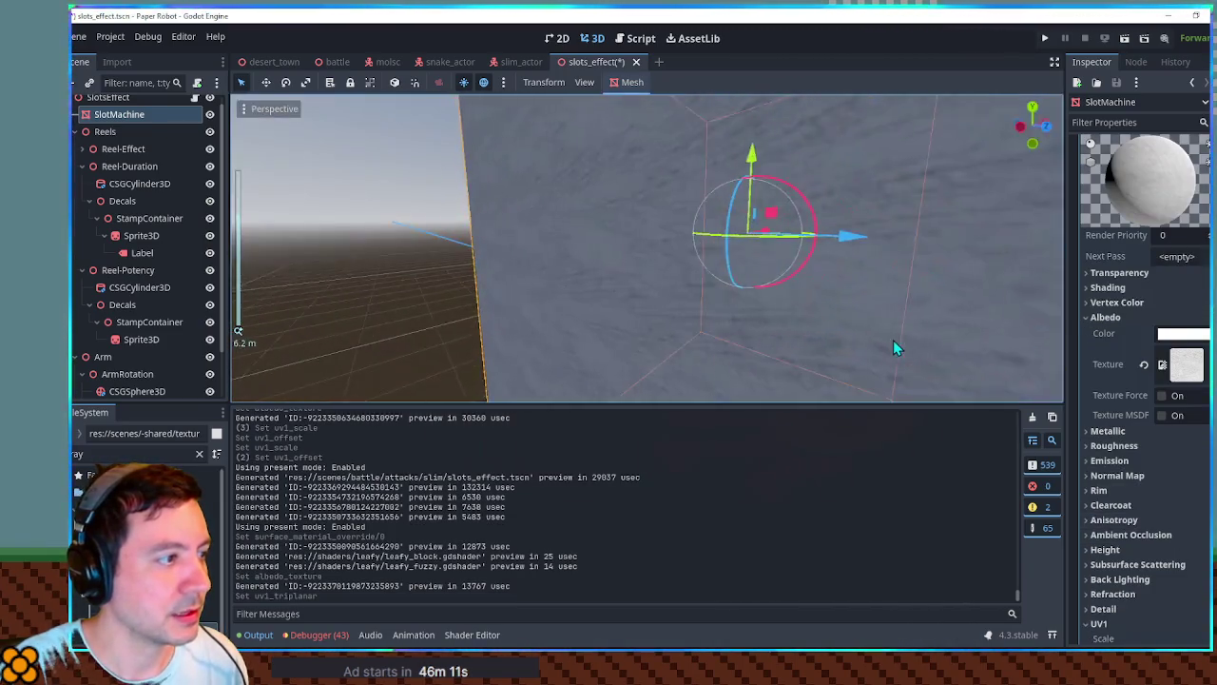
{"action": "scroll", "coordinate": [895, 333], "scroll_direction": "down", "scroll_amount": 5}
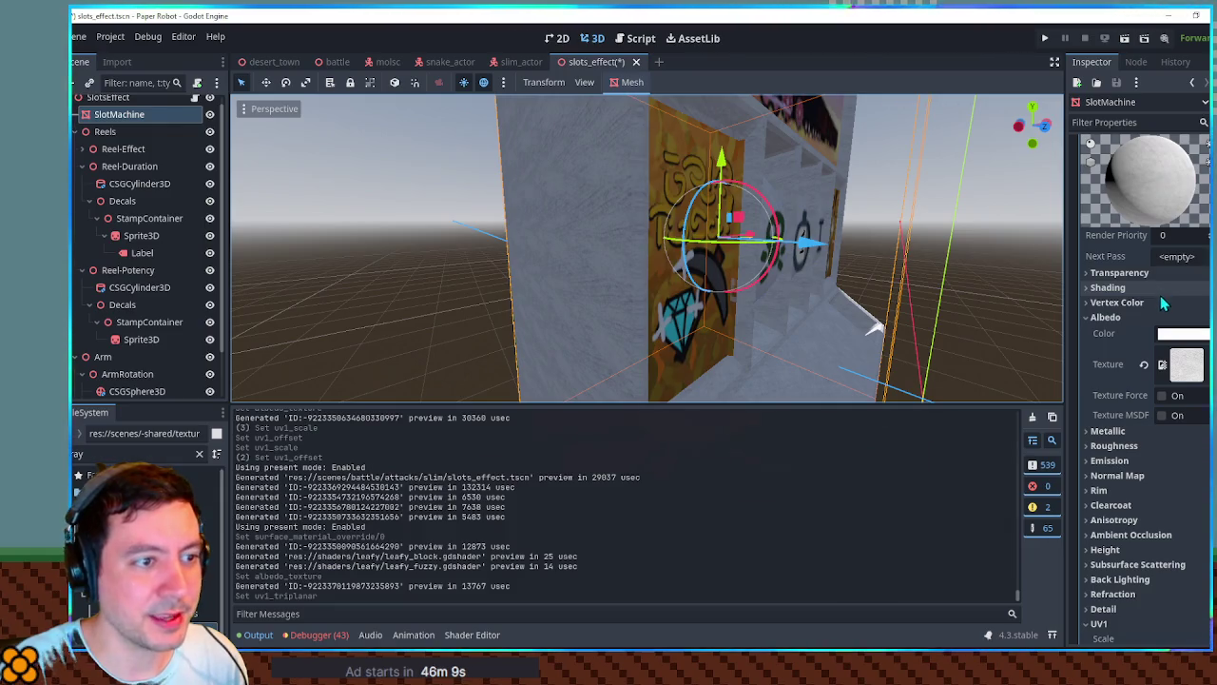
{"action": "scroll", "coordinate": [1136, 476], "scroll_direction": "down", "scroll_amount": 4}
{"action": "mouse_move", "coordinate": [1109, 468]}
{"action": "left_mouse_down"}
{"action": "mouse_move", "coordinate": [1130, 468]}
{"action": "mouse_move", "coordinate": [1088, 467]}
{"action": "left_mouse_up"}
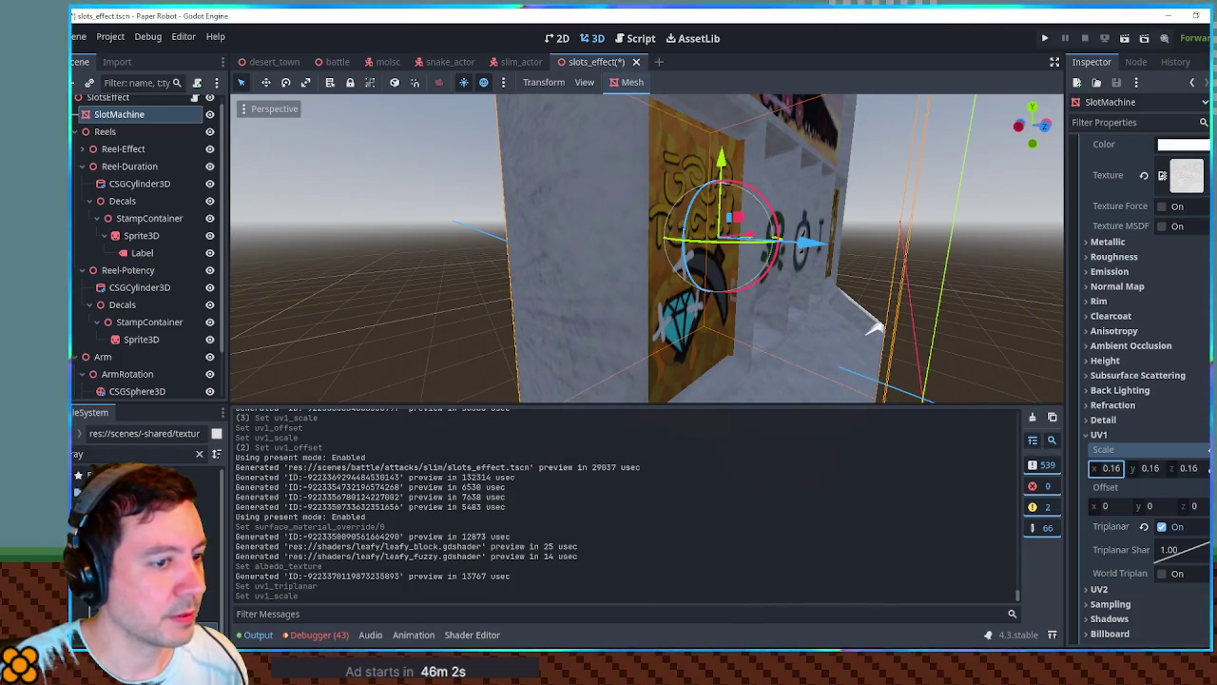
Lower the material's roughness to 0.1.
{"action": "scroll", "coordinate": [869, 303], "scroll_direction": "down", "scroll_amount": 6}
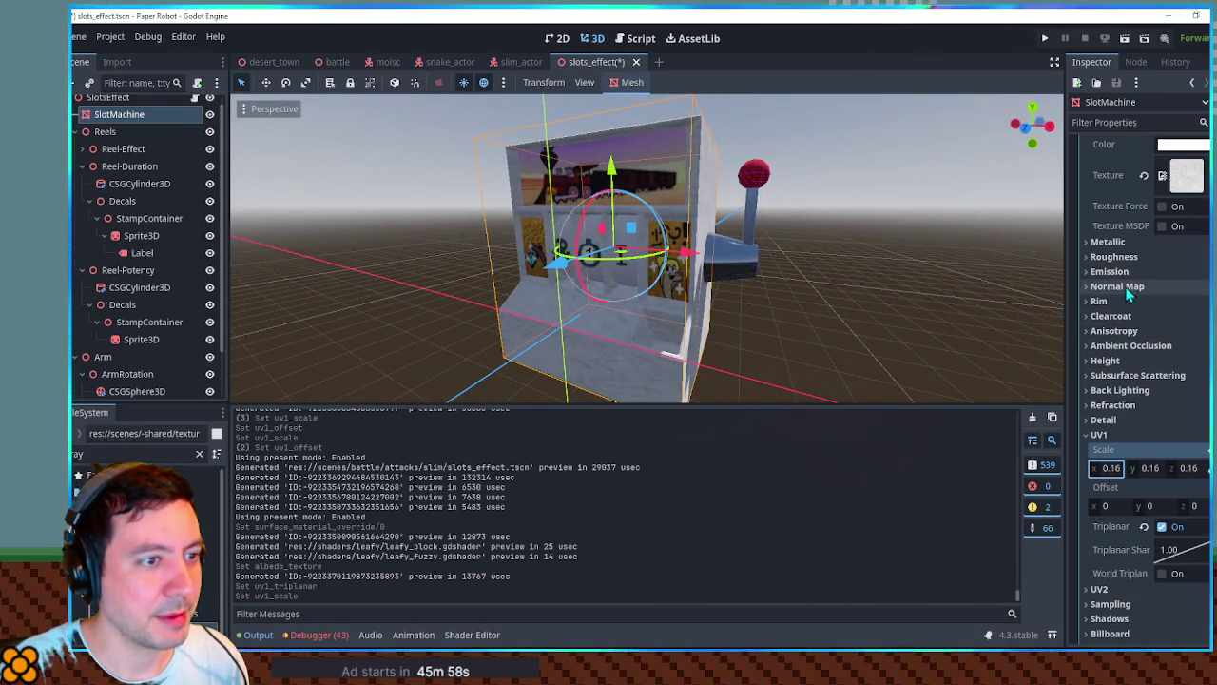
{"action": "left_click", "coordinate": [1118, 257]}
{"action": "left_click_drag", "start_coordinate": [1175, 273], "coordinate": [1156, 273]}
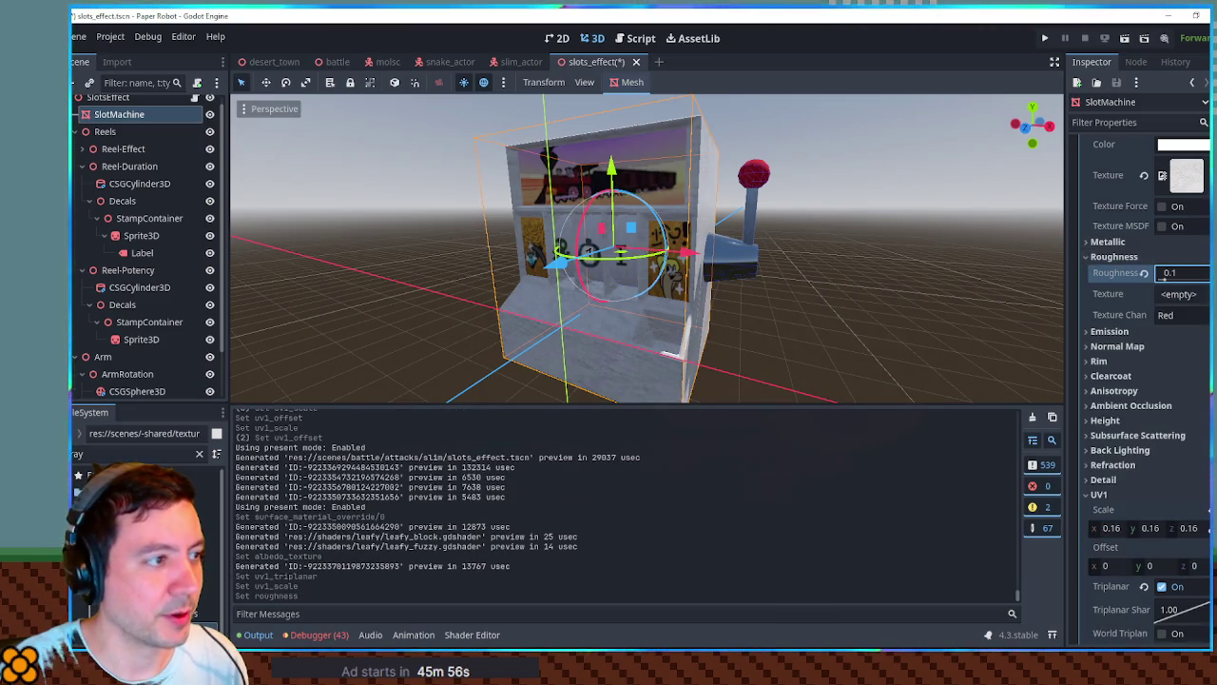
Darken the albedo colour to grey and set the metallic value to 0.55.
{"action": "left_click", "coordinate": [1181, 145]}
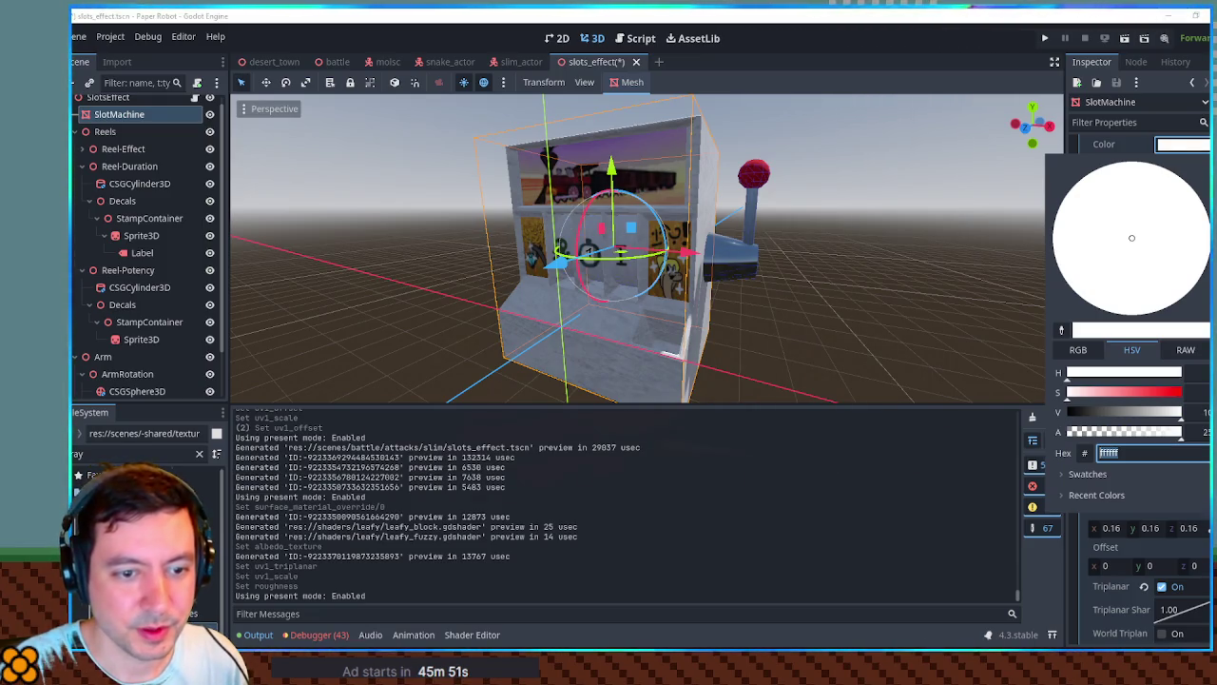
{"action": "left_click", "coordinate": [1121, 412]}
{"action": "mouse_move", "coordinate": [779, 249]}
{"action": "left_mouse_down"}
{"action": "mouse_move", "coordinate": [994, 249]}
{"action": "mouse_move", "coordinate": [600, 255]}
{"action": "left_mouse_up"}
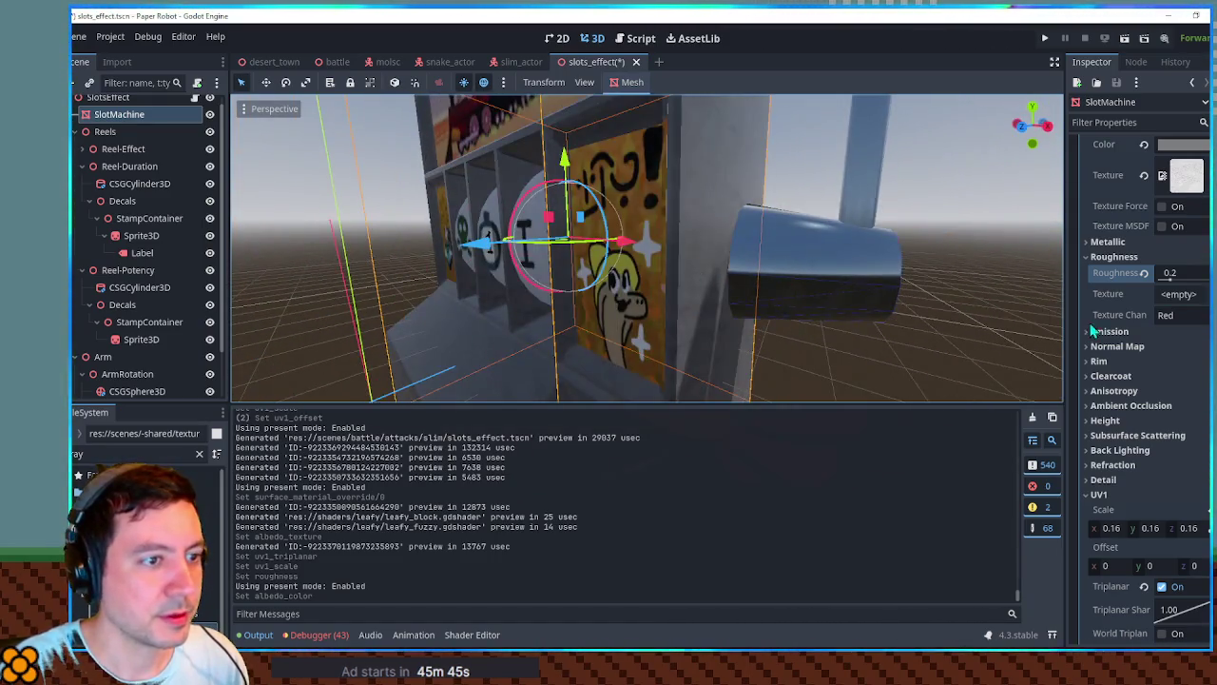
{"action": "left_click", "coordinate": [1108, 242]}
{"action": "mouse_move", "coordinate": [1169, 261]}
{"action": "left_mouse_down"}
{"action": "mouse_move", "coordinate": [1200, 261]}
{"action": "mouse_move", "coordinate": [1176, 258]}
{"action": "left_mouse_up"}
{"action": "left_click_drag", "start_coordinate": [723, 253], "coordinate": [609, 253]}
Recolour the albedo red, check the machine from front and side, then switch to another program.
{"action": "left_click", "coordinate": [1184, 144]}
{"action": "mouse_move", "coordinate": [1147, 230]}
{"action": "left_mouse_down"}
{"action": "mouse_move", "coordinate": [1152, 217]}
{"action": "mouse_move", "coordinate": [1086, 209]}
{"action": "mouse_move", "coordinate": [1060, 232]}
{"action": "mouse_move", "coordinate": [1067, 211]}
{"action": "mouse_move", "coordinate": [1164, 289]}
{"action": "mouse_move", "coordinate": [1159, 275]}
{"action": "mouse_move", "coordinate": [1180, 272]}
{"action": "left_mouse_up"}
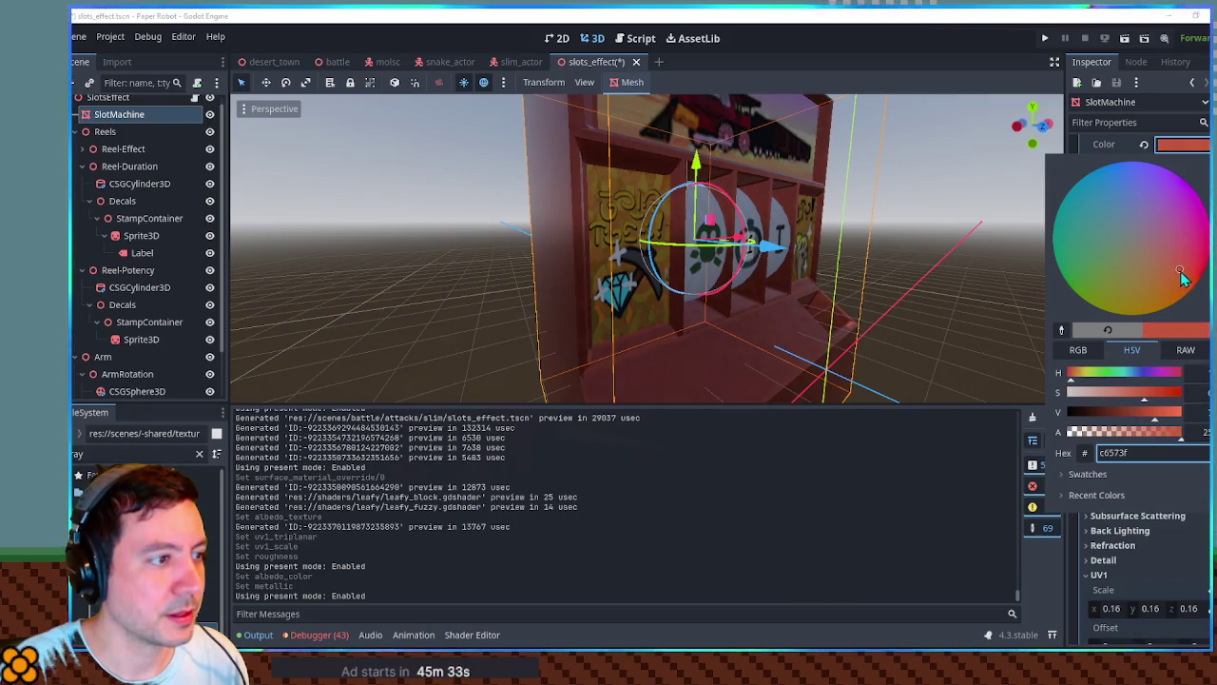
{"action": "left_click", "coordinate": [950, 240]}
{"action": "left_click_drag", "start_coordinate": [951, 240], "coordinate": [762, 233]}
{"action": "scroll", "coordinate": [833, 253], "scroll_direction": "down", "scroll_amount": 3}
{"action": "mouse_move", "coordinate": [833, 253]}
{"action": "left_mouse_down"}
{"action": "mouse_move", "coordinate": [961, 264]}
{"action": "mouse_move", "coordinate": [741, 245]}
{"action": "mouse_move", "coordinate": [705, 253]}
{"action": "mouse_move", "coordinate": [802, 244]}
{"action": "mouse_move", "coordinate": [623, 276]}
{"action": "mouse_move", "coordinate": [636, 325]}
{"action": "mouse_move", "coordinate": [686, 345]}
{"action": "mouse_move", "coordinate": [685, 217]}
{"action": "left_mouse_up"}
{"action": "scroll", "coordinate": [706, 253], "scroll_direction": "up", "scroll_amount": 3}
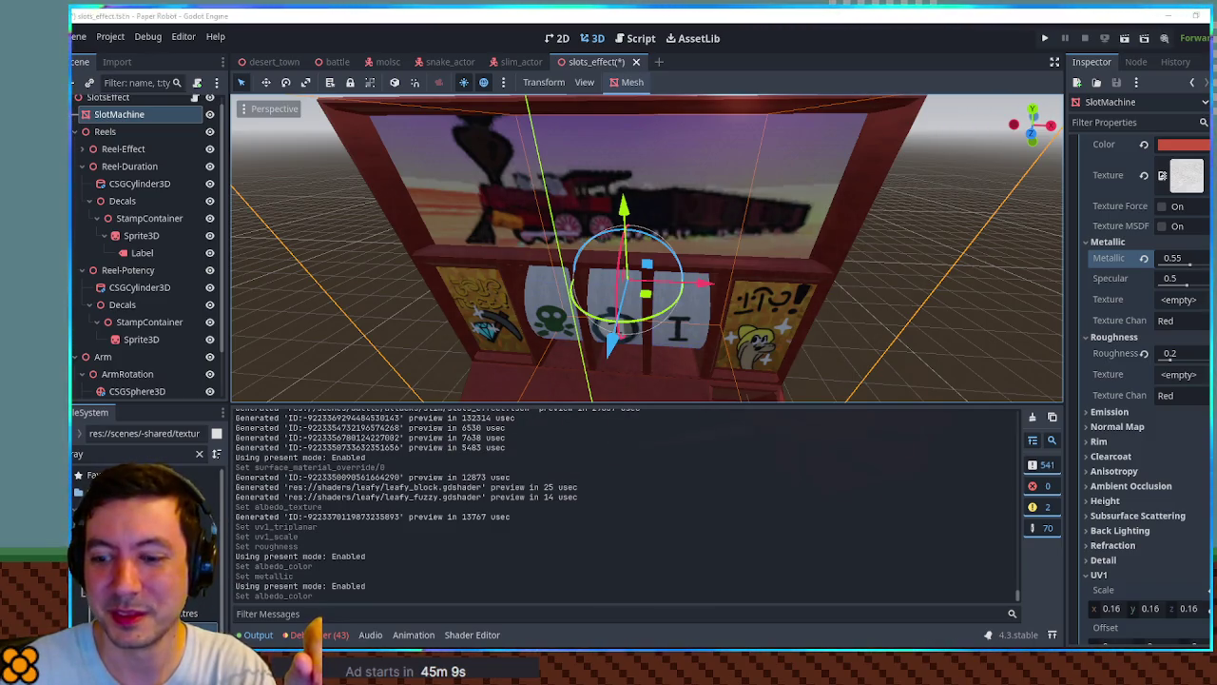
{"action": "key", "text": "alt+Tab"}
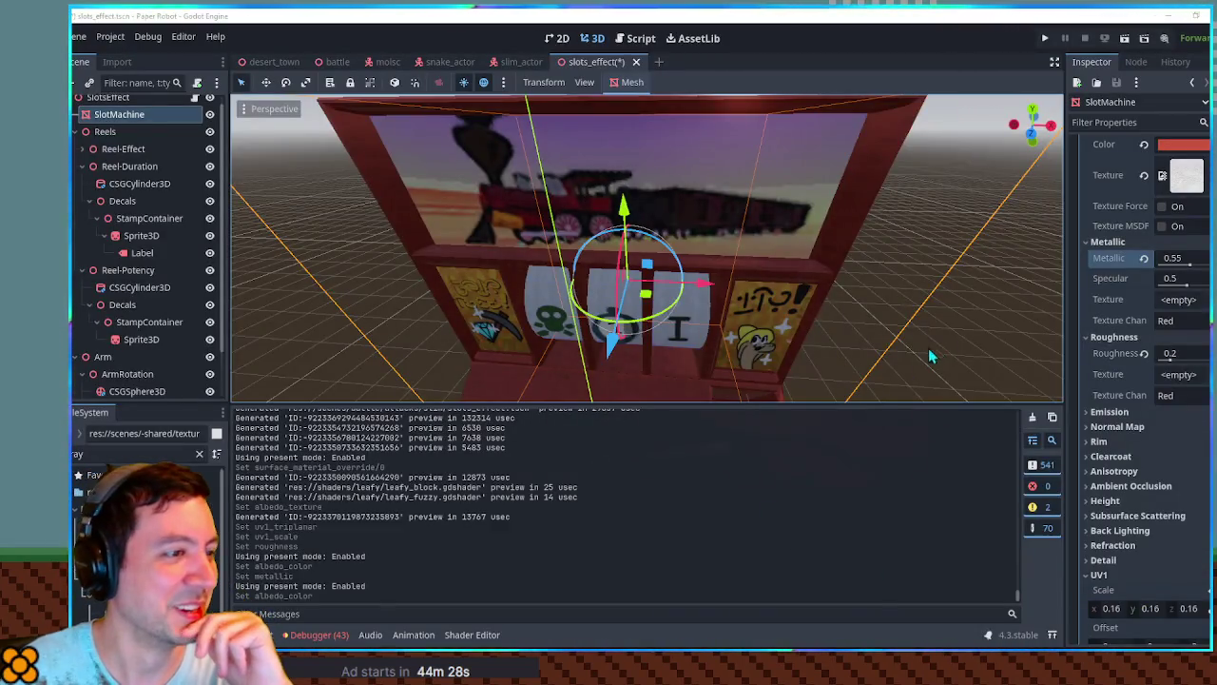
{"action": "left_click", "coordinate": [1018, 336]}
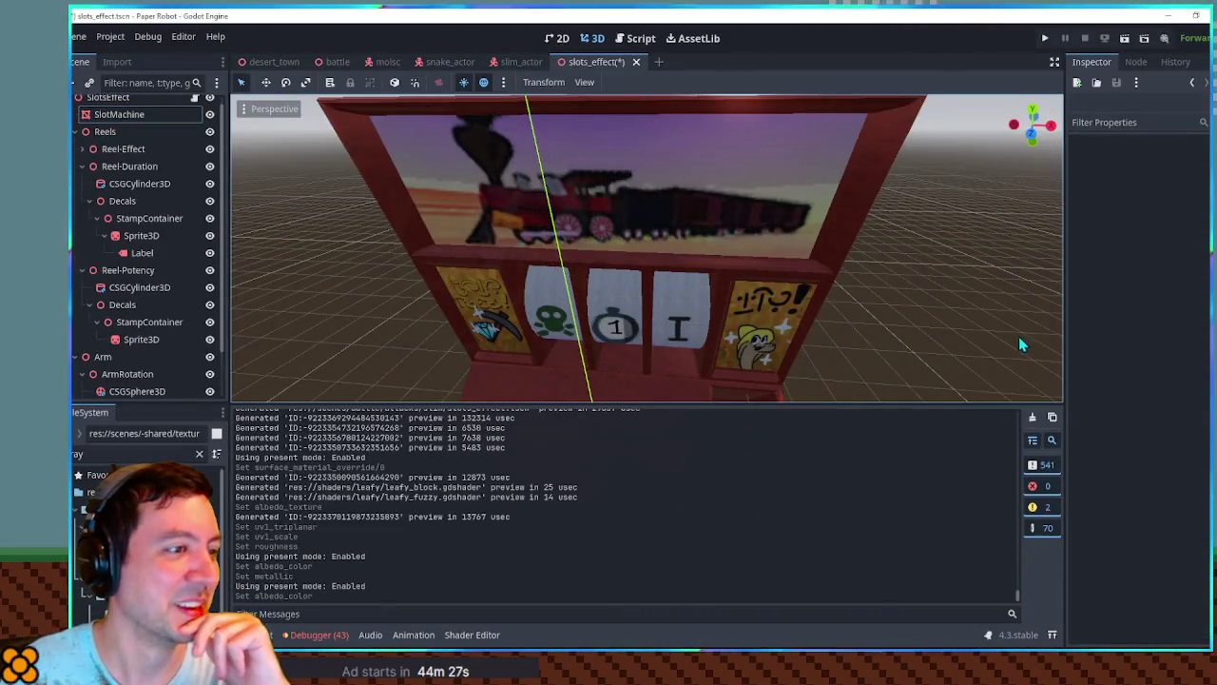
Collapse the Output panel so the 3D view gets more space.
{"action": "scroll", "coordinate": [976, 332], "scroll_direction": "down", "scroll_amount": 5}
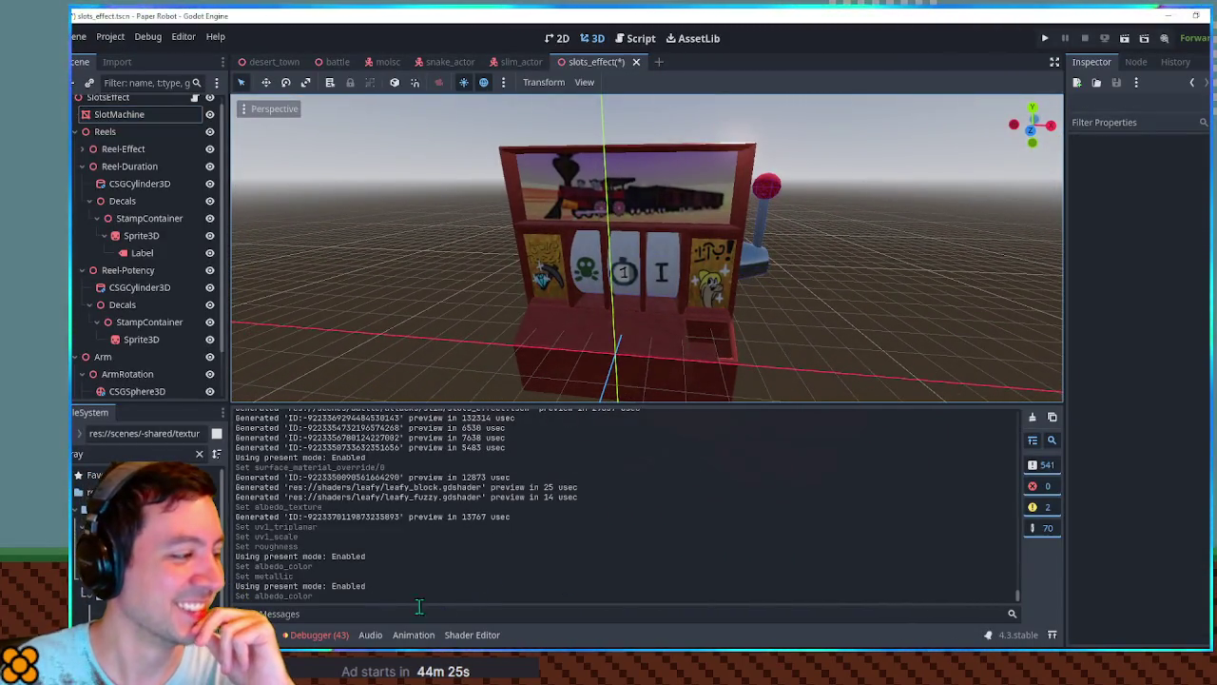
{"action": "left_click", "coordinate": [266, 634]}
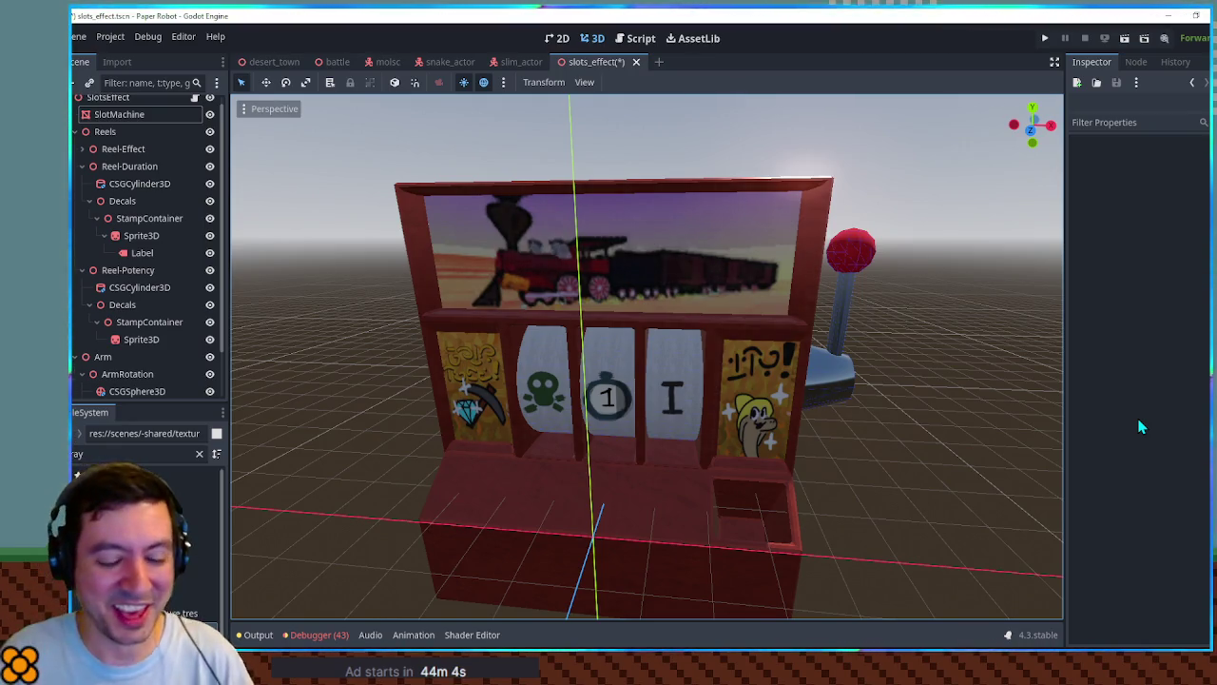
{"action": "mouse_move", "coordinate": [903, 286]}
{"action": "left_mouse_down"}
{"action": "mouse_move", "coordinate": [723, 276]}
{"action": "mouse_move", "coordinate": [853, 258]}
{"action": "mouse_move", "coordinate": [807, 264]}
{"action": "mouse_move", "coordinate": [868, 225]}
{"action": "mouse_move", "coordinate": [913, 329]}
{"action": "mouse_move", "coordinate": [845, 275]}
{"action": "mouse_move", "coordinate": [885, 240]}
{"action": "left_mouse_up"}
Save the slots_effect scene and settle on a front view of the machine.
{"action": "key", "text": "ctrl+s"}
{"action": "scroll", "coordinate": [867, 225], "scroll_direction": "down", "scroll_amount": 2}
{"action": "scroll", "coordinate": [868, 225], "scroll_direction": "down", "scroll_amount": 2}
{"action": "scroll", "coordinate": [885, 240], "scroll_direction": "up", "scroll_amount": 3}
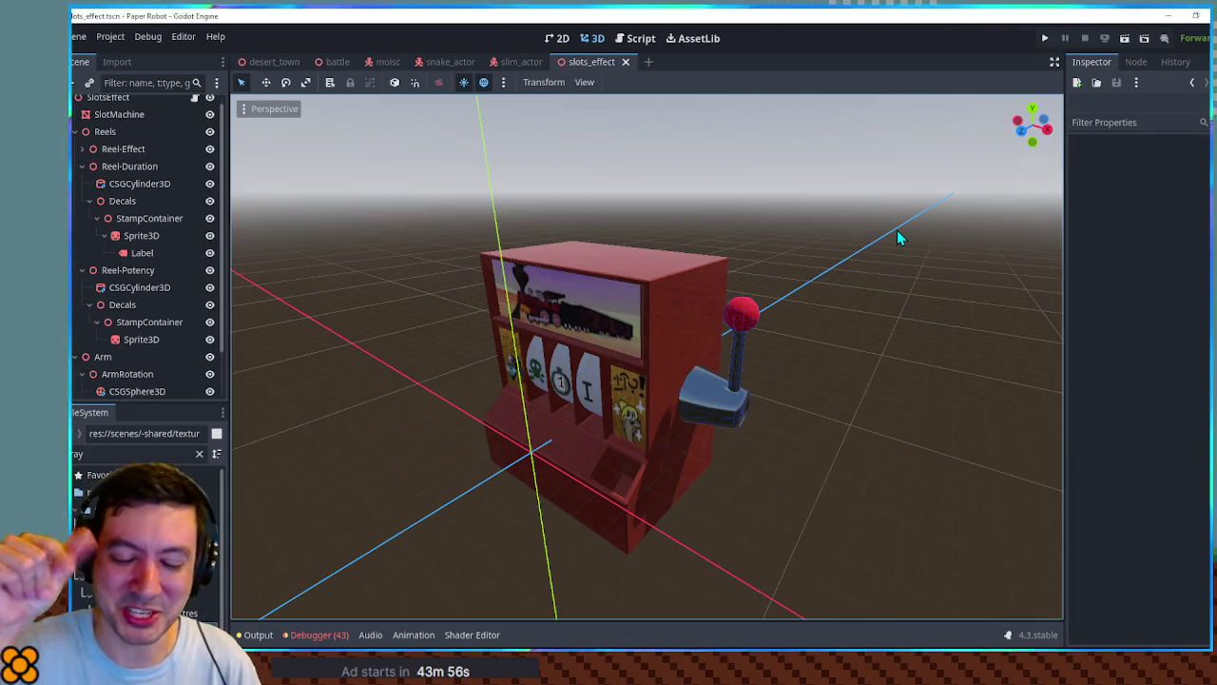
{"action": "mouse_move", "coordinate": [865, 284]}
{"action": "left_mouse_down"}
{"action": "mouse_move", "coordinate": [500, 212]}
{"action": "mouse_move", "coordinate": [723, 218]}
{"action": "mouse_move", "coordinate": [538, 201]}
{"action": "mouse_move", "coordinate": [601, 258]}
{"action": "left_mouse_up"}
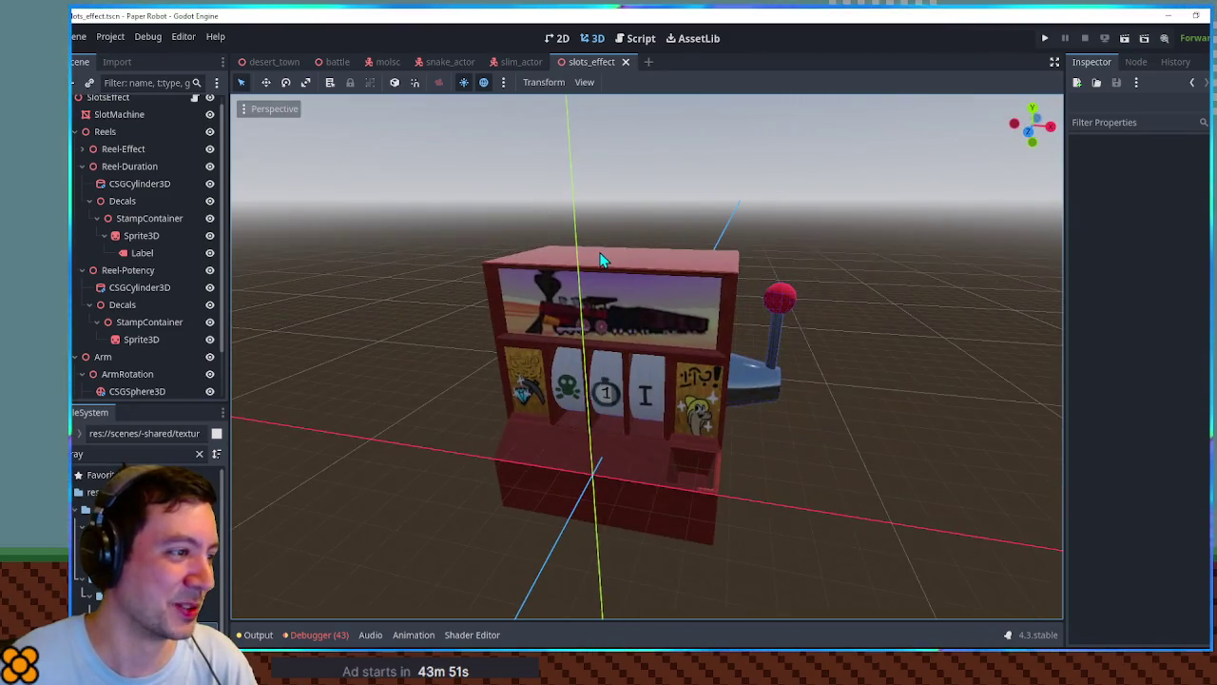
Select the slot machine and change its albedo colour to a deeper crimson.
{"action": "left_click", "coordinate": [601, 258]}
{"action": "left_click", "coordinate": [1175, 148]}
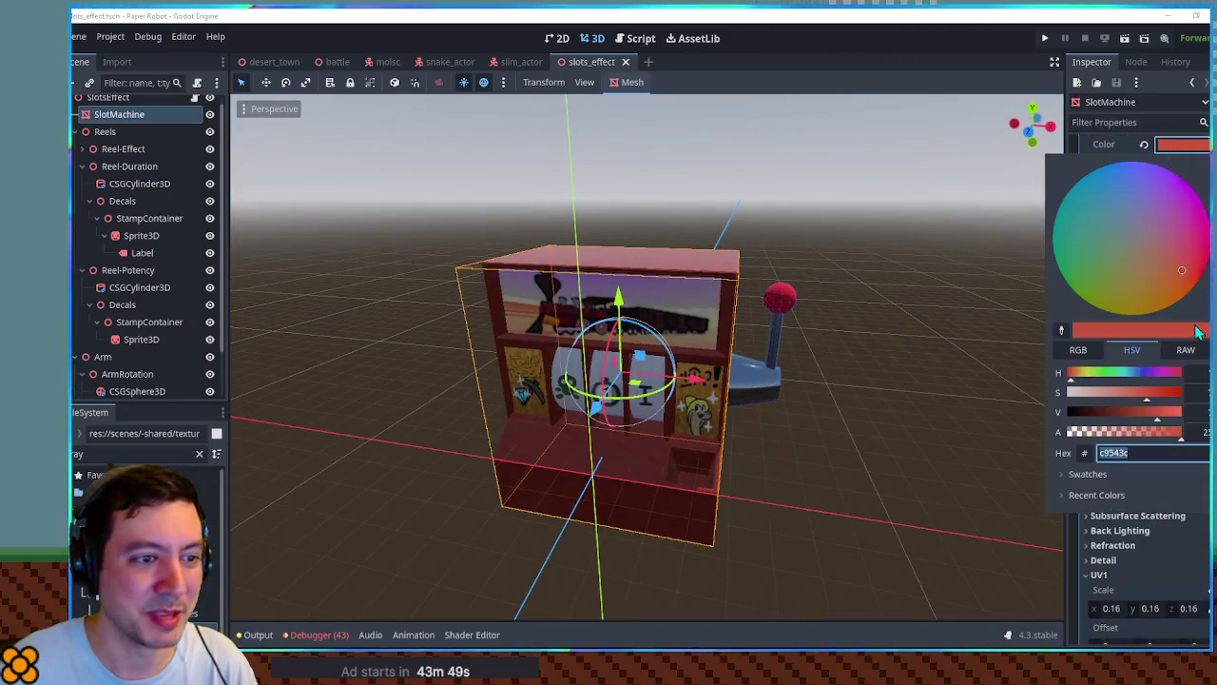
{"action": "left_click", "coordinate": [1067, 374]}
{"action": "left_click", "coordinate": [946, 373]}
{"action": "mouse_move", "coordinate": [944, 374]}
{"action": "left_mouse_down"}
{"action": "mouse_move", "coordinate": [646, 326]}
{"action": "mouse_move", "coordinate": [1056, 335]}
{"action": "left_mouse_up"}
{"action": "scroll", "coordinate": [843, 348], "scroll_direction": "up", "scroll_amount": 3}
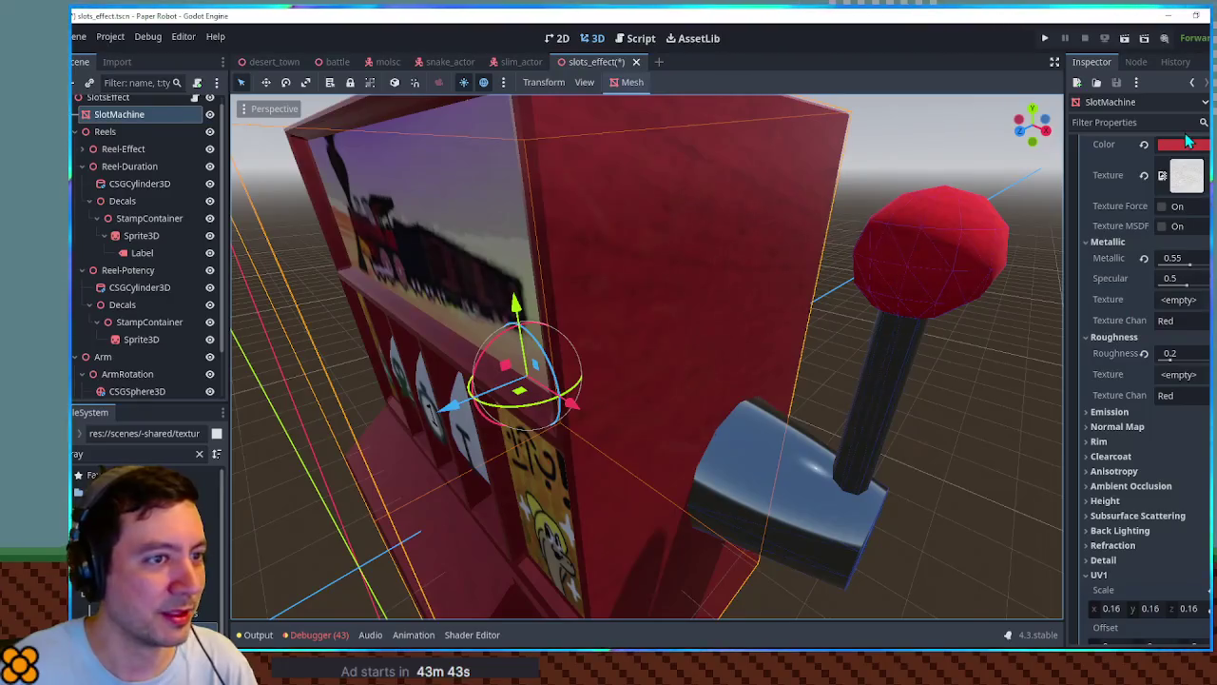
Saturate the albedo red to c92626, deselect the machine, and save the scene.
{"action": "left_click", "coordinate": [1184, 146]}
{"action": "left_click", "coordinate": [1156, 394]}
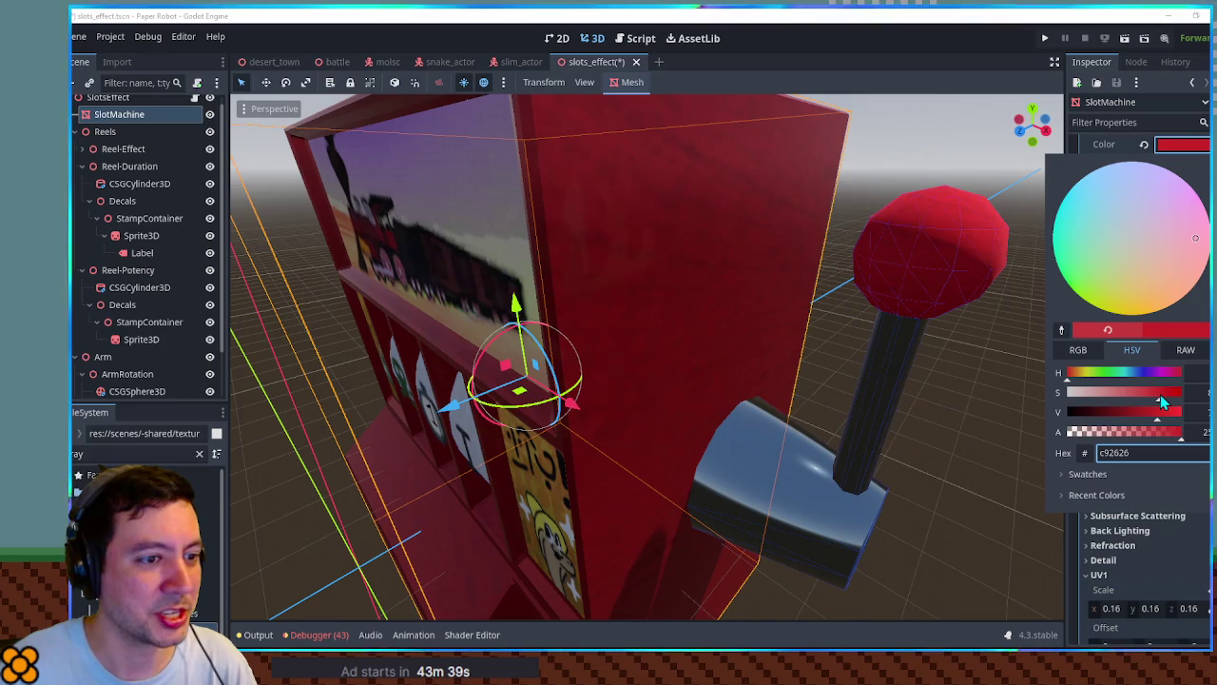
{"action": "left_click", "coordinate": [854, 366]}
{"action": "scroll", "coordinate": [854, 366], "scroll_direction": "down", "scroll_amount": 5}
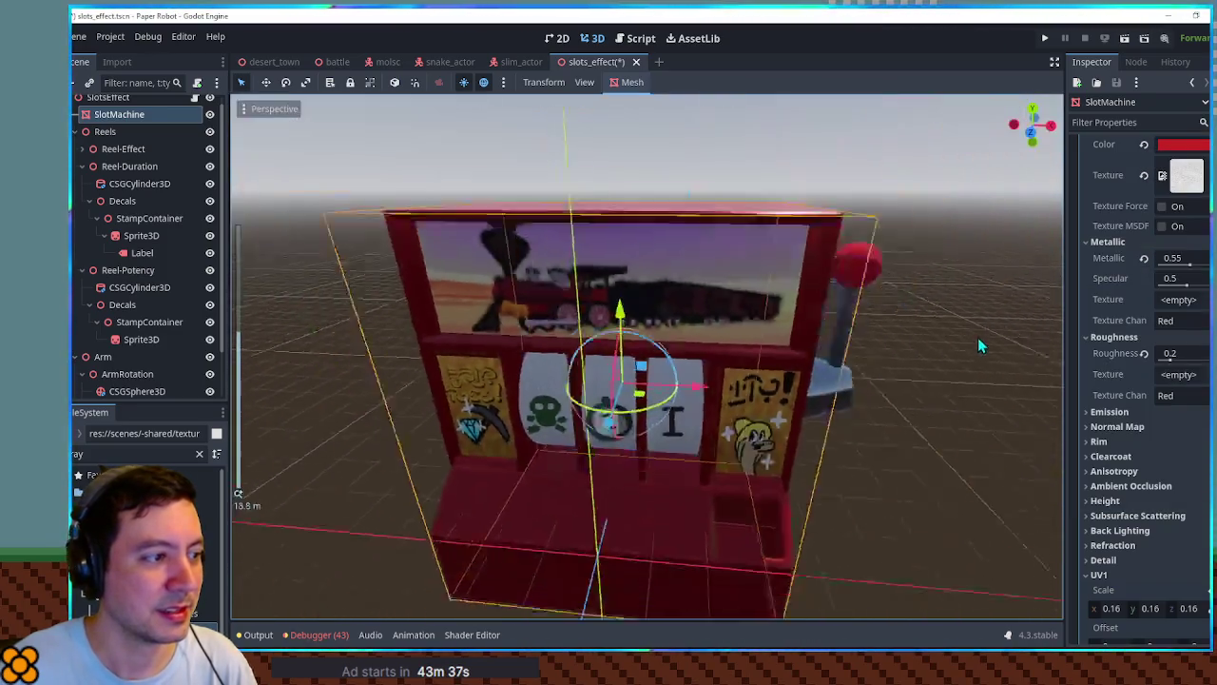
{"action": "left_click", "coordinate": [894, 372]}
{"action": "mouse_move", "coordinate": [894, 372]}
{"action": "left_mouse_down"}
{"action": "mouse_move", "coordinate": [1022, 340]}
{"action": "mouse_move", "coordinate": [292, 292]}
{"action": "mouse_move", "coordinate": [1035, 253]}
{"action": "mouse_move", "coordinate": [850, 250]}
{"action": "mouse_move", "coordinate": [815, 313]}
{"action": "mouse_move", "coordinate": [853, 322]}
{"action": "left_mouse_up"}
{"action": "scroll", "coordinate": [850, 321], "scroll_direction": "up", "scroll_amount": 5}
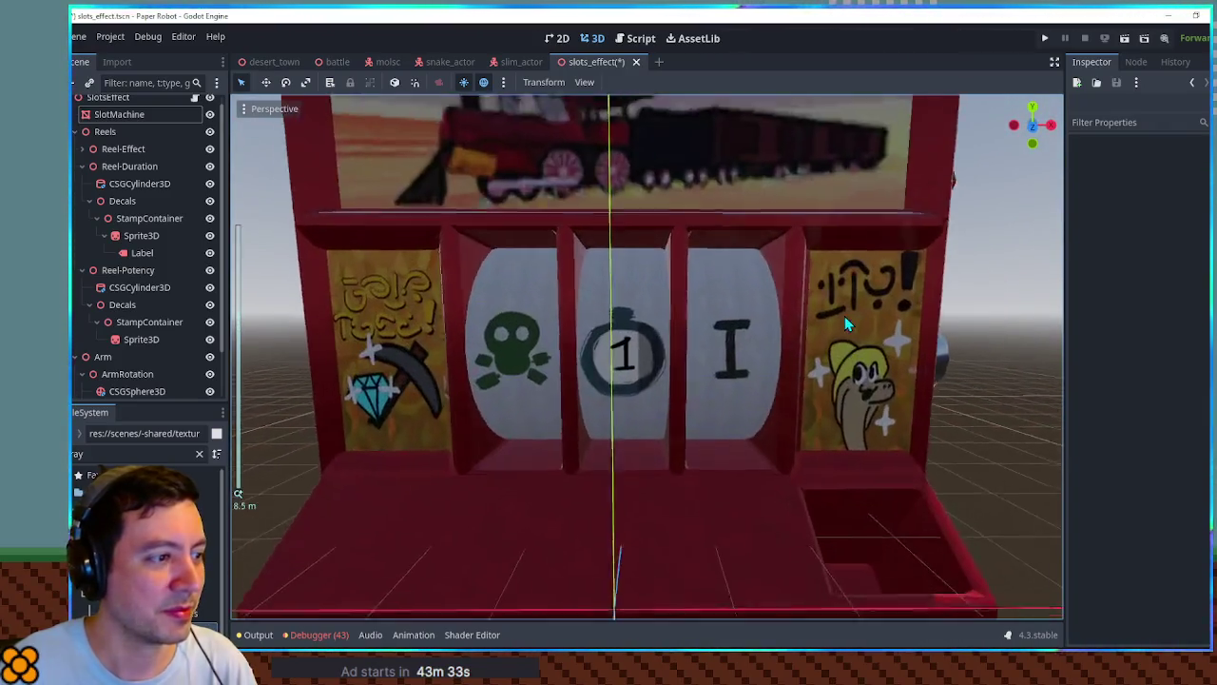
{"action": "scroll", "coordinate": [571, 234], "scroll_direction": "down", "scroll_amount": 5}
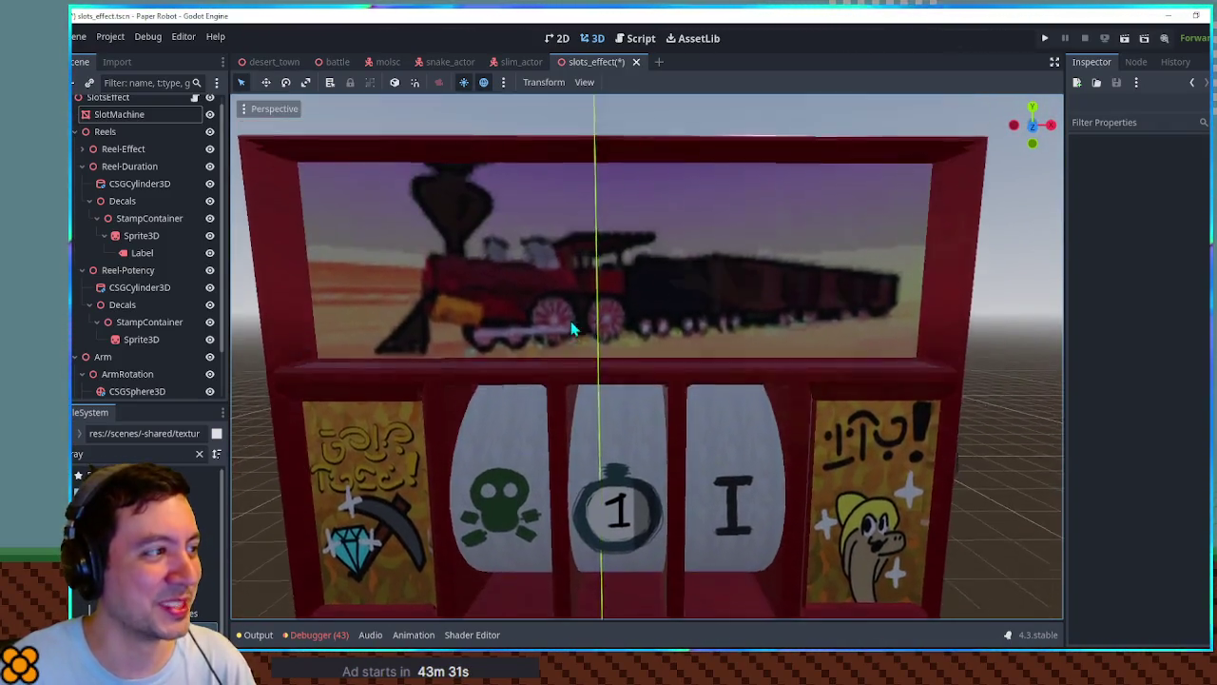
{"action": "key", "text": "ctrl+s"}
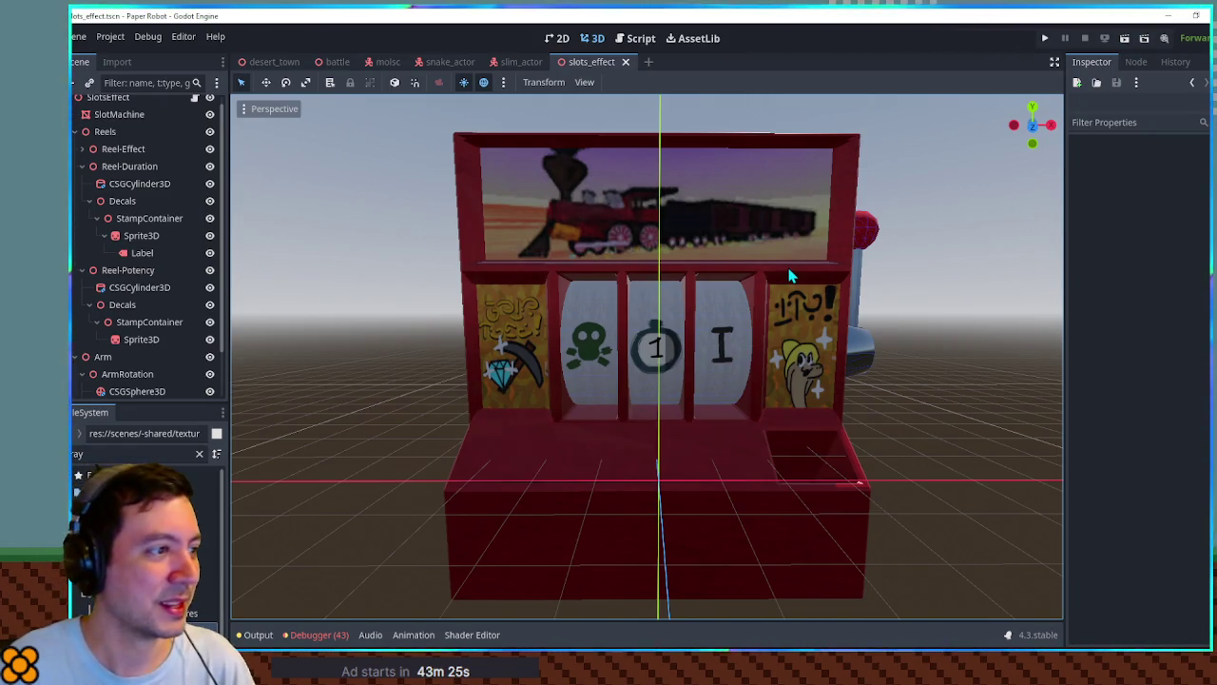
{"action": "mouse_move", "coordinate": [817, 328]}
{"action": "left_mouse_down"}
{"action": "mouse_move", "coordinate": [956, 327]}
{"action": "mouse_move", "coordinate": [809, 301]}
{"action": "mouse_move", "coordinate": [839, 326]}
{"action": "left_mouse_up"}
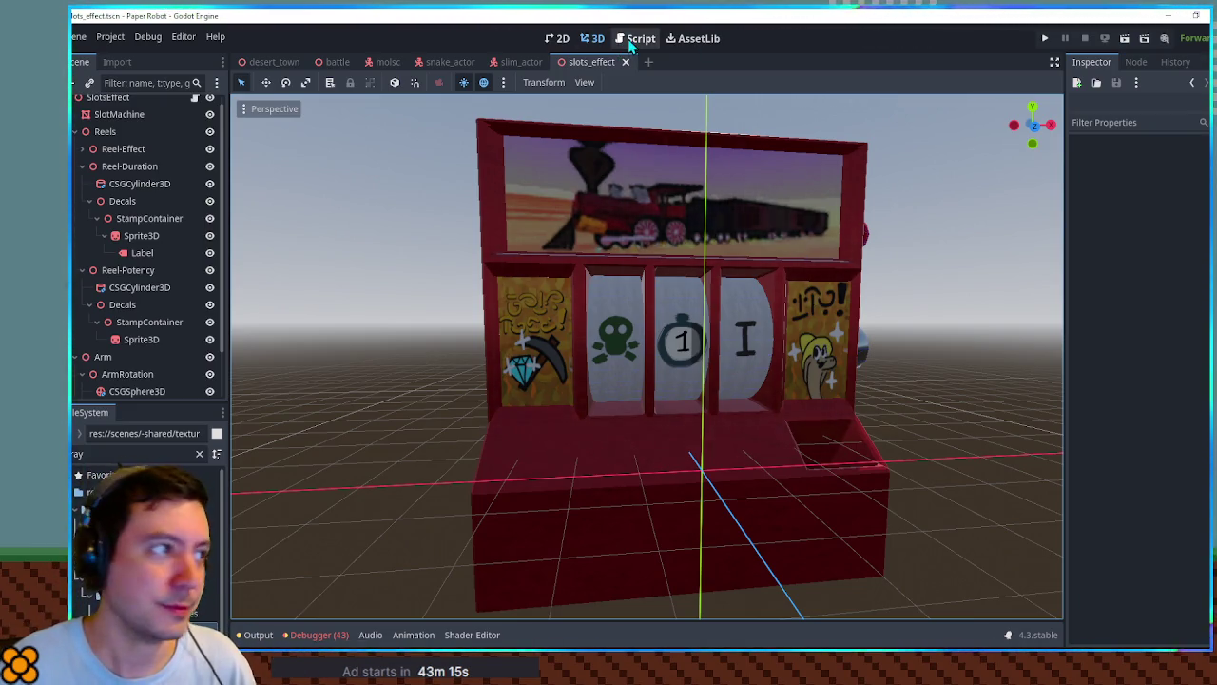
In slots_effect.gd, delete the commented reel lines, rotation assignments and blank lines after queueReels.
{"action": "left_click", "coordinate": [629, 40]}
{"action": "left_click_drag", "start_coordinate": [551, 297], "coordinate": [575, 342]}
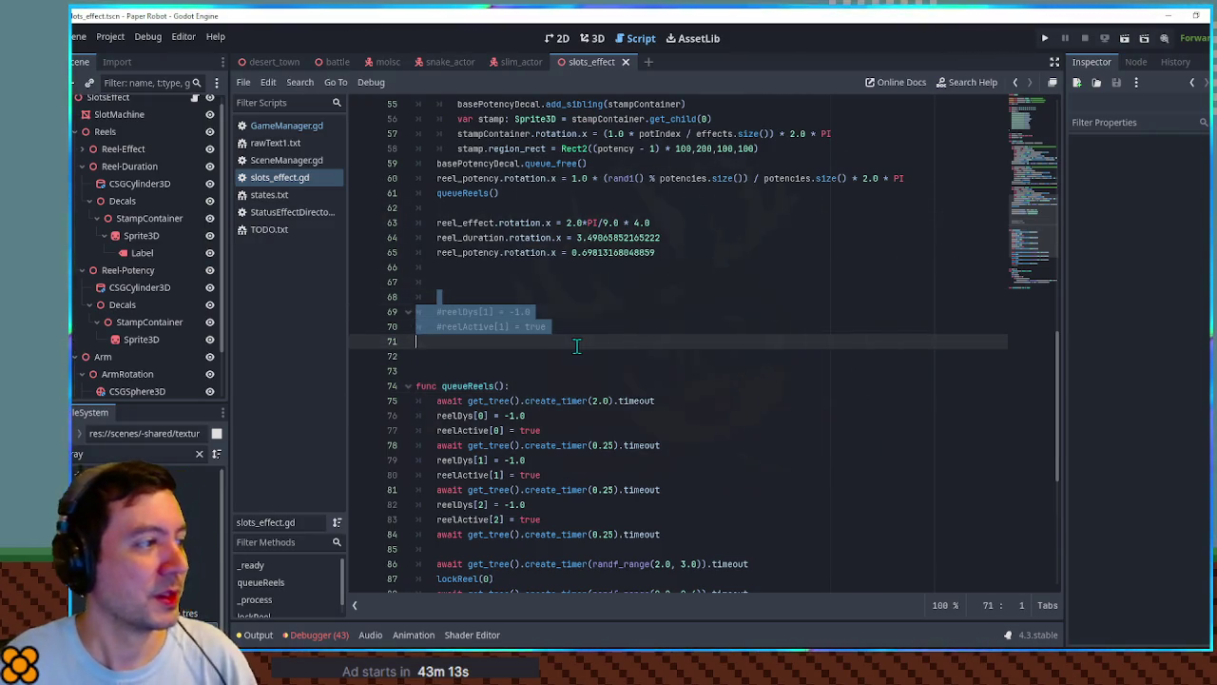
{"action": "key", "text": "BackSpace"}
{"action": "left_click", "coordinate": [613, 210]}
{"action": "left_click_drag", "start_coordinate": [613, 210], "coordinate": [675, 253]}
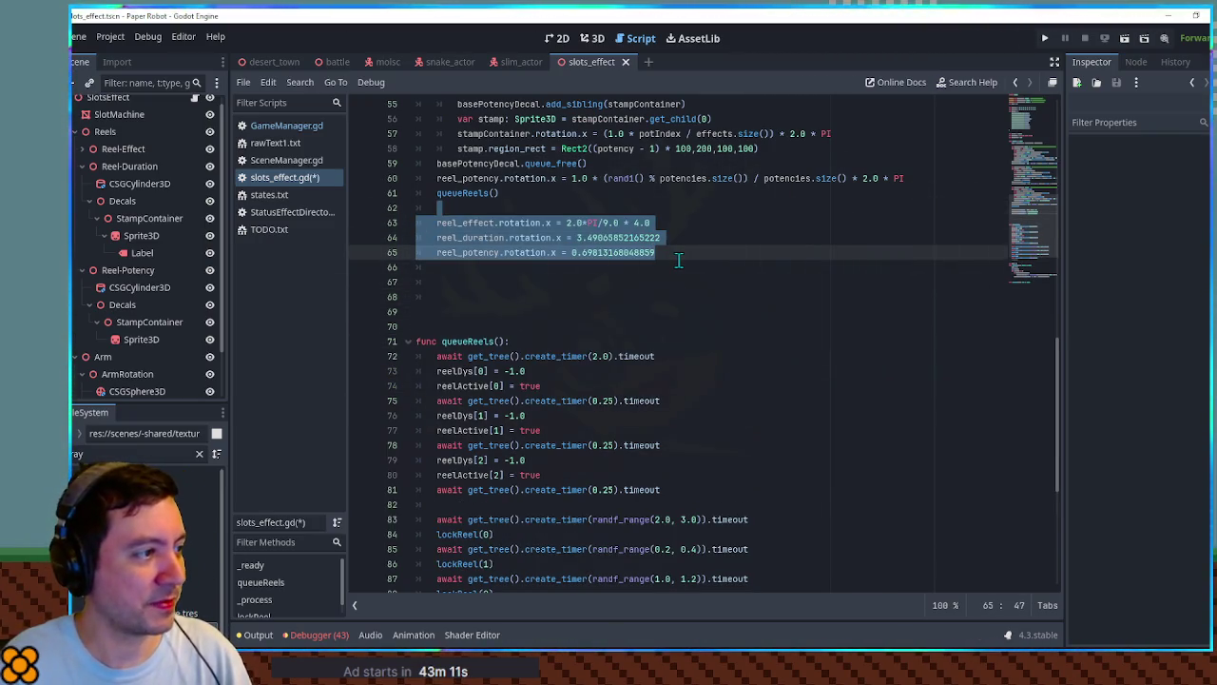
{"action": "key", "text": "BackSpace"}
{"action": "key", "text": "Delete"}
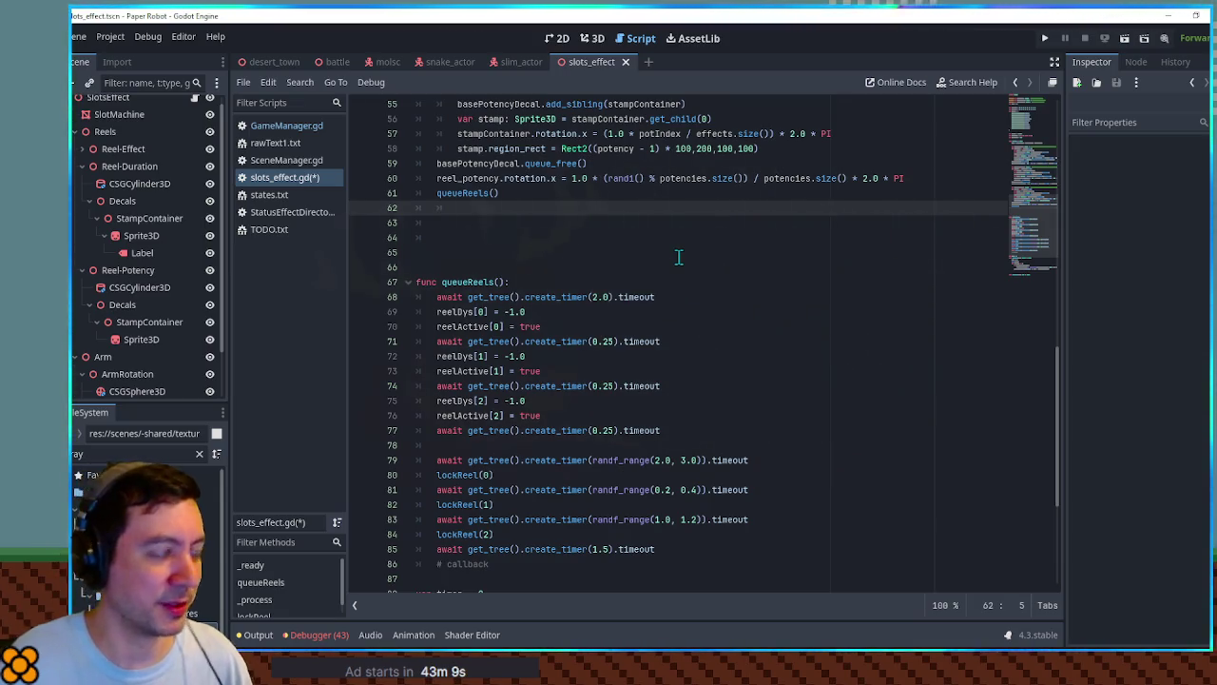
{"action": "key", "text": "Delete"}
{"action": "key", "text": "Delete"}
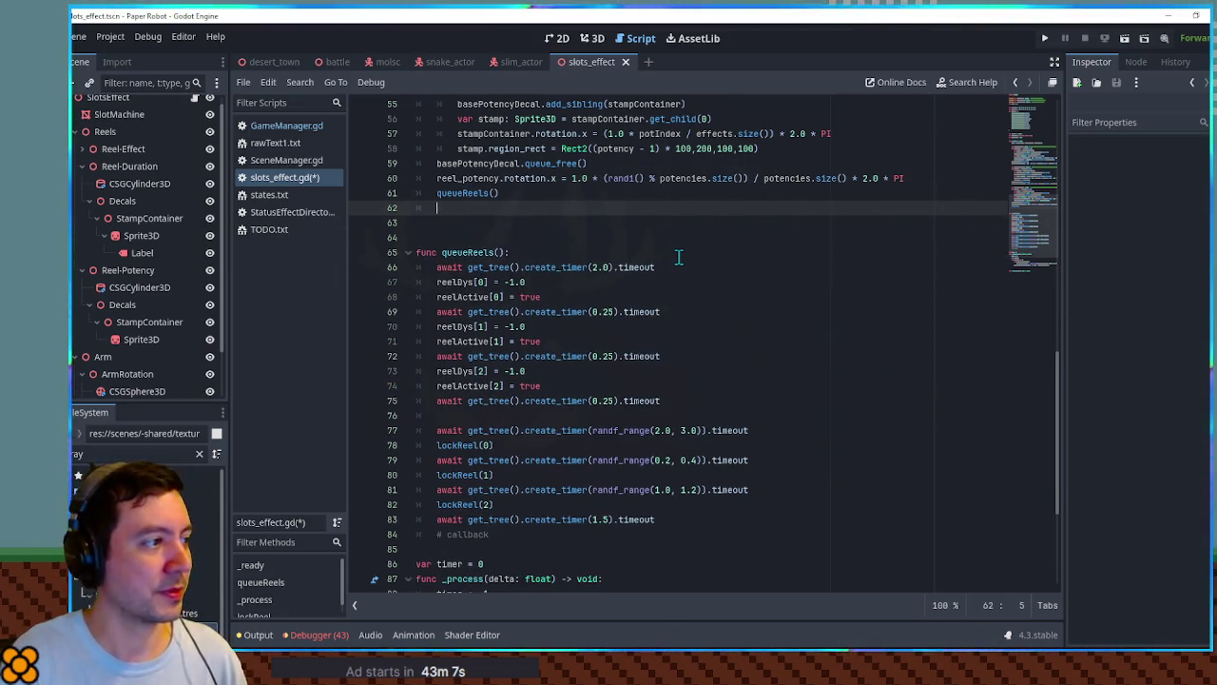
Remove the empty lines below the lockReel function.
{"action": "scroll", "coordinate": [679, 257], "scroll_direction": "up", "scroll_amount": 15}
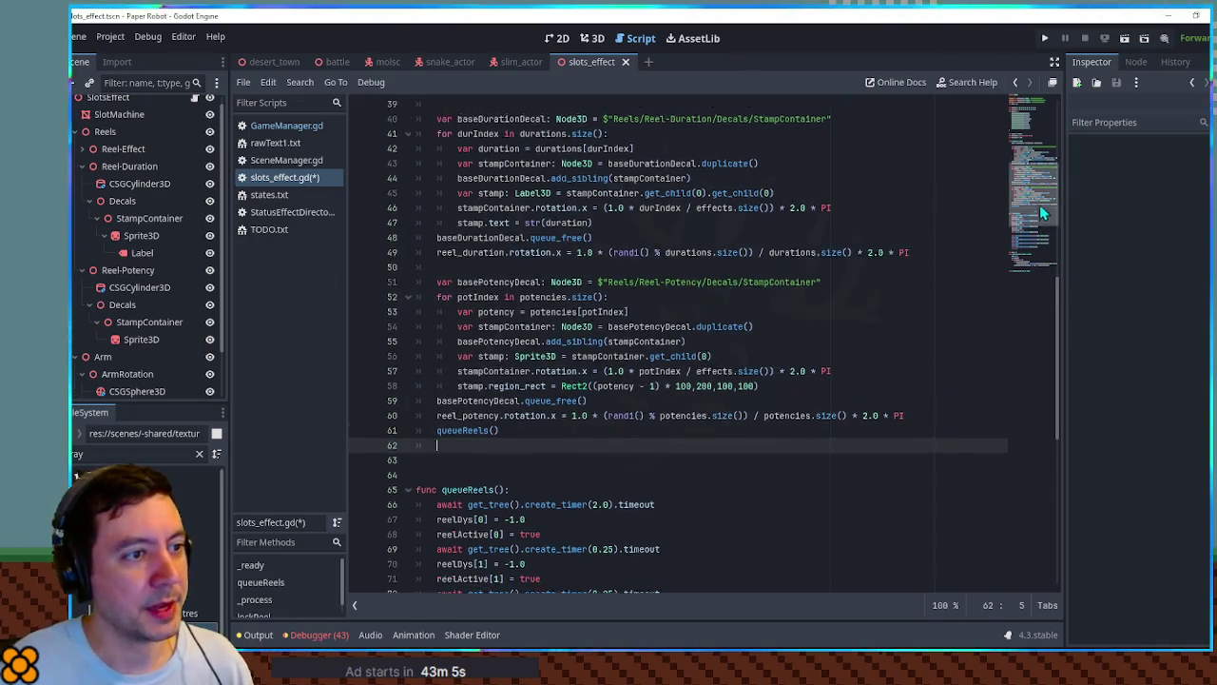
{"action": "left_click_drag", "start_coordinate": [1031, 111], "coordinate": [1043, 274]}
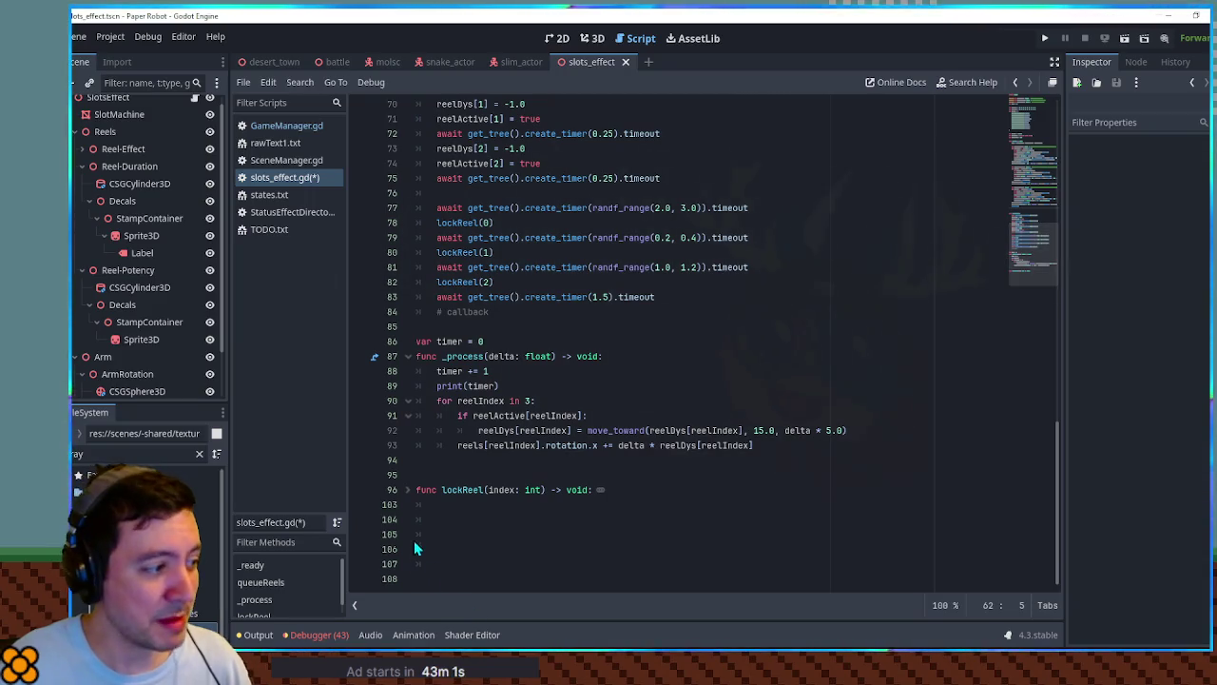
{"action": "left_click_drag", "start_coordinate": [452, 504], "coordinate": [467, 573]}
{"action": "key", "text": "BackSpace"}
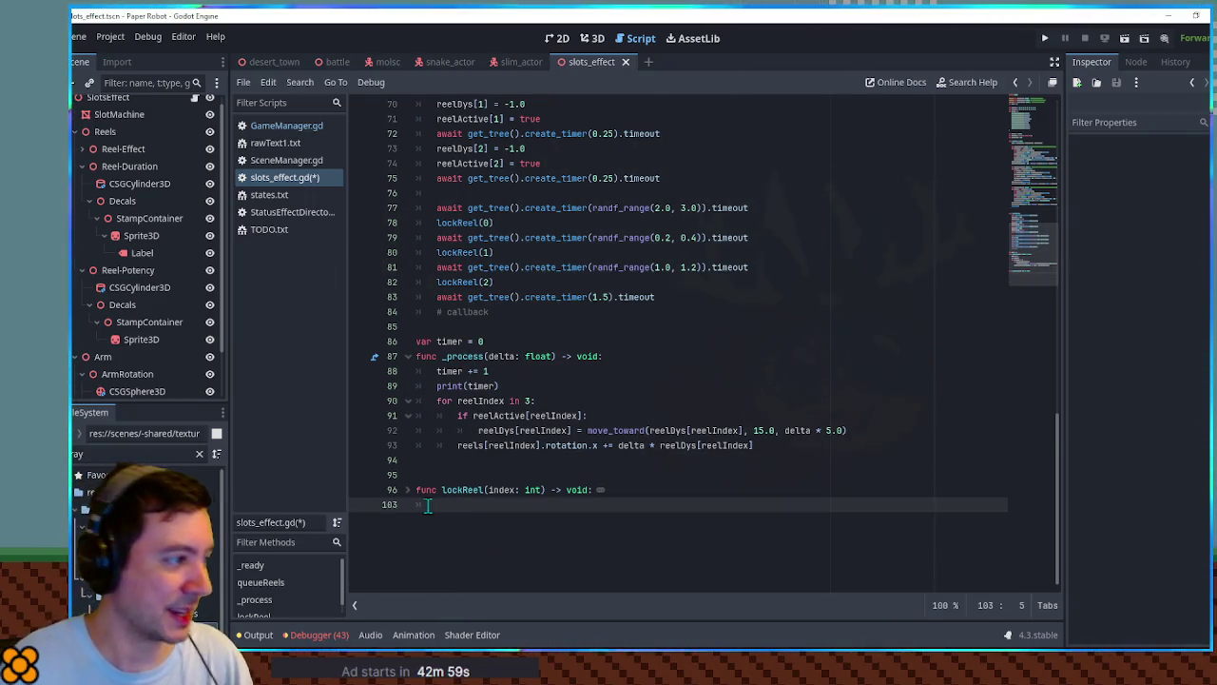
Unfold lockReel and trace how targetRotation uses currentRotationIndex.
{"action": "left_click", "coordinate": [415, 490]}
{"action": "left_click", "coordinate": [408, 490]}
{"action": "scroll", "coordinate": [456, 490], "scroll_direction": "down", "scroll_amount": 1}
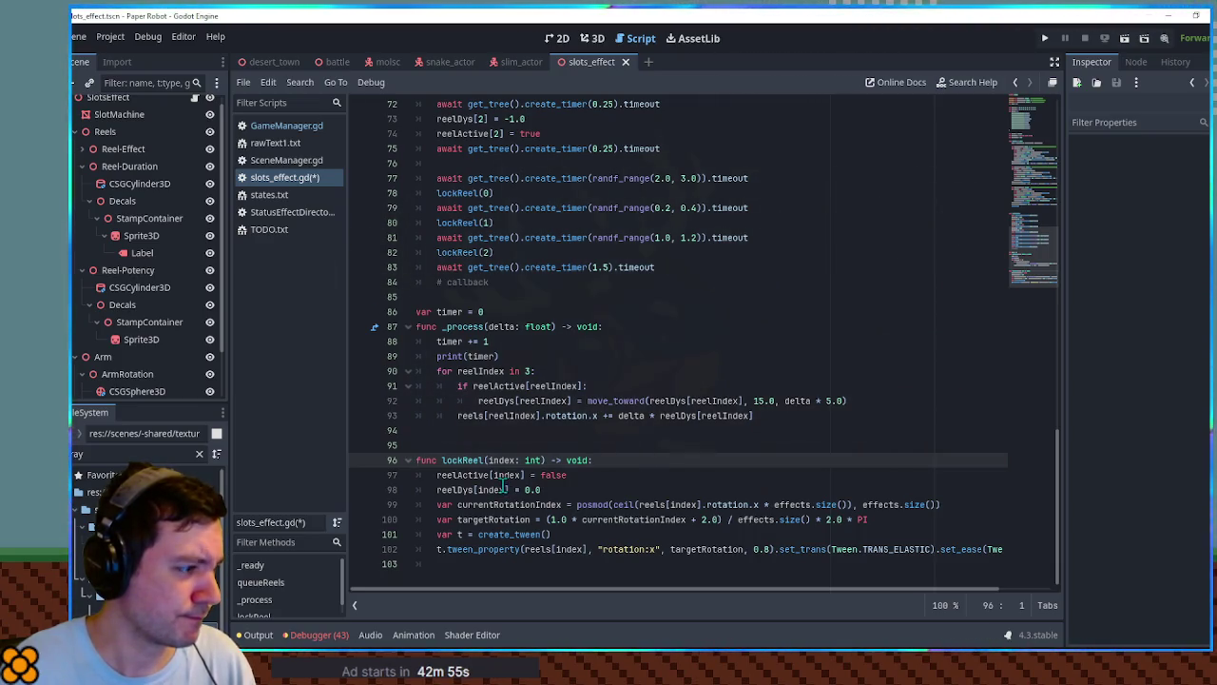
{"action": "double_click", "coordinate": [482, 462]}
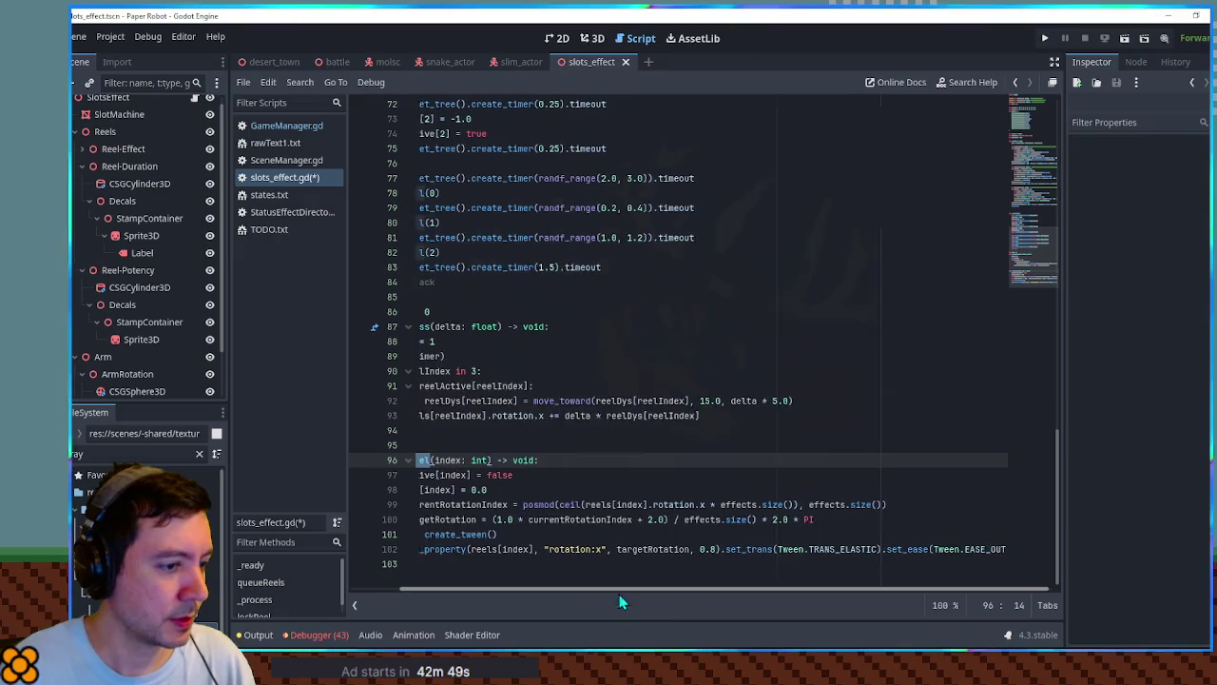
{"action": "double_click", "coordinate": [496, 520]}
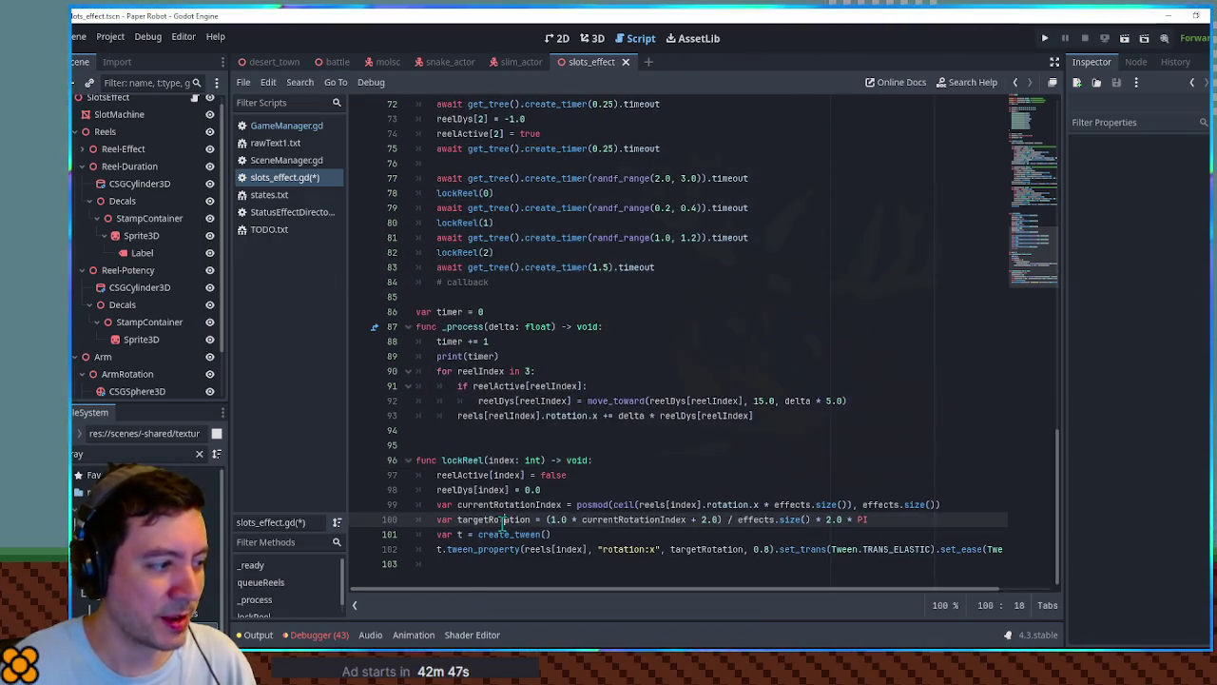
{"action": "double_click", "coordinate": [624, 519]}
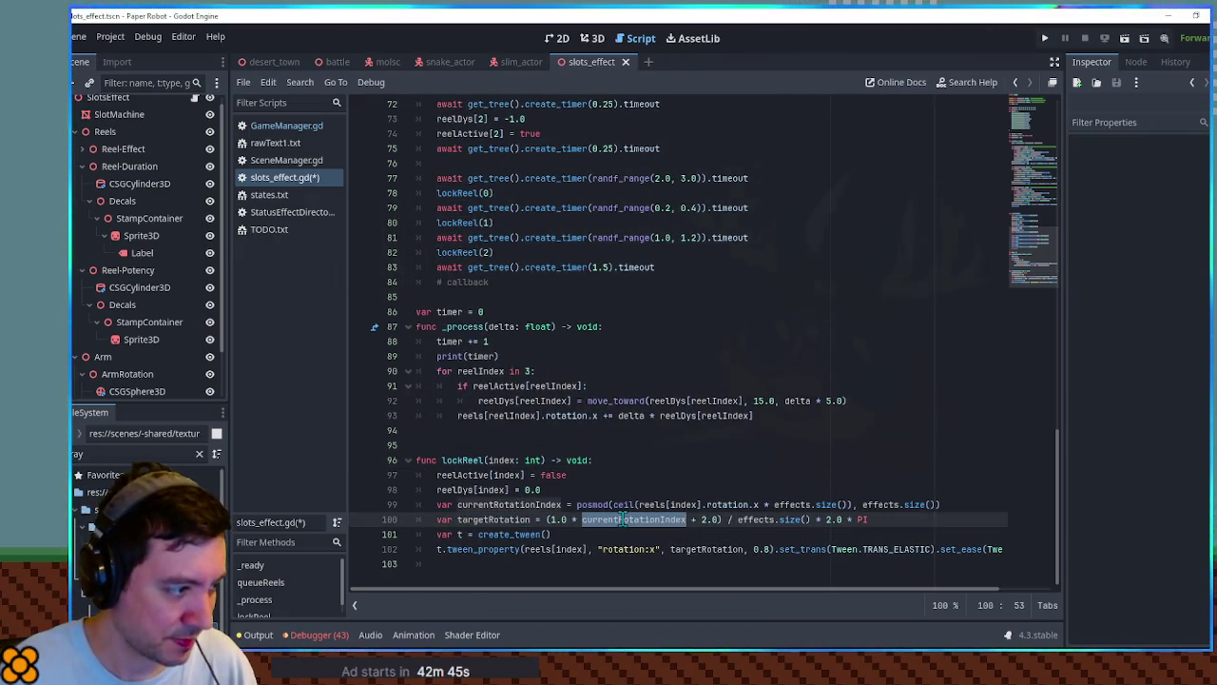
{"action": "double_click", "coordinate": [509, 505]}
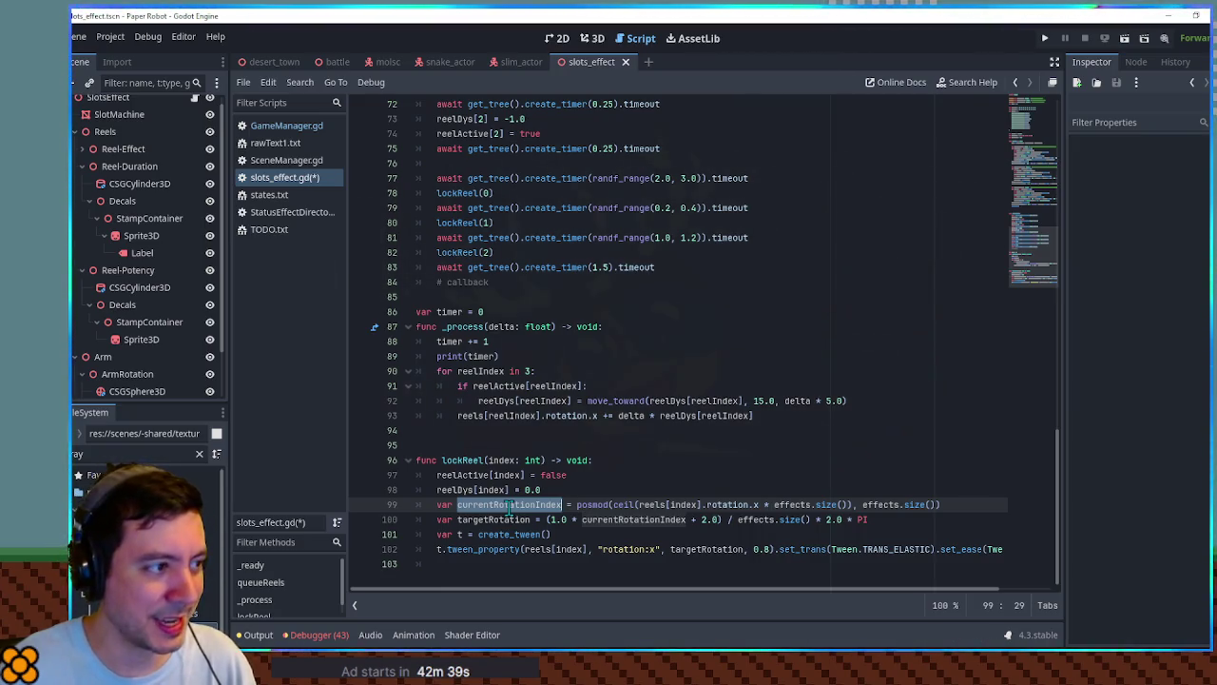
Review the PowerUp and Poison entries in the effects list, then reselect targetRotation on line 100.
{"action": "scroll", "coordinate": [508, 509], "scroll_direction": "up", "scroll_amount": 20}
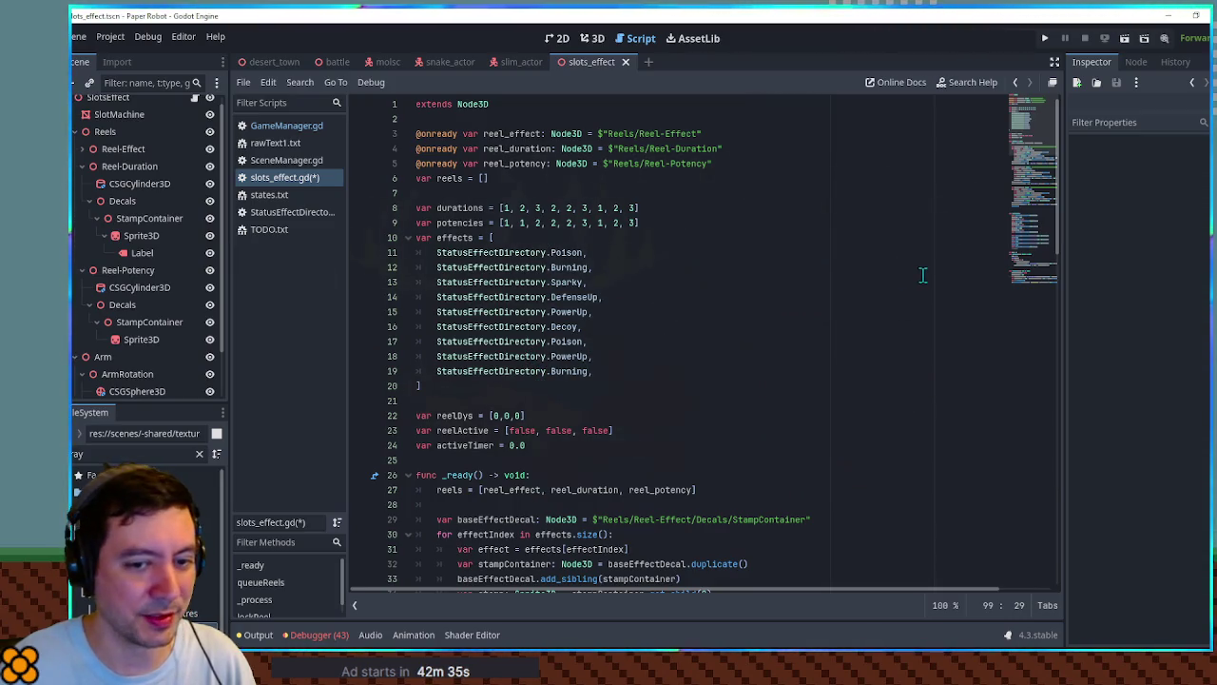
{"action": "mouse_move", "coordinate": [1025, 176]}
{"action": "left_mouse_down"}
{"action": "mouse_move", "coordinate": [1032, 159]}
{"action": "mouse_move", "coordinate": [1049, 281]}
{"action": "mouse_move", "coordinate": [1048, 160]}
{"action": "left_mouse_up"}
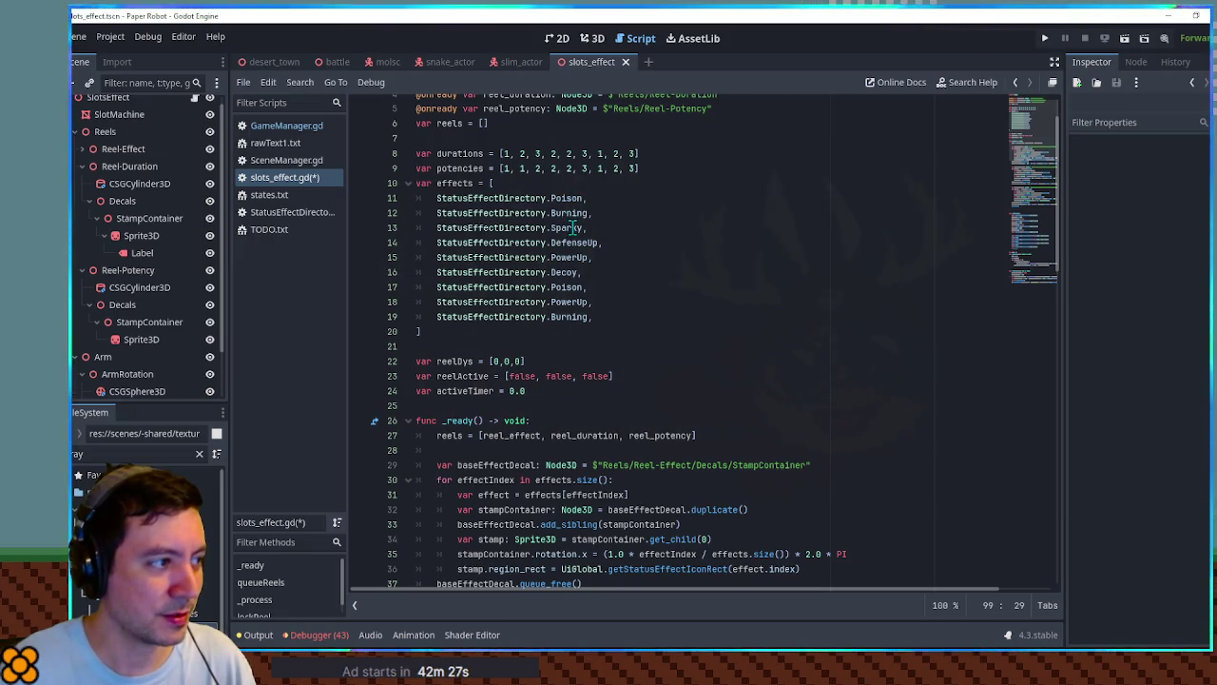
{"action": "left_click_drag", "start_coordinate": [592, 301], "coordinate": [418, 297]}
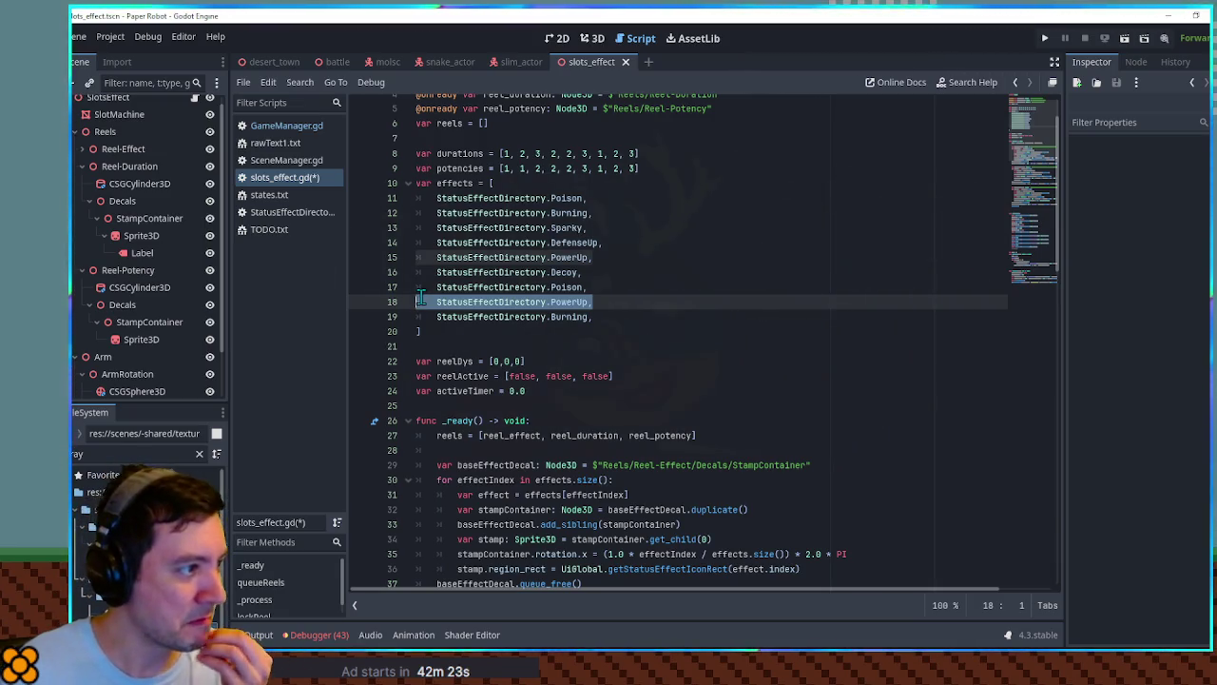
{"action": "left_click_drag", "start_coordinate": [587, 198], "coordinate": [381, 204]}
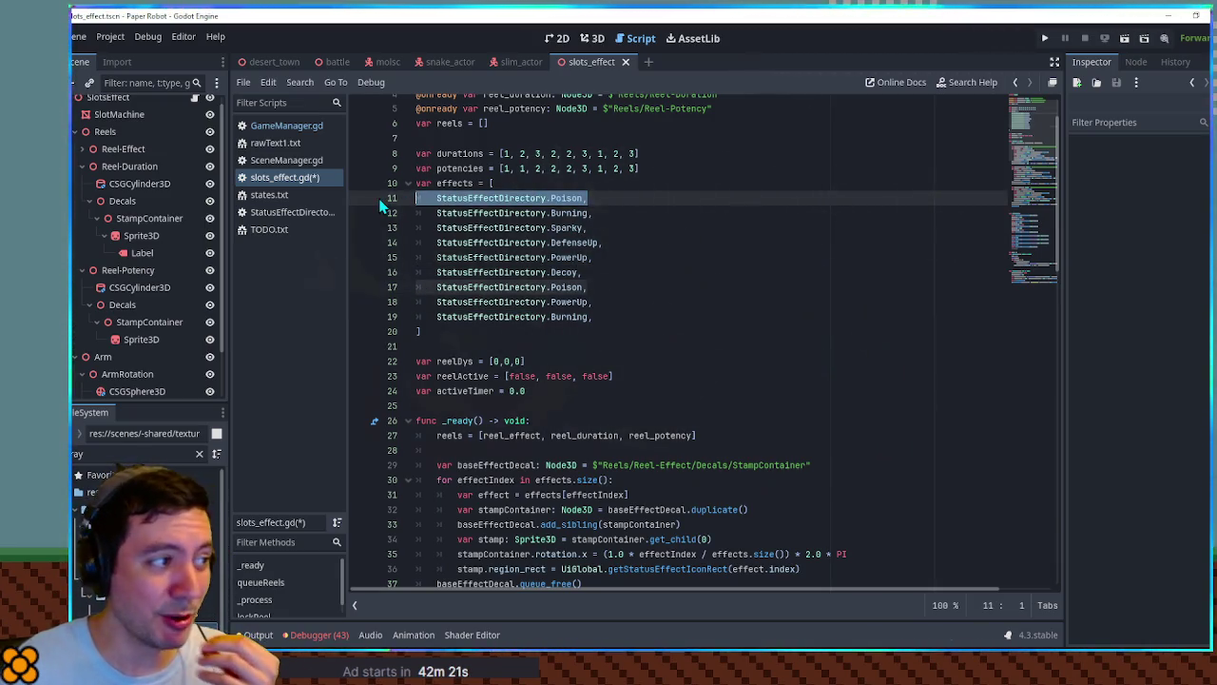
{"action": "mouse_move", "coordinate": [611, 317]}
{"action": "left_mouse_down"}
{"action": "mouse_move", "coordinate": [418, 317]}
{"action": "mouse_move", "coordinate": [593, 301]}
{"action": "mouse_move", "coordinate": [446, 301]}
{"action": "left_mouse_up"}
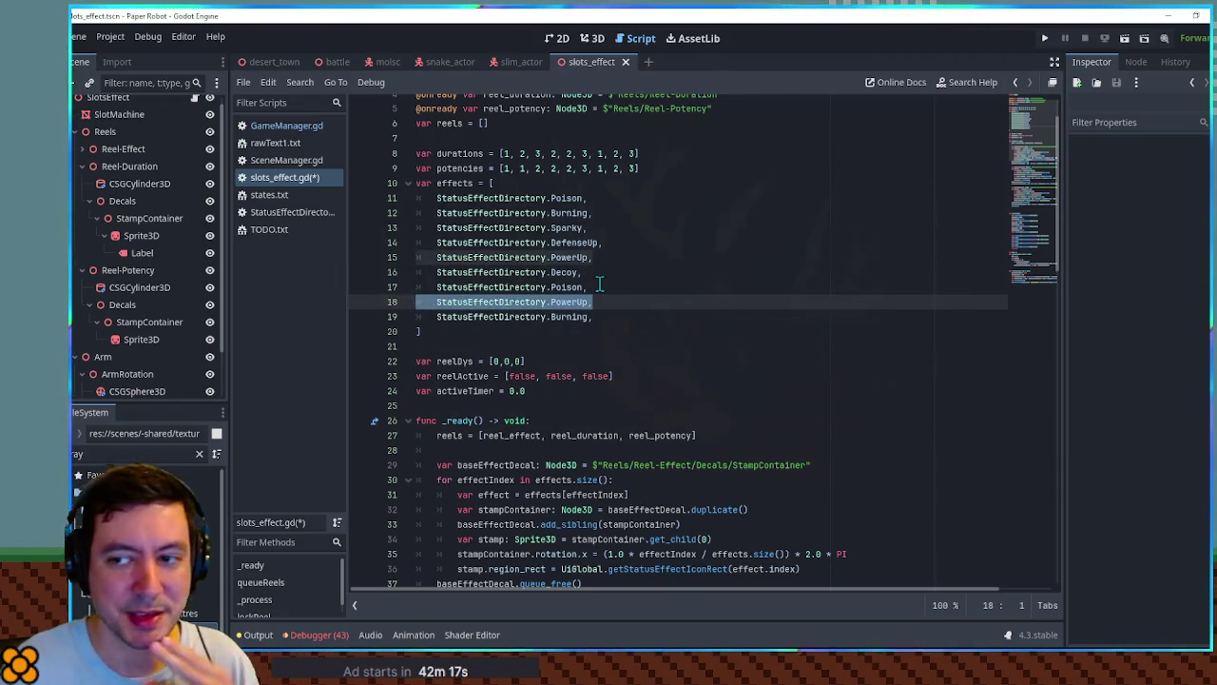
{"action": "left_click_drag", "start_coordinate": [1038, 142], "coordinate": [1043, 283]}
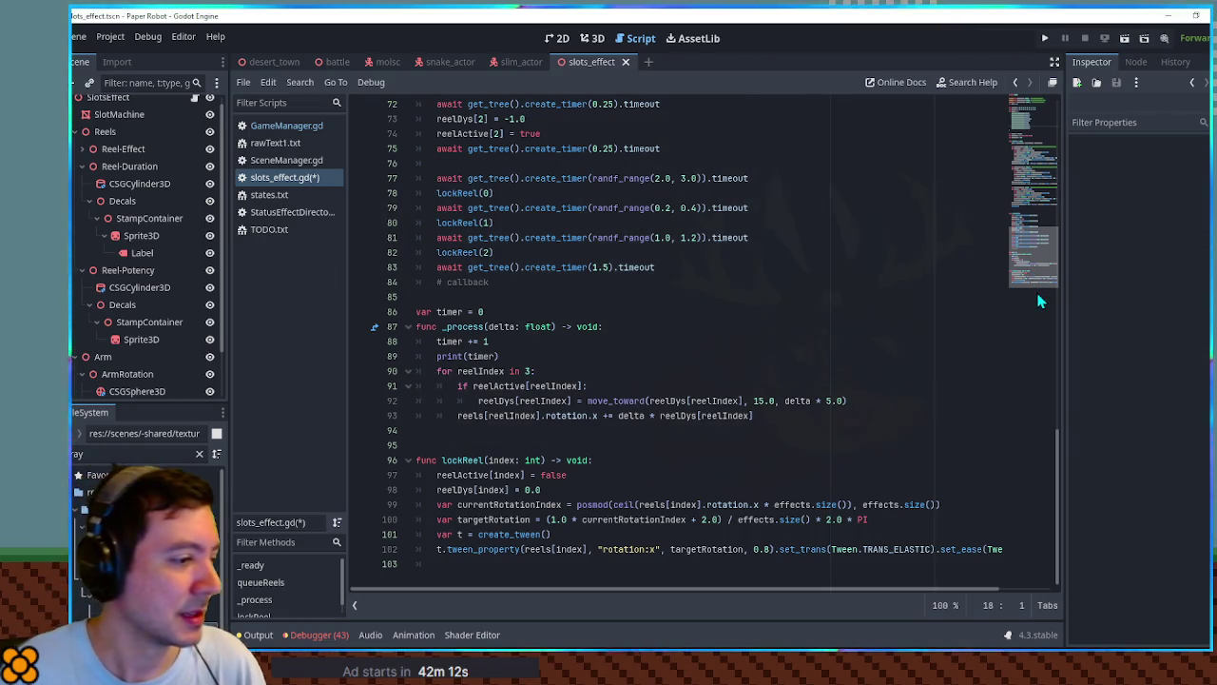
{"action": "double_click", "coordinate": [511, 520]}
Add a target index line from currentRotationIndex + 2.0 and use targetRotationIndex in targetRotation.
{"action": "left_click", "coordinate": [950, 505]}
{"action": "key", "text": "Return"}
{"action": "type", "text": "var targetRotationIndex ="}
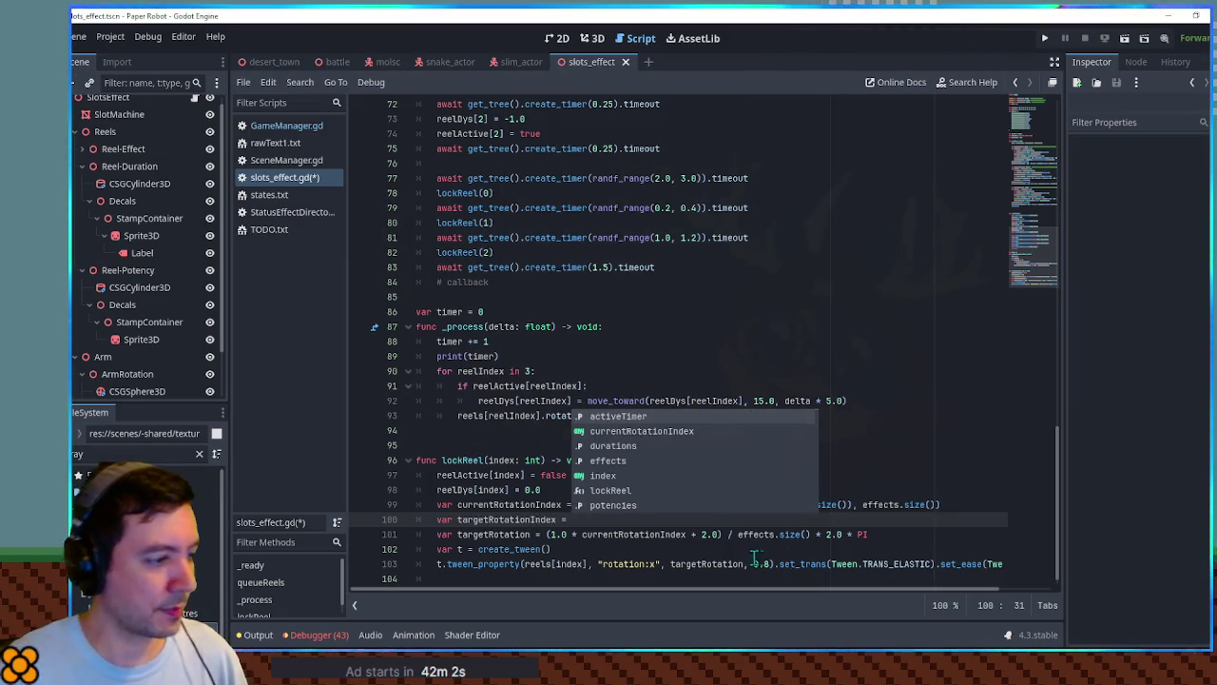
{"action": "left_click", "coordinate": [600, 535]}
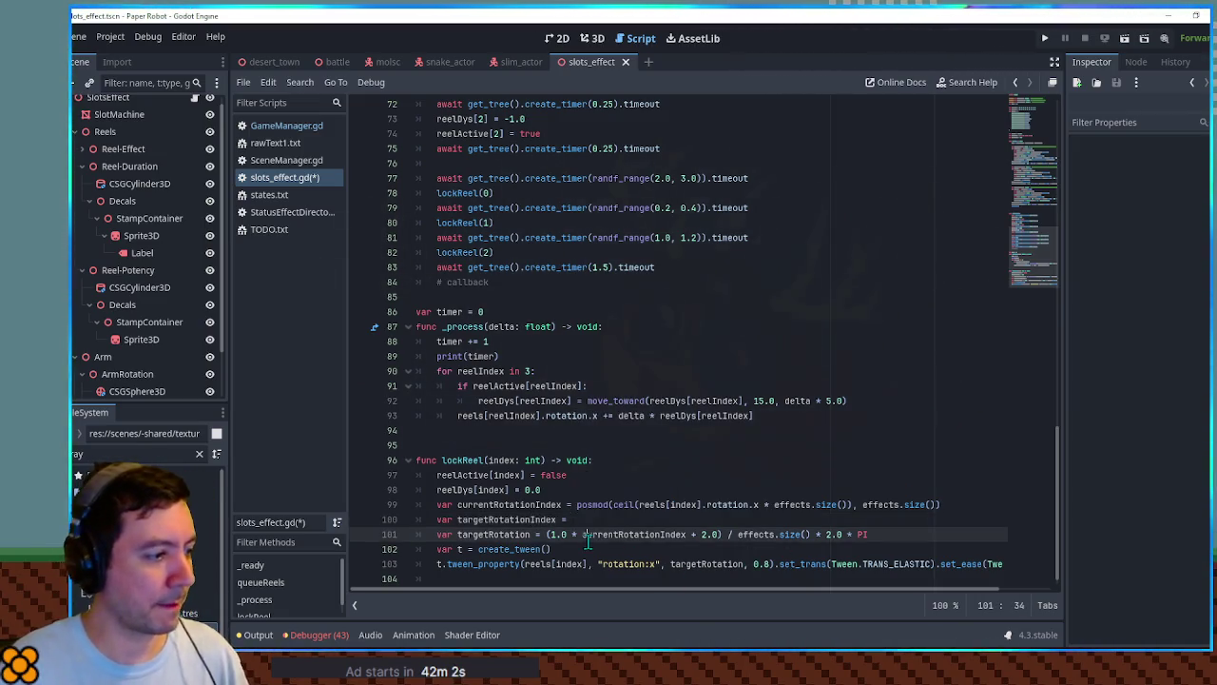
{"action": "double_click", "coordinate": [600, 534]}
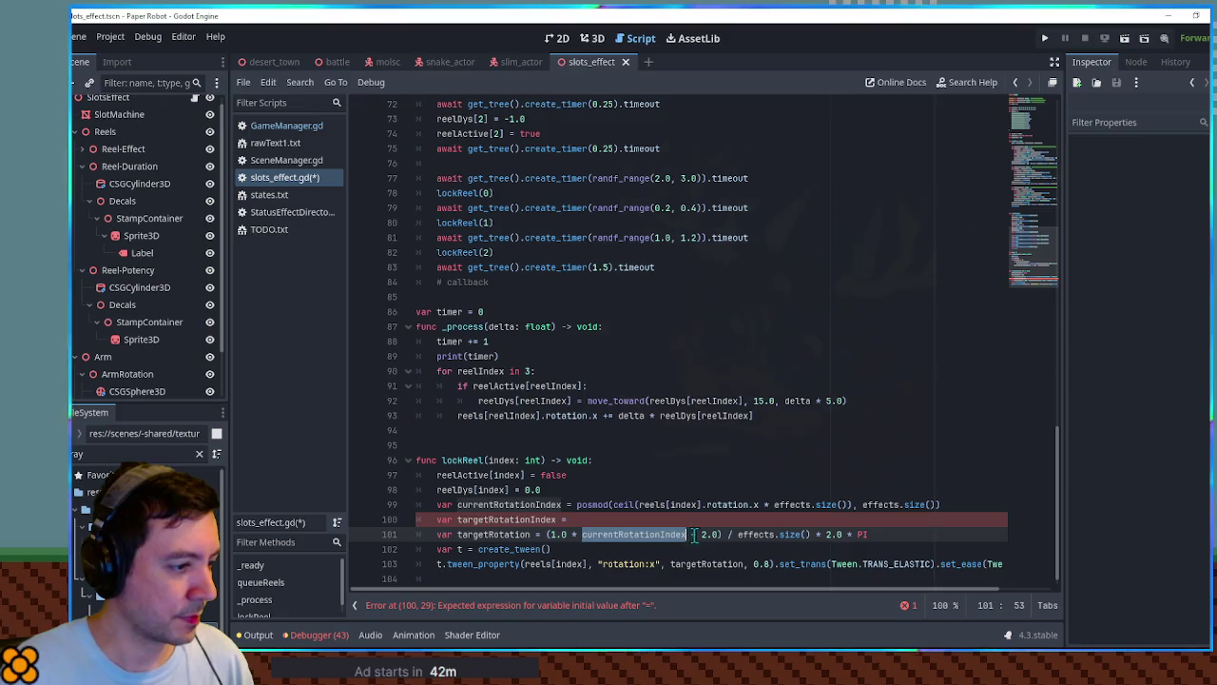
{"action": "left_click_drag", "start_coordinate": [693, 534], "coordinate": [720, 535]}
{"action": "key", "text": "ctrl+c"}
{"action": "left_click", "coordinate": [620, 515]}
{"action": "key", "text": "ctrl+v"}
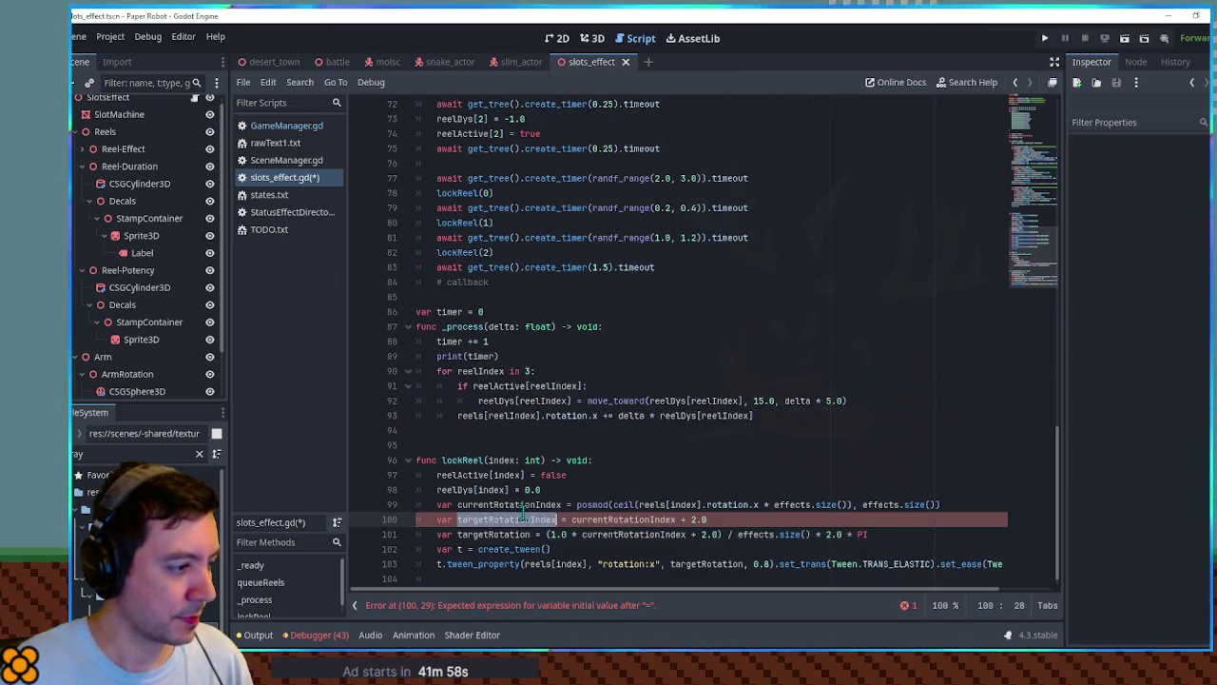
{"action": "left_click_drag", "start_coordinate": [581, 534], "coordinate": [703, 535]}
{"action": "type", "text": "targetRotationIndex"}
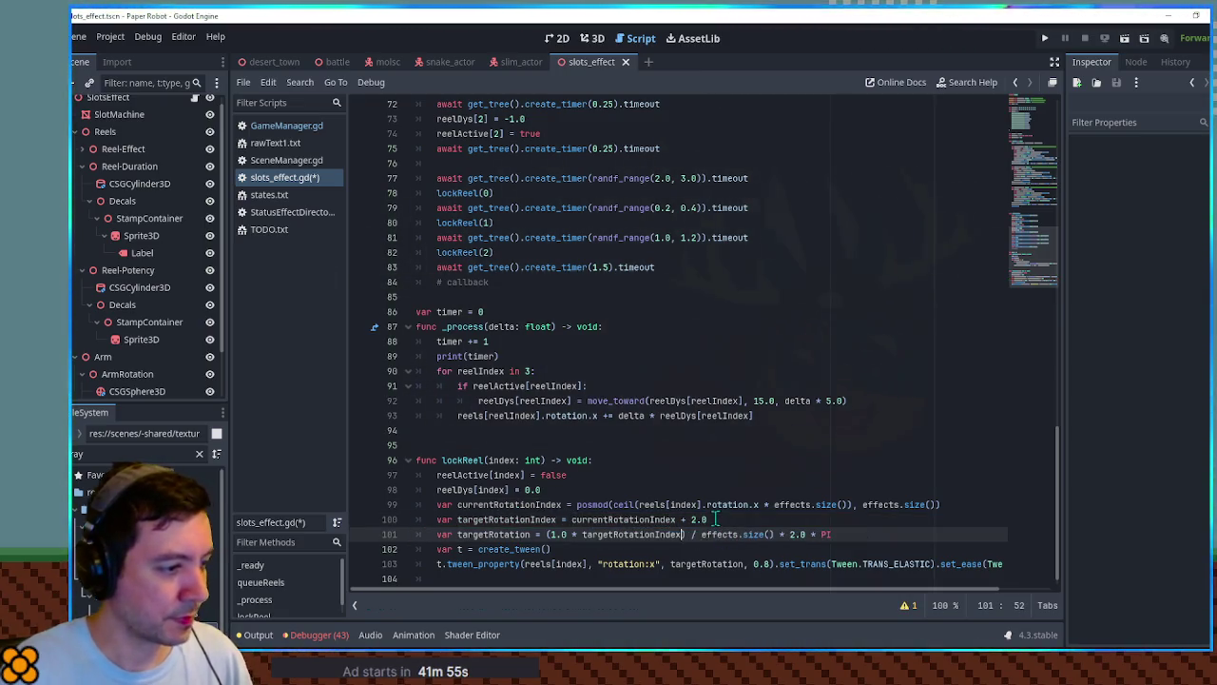
Define targetRotationIndex as posmod(currentRotationIndex + 2, effects.size()).
{"action": "left_click", "coordinate": [715, 518]}
{"action": "key", "text": "BackSpace"}
{"action": "key", "text": "BackSpace"}
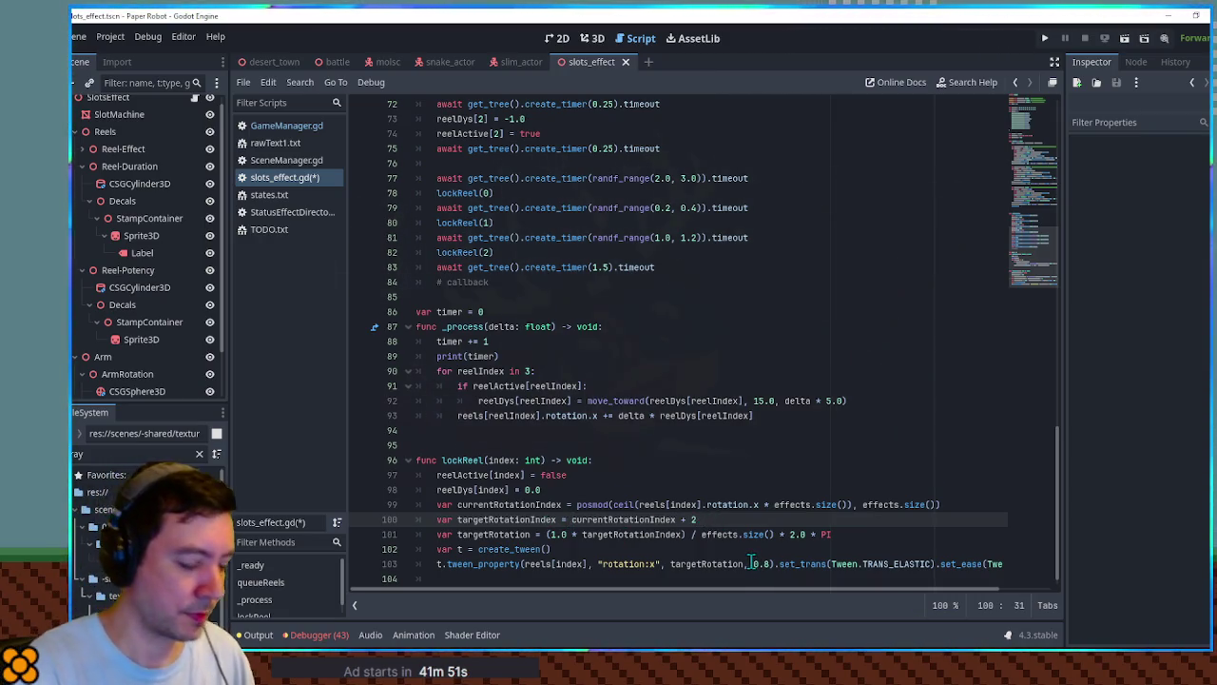
{"action": "type", "text": "posmod("}
{"action": "key", "text": "End"}
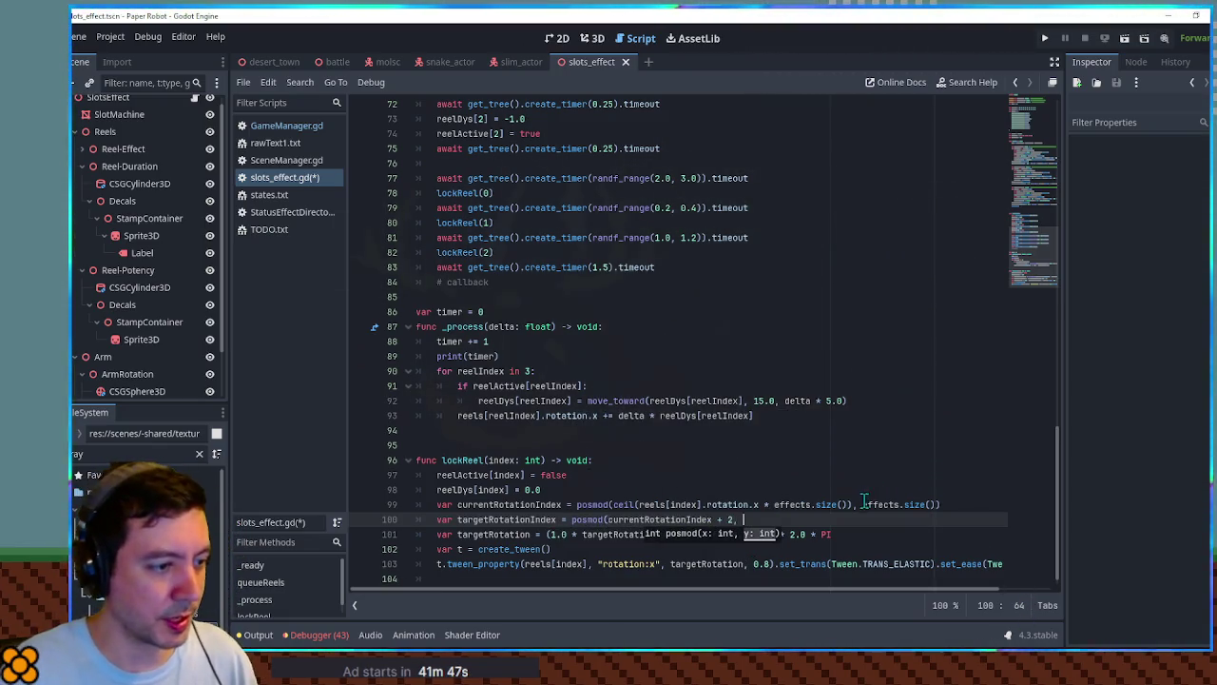
{"action": "left_click_drag", "start_coordinate": [863, 504], "coordinate": [927, 504]}
{"action": "left_click", "coordinate": [775, 522]}
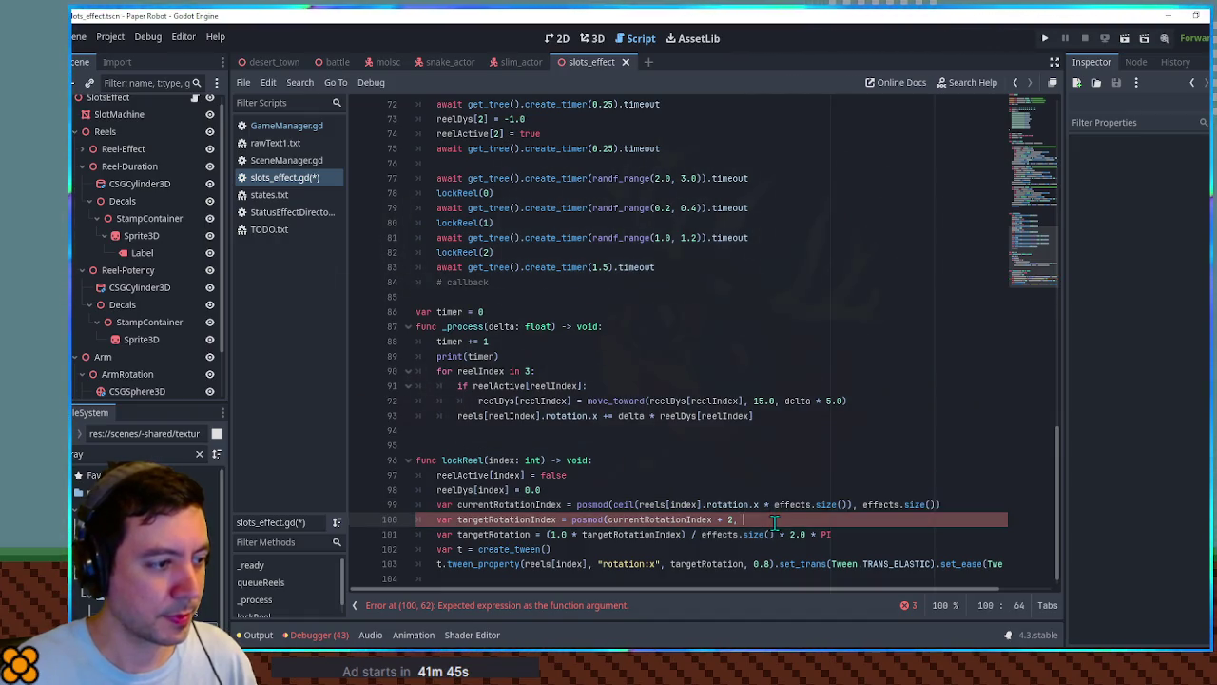
Add print(targetRotationIndex) as the last line of lockReel.
{"action": "double_click", "coordinate": [521, 518]}
{"action": "left_click", "coordinate": [642, 567]}
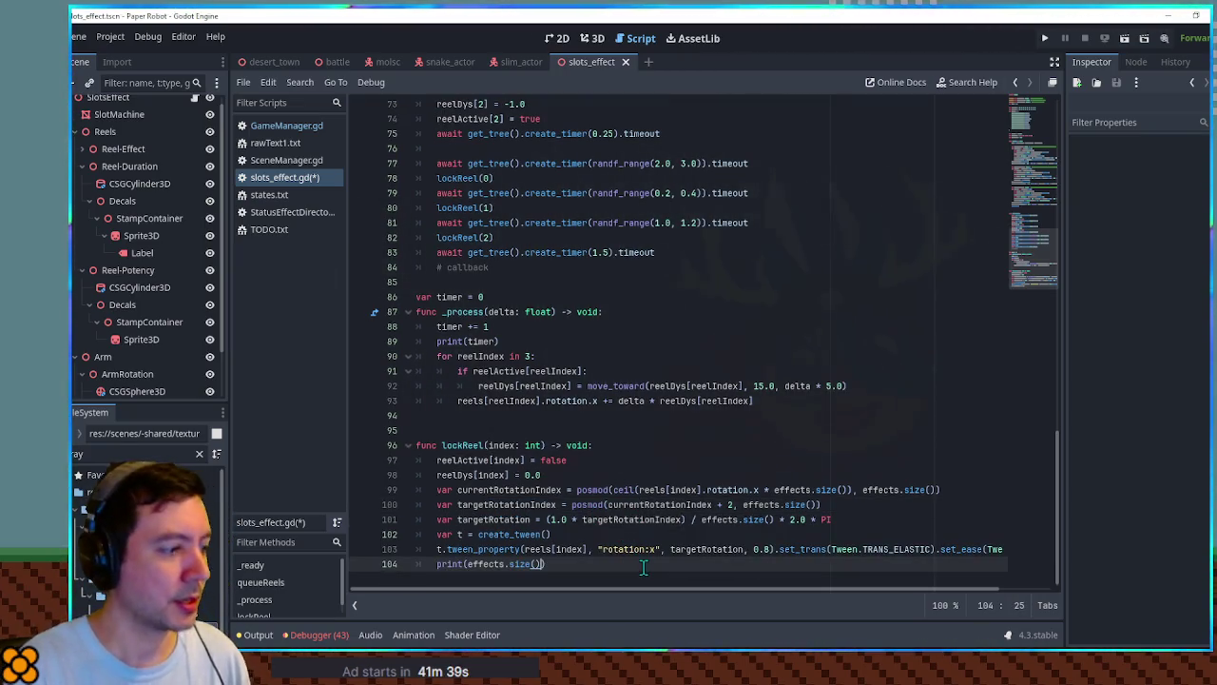
{"action": "type", "text": "t(t"}
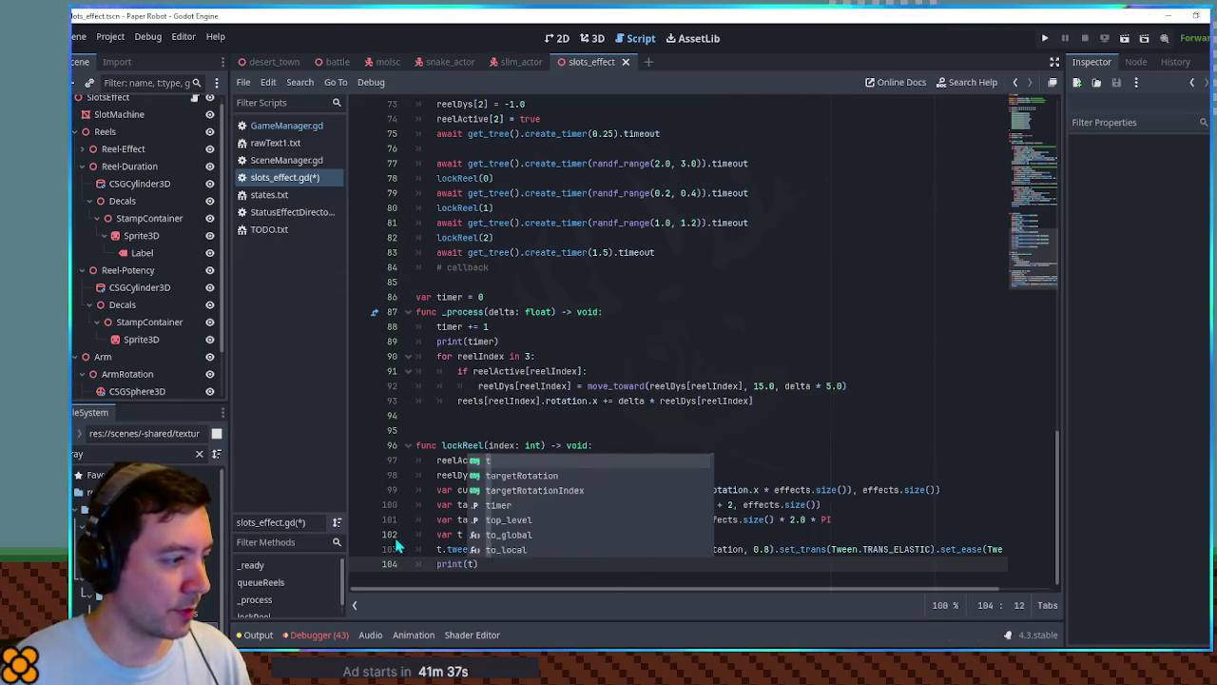
{"action": "double_click", "coordinate": [506, 504]}
{"action": "left_click", "coordinate": [475, 563]}
{"action": "type", "text": "ar"}
{"action": "key", "text": "Return"}
Save the script and run the current scene with F6.
{"action": "key", "text": "ctrl+s"}
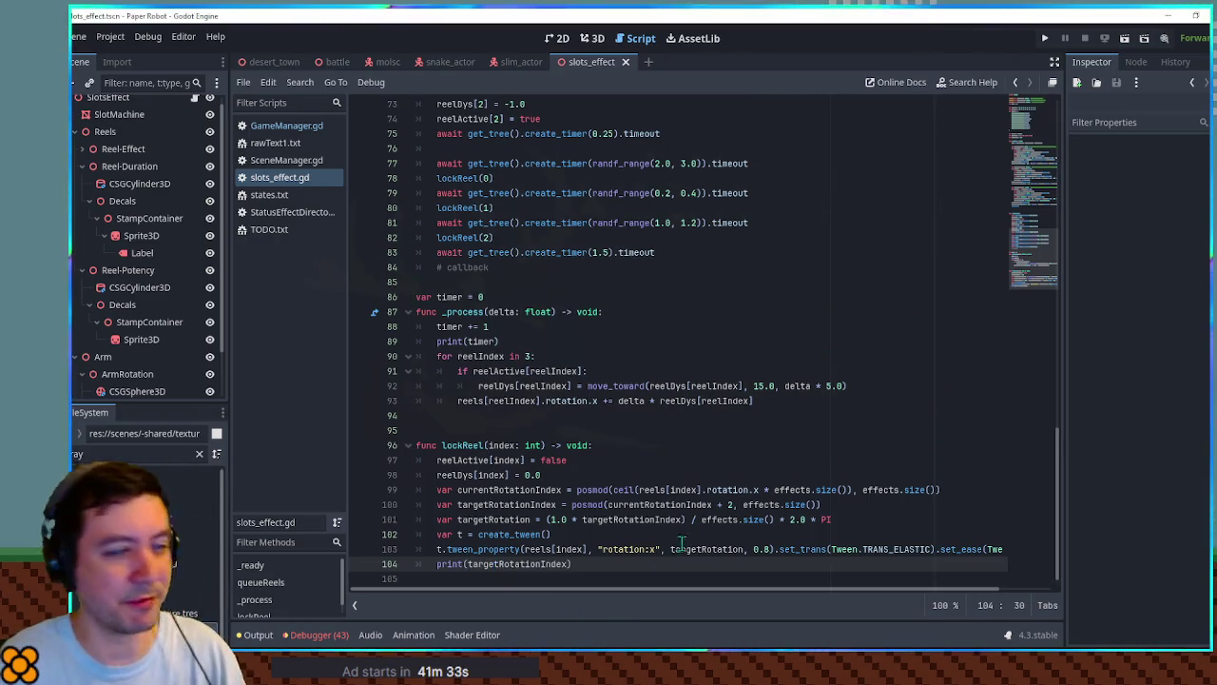
{"action": "left_click", "coordinate": [713, 385]}
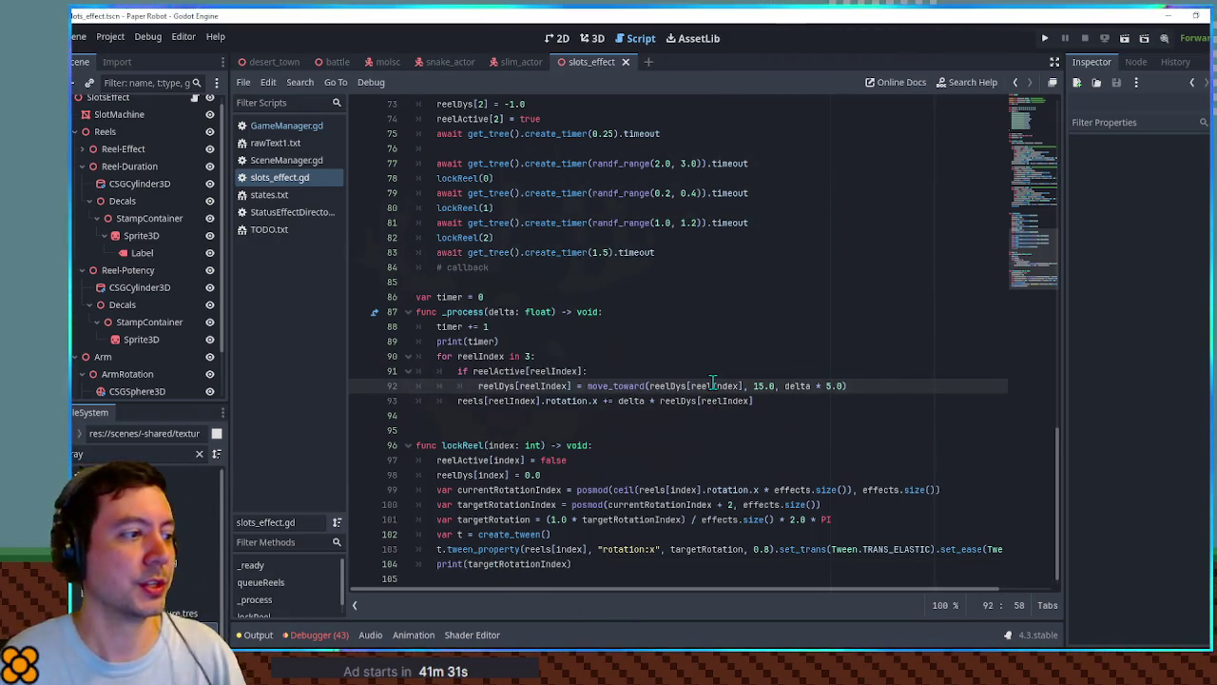
{"action": "key", "text": "F6"}
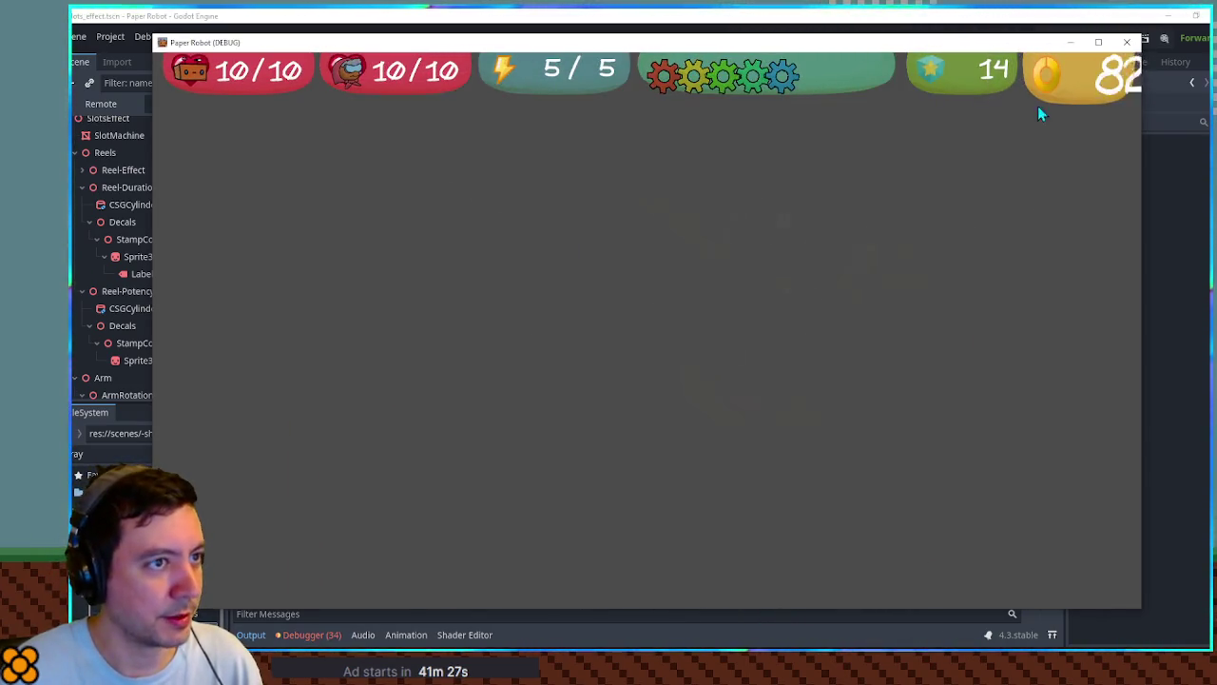
Close the running game window and return to the slot machine.
{"action": "left_click", "coordinate": [1134, 45]}
{"action": "left_click", "coordinate": [596, 39]}
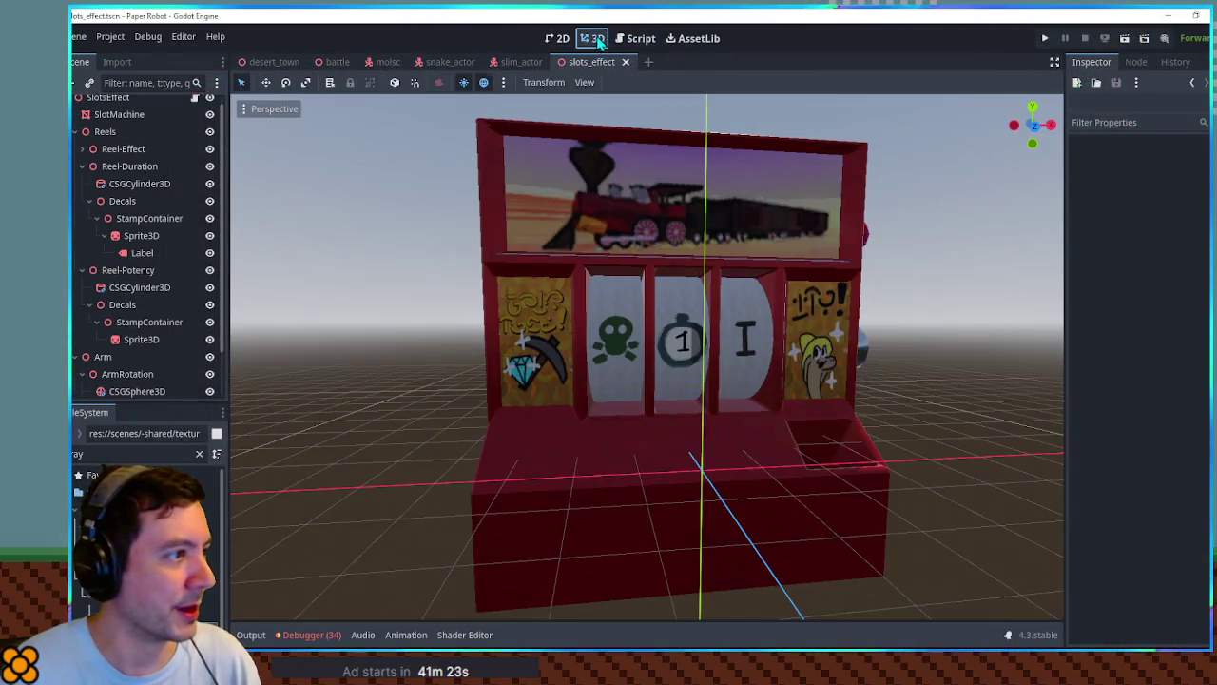
{"action": "scroll", "coordinate": [149, 389], "scroll_direction": "down", "scroll_amount": 3}
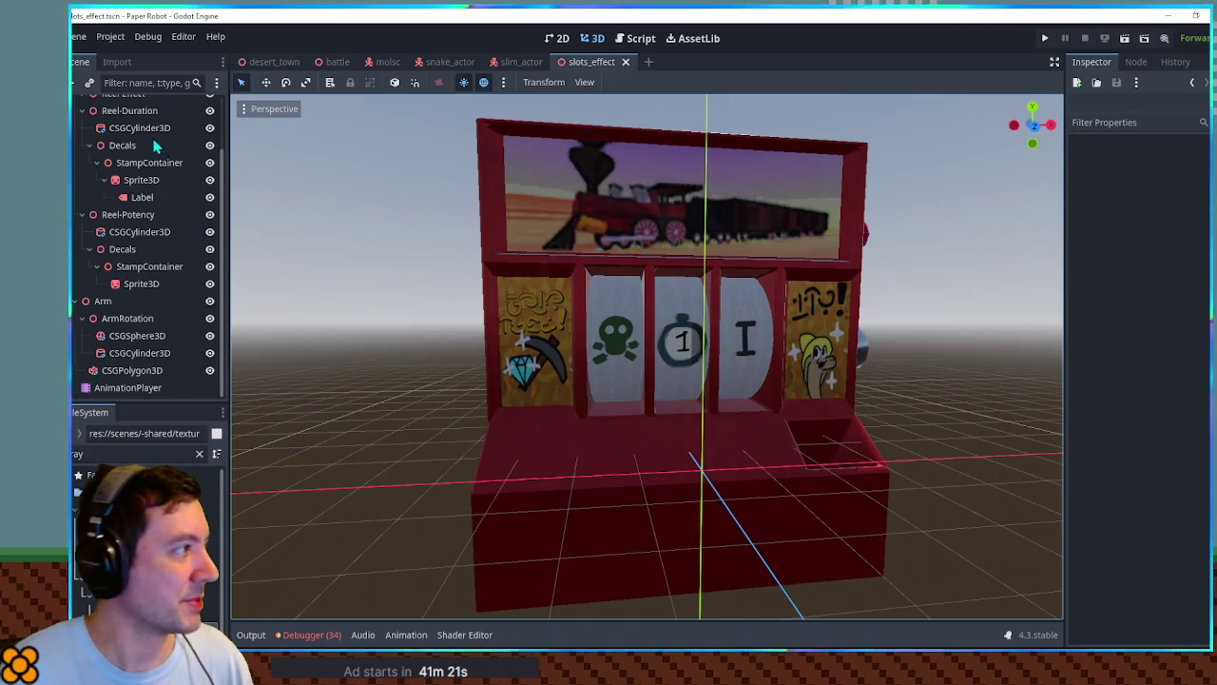
Run the desert_town scene with F5 to watch the reels, stop it, and reopen slots_effect.
{"action": "left_click", "coordinate": [271, 62]}
{"action": "scroll", "coordinate": [350, 129], "scroll_direction": "up", "scroll_amount": 5}
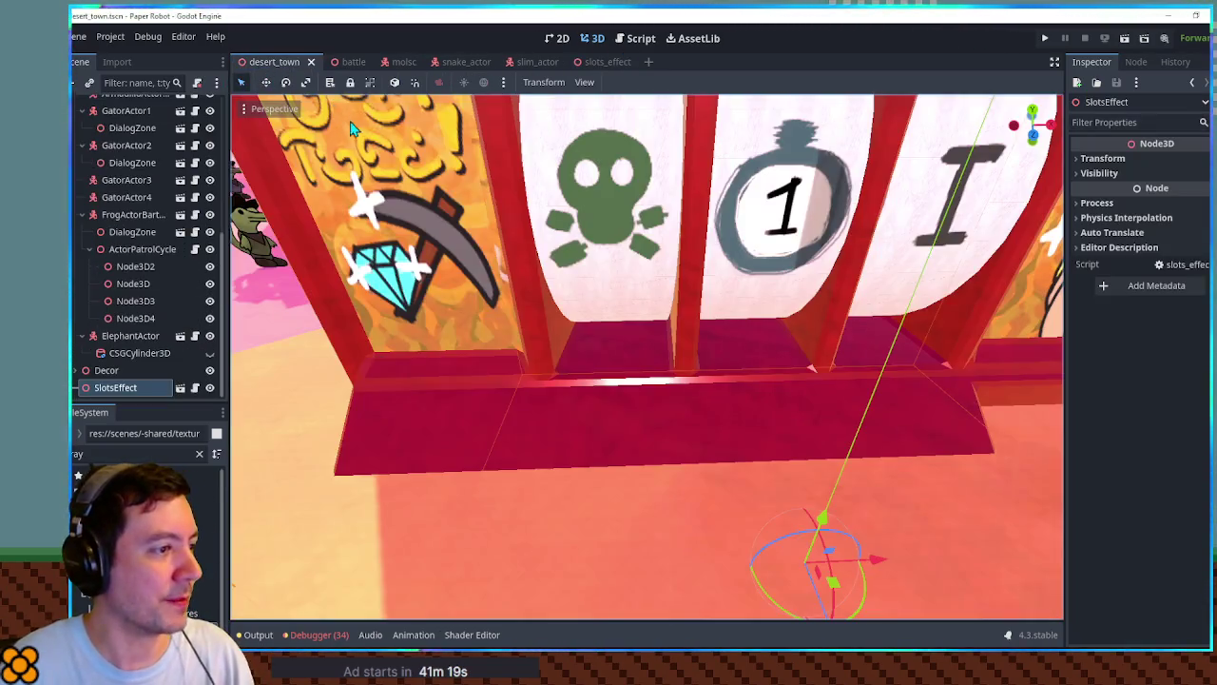
{"action": "key", "text": "F5"}
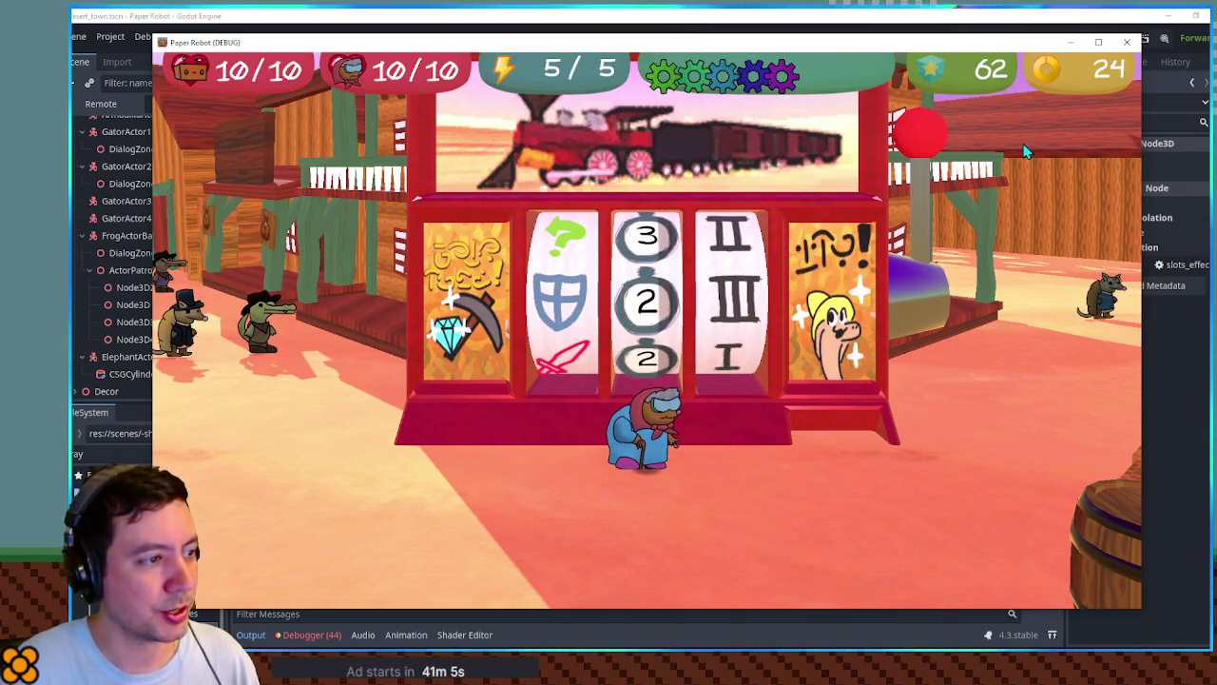
{"action": "key", "text": "Escape"}
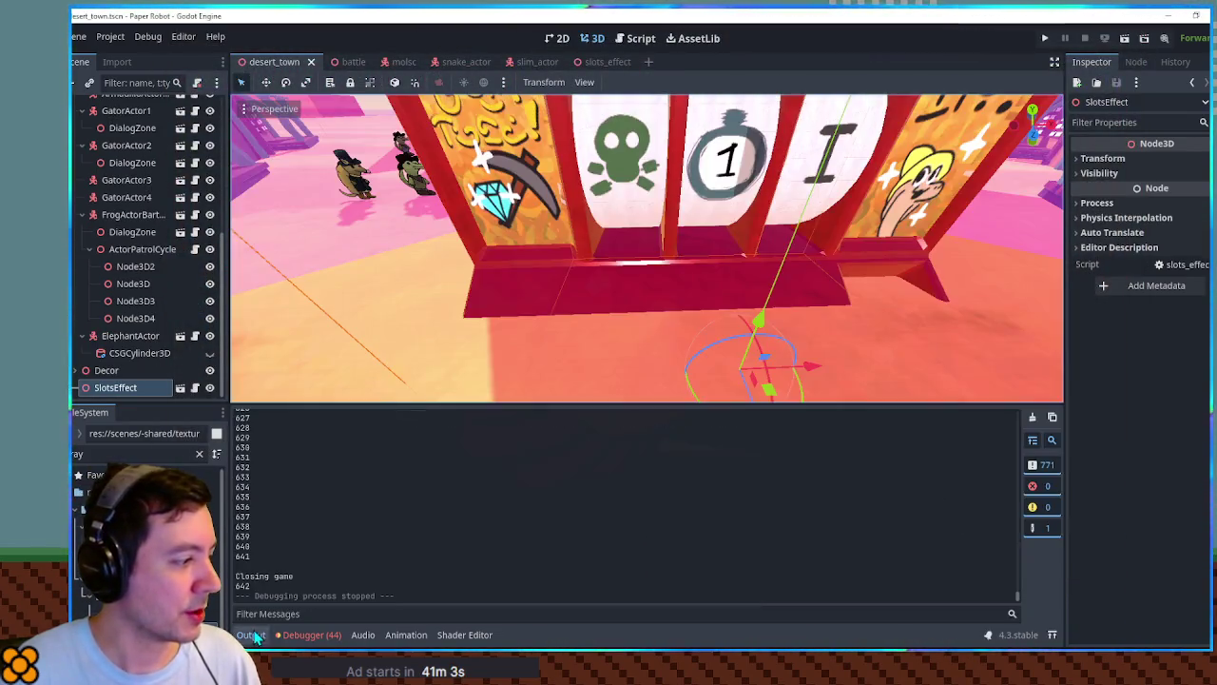
{"action": "scroll", "coordinate": [306, 545], "scroll_direction": "up", "scroll_amount": 10}
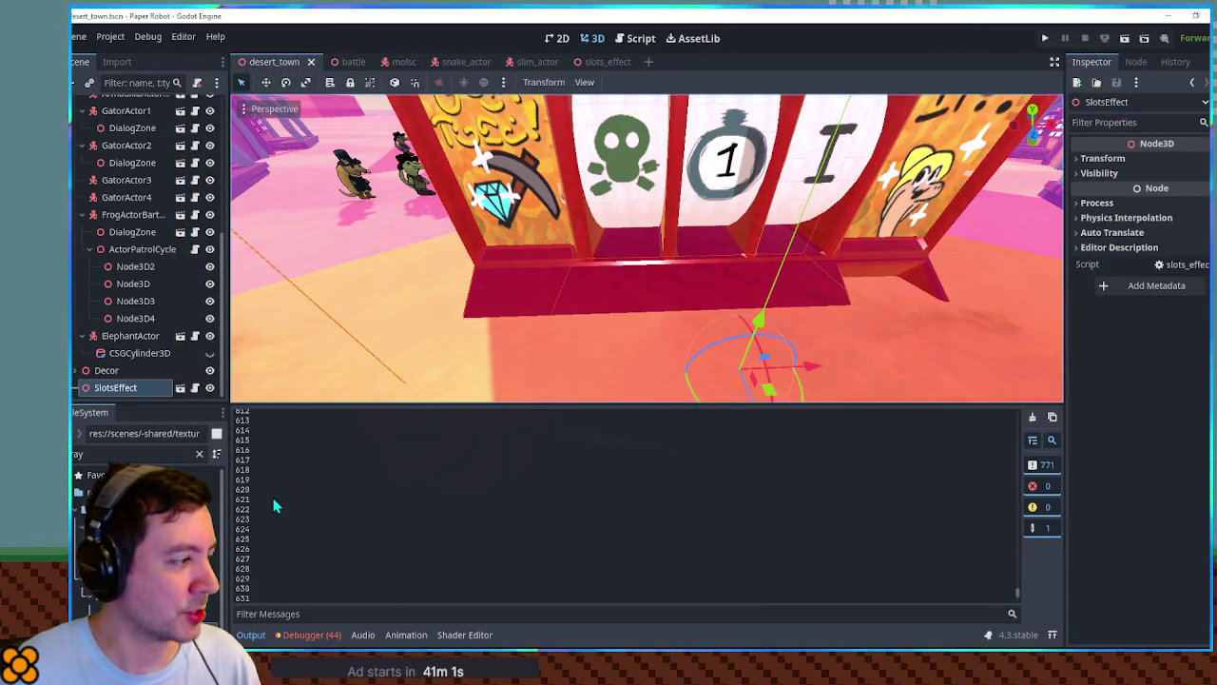
{"action": "left_click", "coordinate": [608, 61]}
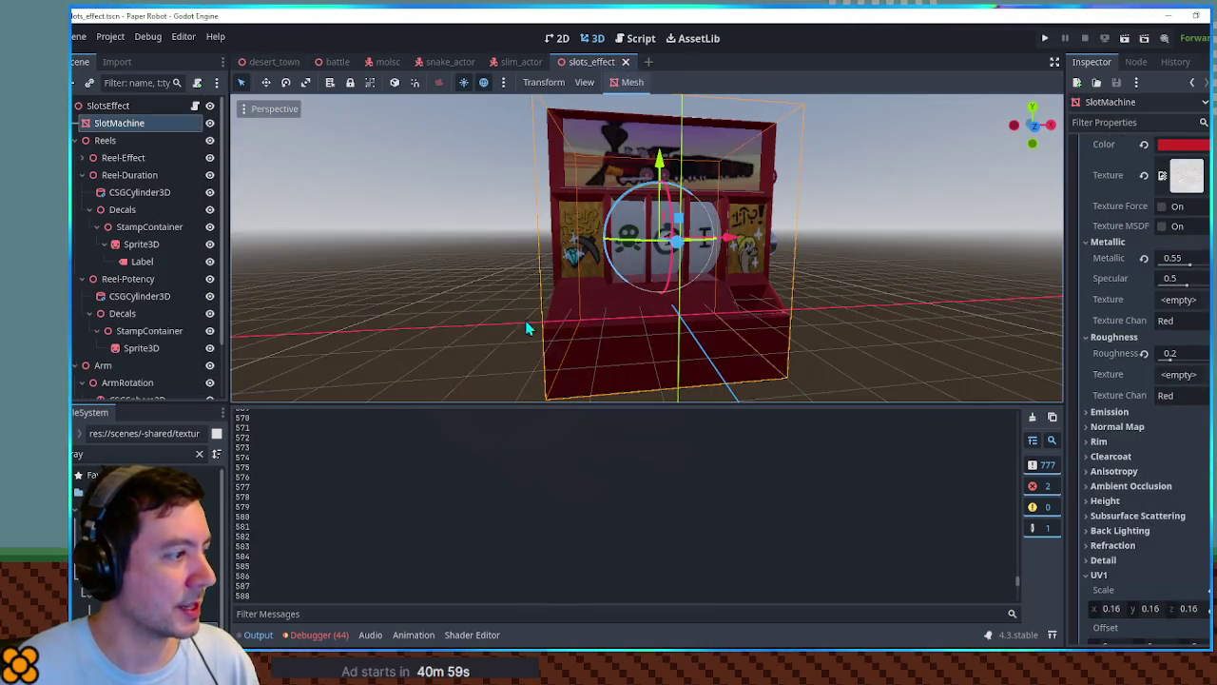
Delete the unused var timer = 0 line from slots_effect.gd.
{"action": "left_click", "coordinate": [637, 40]}
{"action": "scroll", "coordinate": [496, 342], "scroll_direction": "down", "scroll_amount": 3}
{"action": "scroll", "coordinate": [497, 285], "scroll_direction": "up", "scroll_amount": 4}
{"action": "triple_click", "coordinate": [451, 200]}
{"action": "key", "text": "Delete"}
{"action": "left_click", "coordinate": [466, 222]}
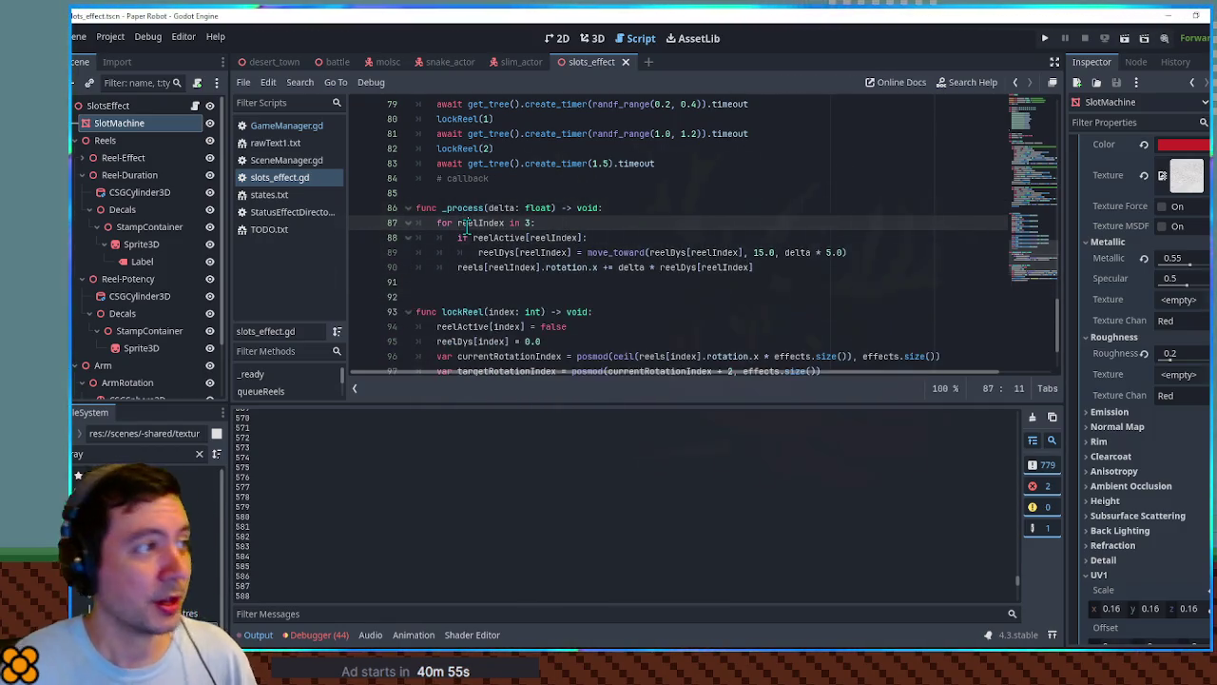
Test-run the scene, then run desert_town, which prints target indices 6, 7, 7.
{"action": "key", "text": "F6"}
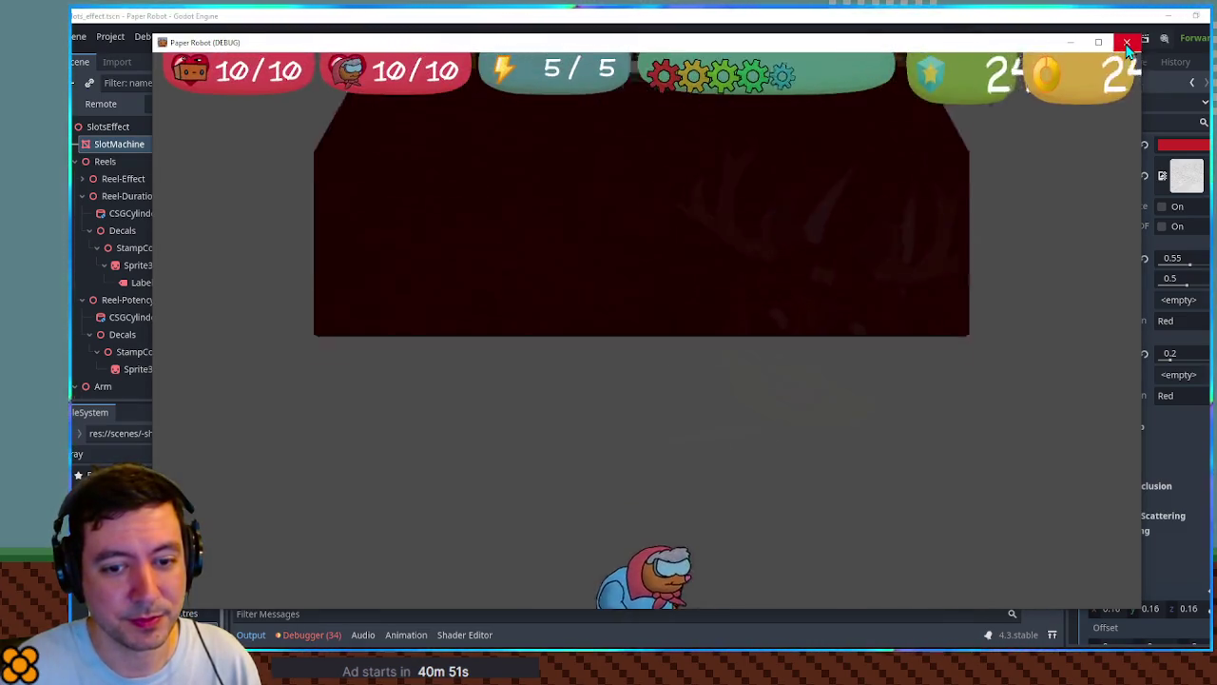
{"action": "left_click", "coordinate": [1125, 42]}
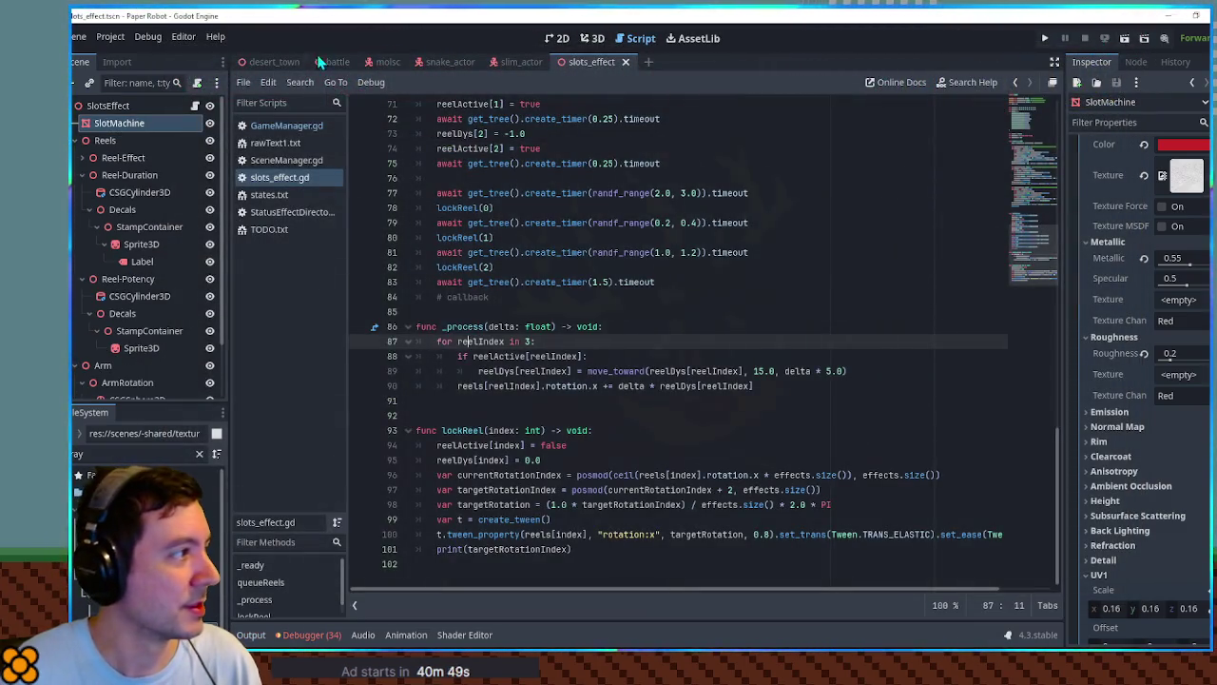
{"action": "left_click", "coordinate": [282, 63]}
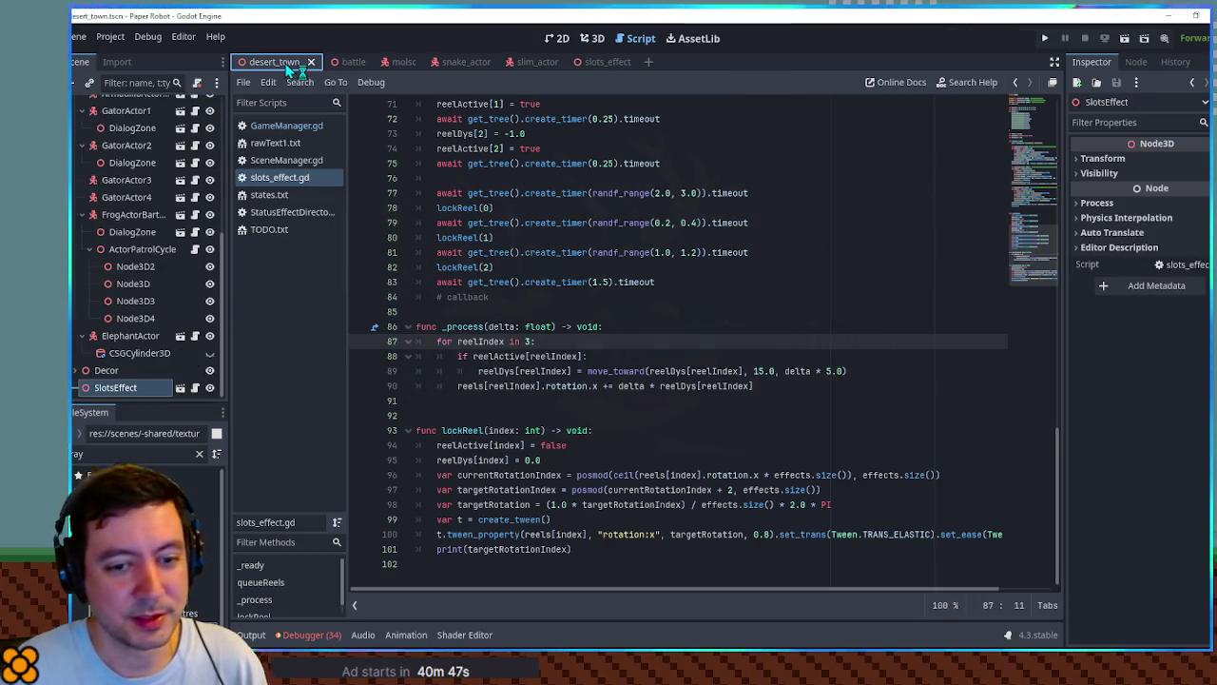
{"action": "key", "text": "F6"}
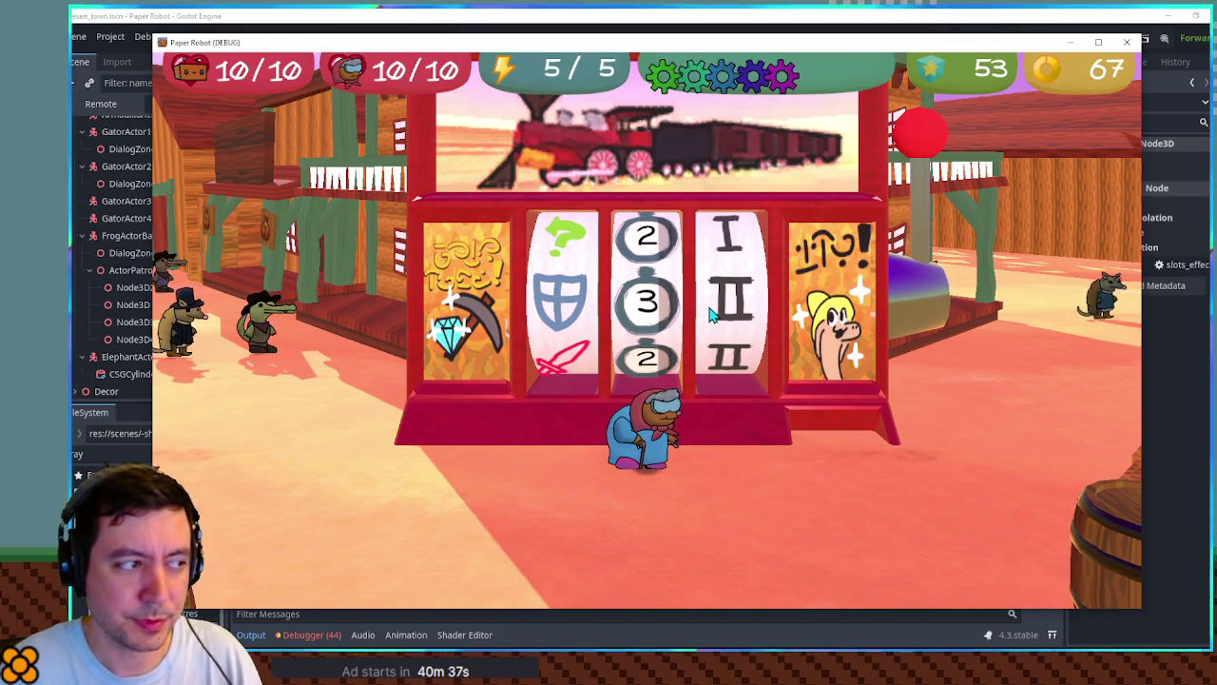
{"action": "left_click", "coordinate": [807, 19]}
Review the effects array in slots_effect.gd, selecting the DefenseUp entry on line 14.
{"action": "scroll", "coordinate": [472, 326], "scroll_direction": "down", "scroll_amount": 3}
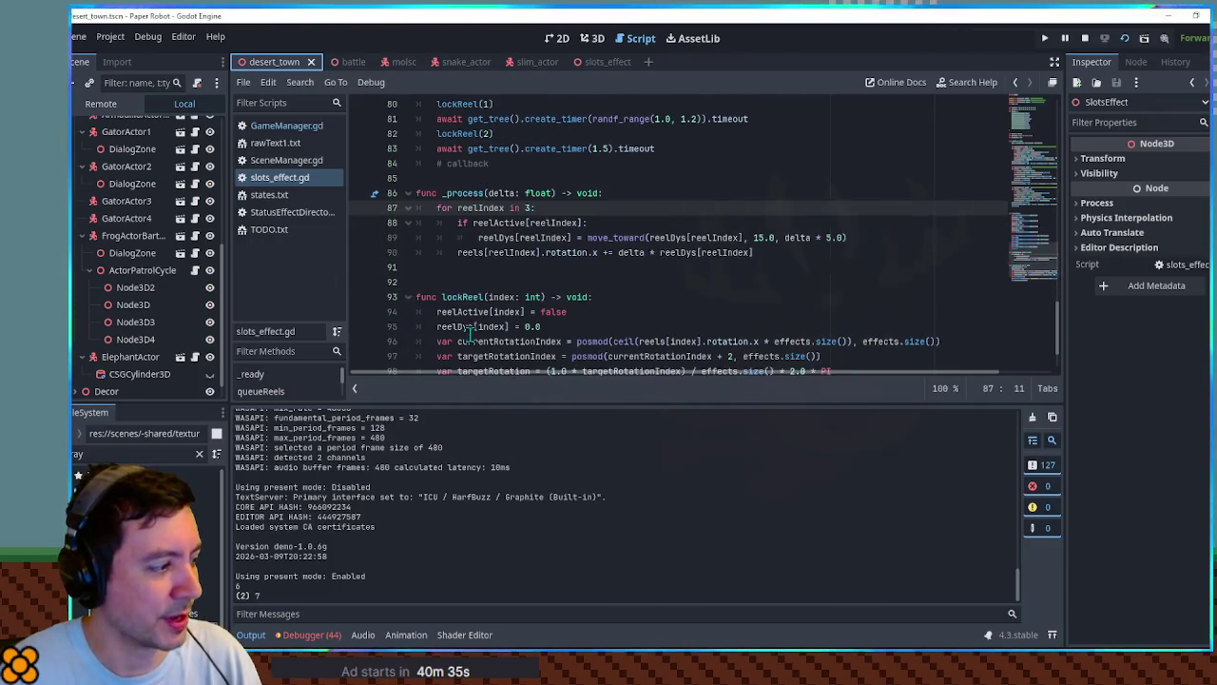
{"action": "scroll", "coordinate": [561, 366], "scroll_direction": "down", "scroll_amount": 2}
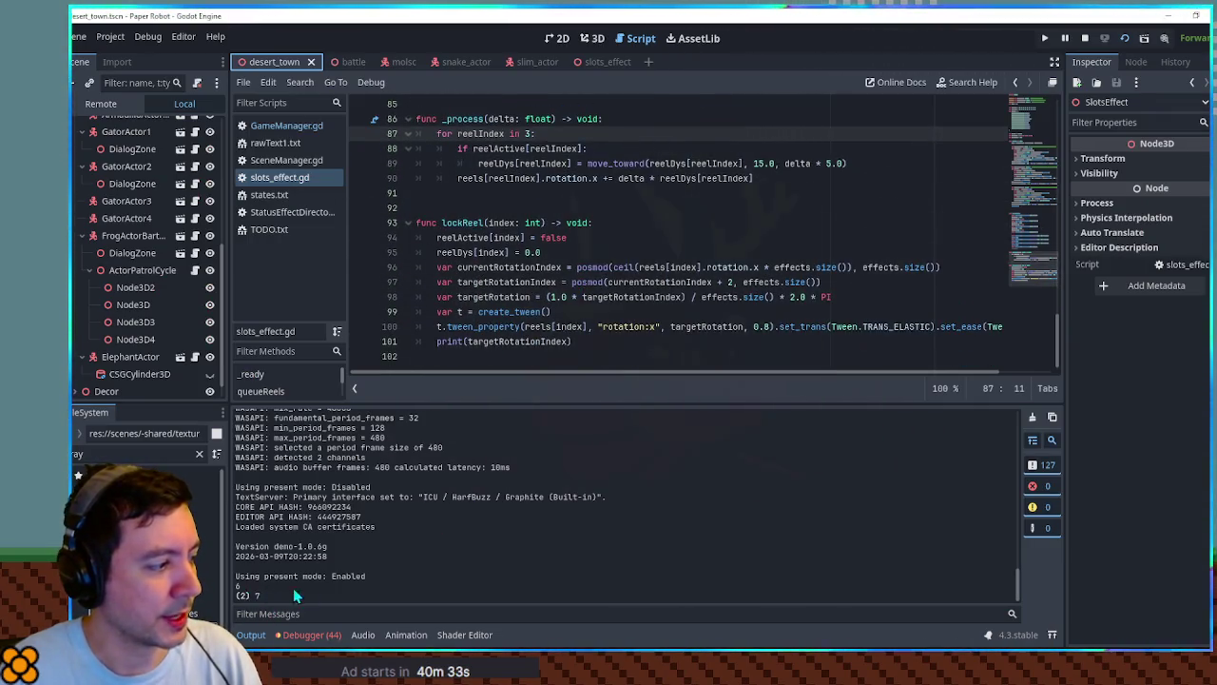
{"action": "scroll", "coordinate": [293, 587], "scroll_direction": "up", "scroll_amount": 3}
{"action": "scroll", "coordinate": [574, 314], "scroll_direction": "up", "scroll_amount": 15}
{"action": "scroll", "coordinate": [571, 314], "scroll_direction": "up", "scroll_amount": 12}
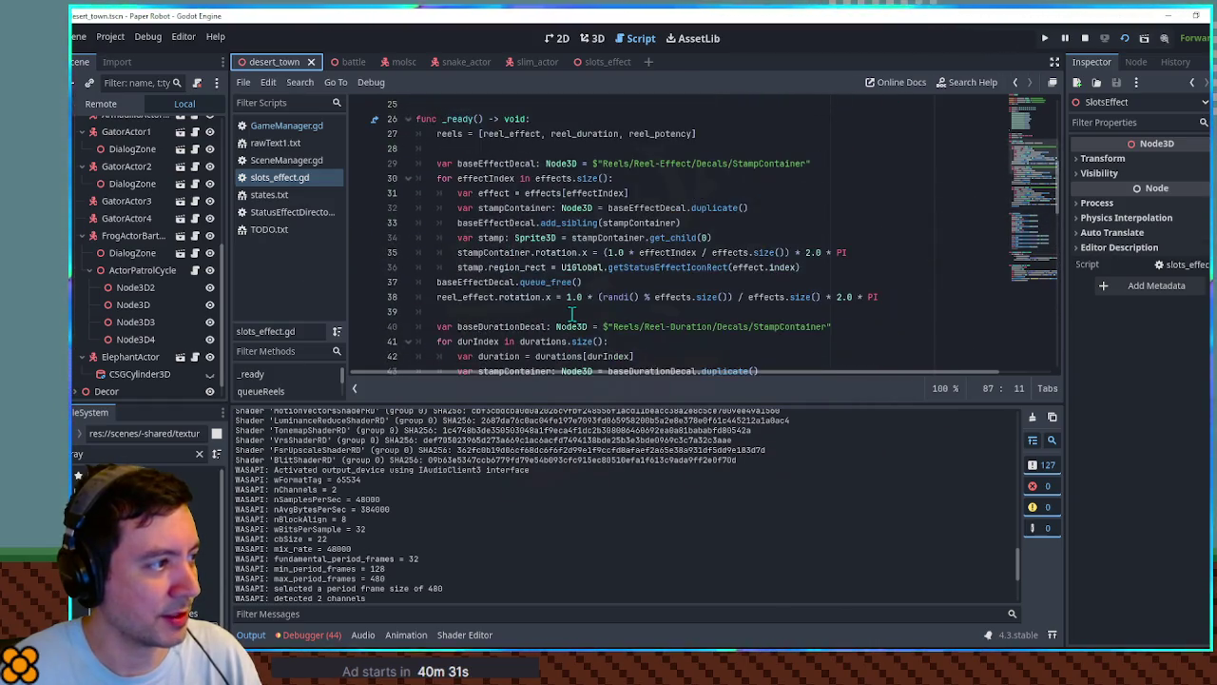
{"action": "scroll", "coordinate": [571, 317], "scroll_direction": "down", "scroll_amount": 1}
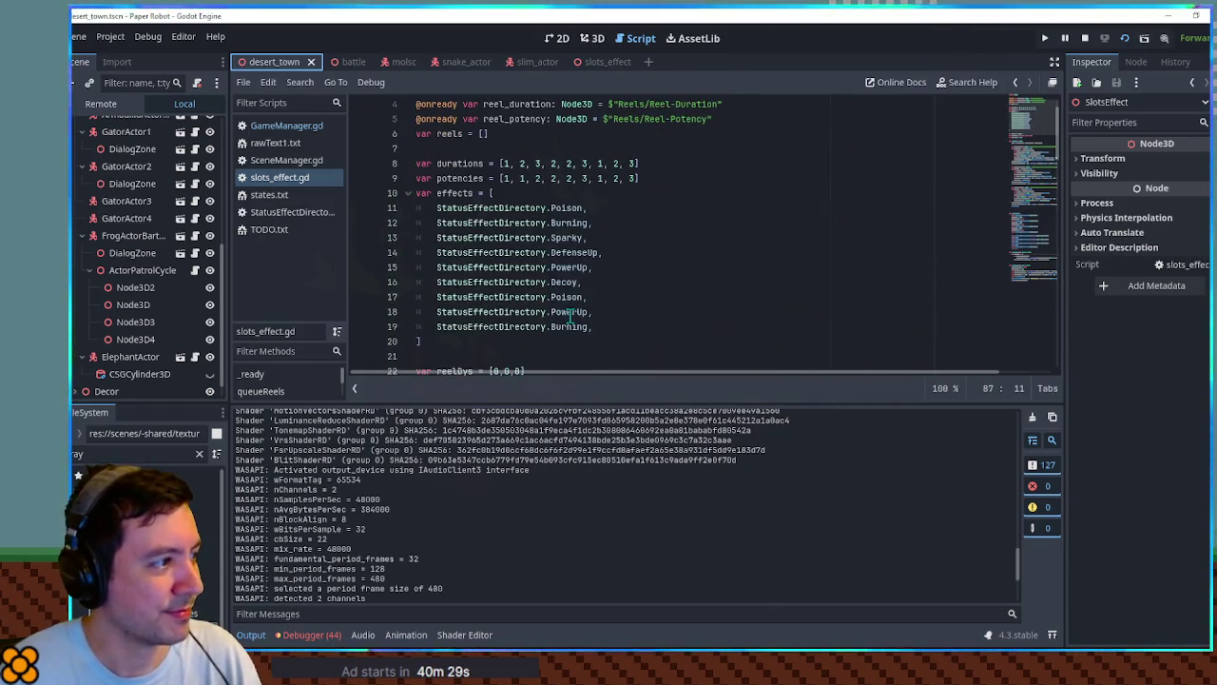
{"action": "double_click", "coordinate": [568, 253]}
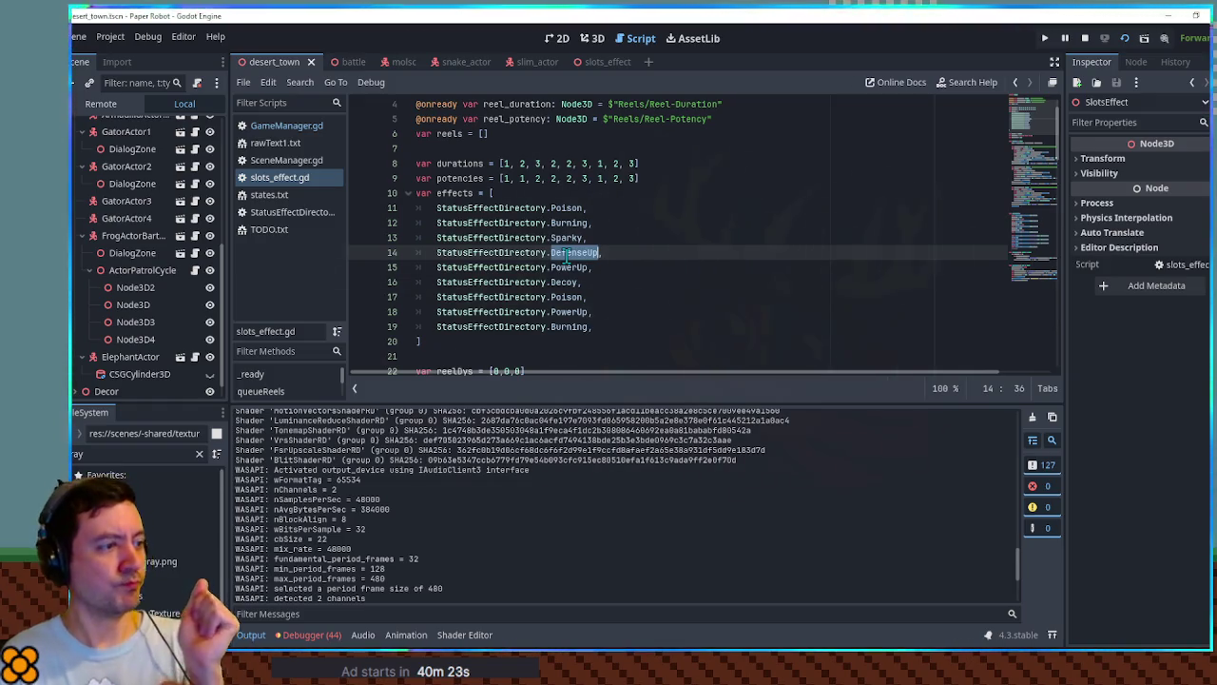
{"action": "key", "text": "Right"}
{"action": "key", "text": "shift+Left"}
{"action": "key", "text": "shift+Left"}
{"action": "key", "text": "shift+Left"}
{"action": "key", "text": "shift+Home"}
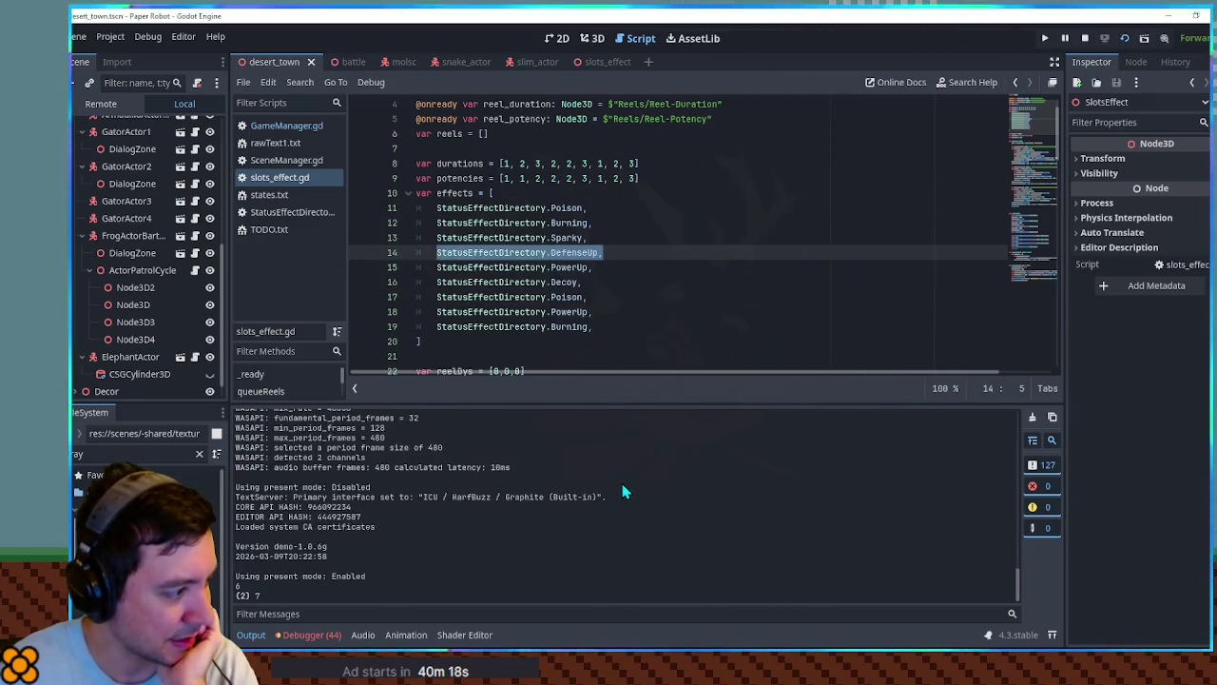
Inspect the rotation index code in lockReel, then stop the game and relaunch it.
{"action": "scroll", "coordinate": [1027, 135], "scroll_direction": "down", "scroll_amount": 1}
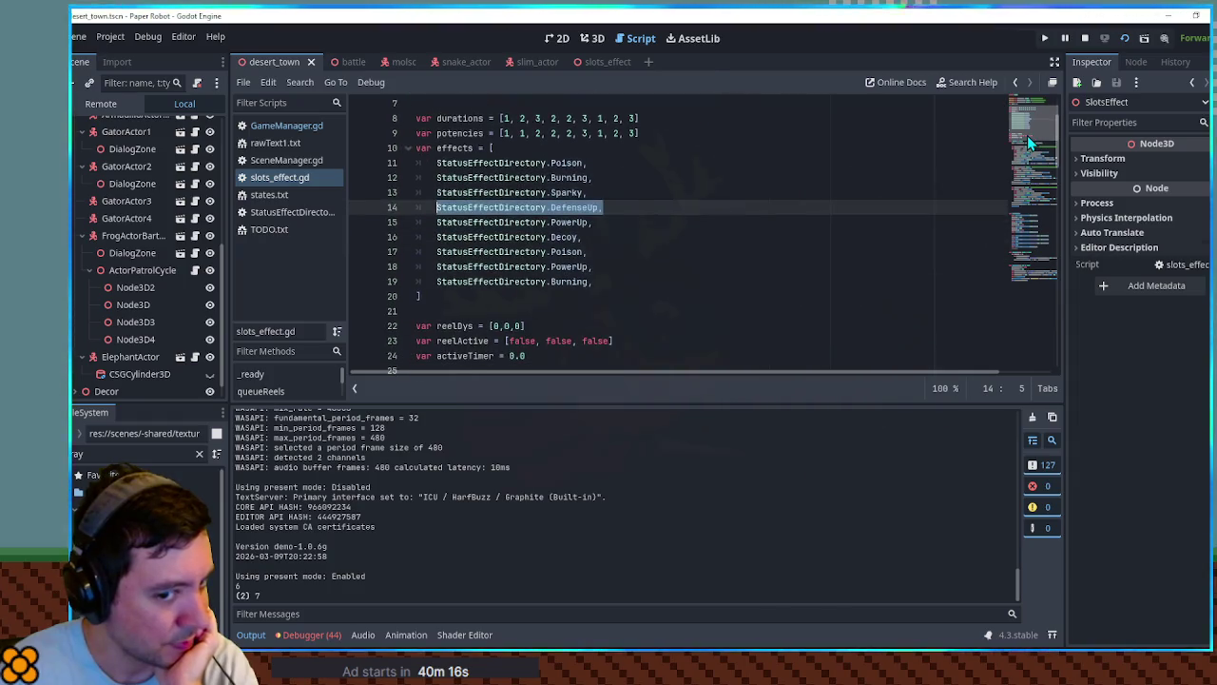
{"action": "scroll", "coordinate": [1027, 135], "scroll_direction": "up", "scroll_amount": 1}
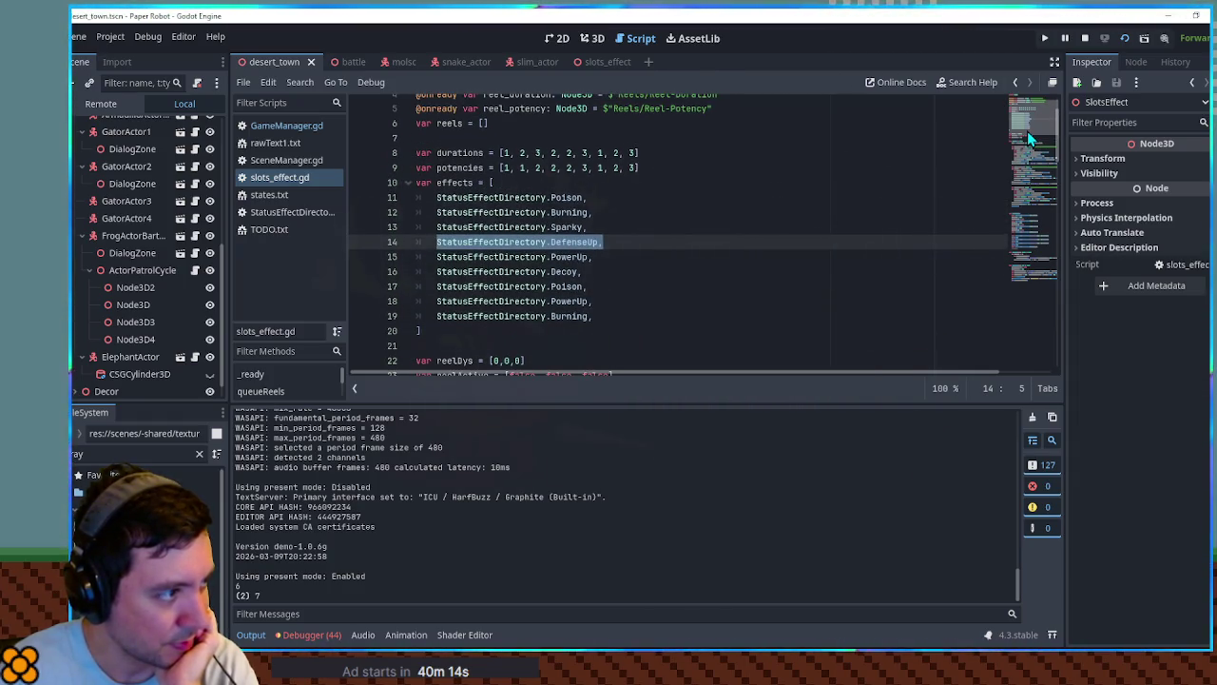
{"action": "scroll", "coordinate": [1027, 130], "scroll_direction": "down", "scroll_amount": 1}
{"action": "left_click_drag", "start_coordinate": [1027, 134], "coordinate": [1037, 335]}
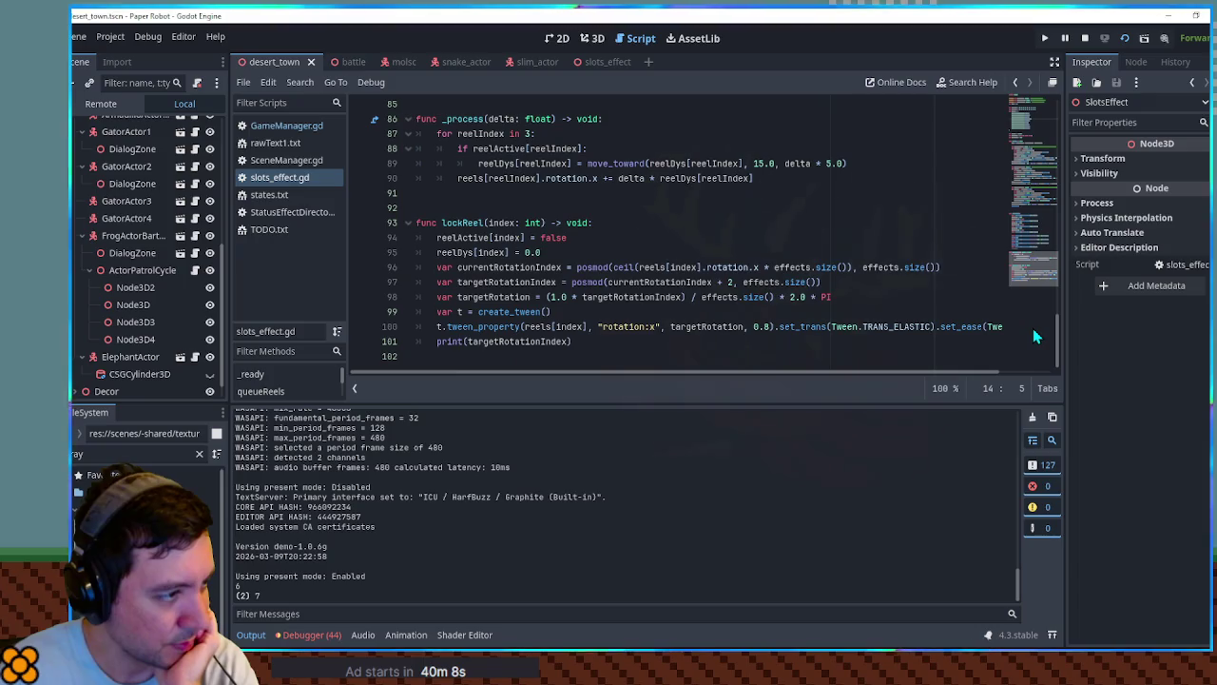
{"action": "double_click", "coordinate": [656, 283]}
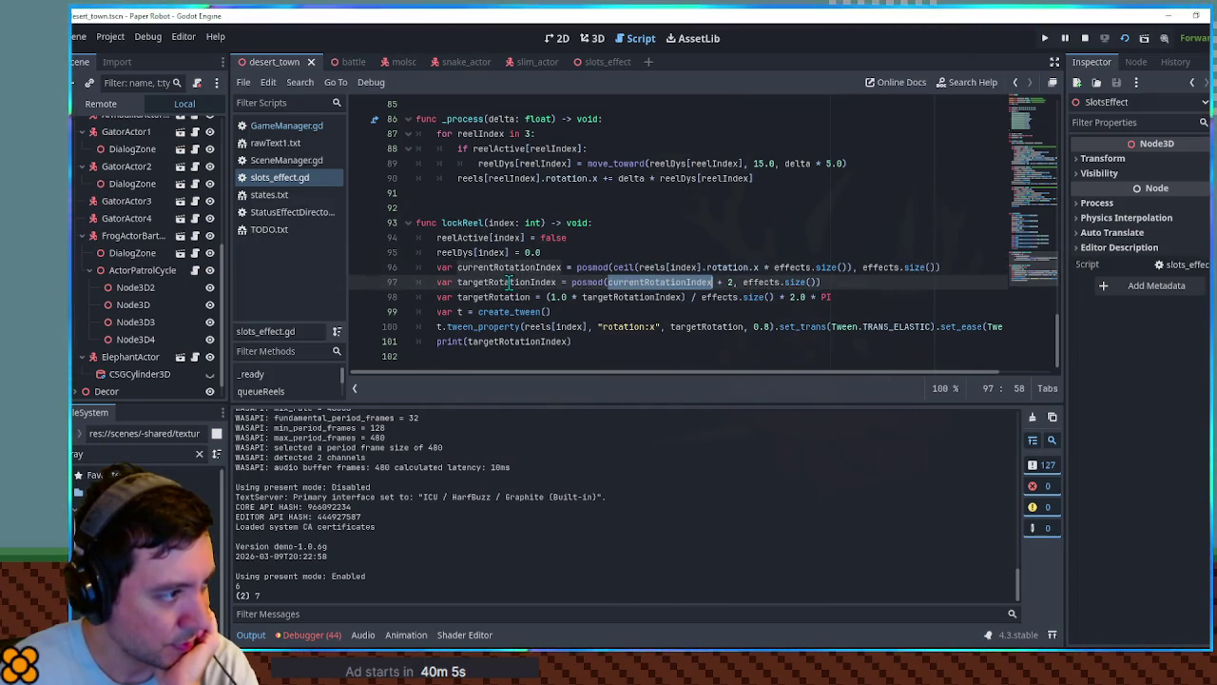
{"action": "double_click", "coordinate": [510, 282]}
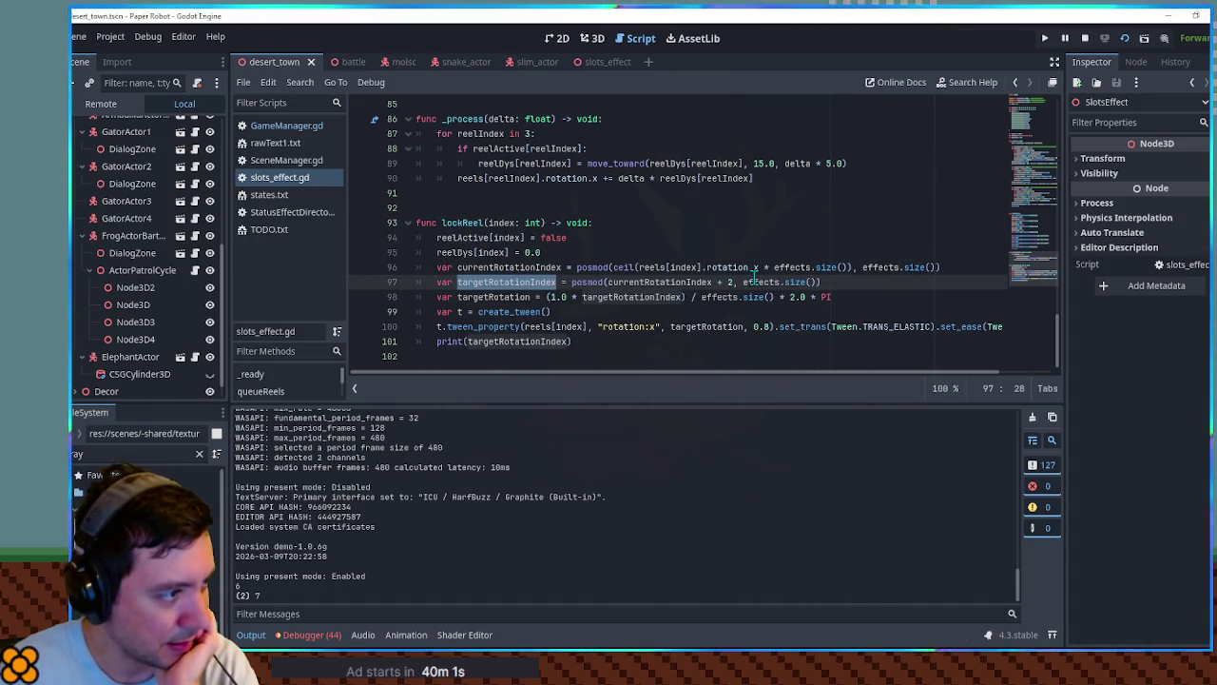
{"action": "mouse_move", "coordinate": [1023, 275]}
{"action": "left_mouse_down"}
{"action": "mouse_move", "coordinate": [1048, 98]}
{"action": "mouse_move", "coordinate": [1056, 307]}
{"action": "left_mouse_up"}
{"action": "double_click", "coordinate": [739, 326]}
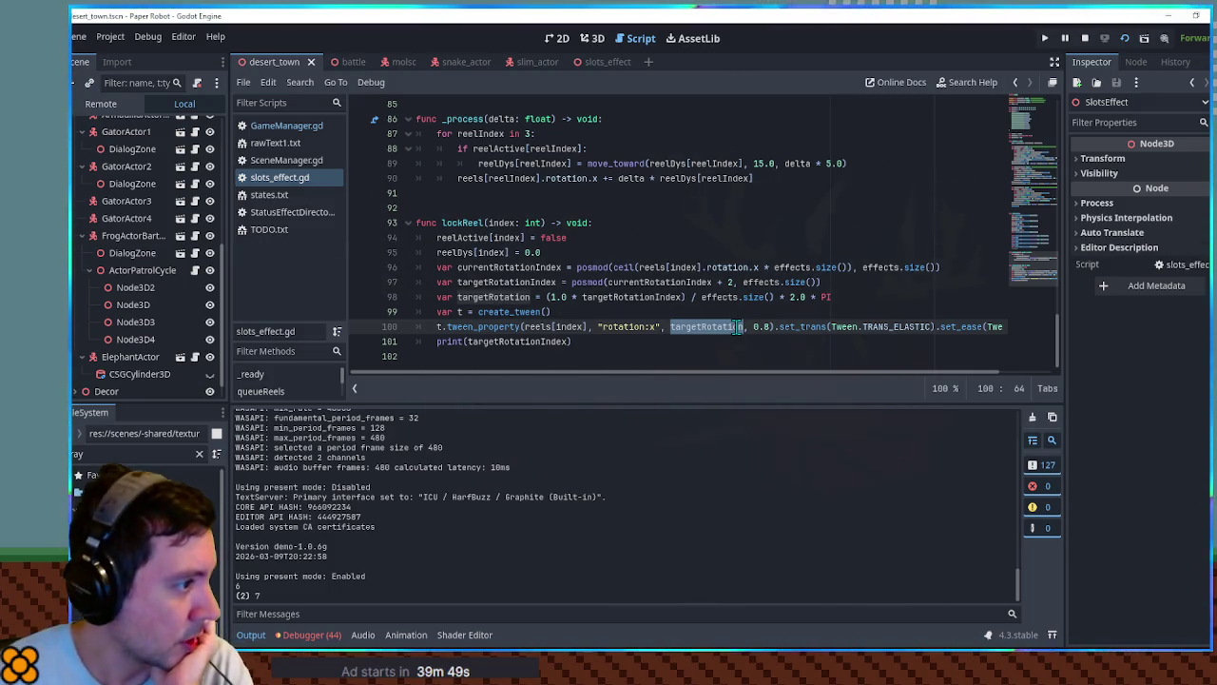
{"action": "left_click", "coordinate": [718, 239]}
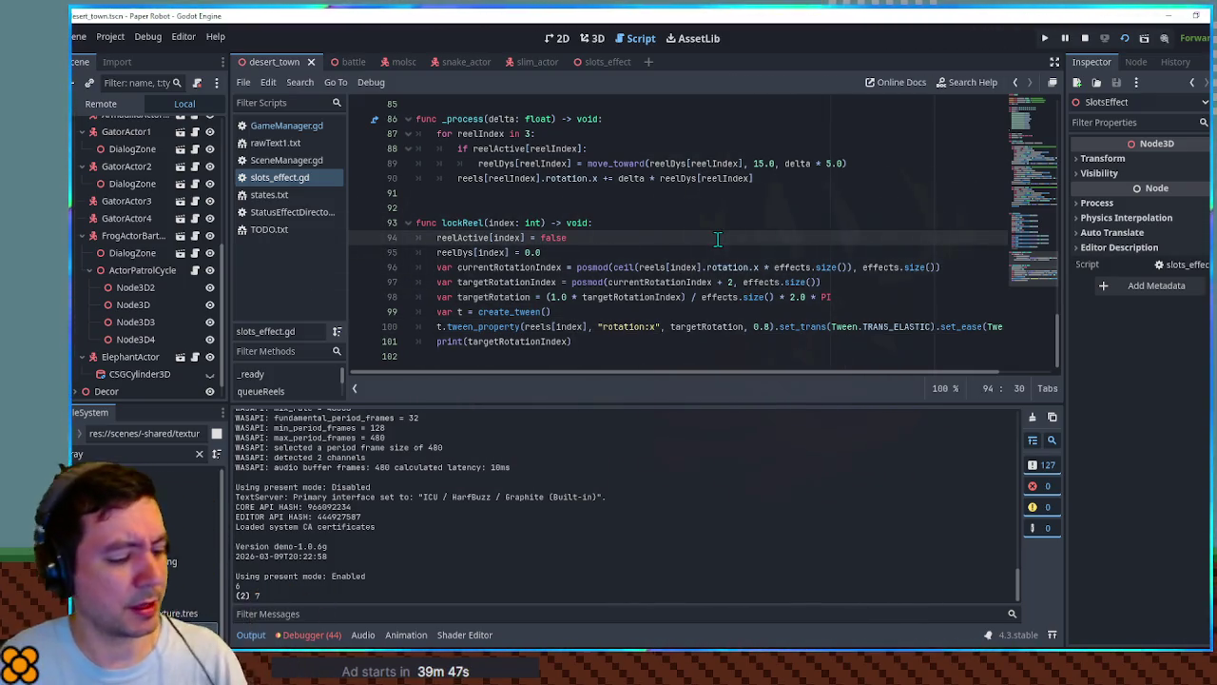
{"action": "key", "text": "F8"}
{"action": "key", "text": "F5"}
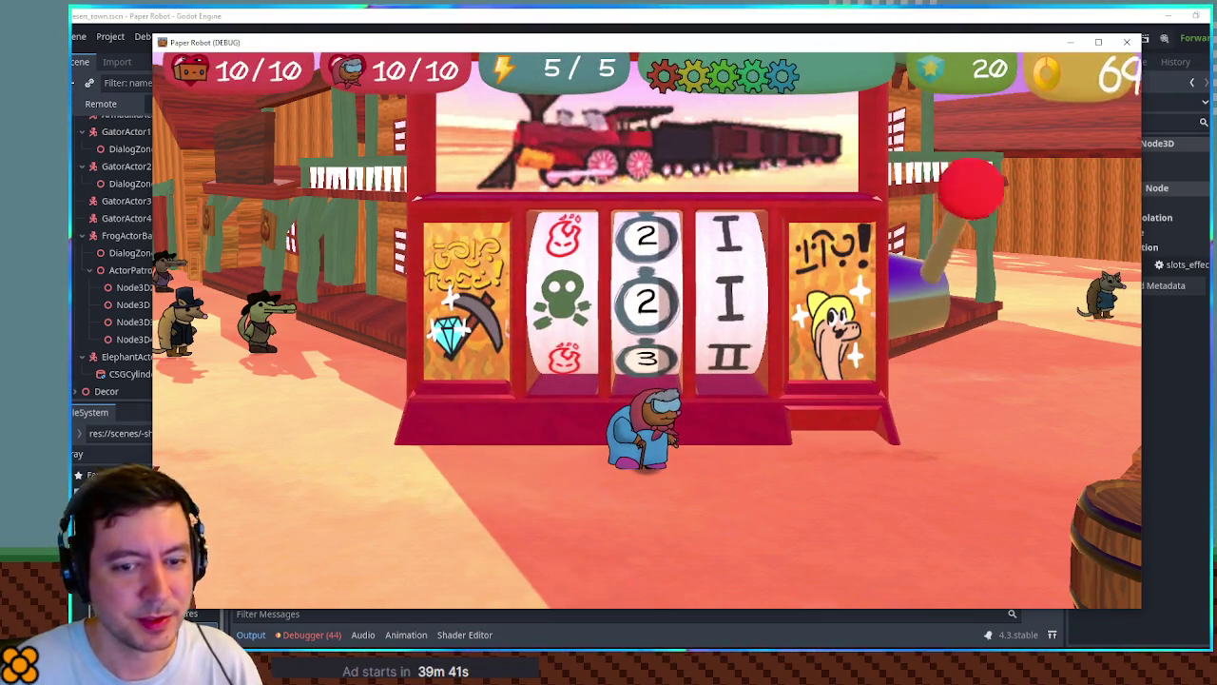
Spin the reels with F7, close the game, and show the Output log.
{"action": "key", "text": "F7"}
{"action": "key", "text": "F7"}
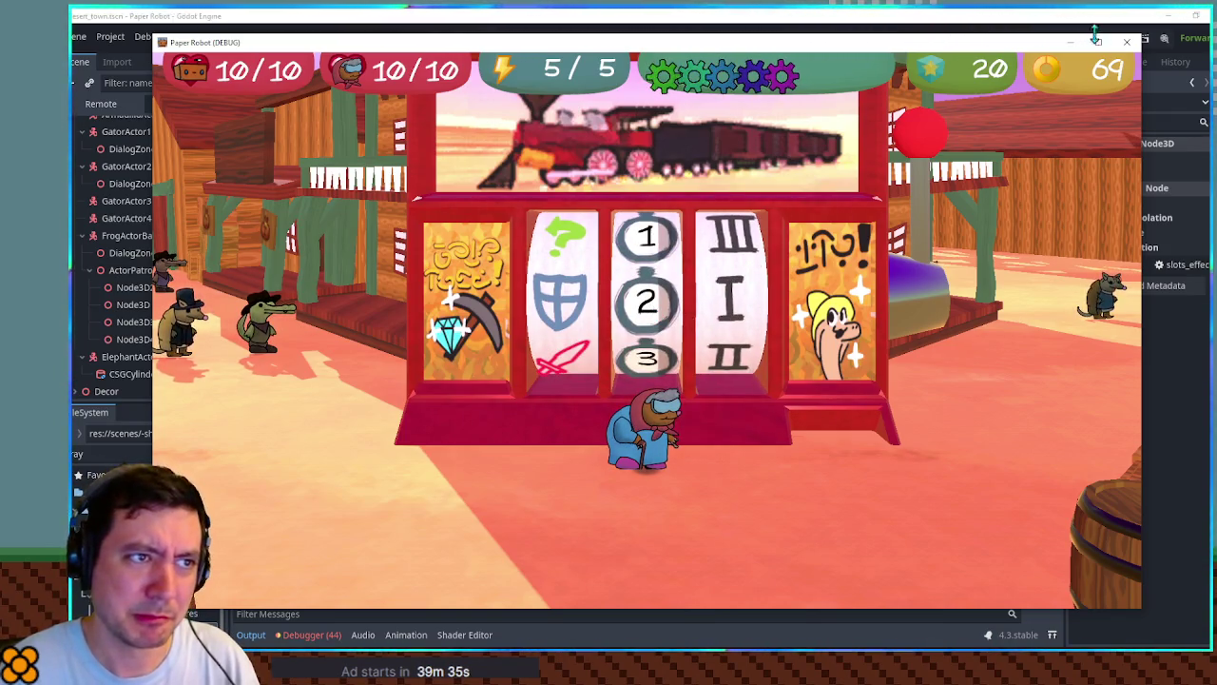
{"action": "left_click", "coordinate": [1125, 43]}
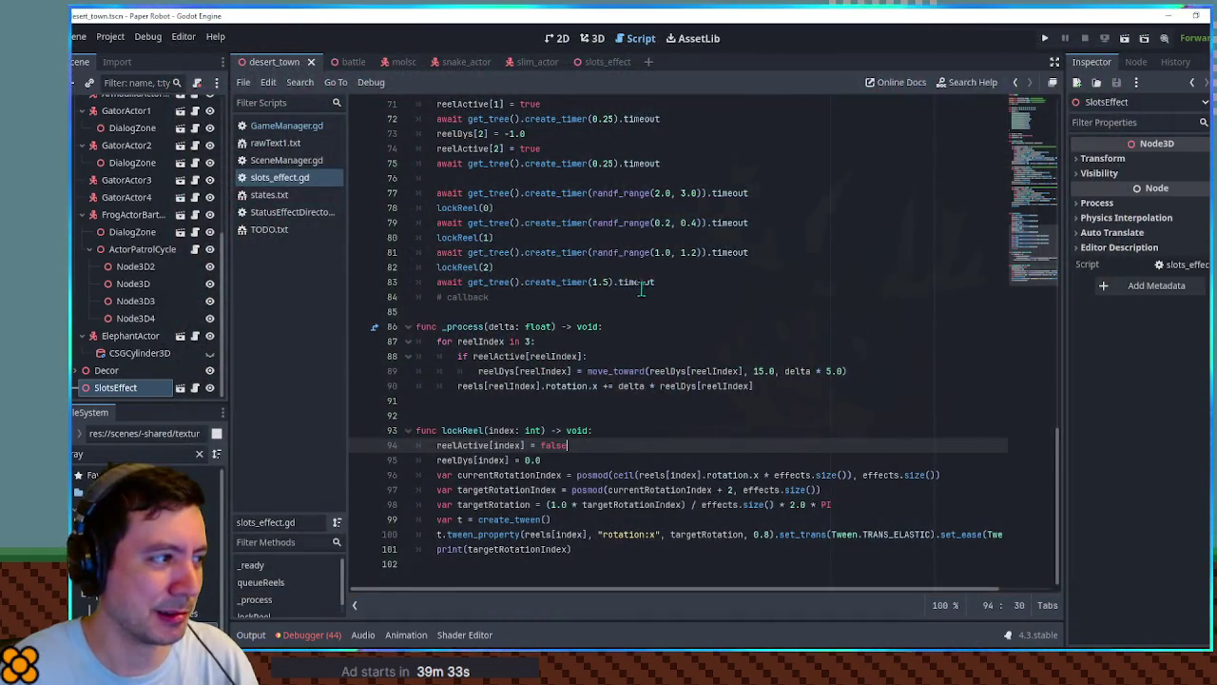
{"action": "scroll", "coordinate": [641, 288], "scroll_direction": "up", "scroll_amount": 5}
{"action": "scroll", "coordinate": [618, 302], "scroll_direction": "up", "scroll_amount": 6}
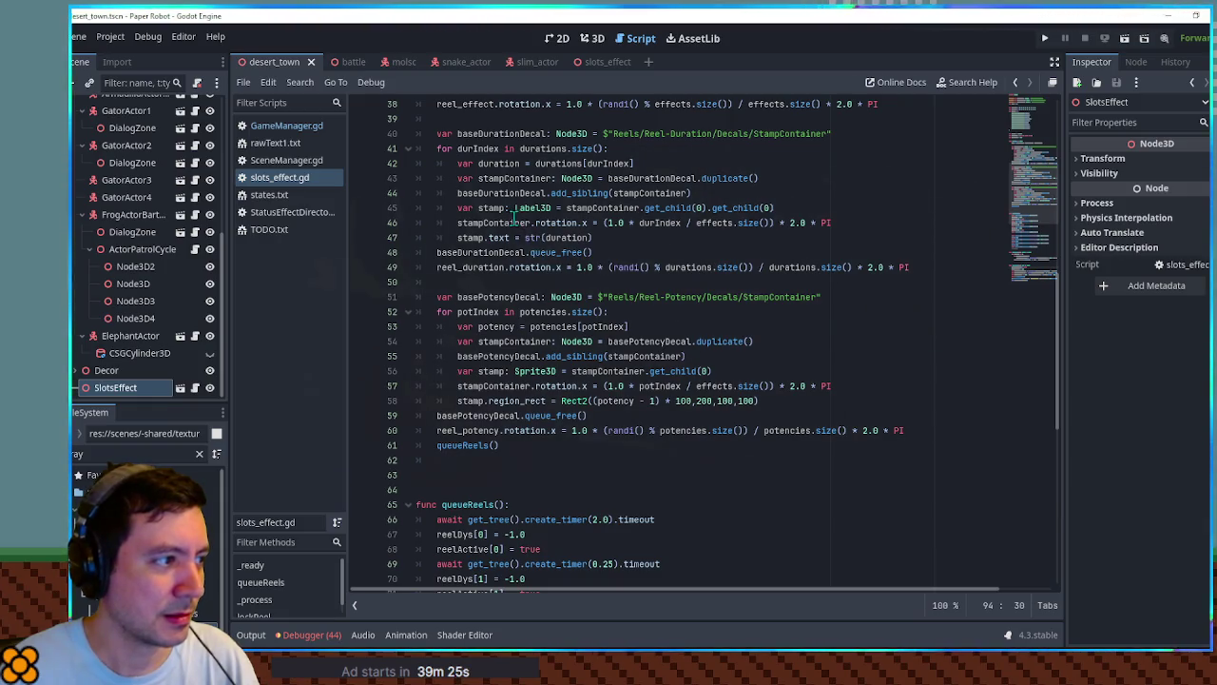
{"action": "scroll", "coordinate": [499, 162], "scroll_direction": "up", "scroll_amount": 5}
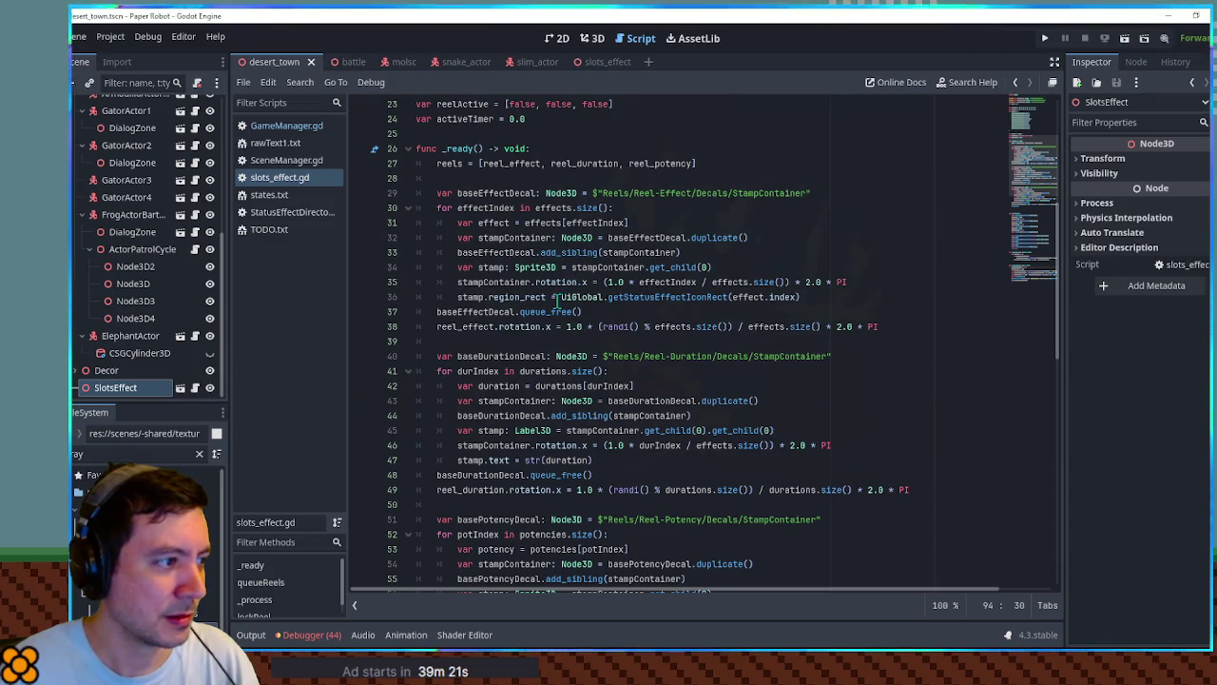
{"action": "scroll", "coordinate": [558, 300], "scroll_direction": "down", "scroll_amount": 12}
{"action": "left_click", "coordinate": [252, 635]}
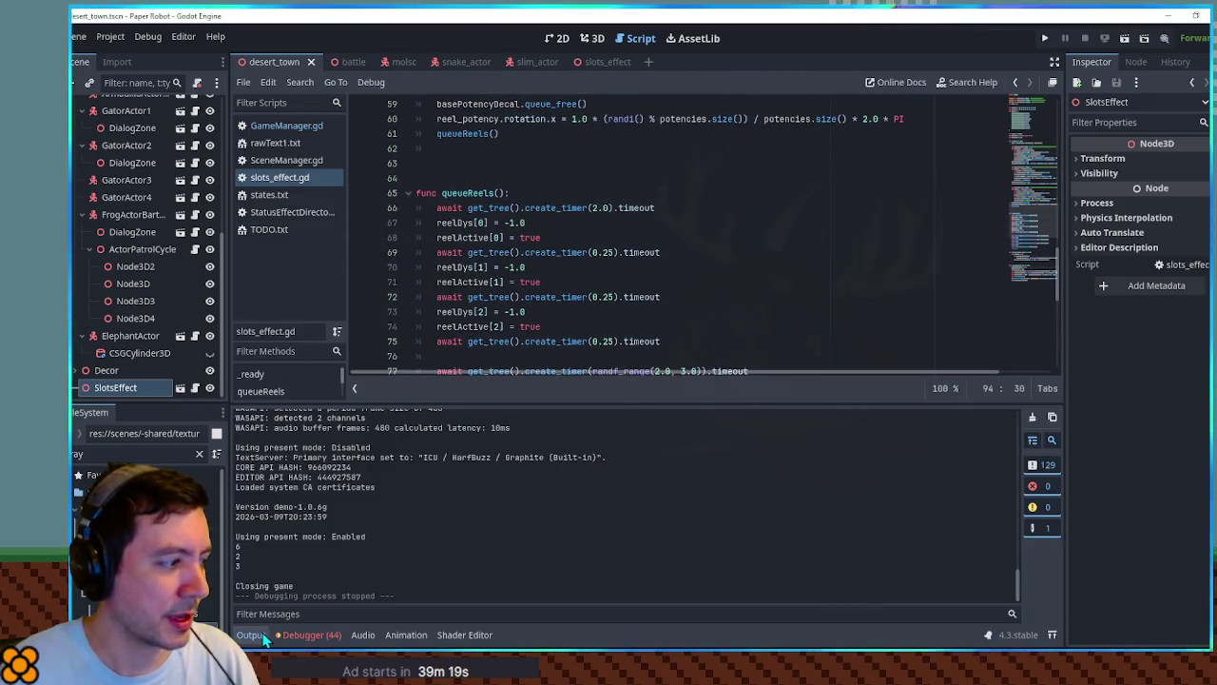
Highlight targetRotationIndex in lockReel and place the caret after line 97.
{"action": "scroll", "coordinate": [783, 328], "scroll_direction": "up", "scroll_amount": 11}
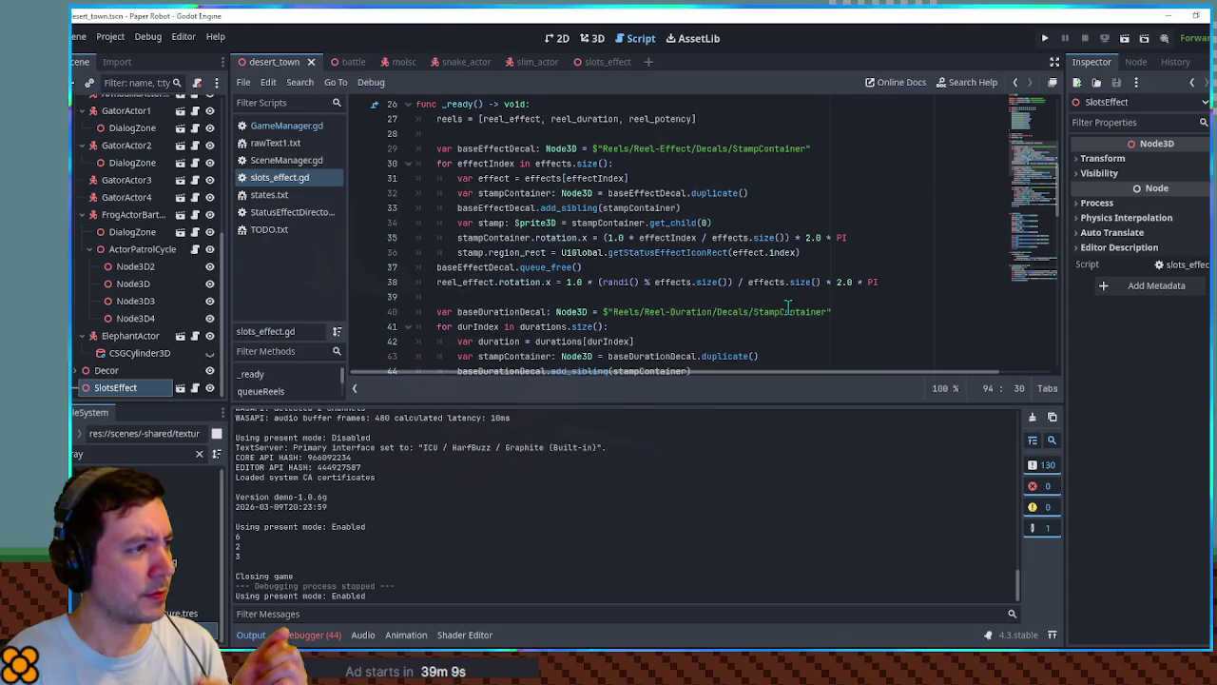
{"action": "scroll", "coordinate": [922, 243], "scroll_direction": "down", "scroll_amount": 19}
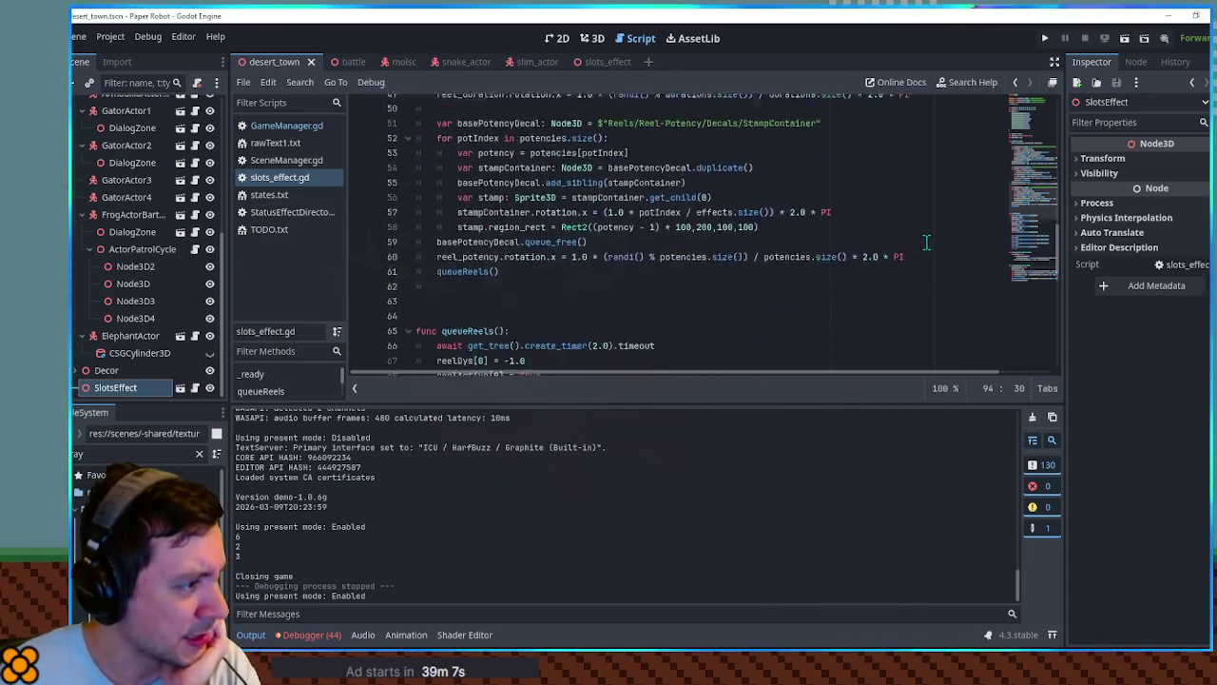
{"action": "scroll", "coordinate": [923, 245], "scroll_direction": "down", "scroll_amount": 1}
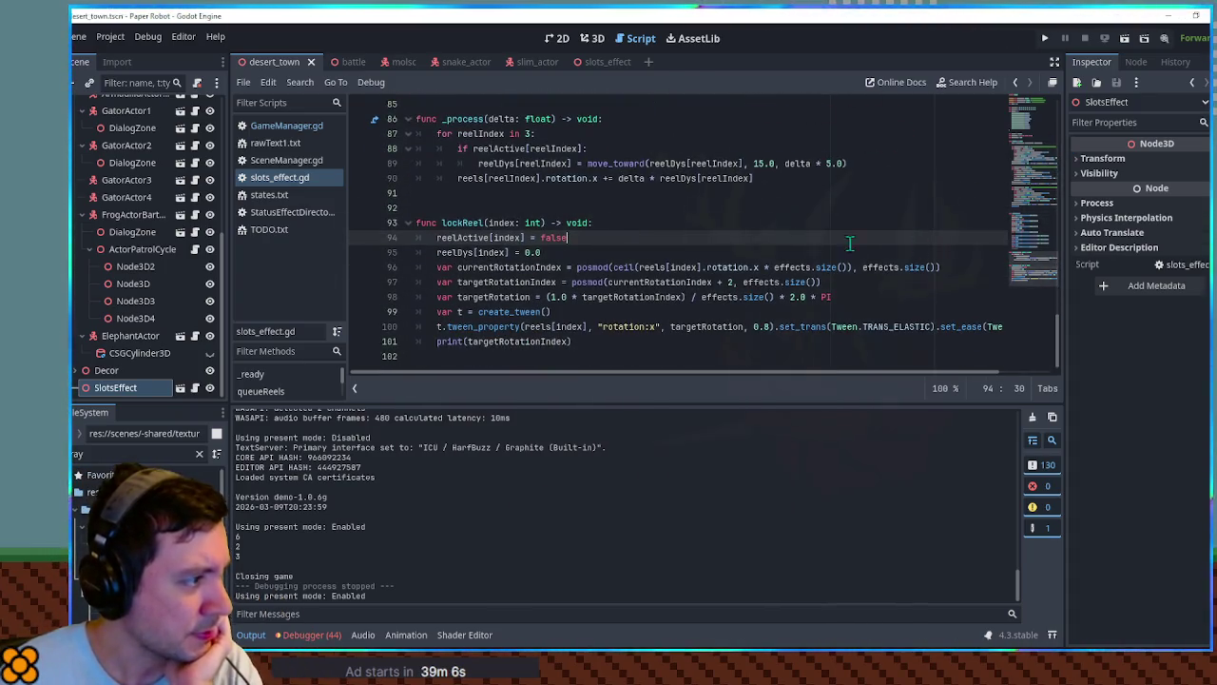
{"action": "double_click", "coordinate": [507, 282]}
{"action": "left_click", "coordinate": [573, 283]}
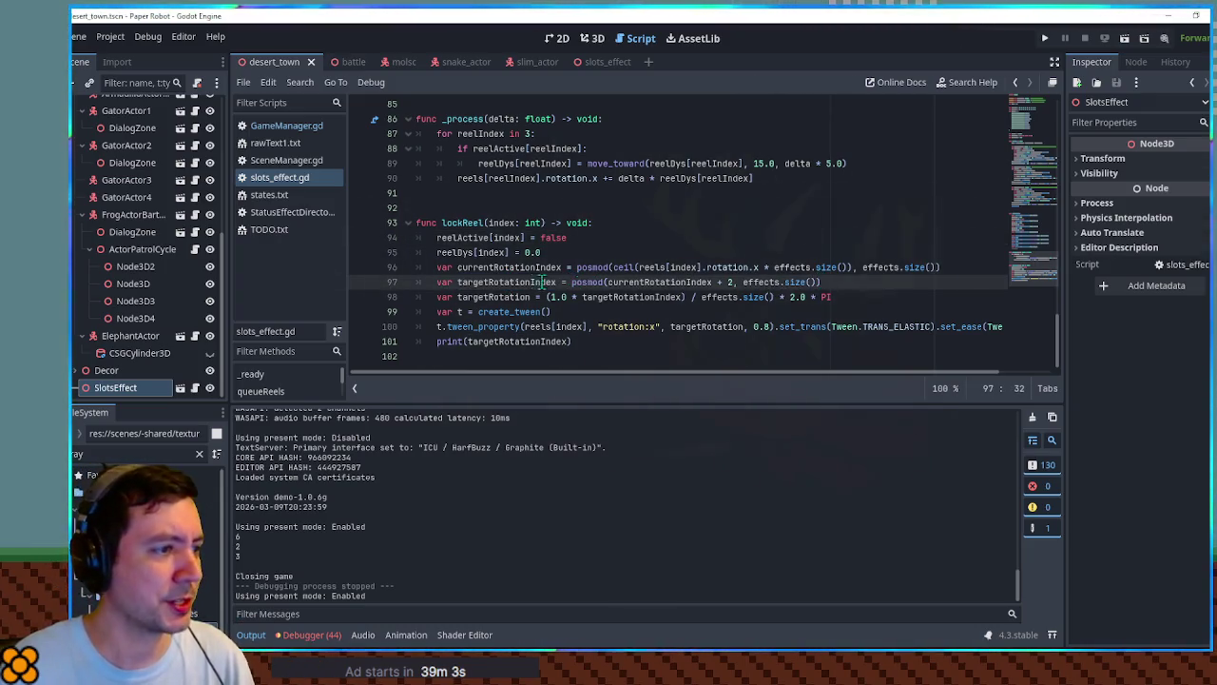
{"action": "left_click", "coordinate": [845, 289]}
Add 'targetRotationIndex = 0' after line 97 and test-run the reels.
{"action": "key", "text": "Return"}
{"action": "type", "text": "targetRotationIndex = 0"}
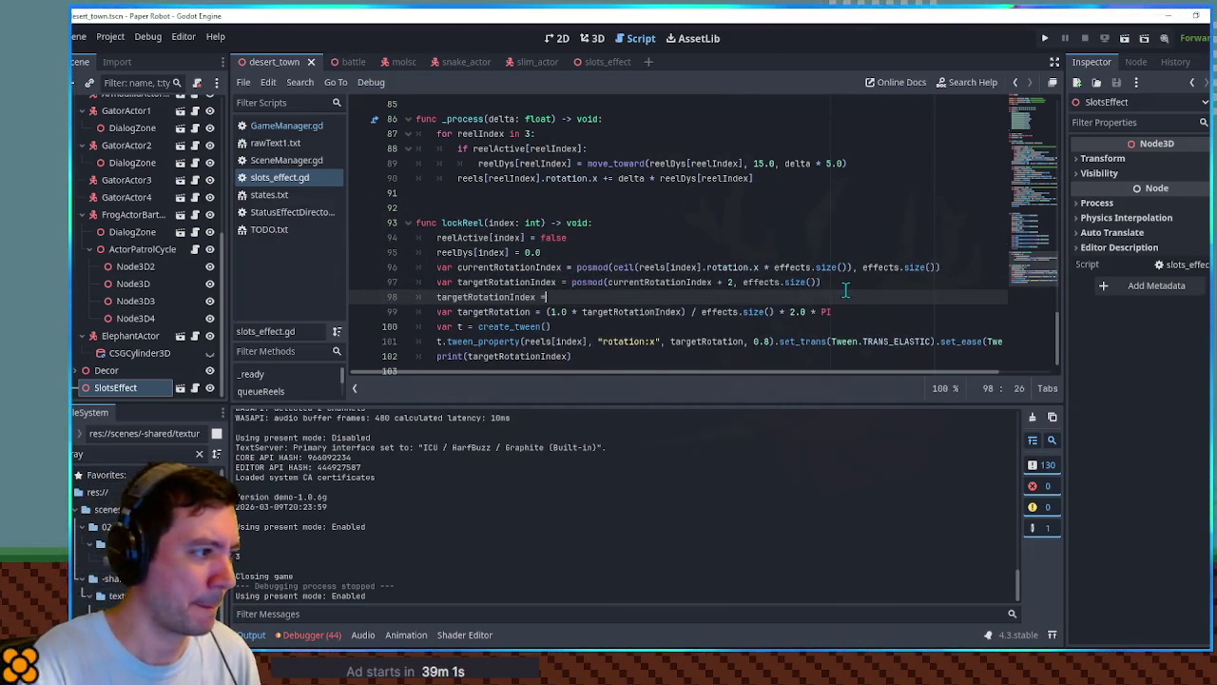
{"action": "key", "text": "F5"}
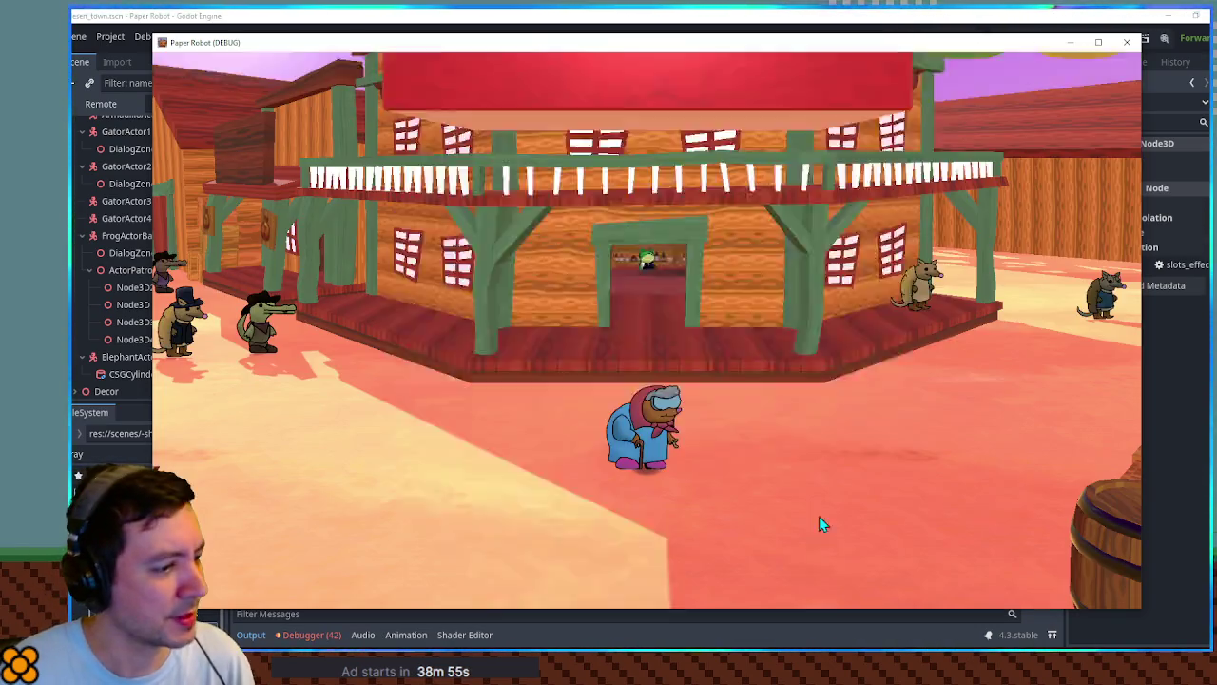
{"action": "left_click_drag", "start_coordinate": [780, 608], "coordinate": [772, 456]}
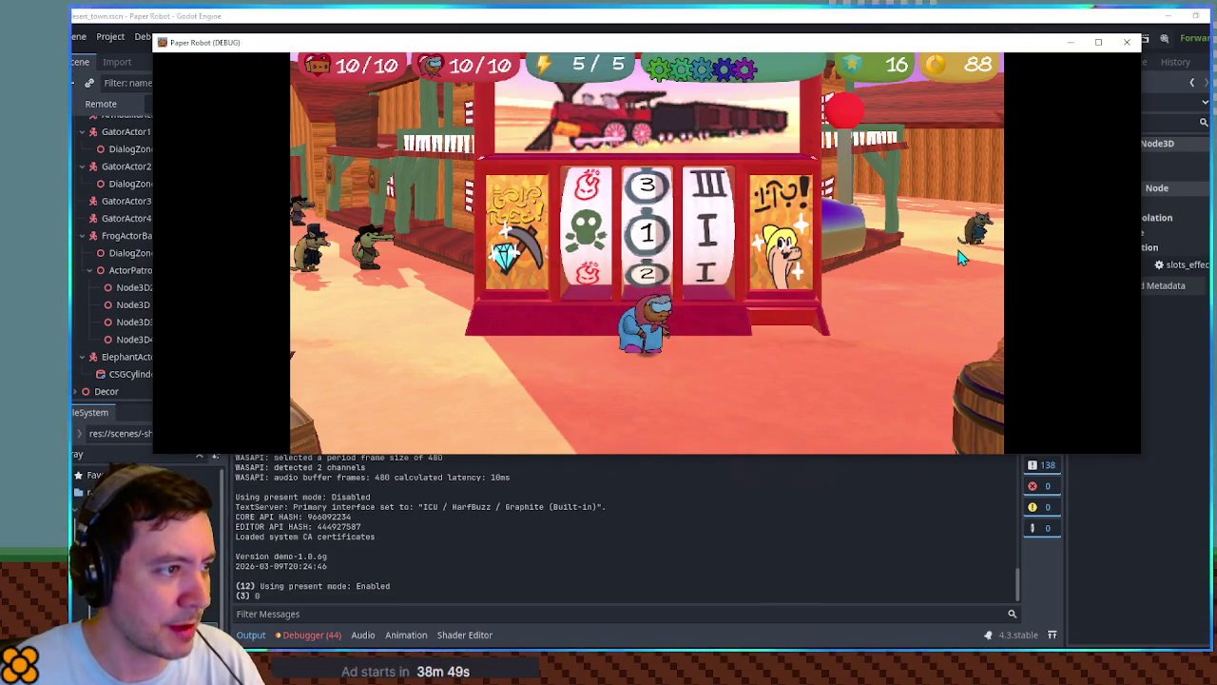
{"action": "left_click", "coordinate": [1136, 45]}
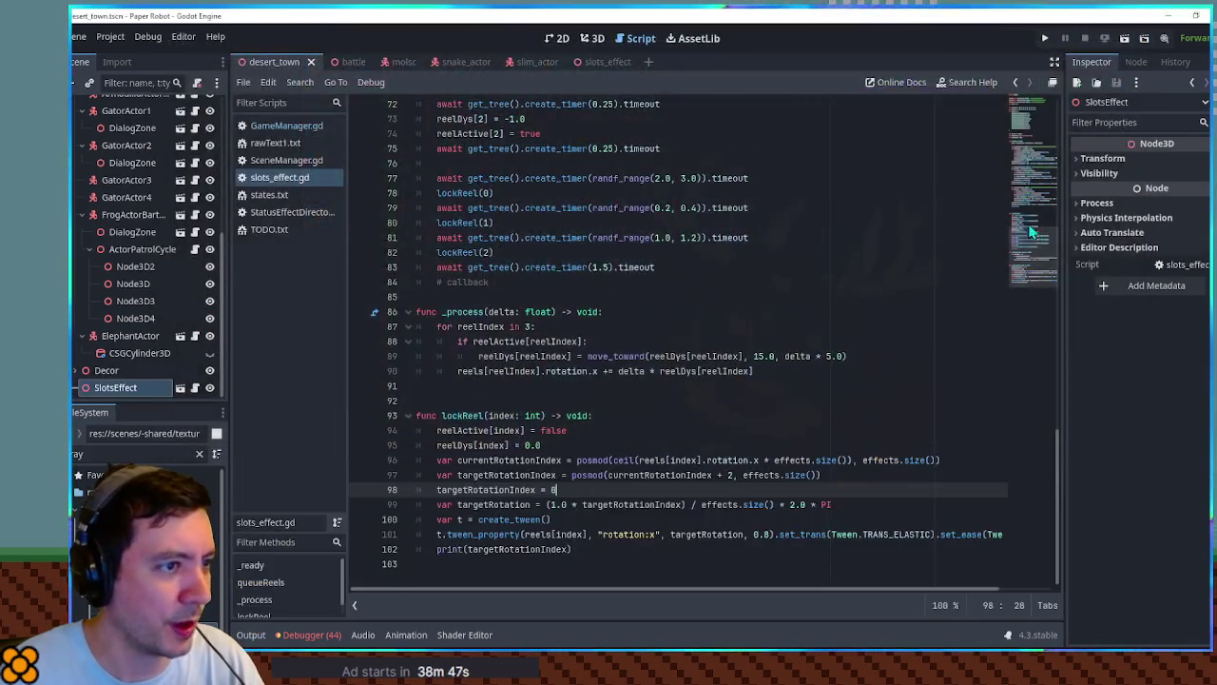
Change the forced index to 1, save and run the game again, then close it.
{"action": "scroll", "coordinate": [781, 217], "scroll_direction": "up", "scroll_amount": 10}
{"action": "left_click_drag", "start_coordinate": [643, 240], "coordinate": [437, 238]}
{"action": "left_click", "coordinate": [509, 193]}
{"action": "key", "text": "Left"}
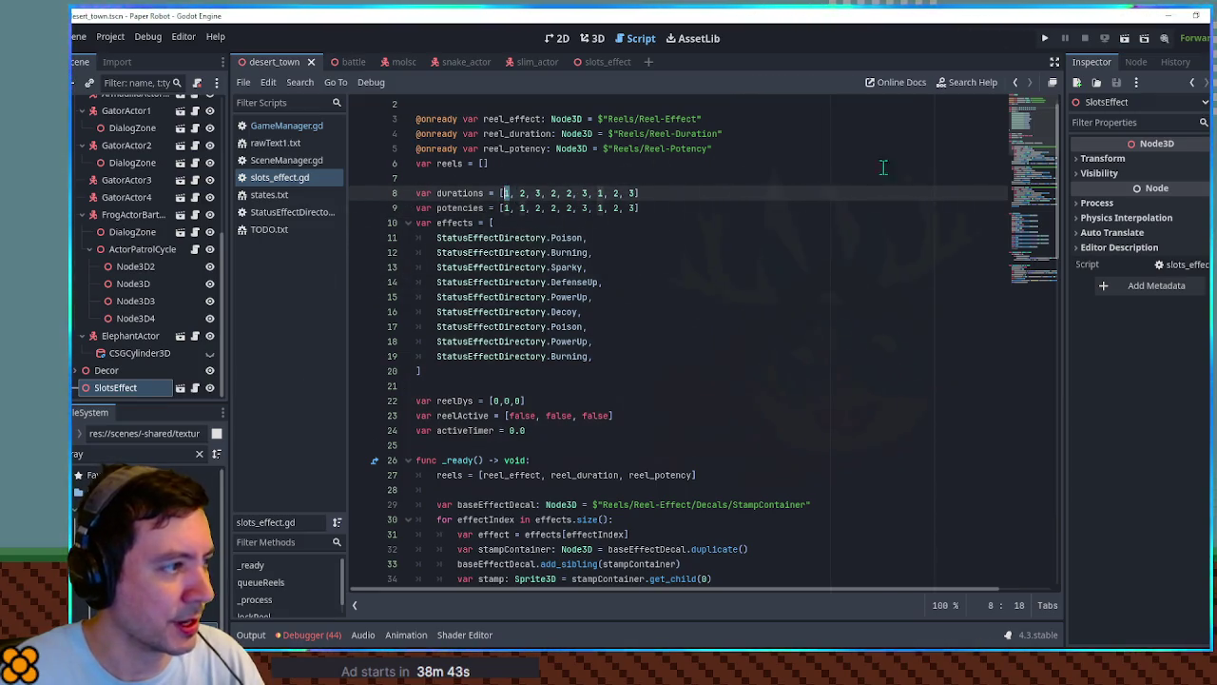
{"action": "scroll", "coordinate": [533, 333], "scroll_direction": "down", "scroll_amount": 20}
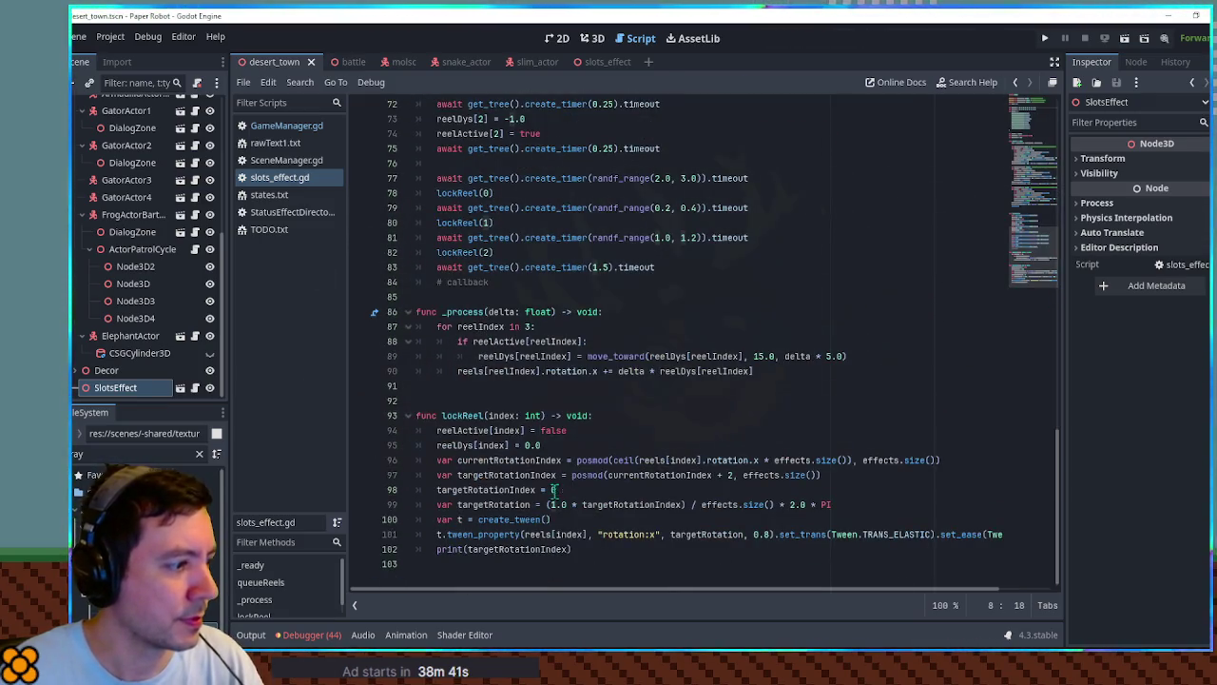
{"action": "left_click", "coordinate": [605, 488]}
{"action": "key", "text": "BackSpace"}
{"action": "type", "text": "1"}
{"action": "key", "text": "F5"}
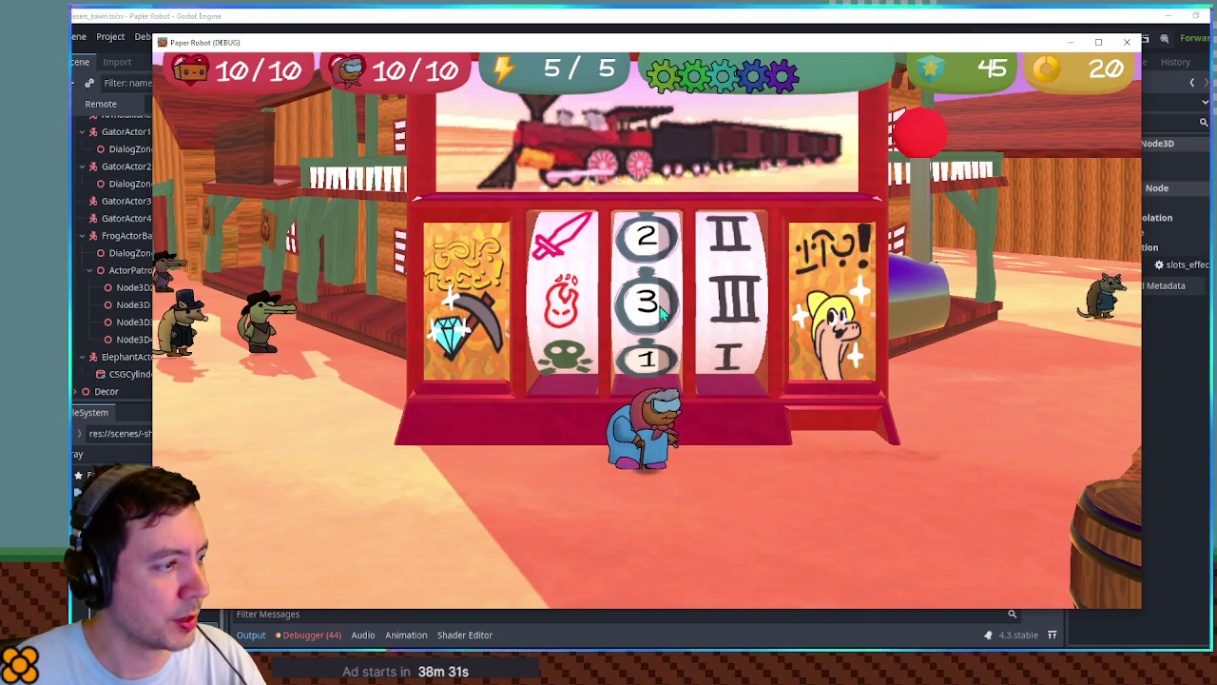
{"action": "left_click", "coordinate": [1127, 45]}
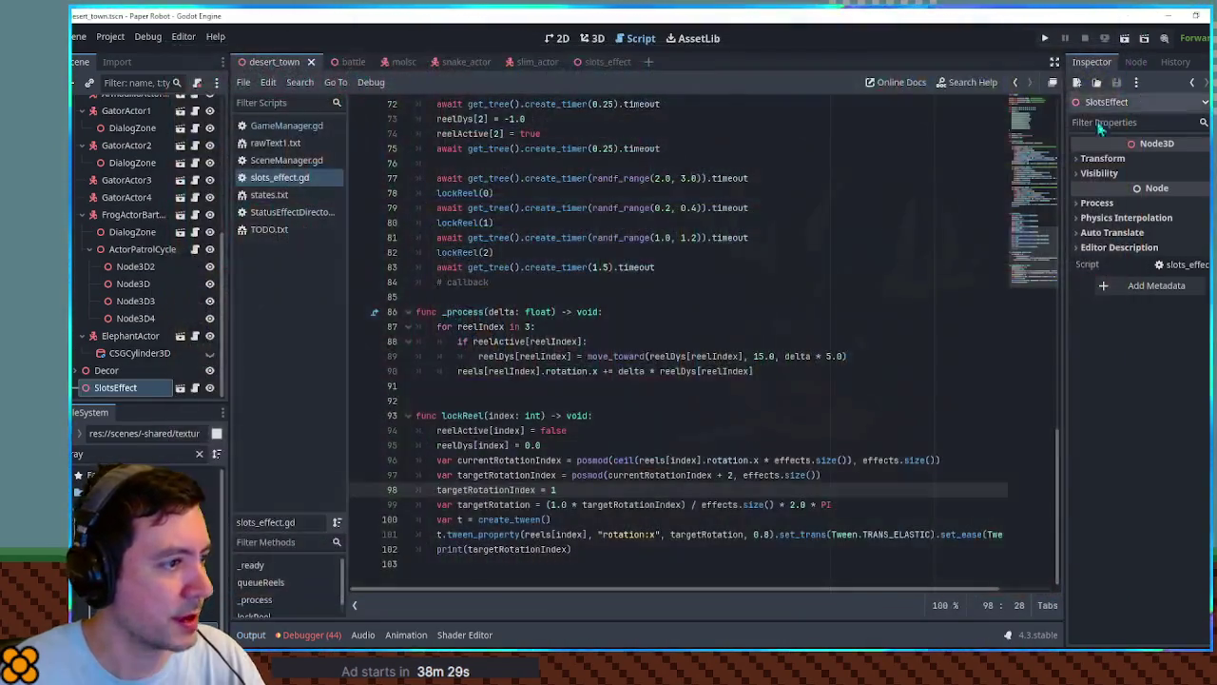
Review the effects and durations lists and the index parameter of lockReel.
{"action": "scroll", "coordinate": [1041, 140], "scroll_direction": "up", "scroll_amount": 10}
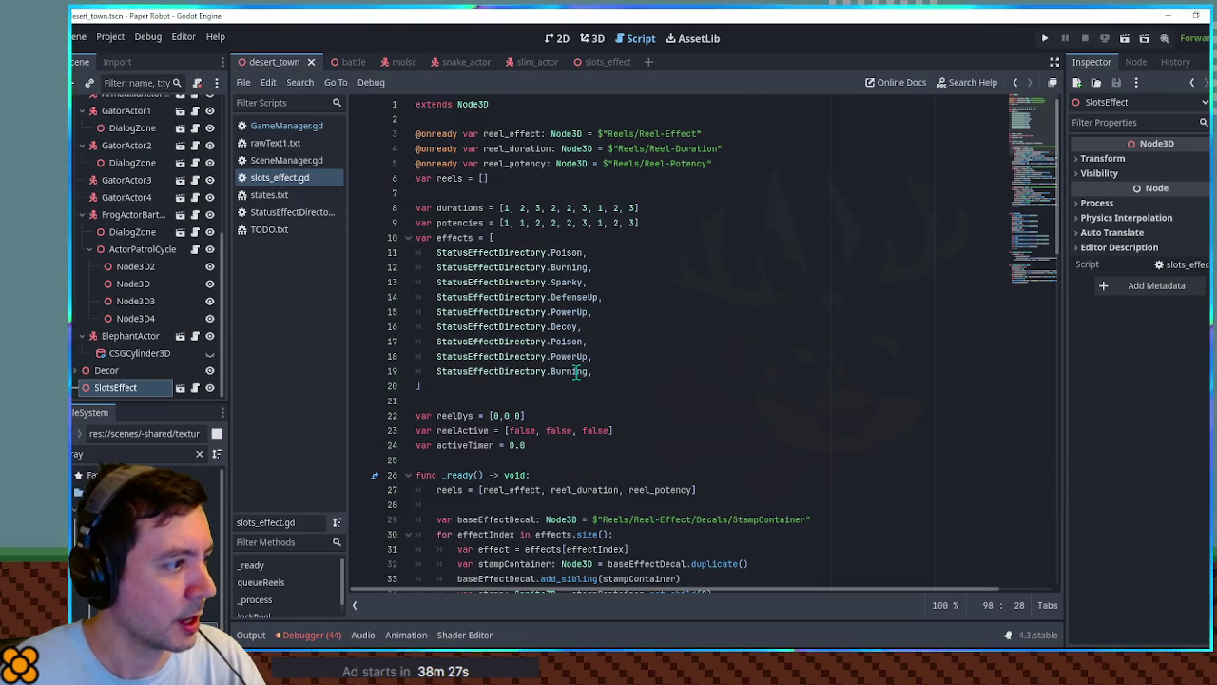
{"action": "double_click", "coordinate": [569, 371]}
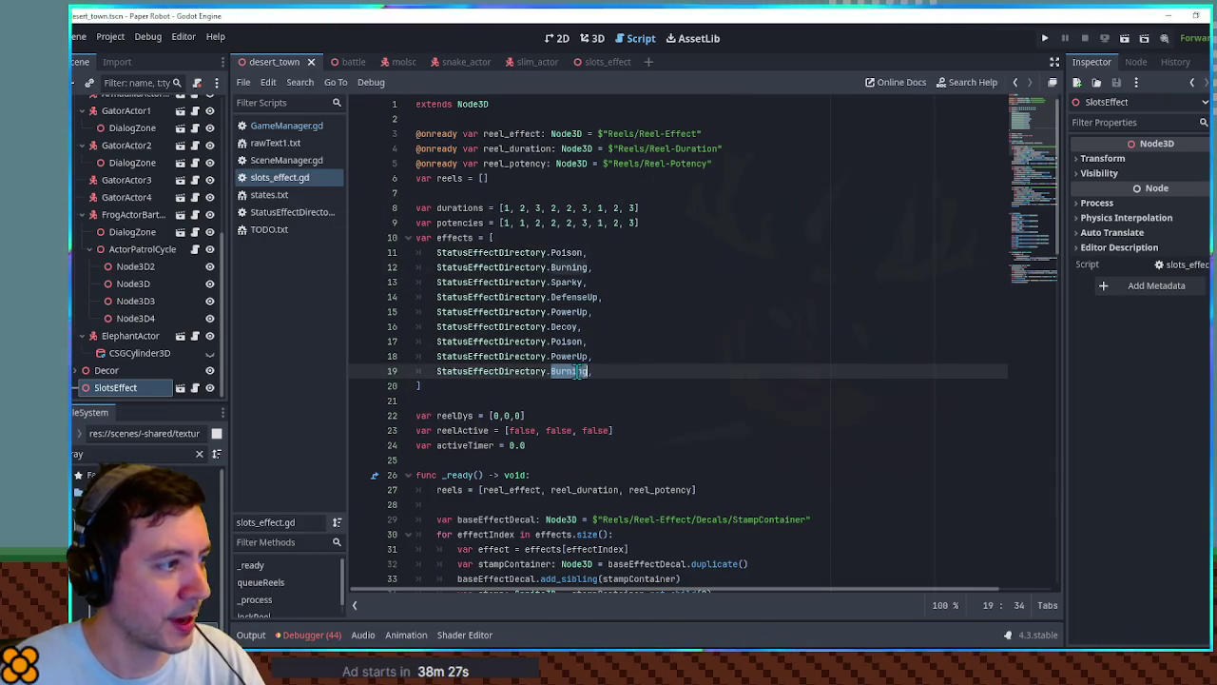
{"action": "left_click", "coordinate": [632, 207]}
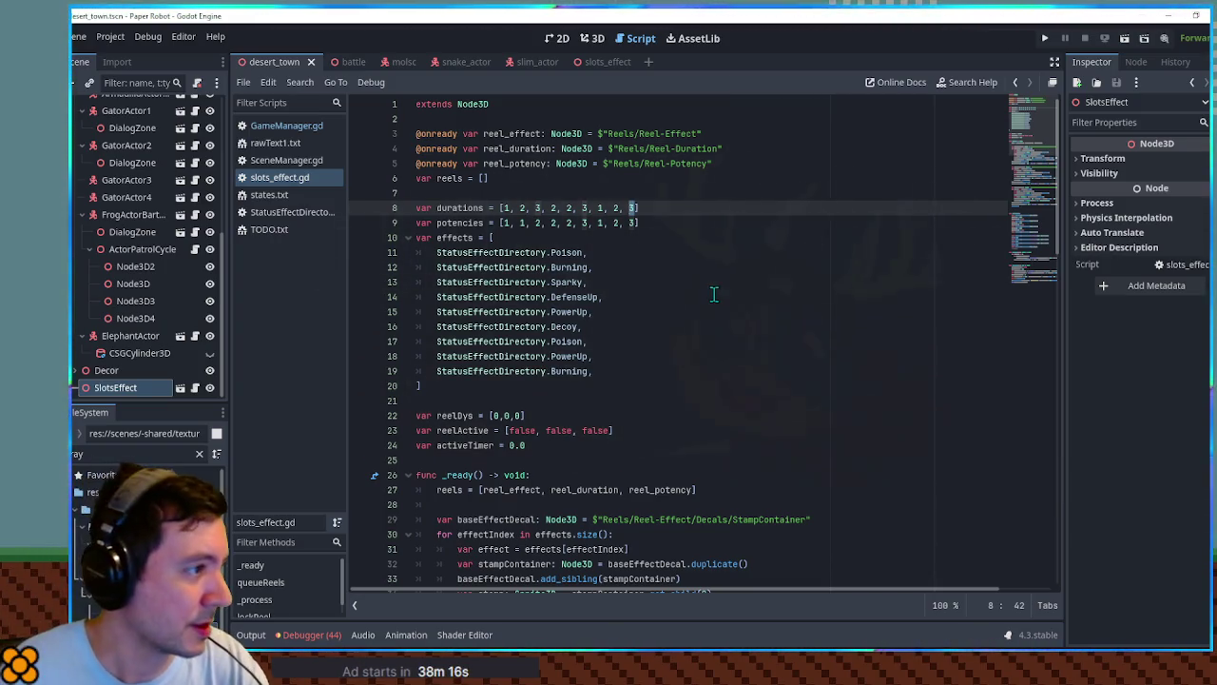
{"action": "scroll", "coordinate": [714, 295], "scroll_direction": "down", "scroll_amount": 20}
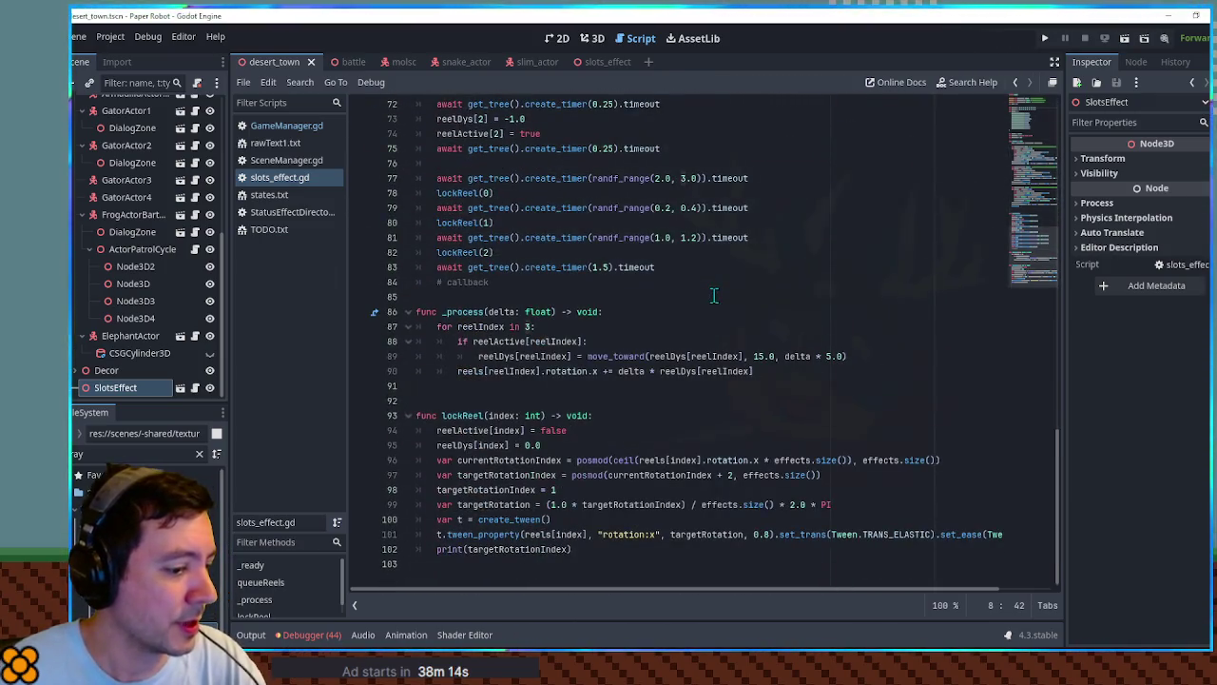
{"action": "scroll", "coordinate": [710, 297], "scroll_direction": "up", "scroll_amount": 12}
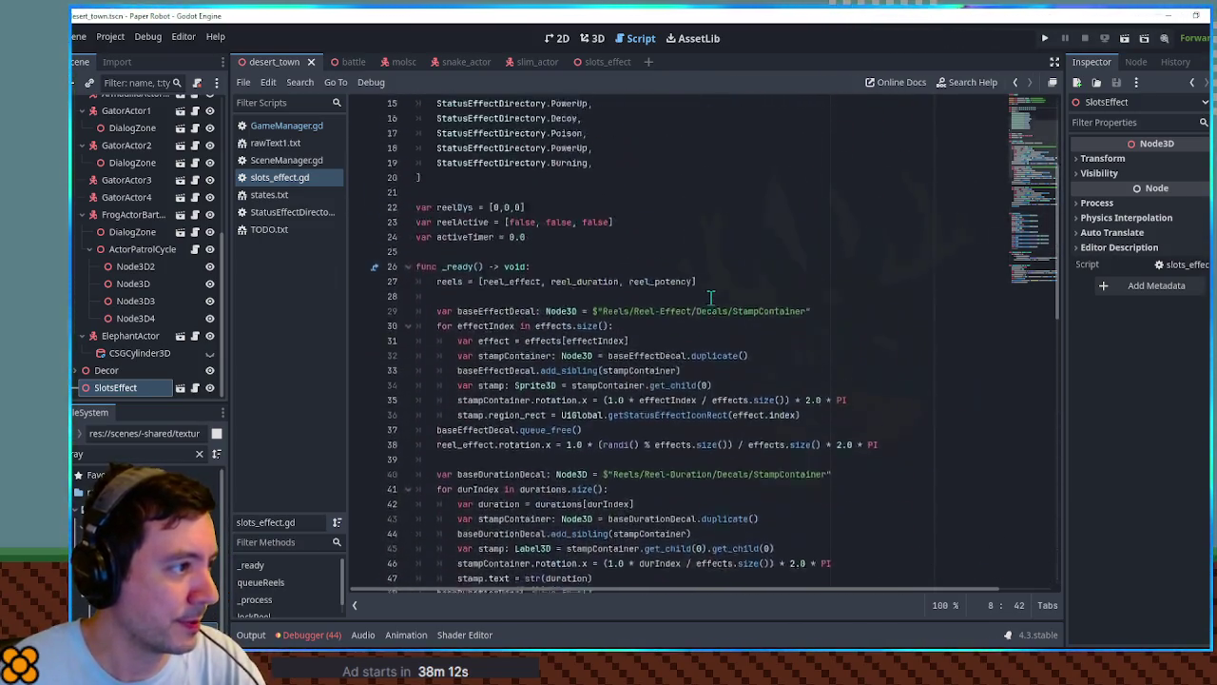
{"action": "scroll", "coordinate": [711, 297], "scroll_direction": "down", "scroll_amount": 14}
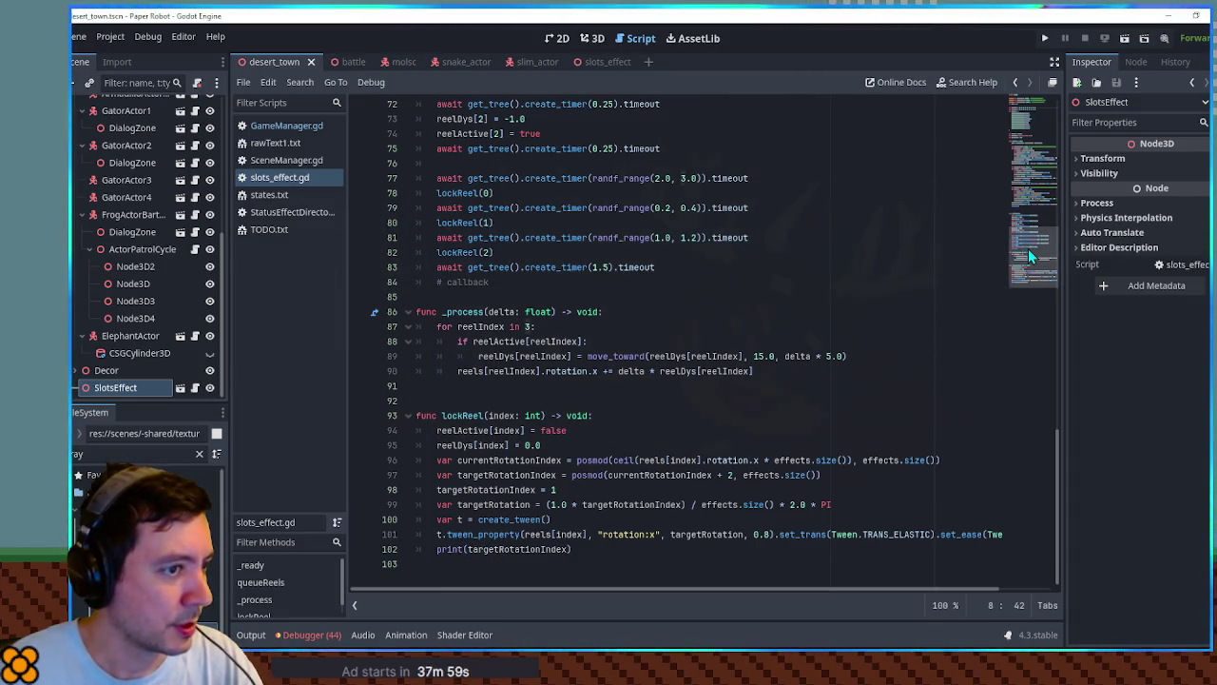
{"action": "left_click", "coordinate": [494, 416]}
{"action": "double_click", "coordinate": [493, 415]}
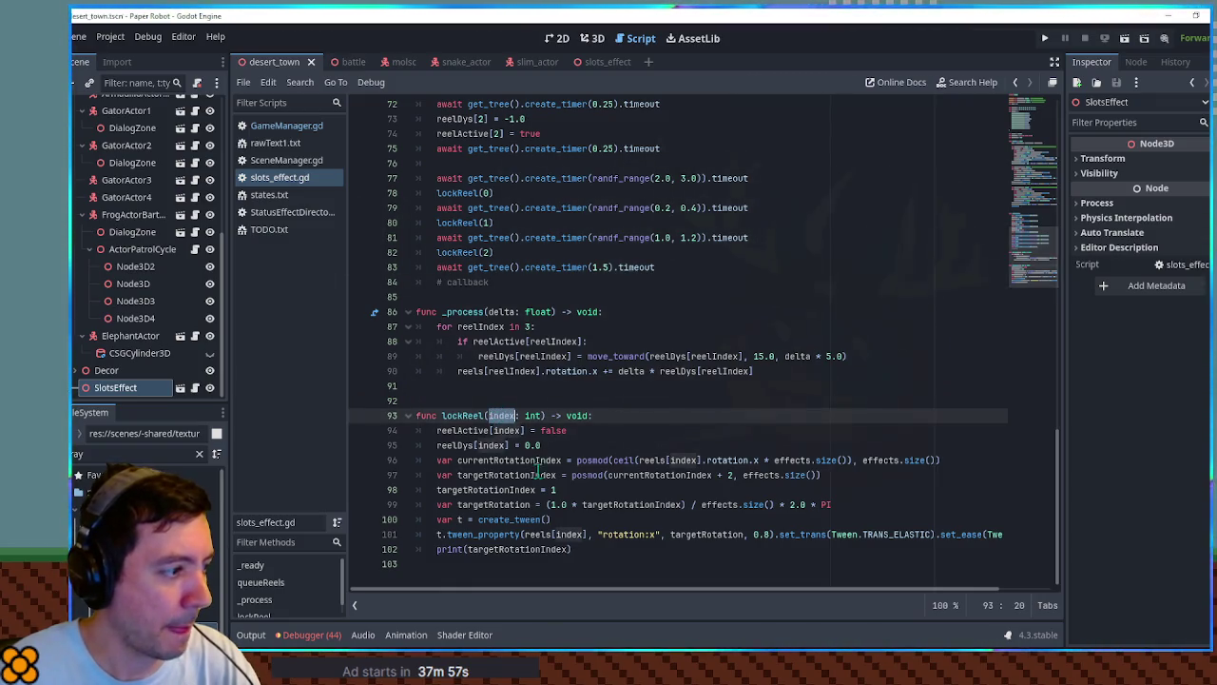
{"action": "left_click", "coordinate": [1044, 105]}
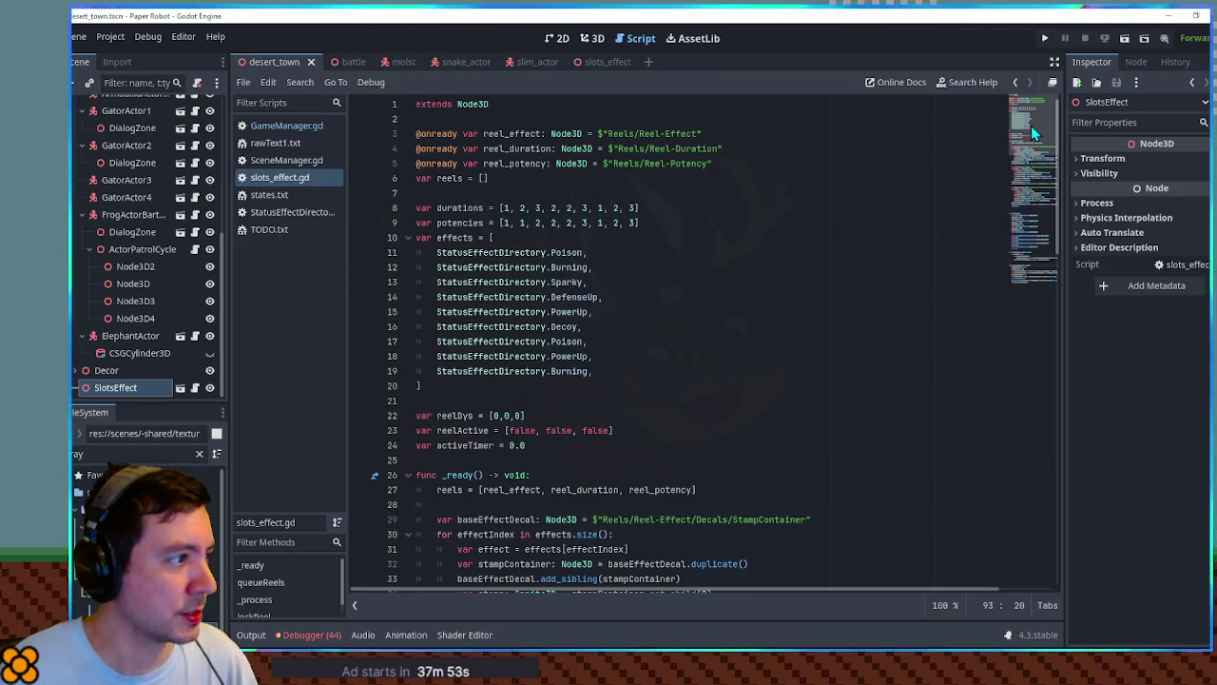
{"action": "scroll", "coordinate": [640, 547], "scroll_direction": "down", "scroll_amount": 20}
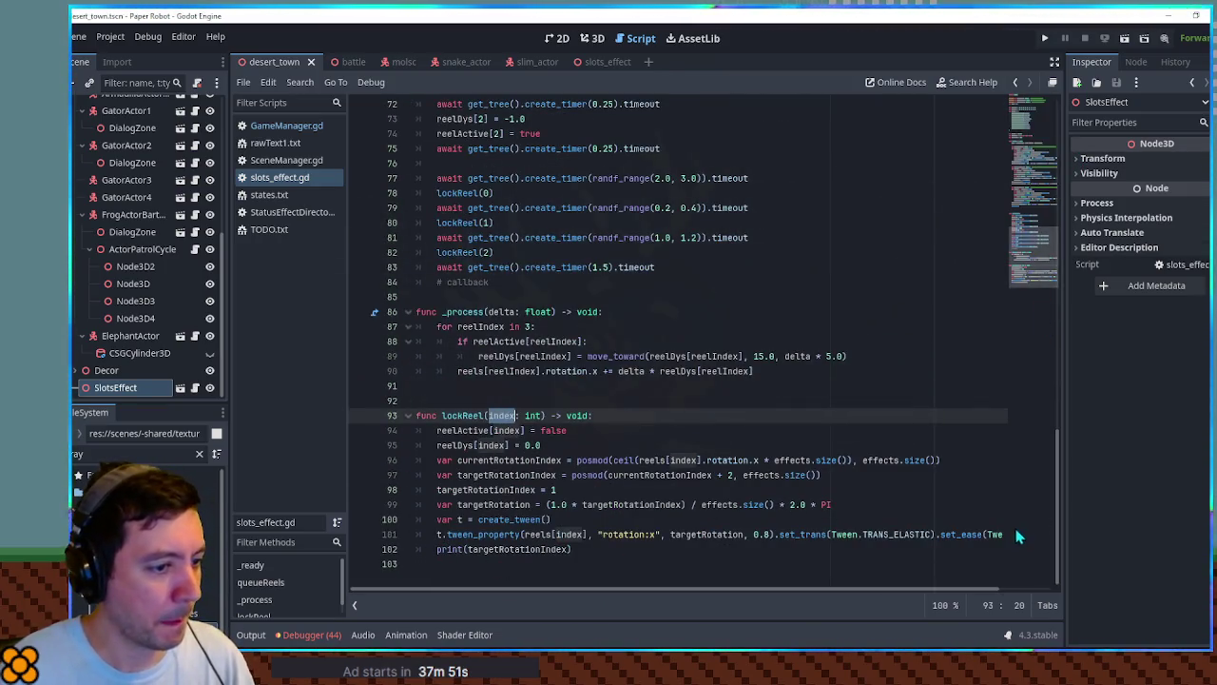
Below the tween call, type the list 'effects, durations, potencies'.
{"action": "left_click", "coordinate": [849, 552]}
{"action": "key", "text": "ctrl+shift+Return"}
{"action": "key", "text": "ctrl+shift+Return"}
{"action": "type", "text": "[effects"}
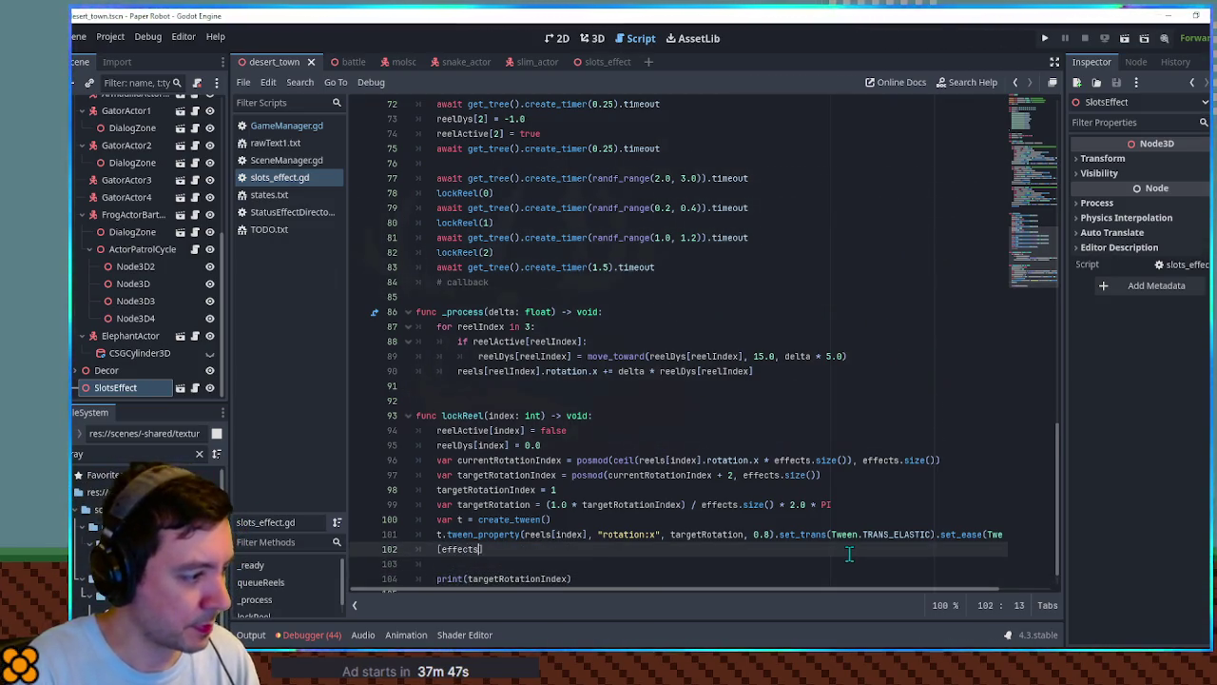
{"action": "type", "text": ", durationa"}
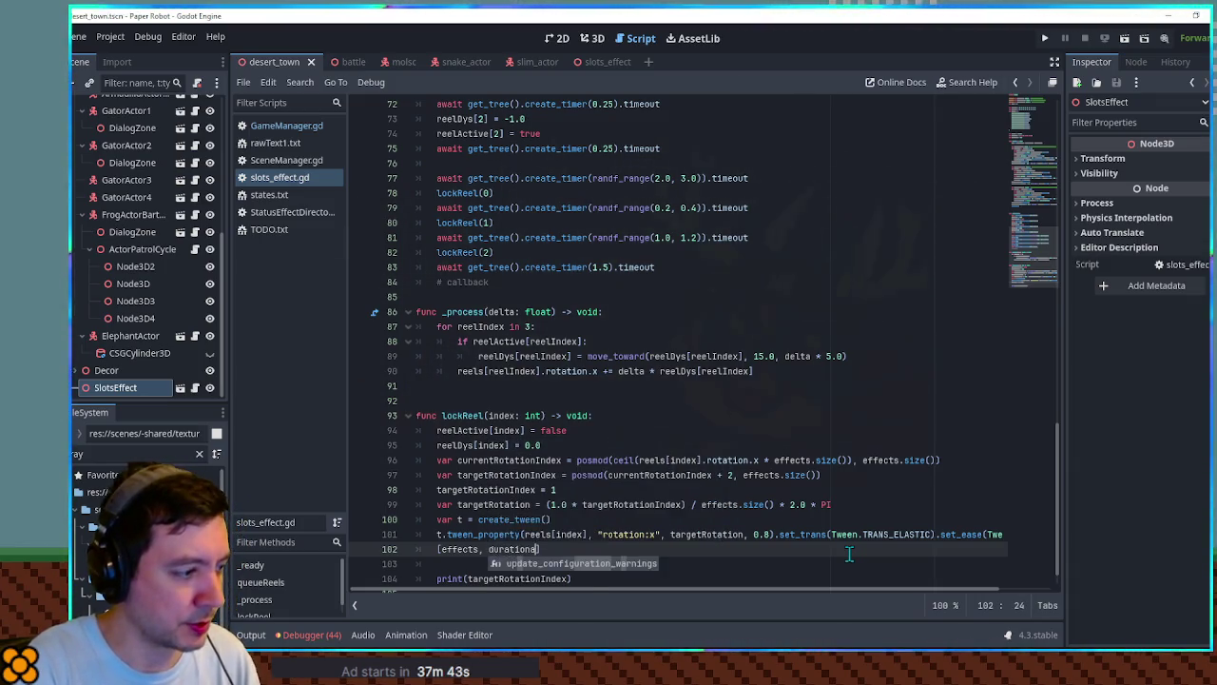
{"action": "key", "text": "BackSpace"}
{"action": "type", "text": "s, potencies]["}
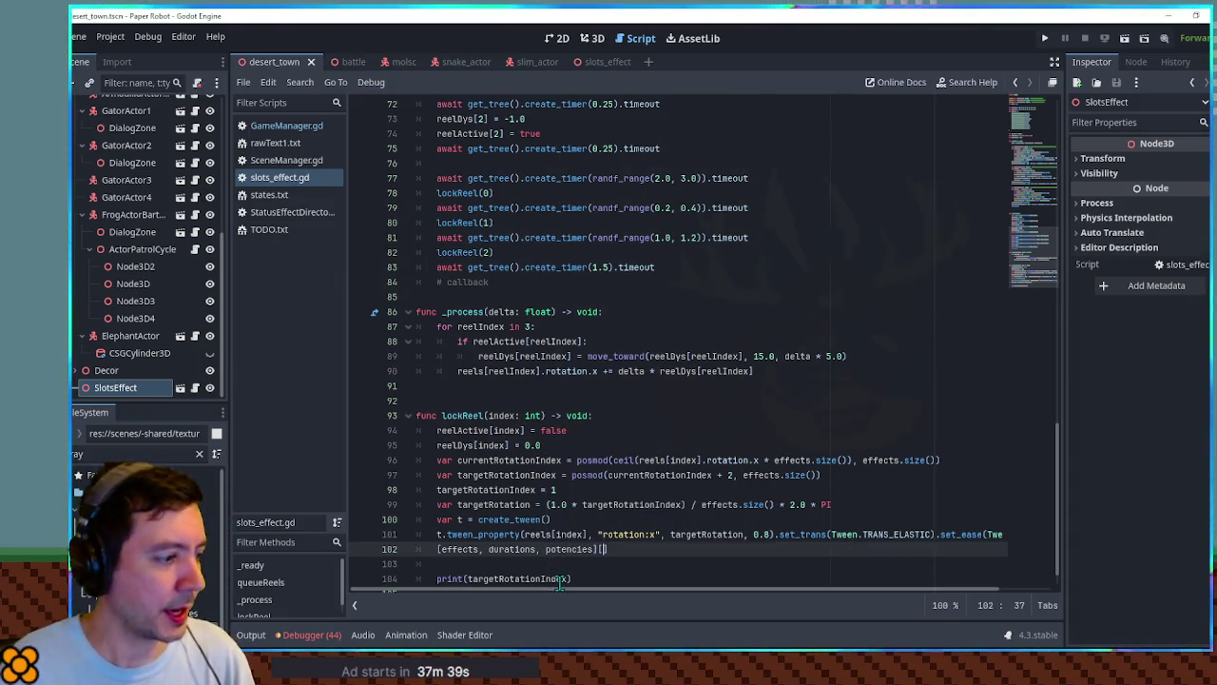
Wrap it as print([...][index][-targetRotationIndex]), delete the old print line, and run.
{"action": "double_click", "coordinate": [504, 416]}
{"action": "key", "text": "ctrl+c"}
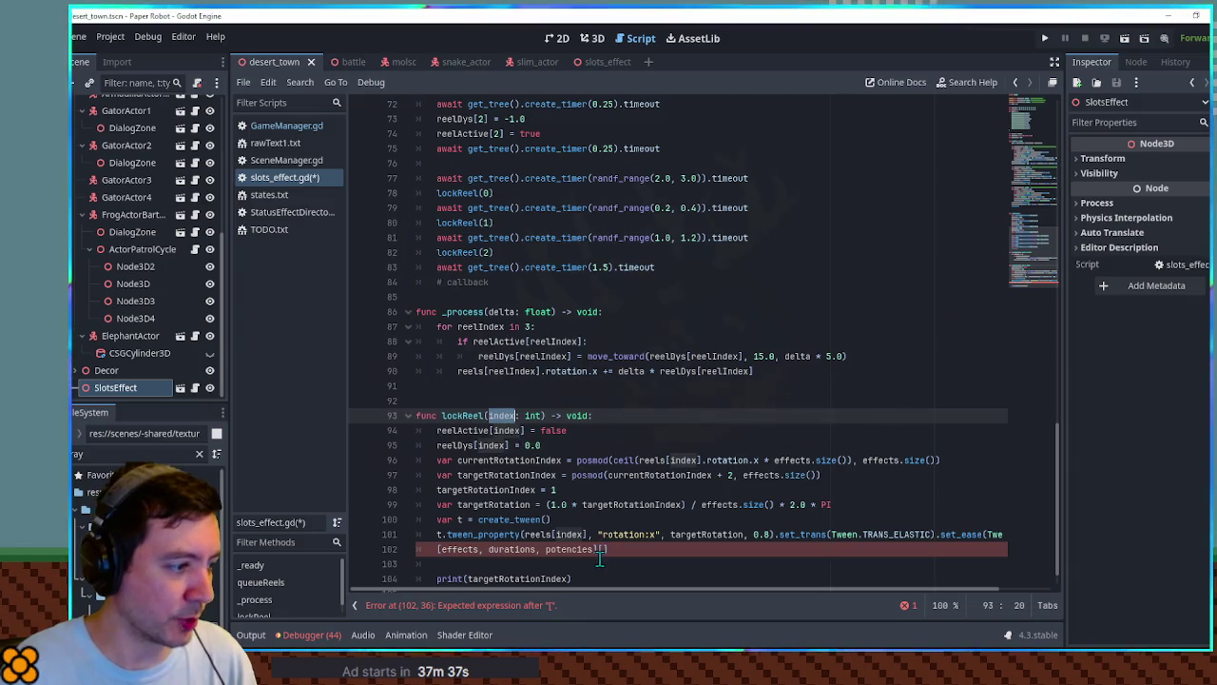
{"action": "left_click", "coordinate": [601, 550]}
{"action": "key", "text": "ctrl+v"}
{"action": "double_click", "coordinate": [547, 578]}
{"action": "left_click", "coordinate": [656, 549]}
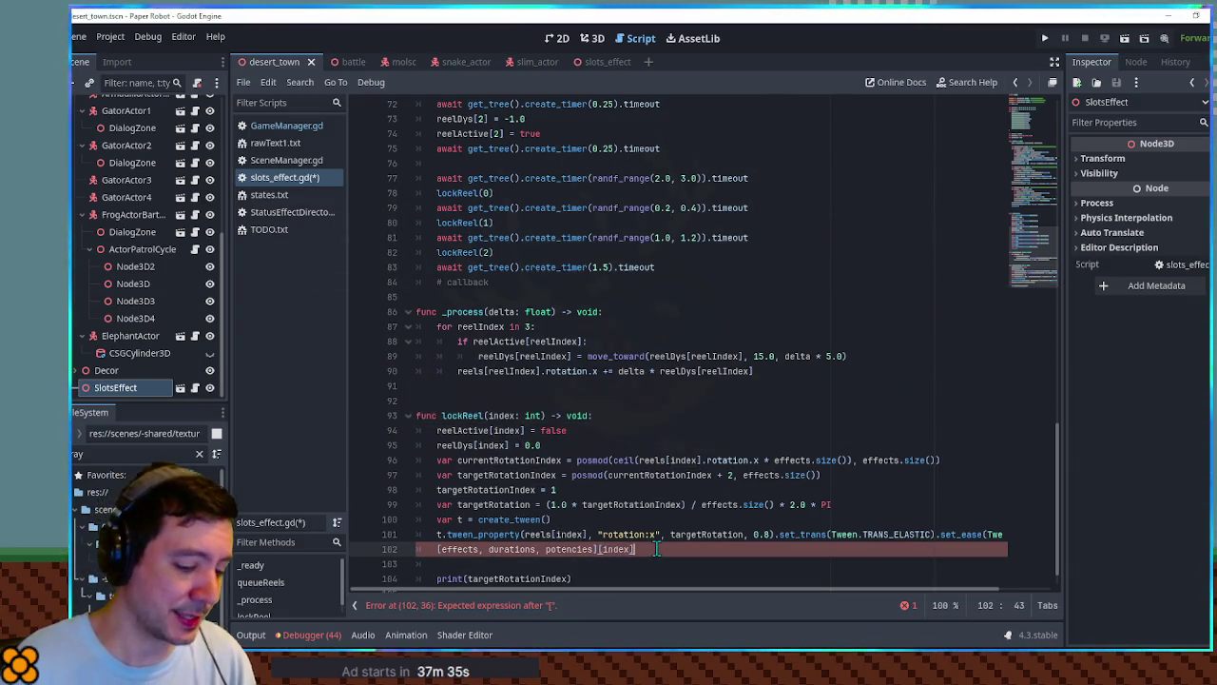
{"action": "type", "text": "[-targetRotationIndex"}
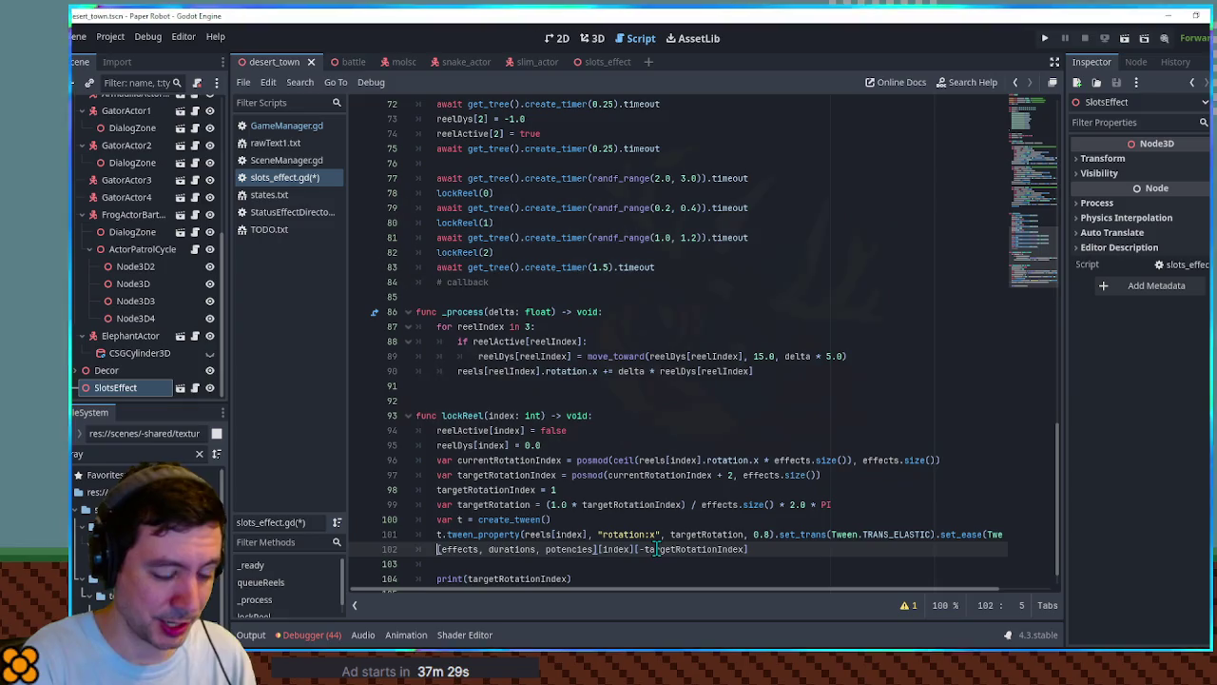
{"action": "type", "text": "print("}
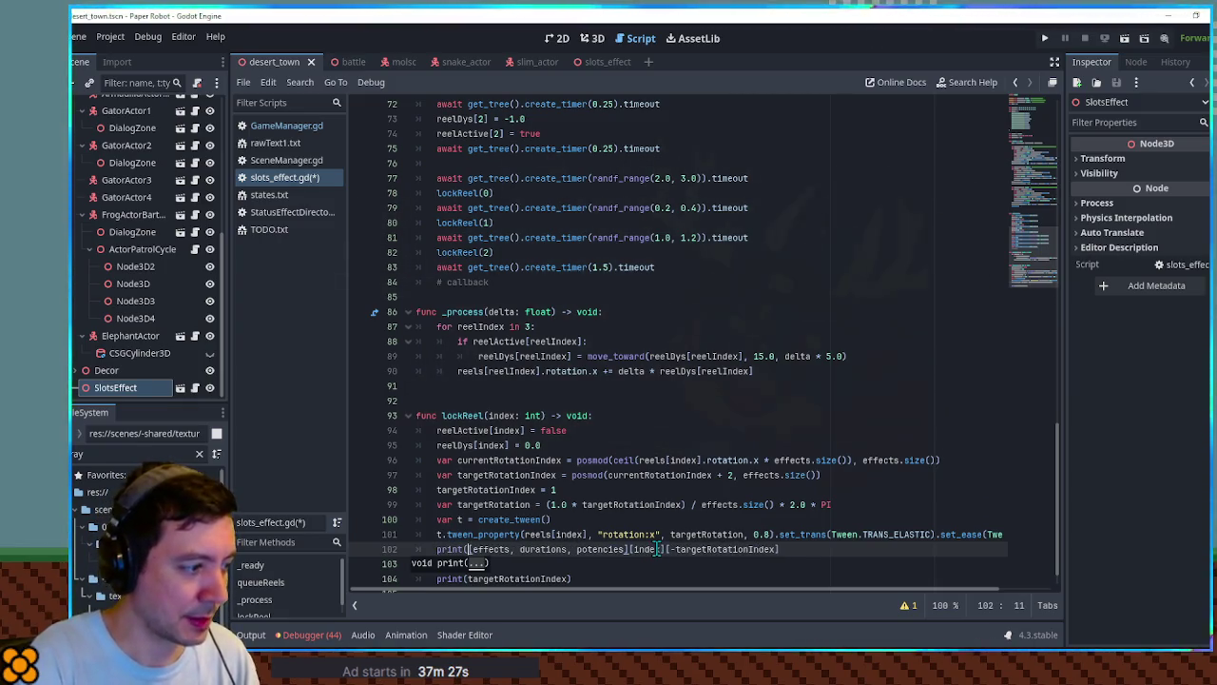
{"action": "type", "text": ")"}
{"action": "key", "text": "Down"}
{"action": "key", "text": "Delete"}
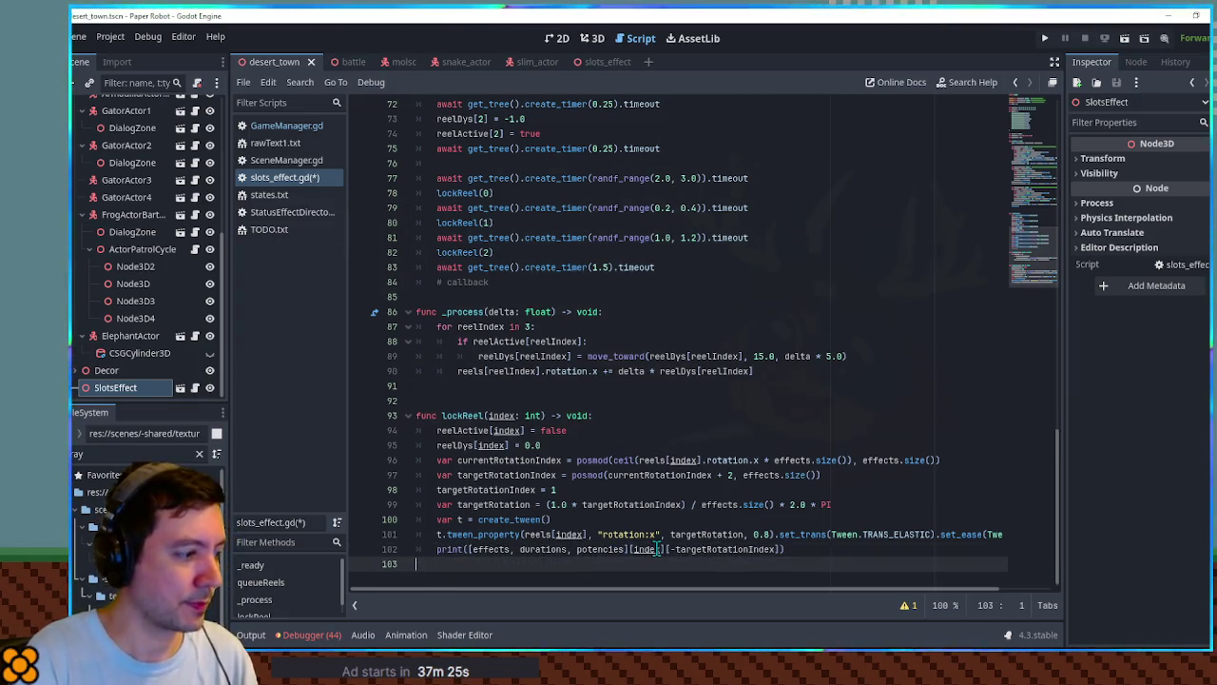
{"action": "key", "text": "F5"}
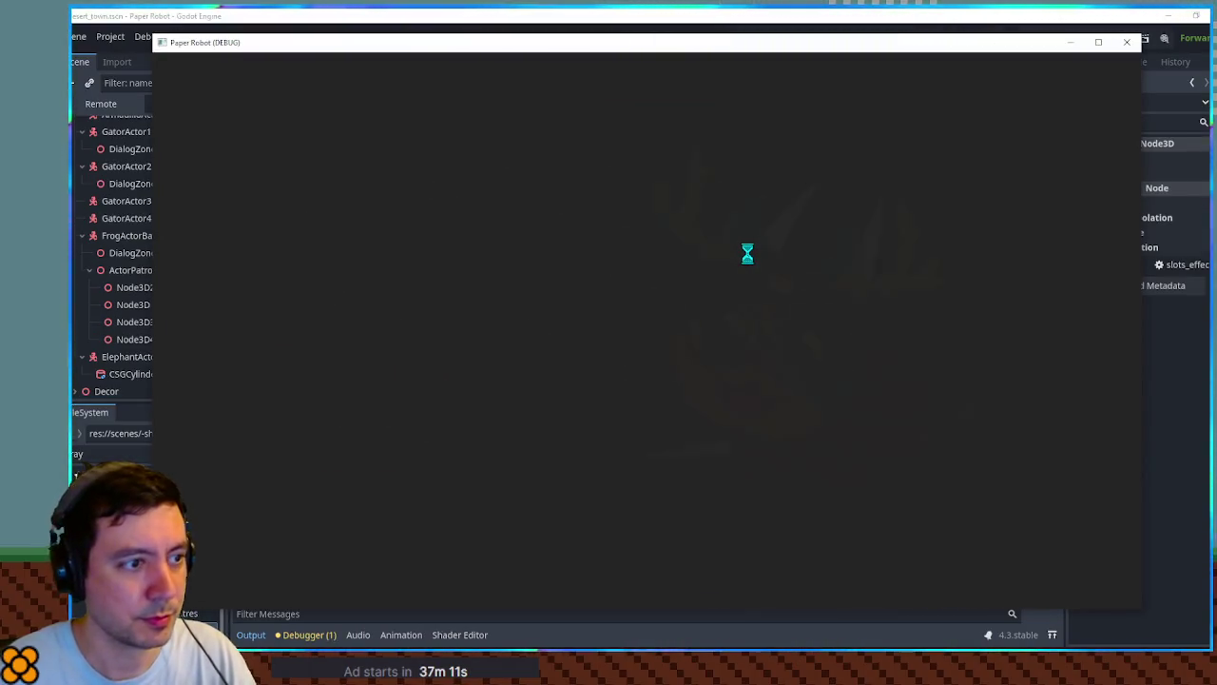
Delete the 'targetRotationIndex = 1' line, test-run the game, then set a breakpoint on line 88.
{"action": "left_click", "coordinate": [1127, 42]}
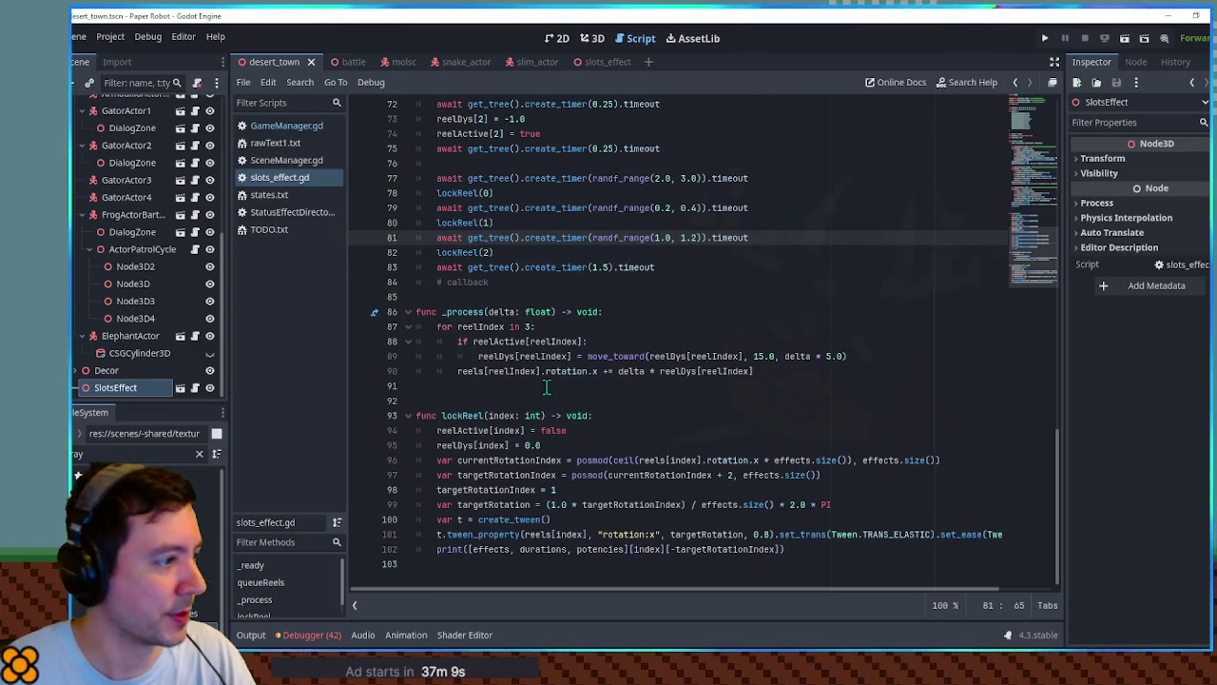
{"action": "left_click", "coordinate": [533, 490]}
{"action": "key", "text": "ctrl+shift+k"}
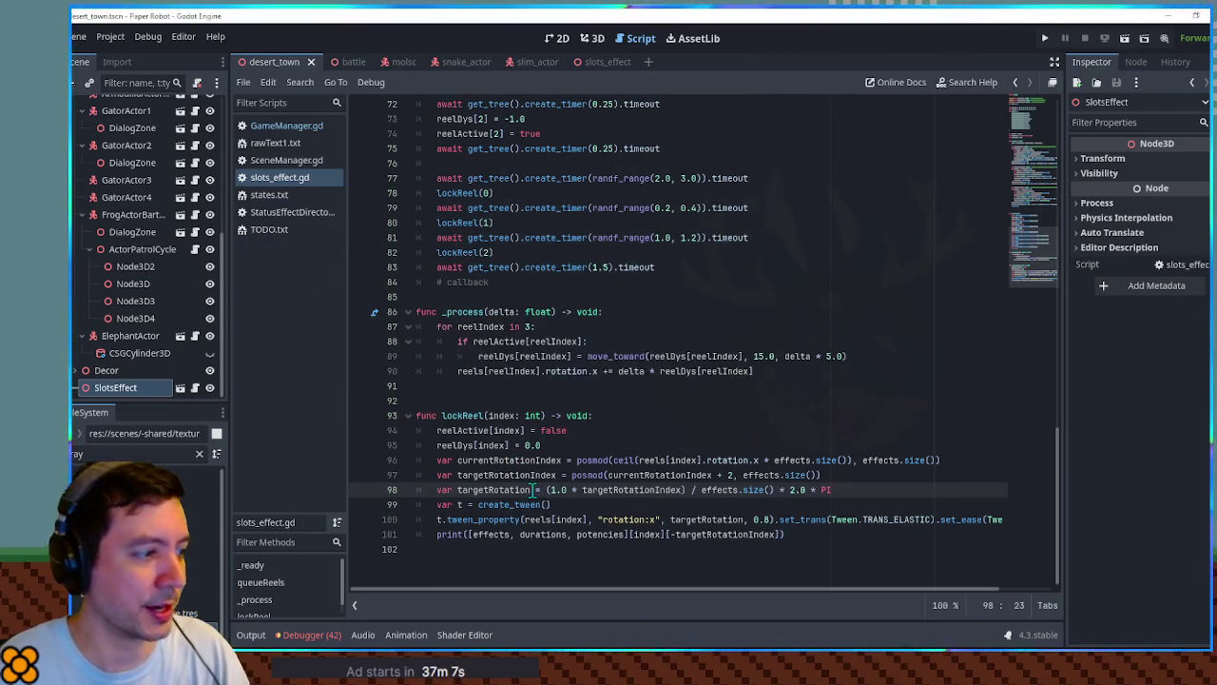
{"action": "key", "text": "F5"}
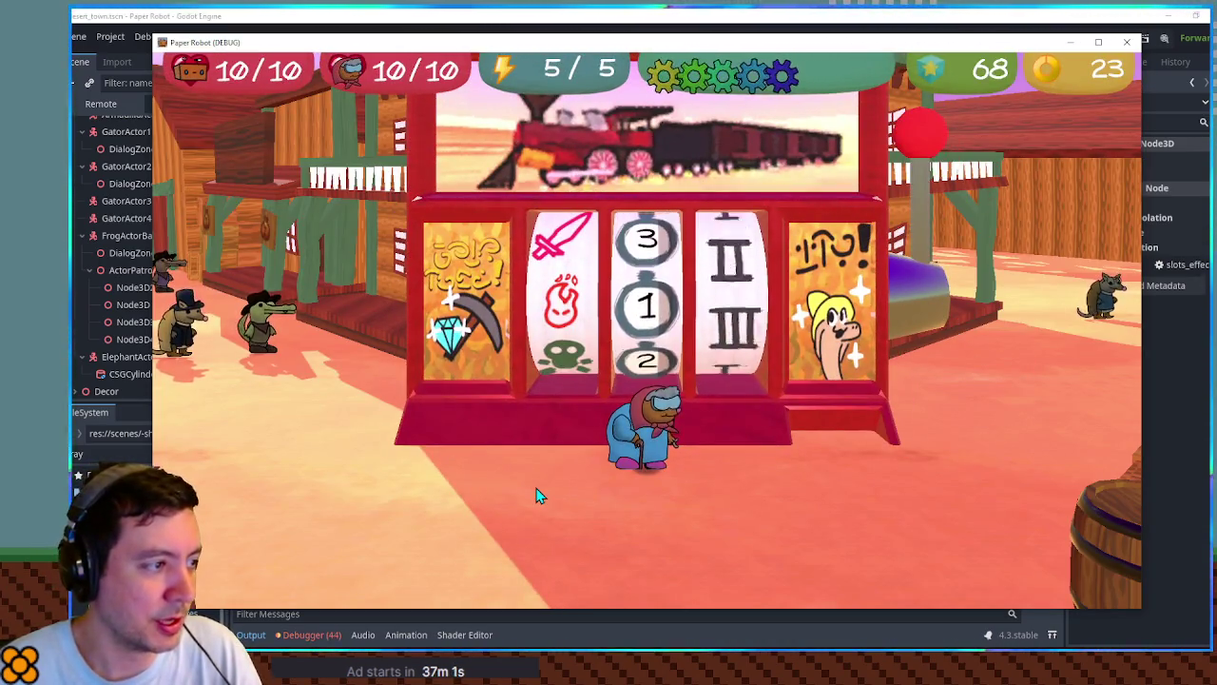
{"action": "left_click", "coordinate": [1127, 42]}
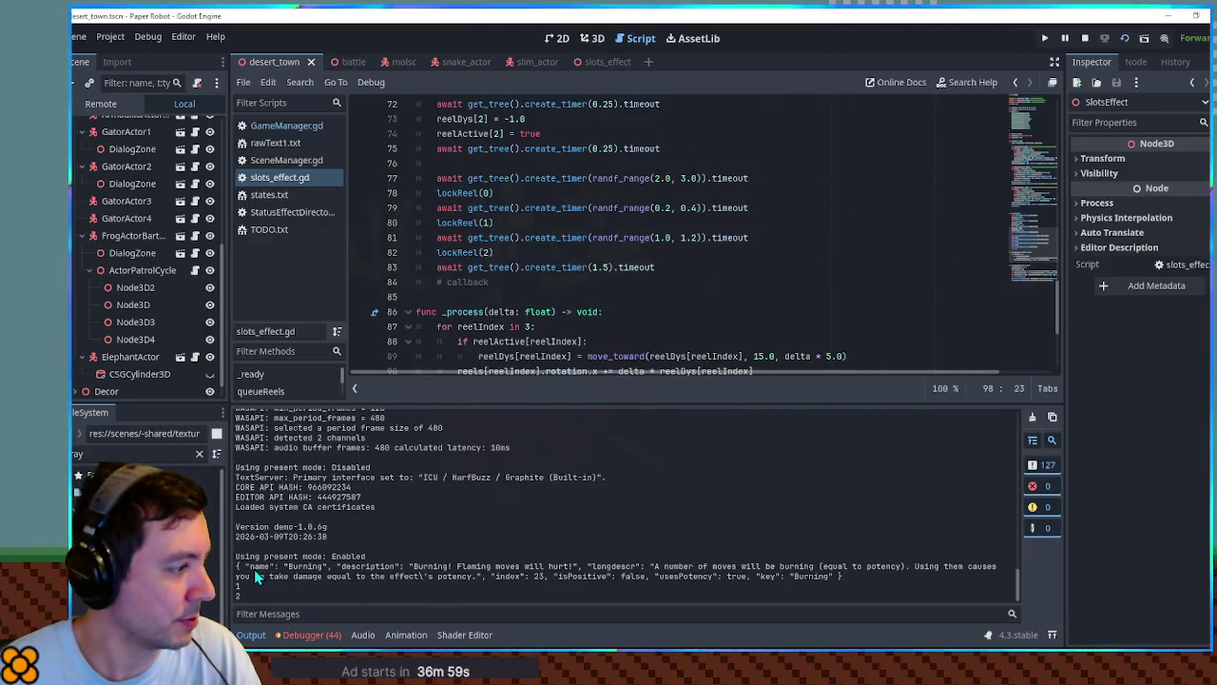
{"action": "left_click", "coordinate": [779, 356]}
{"action": "key", "text": "F9"}
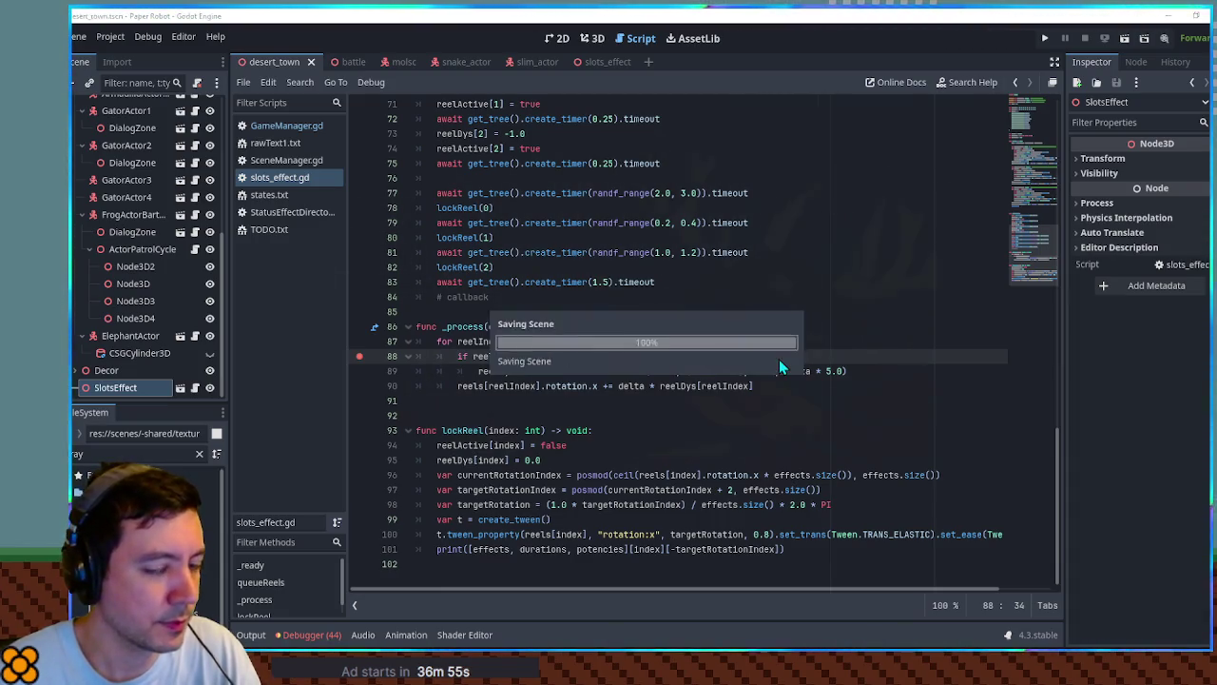
Run the game to halt at the line 88 breakpoint, then clear all breakpoints and resume.
{"action": "key", "text": "F5"}
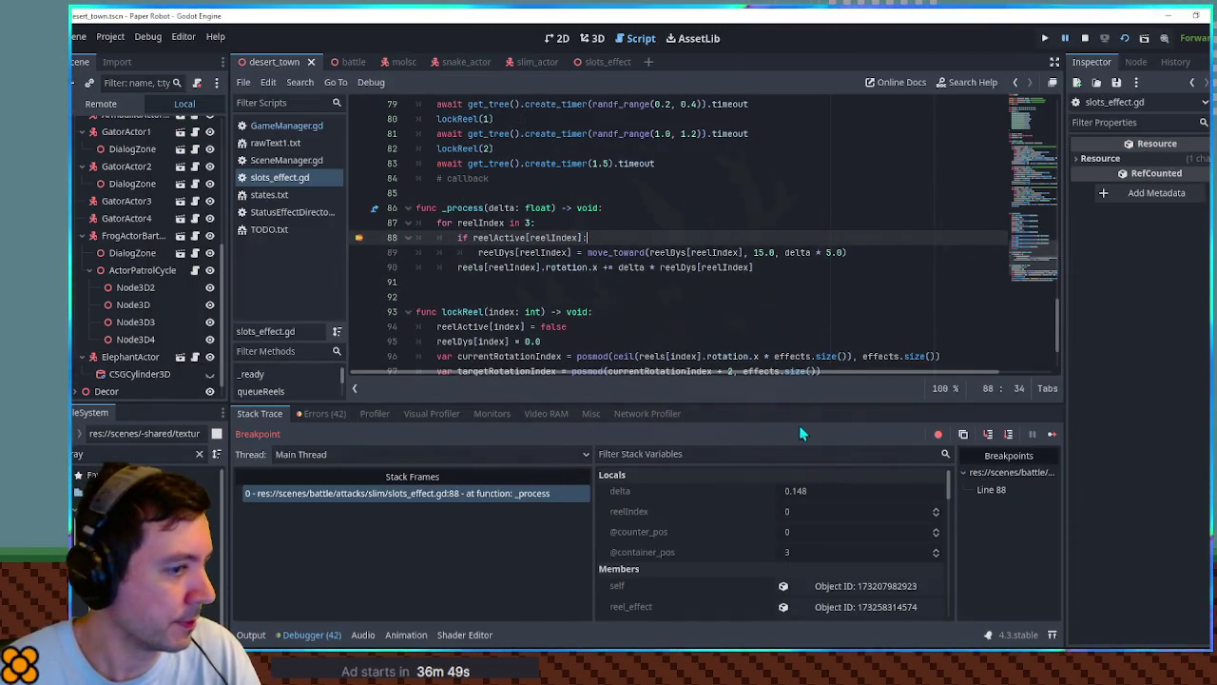
{"action": "left_click", "coordinate": [358, 238]}
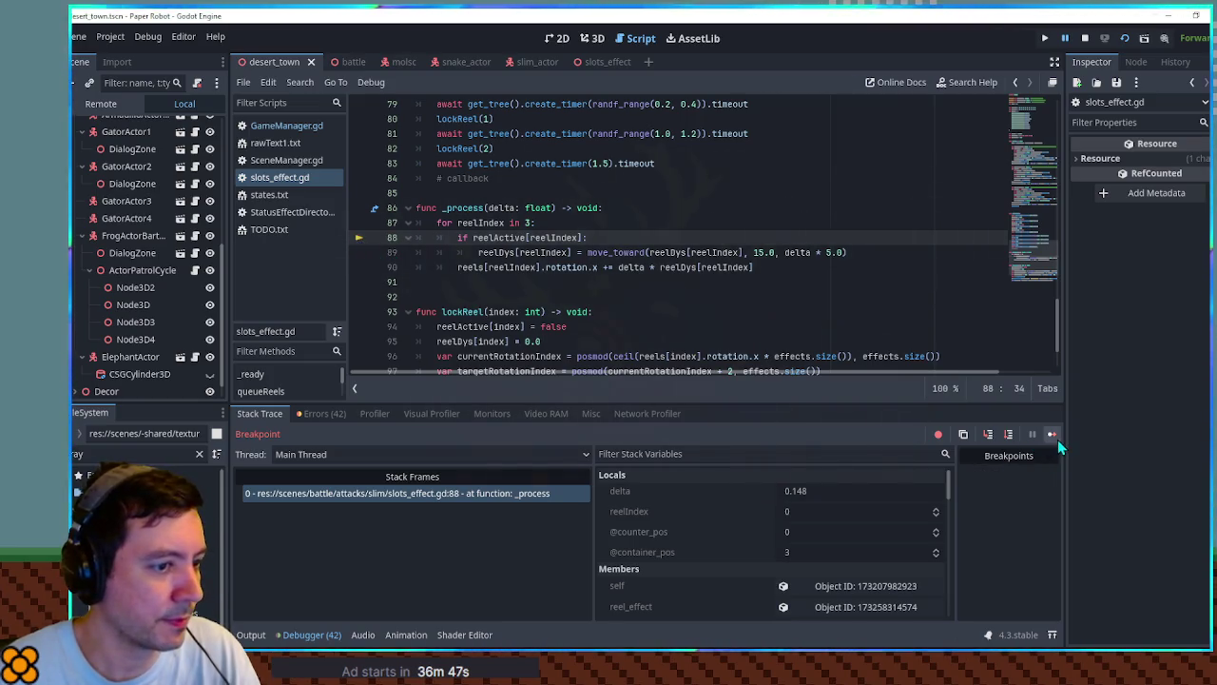
{"action": "left_click", "coordinate": [1054, 436]}
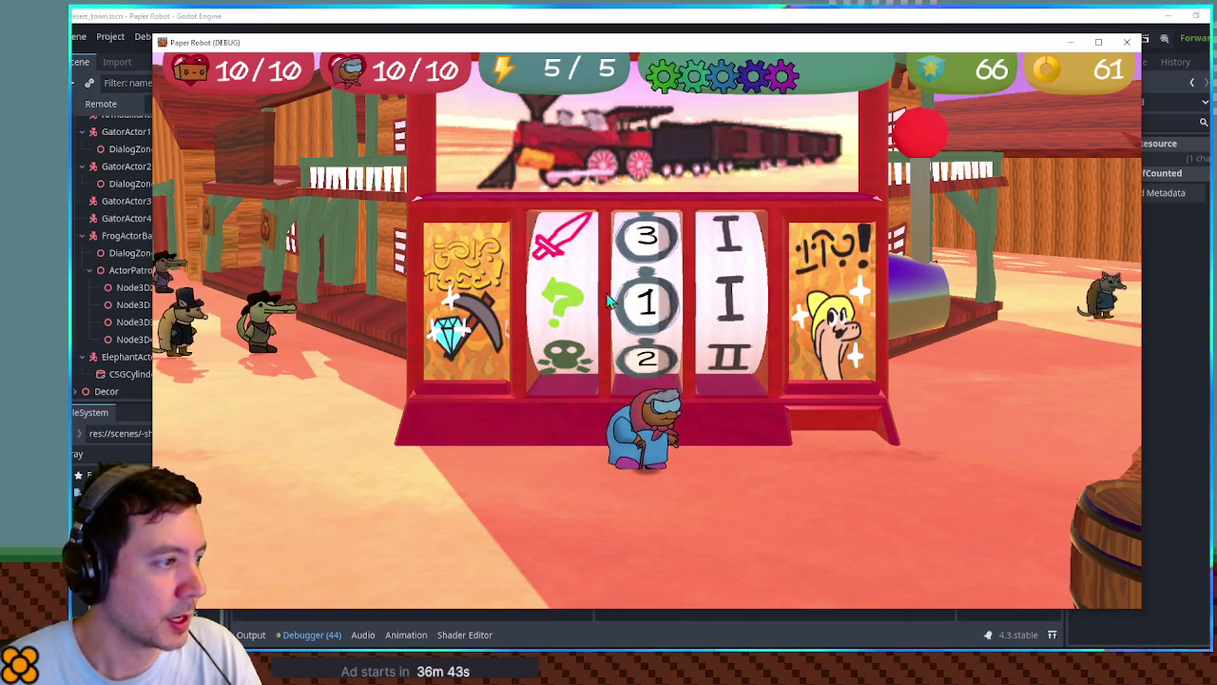
Rerun the slot machine with the Output log shown, then close the game and check the printed effect.
{"action": "key", "text": "alt+Tab"}
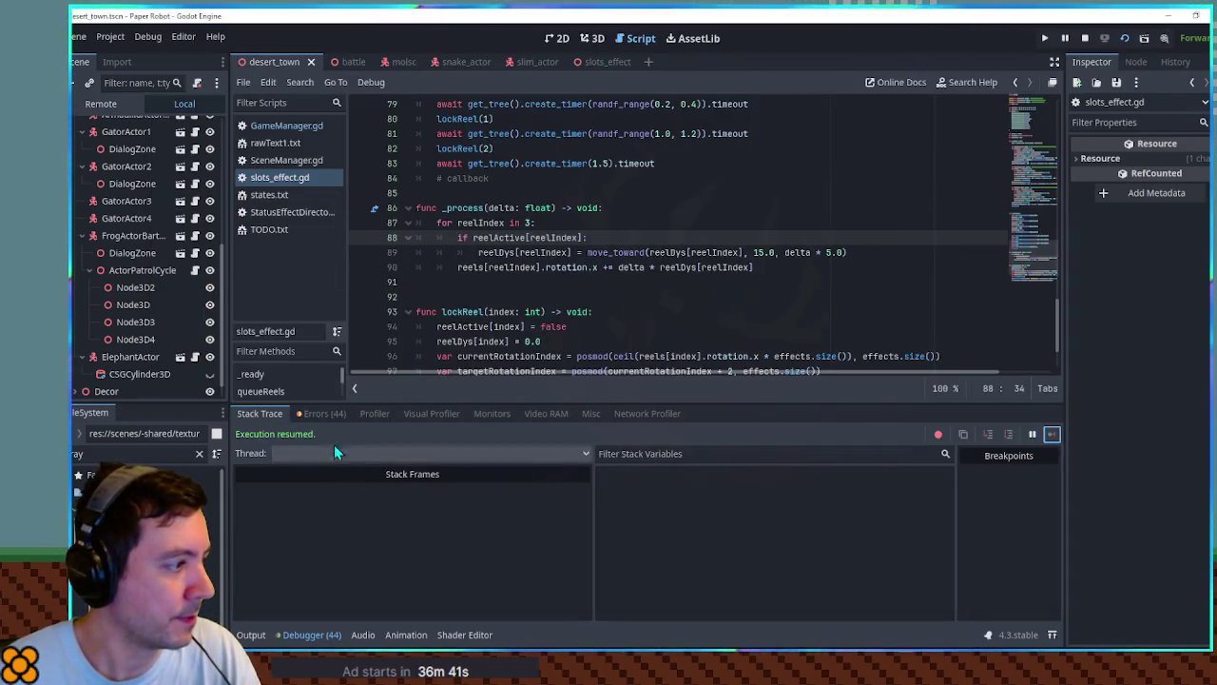
{"action": "left_click", "coordinate": [253, 636]}
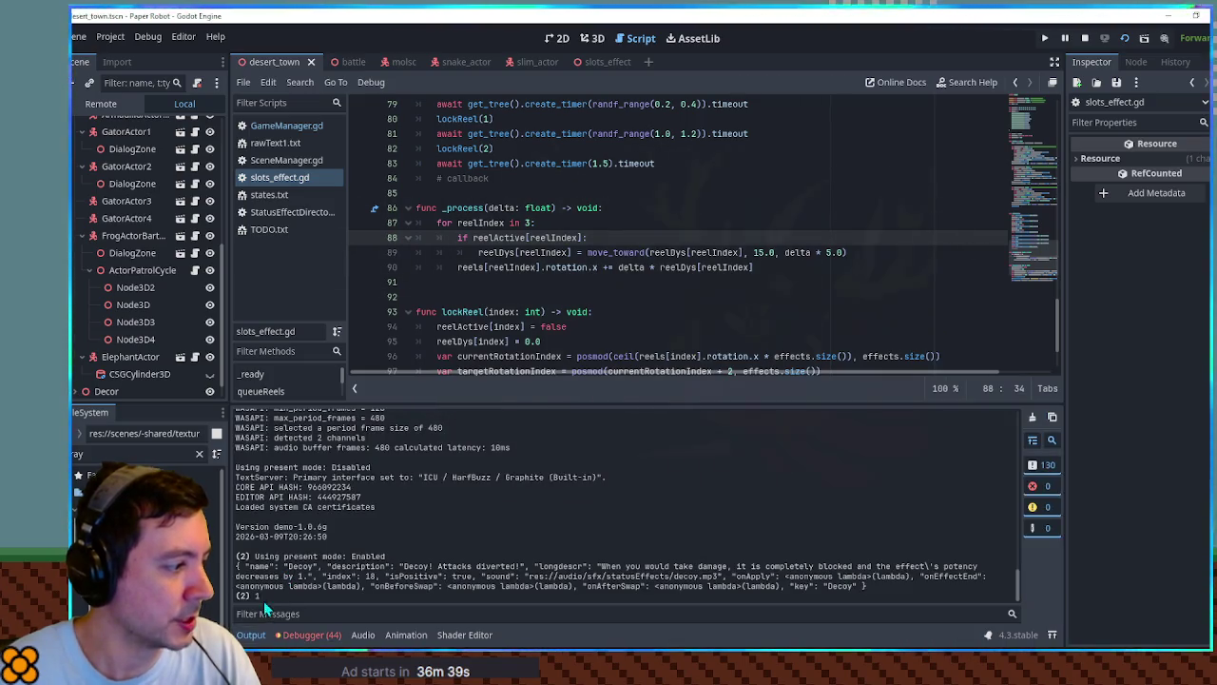
{"action": "key", "text": "F5"}
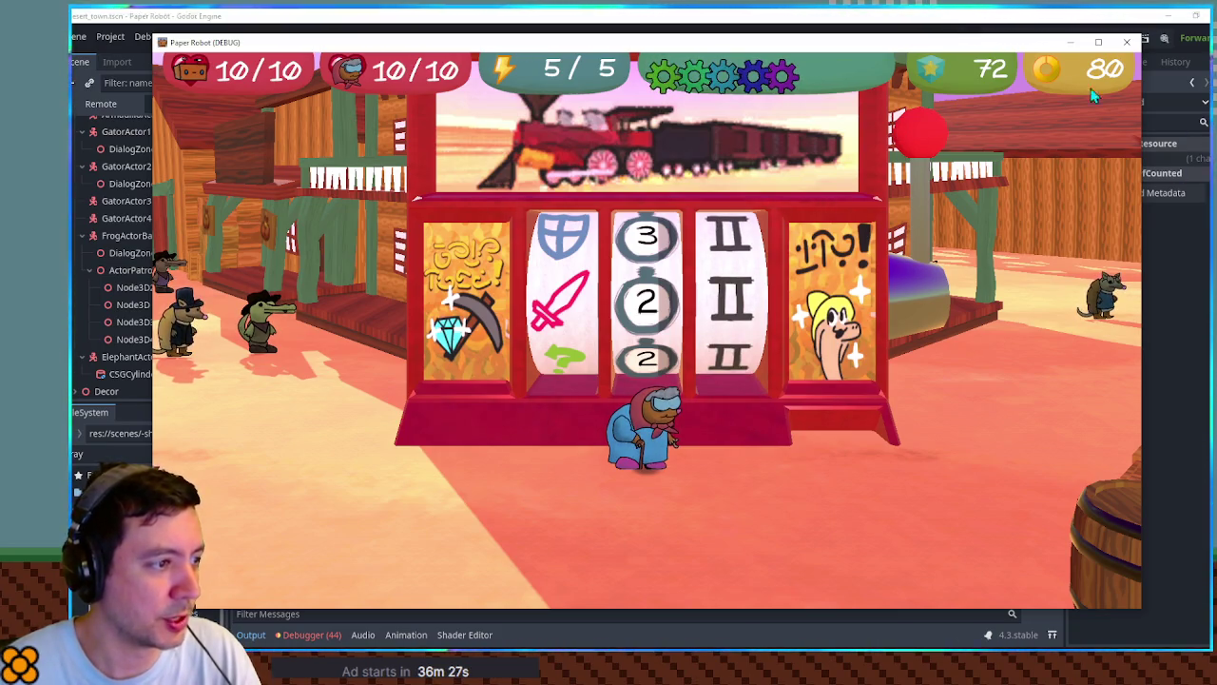
{"action": "left_click", "coordinate": [1125, 44]}
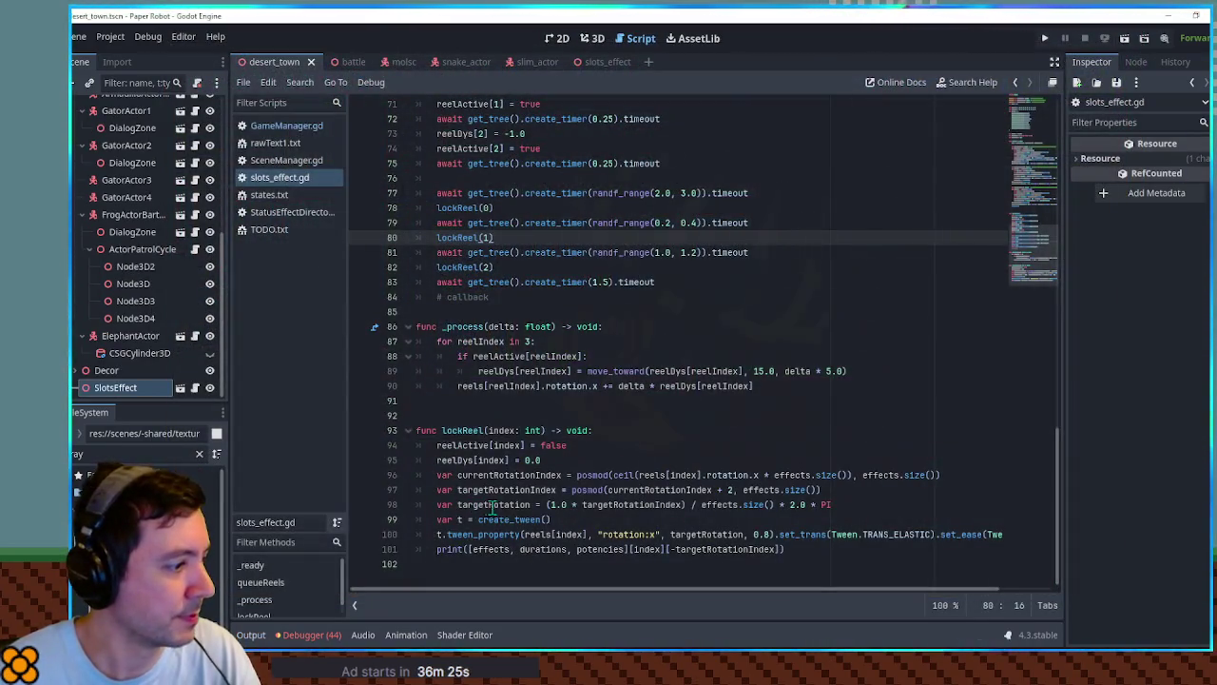
{"action": "left_click", "coordinate": [253, 636]}
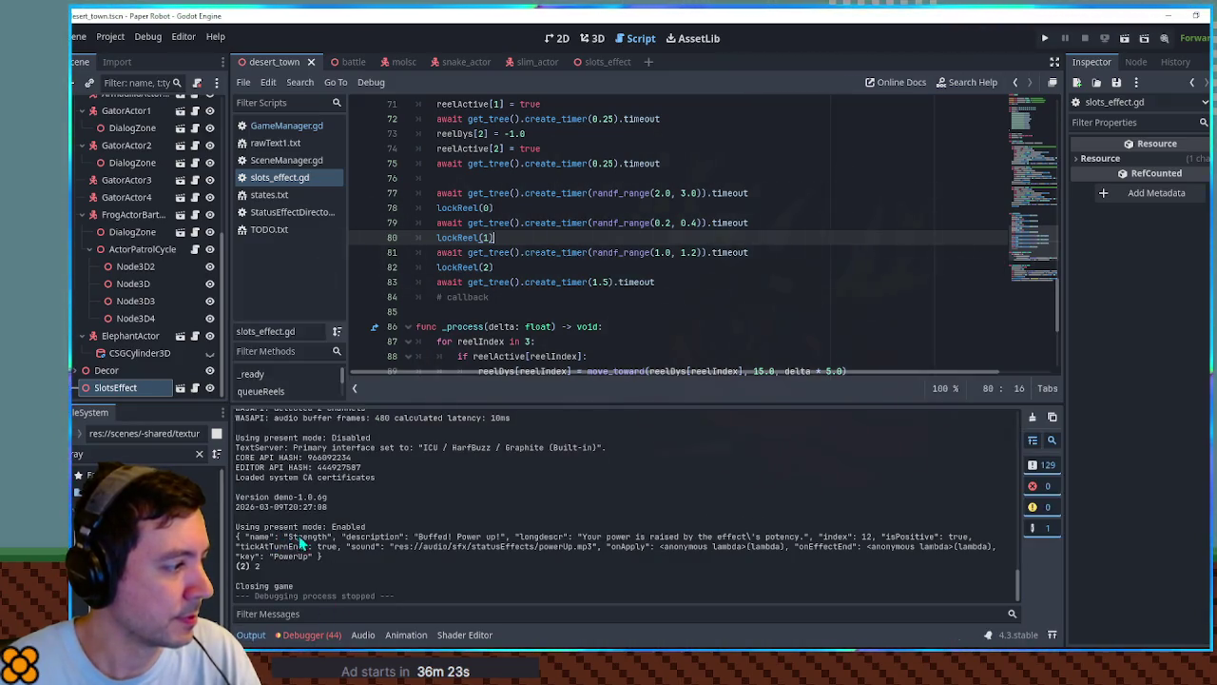
Insert blank lines after the activeTimer declaration at the top of slots_effect.gd.
{"action": "left_click", "coordinate": [821, 302]}
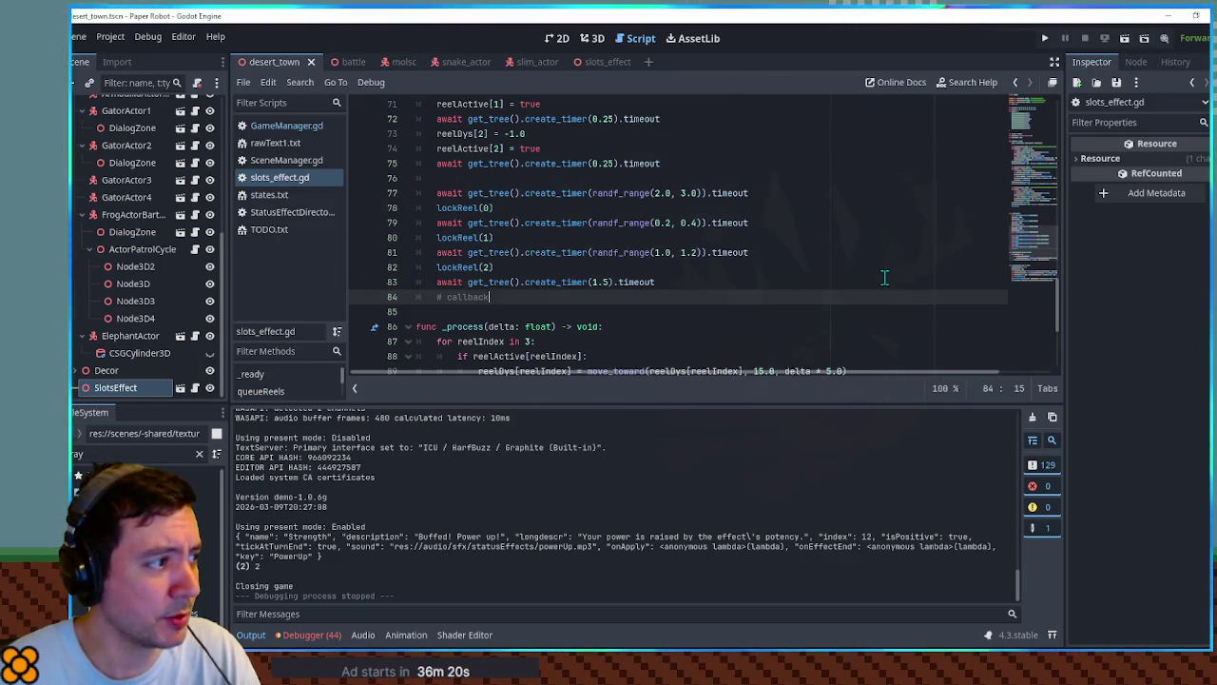
{"action": "scroll", "coordinate": [844, 207], "scroll_direction": "down", "scroll_amount": 5}
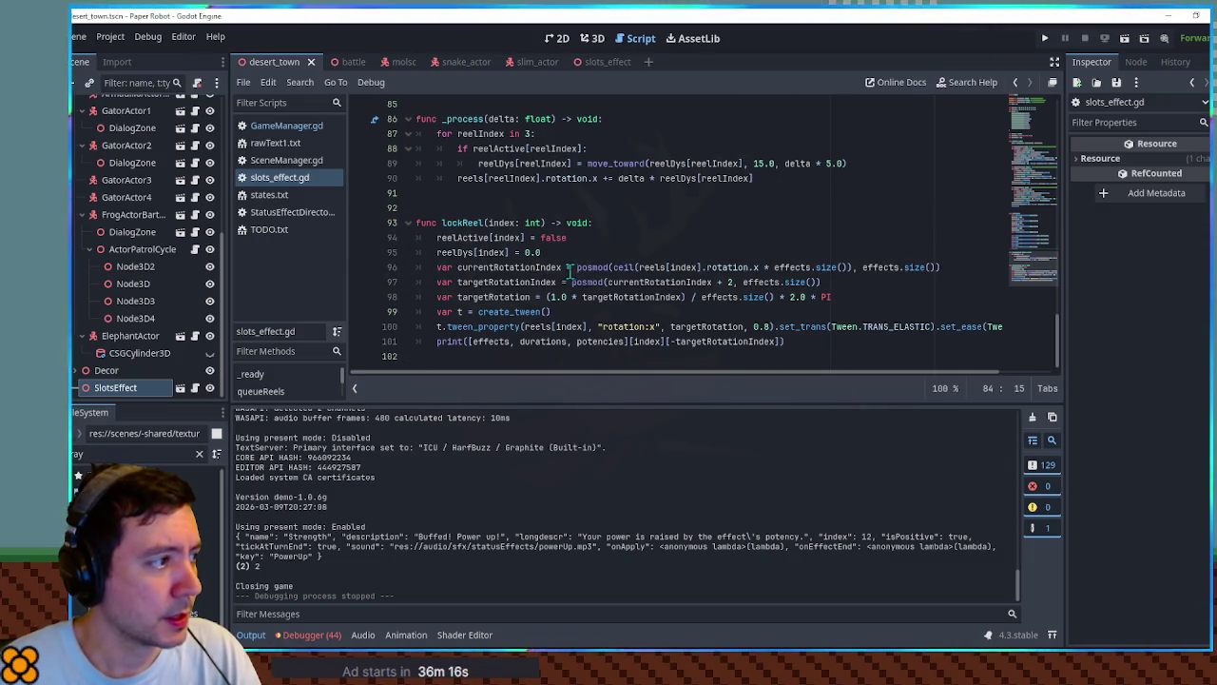
{"action": "left_click_drag", "start_coordinate": [1048, 266], "coordinate": [1043, 100]}
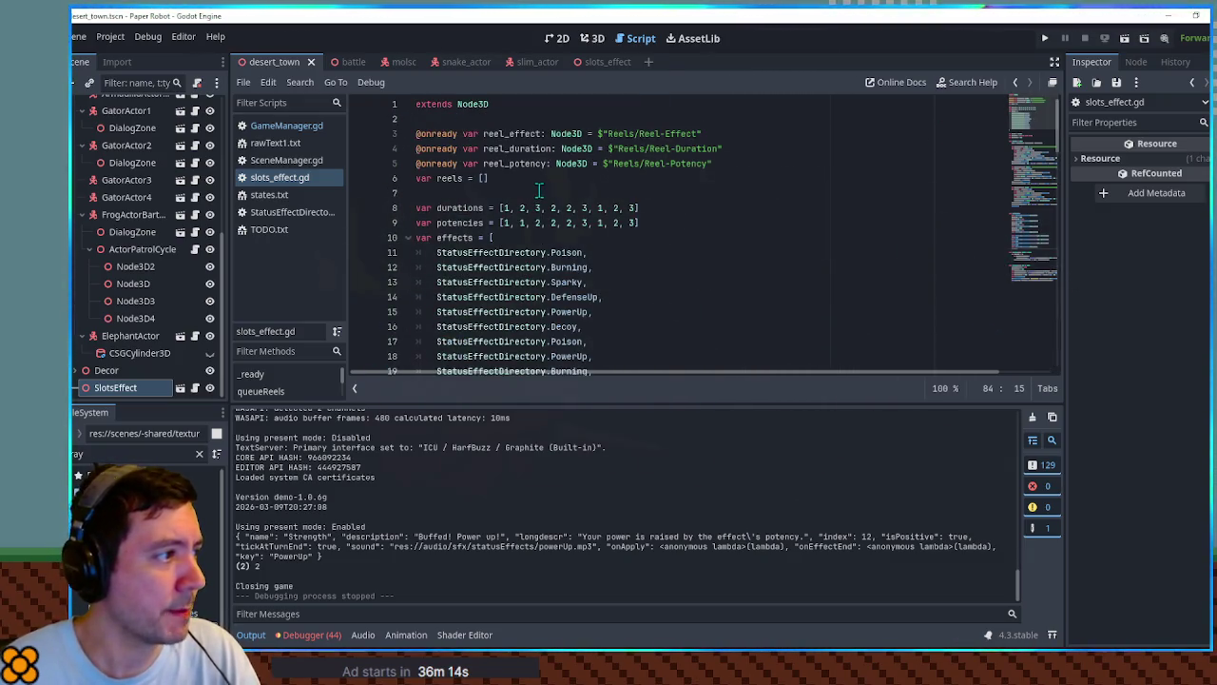
{"action": "scroll", "coordinate": [653, 222], "scroll_direction": "down", "scroll_amount": 6}
{"action": "scroll", "coordinate": [621, 212], "scroll_direction": "up", "scroll_amount": 3}
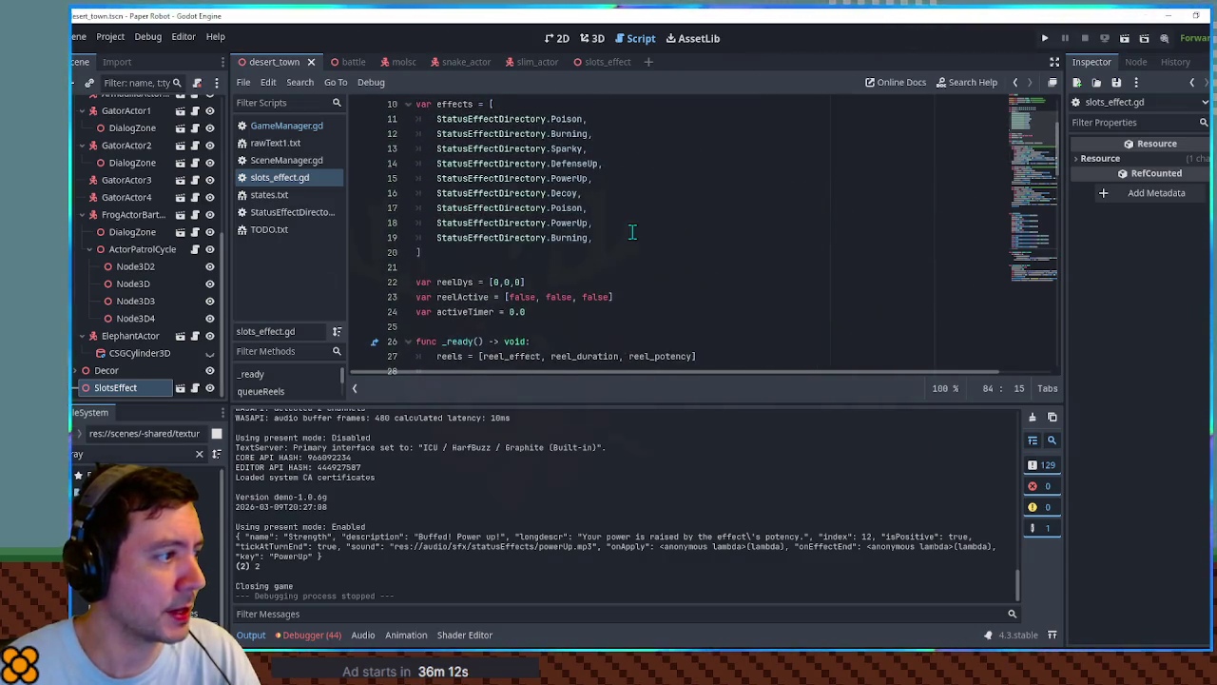
{"action": "scroll", "coordinate": [632, 232], "scroll_direction": "down", "scroll_amount": 1}
{"action": "left_click", "coordinate": [573, 267]}
{"action": "key", "text": "Return"}
{"action": "key", "text": "Return"}
{"action": "type", "text": "var selectedEffect"}
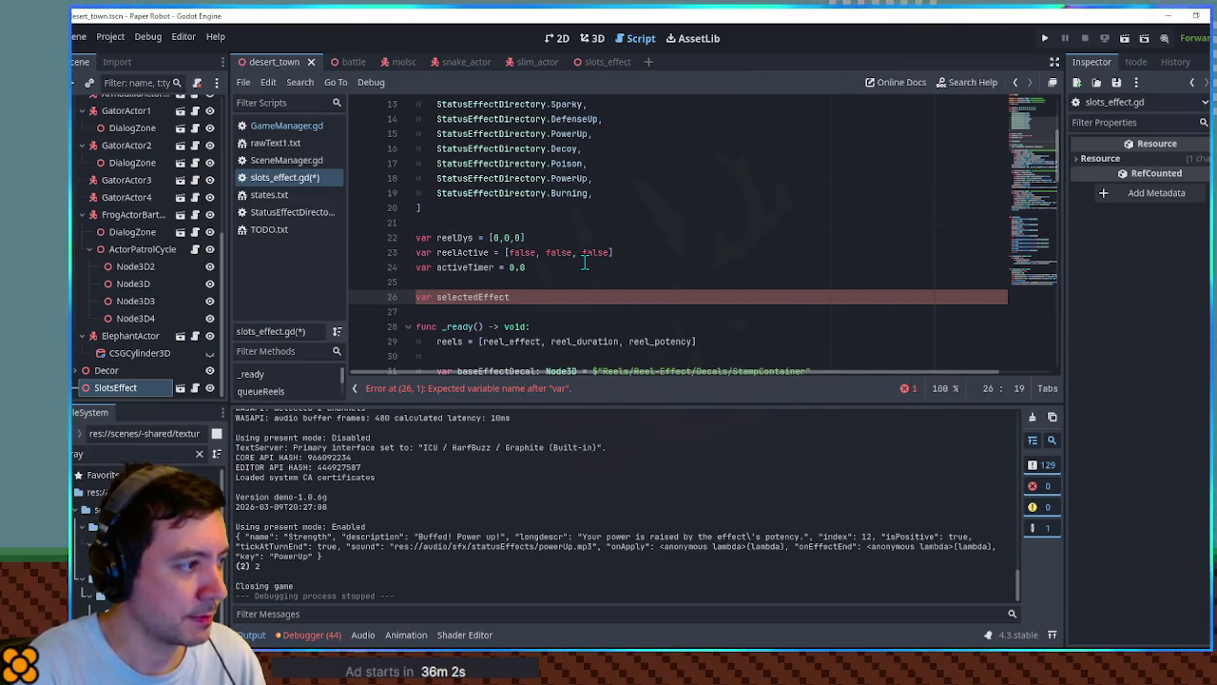
Finish declaring selectedEffect with a null default and selectedDuration and selectedPotency with 0.
{"action": "type", "text": "= nul"}
{"action": "key", "text": "Return"}
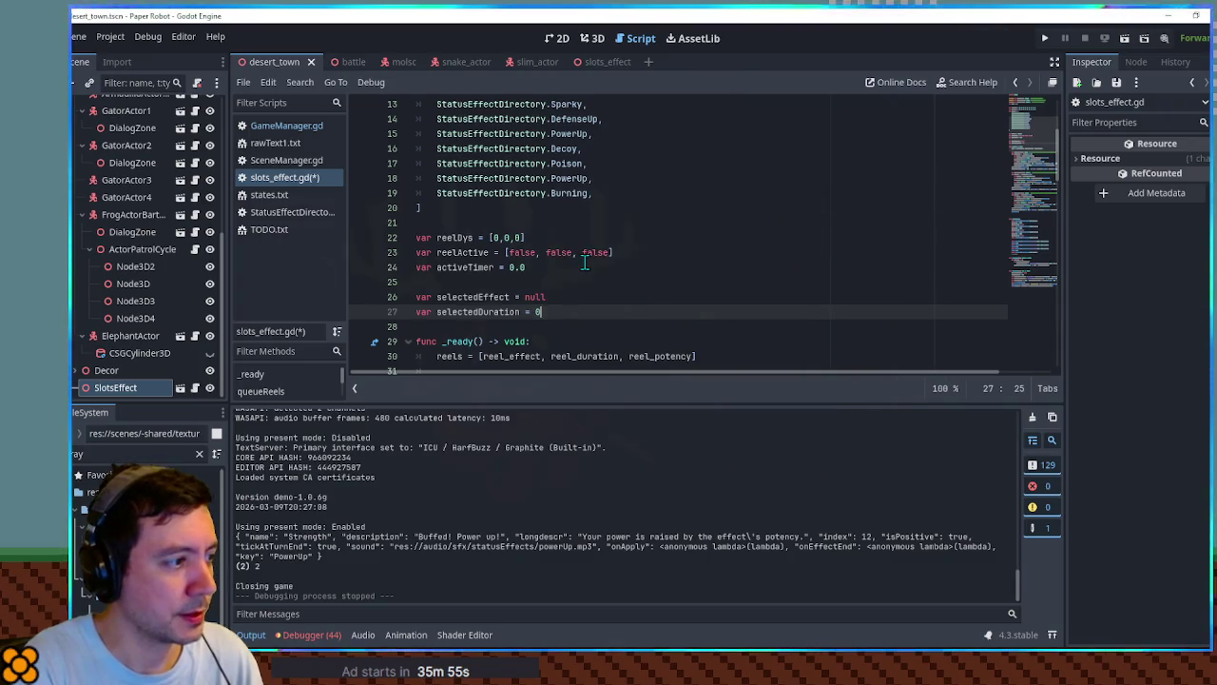
{"action": "type", "text": "0"}
{"action": "key", "text": "Return"}
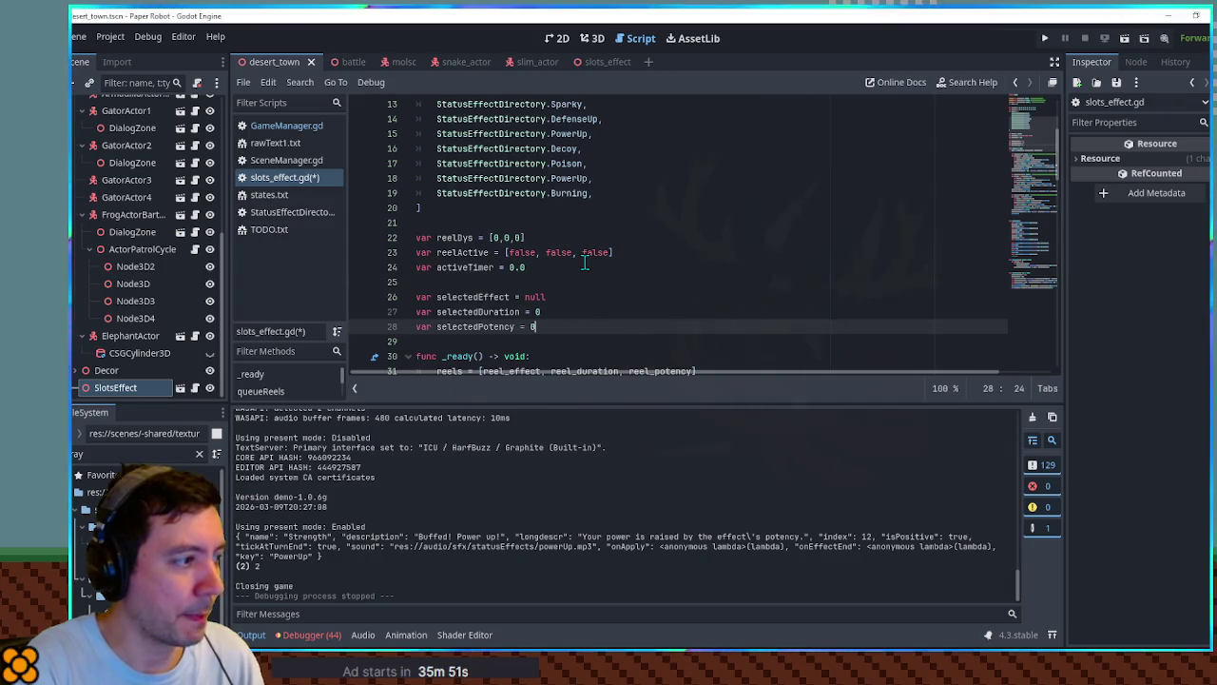
{"action": "double_click", "coordinate": [504, 311]}
{"action": "double_click", "coordinate": [487, 296]}
Under the index 0 check, set selectedEffect from effects using the landed index subscript.
{"action": "scroll", "coordinate": [942, 342], "scroll_direction": "down", "scroll_amount": 15}
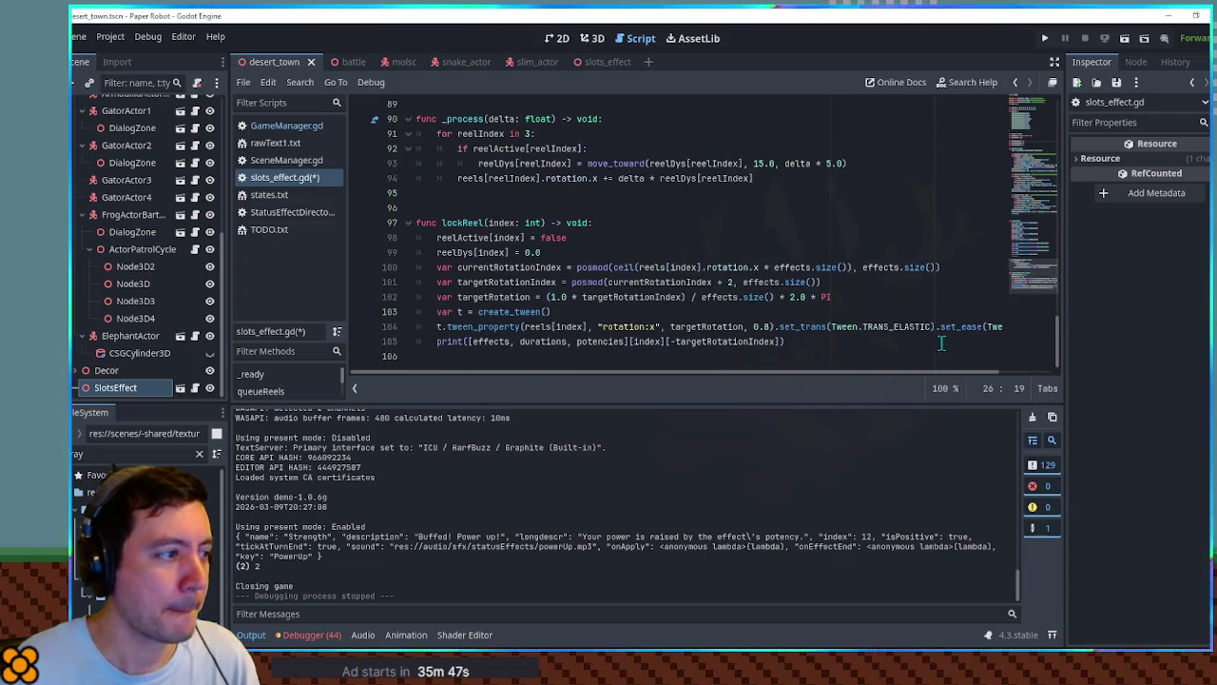
{"action": "left_click", "coordinate": [944, 340]}
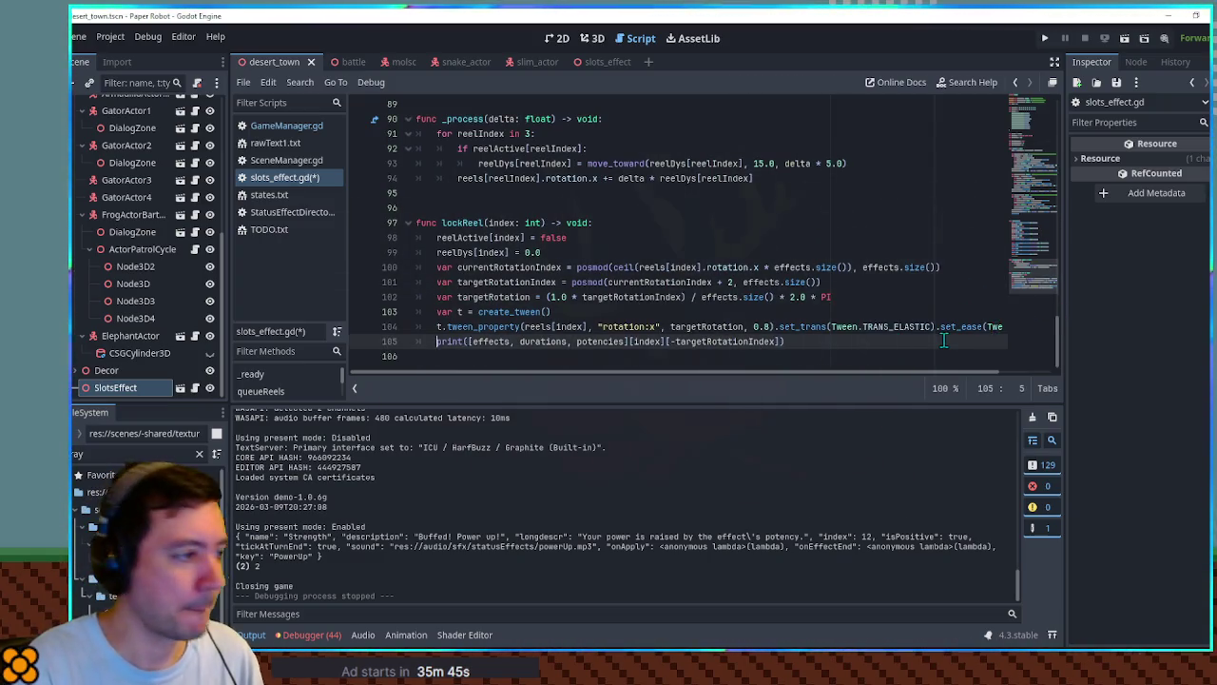
{"action": "key", "text": "Return"}
{"action": "key", "text": "Return"}
{"action": "key", "text": "Up"}
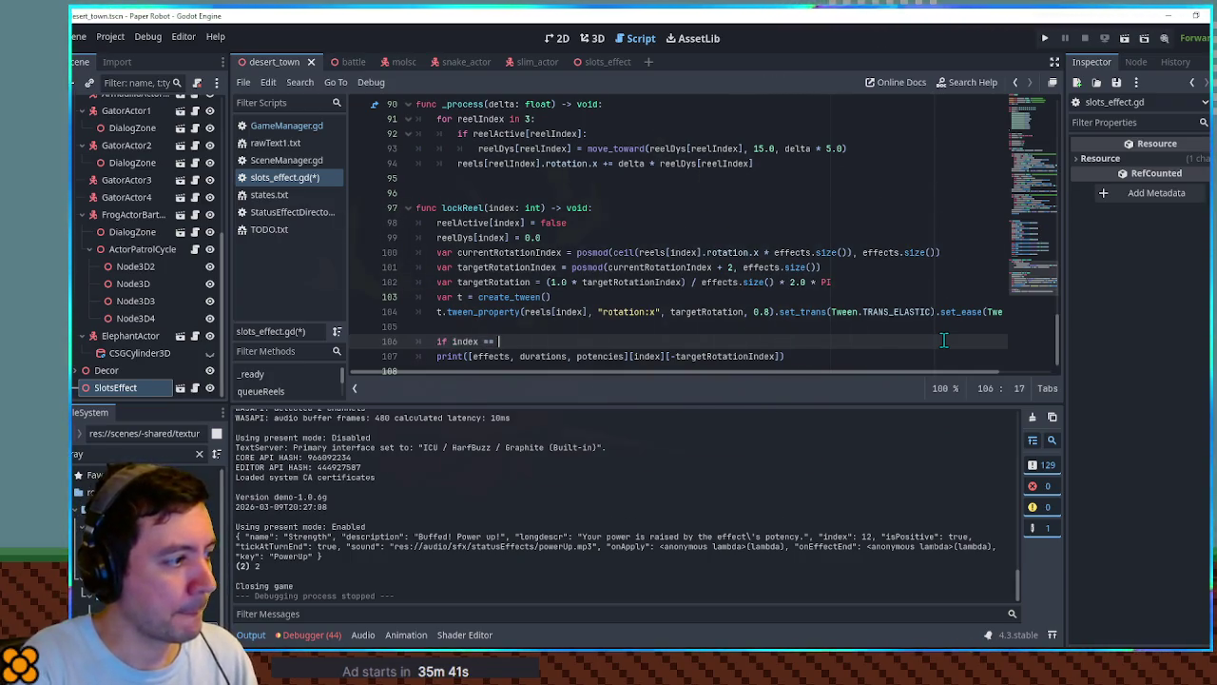
{"action": "key", "text": "Return"}
{"action": "type", "text": "selectedEffect ="}
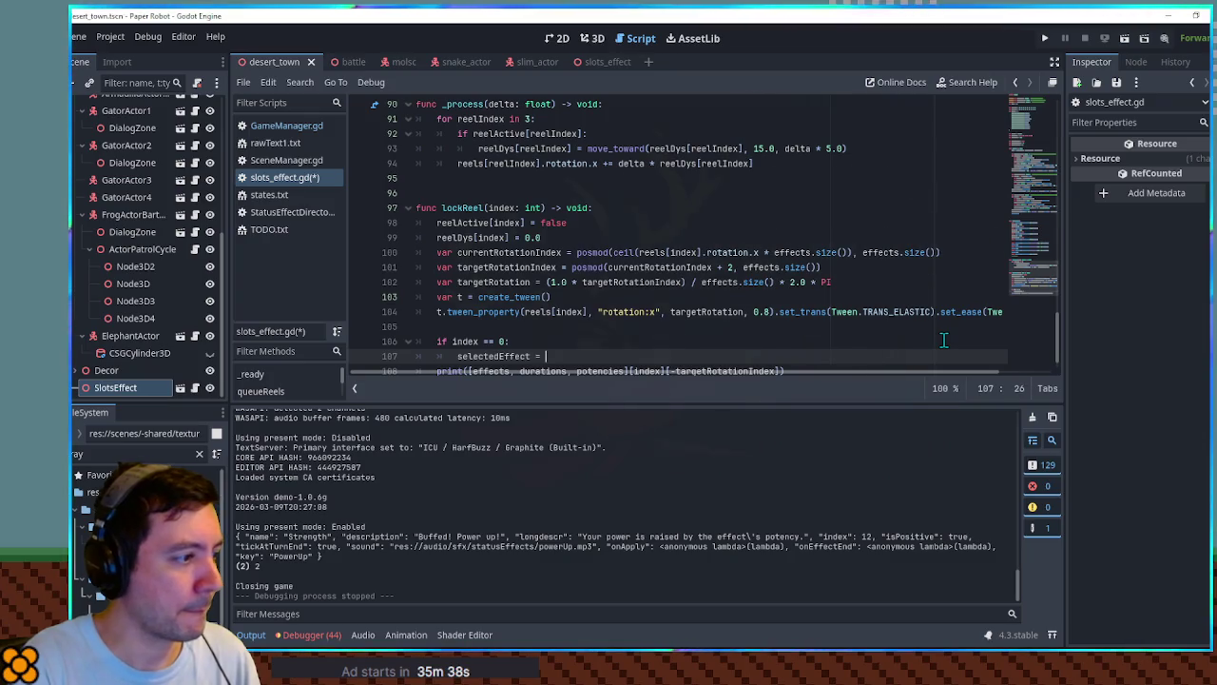
{"action": "key", "text": "ctrl+space"}
{"action": "type", "text": "effects"}
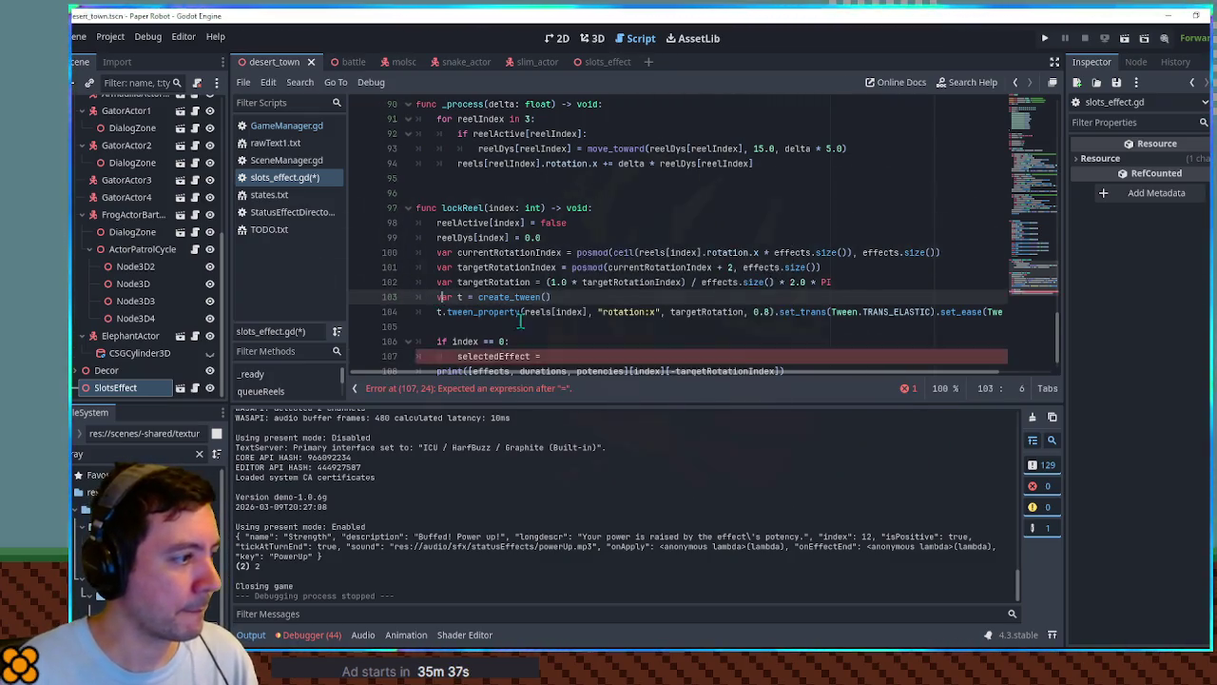
{"action": "double_click", "coordinate": [704, 340]}
{"action": "left_click_drag", "start_coordinate": [668, 340], "coordinate": [711, 339]}
{"action": "key", "text": "ctrl+x"}
{"action": "left_click", "coordinate": [584, 326]}
{"action": "key", "text": "ctrl+v"}
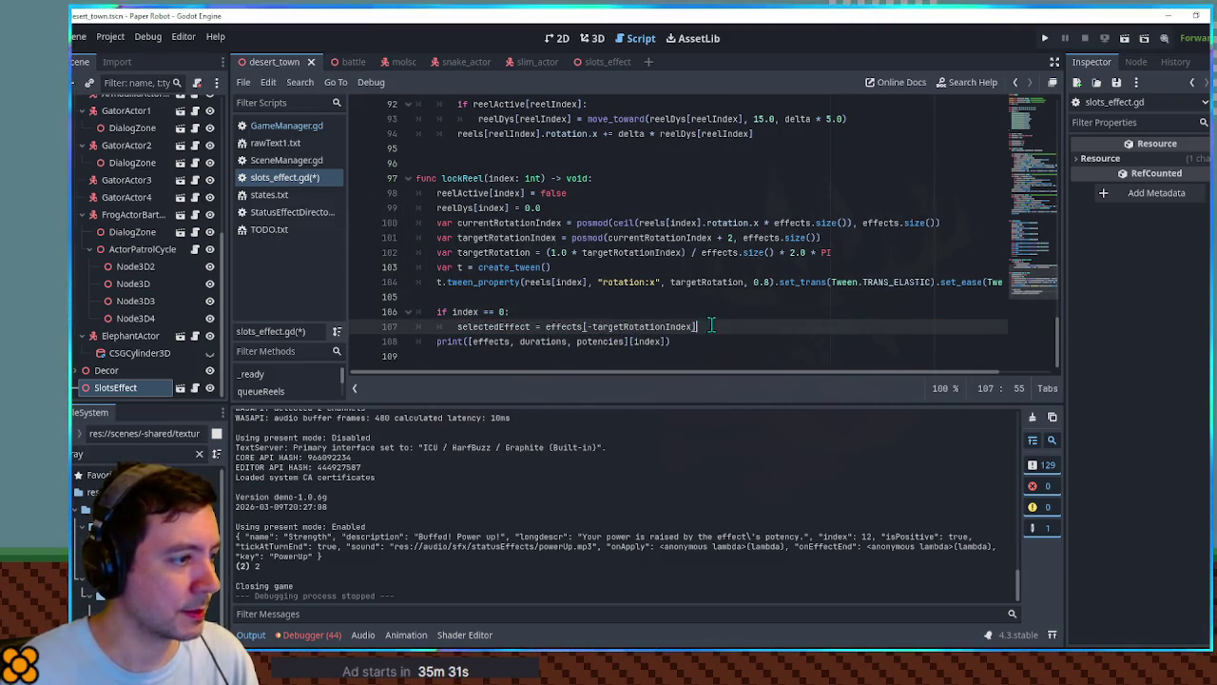
Duplicate the index 0 branch twice and change the copies to index 1 and 2.
{"action": "key", "text": "shift+Up"}
{"action": "key", "text": "ctrl+alt+Down"}
{"action": "key", "text": "ctrl+alt+Down"}
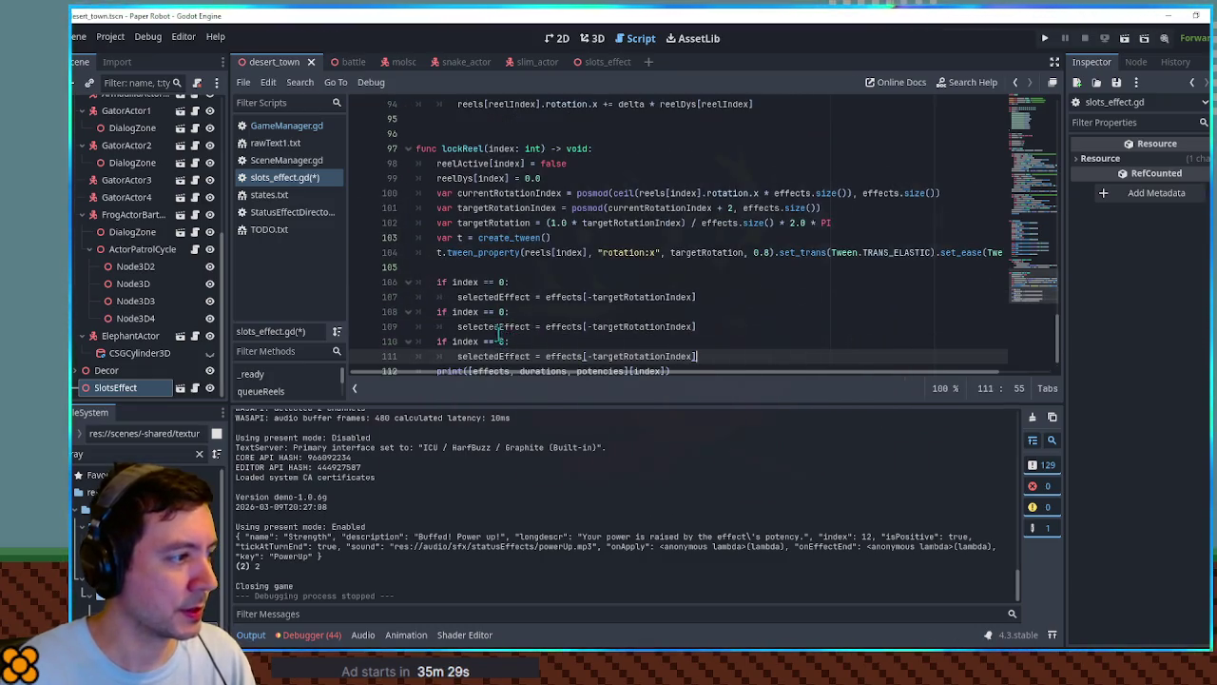
{"action": "left_click", "coordinate": [502, 312]}
{"action": "left_click", "coordinate": [505, 341]}
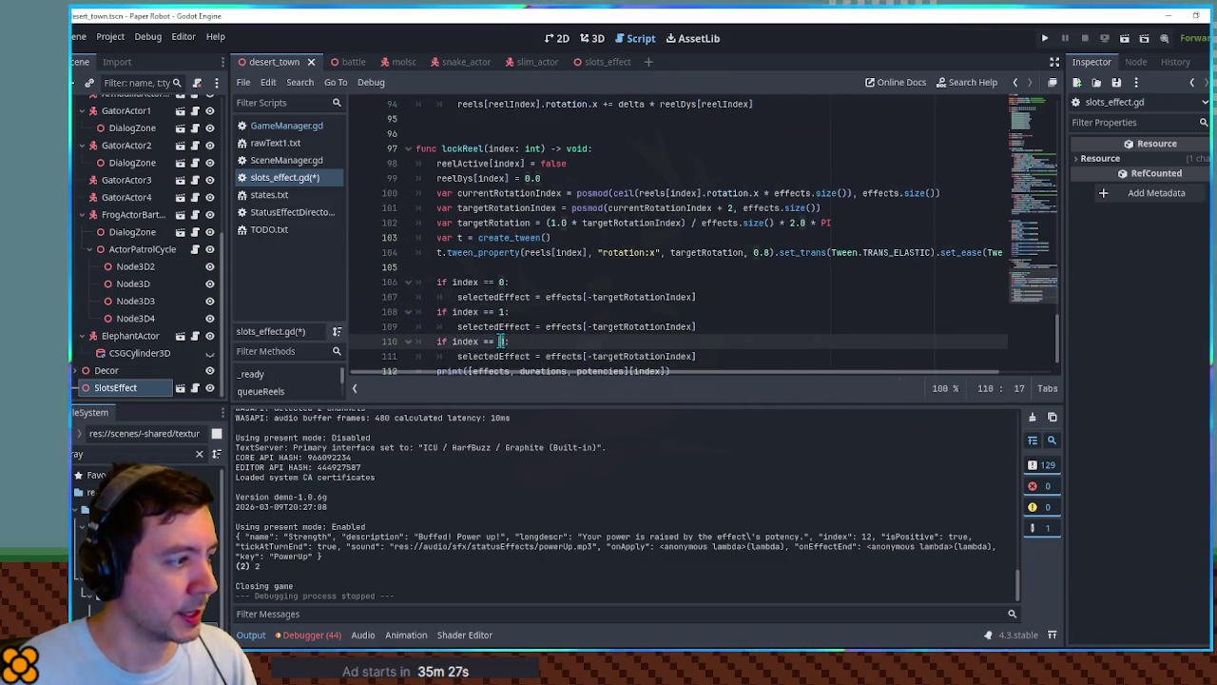
{"action": "key", "text": "BackSpace"}
{"action": "type", "text": "2"}
Use durations and potencies in the second and third branches, deleting the leftover print line.
{"action": "scroll", "coordinate": [542, 341], "scroll_direction": "down", "scroll_amount": 1}
{"action": "left_click", "coordinate": [542, 341]}
{"action": "double_click", "coordinate": [541, 341]}
{"action": "key", "text": "ctrl+x"}
{"action": "double_click", "coordinate": [563, 297]}
{"action": "key", "text": "ctrl+v"}
{"action": "double_click", "coordinate": [553, 341]}
{"action": "key", "text": "ctrl+x"}
{"action": "double_click", "coordinate": [563, 326]}
{"action": "key", "text": "ctrl+v"}
{"action": "left_click", "coordinate": [556, 340]}
{"action": "key", "text": "ctrl+shift+k"}
Assign the branches to selectedDuration and selectedPotency, then save the script.
{"action": "mouse_move", "coordinate": [500, 296]}
{"action": "left_mouse_down"}
{"action": "mouse_move", "coordinate": [522, 298]}
{"action": "mouse_move", "coordinate": [522, 329]}
{"action": "left_mouse_up"}
{"action": "type", "text": "Duration"}
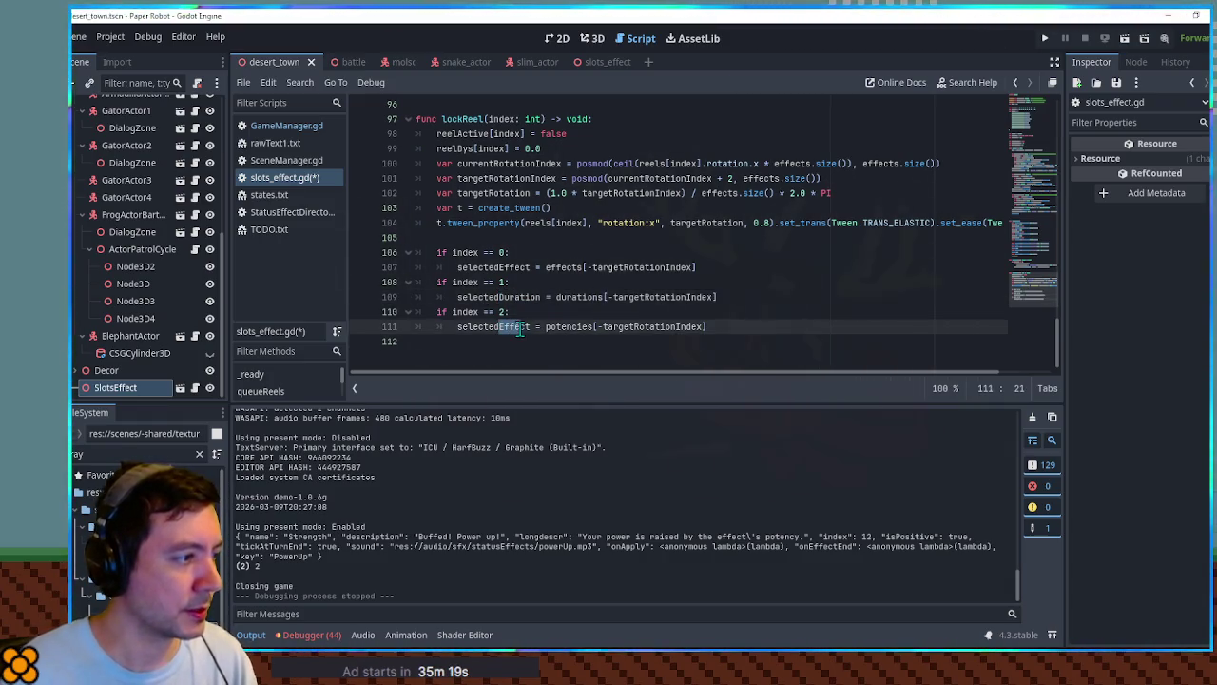
{"action": "type", "text": "Pot"}
{"action": "key", "text": "Tab"}
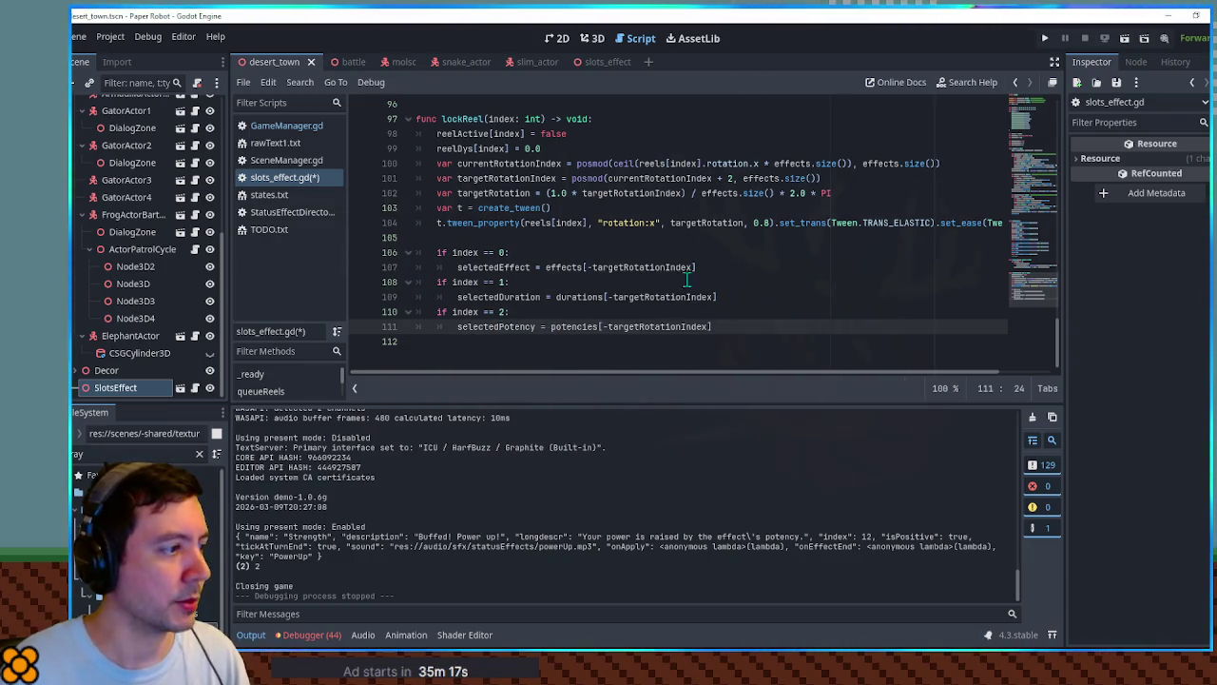
{"action": "left_click", "coordinate": [686, 267]}
{"action": "left_click", "coordinate": [687, 238]}
{"action": "key", "text": "ctrl+s"}
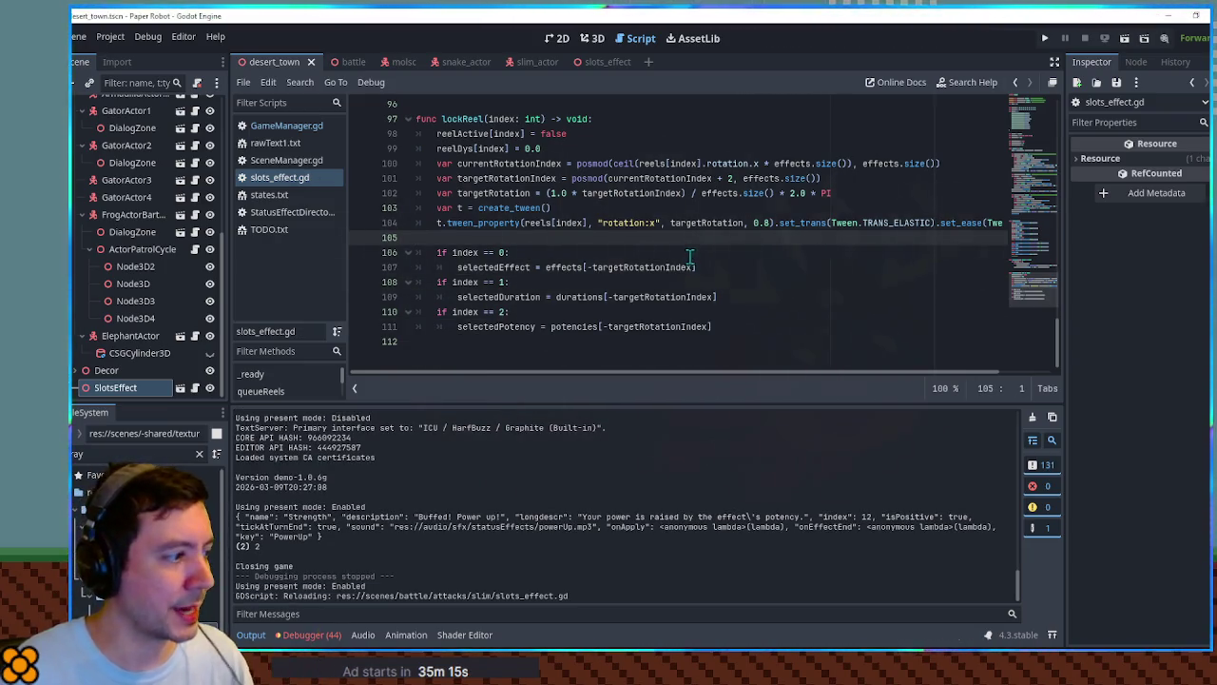
Change the final wait after lockReel(2) from create_timer(1.5) to create_timer(2.5).
{"action": "scroll", "coordinate": [690, 255], "scroll_direction": "up", "scroll_amount": 4}
{"action": "scroll", "coordinate": [687, 285], "scroll_direction": "down", "scroll_amount": 2}
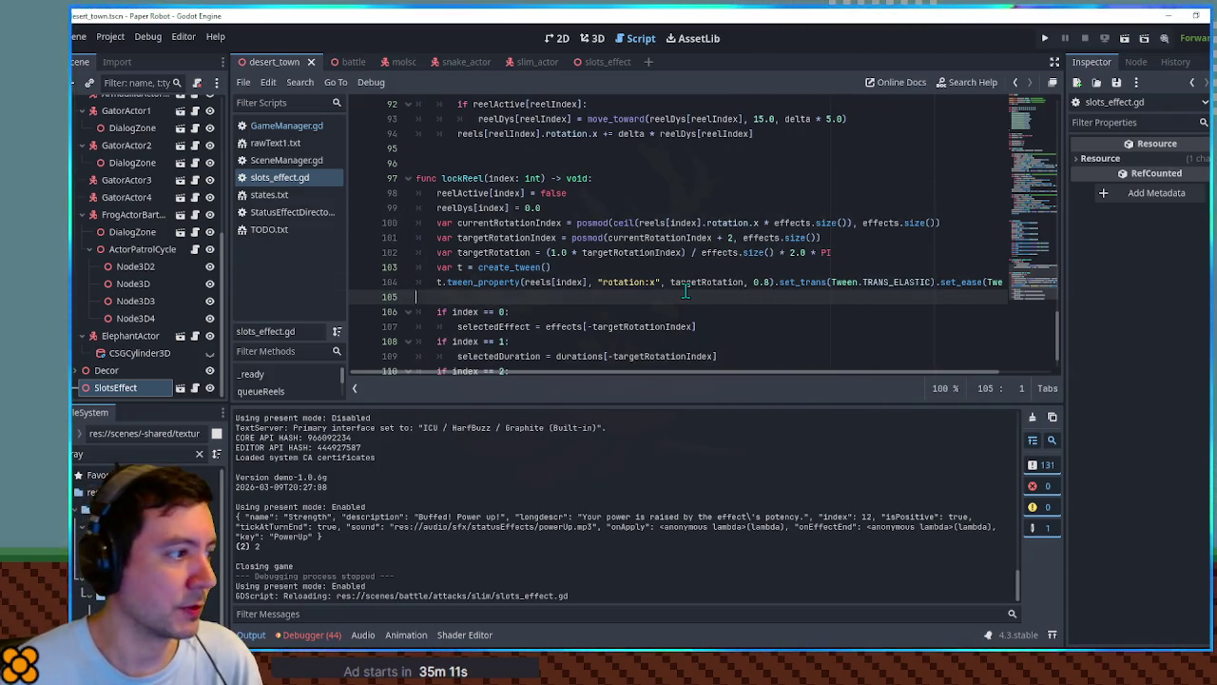
{"action": "scroll", "coordinate": [685, 292], "scroll_direction": "up", "scroll_amount": 15}
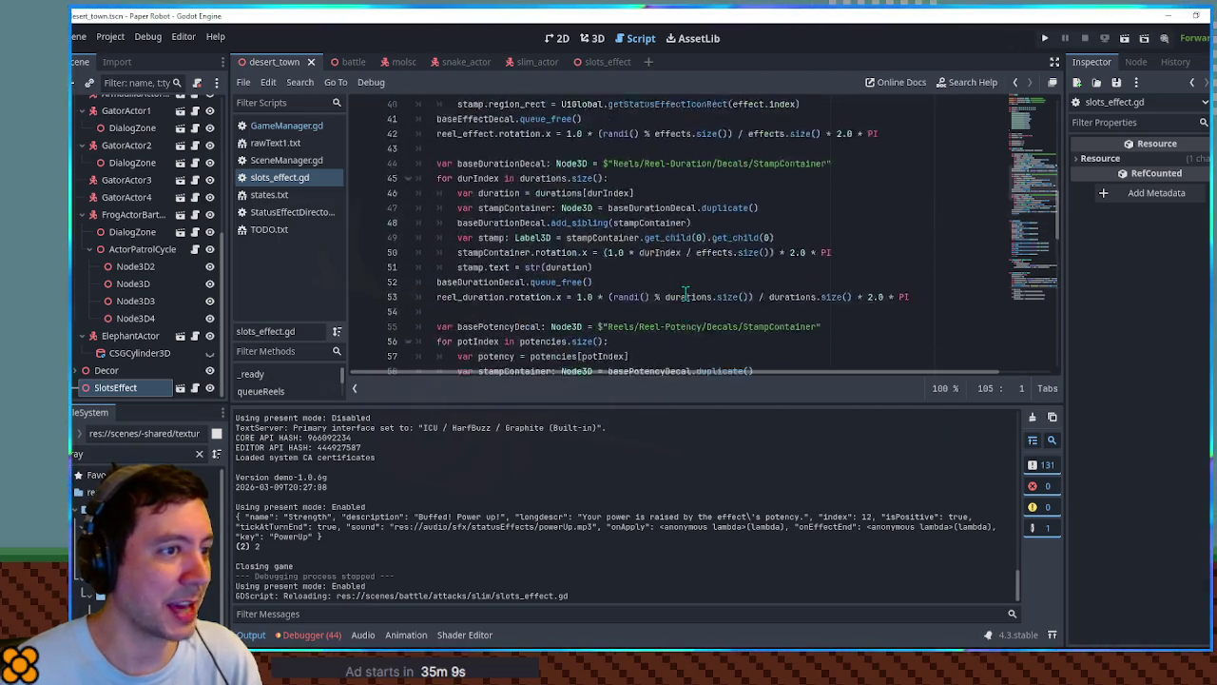
{"action": "mouse_move", "coordinate": [1031, 174]}
{"action": "left_mouse_down"}
{"action": "mouse_move", "coordinate": [1027, 104]}
{"action": "mouse_move", "coordinate": [1047, 291]}
{"action": "left_mouse_up"}
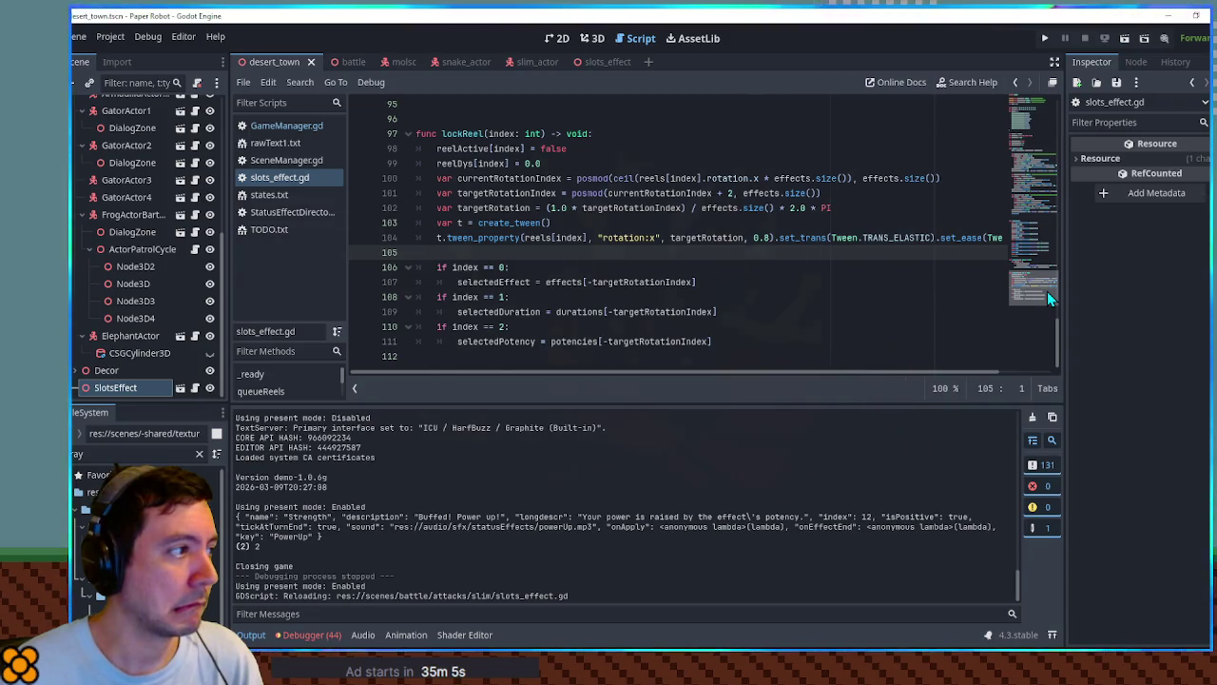
{"action": "scroll", "coordinate": [520, 259], "scroll_direction": "up", "scroll_amount": 5}
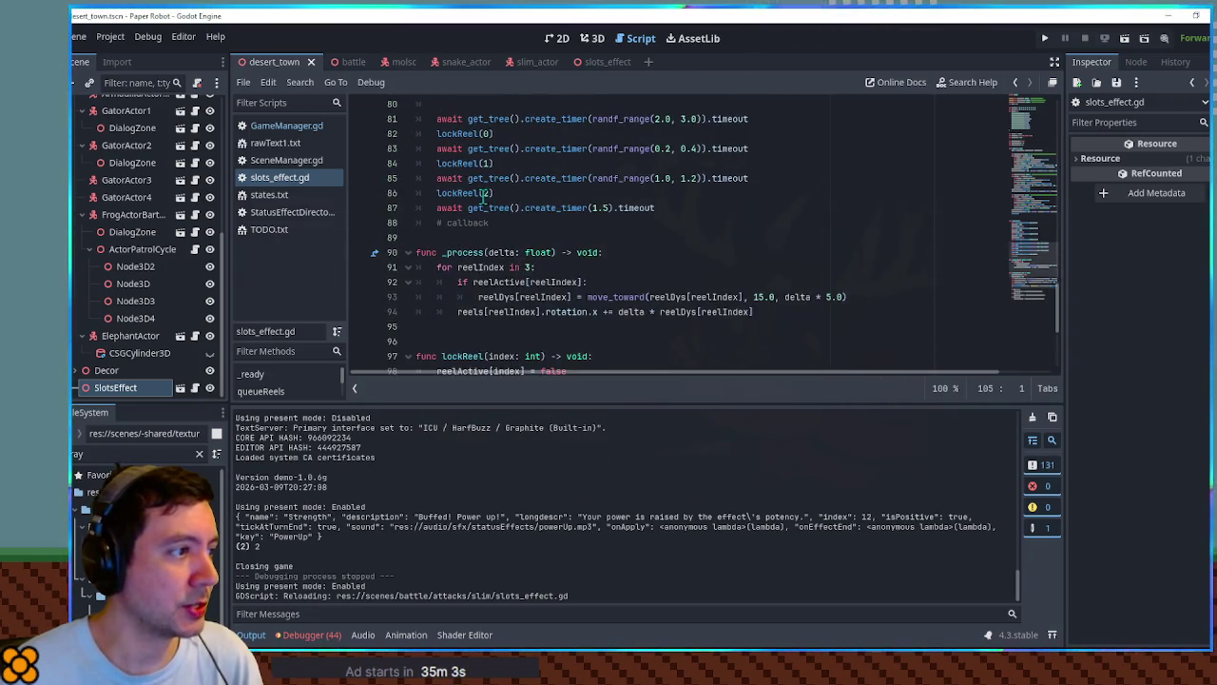
{"action": "left_click", "coordinate": [452, 208]}
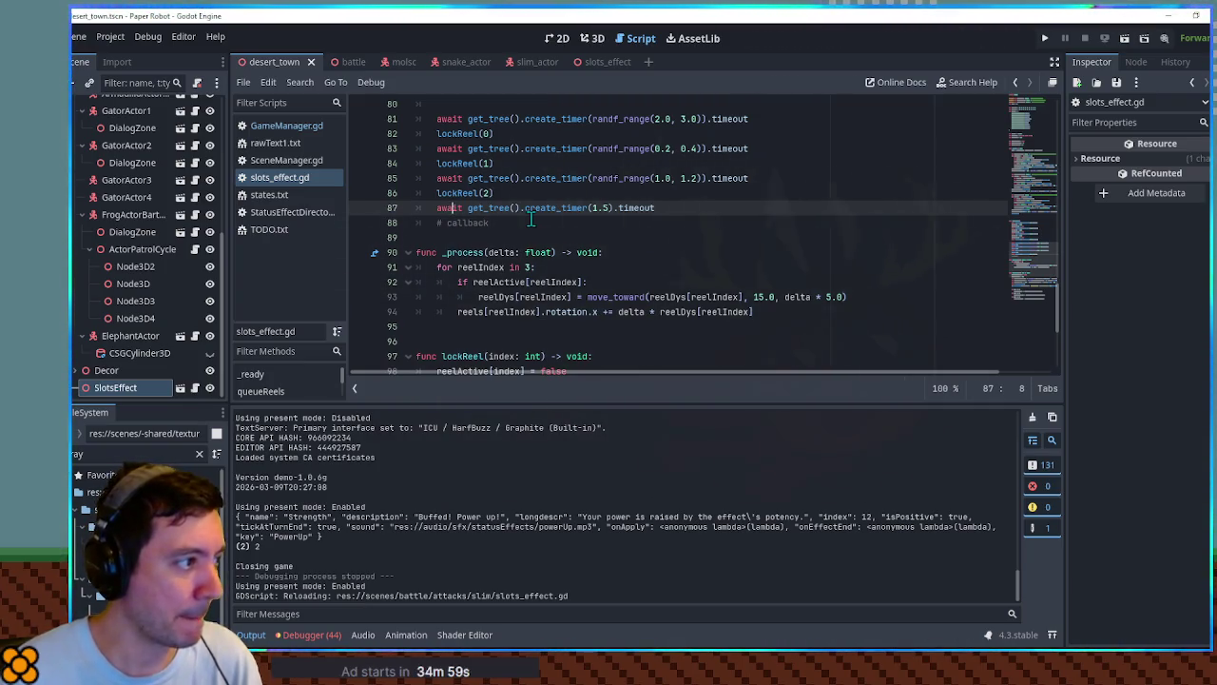
{"action": "key", "text": "ctrl+Right"}
{"action": "key", "text": "ctrl+Right"}
{"action": "key", "text": "ctrl+Right"}
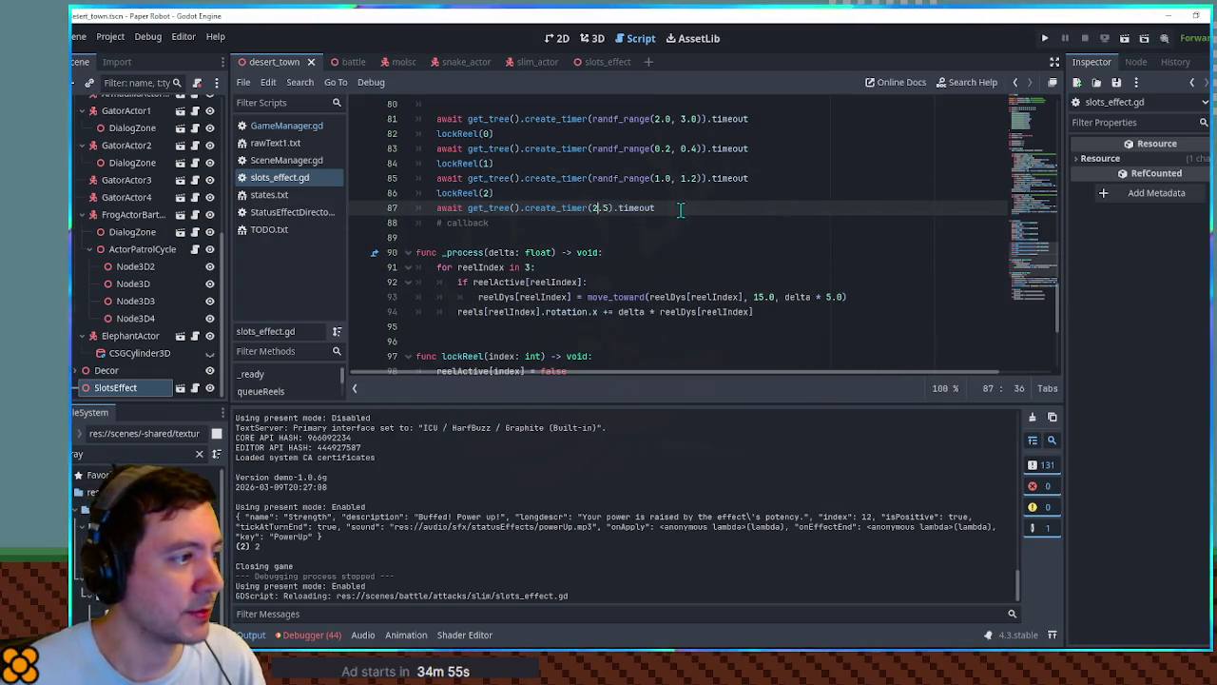
{"action": "key", "text": "Delete"}
{"action": "type", "text": "2"}
{"action": "key", "text": "End"}
Delete the '# callback' comment line and add blank lines after the final wait.
{"action": "key", "text": "shift+Down"}
{"action": "type", "text": "\\"}
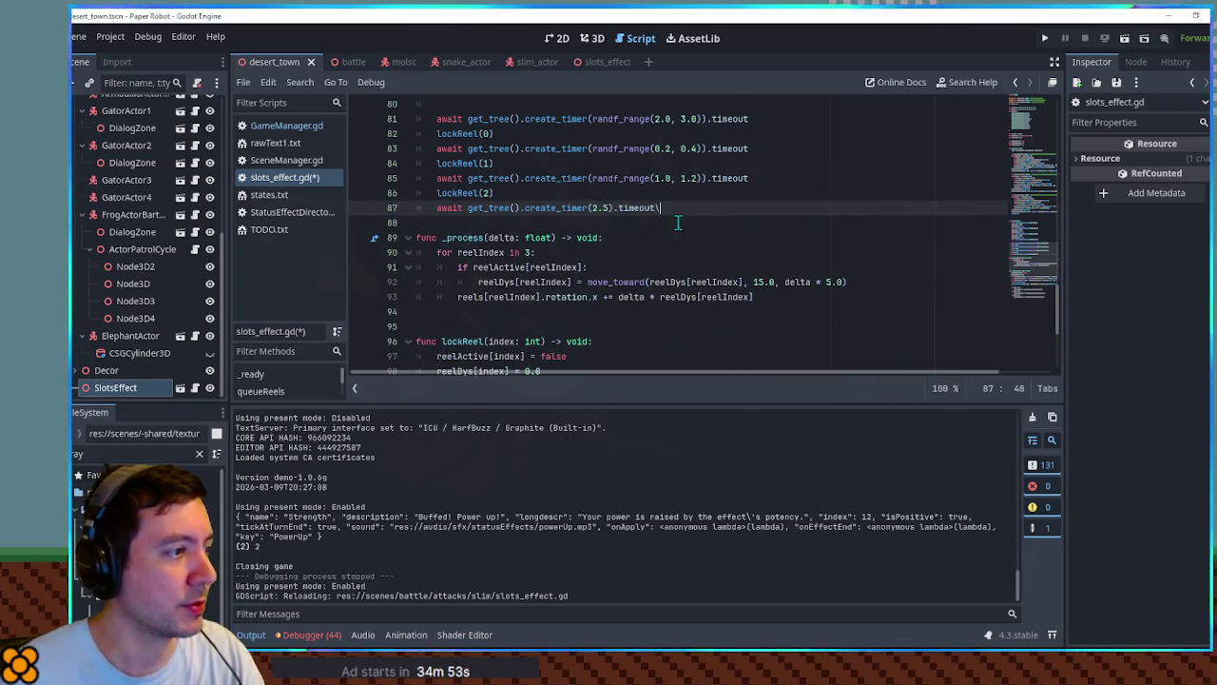
{"action": "key", "text": "Return"}
{"action": "key", "text": "Return"}
{"action": "scroll", "coordinate": [704, 217], "scroll_direction": "down", "scroll_amount": 5}
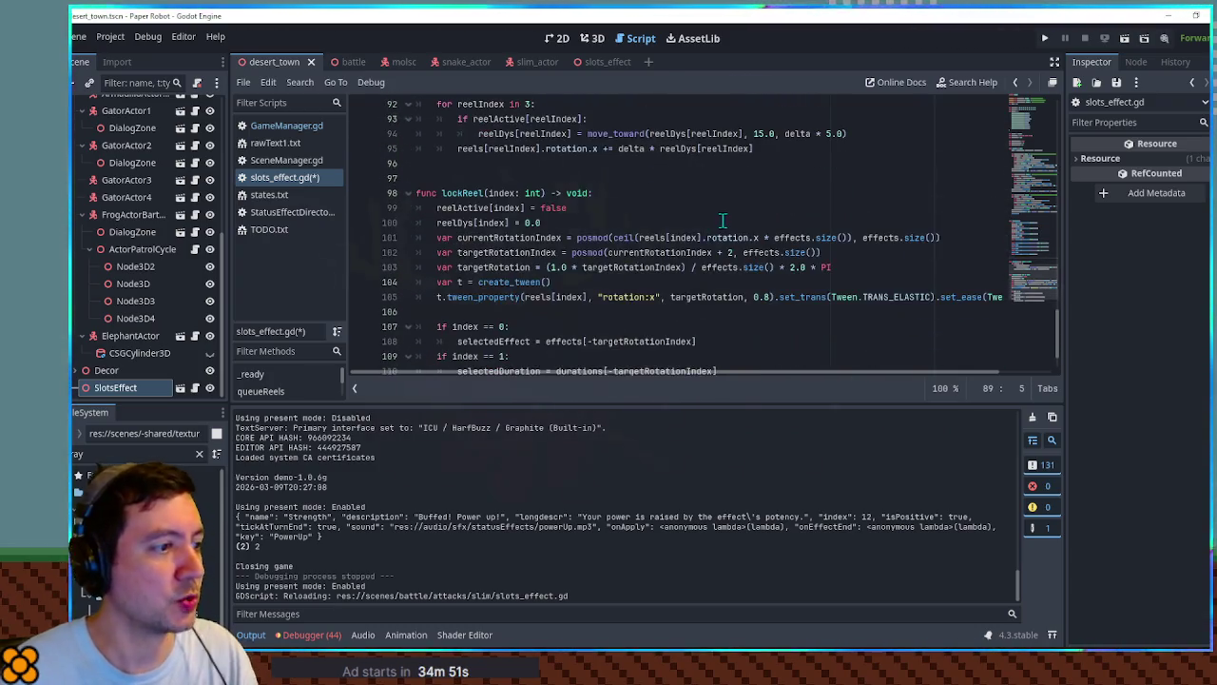
Move the tween creation lines out of lockReel to after the final wait.
{"action": "left_click", "coordinate": [442, 250]}
{"action": "left_click_drag", "start_coordinate": [442, 250], "coordinate": [438, 225]}
{"action": "key", "text": "ctrl+x"}
{"action": "scroll", "coordinate": [559, 245], "scroll_direction": "up", "scroll_amount": 7}
{"action": "left_click", "coordinate": [475, 297]}
{"action": "key", "text": "ctrl+v"}
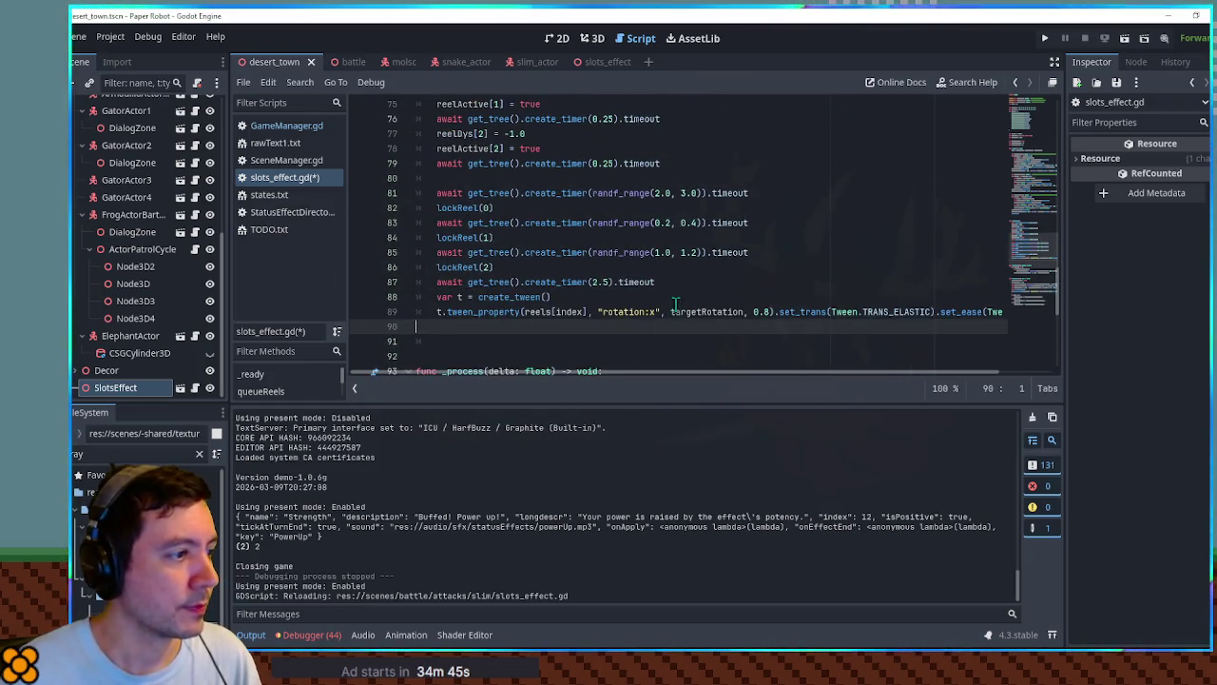
Retarget the tween to shrink self's scale to Vector3.ONE * 0.01.
{"action": "double_click", "coordinate": [539, 312]}
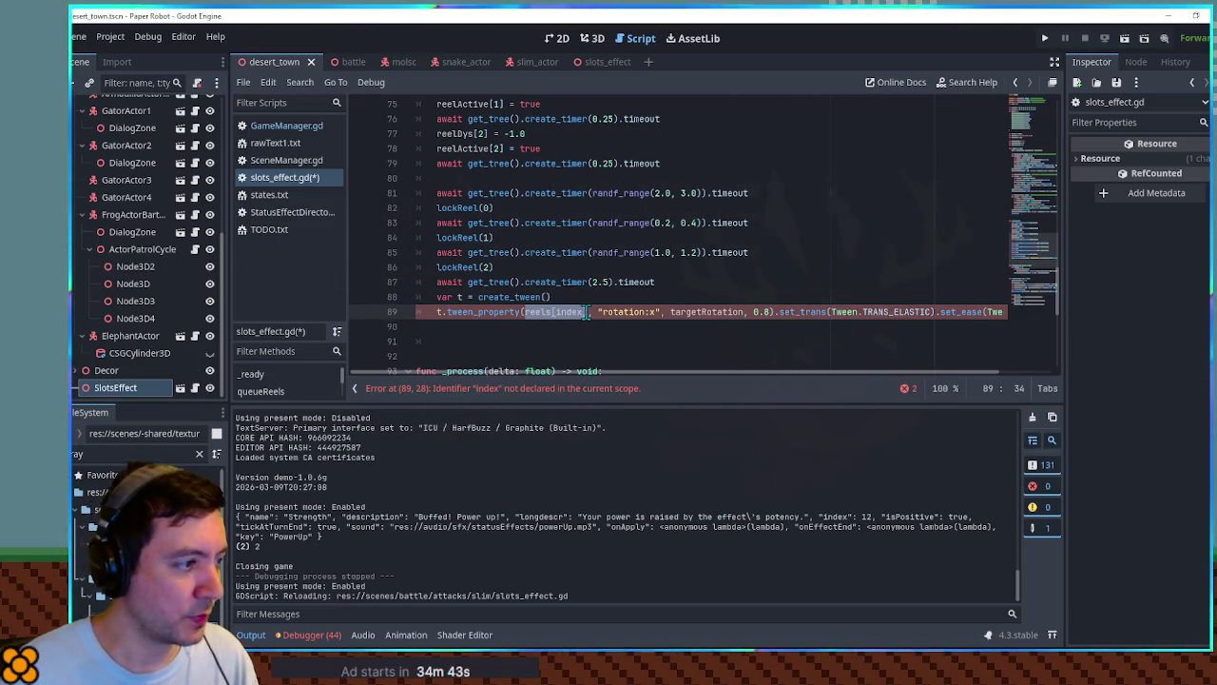
{"action": "type", "text": "self"}
{"action": "left_click", "coordinate": [578, 311]}
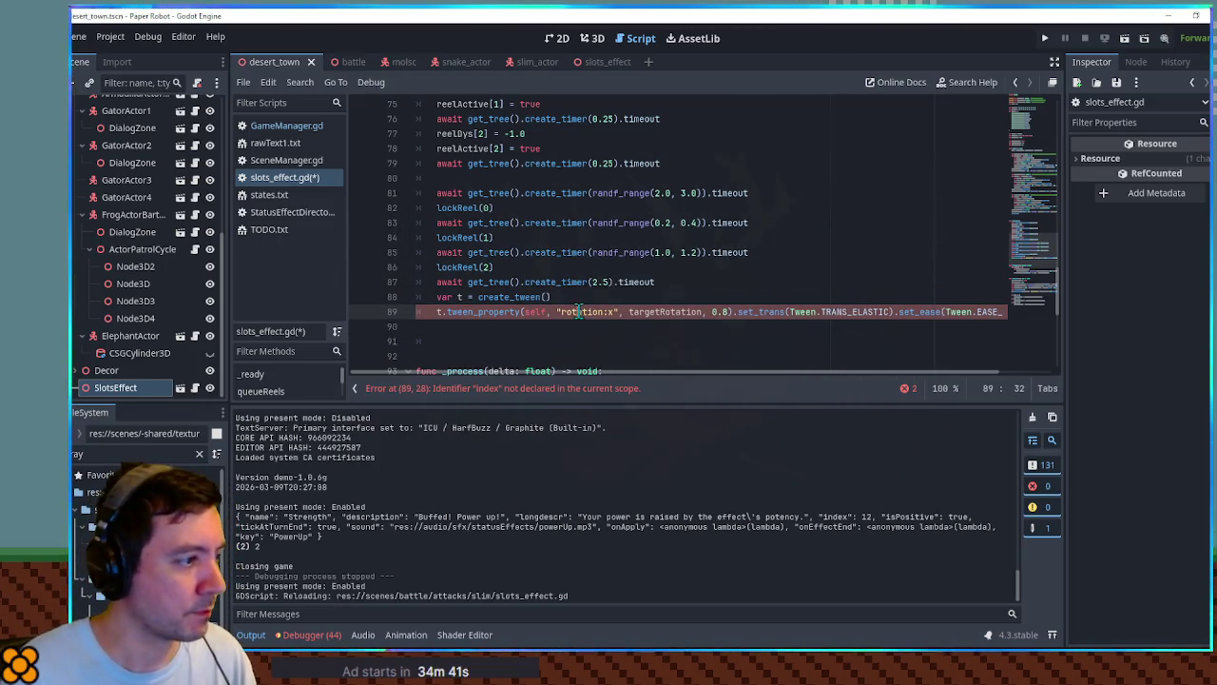
{"action": "type", "text": "scale"}
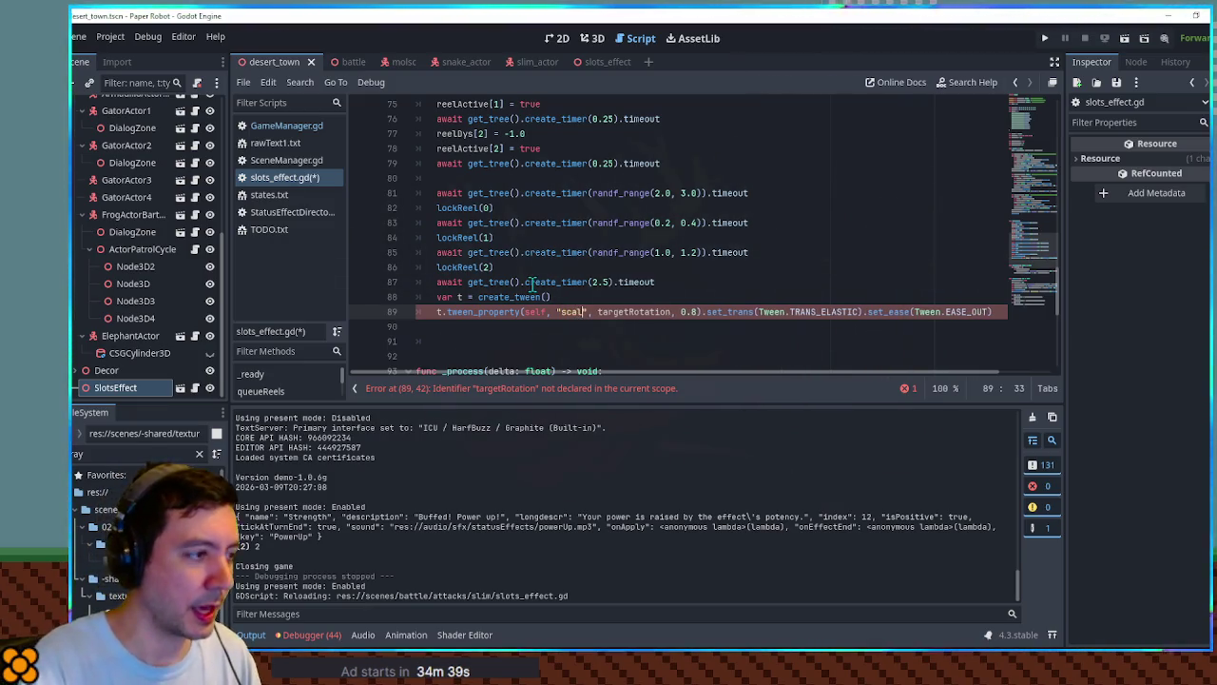
{"action": "key", "text": "ctrl+Delete"}
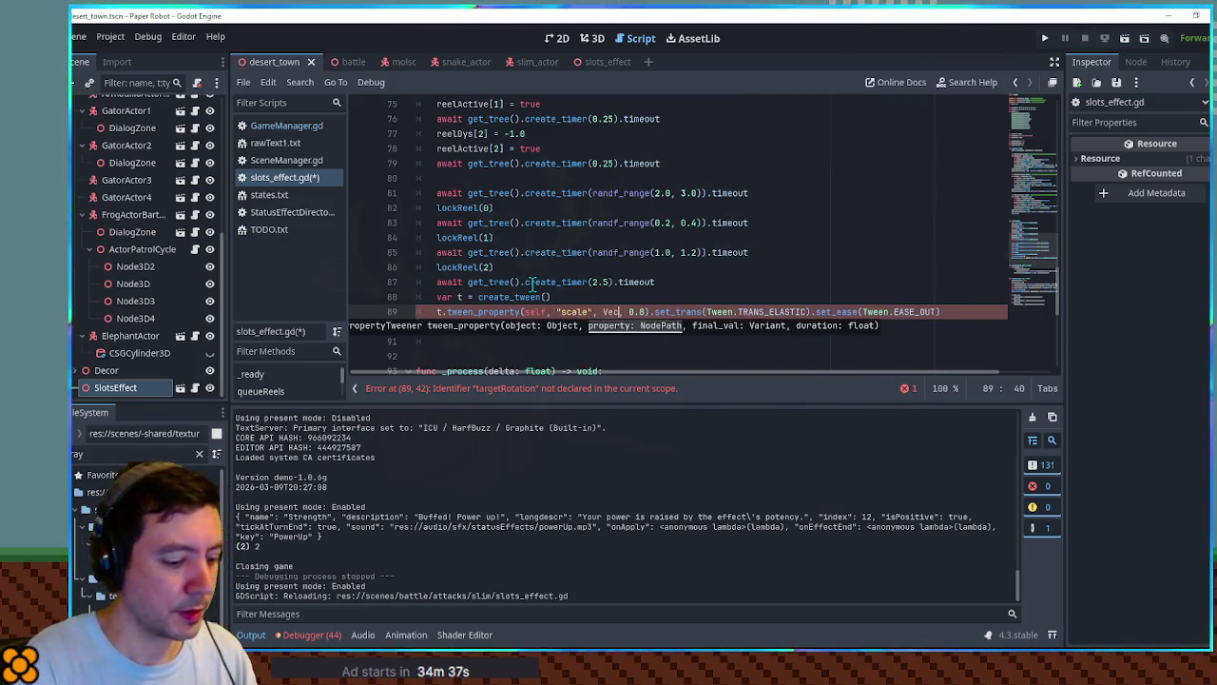
{"action": "type", "text": "3.ONE "}
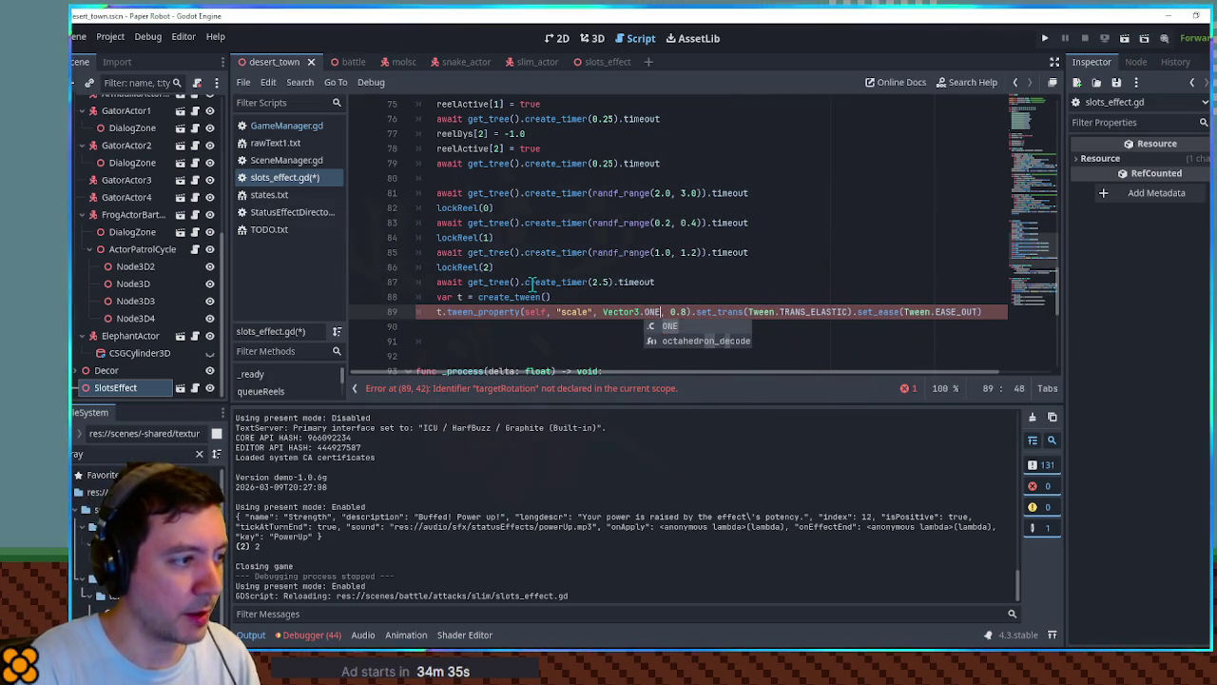
{"action": "type", "text": "* 0.01"}
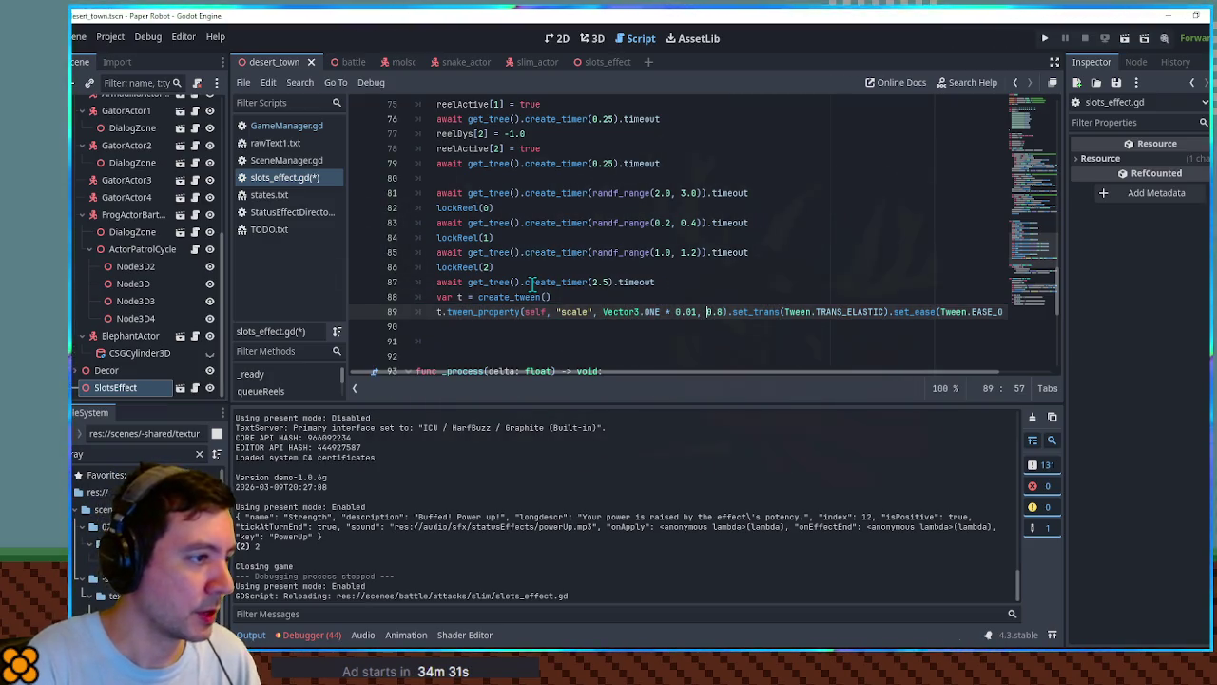
Give the shrink tween a TRANS_CUBIC transition with EASE_IN_OUT easing.
{"action": "scroll", "coordinate": [758, 371], "scroll_direction": "right", "scroll_amount": 2}
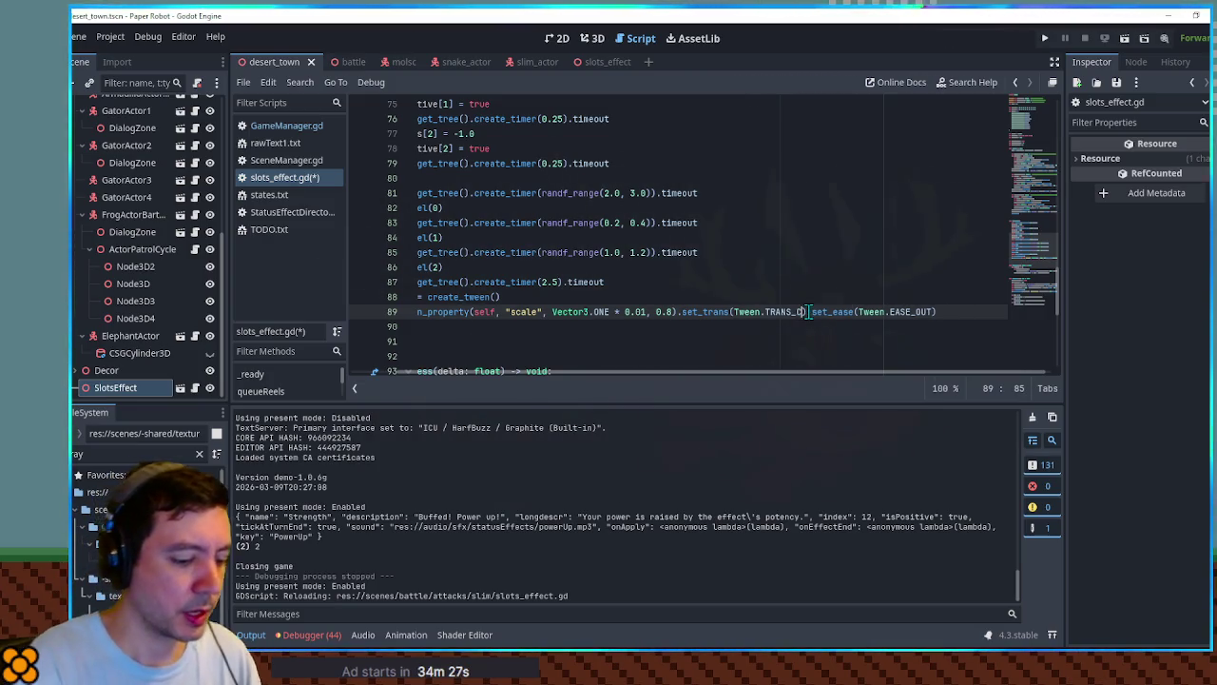
{"action": "key", "text": "Down"}
{"action": "key", "text": "Return"}
{"action": "key", "text": "End"}
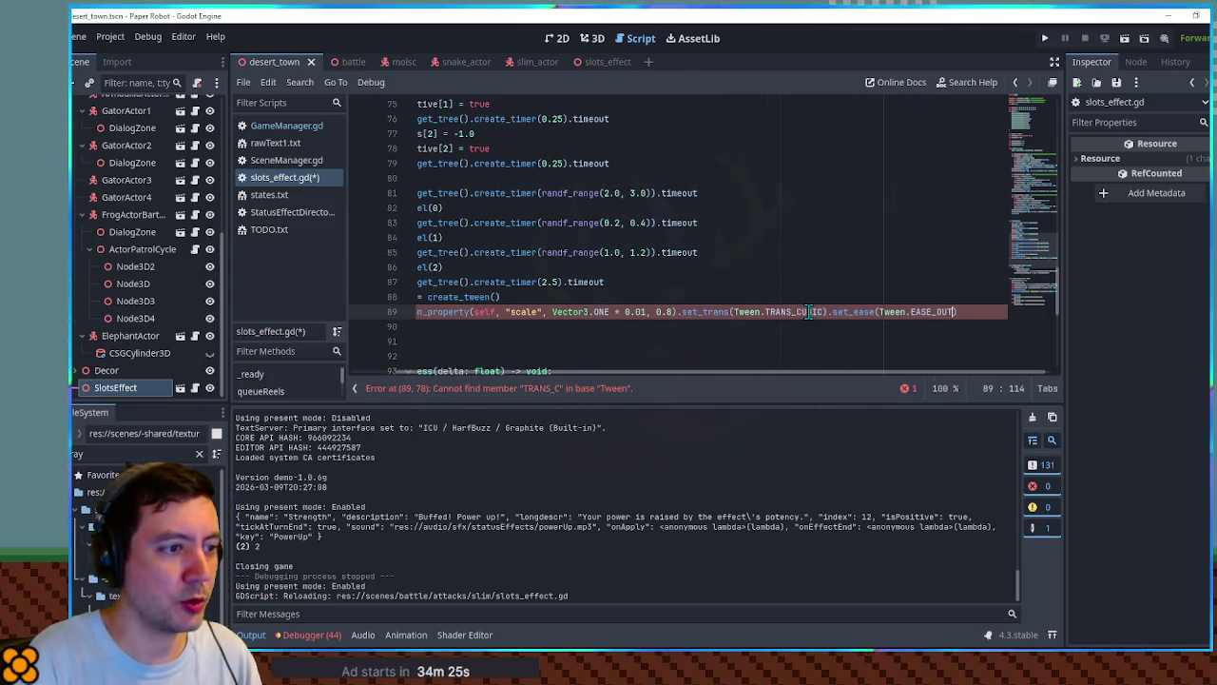
{"action": "key", "text": "Left"}
{"action": "key", "text": "Left"}
{"action": "key", "text": "Left"}
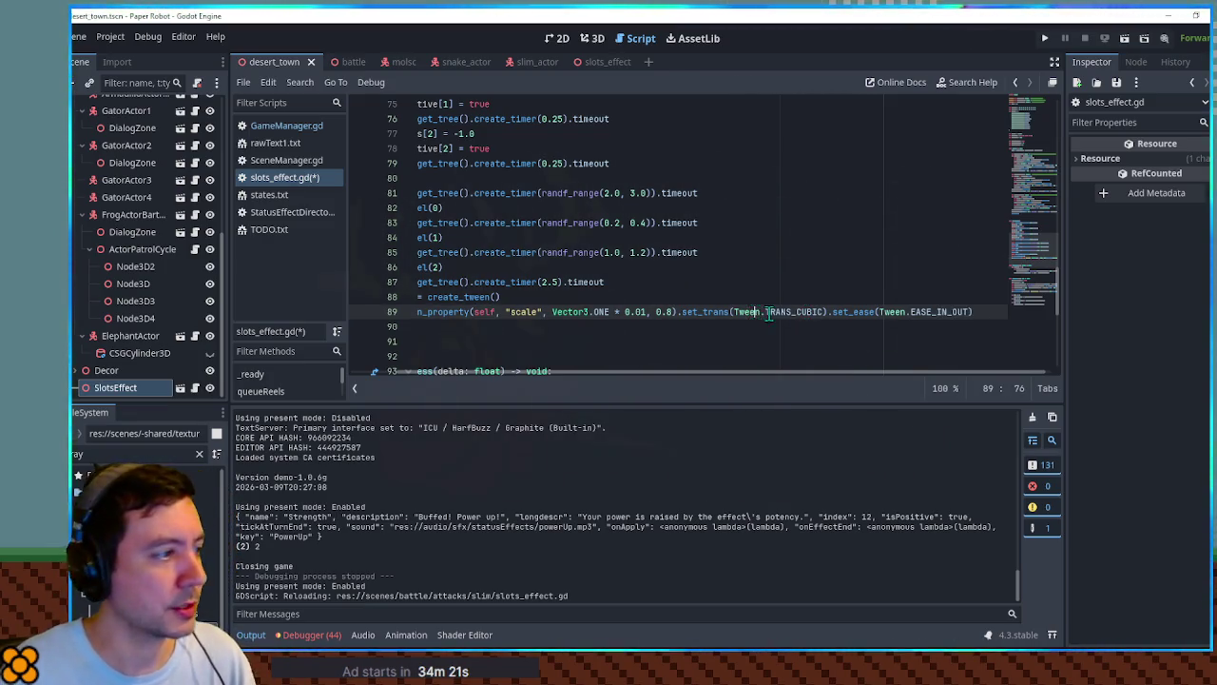
Save the script and run the game with F5 to test the shrink.
{"action": "left_click_drag", "start_coordinate": [700, 370], "coordinate": [576, 373]}
{"action": "left_click", "coordinate": [720, 223]}
{"action": "key", "text": "ctrl+s"}
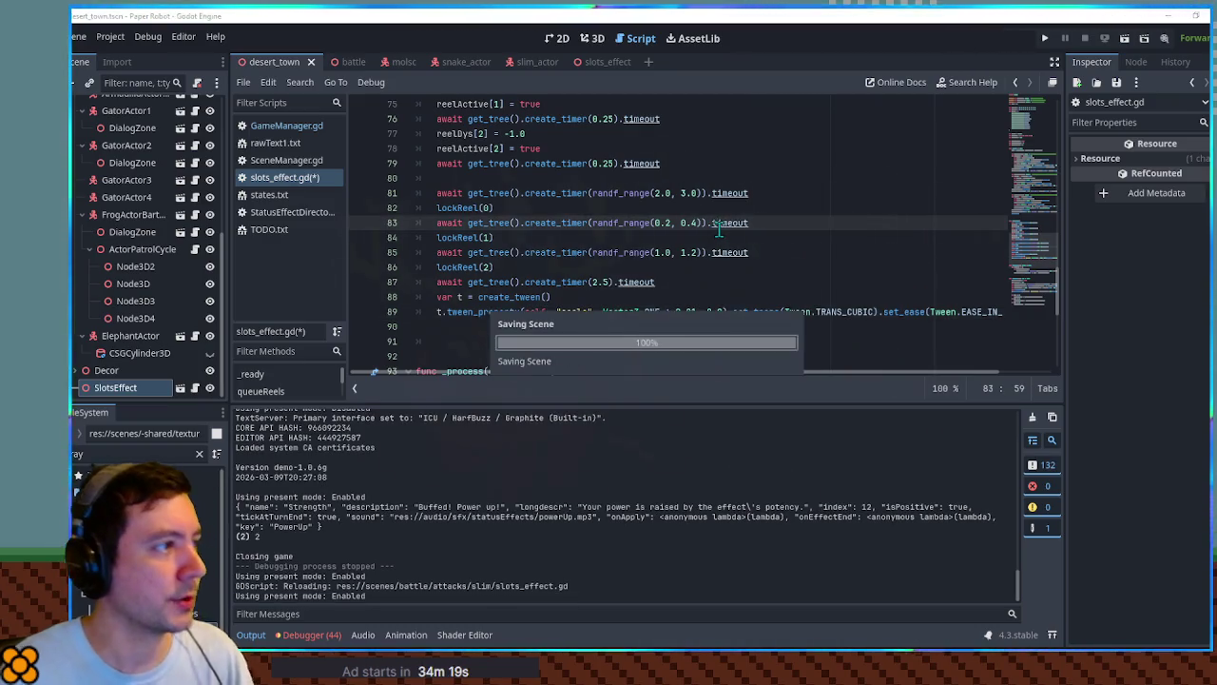
{"action": "key", "text": "F5"}
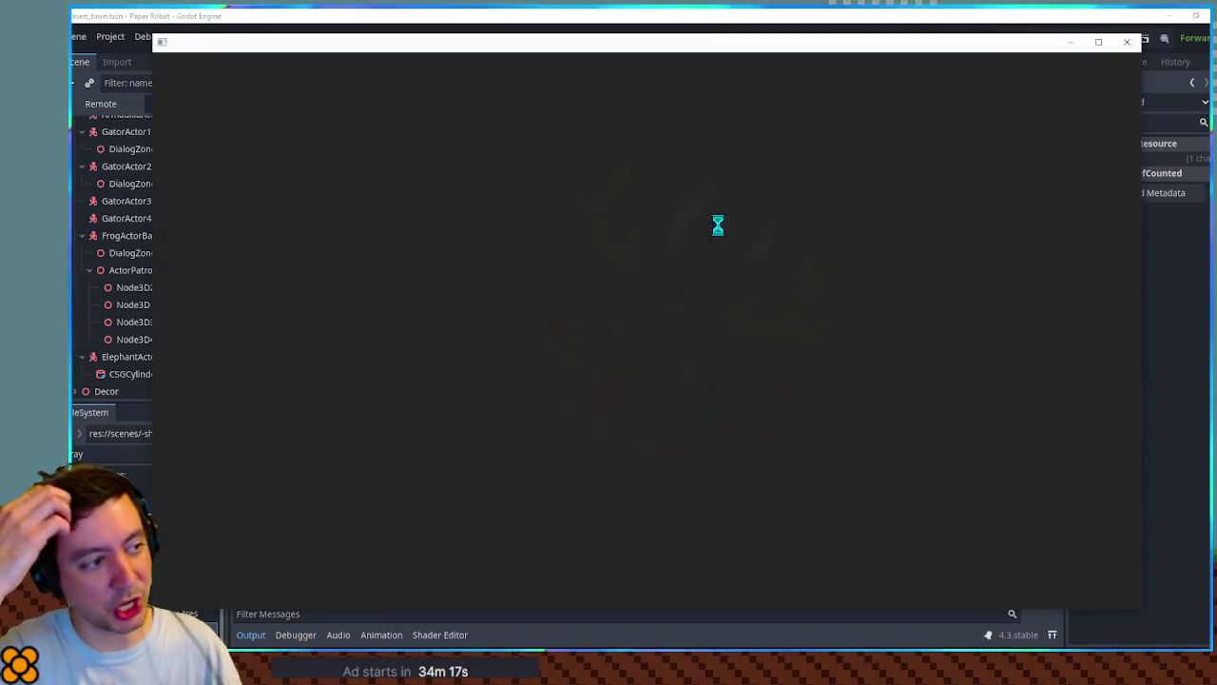
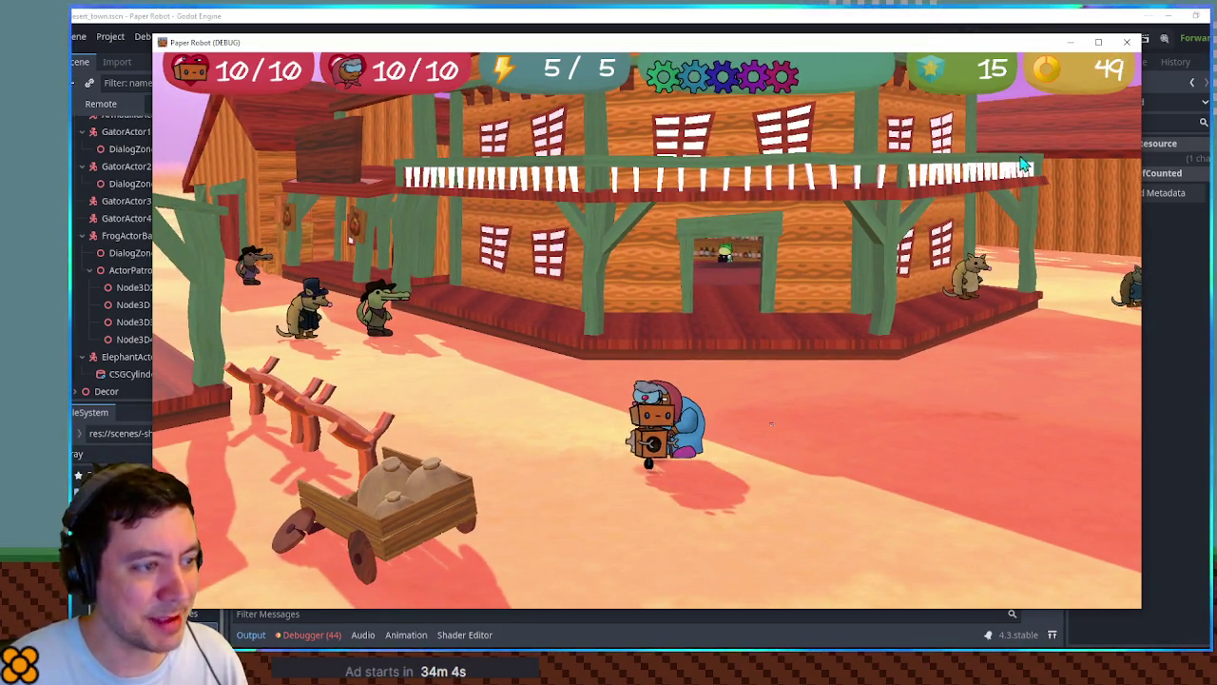
Search all scripts for tween_callback and open the simon_says.gd match on line 76.
{"action": "left_click", "coordinate": [1127, 42]}
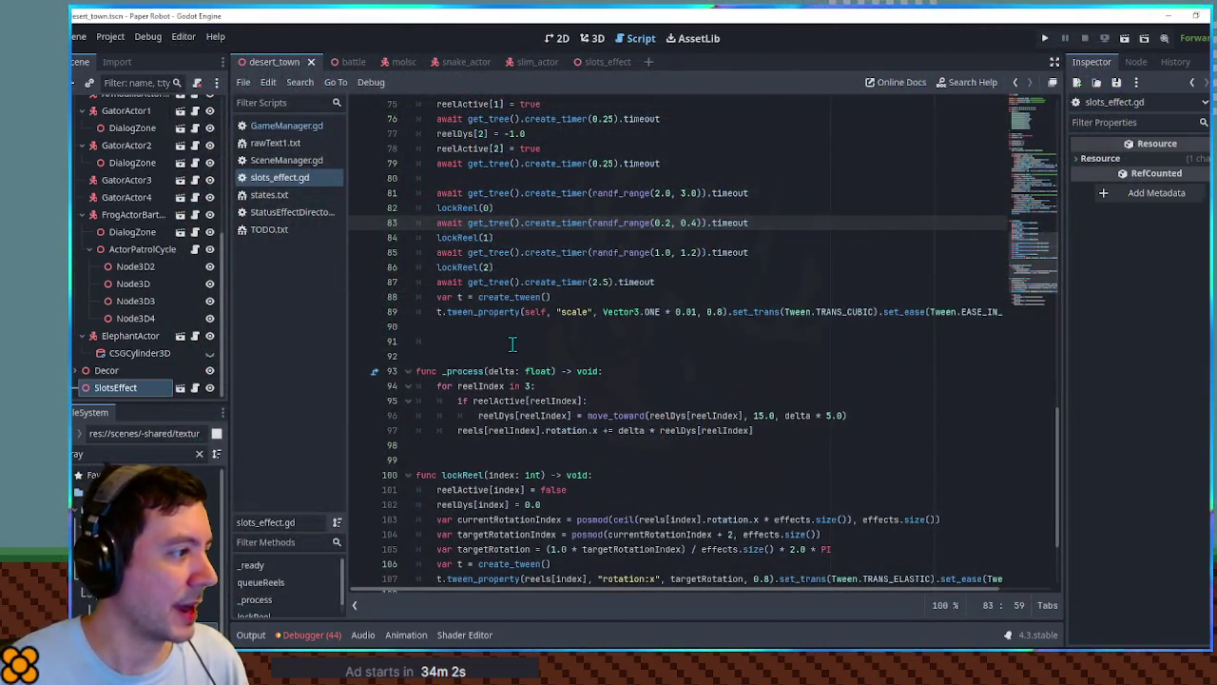
{"action": "left_click", "coordinate": [448, 329]}
{"action": "key", "text": "Down"}
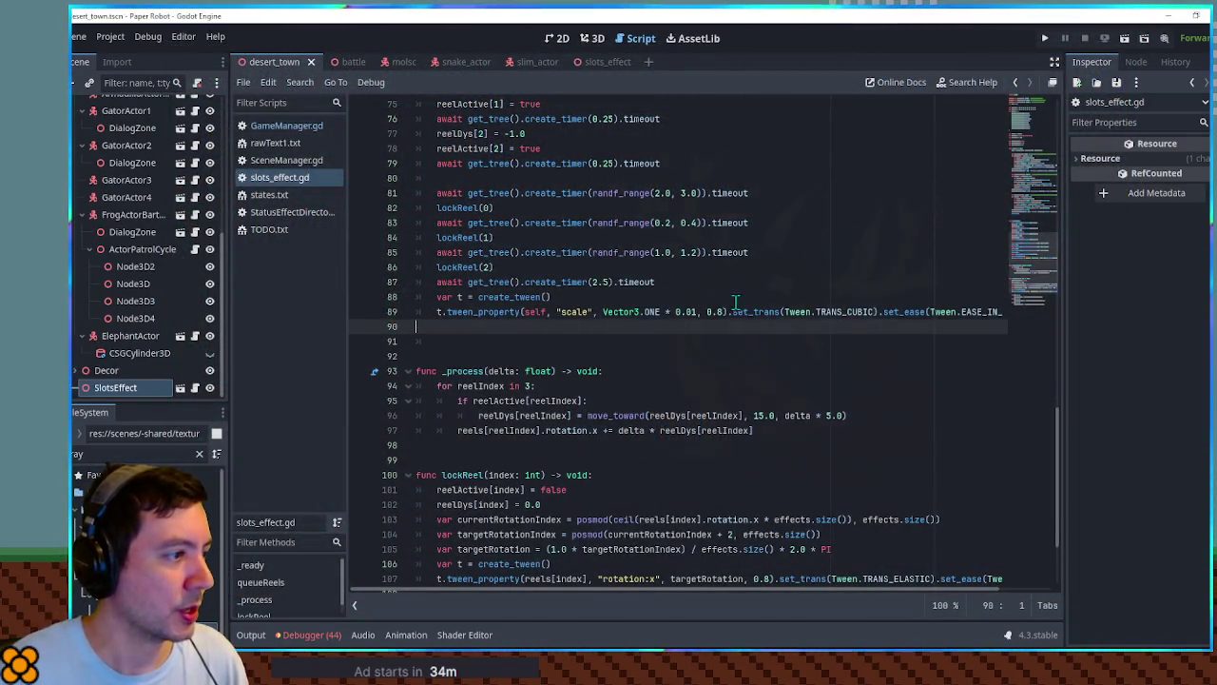
{"action": "left_click", "coordinate": [681, 283]}
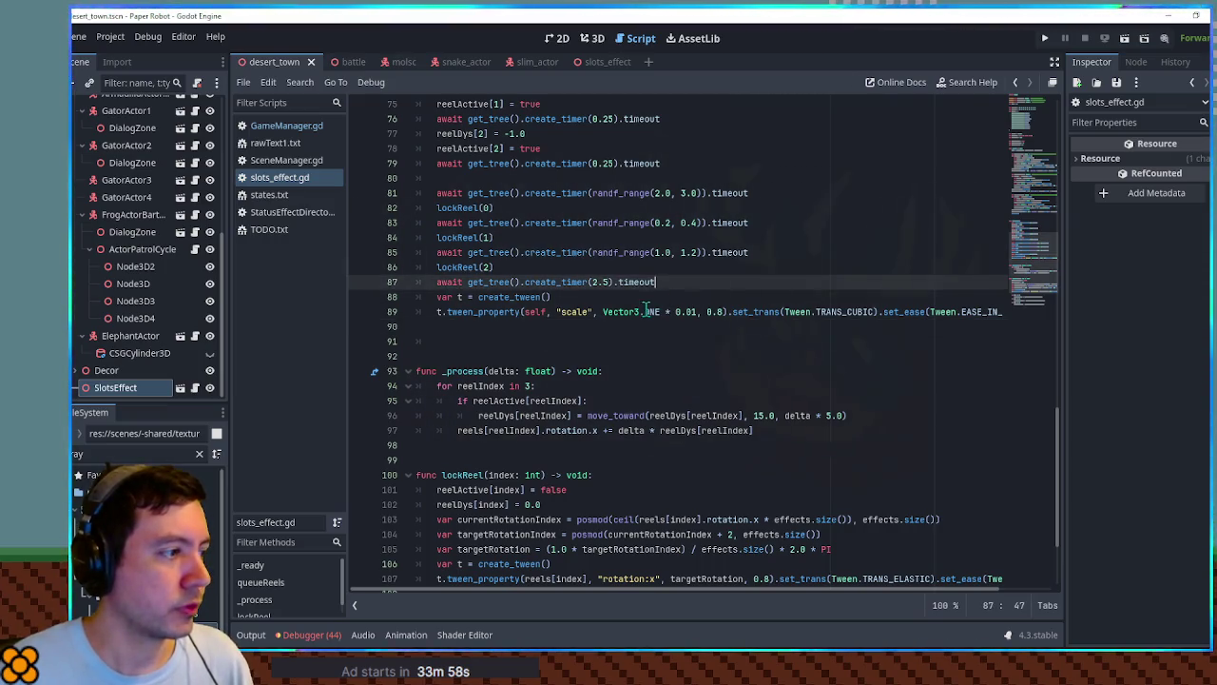
{"action": "left_click", "coordinate": [616, 323]}
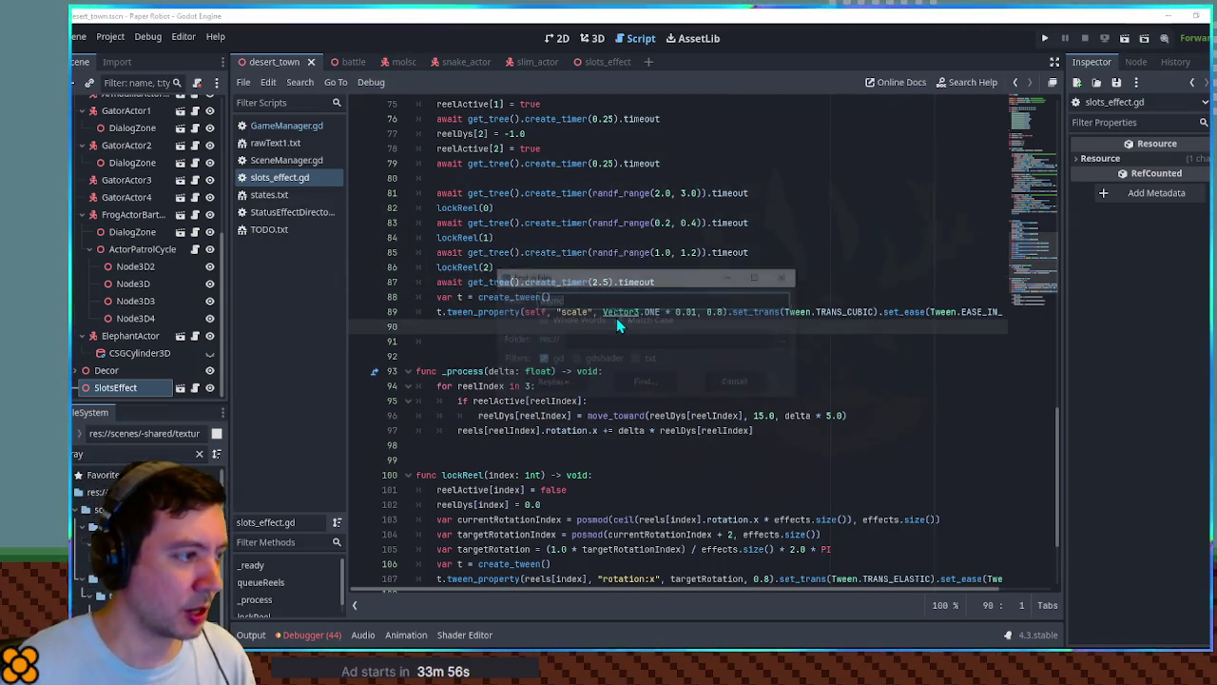
{"action": "key", "text": "ctrl+shift+f"}
{"action": "type", "text": "tween_ca"}
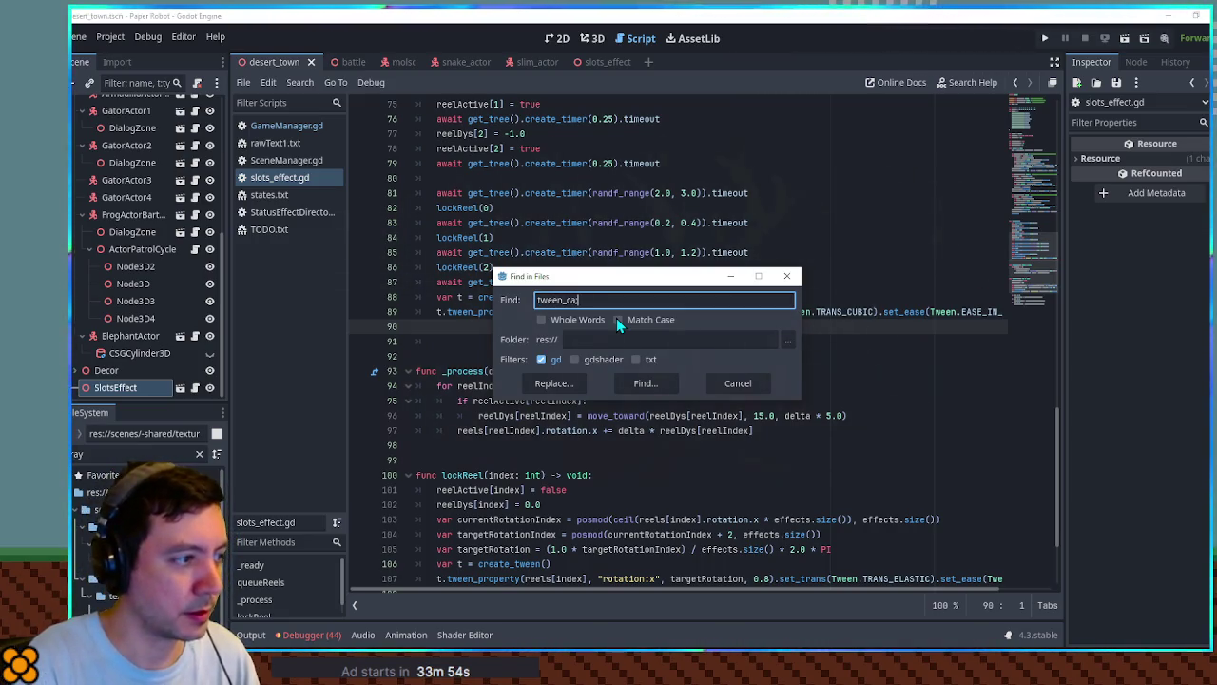
{"action": "type", "text": "llback"}
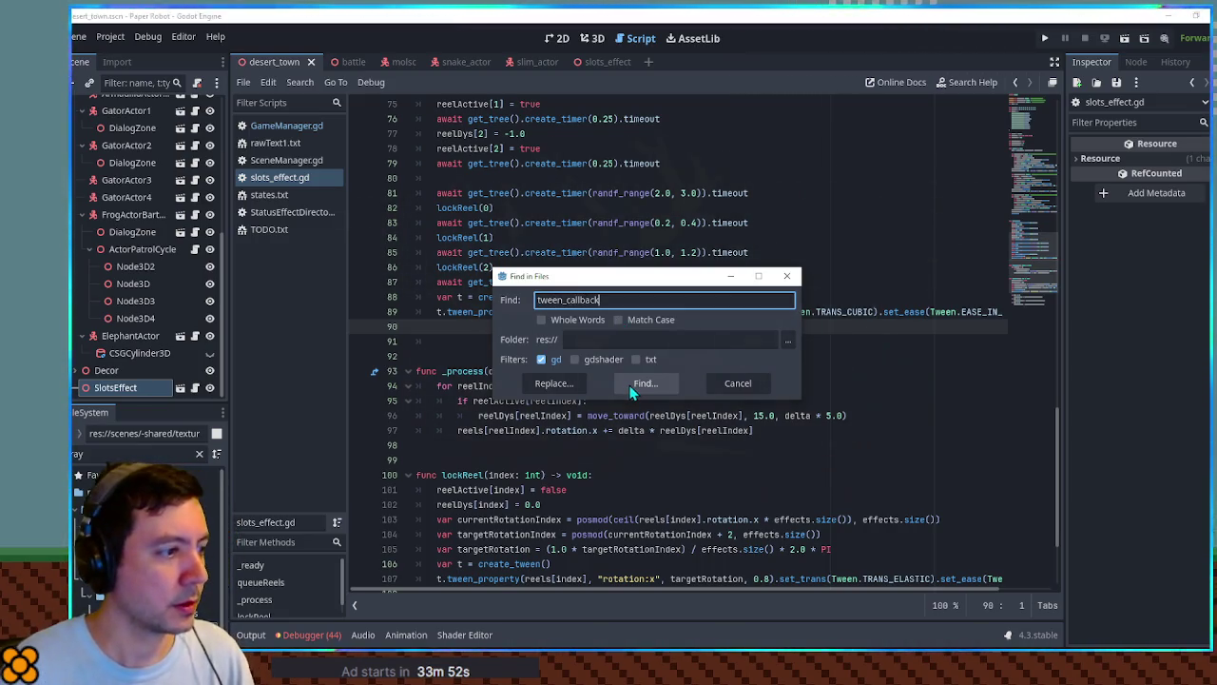
{"action": "left_click", "coordinate": [645, 382]}
{"action": "left_click_drag", "start_coordinate": [1059, 442], "coordinate": [1058, 589]}
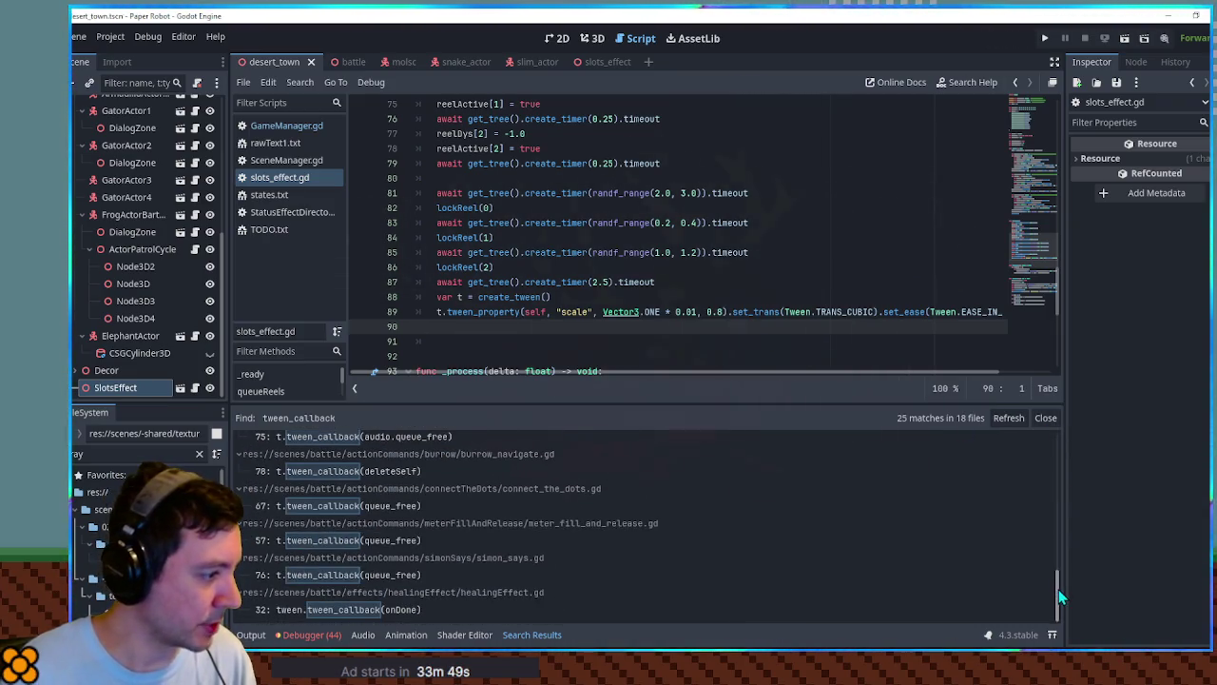
{"action": "left_click", "coordinate": [371, 576]}
Paste simon_says.gd's tween_callback(queue_free) line into slots_effect.gd line 90, save, and run the game.
{"action": "left_click_drag", "start_coordinate": [755, 322], "coordinate": [757, 313]}
{"action": "key", "text": "ctrl+c"}
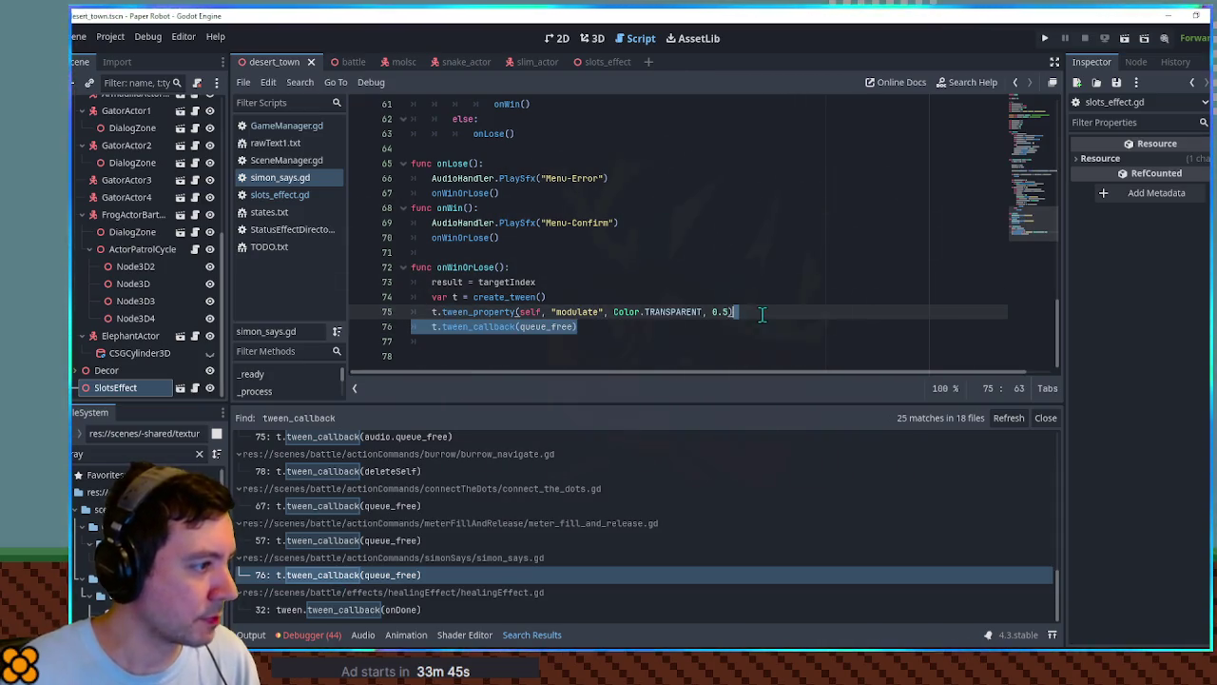
{"action": "left_click", "coordinate": [280, 194]}
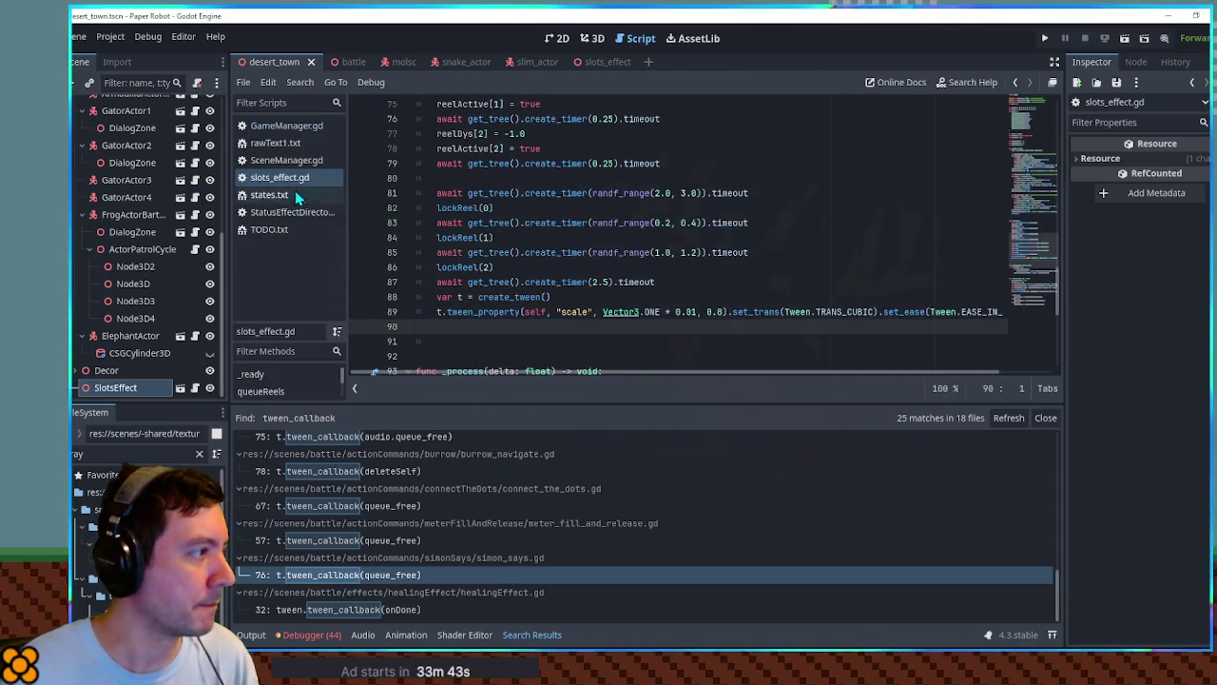
{"action": "key", "text": "ctrl+v"}
{"action": "left_click", "coordinate": [458, 328]}
{"action": "key", "text": "Delete"}
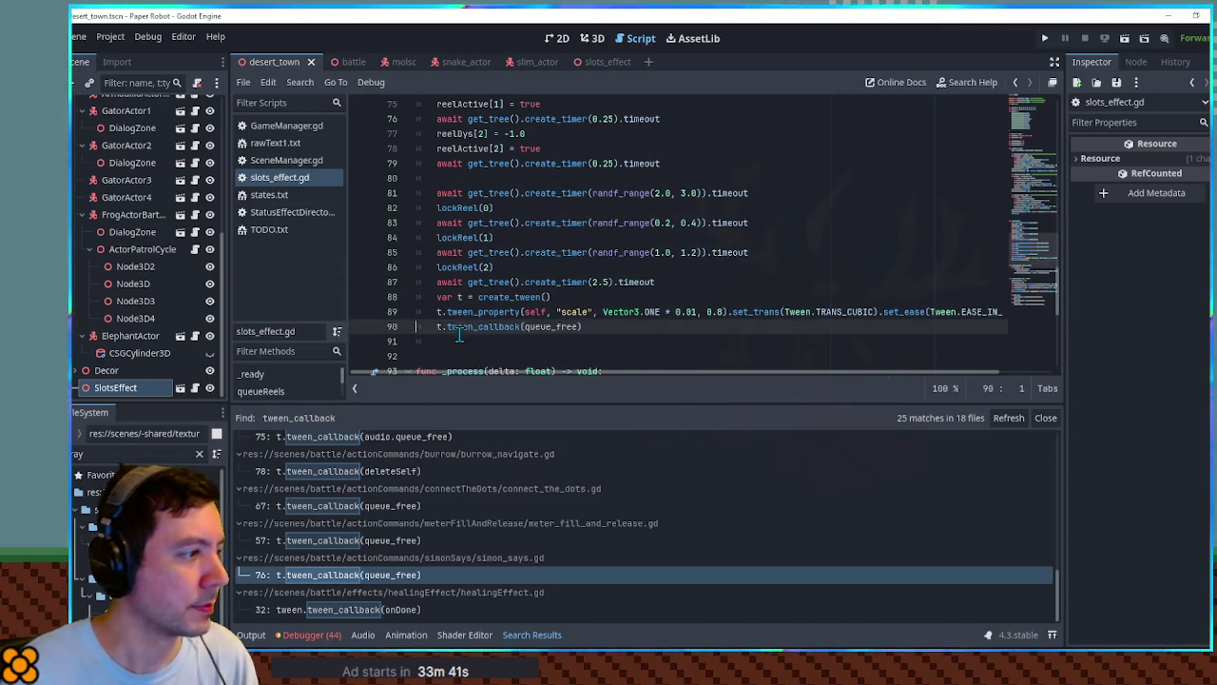
{"action": "key", "text": "ctrl+s"}
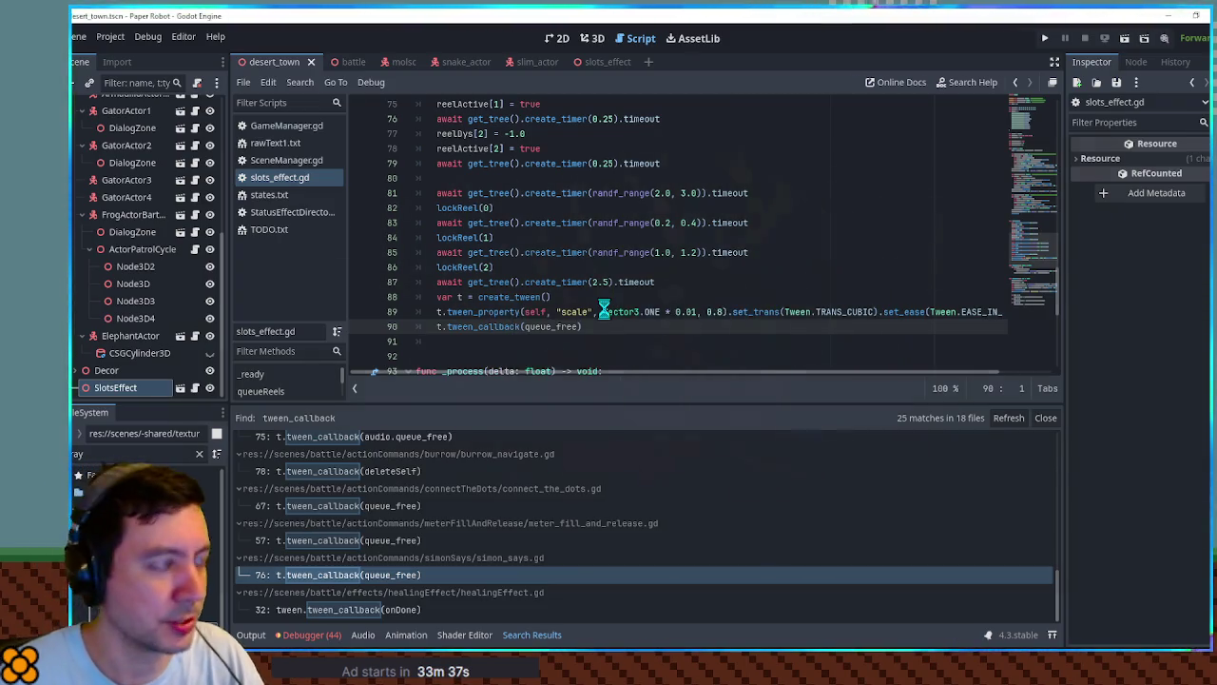
{"action": "key", "text": "F5"}
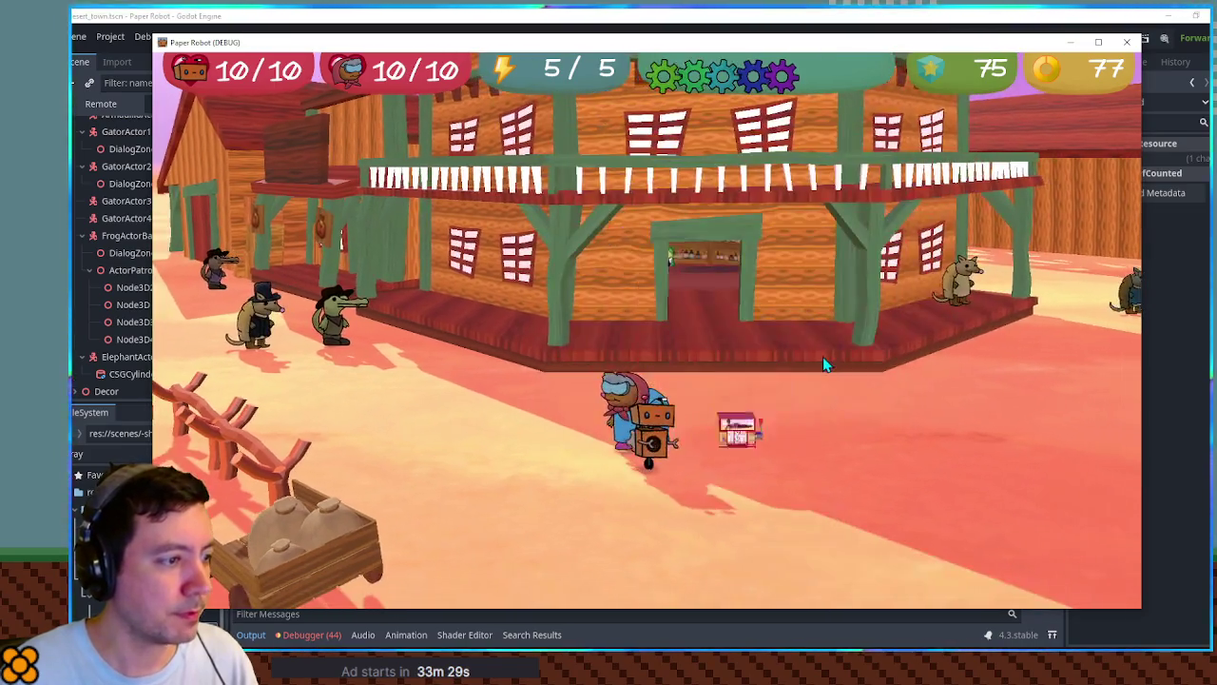
Close the game window after testing the slots effect.
{"action": "left_click", "coordinate": [1129, 43]}
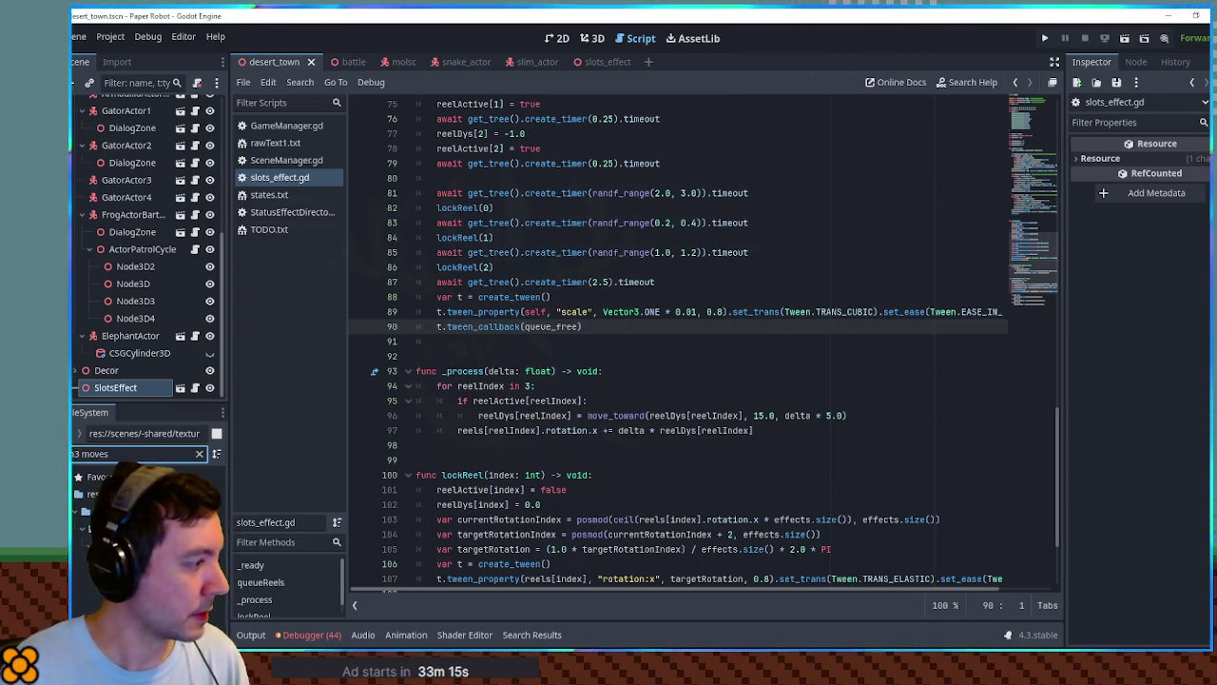
In ch3_moves.gd, duplicate the whole SlimBigDice move definition below itself.
{"action": "double_click", "coordinate": [123, 562]}
{"action": "scroll", "coordinate": [712, 337], "scroll_direction": "down", "scroll_amount": 6}
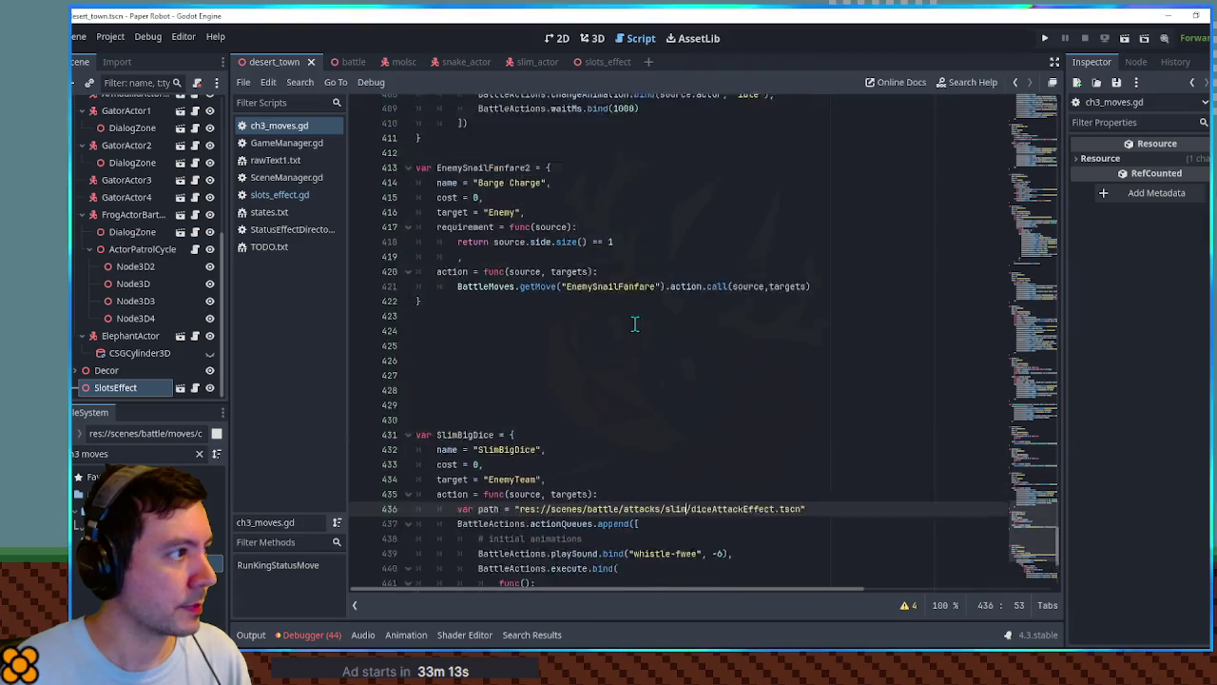
{"action": "scroll", "coordinate": [608, 352], "scroll_direction": "down", "scroll_amount": 1}
{"action": "left_click", "coordinate": [459, 544]}
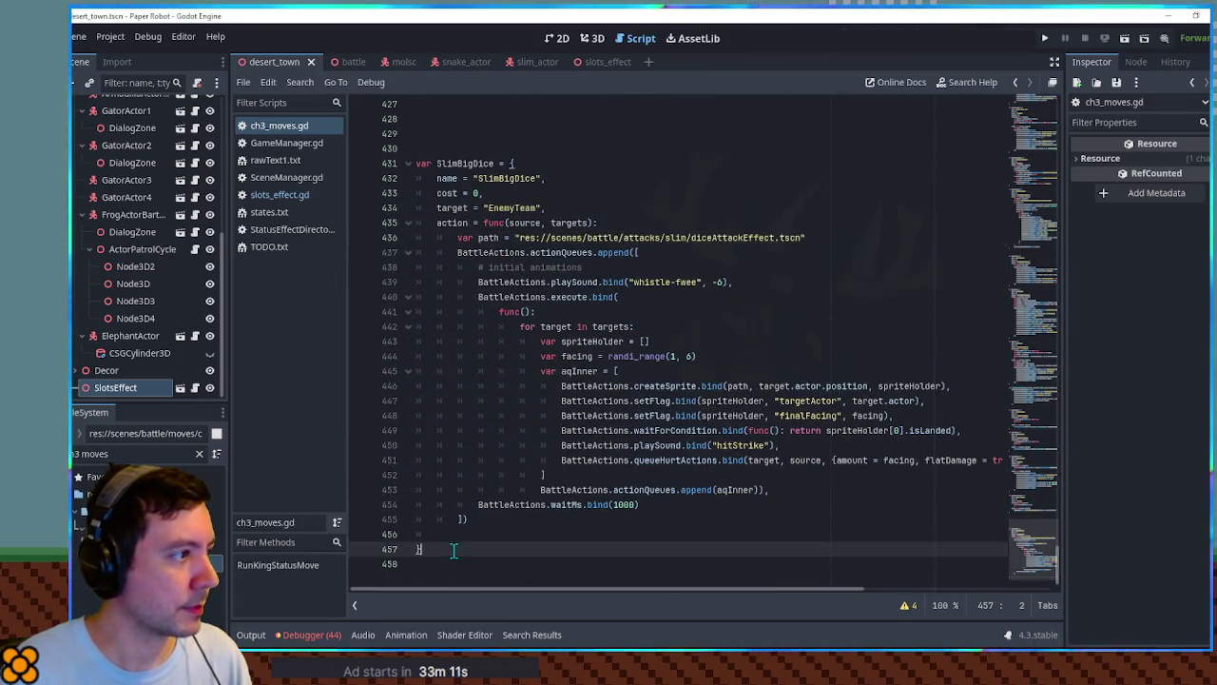
{"action": "left_click", "coordinate": [473, 530]}
{"action": "key", "text": "BackSpace"}
{"action": "left_click_drag", "start_coordinate": [487, 533], "coordinate": [502, 139]}
{"action": "key", "text": "ctrl+shift+d"}
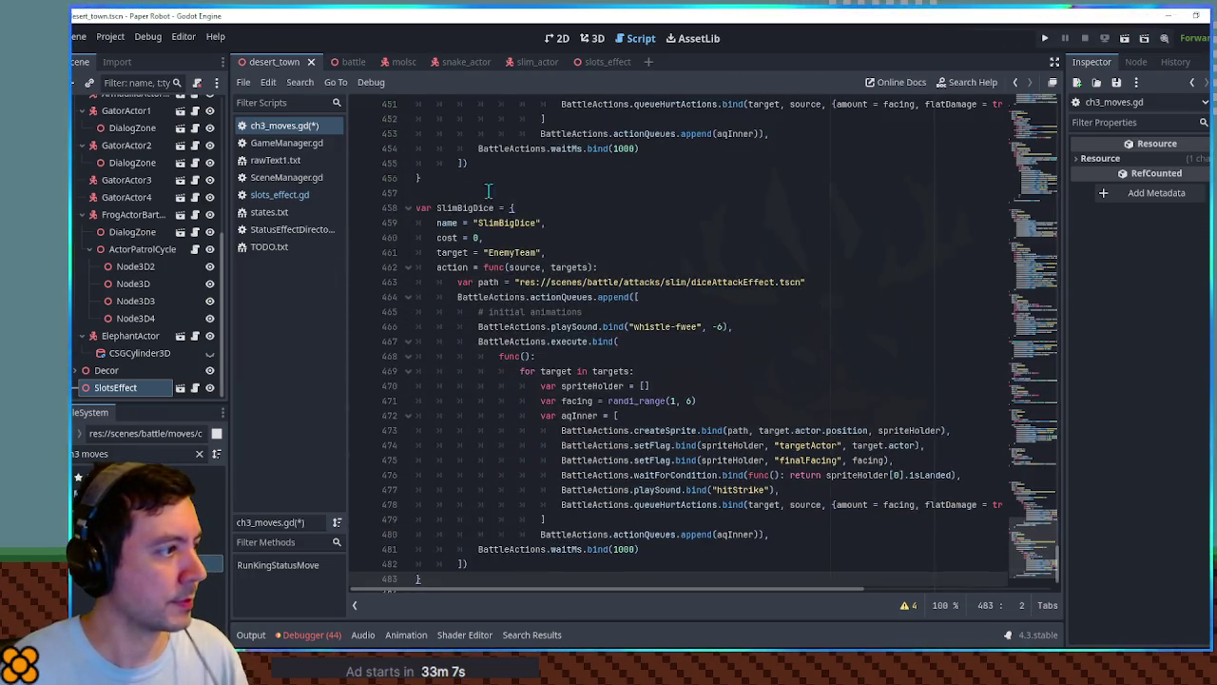
Rename the copied move's variable and name string to SlimSlots.
{"action": "double_click", "coordinate": [458, 208]}
{"action": "type", "text": "S"}
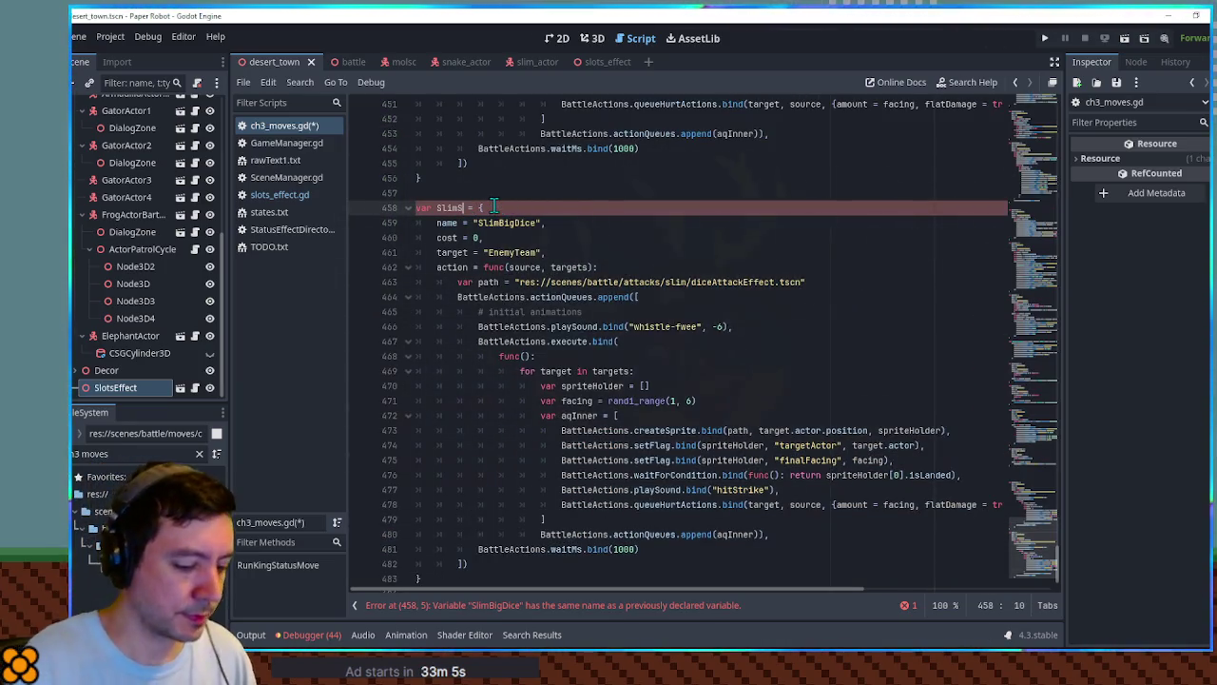
{"action": "type", "text": "lots"}
{"action": "double_click", "coordinate": [463, 207]}
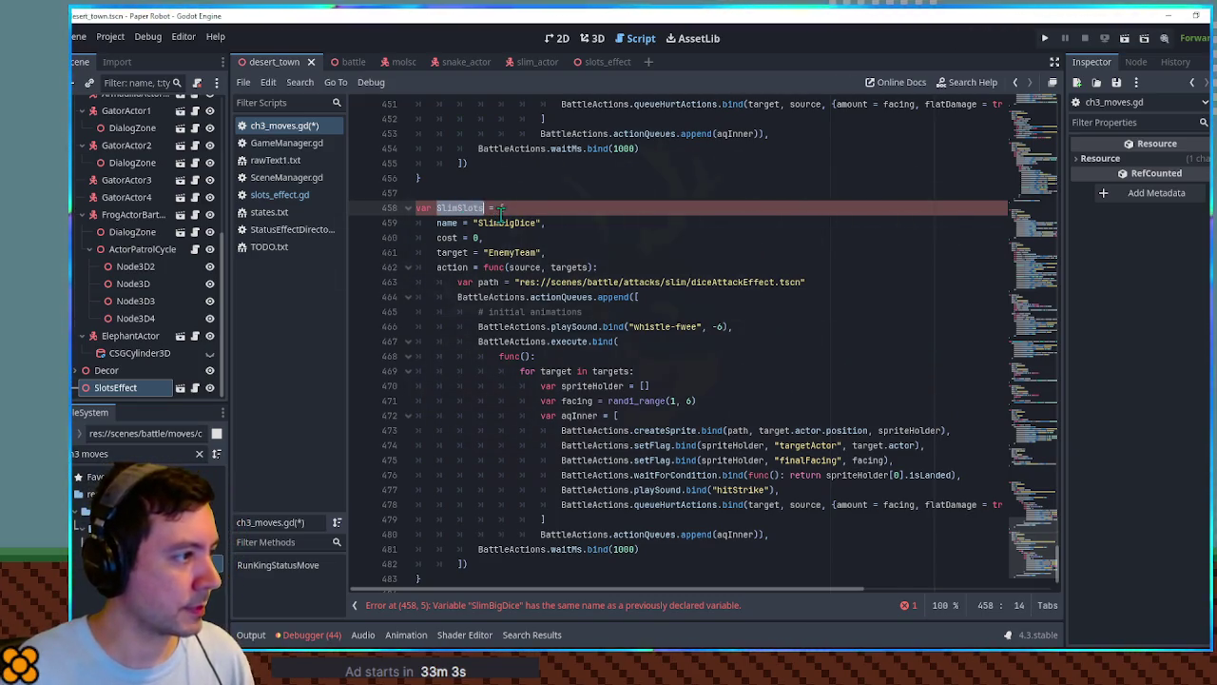
{"action": "key", "text": "ctrl+c"}
{"action": "double_click", "coordinate": [501, 223]}
{"action": "key", "text": "ctrl+v"}
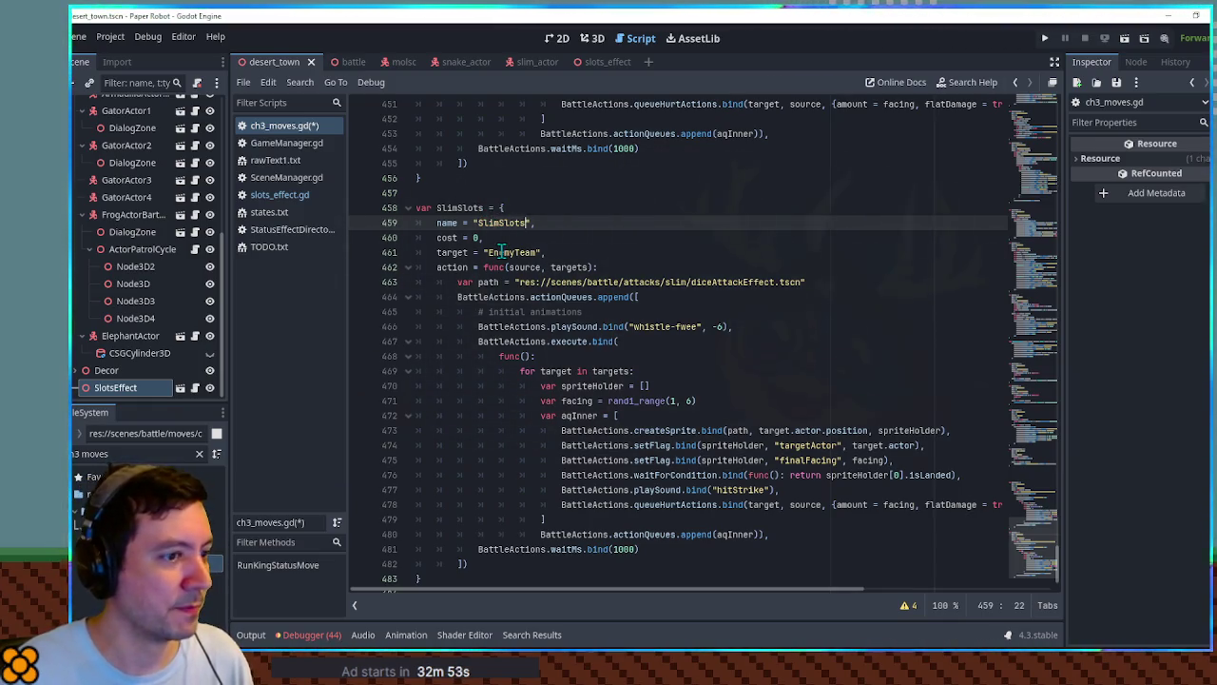
Select the move's EnemyTeam target and open TargetDirectory.gd via the 'target dir' filter.
{"action": "left_click", "coordinate": [501, 252]}
{"action": "double_click", "coordinate": [501, 252]}
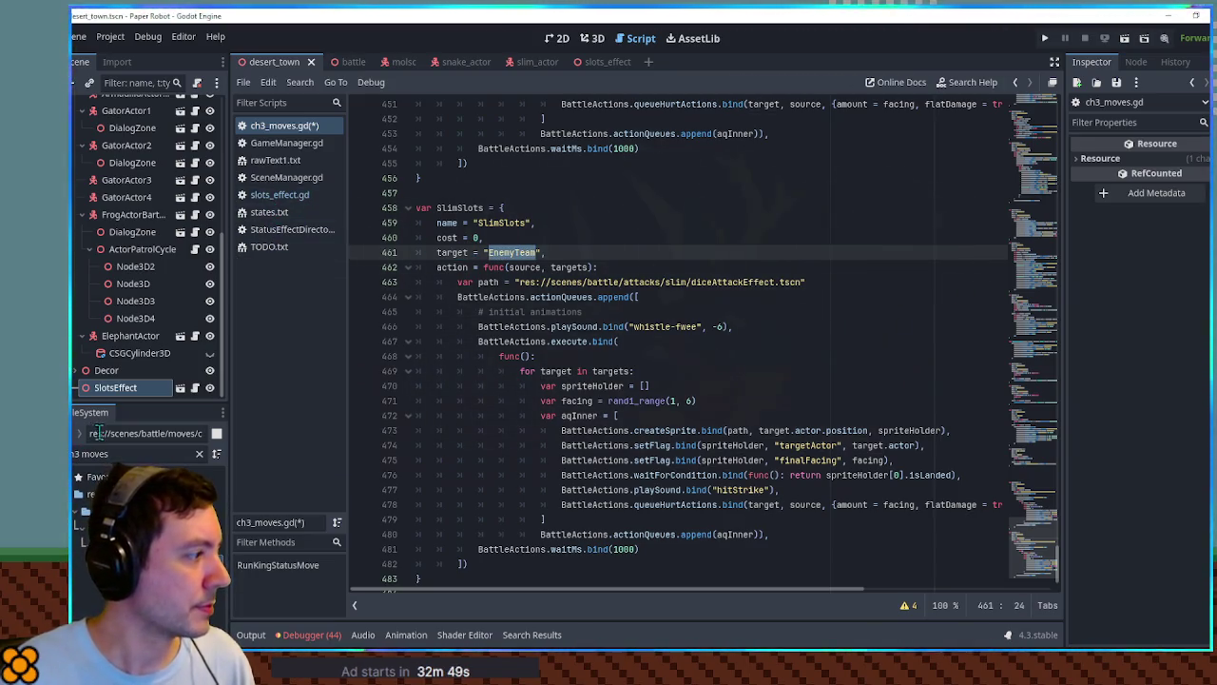
{"action": "type", "text": "target dir"}
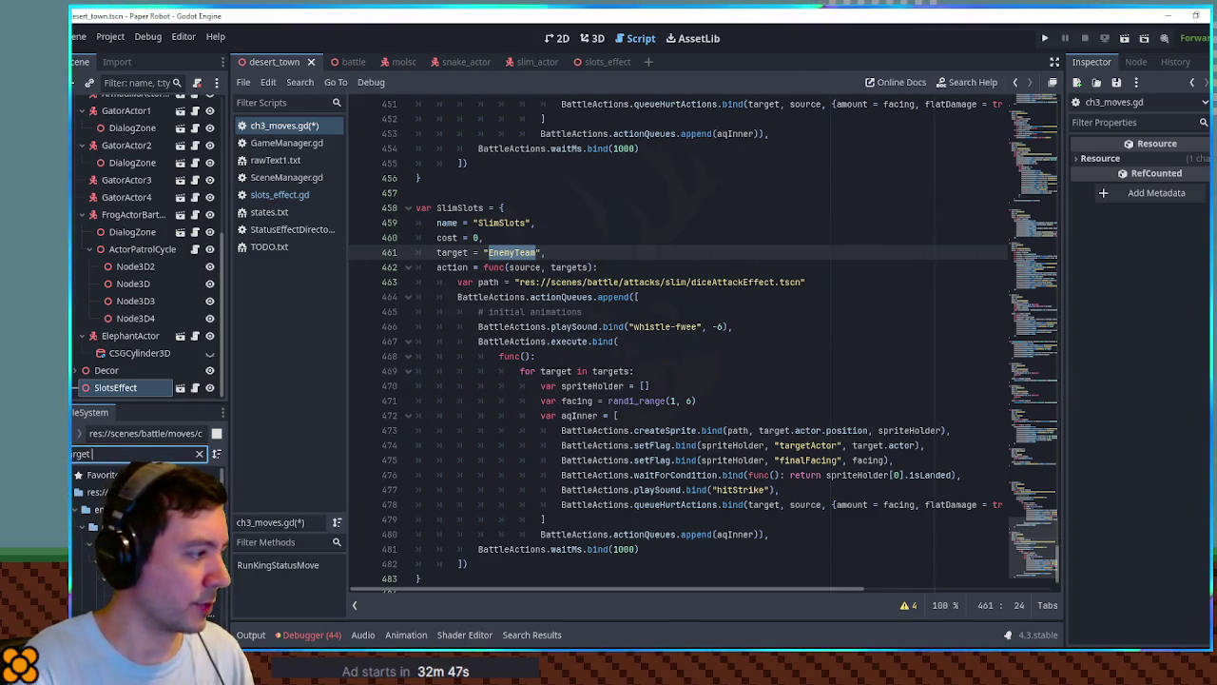
{"action": "double_click", "coordinate": [133, 546]}
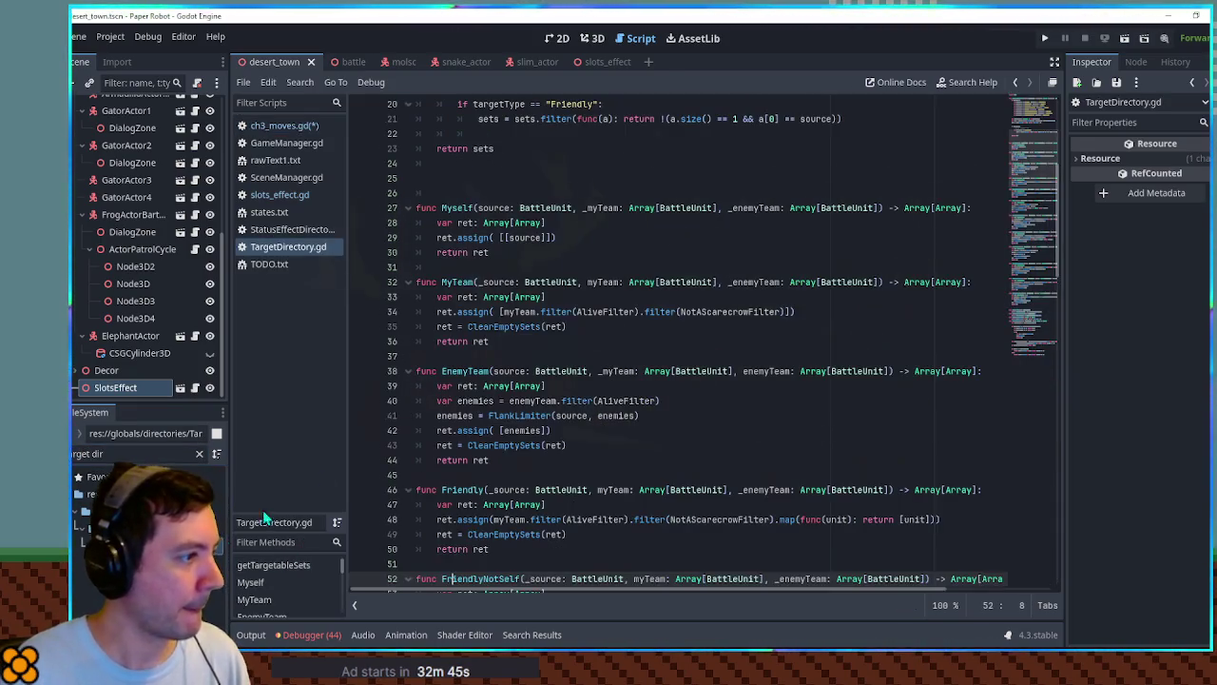
Duplicate the Myself targeting function in TargetDirectory.gd to create a new All function.
{"action": "scroll", "coordinate": [484, 350], "scroll_direction": "down", "scroll_amount": 10}
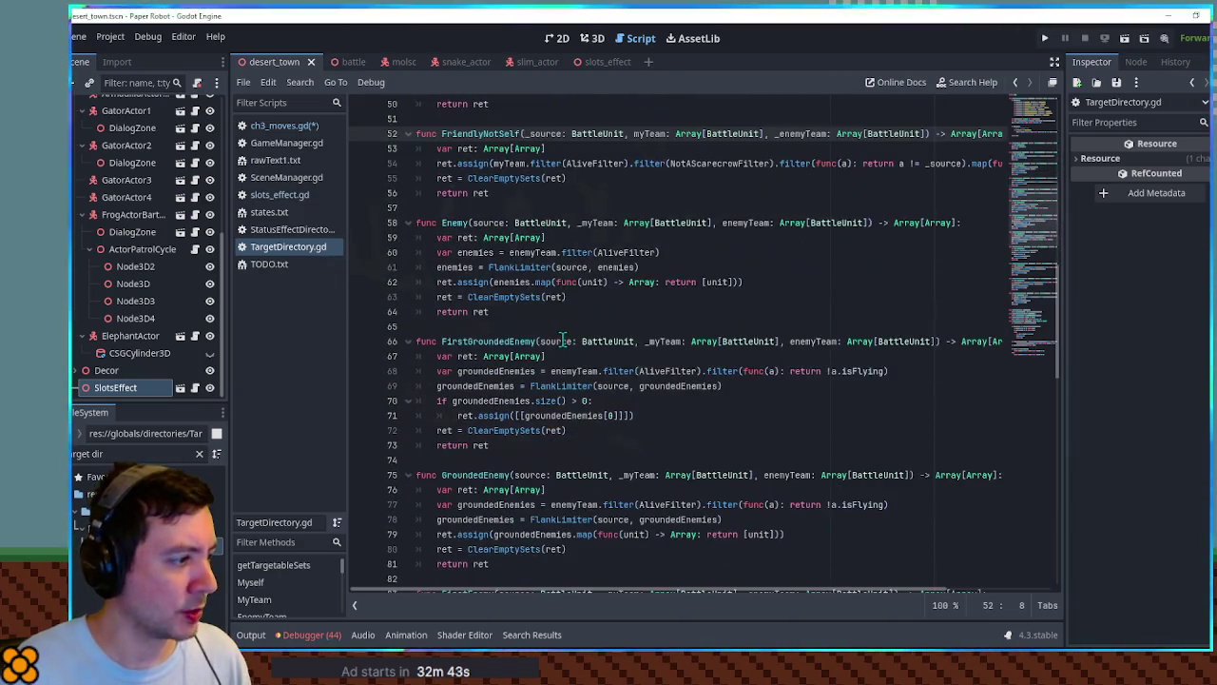
{"action": "scroll", "coordinate": [562, 340], "scroll_direction": "down", "scroll_amount": 15}
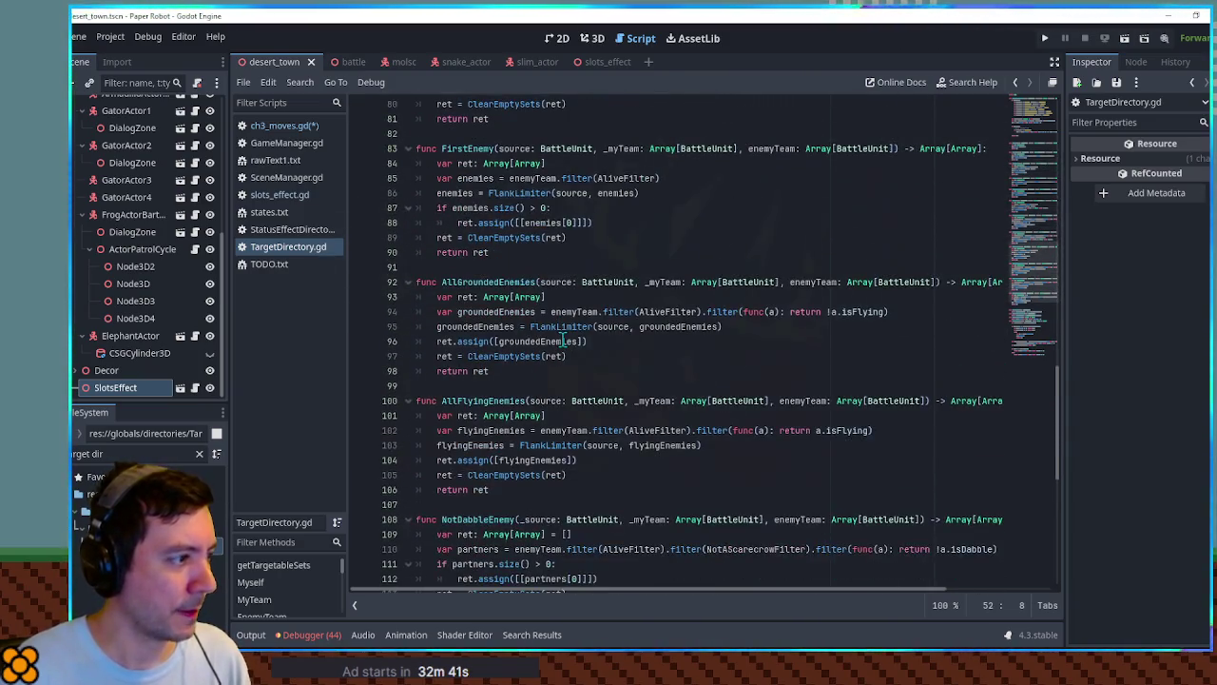
{"action": "scroll", "coordinate": [563, 341], "scroll_direction": "up", "scroll_amount": 13}
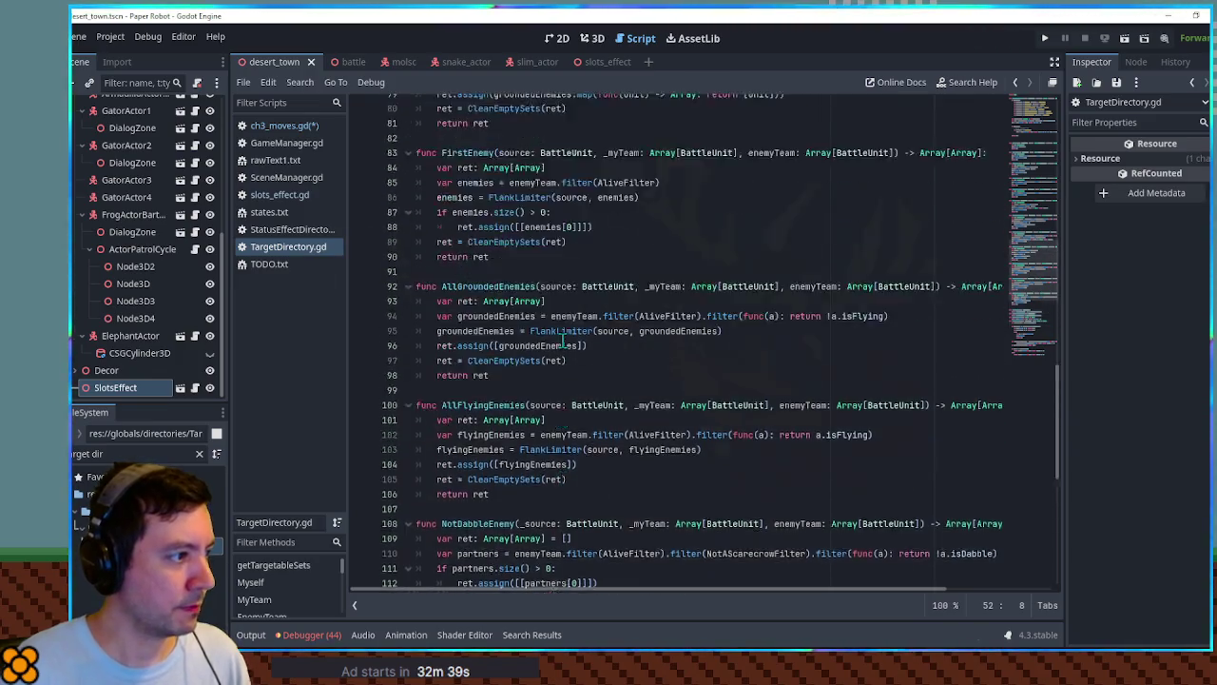
{"action": "scroll", "coordinate": [562, 340], "scroll_direction": "up", "scroll_amount": 13}
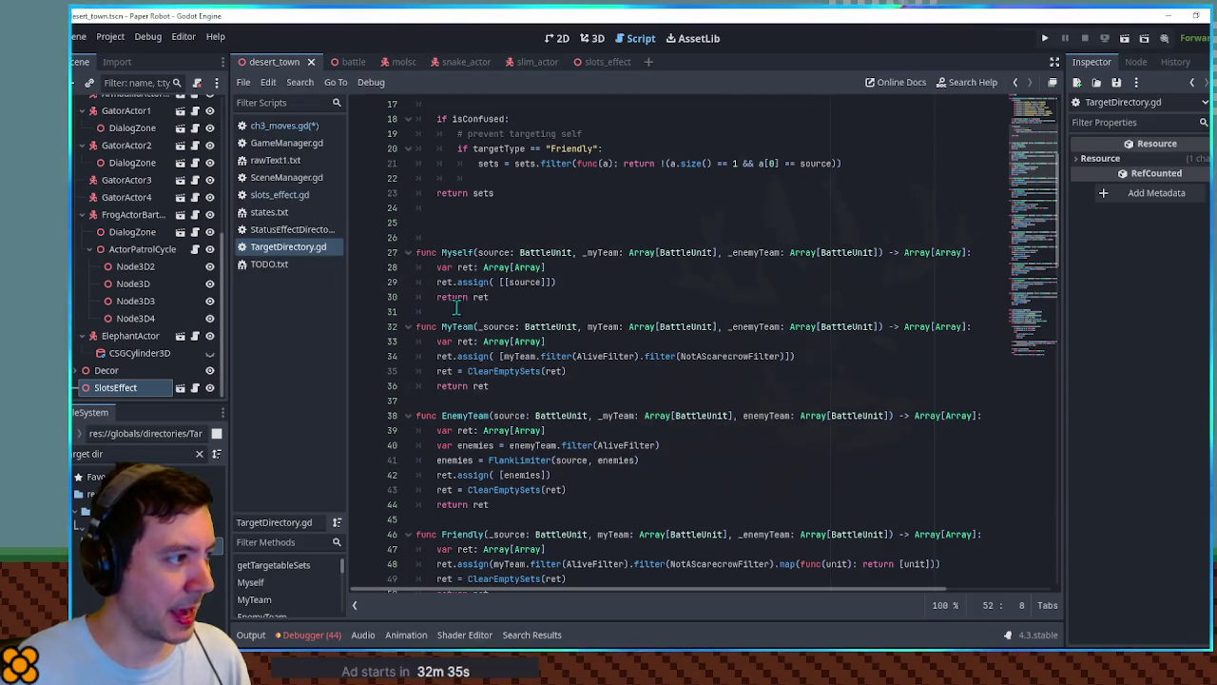
{"action": "left_click_drag", "start_coordinate": [496, 302], "coordinate": [419, 237]}
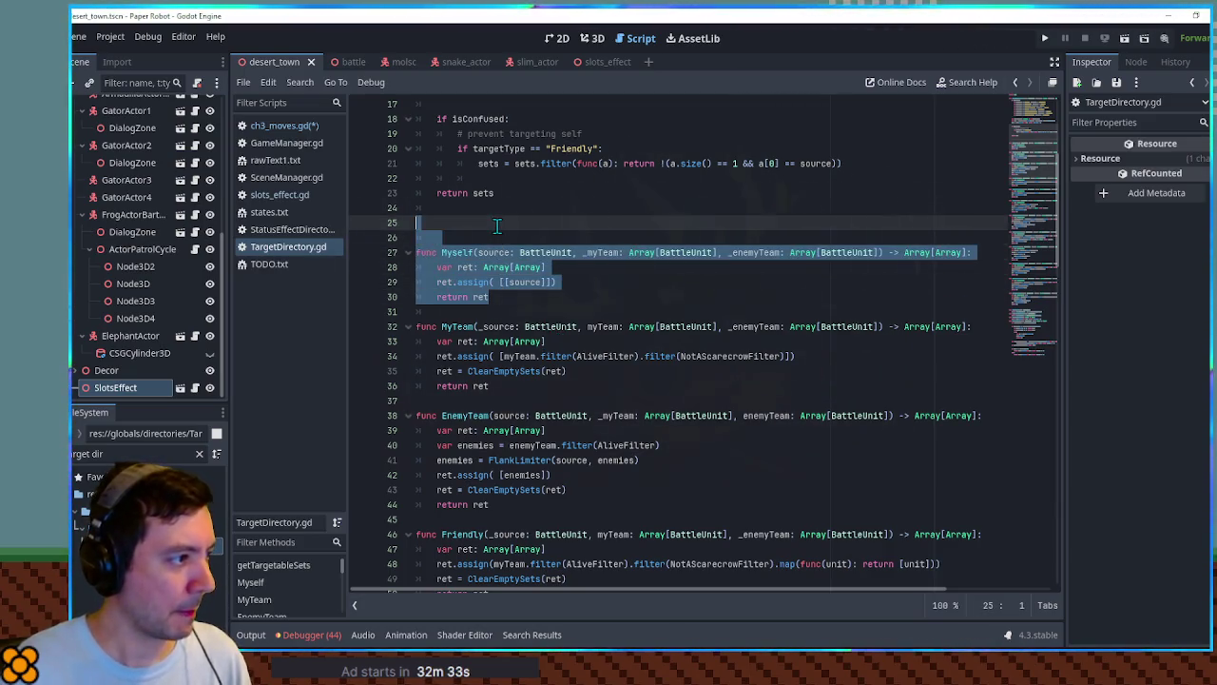
{"action": "key", "text": "ctrl+shift+d"}
{"action": "double_click", "coordinate": [453, 253]}
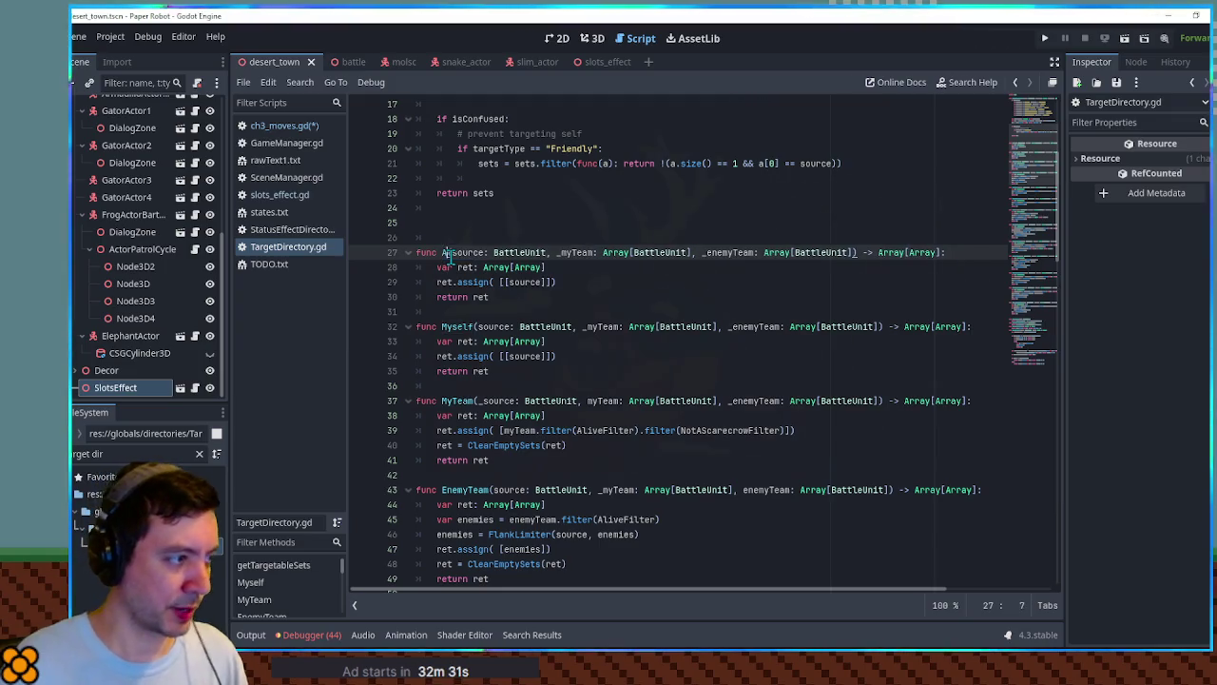
{"action": "type", "text": "Any"}
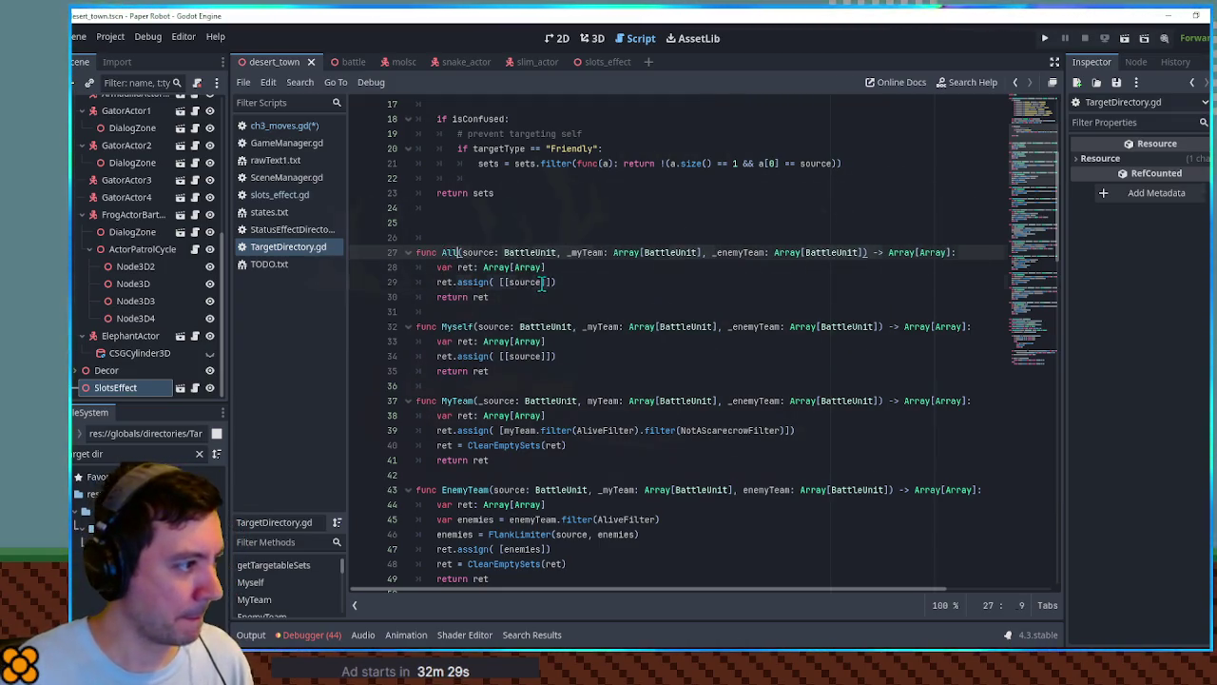
Replace All's [[source]] with the alive, non-scarecrow filtered _myTeam list.
{"action": "left_click", "coordinate": [530, 282]}
{"action": "double_click", "coordinate": [531, 283]}
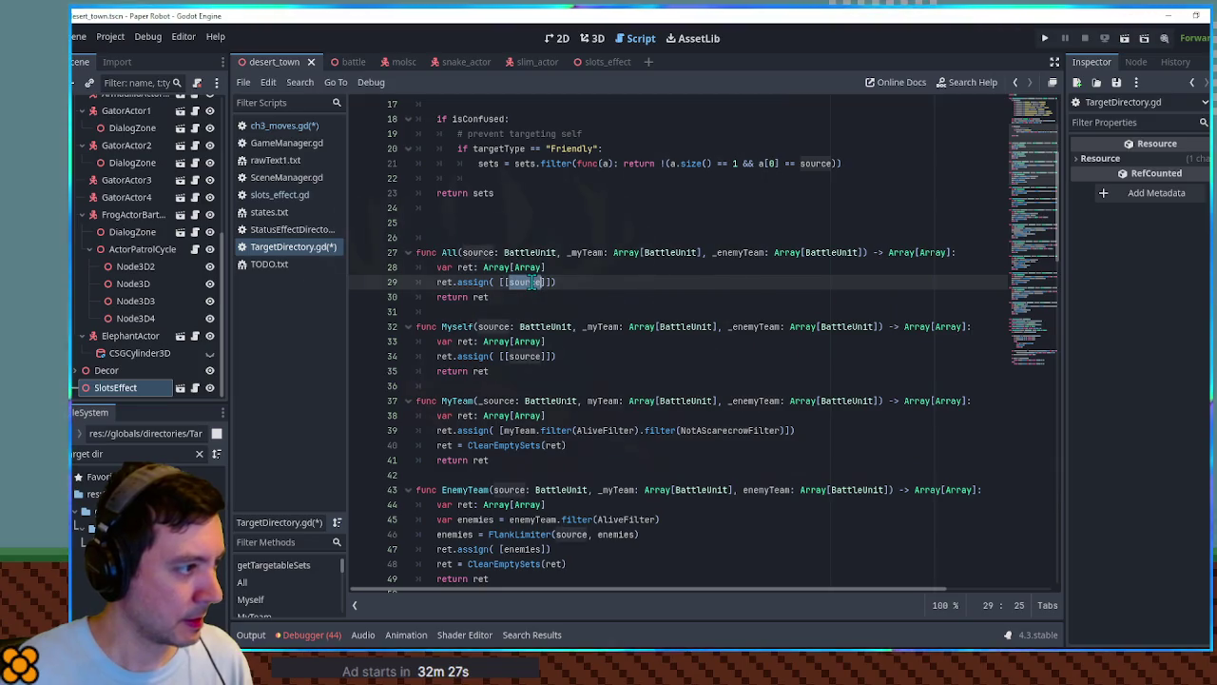
{"action": "left_click", "coordinate": [505, 283]}
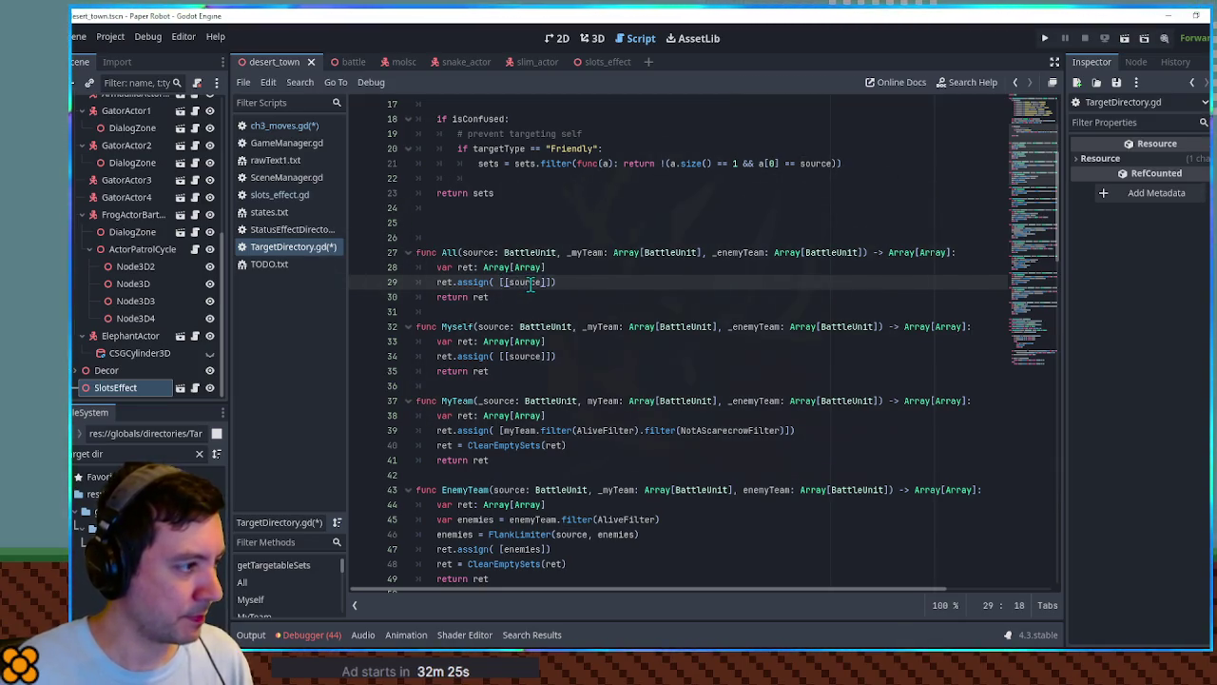
{"action": "double_click", "coordinate": [583, 253]}
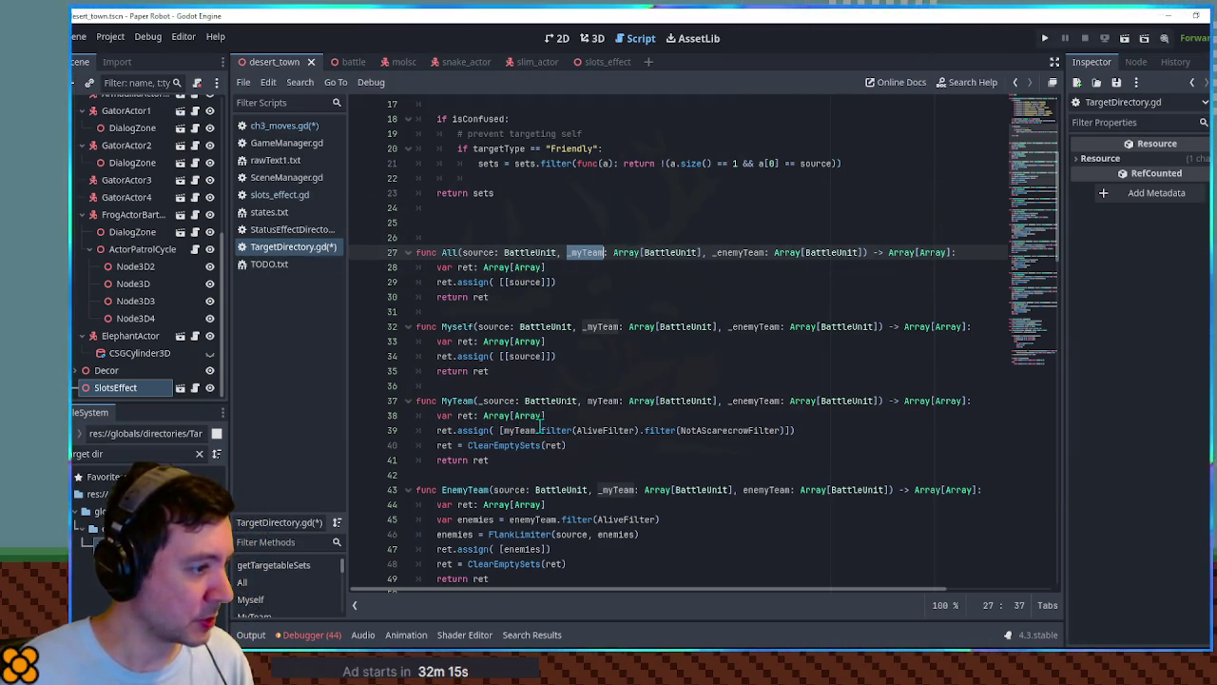
{"action": "left_click_drag", "start_coordinate": [804, 433], "coordinate": [804, 418]}
{"action": "key", "text": "ctrl+c"}
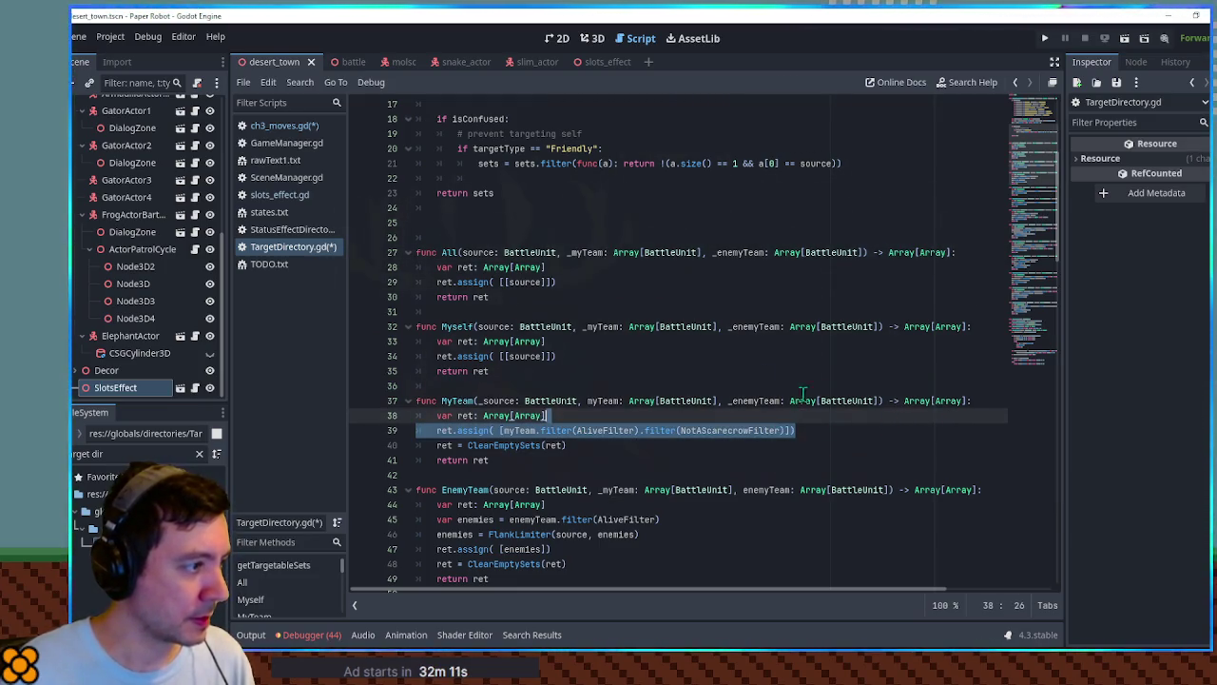
{"action": "left_click_drag", "start_coordinate": [595, 287], "coordinate": [593, 268]}
{"action": "key", "text": "ctrl+v"}
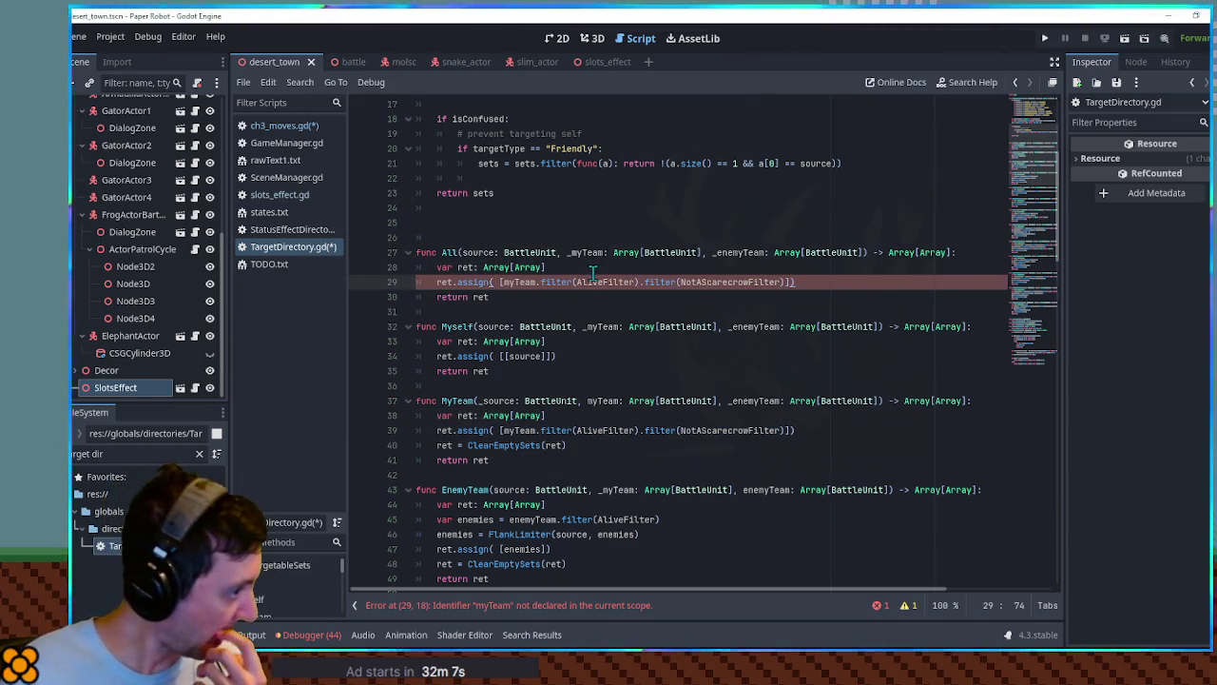
{"action": "left_click", "coordinate": [586, 253]}
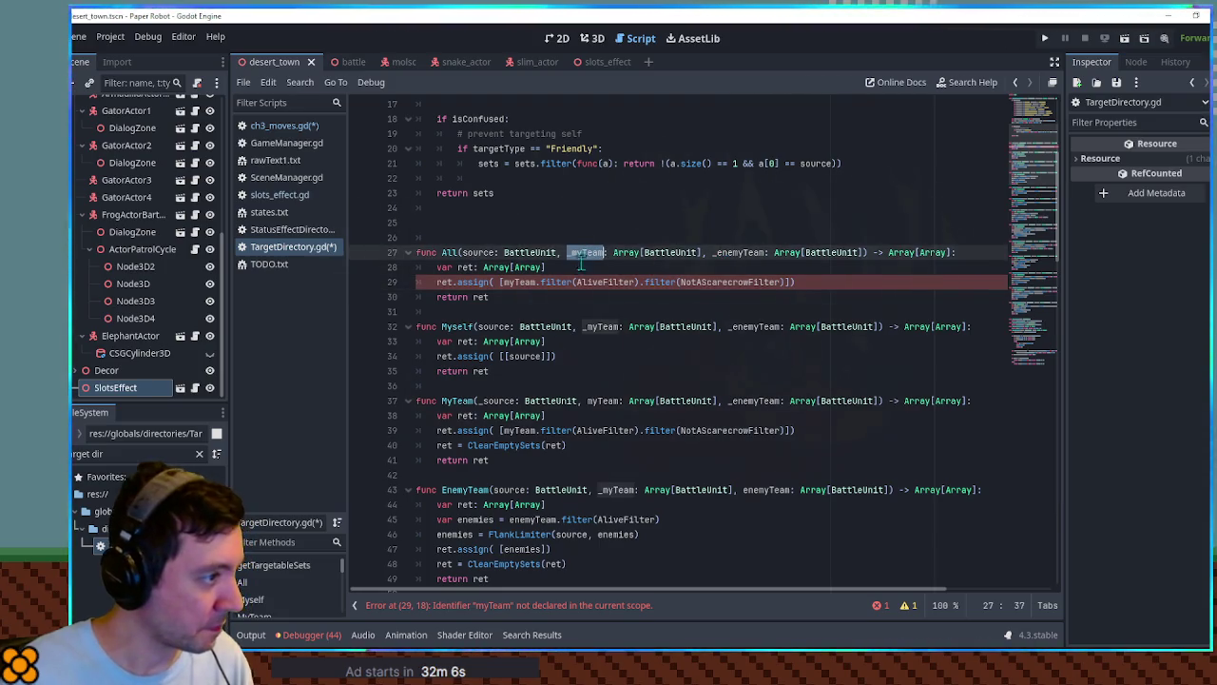
{"action": "left_click", "coordinate": [504, 282]}
{"action": "type", "text": "_"}
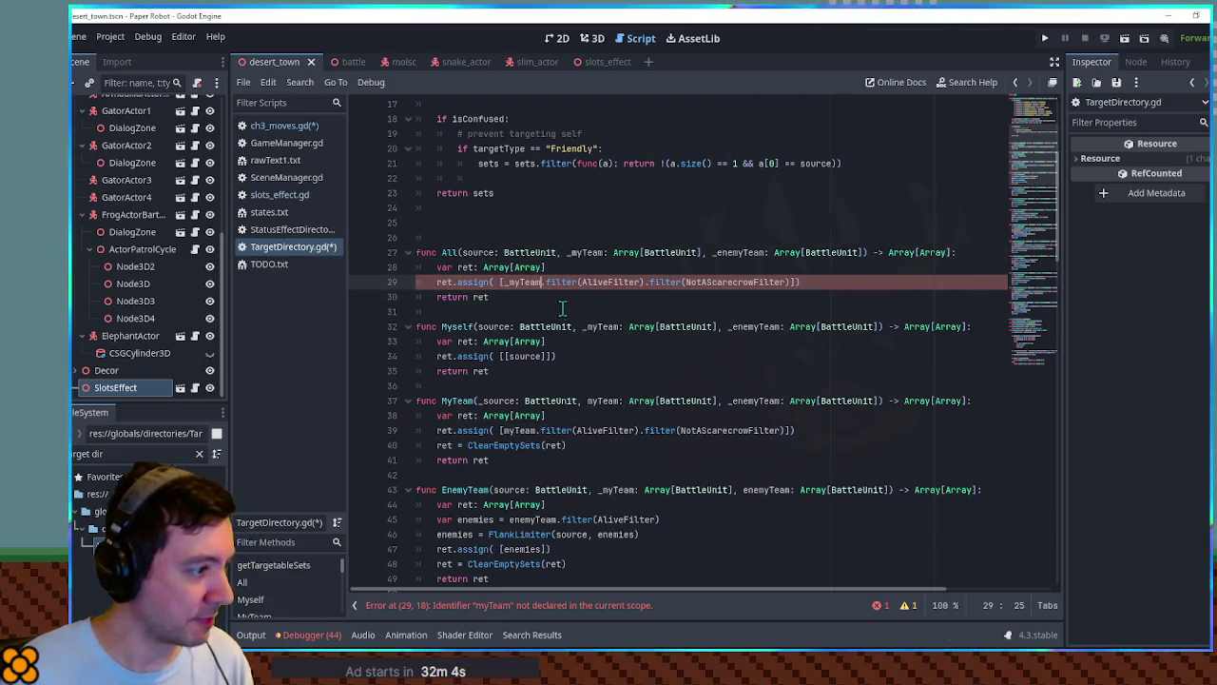
After checking how EnemyTeam builds its list, start a 'for enemy in _enemyTeam:' loop.
{"action": "scroll", "coordinate": [550, 404], "scroll_direction": "down", "scroll_amount": 1}
{"action": "scroll", "coordinate": [549, 406], "scroll_direction": "up", "scroll_amount": 1}
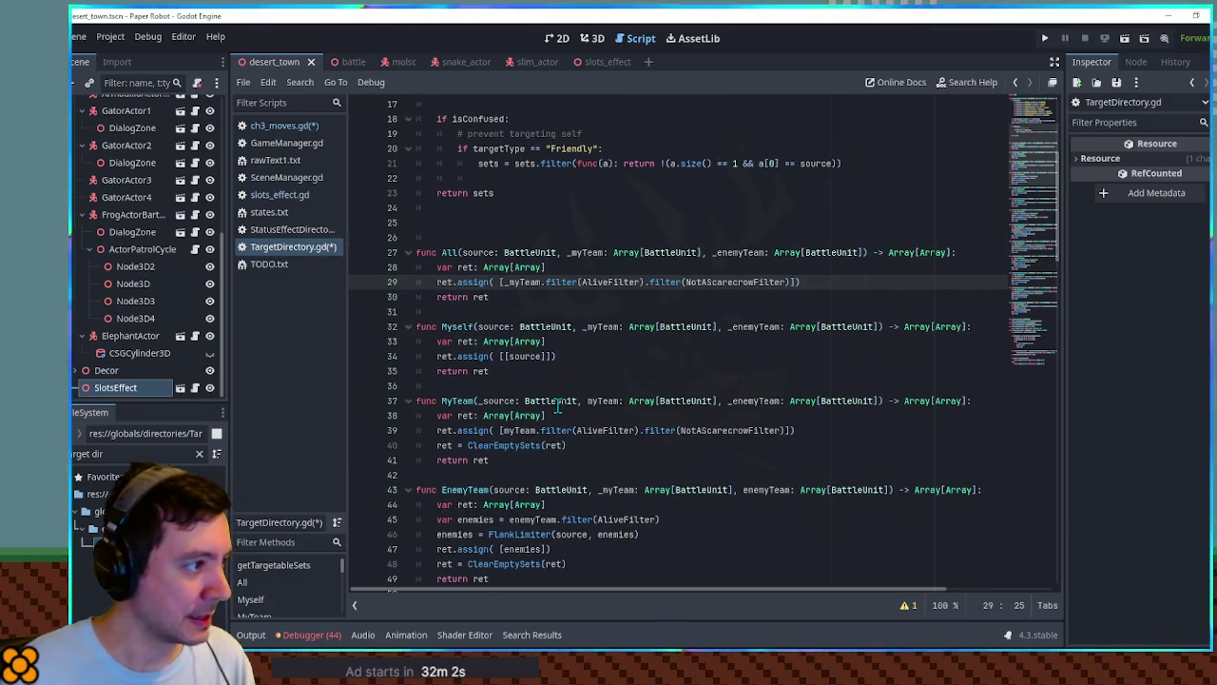
{"action": "scroll", "coordinate": [706, 340], "scroll_direction": "down", "scroll_amount": 1}
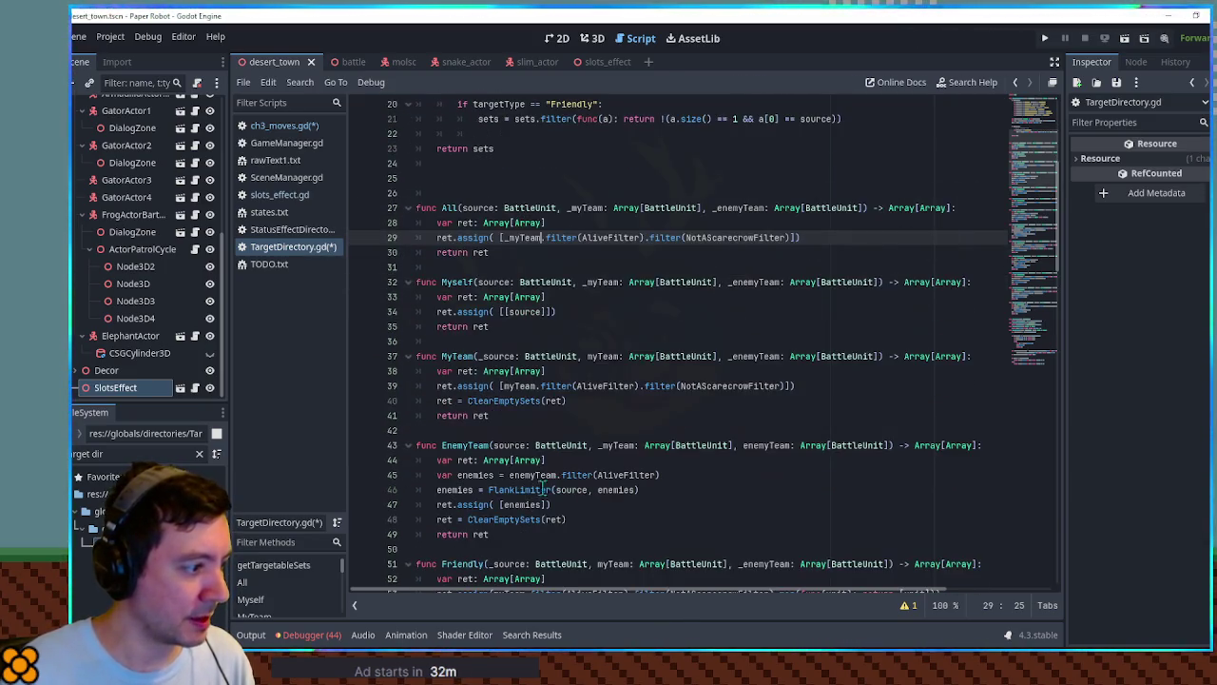
{"action": "double_click", "coordinate": [454, 489]}
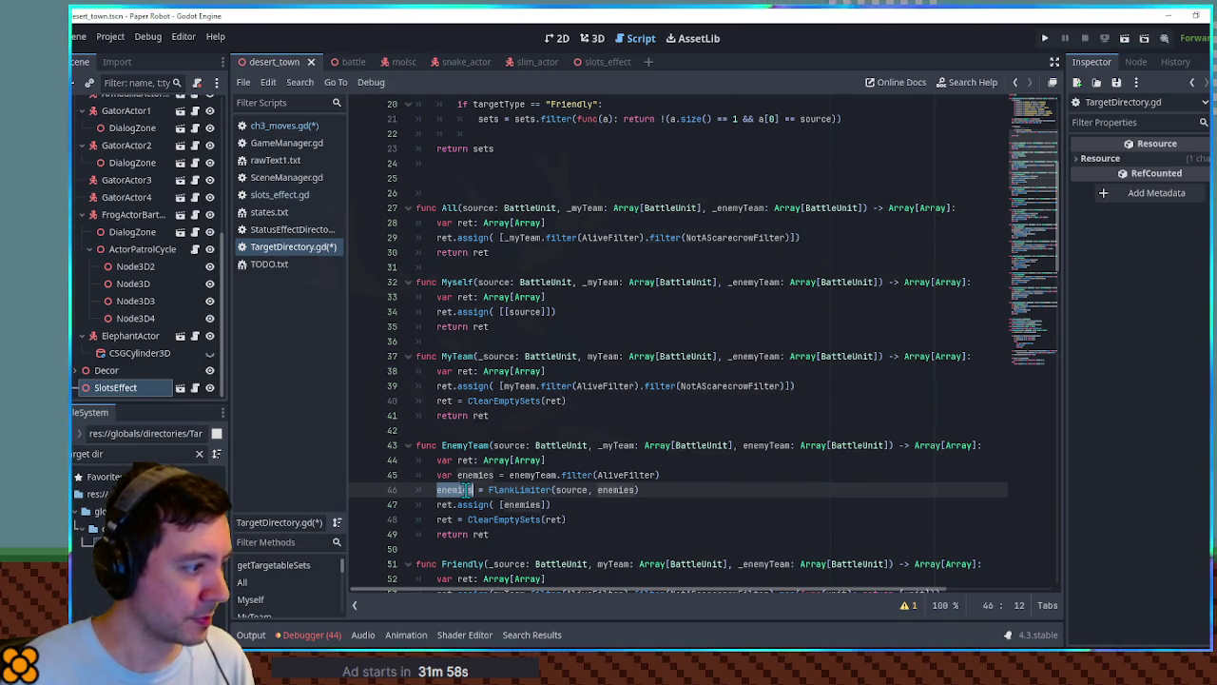
{"action": "scroll", "coordinate": [466, 489], "scroll_direction": "down", "scroll_amount": 2}
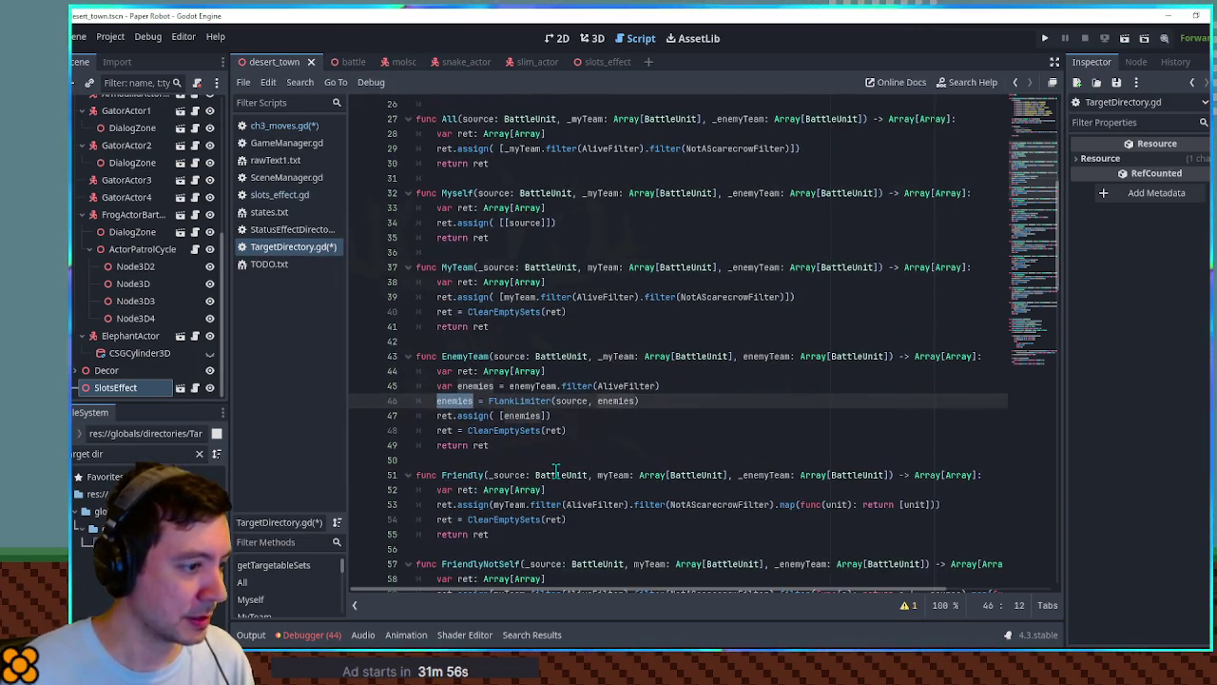
{"action": "scroll", "coordinate": [556, 472], "scroll_direction": "up", "scroll_amount": 3}
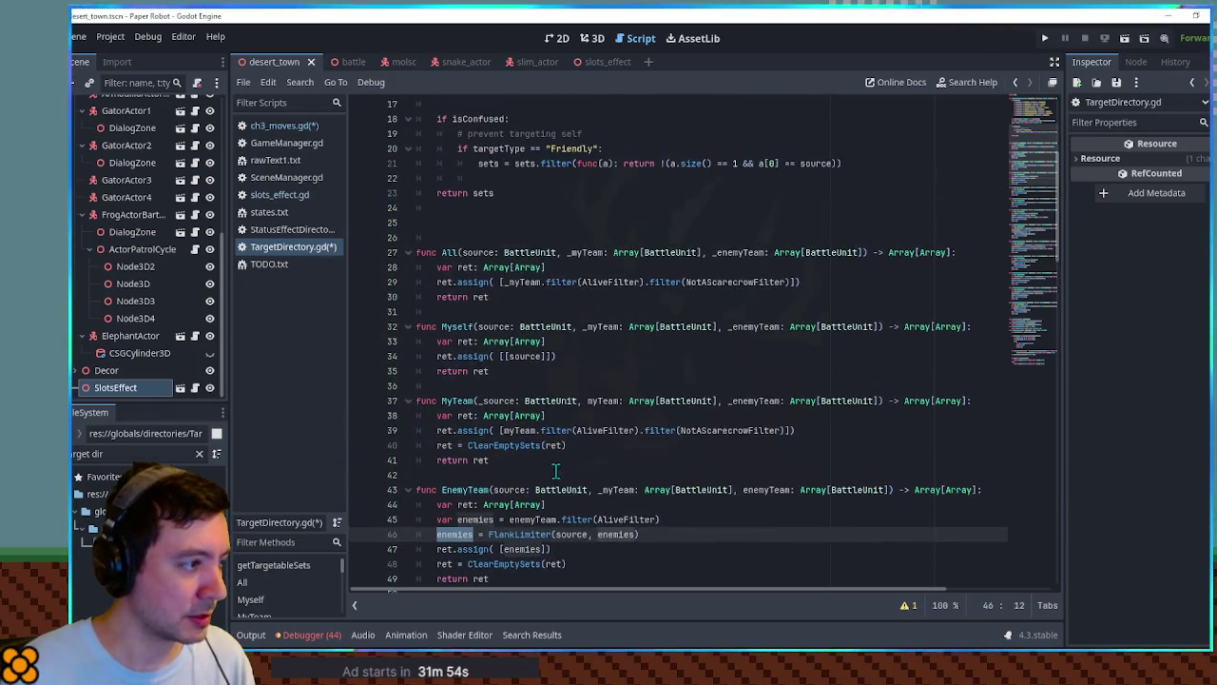
{"action": "left_click", "coordinate": [816, 283]}
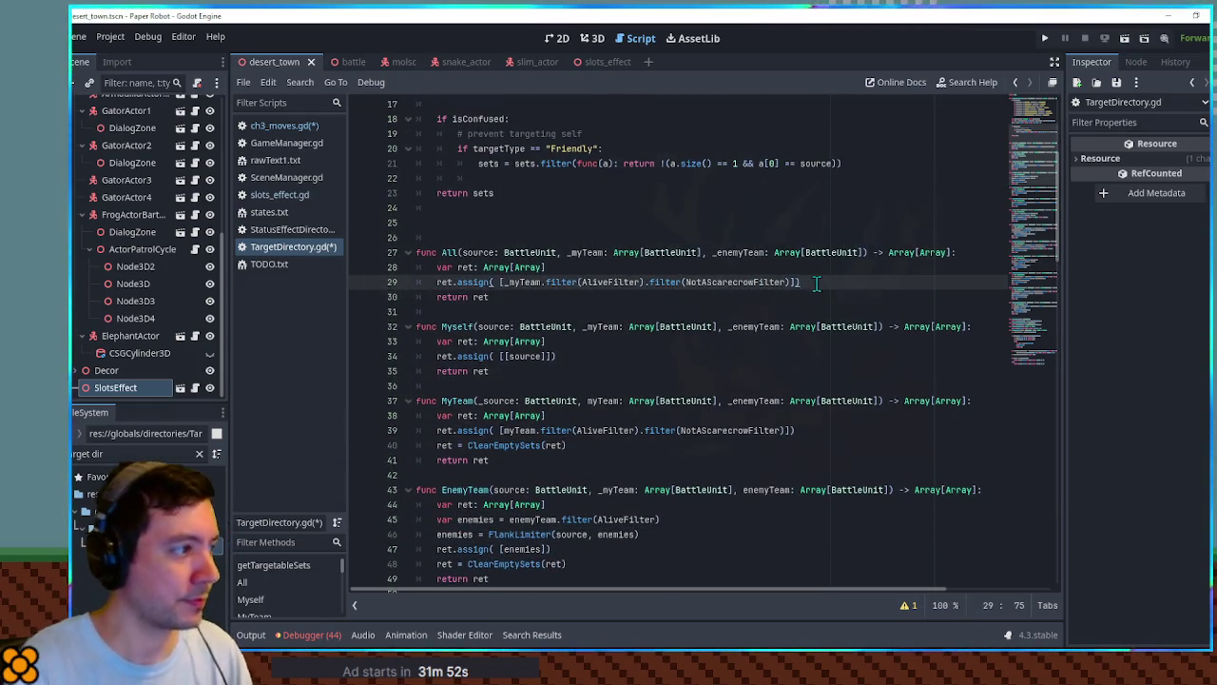
{"action": "key", "text": "Return"}
{"action": "type", "text": "for enem"}
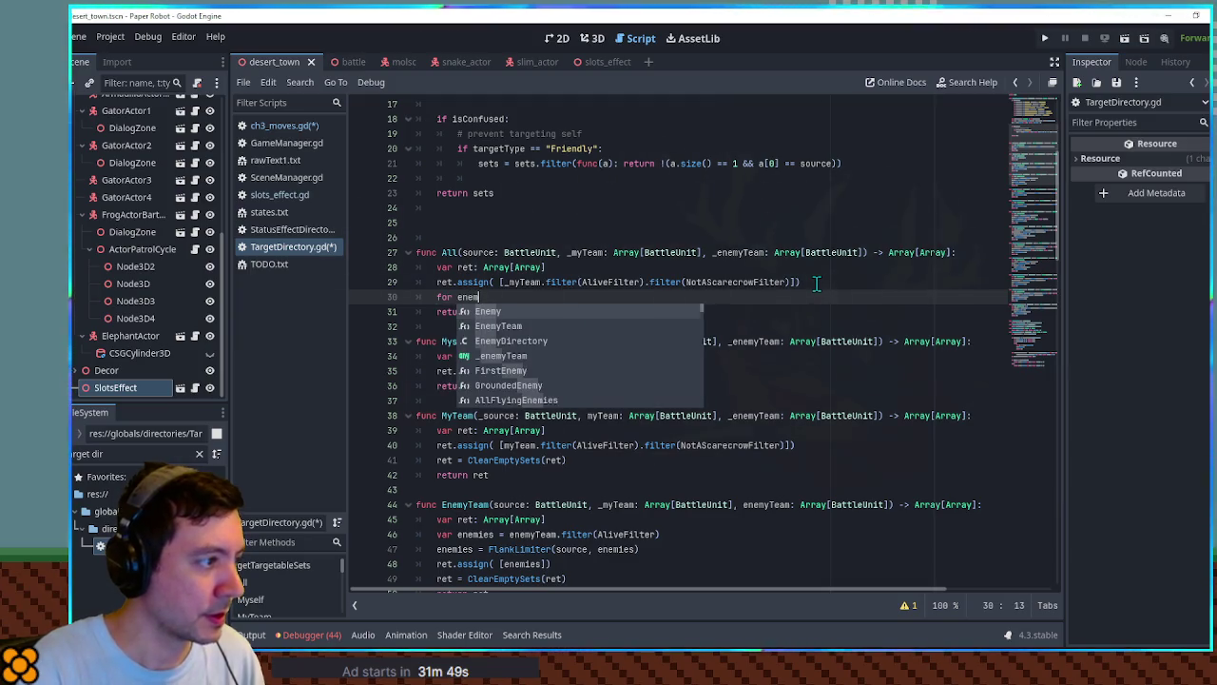
{"action": "type", "text": "y in _enemy"}
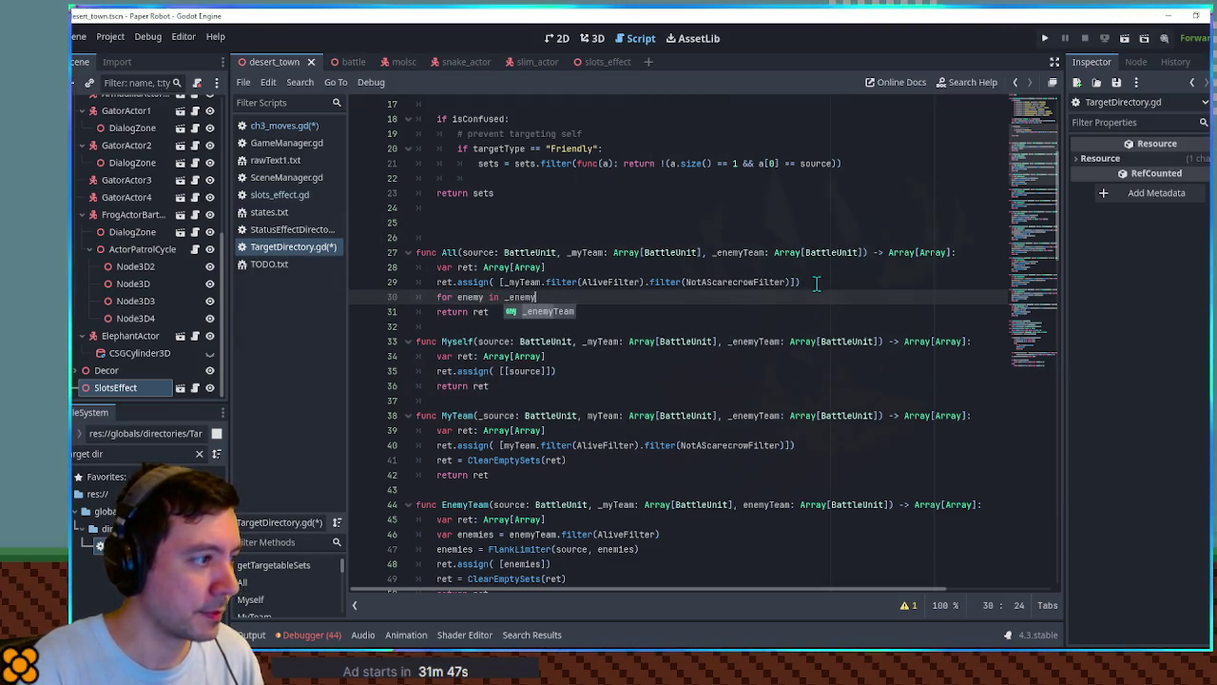
{"action": "type", "text": "Team:"}
{"action": "key", "text": "Return"}
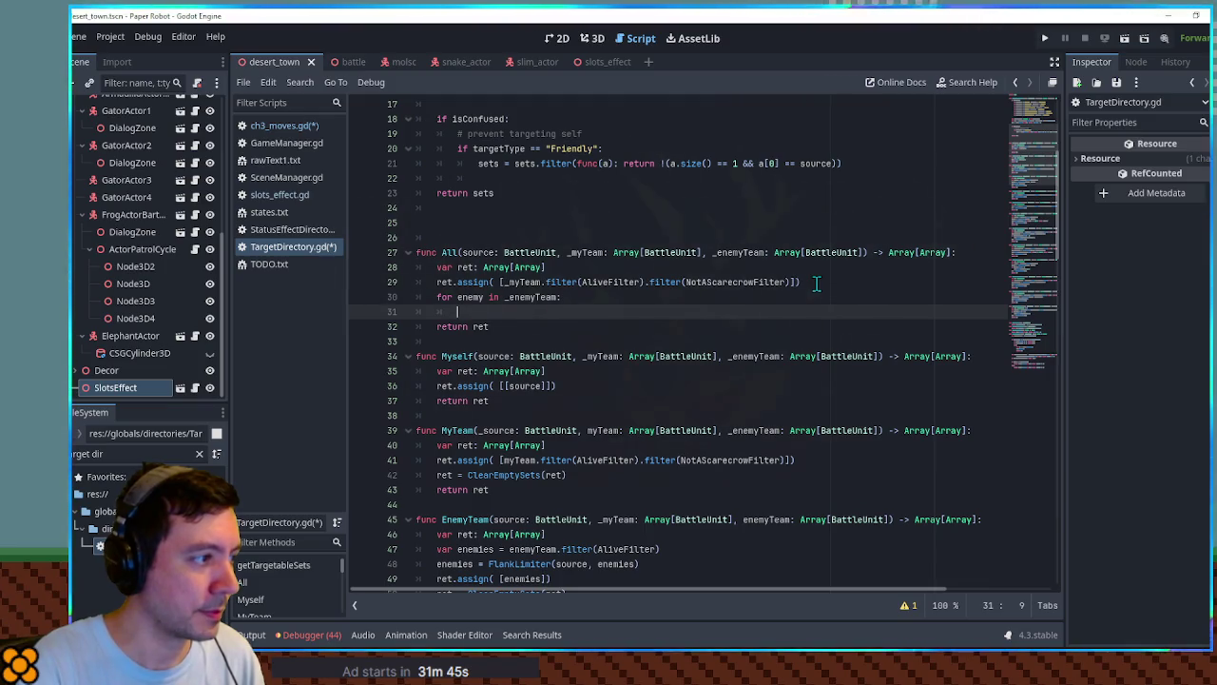
{"action": "type", "text": "ret[0].append(enemy"}
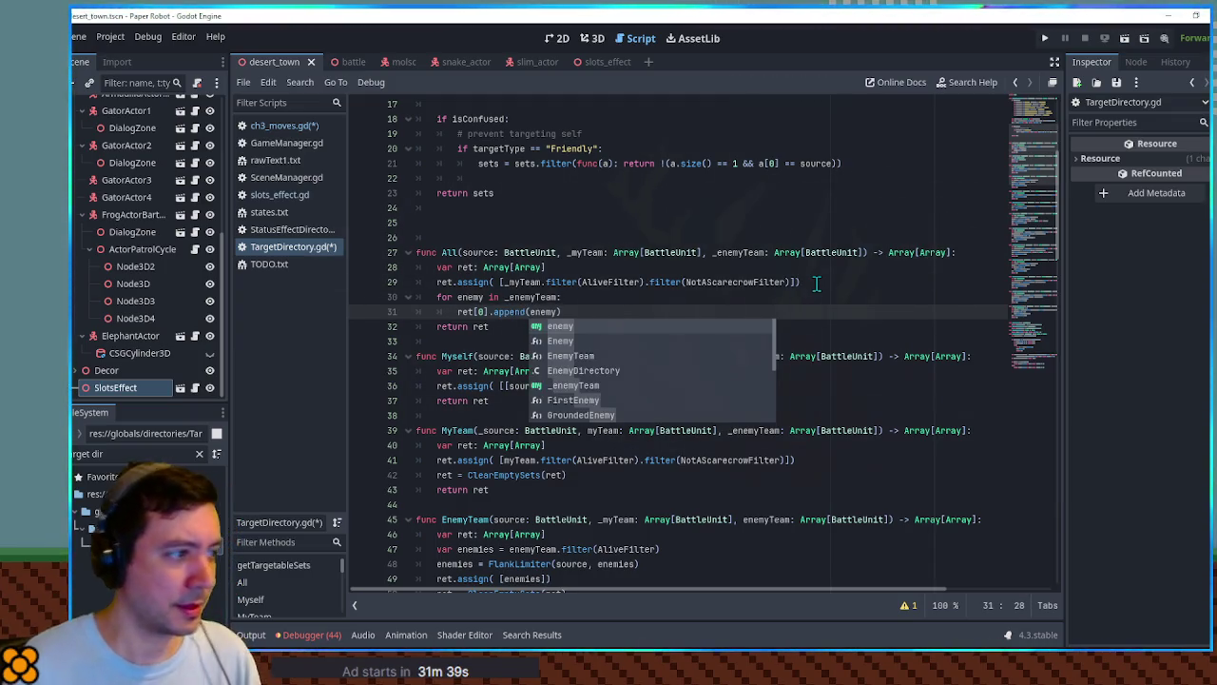
Drop the for-loop line and declare a temp list variable above the assignment.
{"action": "left_click", "coordinate": [704, 282]}
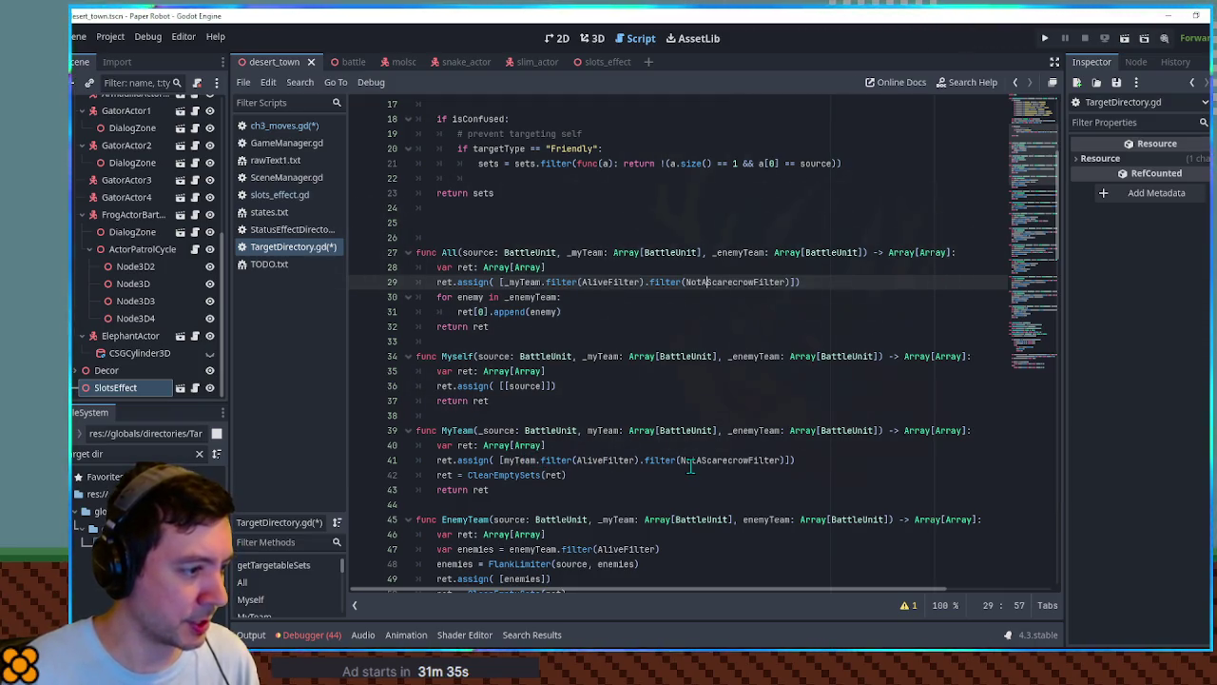
{"action": "left_click", "coordinate": [603, 465]}
{"action": "double_click", "coordinate": [774, 460]}
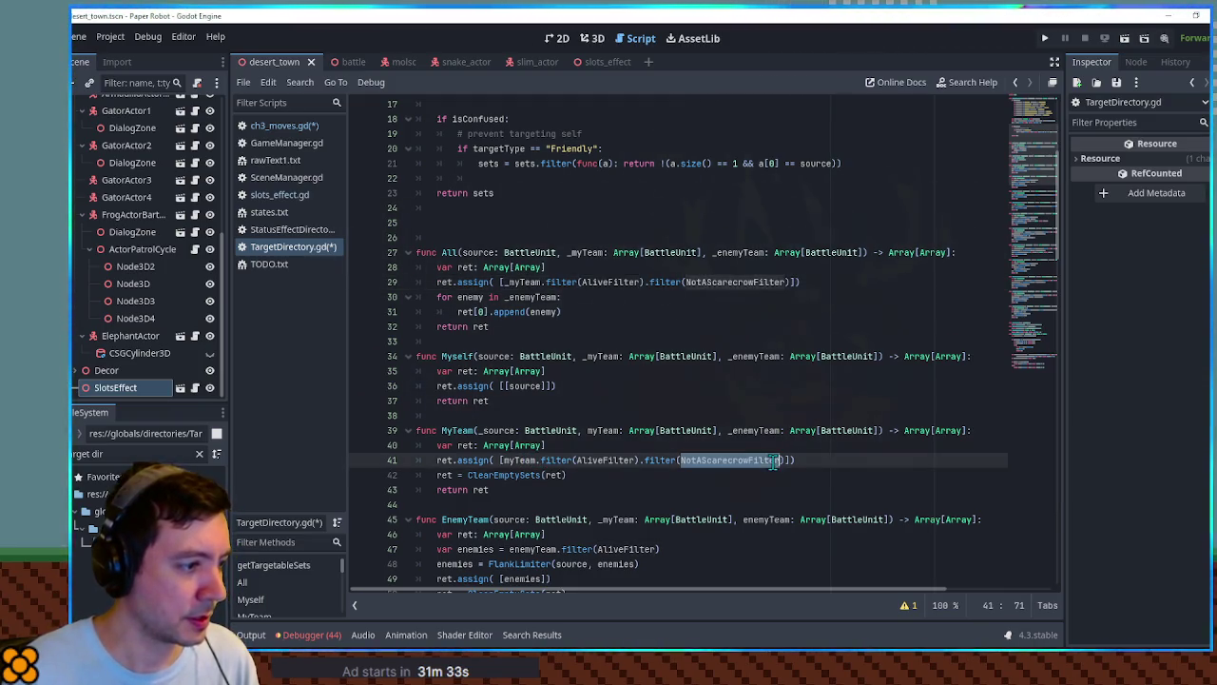
{"action": "double_click", "coordinate": [606, 461]}
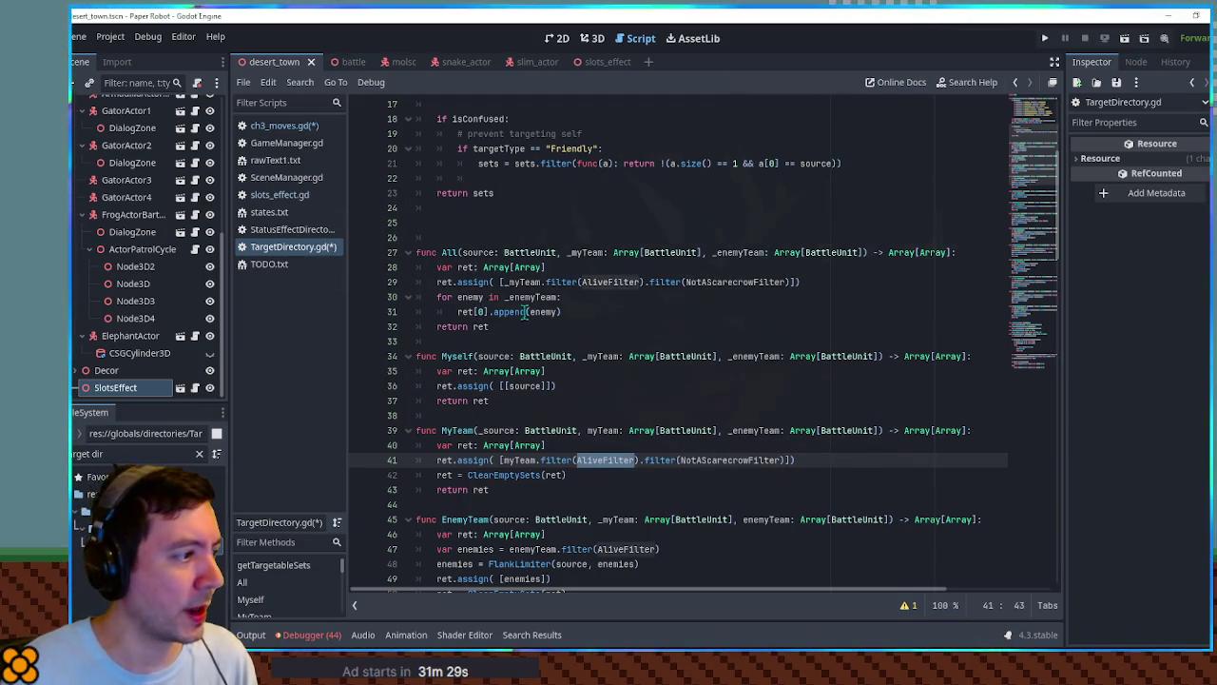
{"action": "left_click", "coordinate": [576, 296]}
{"action": "left_click_drag", "start_coordinate": [434, 297], "coordinate": [584, 297]}
{"action": "type", "text": "ret."}
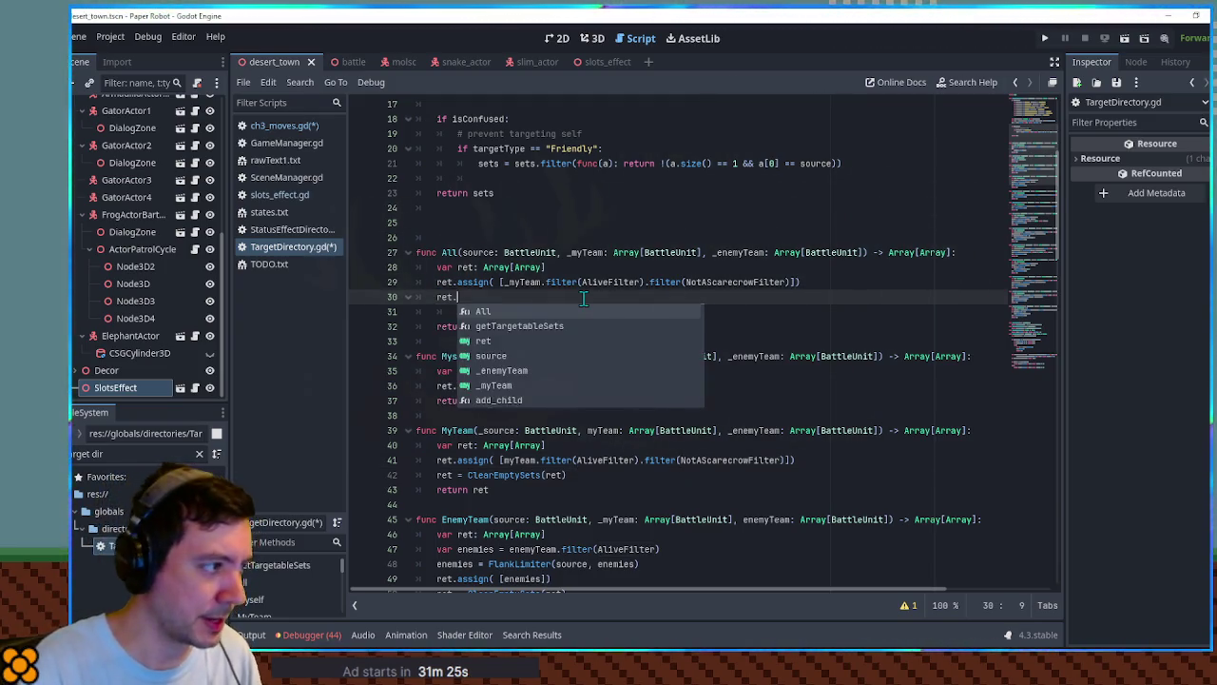
{"action": "key", "text": "Up"}
{"action": "key", "text": "Escape"}
{"action": "key", "text": "Up"}
{"action": "key", "text": "Up"}
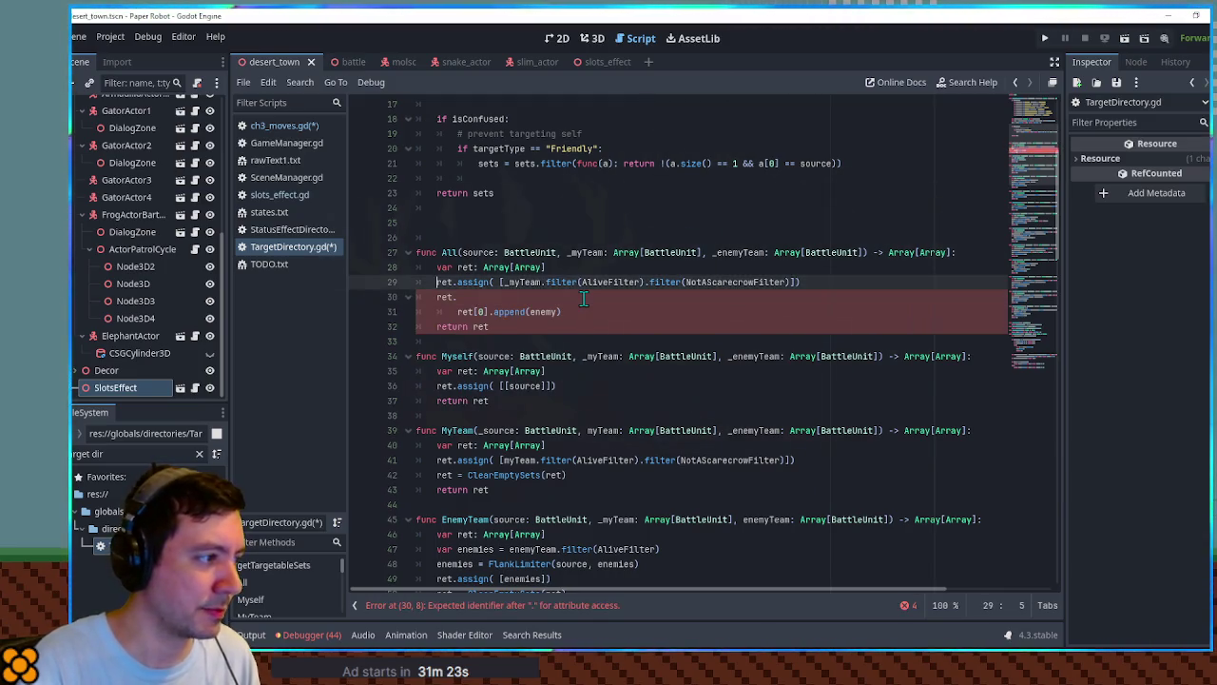
{"action": "key", "text": "Return"}
{"action": "type", "text": "var temp ="}
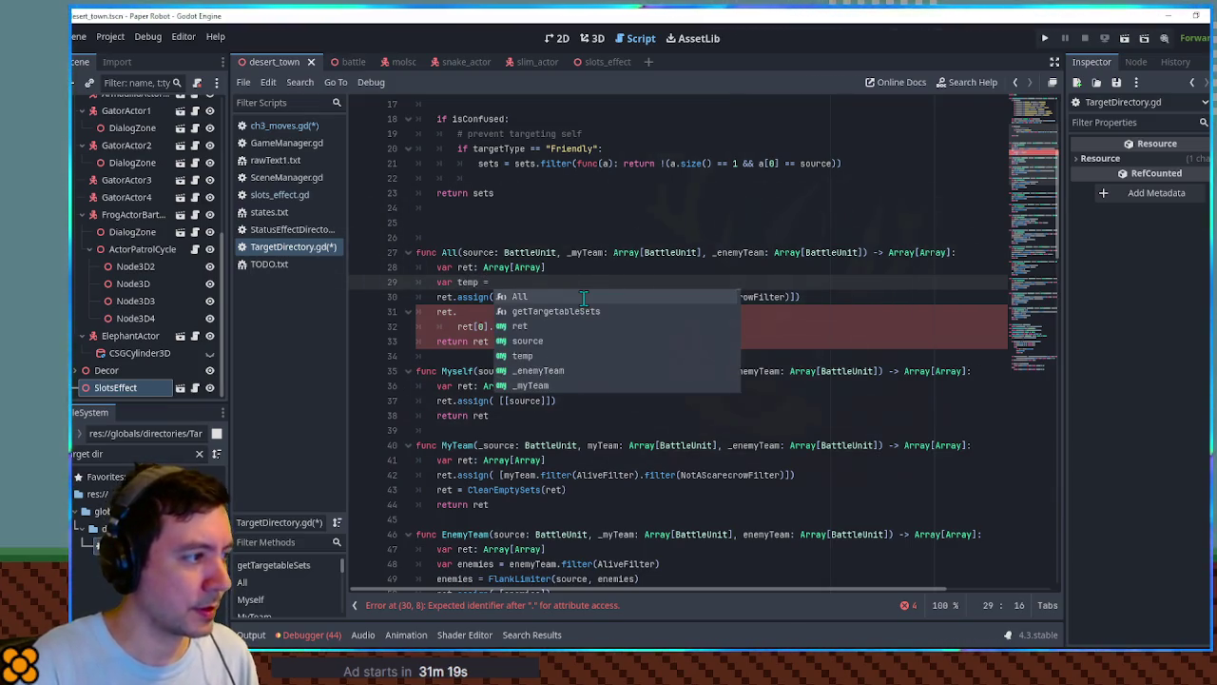
{"action": "type", "text": "[]"}
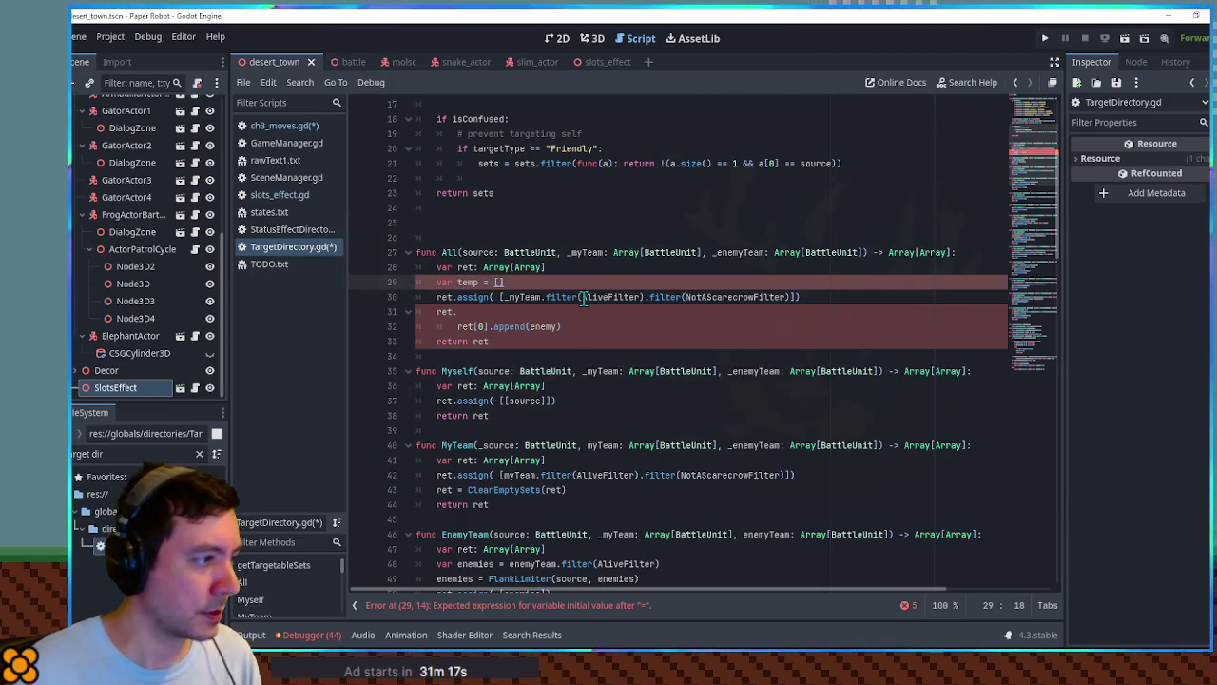
Rename ret to temp and replace the leftover loop lines with a temp.append_array( call.
{"action": "double_click", "coordinate": [445, 297]}
{"action": "type", "text": "temp"}
{"action": "left_click_drag", "start_coordinate": [437, 312], "coordinate": [579, 326]}
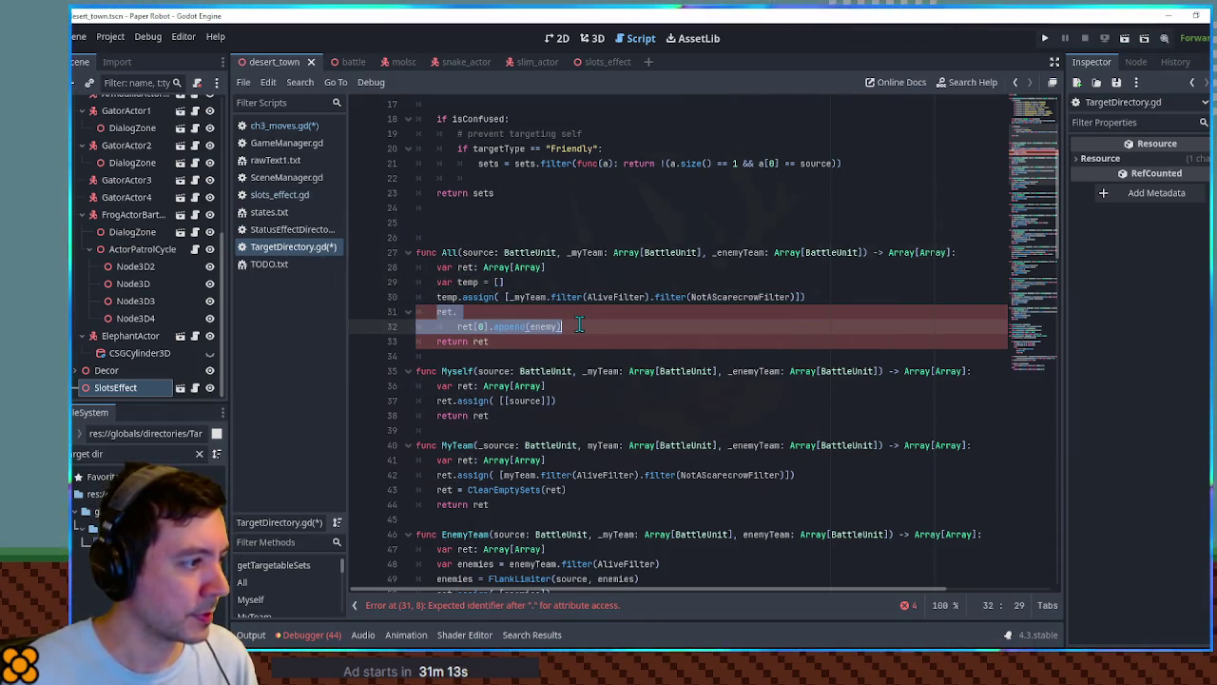
{"action": "type", "text": "temp.append_array"}
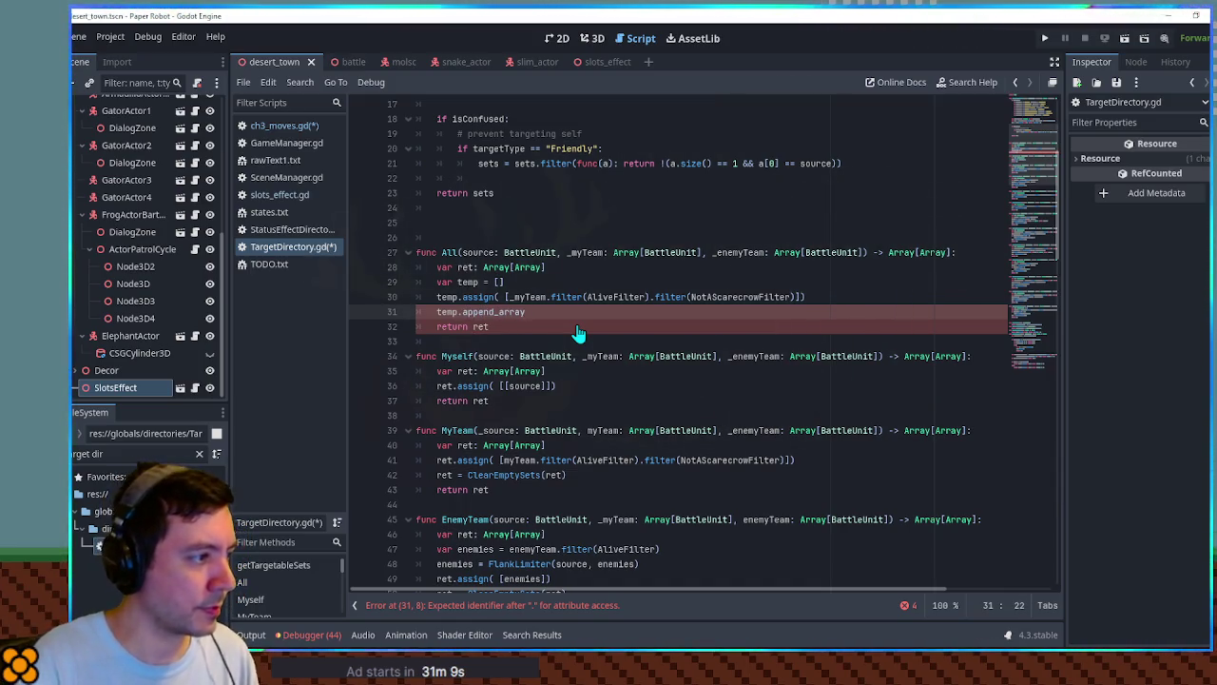
{"action": "key", "text": "Home"}
{"action": "type", "text": "("}
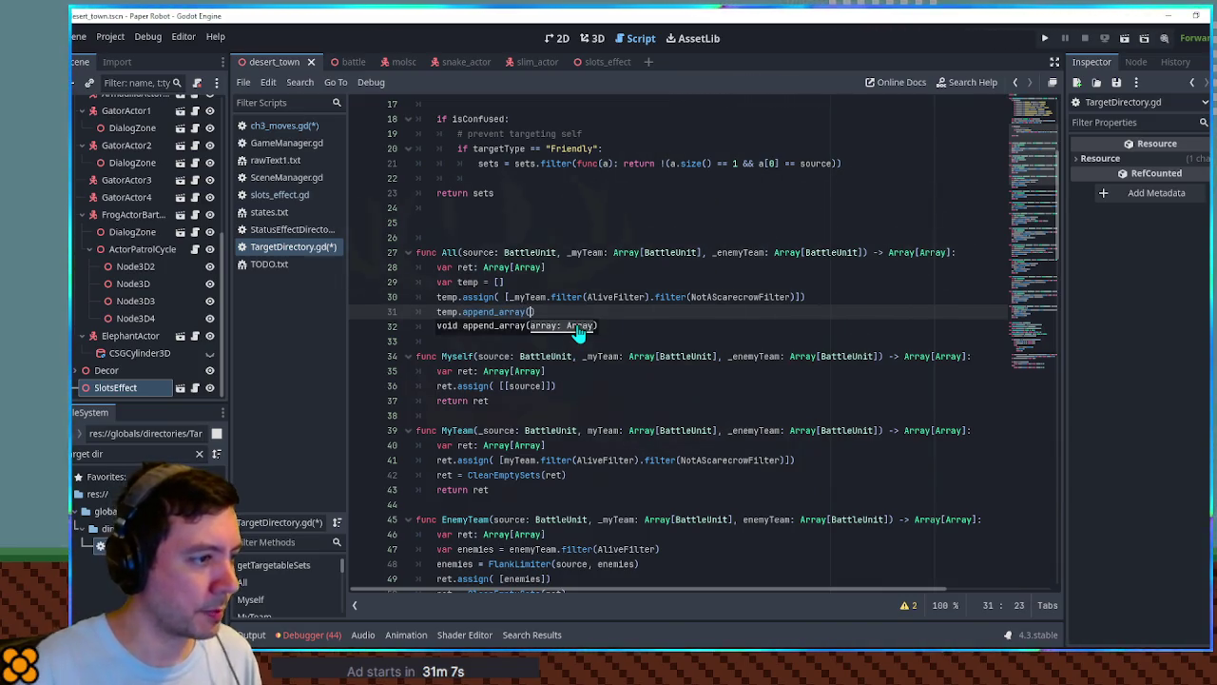
Fill append_array with the alive, non-scarecrow filter applied to _enemyTeam, then save.
{"action": "left_click_drag", "start_coordinate": [509, 296], "coordinate": [797, 300]}
{"action": "key", "text": "ctrl+c"}
{"action": "left_click", "coordinate": [532, 311]}
{"action": "key", "text": "ctrl+v"}
{"action": "double_click", "coordinate": [750, 252]}
{"action": "key", "text": "ctrl+c"}
{"action": "double_click", "coordinate": [557, 312]}
{"action": "key", "text": "ctrl+v"}
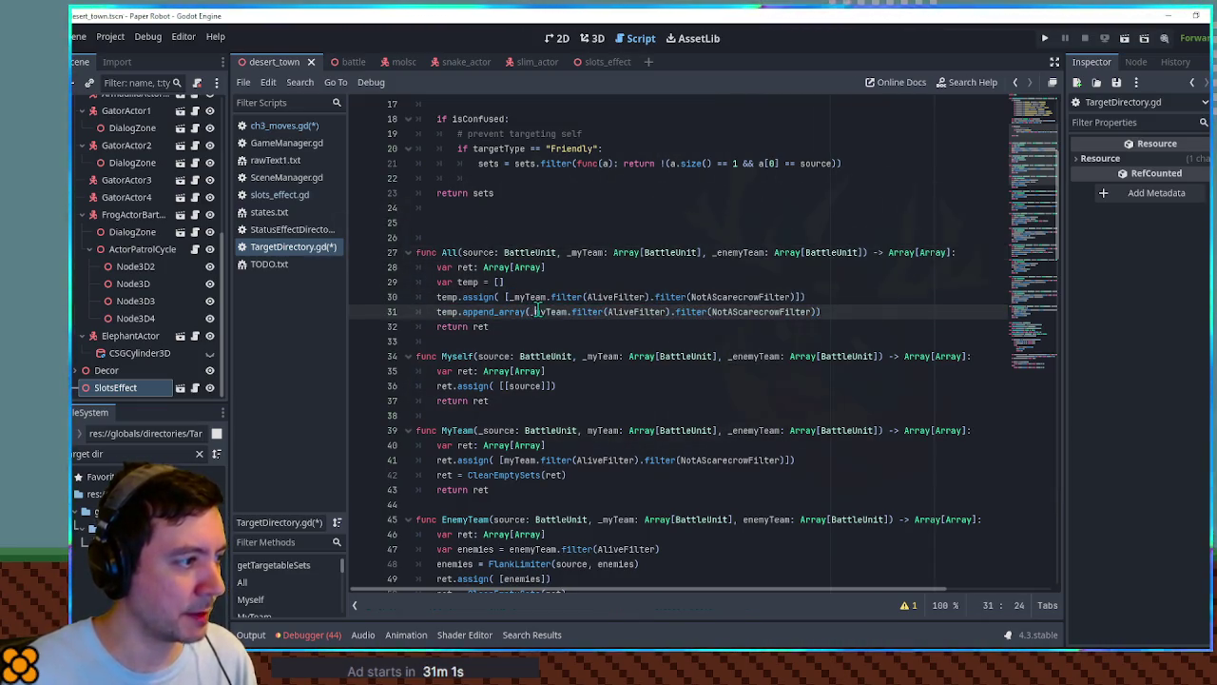
{"action": "left_click", "coordinate": [865, 297]}
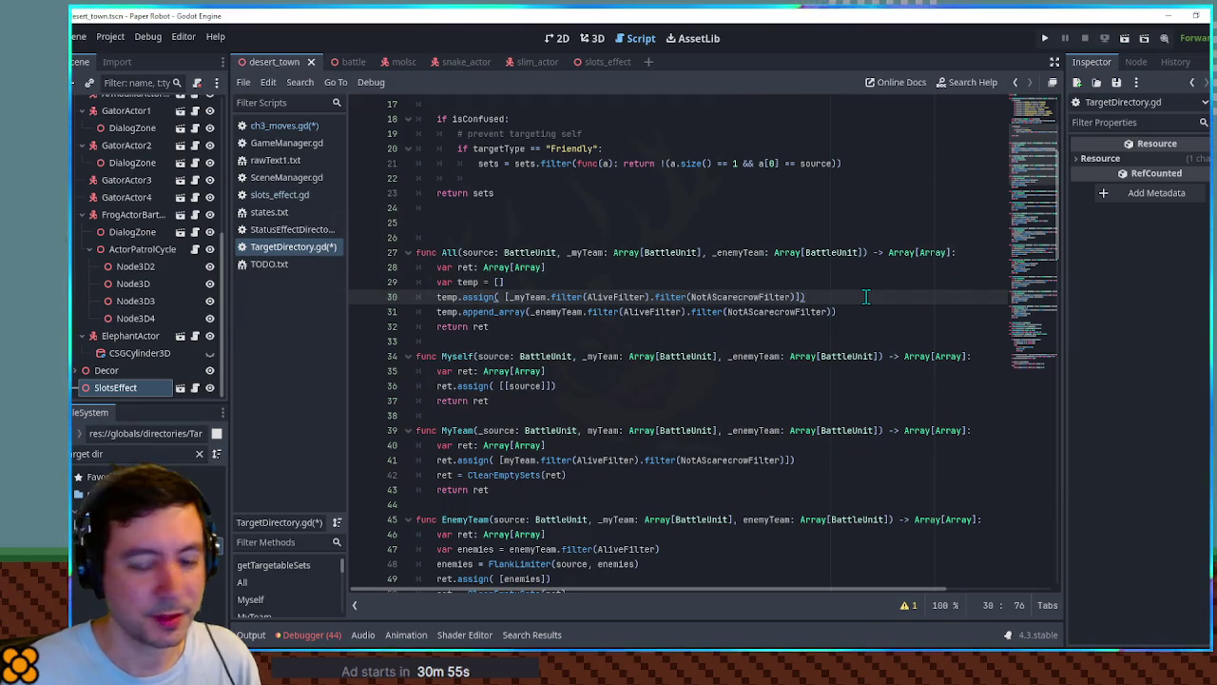
{"action": "double_click", "coordinate": [449, 253]}
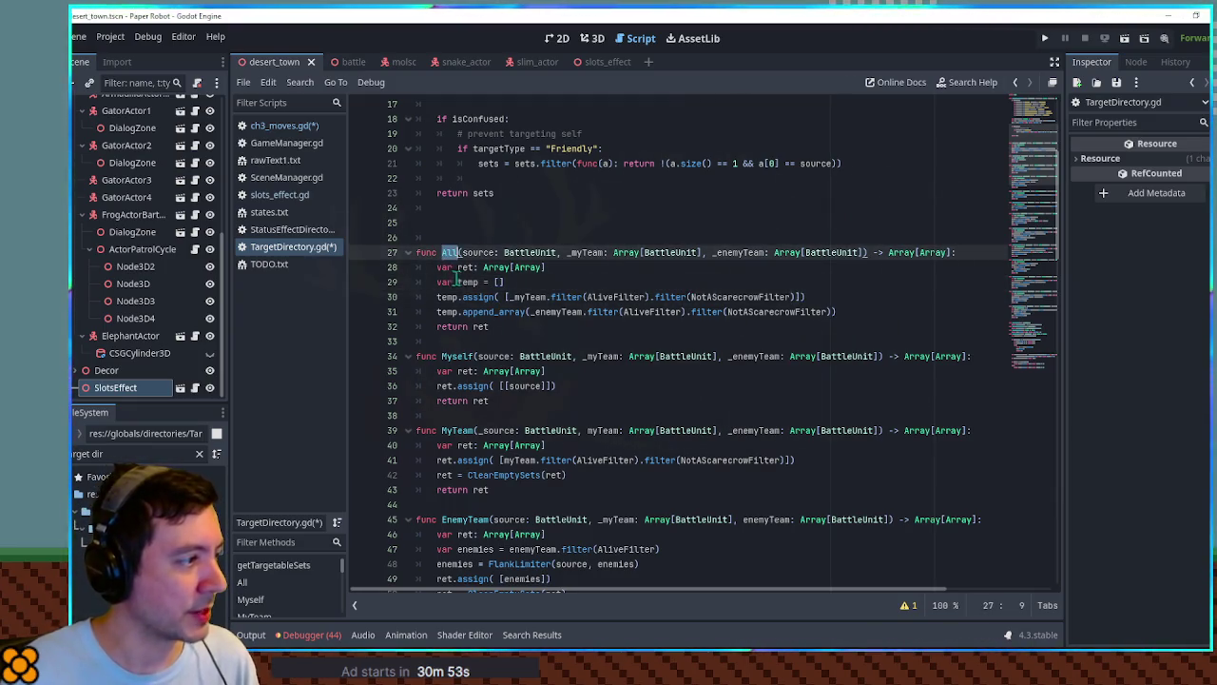
{"action": "key", "text": "ctrl+s"}
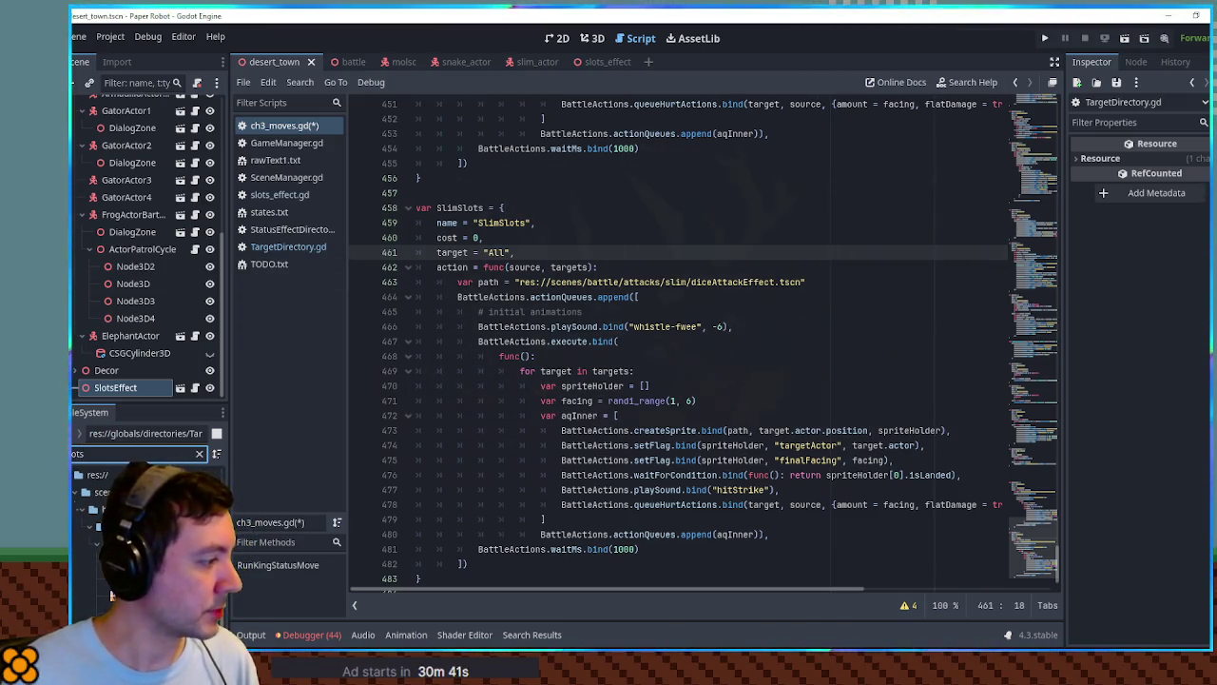
Replace SlimSlots' diceAttackEffect.tscn path with the slots_effect scene path.
{"action": "left_click", "coordinate": [523, 283]}
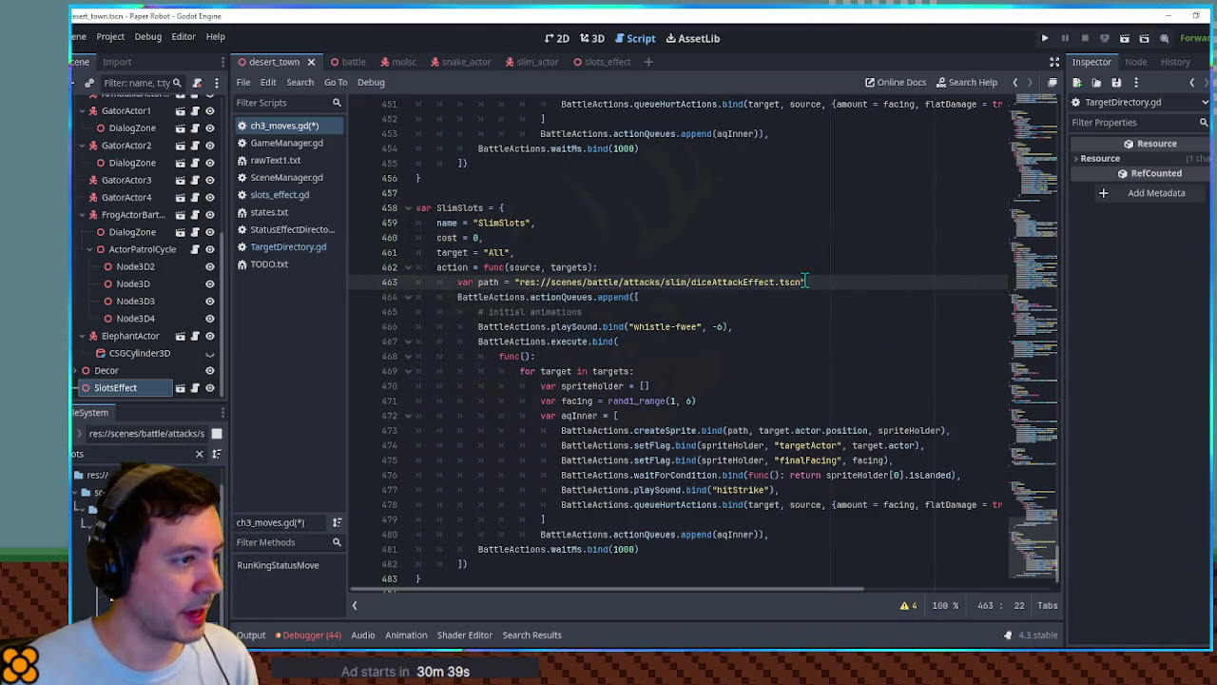
{"action": "left_click_drag", "start_coordinate": [801, 281], "coordinate": [520, 282]}
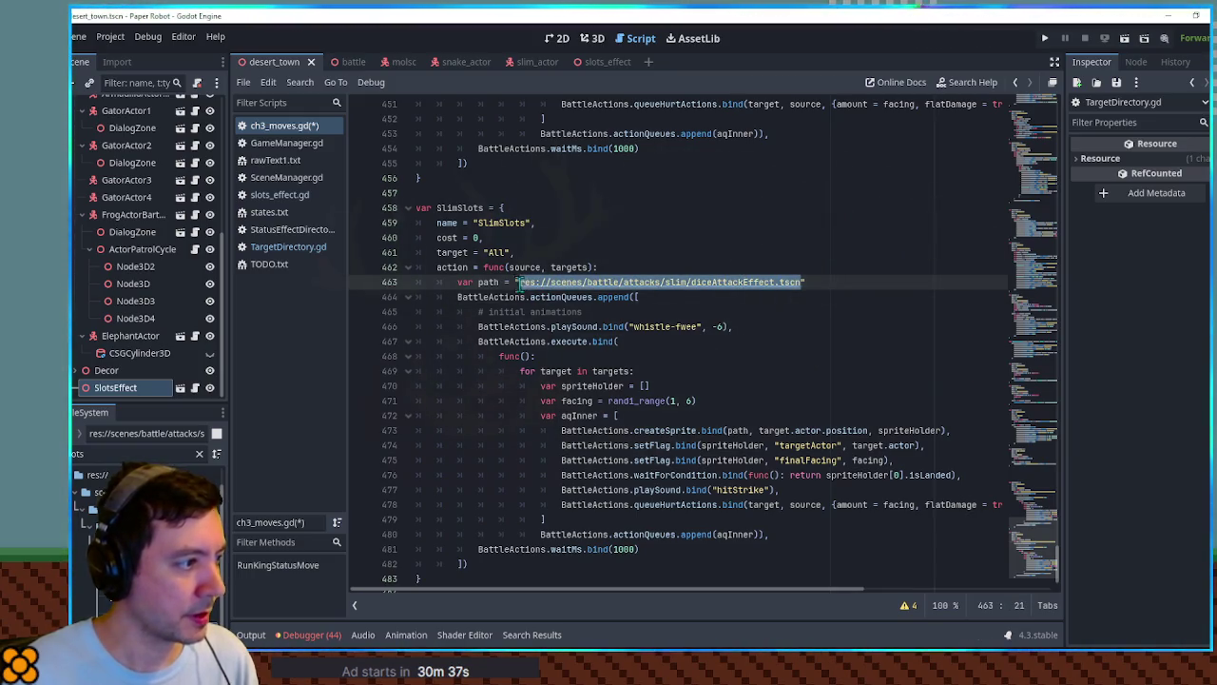
{"action": "key", "text": "ctrl+v"}
{"action": "left_click", "coordinate": [770, 336]}
{"action": "left_click", "coordinate": [758, 326]}
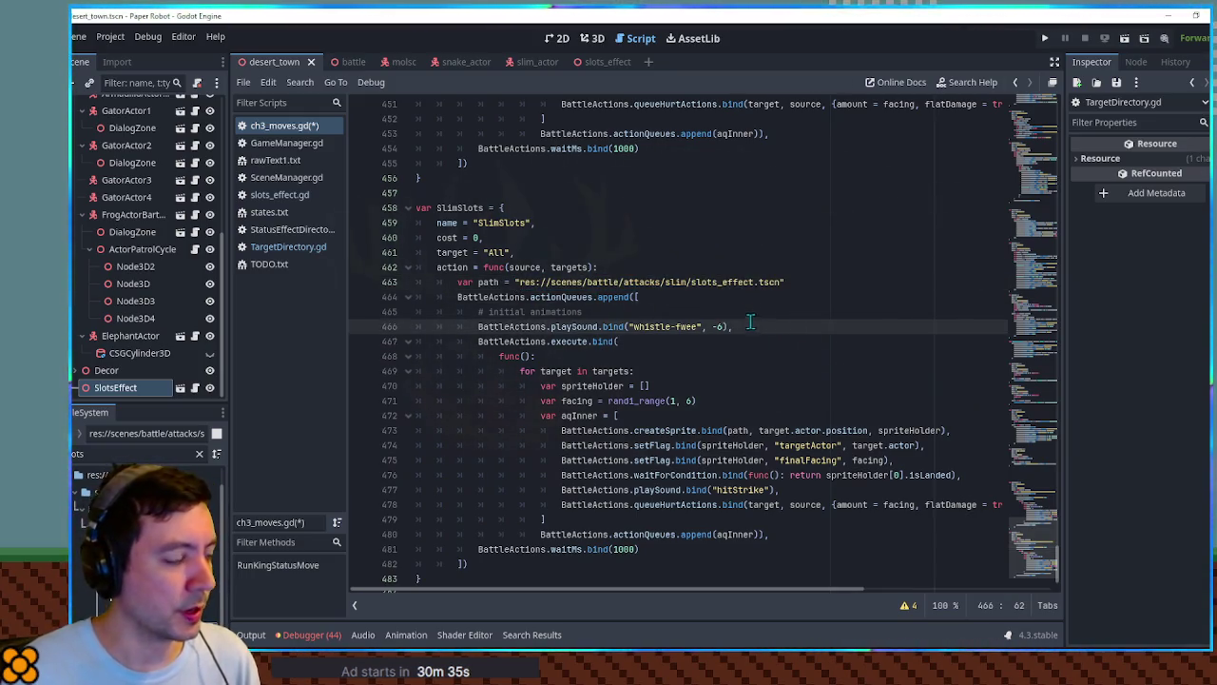
Copy the spriteHolder declaration out of the loop to just below the path line.
{"action": "left_click_drag", "start_coordinate": [951, 430], "coordinate": [953, 420]}
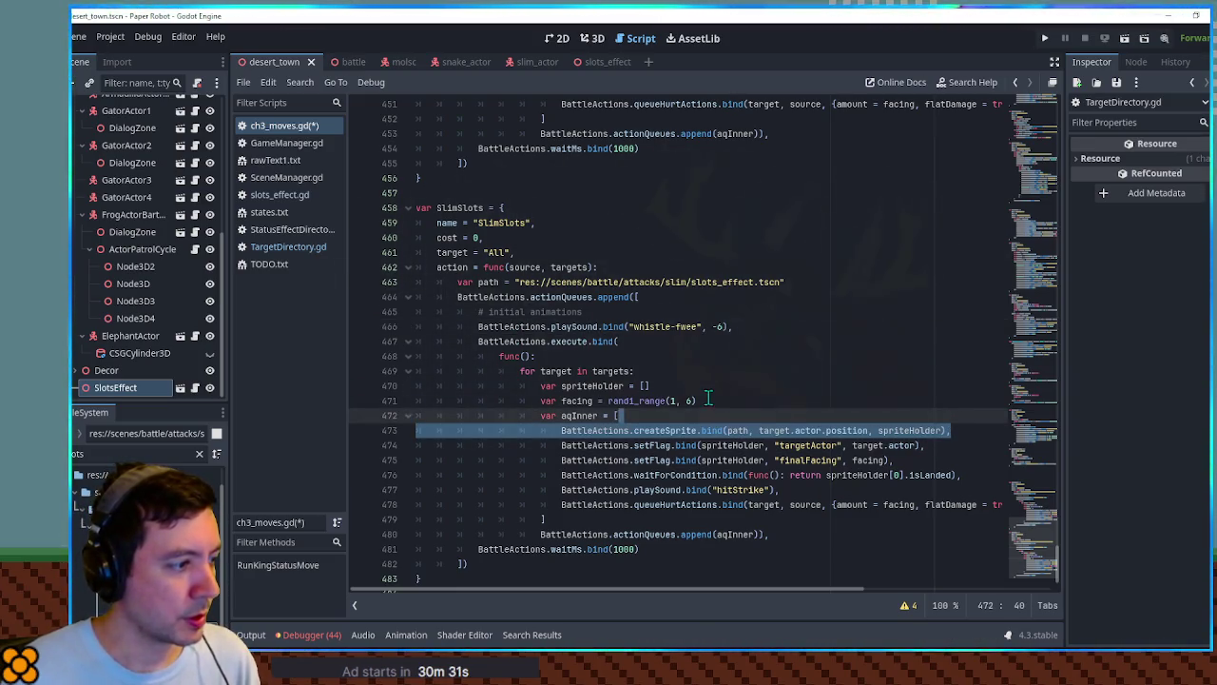
{"action": "left_click_drag", "start_coordinate": [703, 385], "coordinate": [701, 370]}
{"action": "key", "text": "ctrl+c"}
{"action": "left_click", "coordinate": [801, 290]}
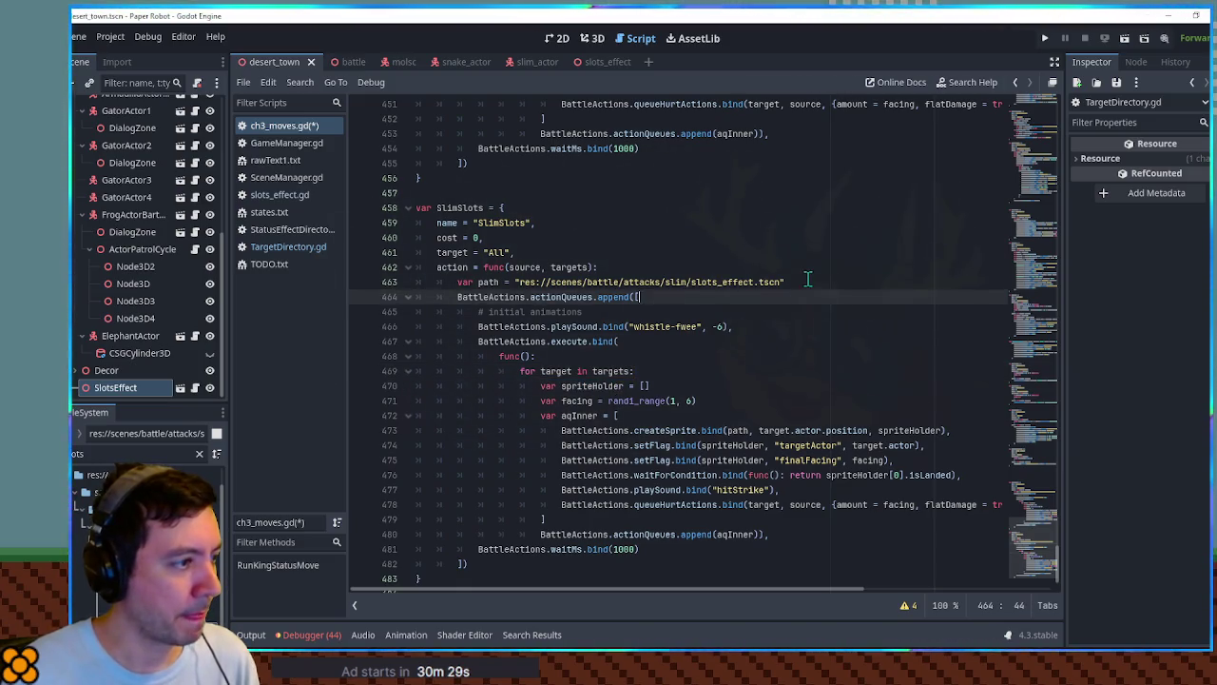
{"action": "key", "text": "ctrl+v"}
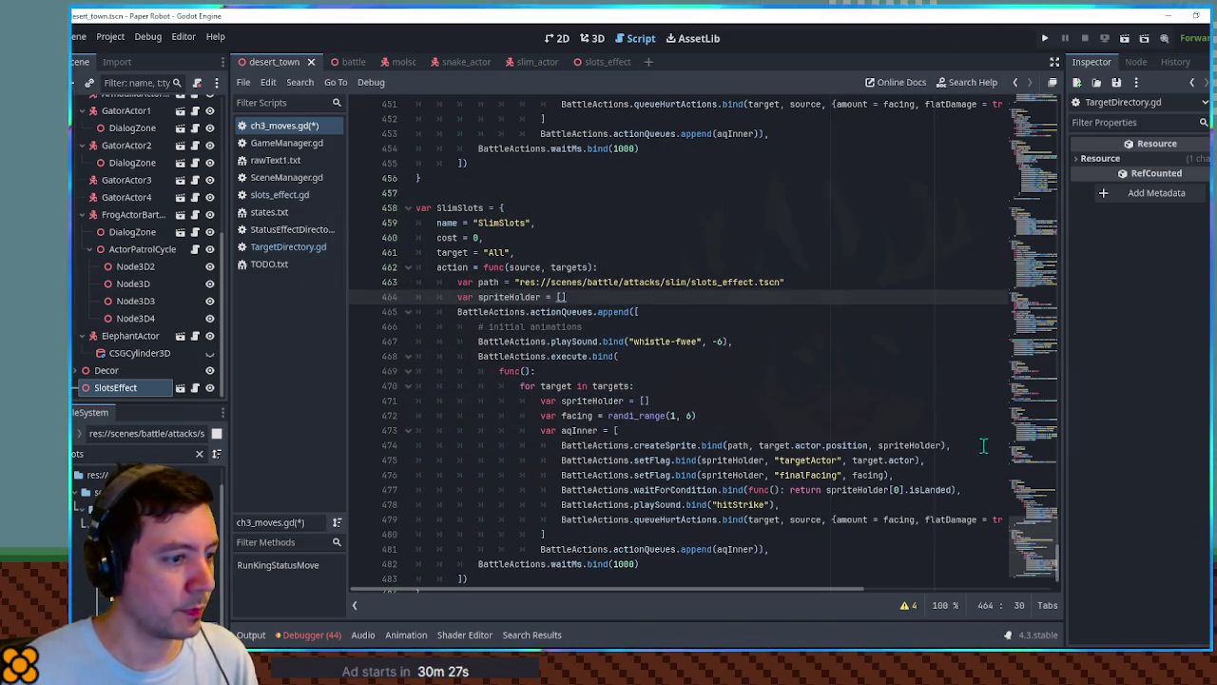
{"action": "left_click_drag", "start_coordinate": [984, 445], "coordinate": [984, 430]}
{"action": "key", "text": "BackSpace"}
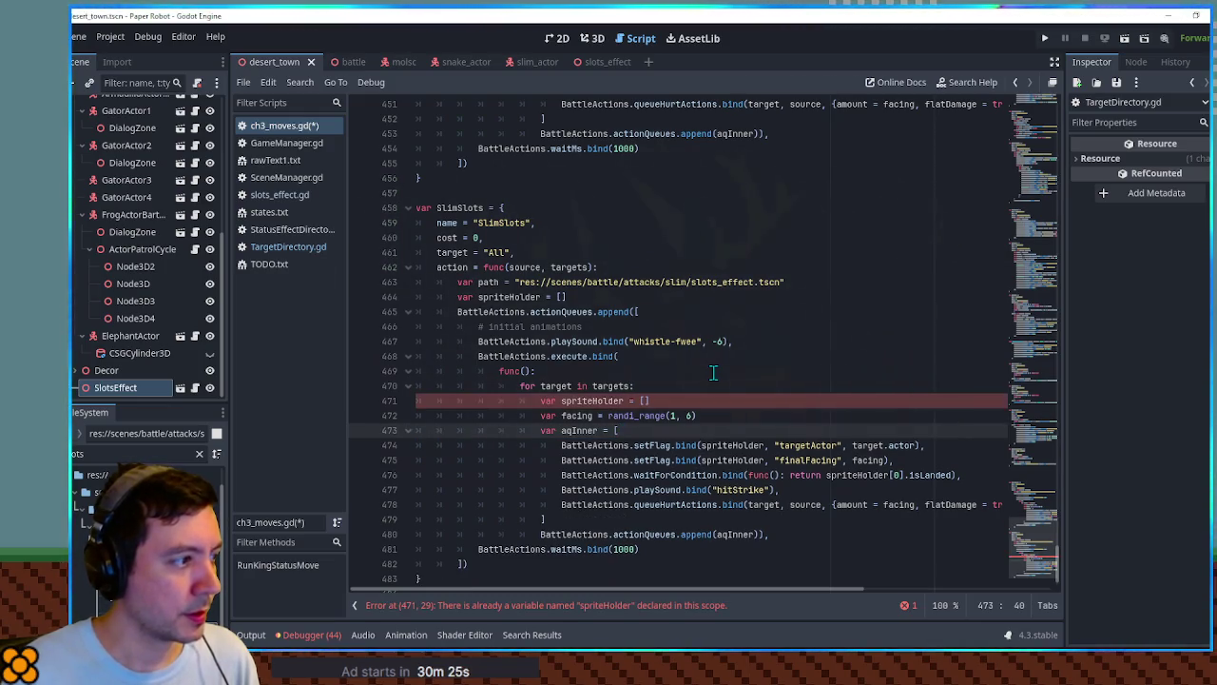
{"action": "key", "text": "ctrl+z"}
{"action": "key", "text": "ctrl+z"}
{"action": "key", "text": "ctrl+v"}
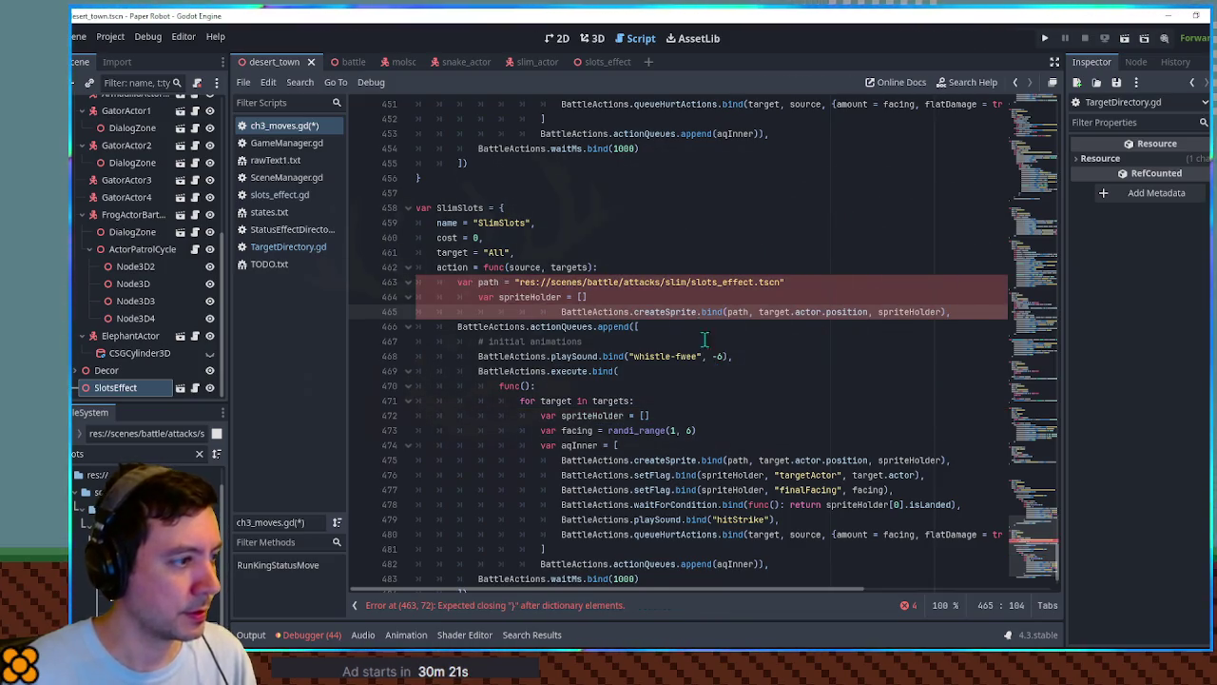
Fix spriteHolder's indentation and place a single createSprite call right after the whistle sound.
{"action": "left_click", "coordinate": [684, 299]}
{"action": "key", "text": "shift+Tab"}
{"action": "key", "text": "Down"}
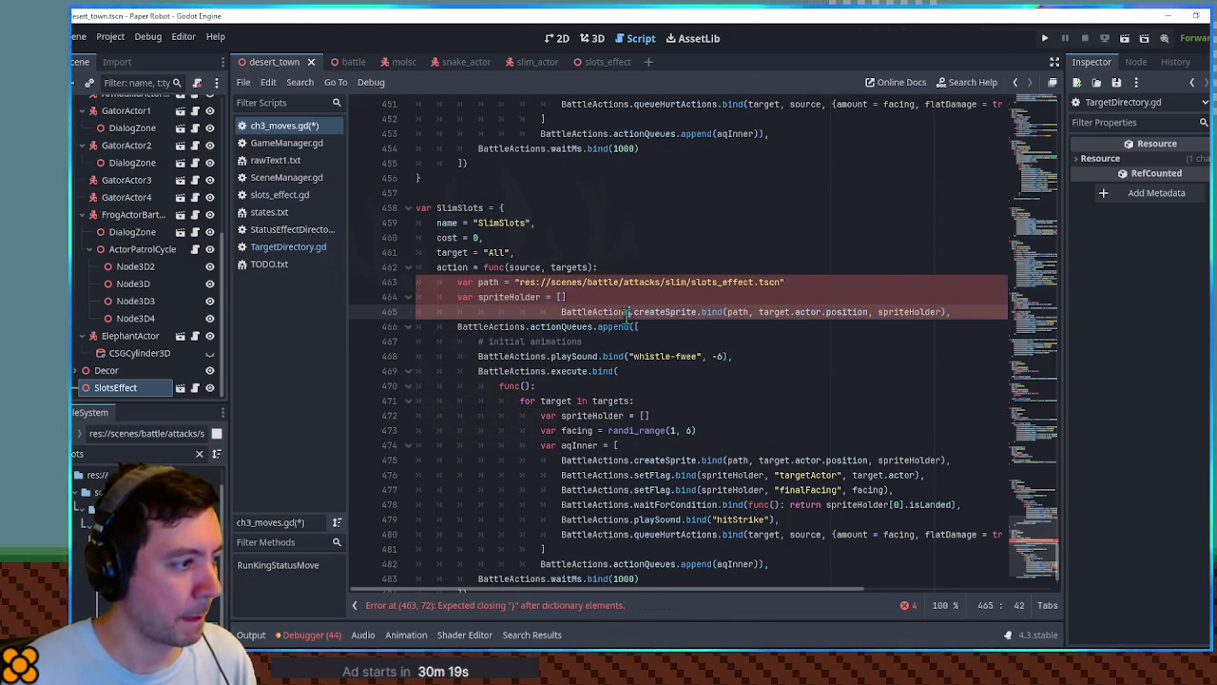
{"action": "key", "text": "ctrl+x"}
{"action": "left_click", "coordinate": [734, 340]}
{"action": "key", "text": "Return"}
{"action": "key", "text": "ctrl+v"}
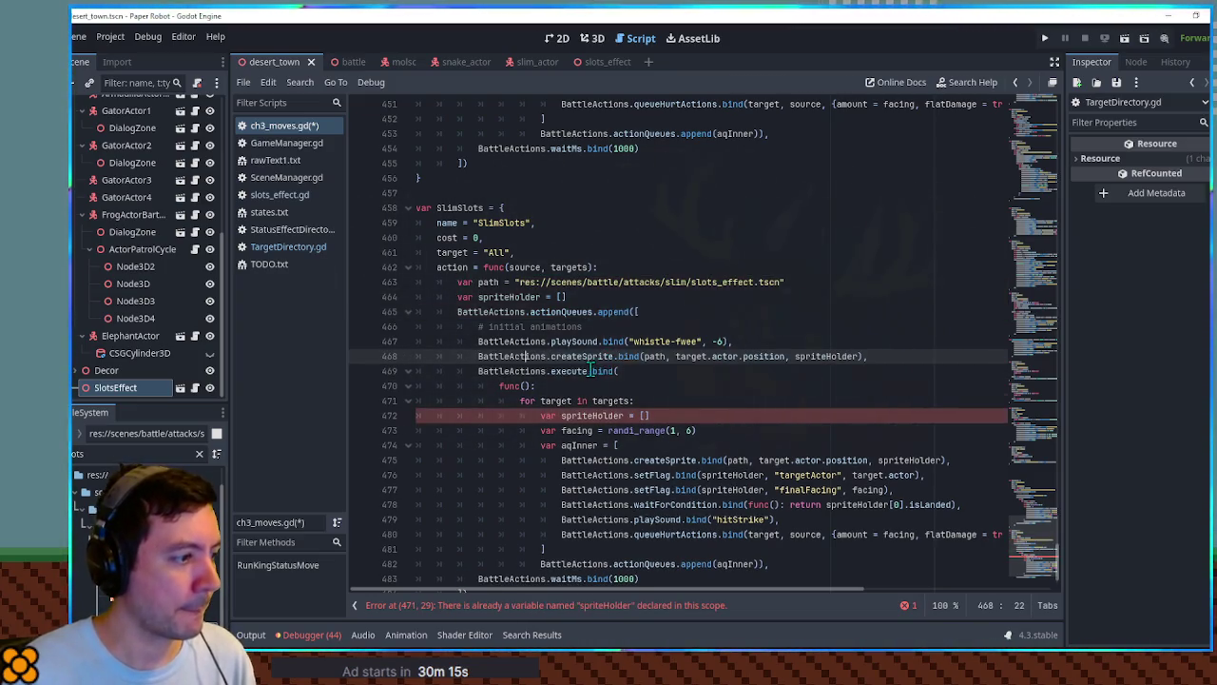
{"action": "key", "text": "shift+Tab"}
Delete the per-target loop header and inner setup lines, realigning waitForCondition.
{"action": "left_click", "coordinate": [607, 369]}
{"action": "key", "text": "ctrl+shift+k"}
{"action": "key", "text": "ctrl+shift+k"}
{"action": "key", "text": "ctrl+shift+k"}
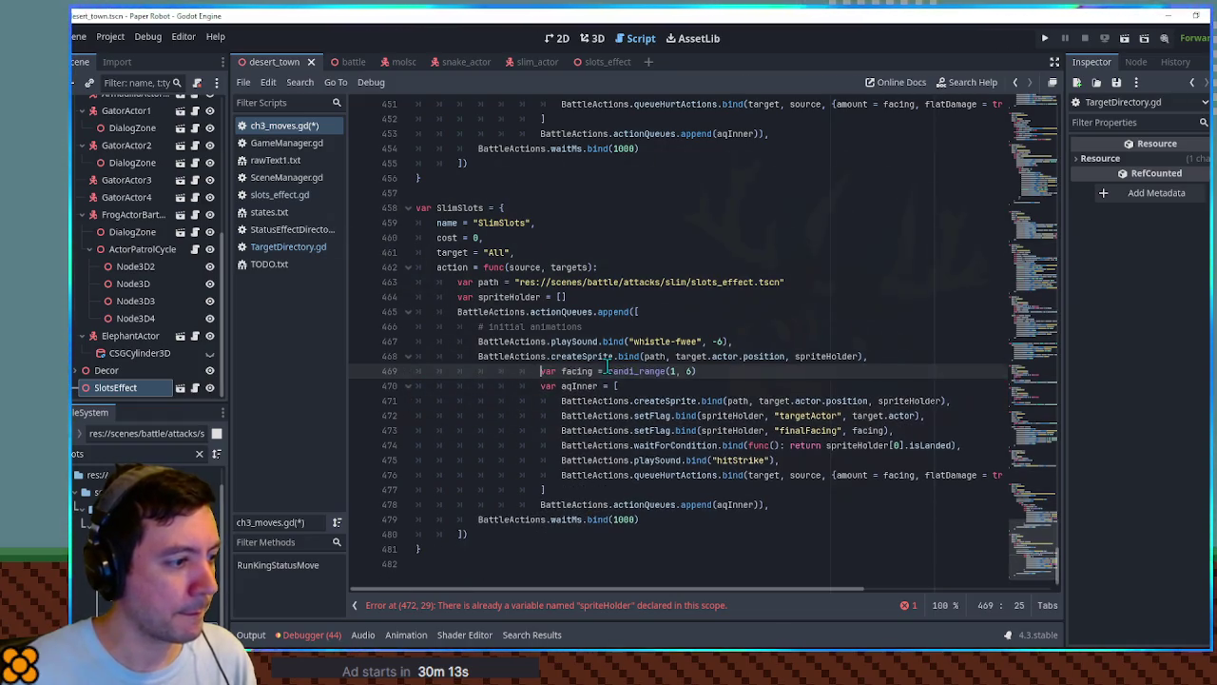
{"action": "key", "text": "ctrl+shift+k"}
{"action": "key", "text": "ctrl+shift+k"}
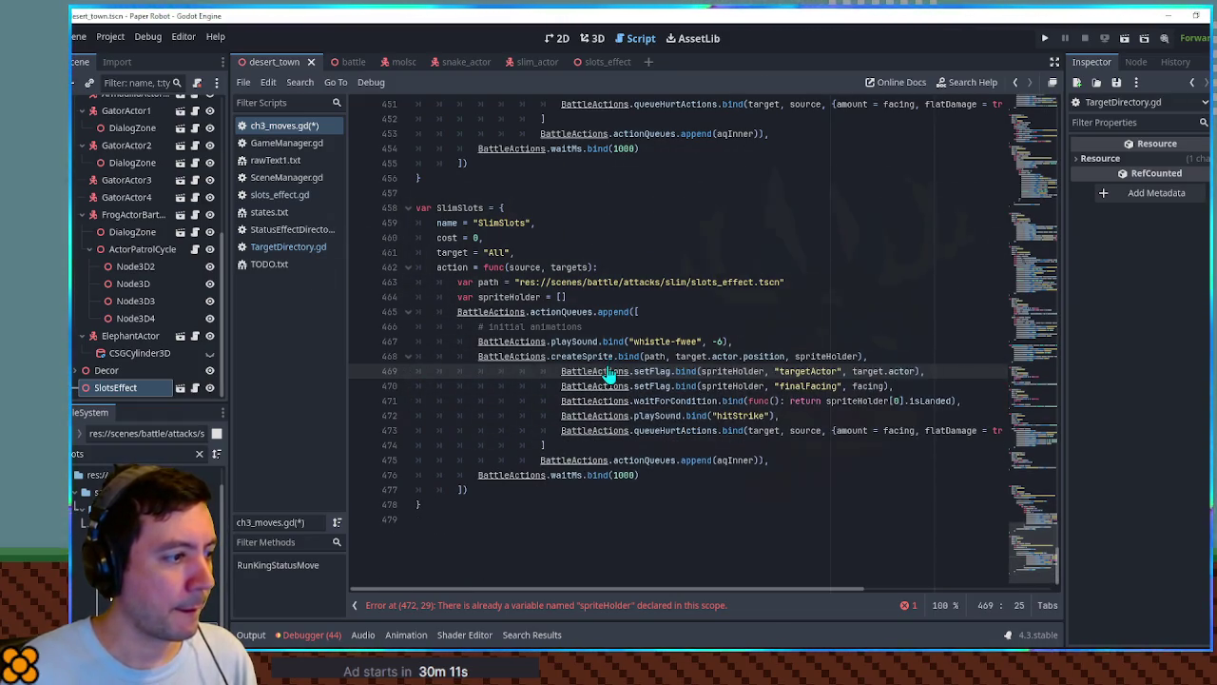
{"action": "key", "text": "ctrl+shift+k"}
{"action": "key", "text": "ctrl+shift+k"}
{"action": "key", "text": "shift+Tab"}
{"action": "key", "text": "shift+Tab"}
{"action": "key", "text": "shift+Tab"}
{"action": "key", "text": "shift+Tab"}
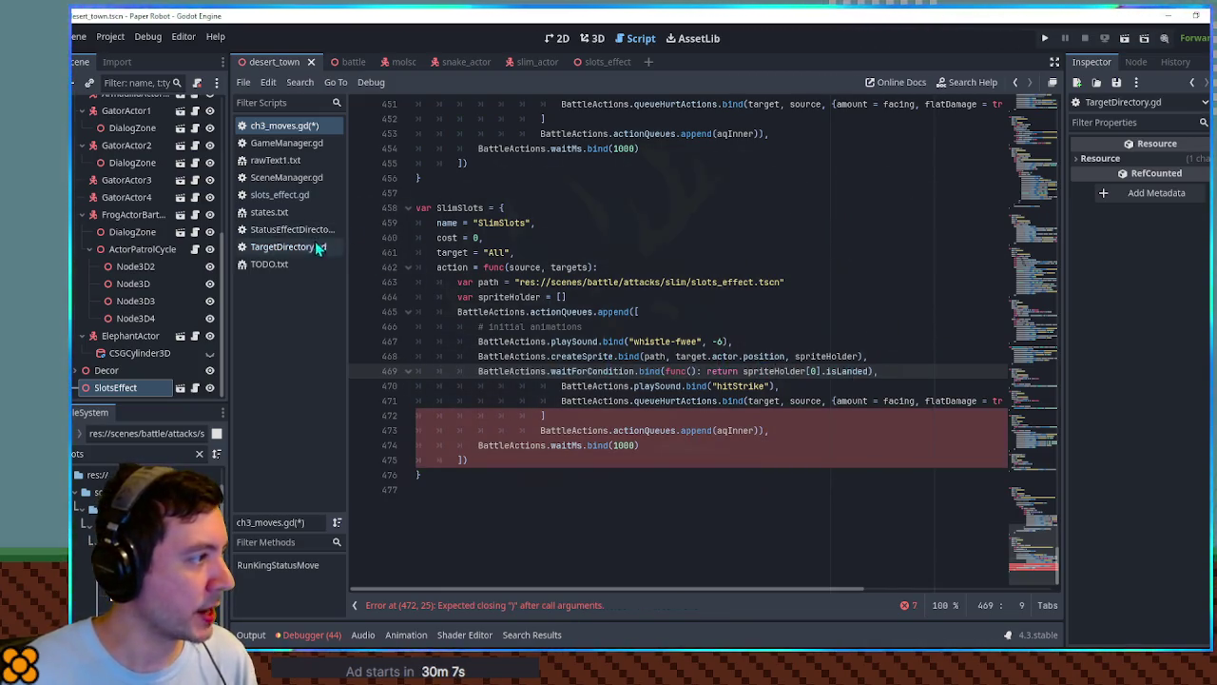
Check the selectedPotency variable in slots_effect.gd, then return to ch3_moves.gd.
{"action": "left_click", "coordinate": [281, 195]}
{"action": "scroll", "coordinate": [683, 323], "scroll_direction": "up", "scroll_amount": 15}
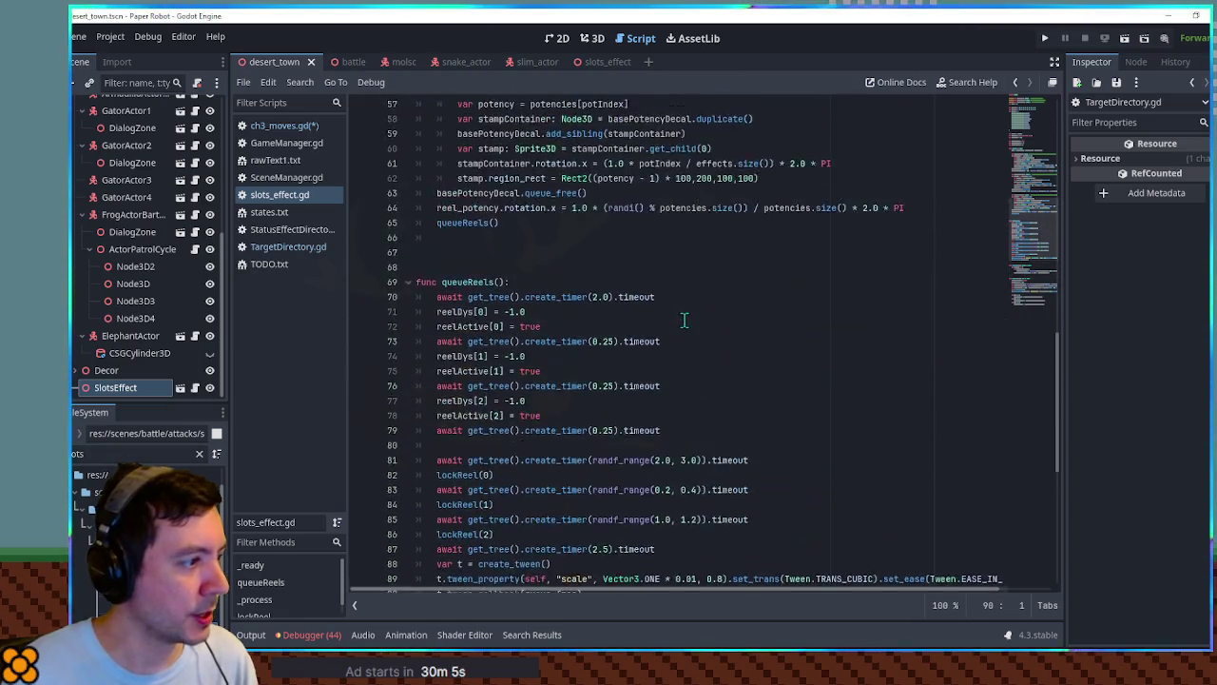
{"action": "scroll", "coordinate": [665, 323], "scroll_direction": "up", "scroll_amount": 5}
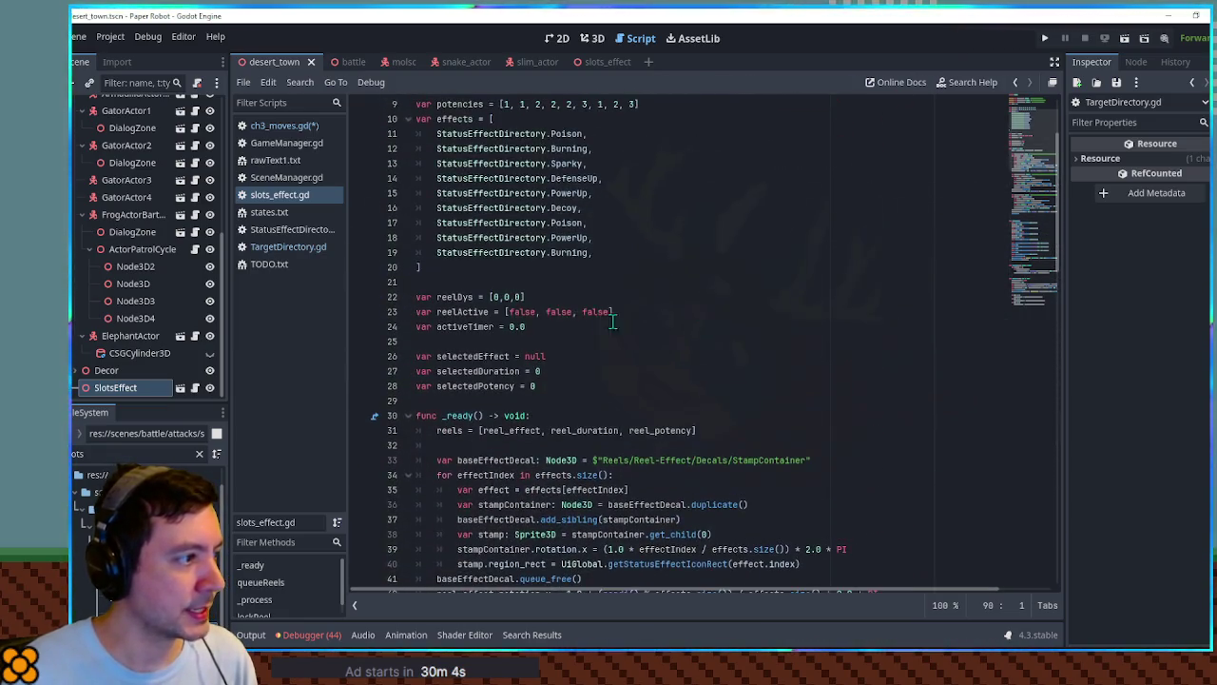
{"action": "double_click", "coordinate": [472, 385]}
{"action": "left_click", "coordinate": [287, 125]}
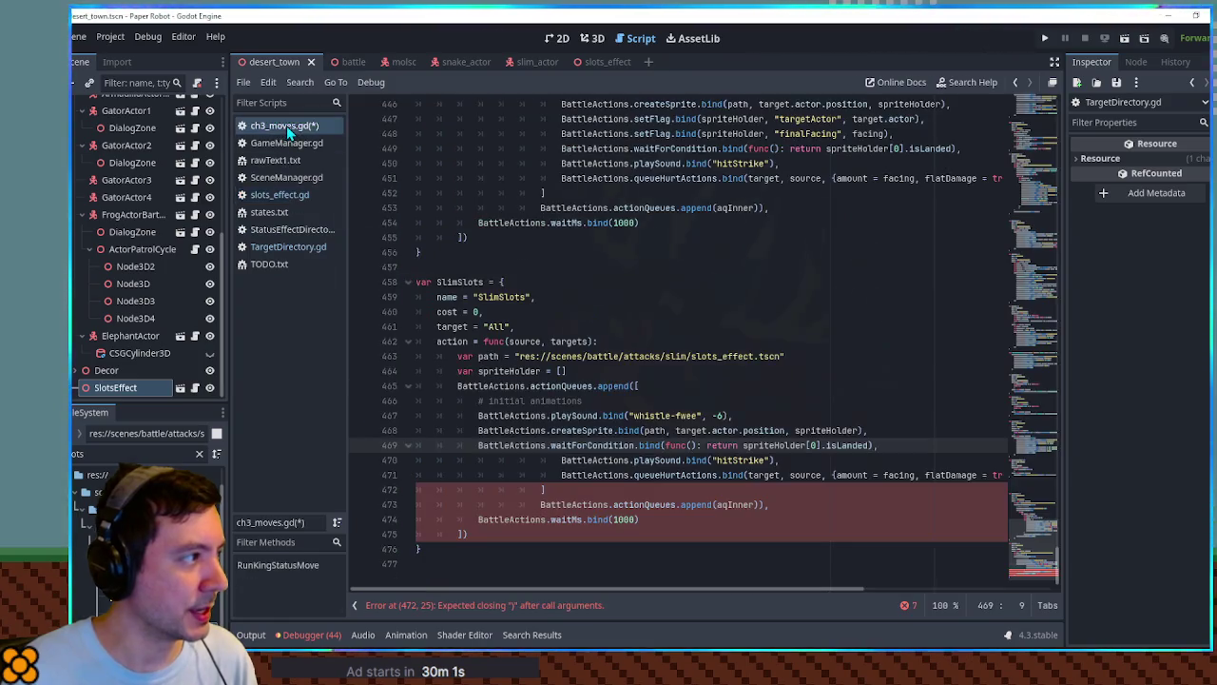
Change the wait condition to selectedPotency > 0 and delete the leftover hitStrike/queueHurtActions lines.
{"action": "double_click", "coordinate": [842, 445]}
{"action": "key", "text": "ctrl+v"}
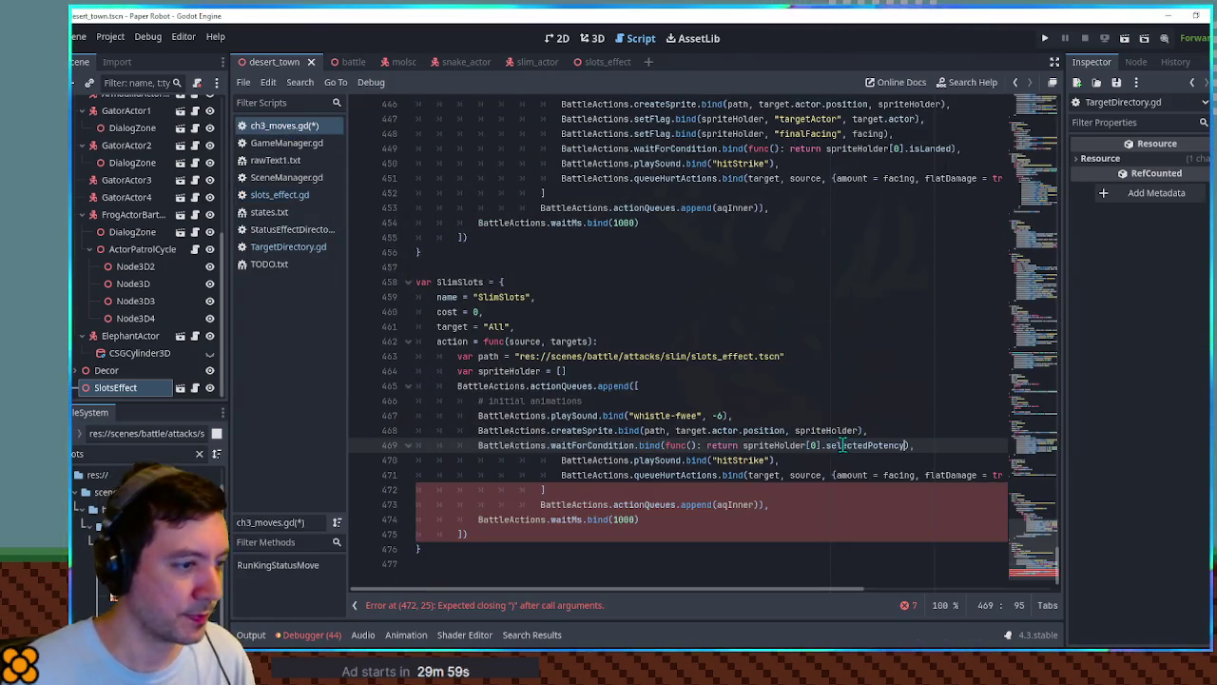
{"action": "type", "text": "> 0"}
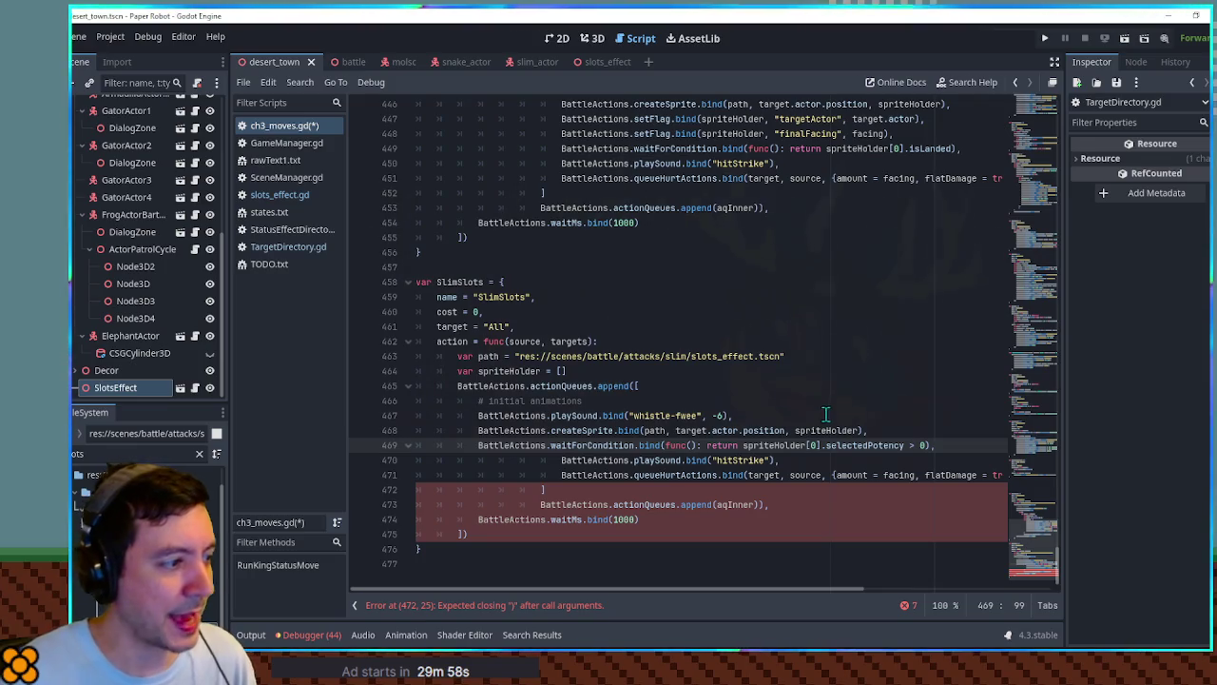
{"action": "left_click", "coordinate": [561, 460]}
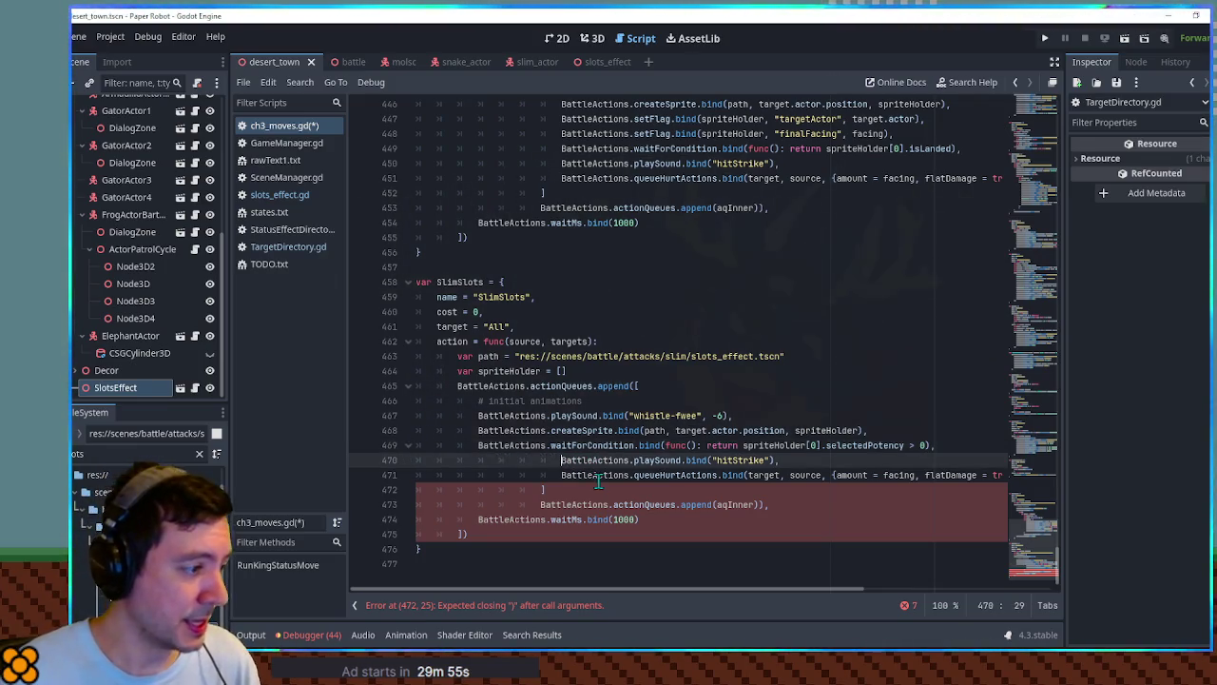
{"action": "left_click", "coordinate": [686, 520], "text": "shift"}
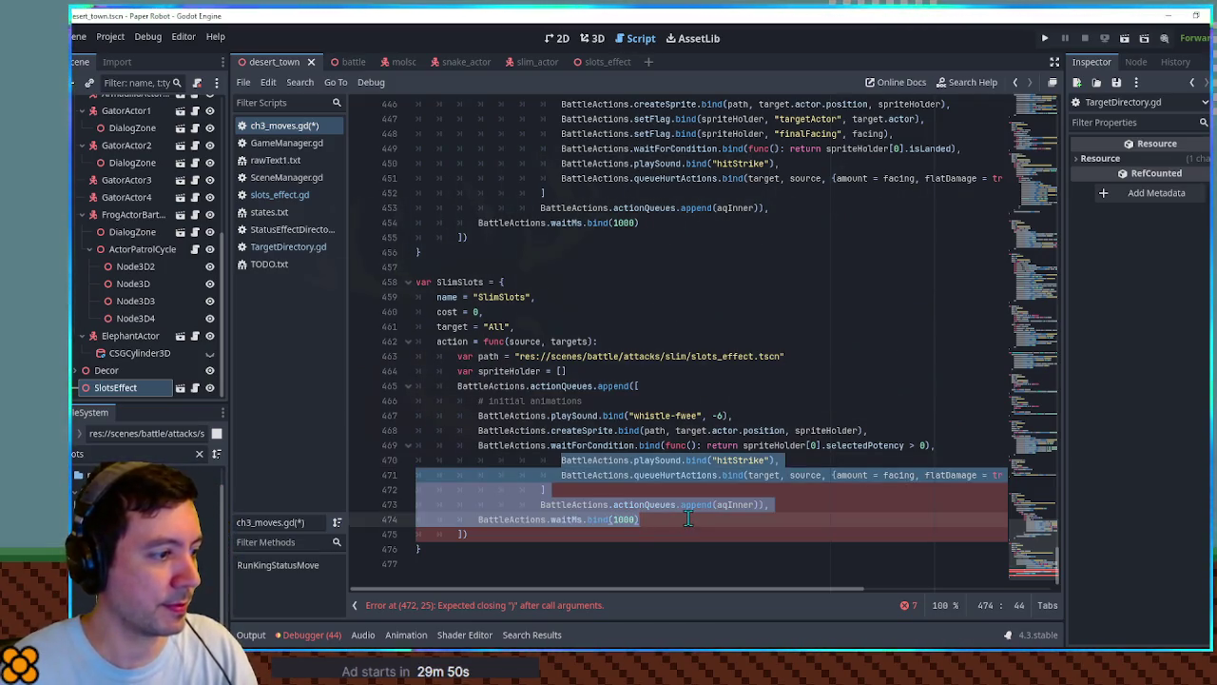
{"action": "left_click_drag", "start_coordinate": [770, 504], "coordinate": [478, 459]}
{"action": "key", "text": "BackSpace"}
Paste the execute.bind( func(): opening from the move above beneath the potency wait.
{"action": "key", "text": "Return"}
{"action": "scroll", "coordinate": [656, 375], "scroll_direction": "up", "scroll_amount": 5}
{"action": "left_click_drag", "start_coordinate": [537, 252], "coordinate": [777, 229]}
{"action": "scroll", "coordinate": [608, 376], "scroll_direction": "down", "scroll_amount": 4}
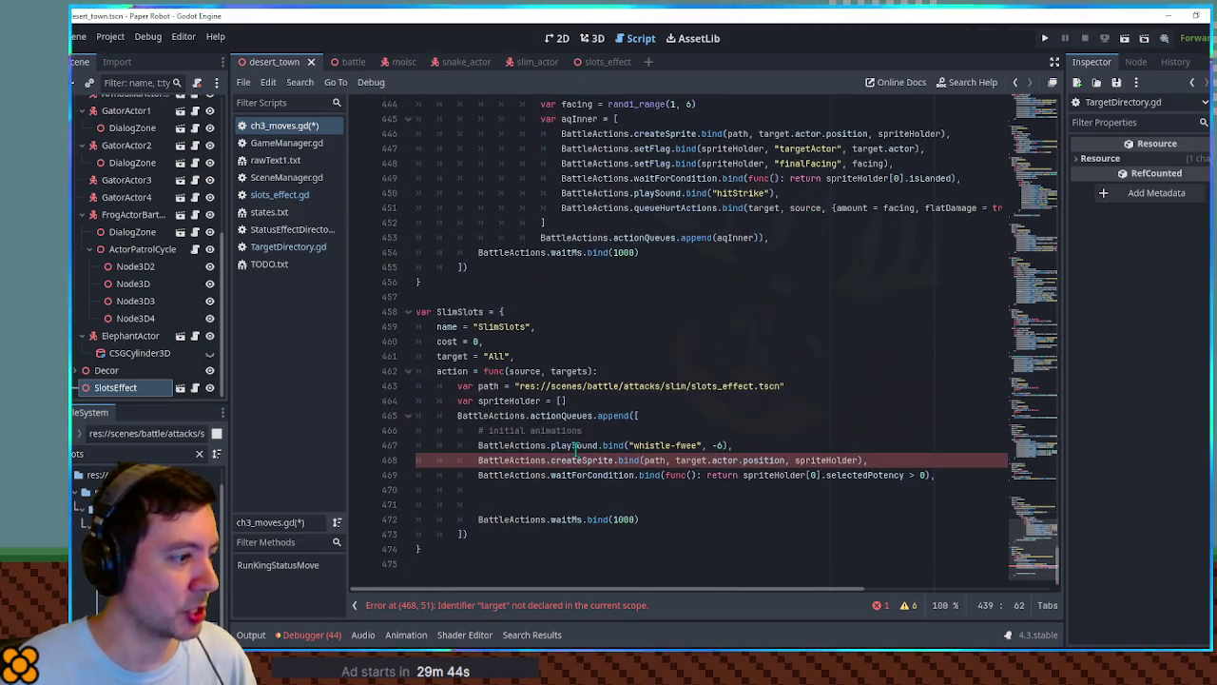
{"action": "left_click", "coordinate": [616, 489]}
{"action": "key", "text": "ctrl+v"}
{"action": "key", "text": "Up"}
{"action": "key", "text": "Up"}
{"action": "key", "text": "Delete"}
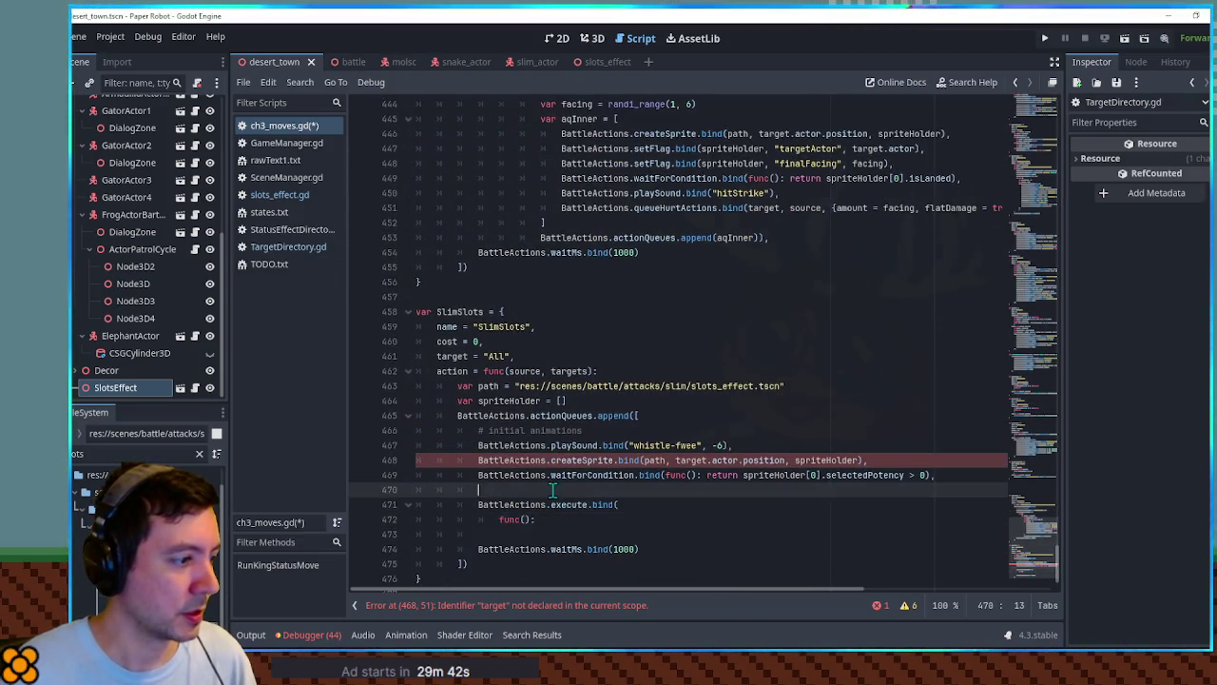
Replace target.actor.position with Vector3.ZERO in the createSprite call.
{"action": "left_click", "coordinate": [542, 518]}
{"action": "type", "text": ")"}
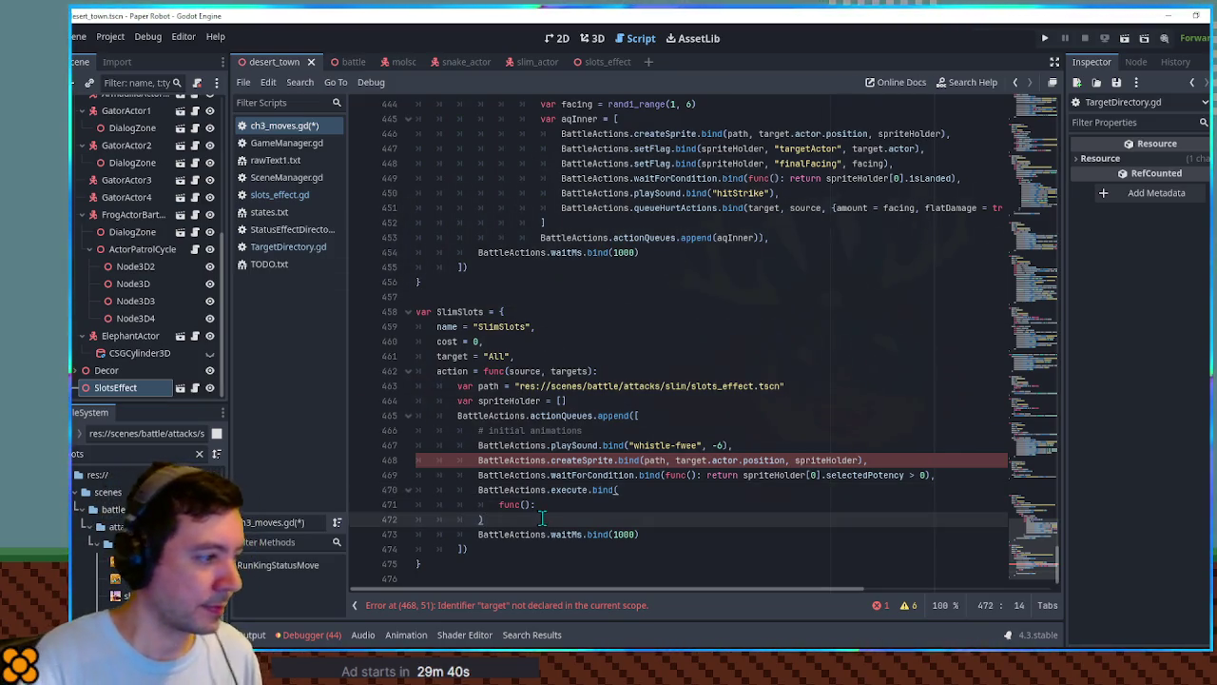
{"action": "key", "text": "Return"}
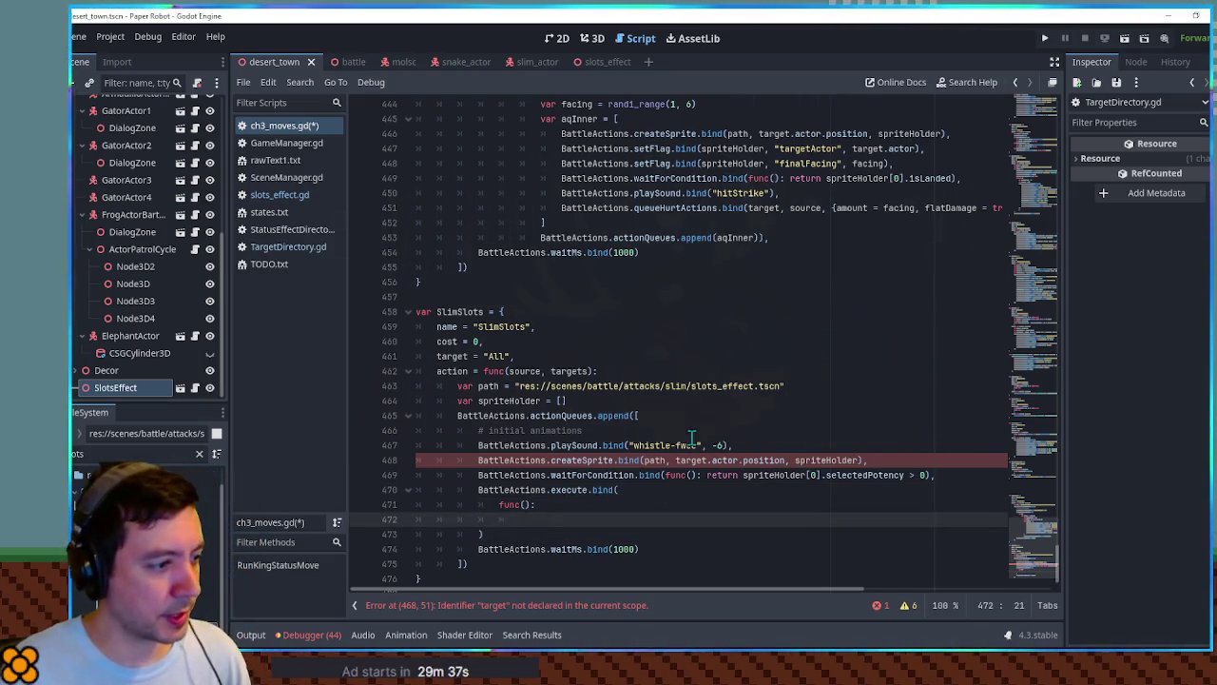
{"action": "left_click", "coordinate": [747, 459]}
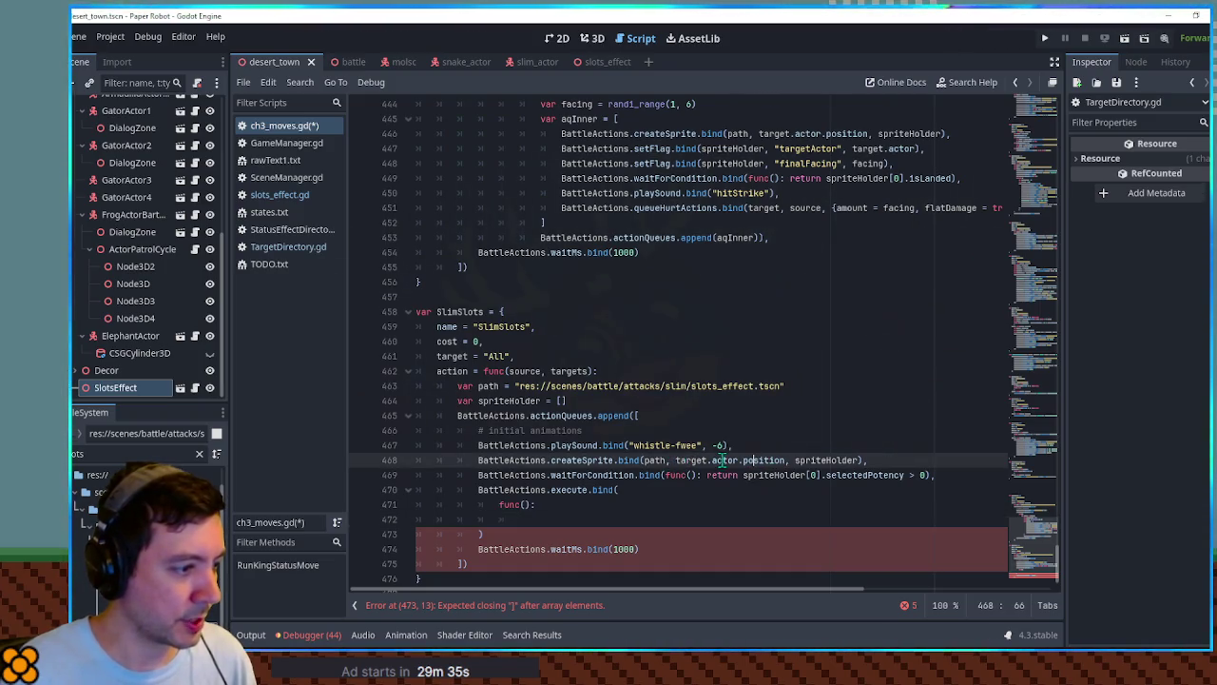
{"action": "left_click_drag", "start_coordinate": [699, 461], "coordinate": [770, 460]}
{"action": "type", "text": "Vector"}
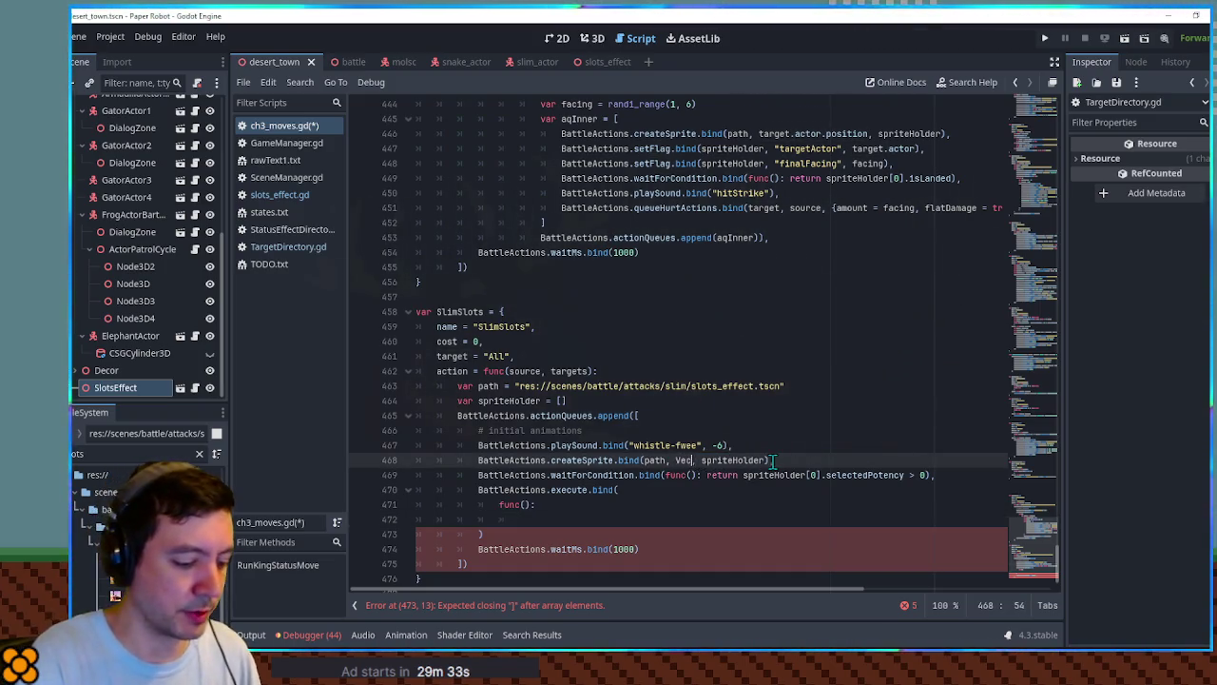
{"action": "type", "text": "3.ZERO"}
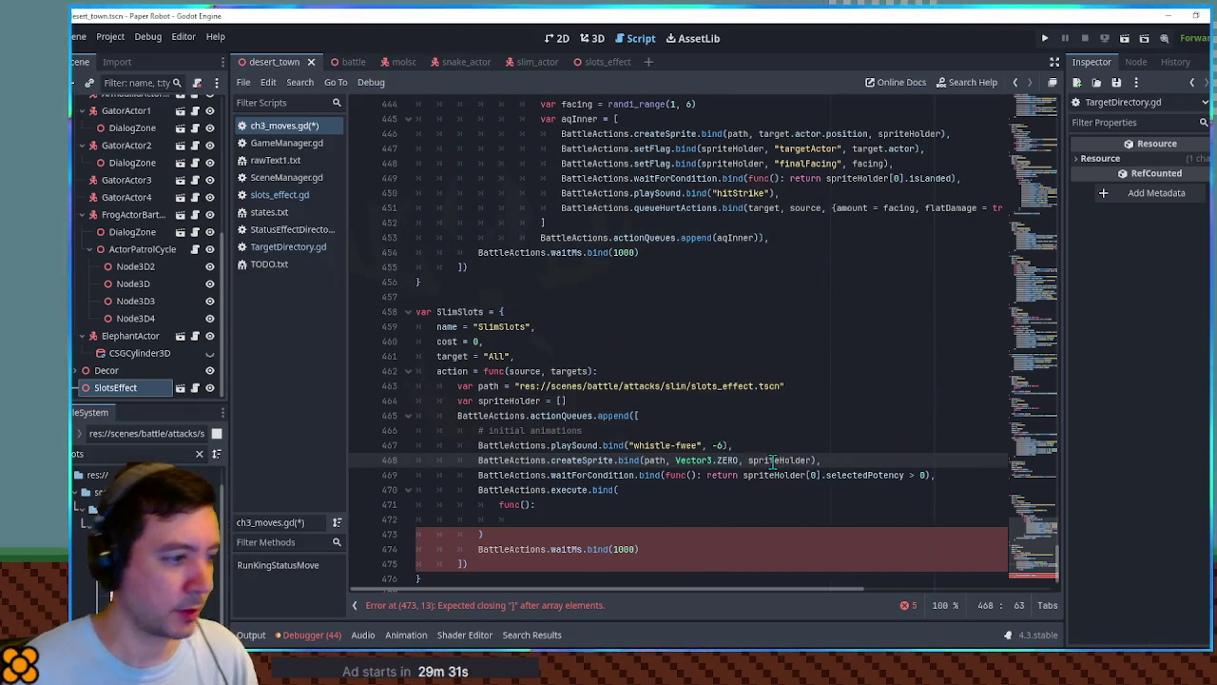
{"action": "left_click", "coordinate": [772, 433]}
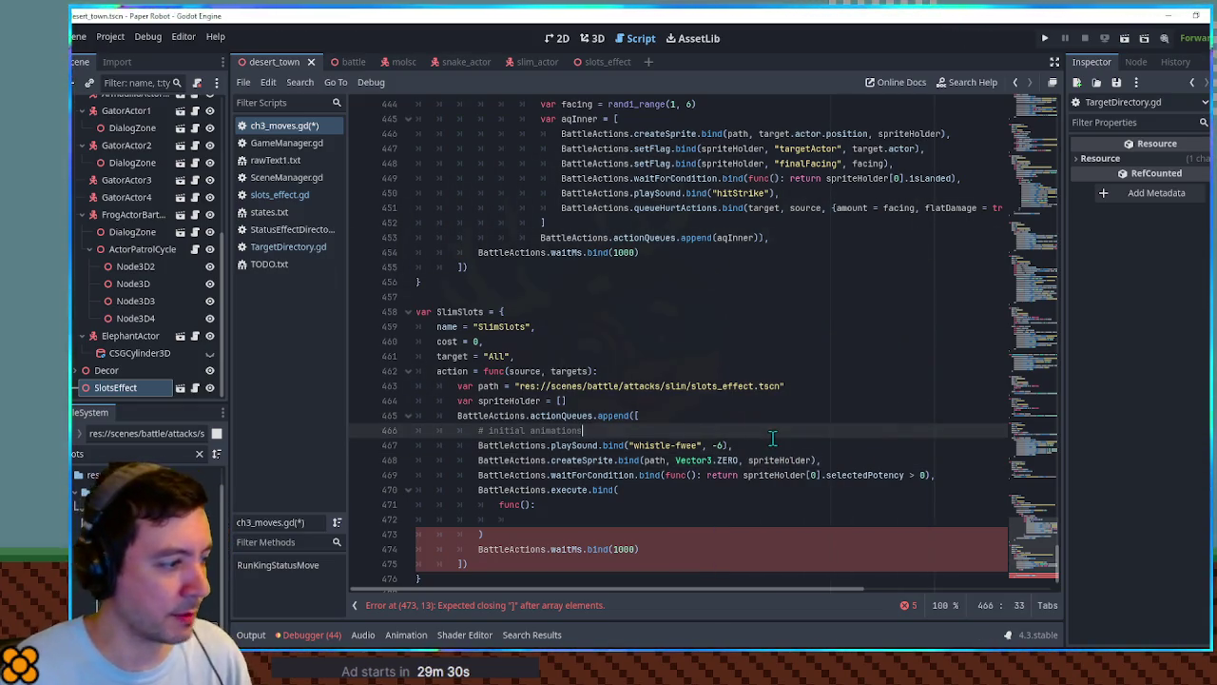
Add blank lines inside the execute callback body so its closing clears the error.
{"action": "left_click", "coordinate": [666, 548]}
{"action": "left_click", "coordinate": [559, 532]}
{"action": "left_click", "coordinate": [563, 526]}
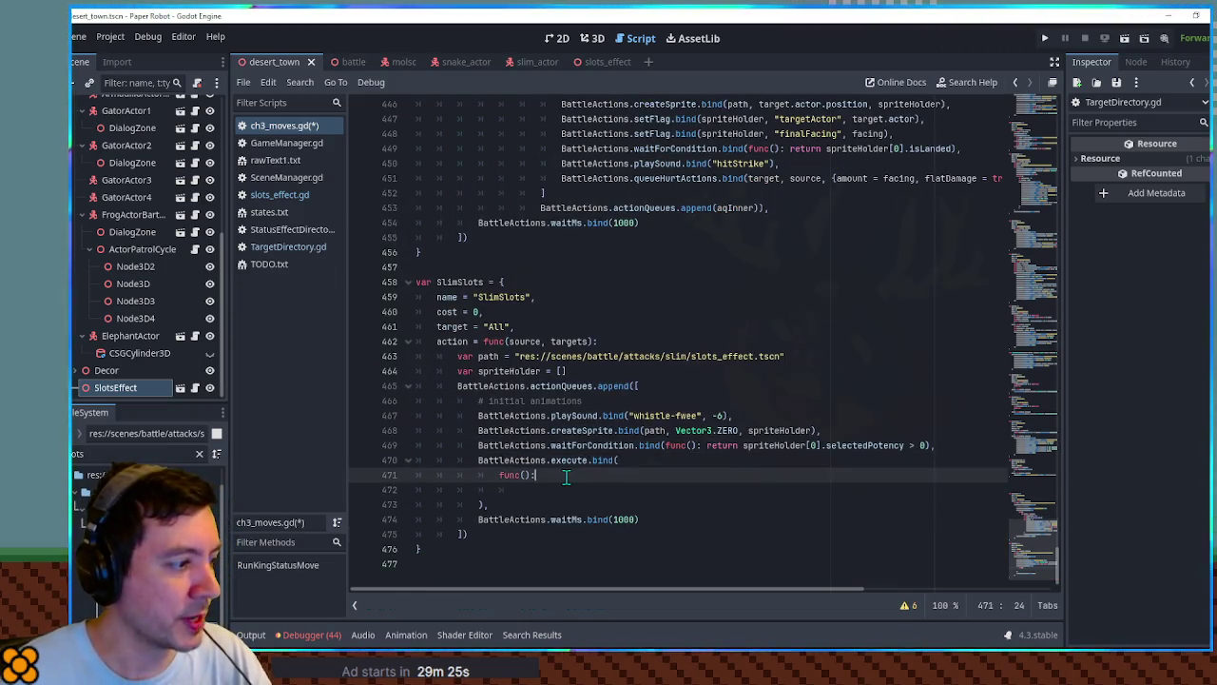
{"action": "key", "text": "Return"}
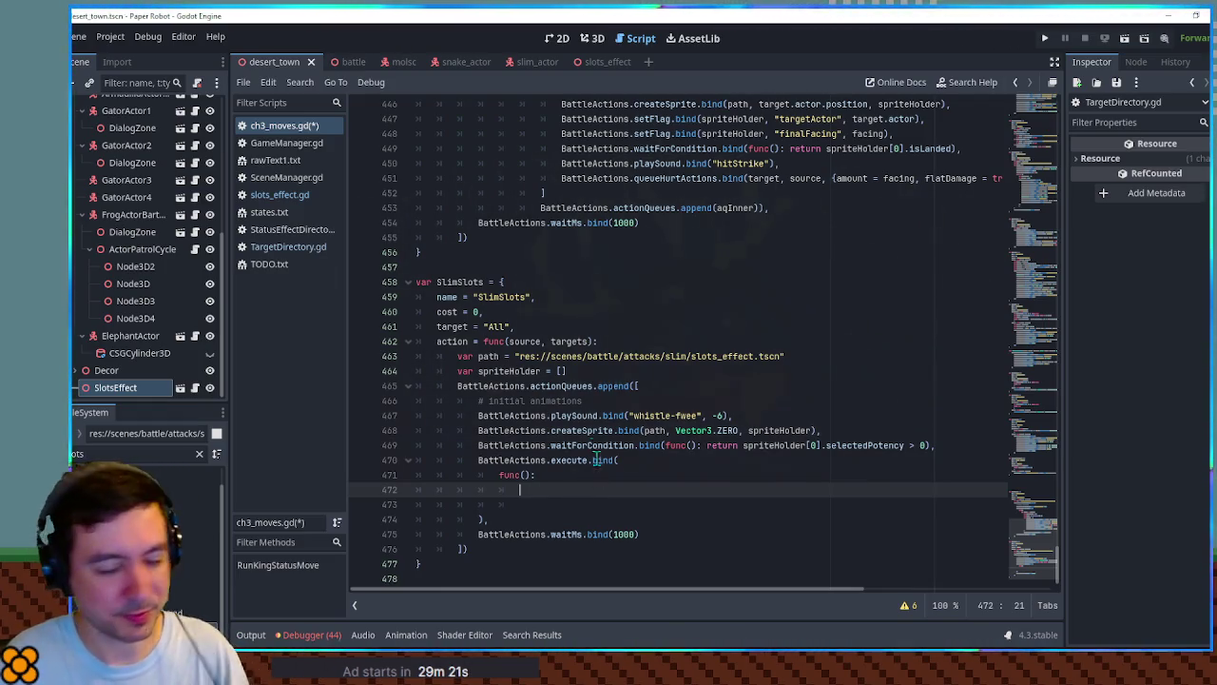
{"action": "key", "text": "Return"}
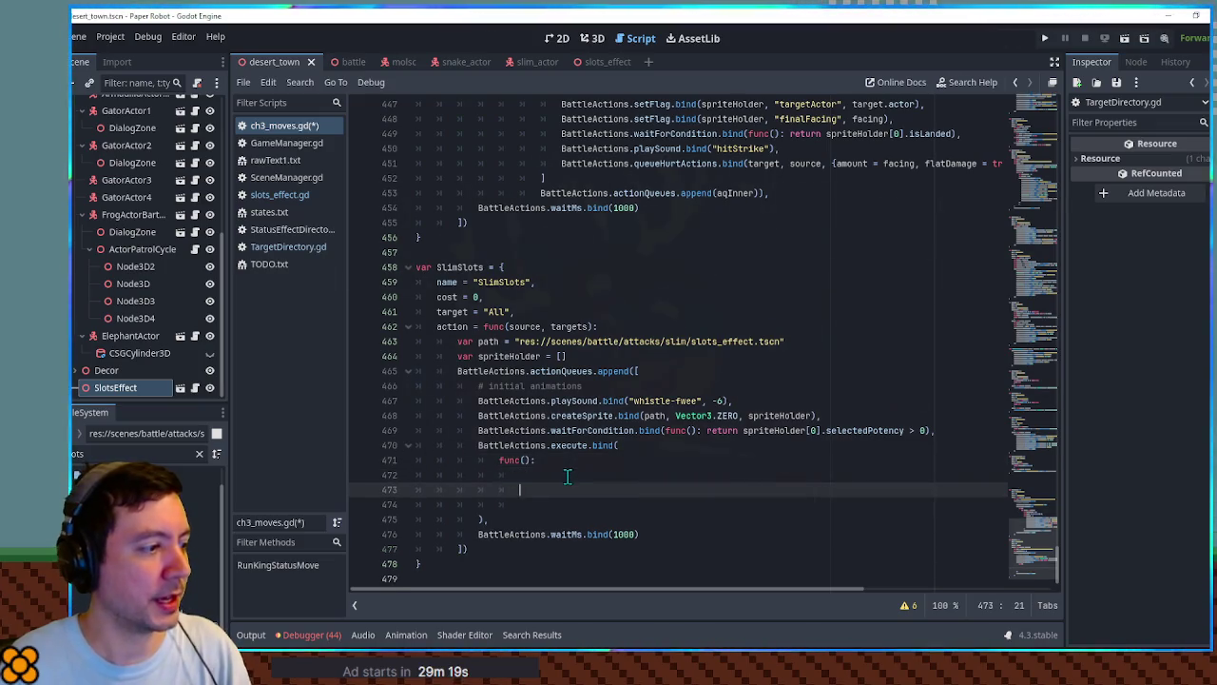
Add var effect = spriteHolder[0].selectedEffect, checking the name in slots_effect.gd.
{"action": "type", "text": "var isPos"}
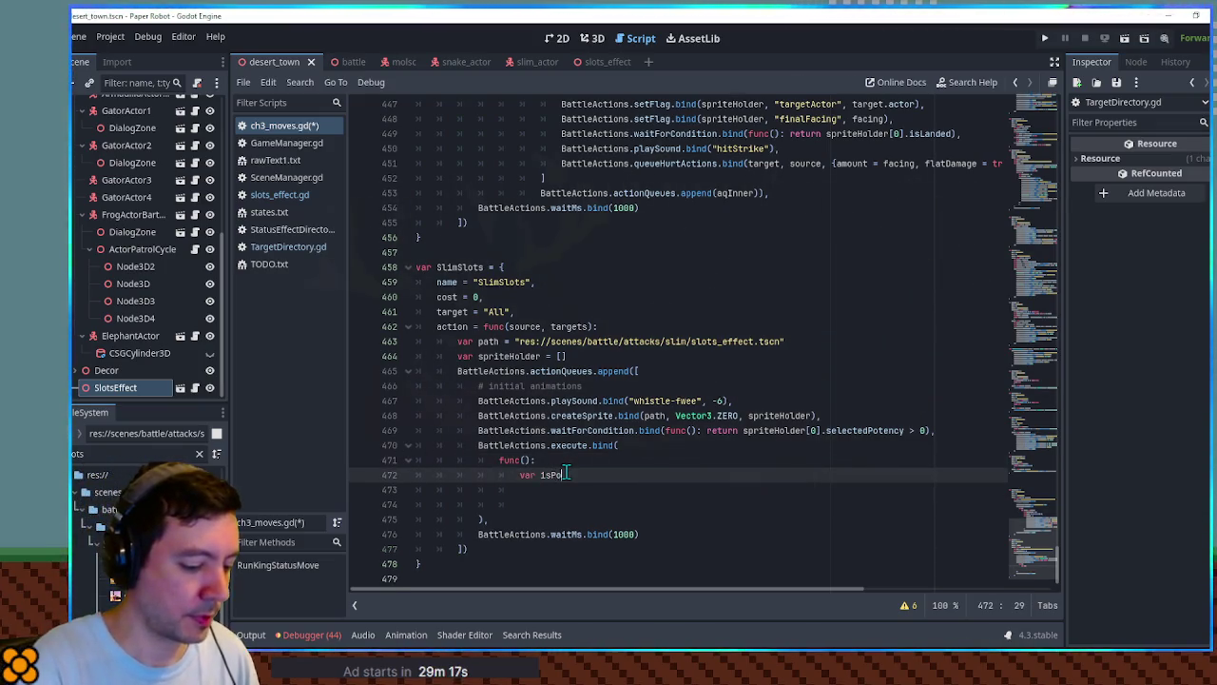
{"action": "key", "text": "BackSpace"}
{"action": "key", "text": "BackSpace"}
{"action": "key", "text": "BackSpace"}
{"action": "type", "text": "effect ="}
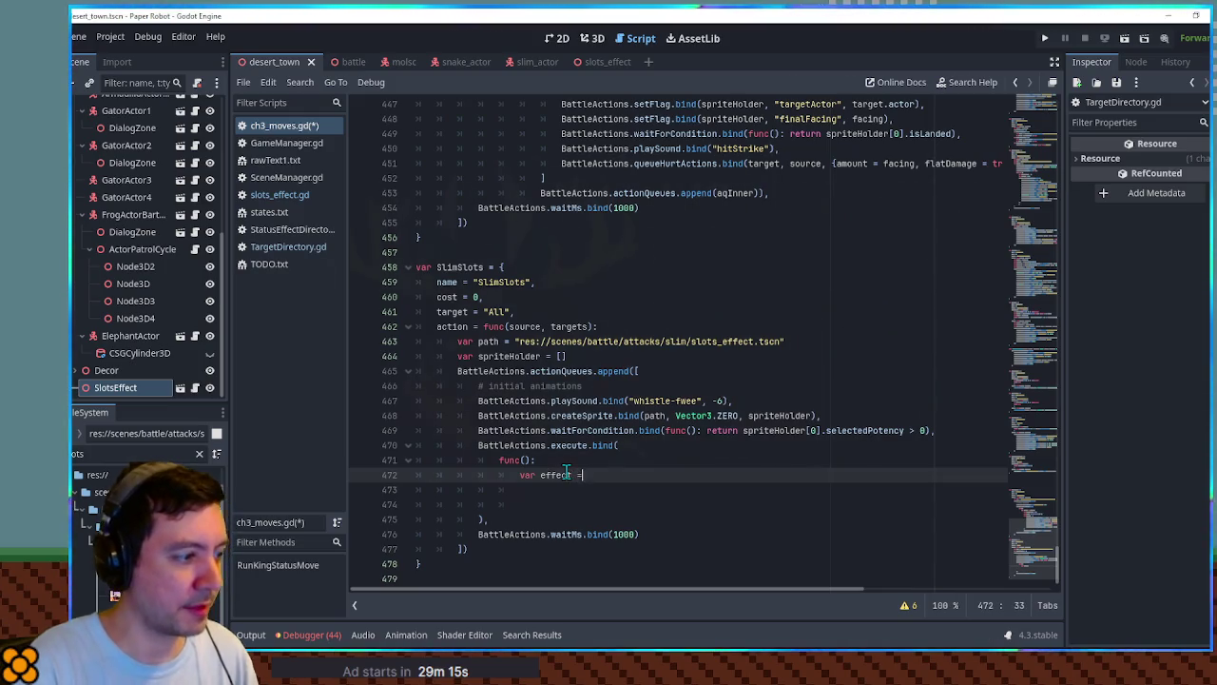
{"action": "left_click", "coordinate": [815, 430]}
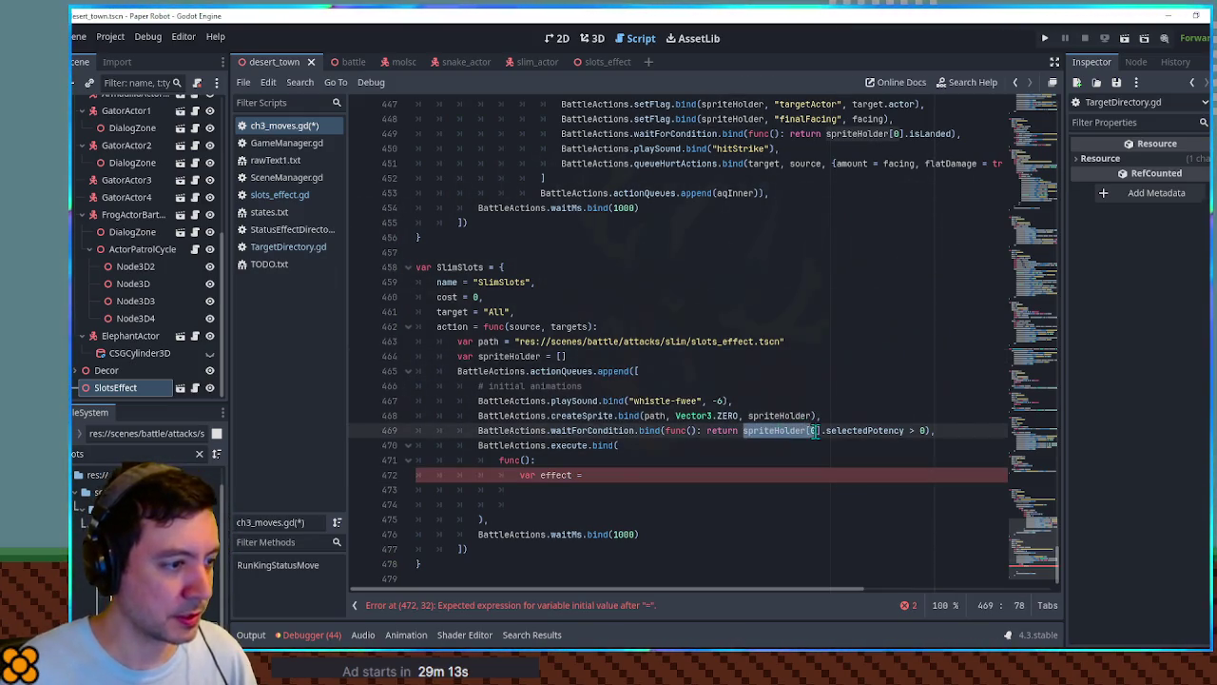
{"action": "key", "text": "ctrl+c"}
{"action": "left_click", "coordinate": [609, 475]}
{"action": "key", "text": "ctrl+v"}
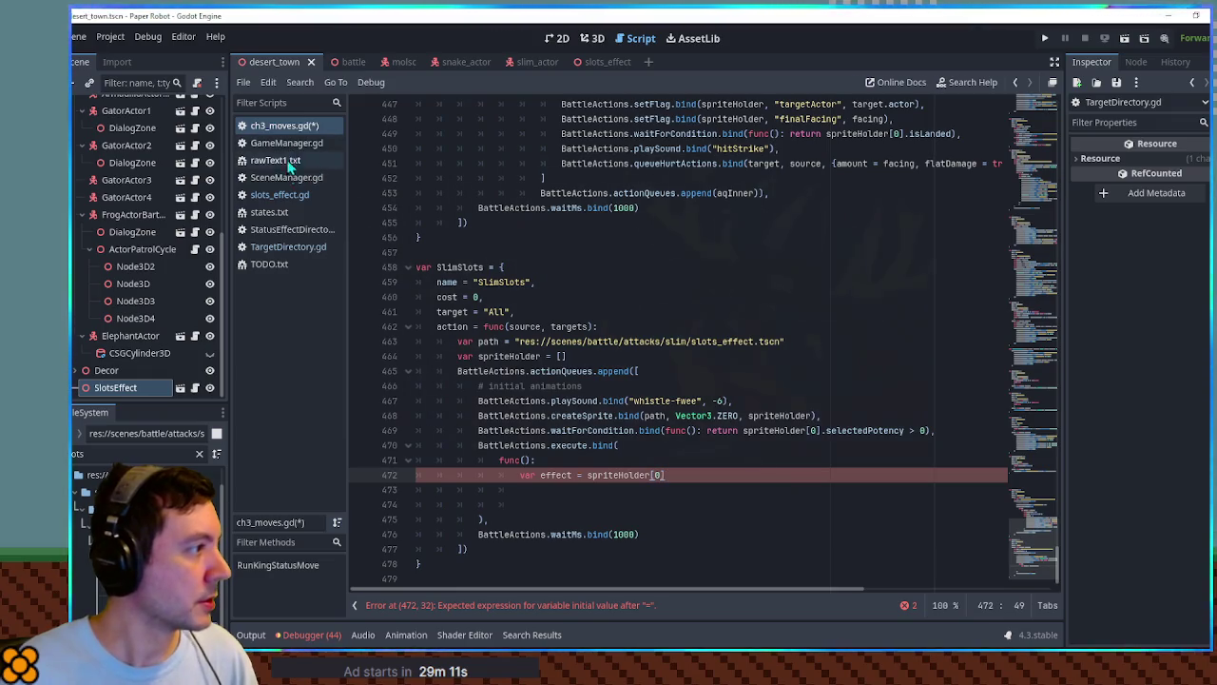
{"action": "left_click", "coordinate": [289, 195]}
{"action": "double_click", "coordinate": [488, 356]}
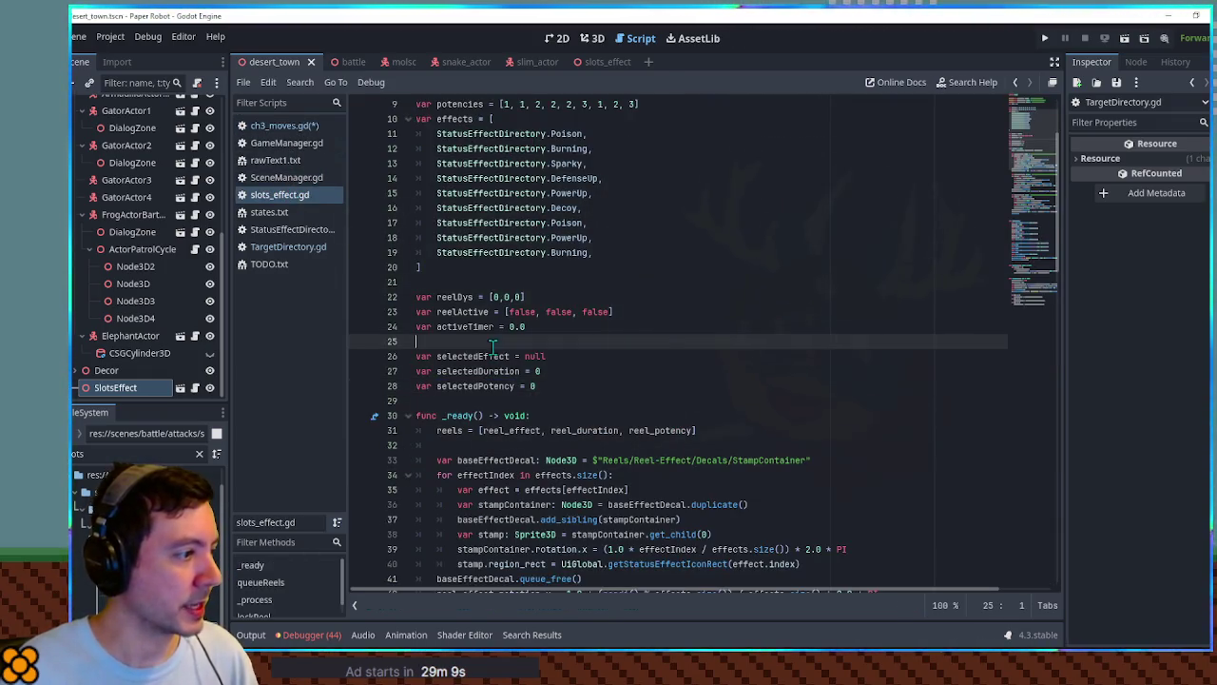
{"action": "left_click", "coordinate": [289, 124]}
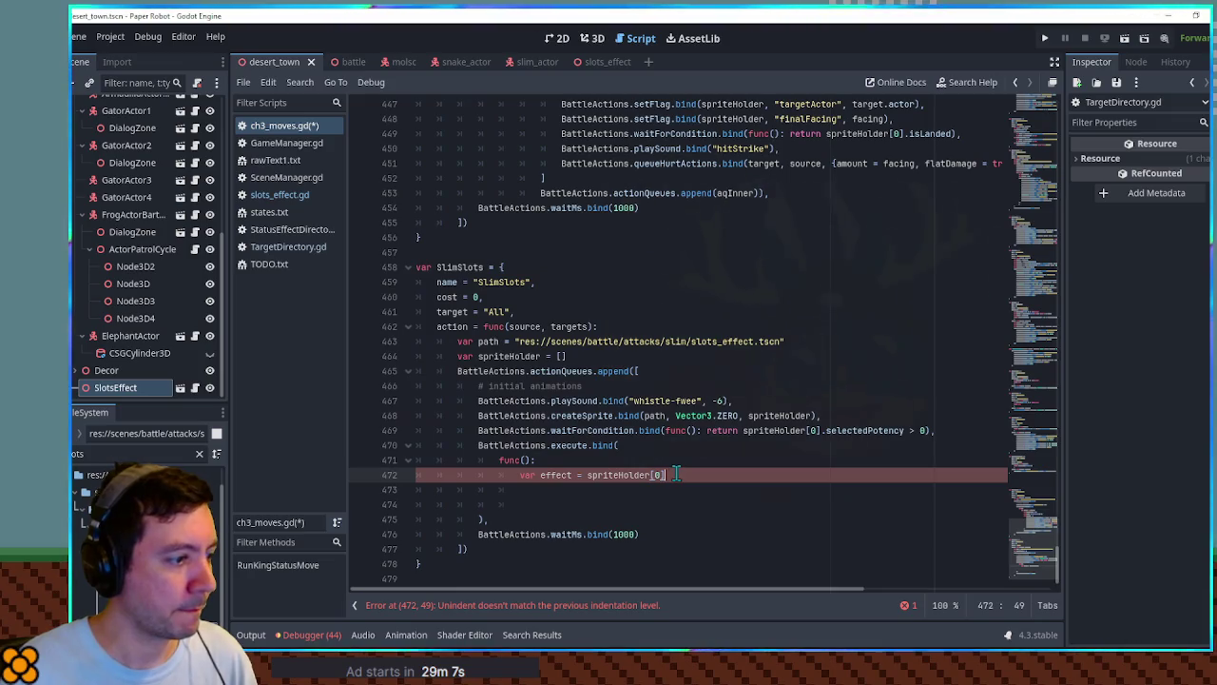
{"action": "type", "text": "."}
{"action": "key", "text": "ctrl+v"}
Duplicate it into var duration = spriteHolder[0].selectedDuration.
{"action": "key", "text": "ctrl+shift+d"}
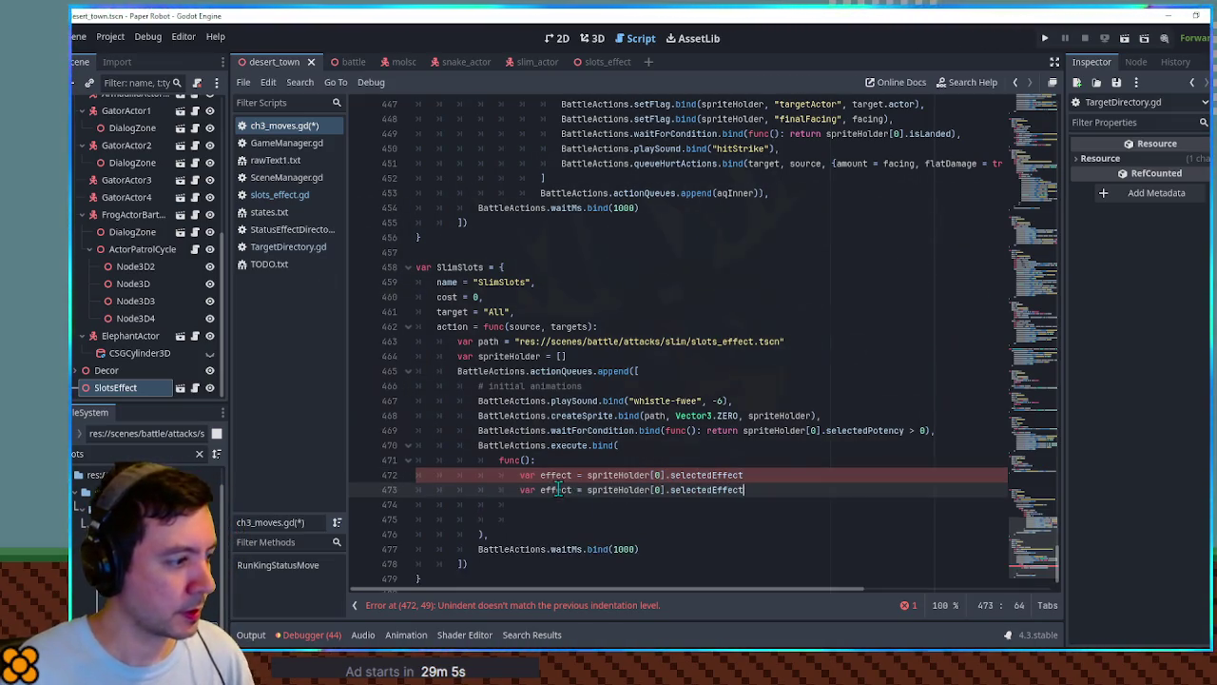
{"action": "double_click", "coordinate": [556, 490]}
{"action": "type", "text": "duration"}
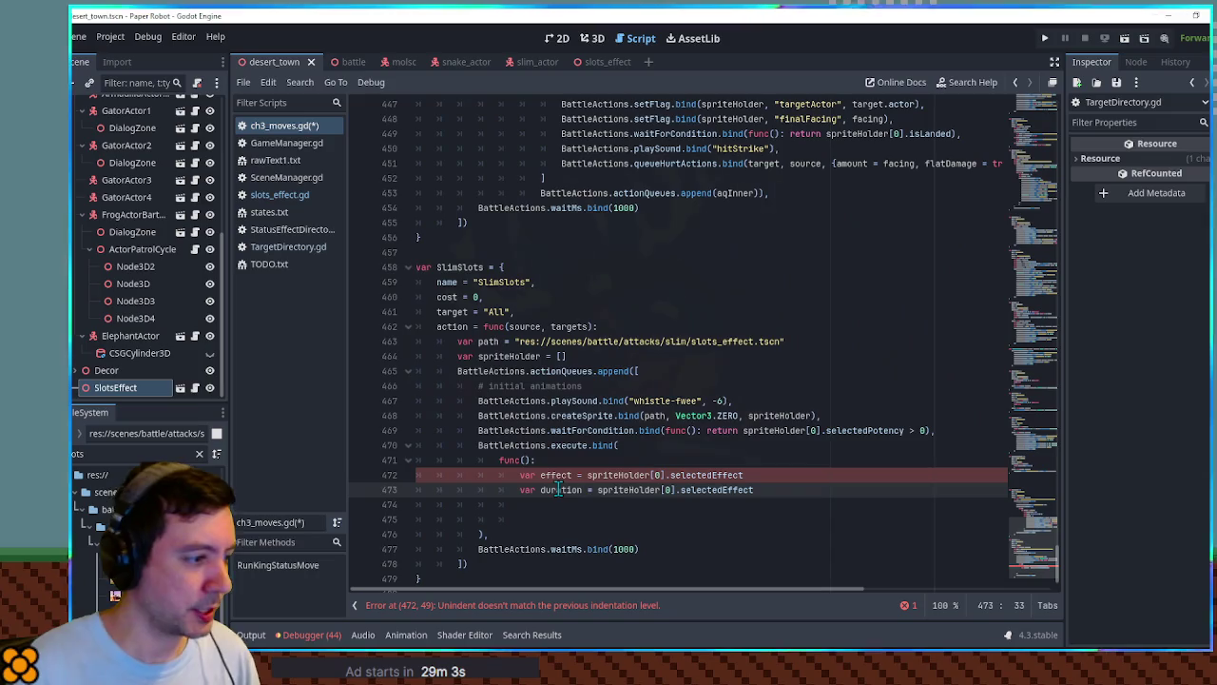
{"action": "left_click", "coordinate": [794, 490]}
{"action": "key", "text": "BackSpace"}
{"action": "key", "text": "BackSpace"}
{"action": "key", "text": "BackSpace"}
{"action": "type", "text": "Dura"}
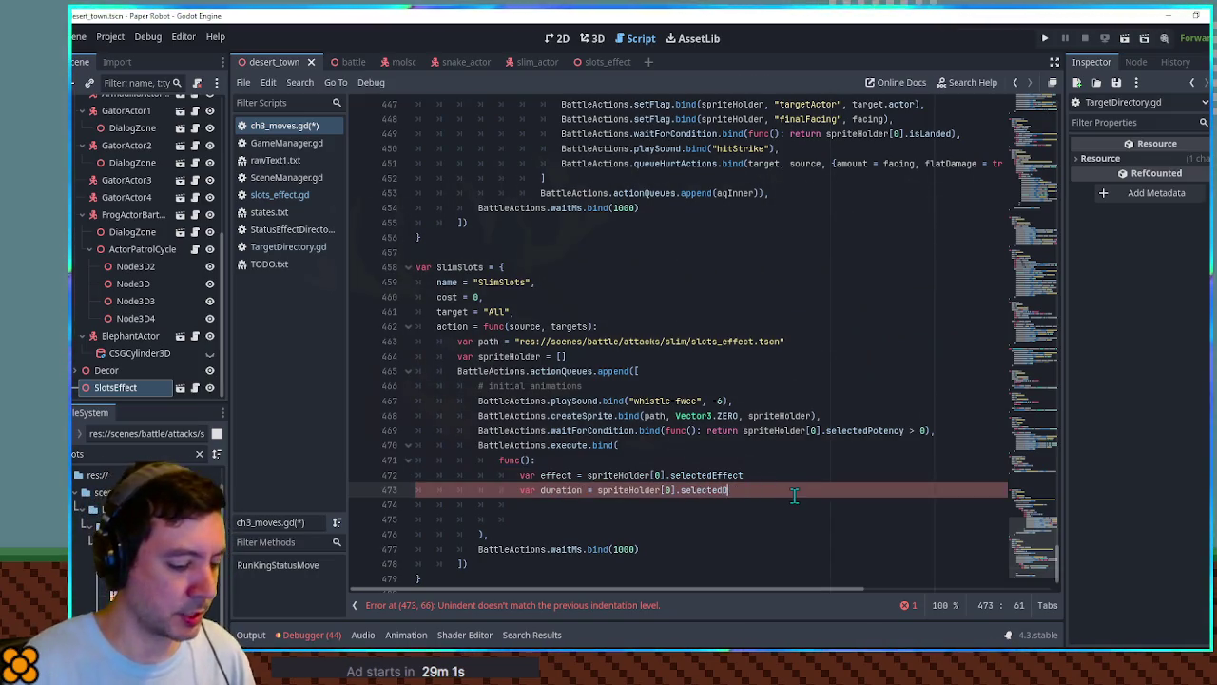
{"action": "type", "text": "tion"}
Add var potency = spriteHolder[0].selectedPotency with an empty line below.
{"action": "key", "text": "ctrl+shift+d"}
{"action": "key", "text": "BackSpace"}
{"action": "key", "text": "BackSpace"}
{"action": "key", "text": "BackSpace"}
{"action": "key", "text": "BackSpace"}
{"action": "type", "text": "Po"}
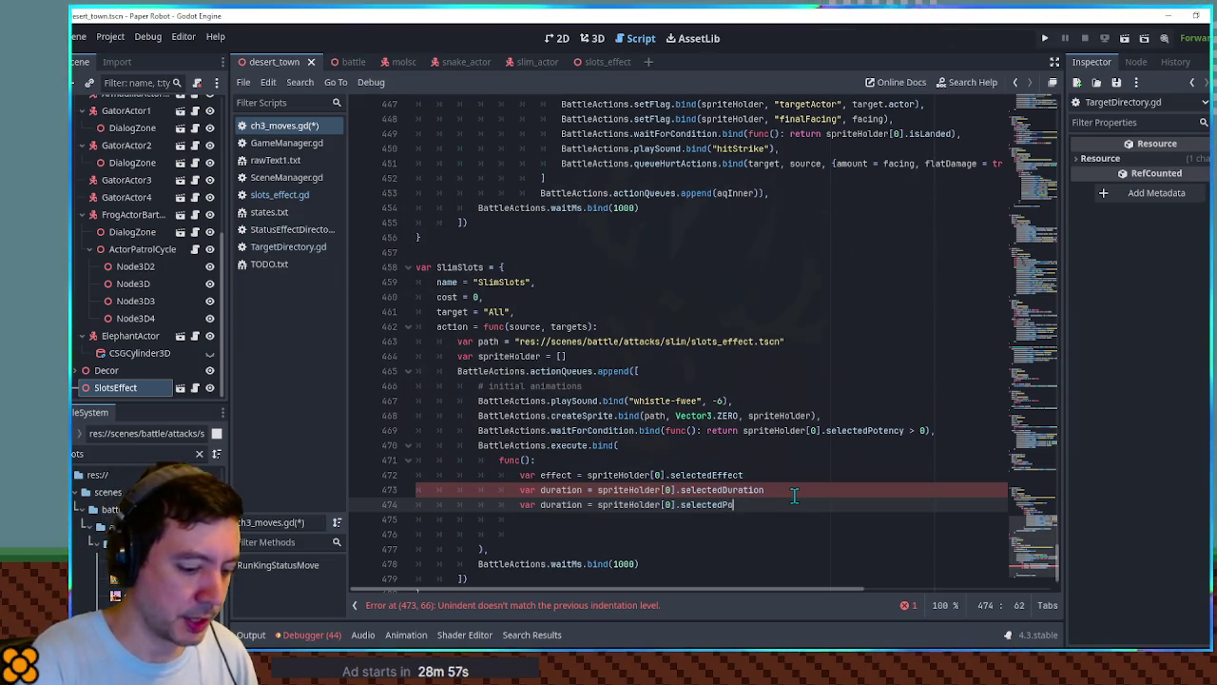
{"action": "type", "text": "tency"}
{"action": "double_click", "coordinate": [549, 504]}
{"action": "type", "text": "potency"}
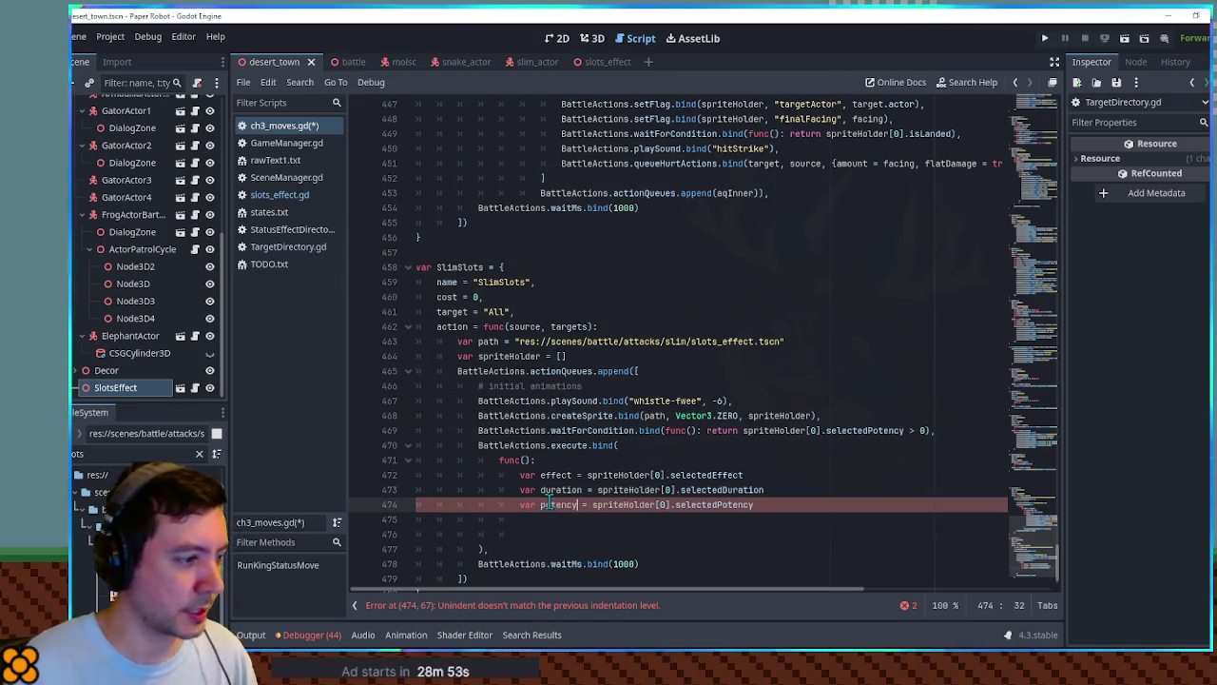
{"action": "key", "text": "Return"}
{"action": "key", "text": "Return"}
{"action": "scroll", "coordinate": [741, 485], "scroll_direction": "down", "scroll_amount": 2}
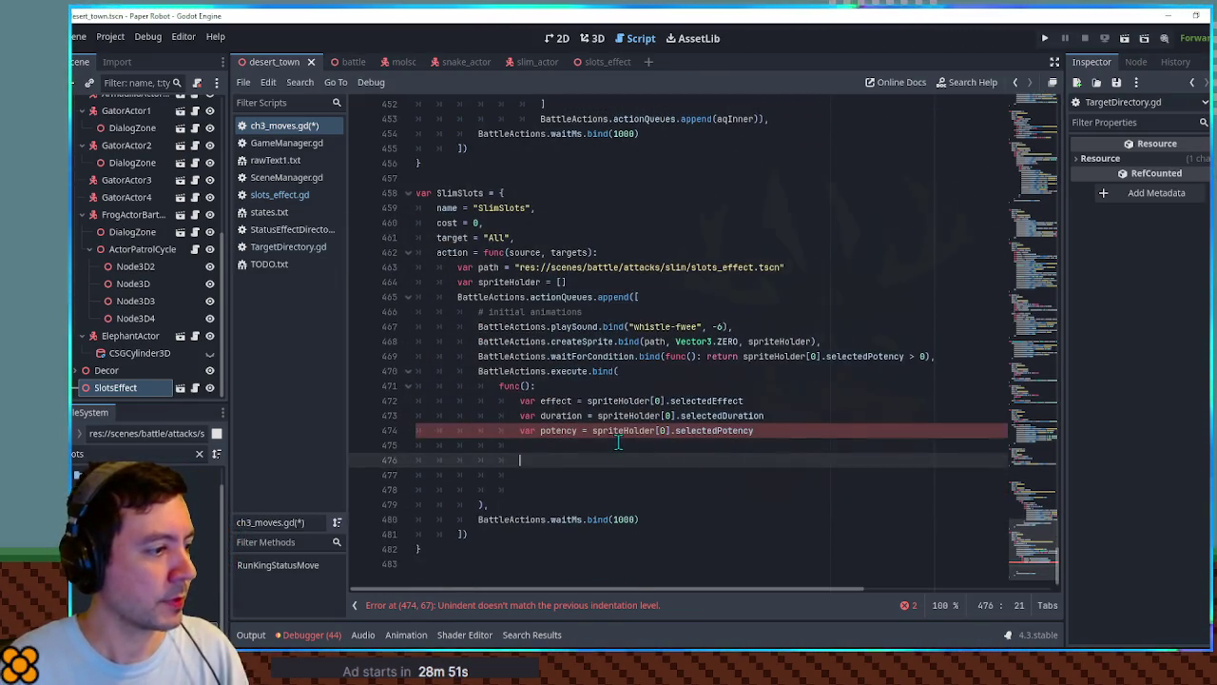
{"action": "left_click", "coordinate": [613, 450]}
Start var receivingUnits = source.side, confirming the side property in battle_unit.gd.
{"action": "type", "text": "var "}
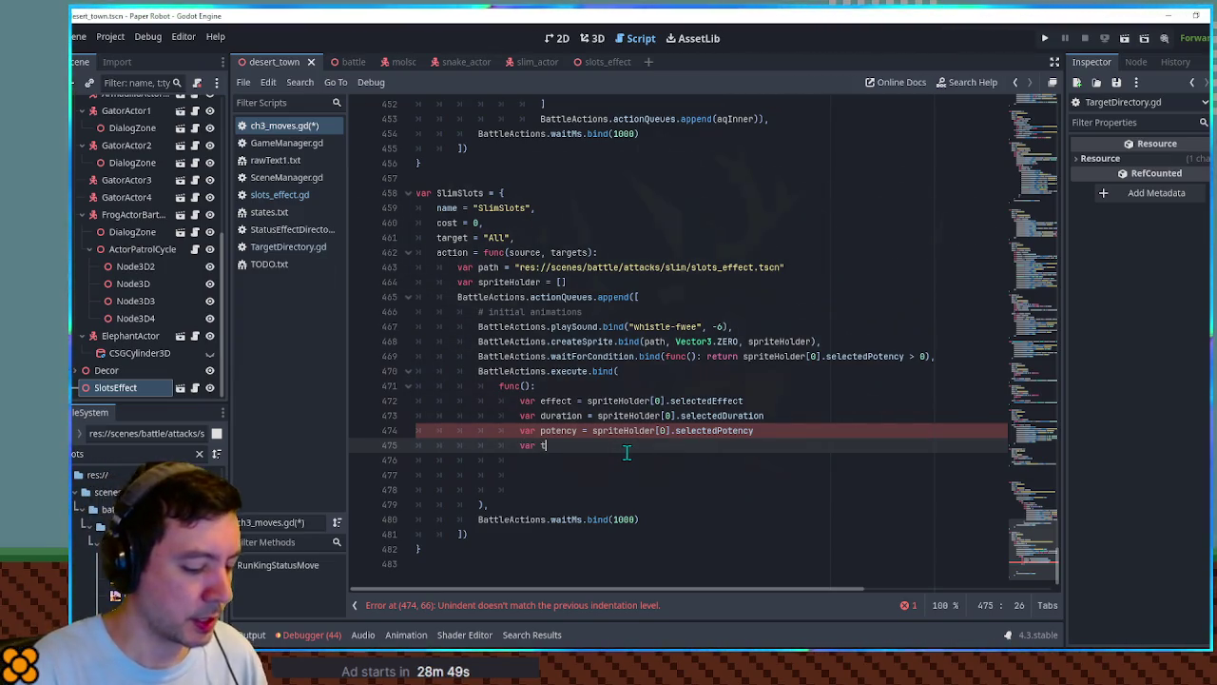
{"action": "type", "text": "re"}
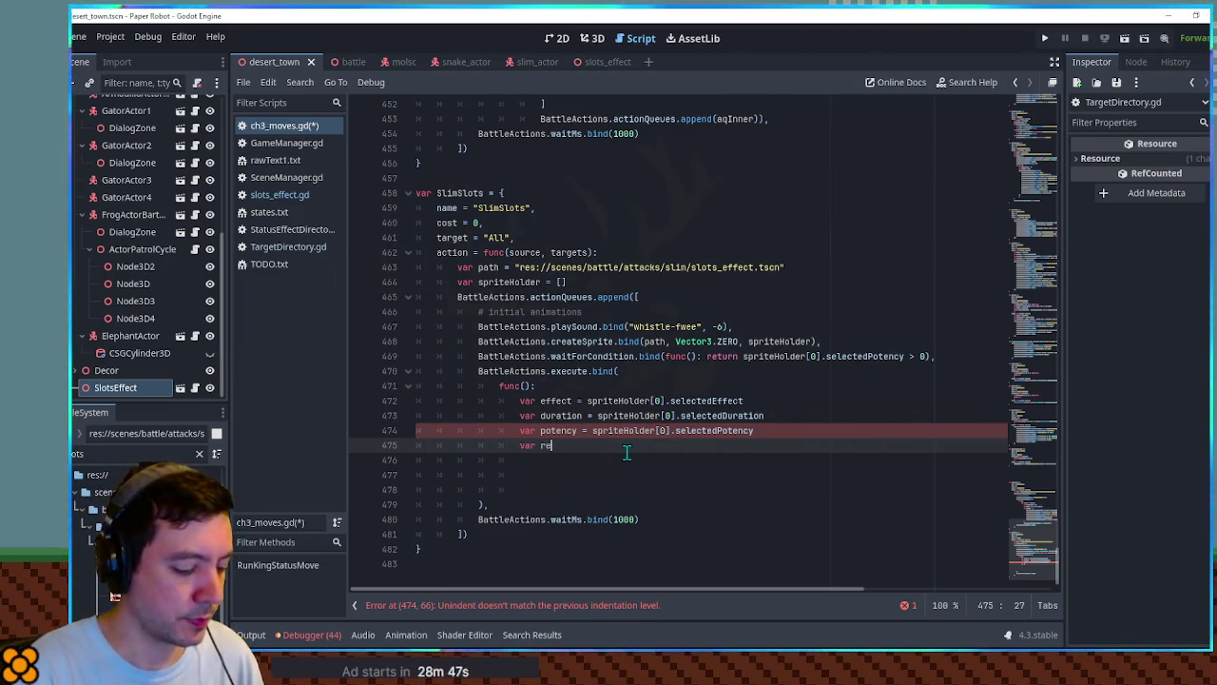
{"action": "type", "text": "ceivingUn"}
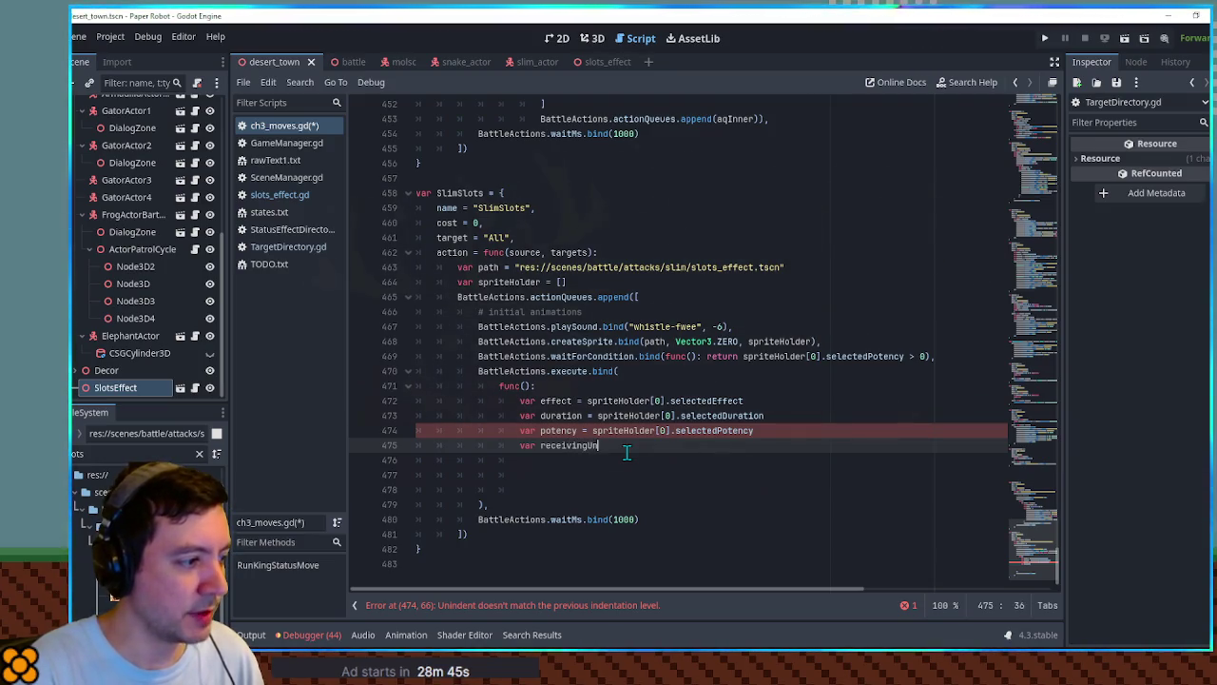
{"action": "type", "text": "its ="}
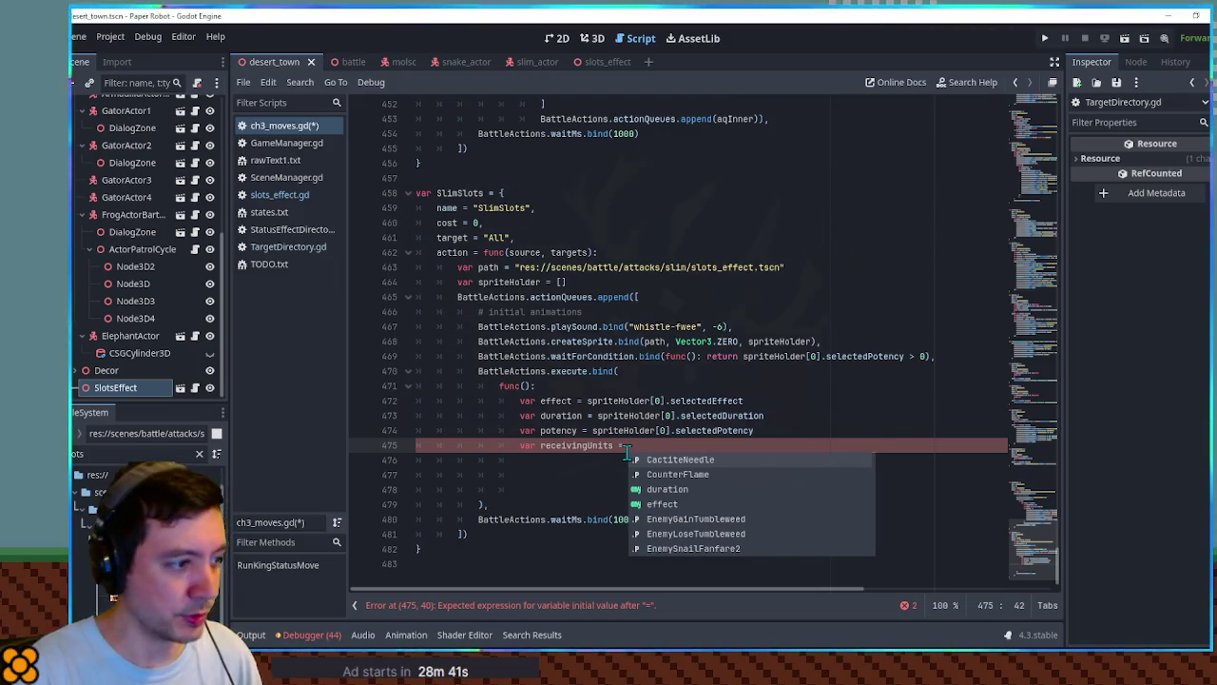
{"action": "key", "text": "Escape"}
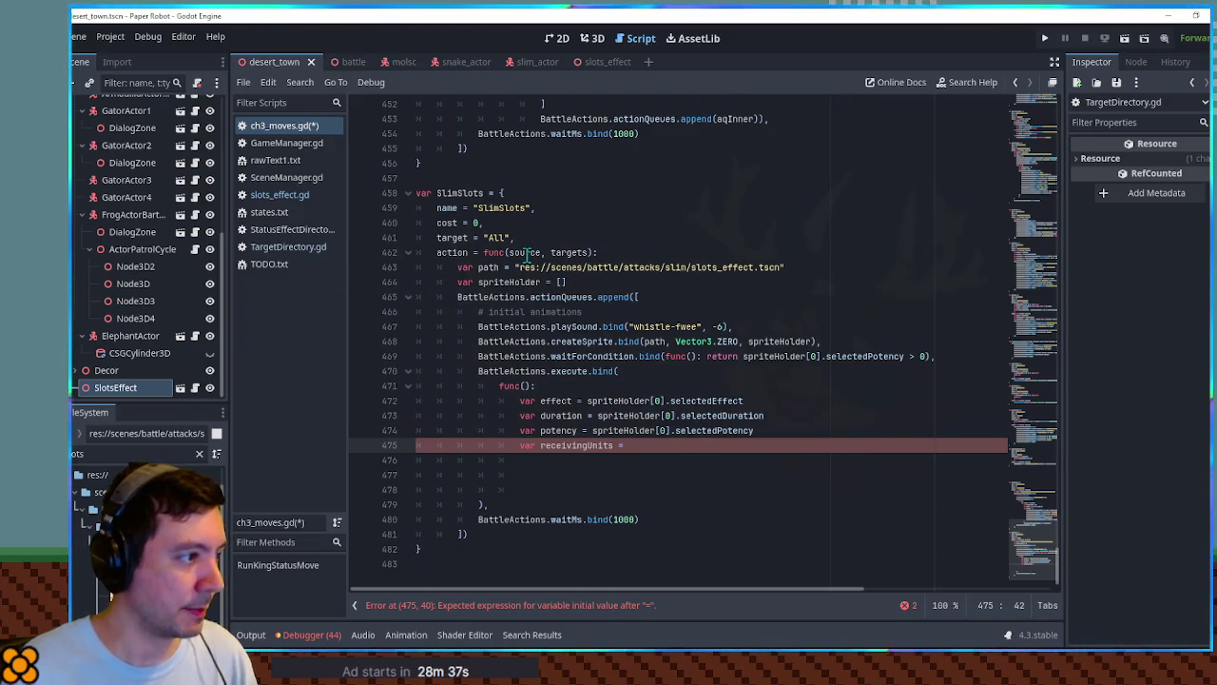
{"action": "type", "text": "source."}
{"action": "key", "text": "Escape"}
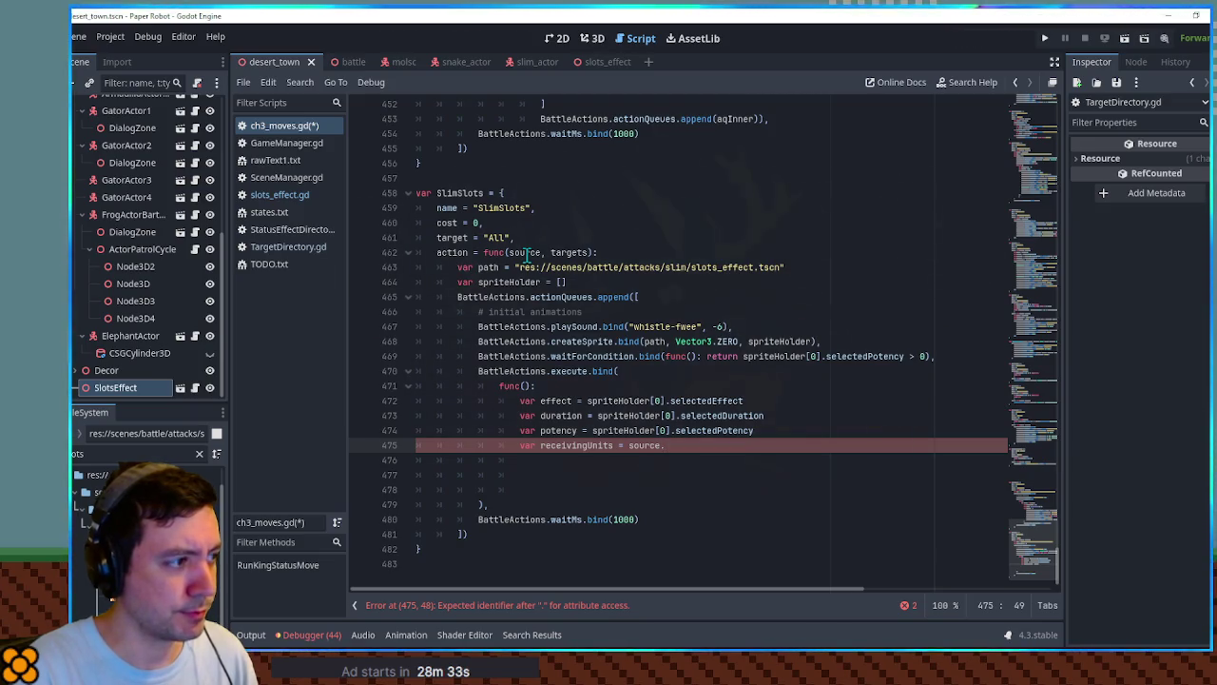
{"action": "type", "text": "team"}
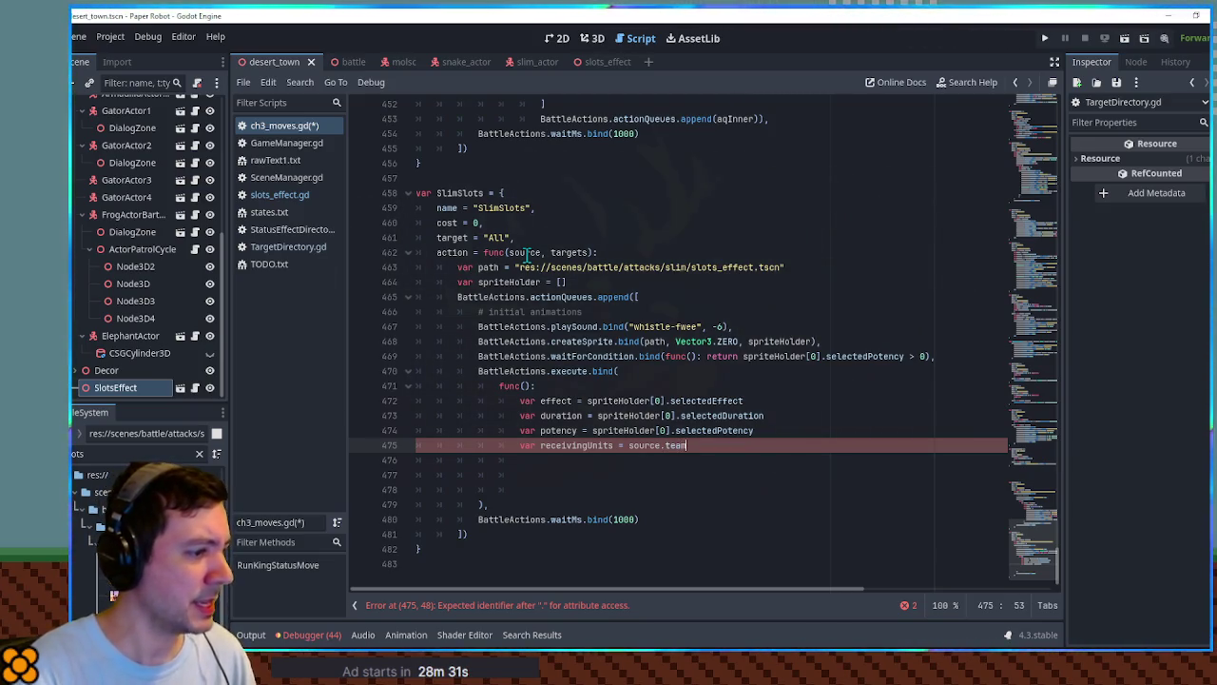
{"action": "key", "text": "BackSpace"}
{"action": "key", "text": "BackSpace"}
{"action": "key", "text": "BackSpace"}
{"action": "key", "text": "BackSpace"}
{"action": "type", "text": "side"}
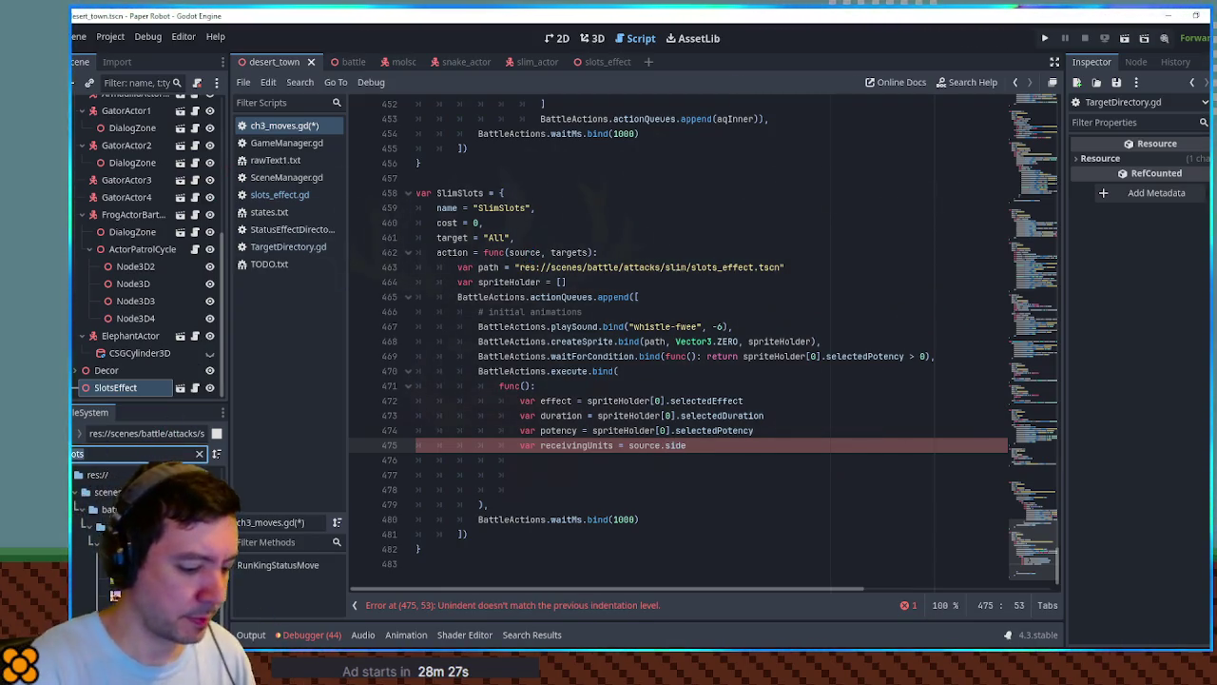
{"action": "double_click", "coordinate": [133, 454]}
{"action": "type", "text": "battleun"}
{"action": "key", "text": "BackSpace"}
{"action": "key", "text": "BackSpace"}
{"action": "type", "text": "uni"}
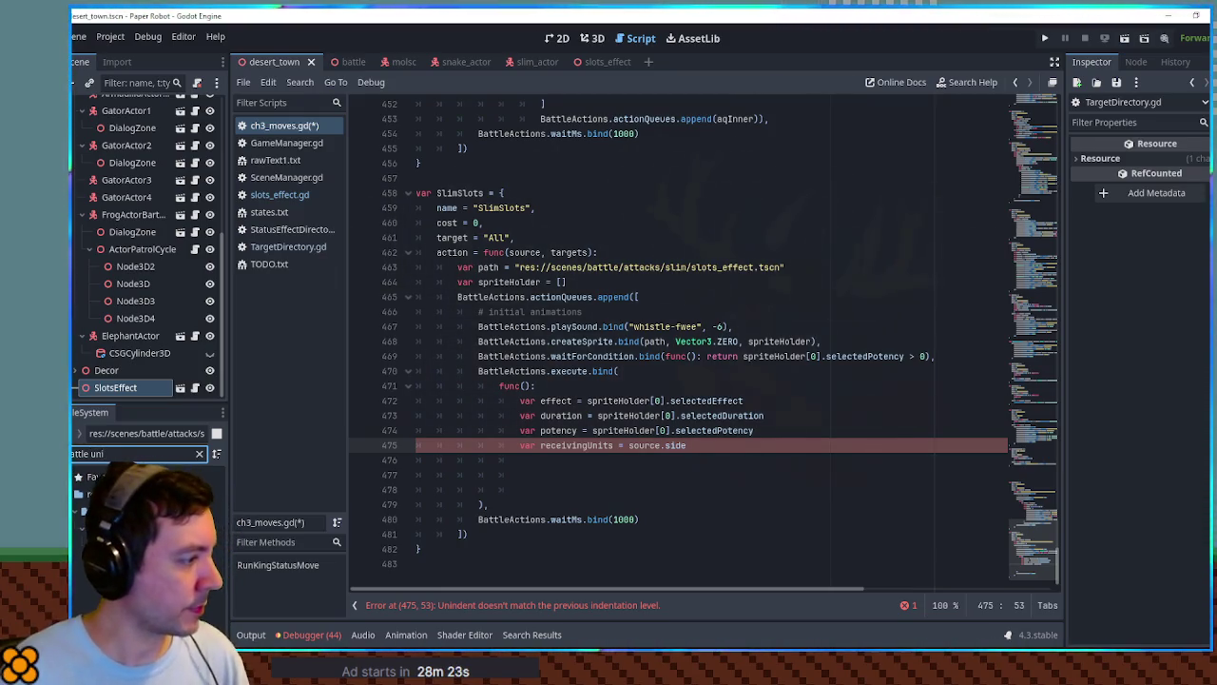
{"action": "key", "text": "Return"}
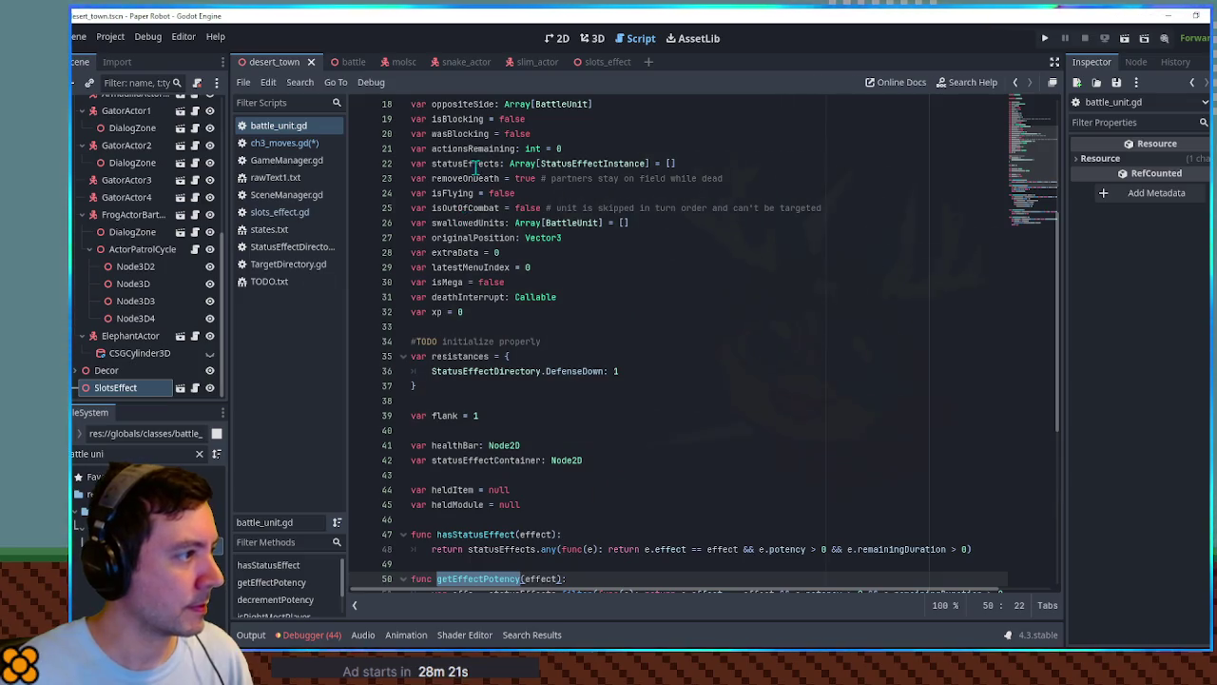
{"action": "scroll", "coordinate": [501, 222], "scroll_direction": "up", "scroll_amount": 4}
{"action": "double_click", "coordinate": [447, 270]}
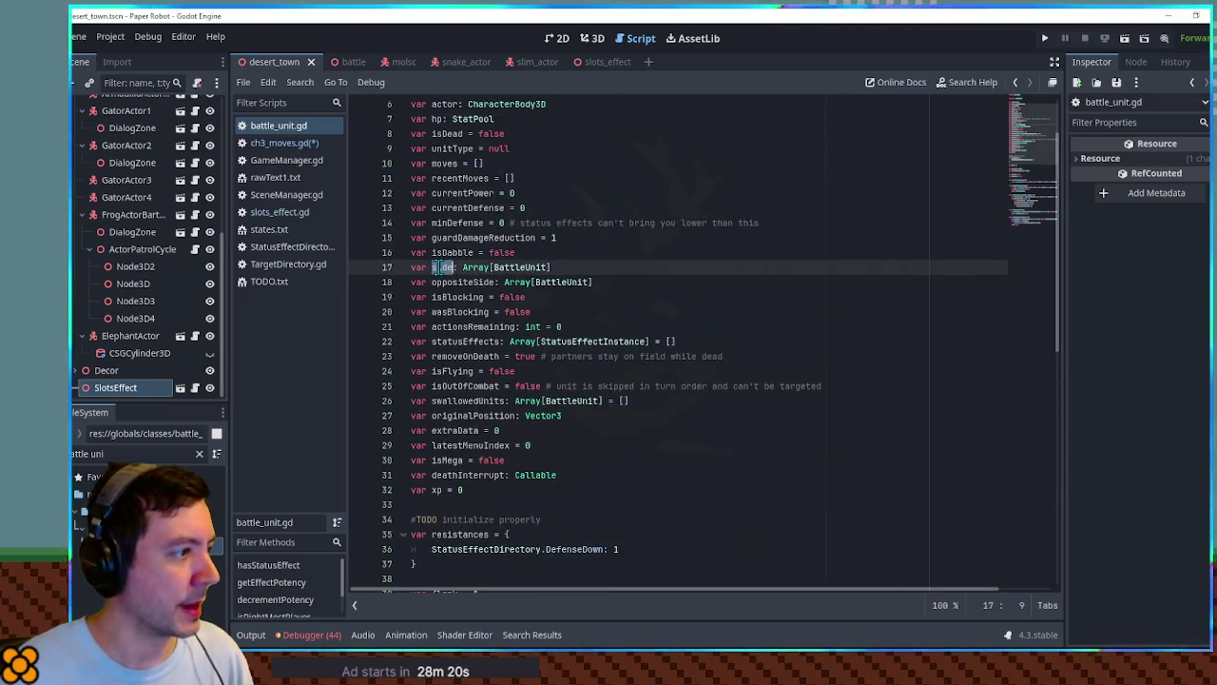
{"action": "middle_click", "coordinate": [307, 127]}
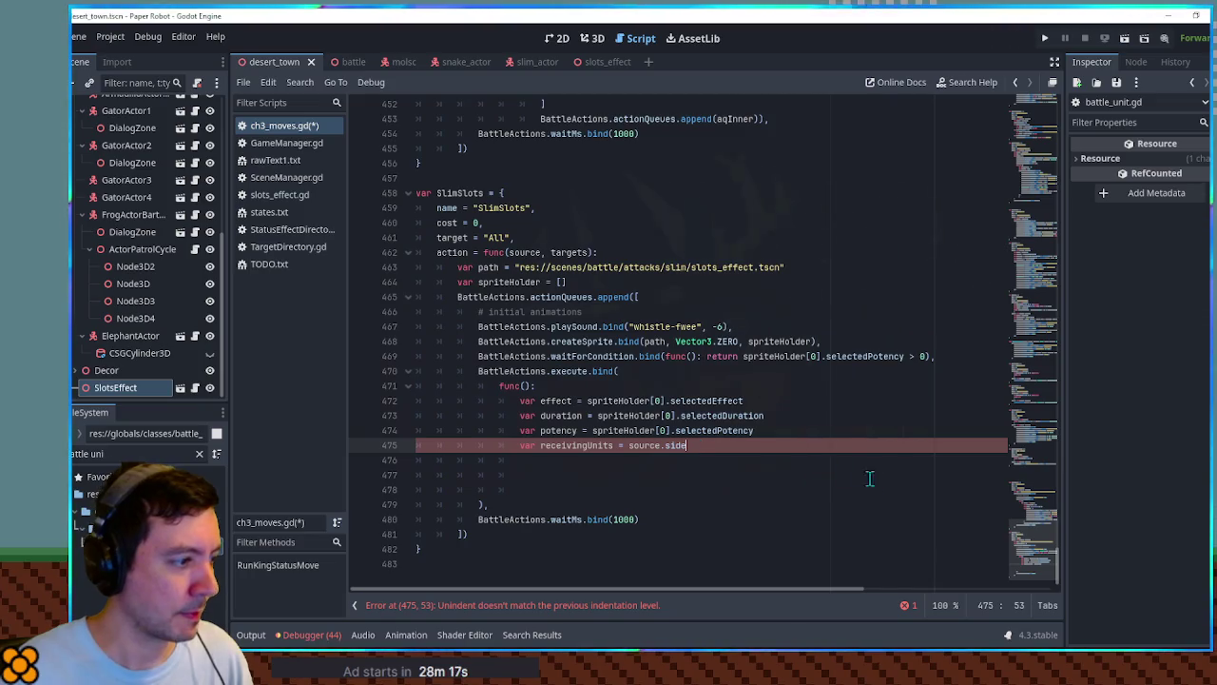
Complete it with if effect.isPositive else targets, checking StatusEffectDirectory's property names.
{"action": "type", "text": " if "}
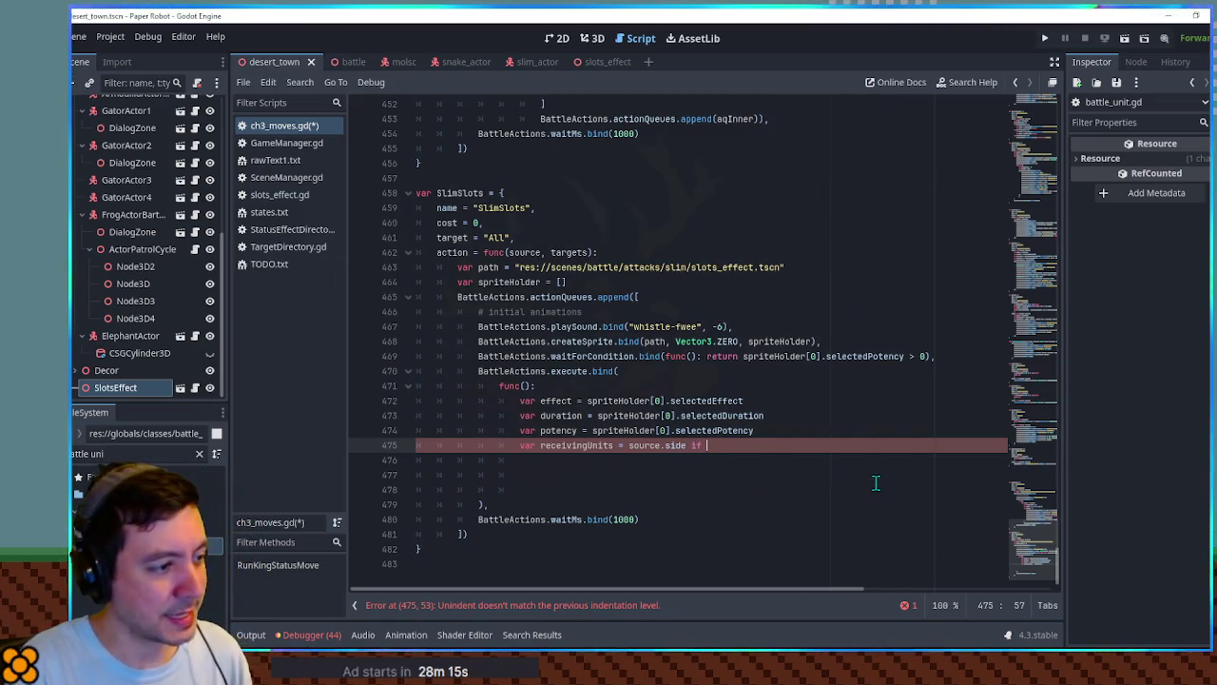
{"action": "type", "text": "effect"}
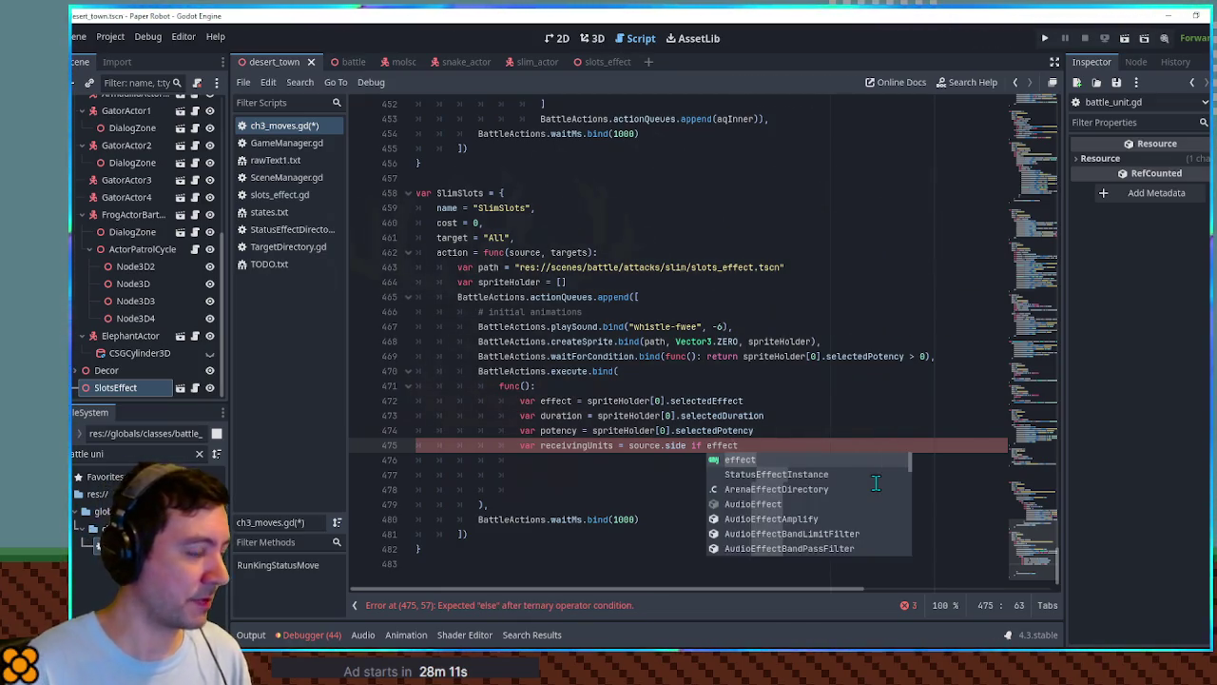
{"action": "left_click", "coordinate": [290, 229]}
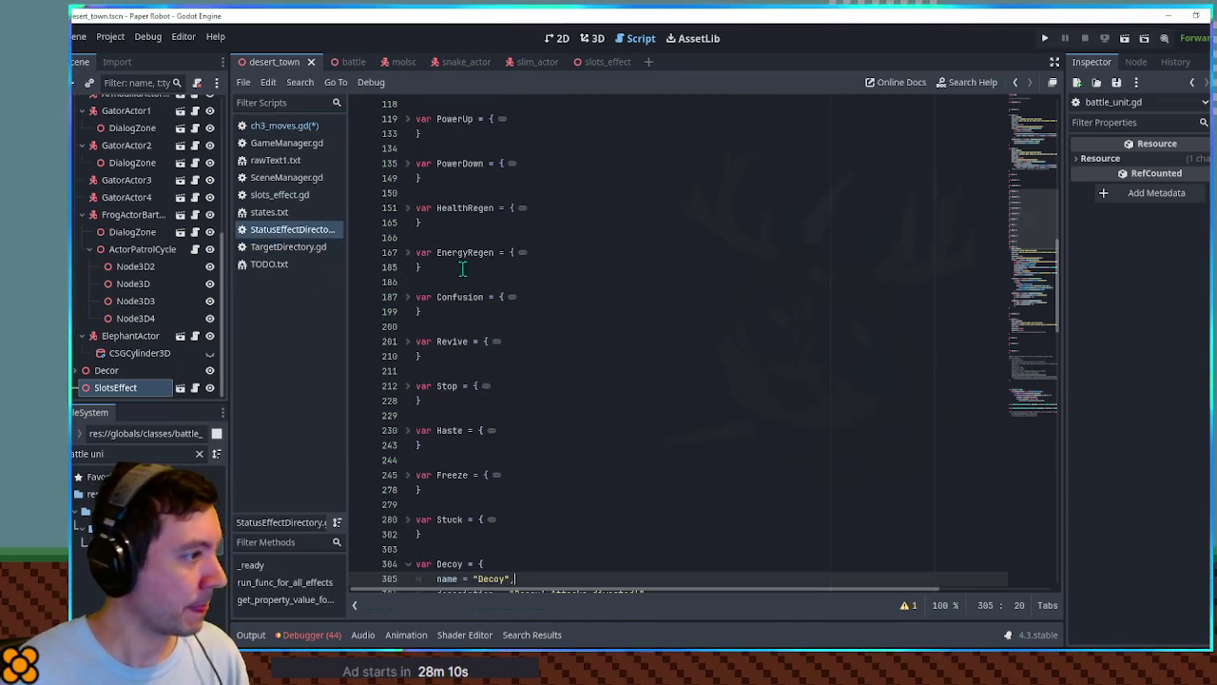
{"action": "left_click", "coordinate": [409, 253]}
{"action": "left_click", "coordinate": [450, 326]}
{"action": "left_click", "coordinate": [284, 125]}
{"action": "left_click", "coordinate": [751, 445]}
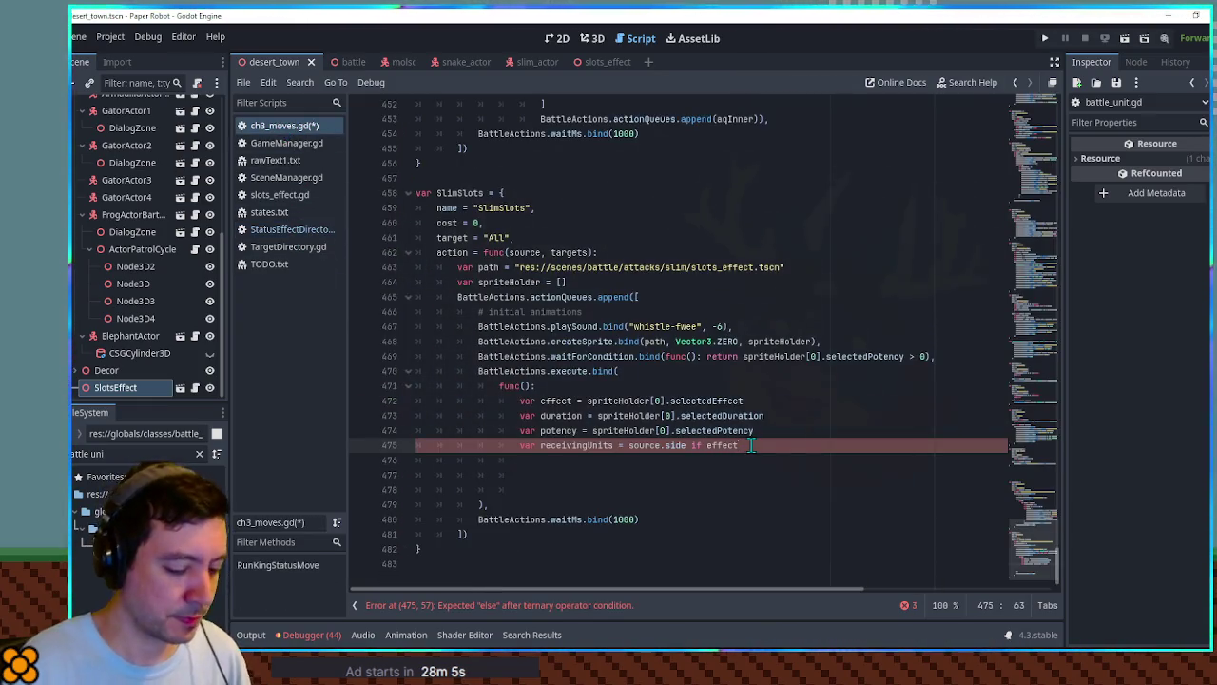
{"action": "type", "text": "e else"}
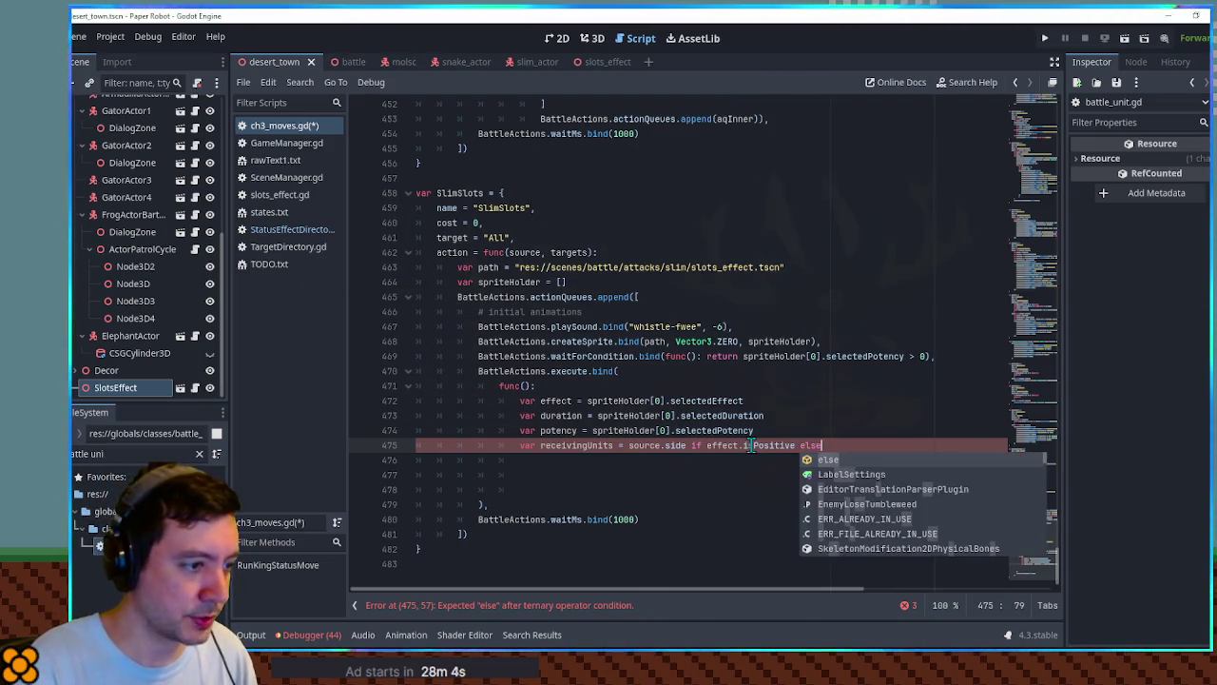
{"action": "type", "text": " source"}
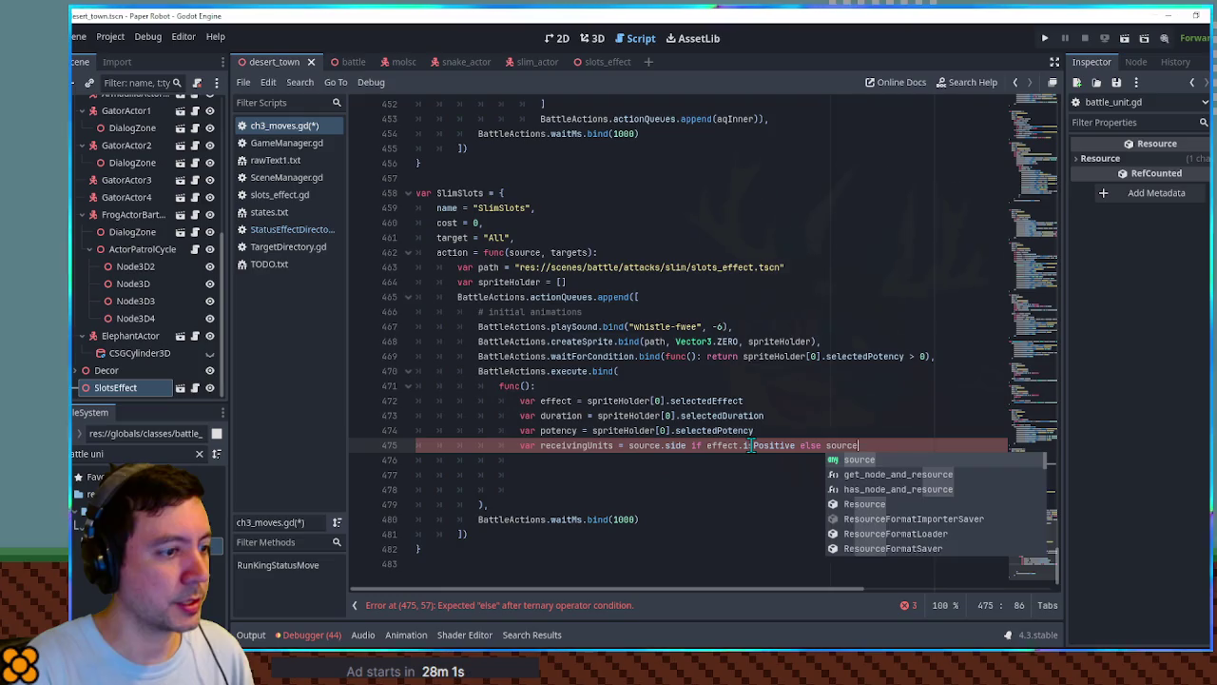
{"action": "key", "text": "ctrl+BackSpace"}
{"action": "type", "text": "target"}
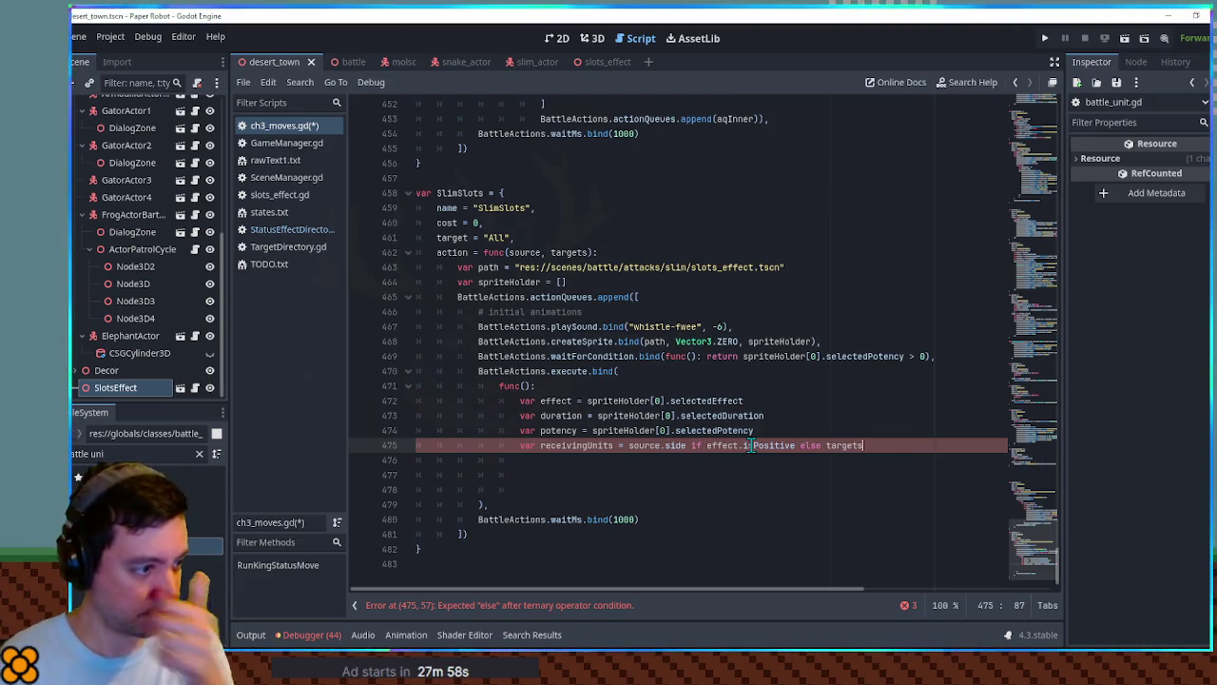
{"action": "double_click", "coordinate": [675, 446]}
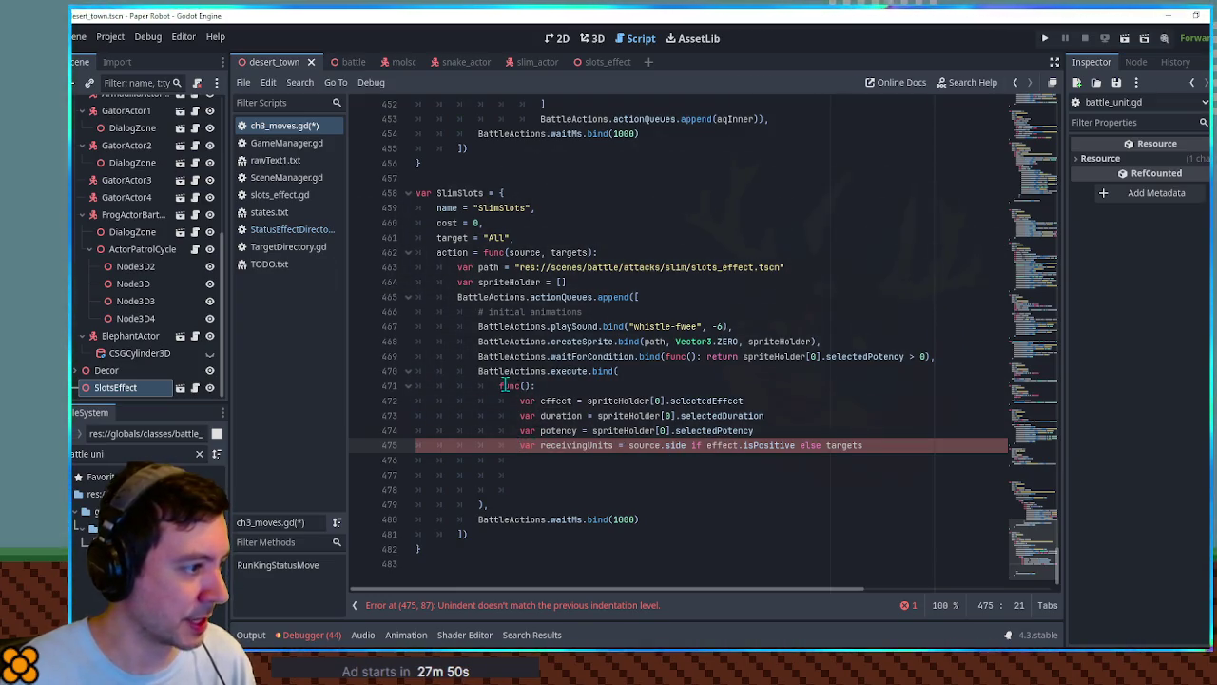
Indent the effect, duration, potency and receivingUnits lines and tidy the blank lines after them.
{"action": "scroll", "coordinate": [504, 386], "scroll_direction": "up", "scroll_amount": 8}
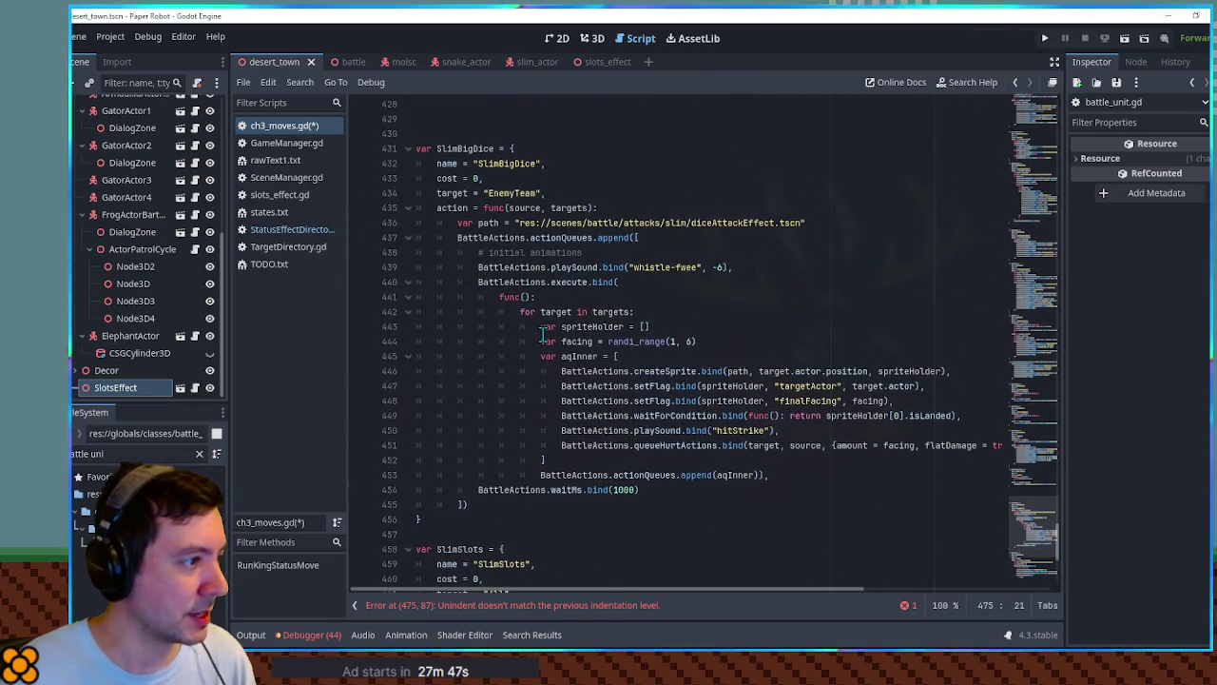
{"action": "scroll", "coordinate": [525, 299], "scroll_direction": "down", "scroll_amount": 12}
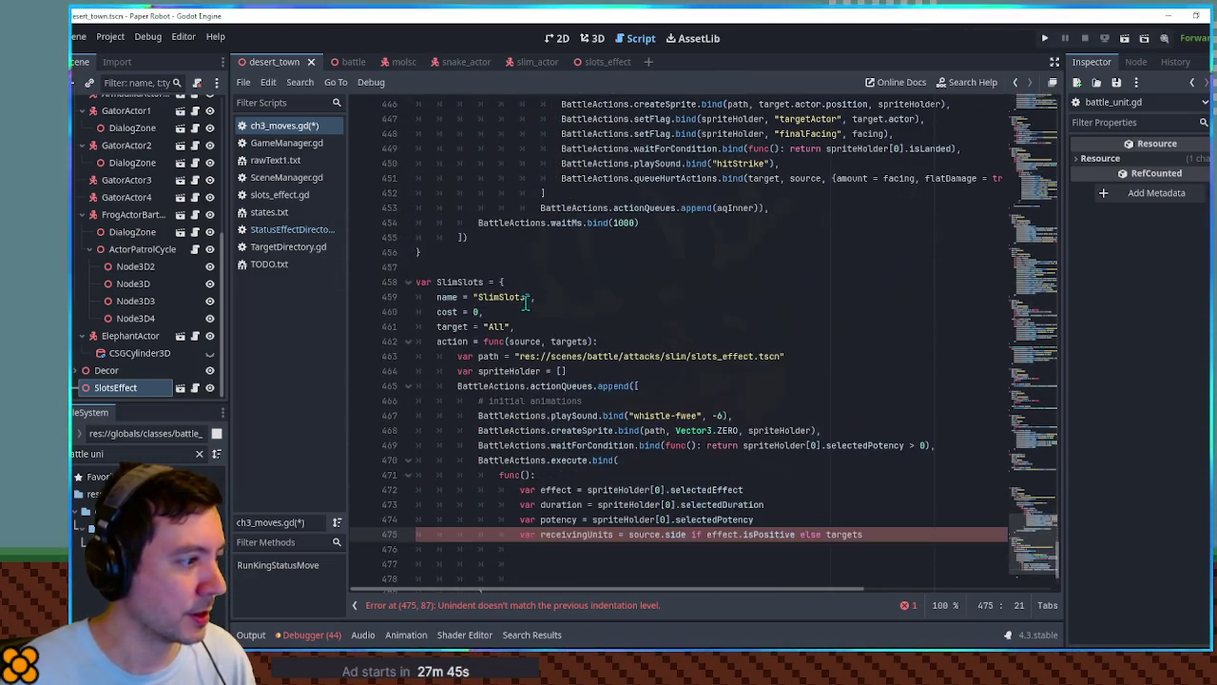
{"action": "scroll", "coordinate": [525, 463], "scroll_direction": "up", "scroll_amount": 12}
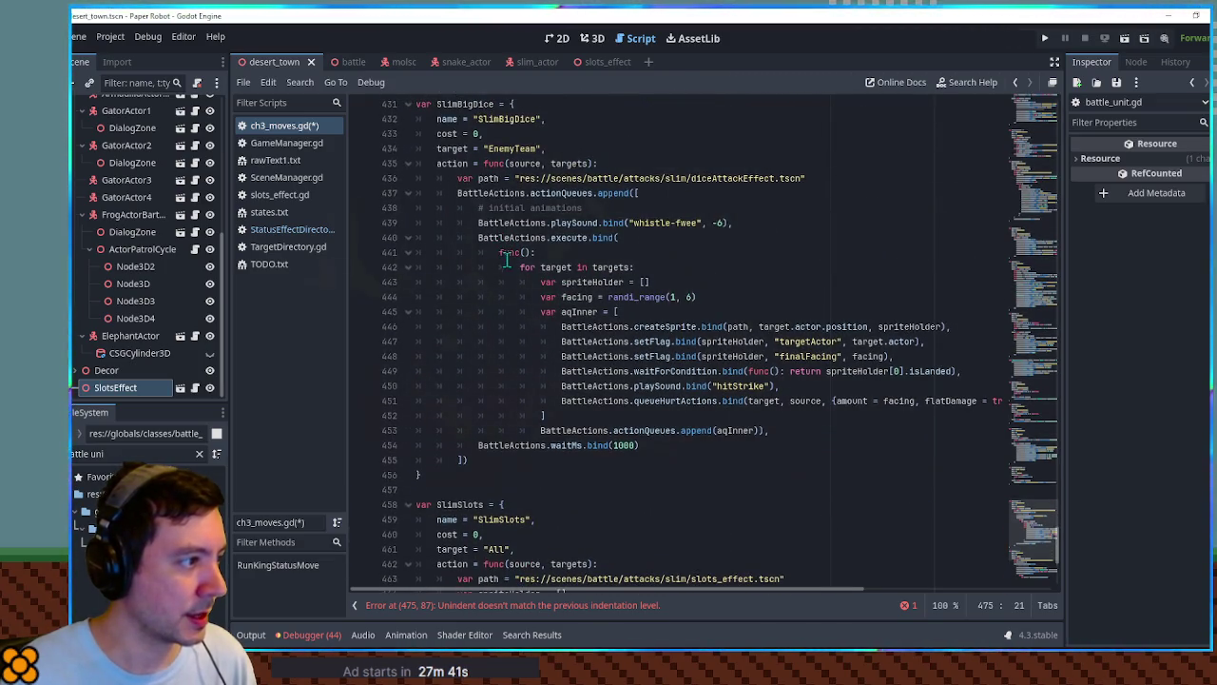
{"action": "scroll", "coordinate": [525, 304], "scroll_direction": "down", "scroll_amount": 7}
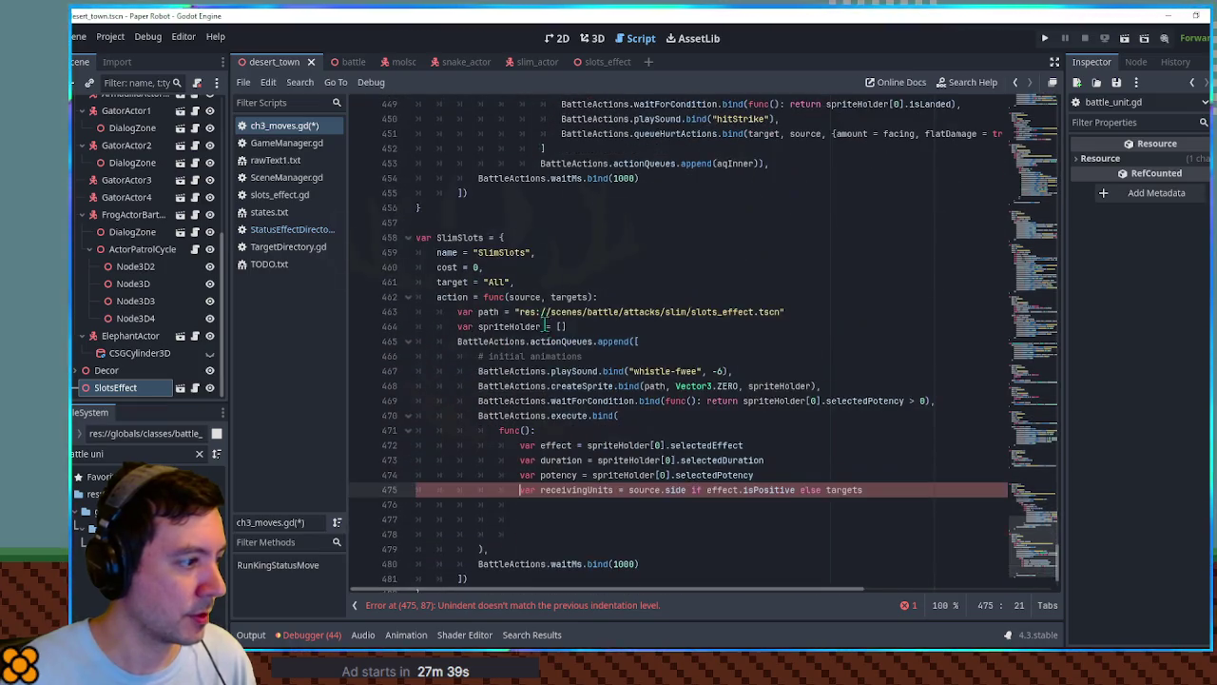
{"action": "left_click_drag", "start_coordinate": [521, 400], "coordinate": [865, 445]}
{"action": "key", "text": "Tab"}
{"action": "left_click", "coordinate": [765, 386]}
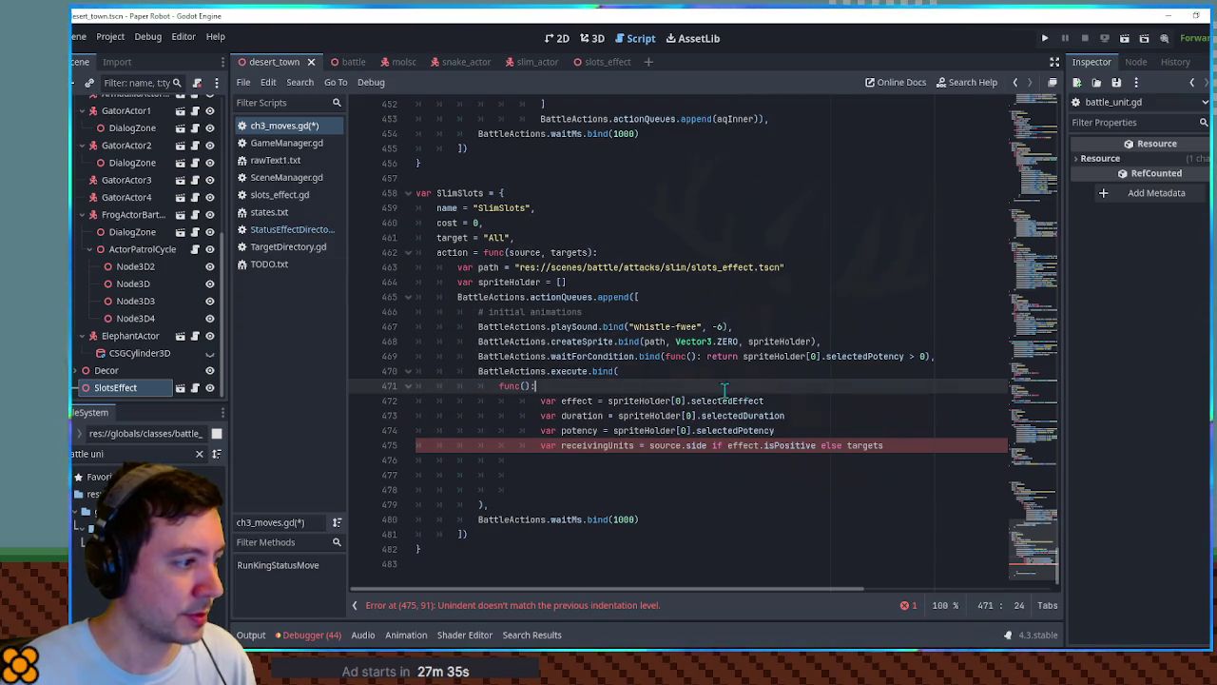
{"action": "left_click", "coordinate": [902, 427]}
{"action": "left_click", "coordinate": [908, 451]}
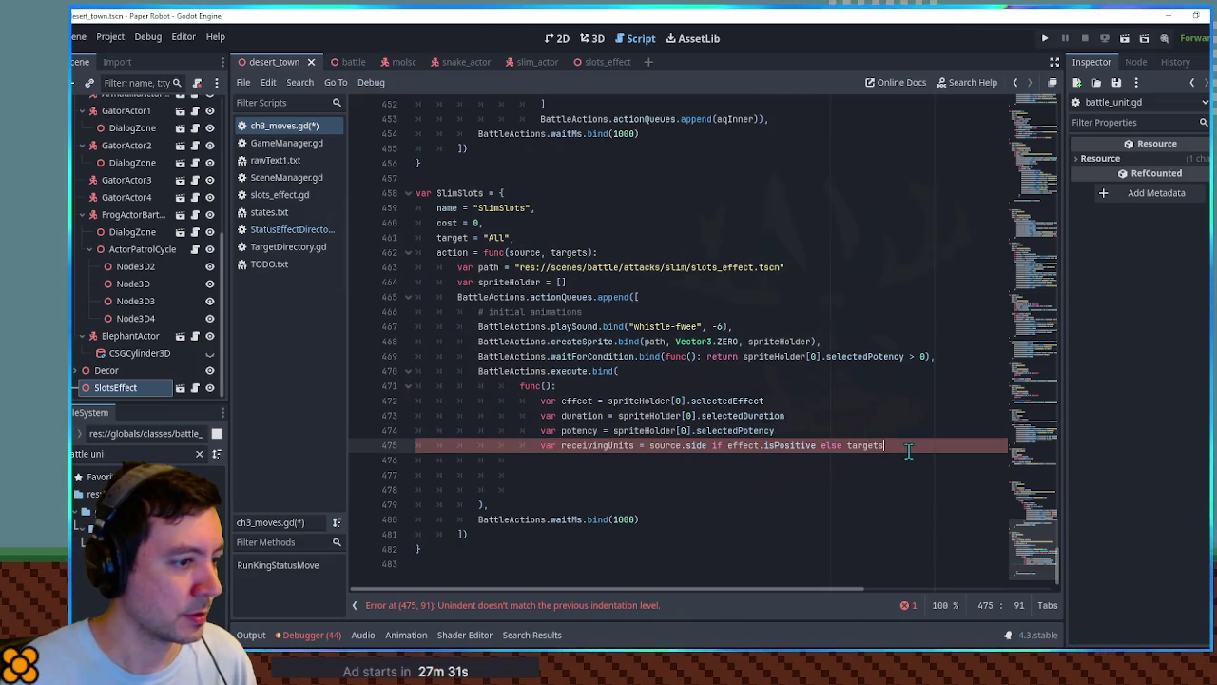
{"action": "key", "text": "Return"}
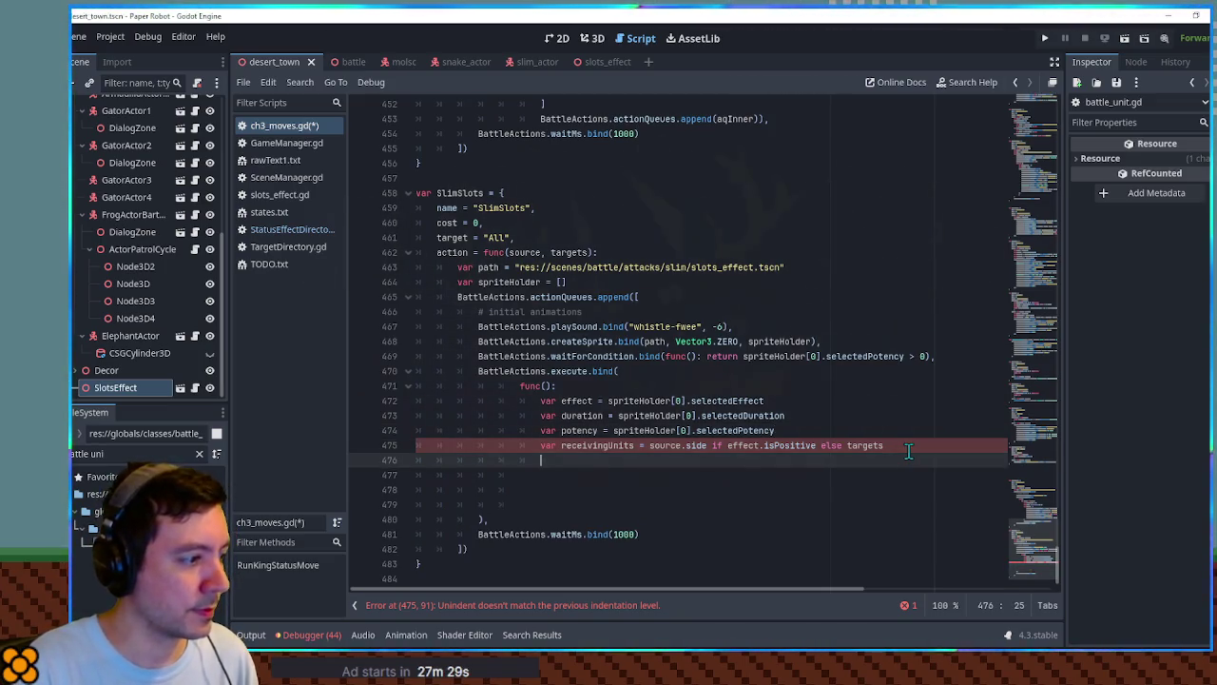
{"action": "key", "text": "Delete"}
{"action": "key", "text": "shift+Down"}
{"action": "key", "text": "shift+Down"}
{"action": "key", "text": "Delete"}
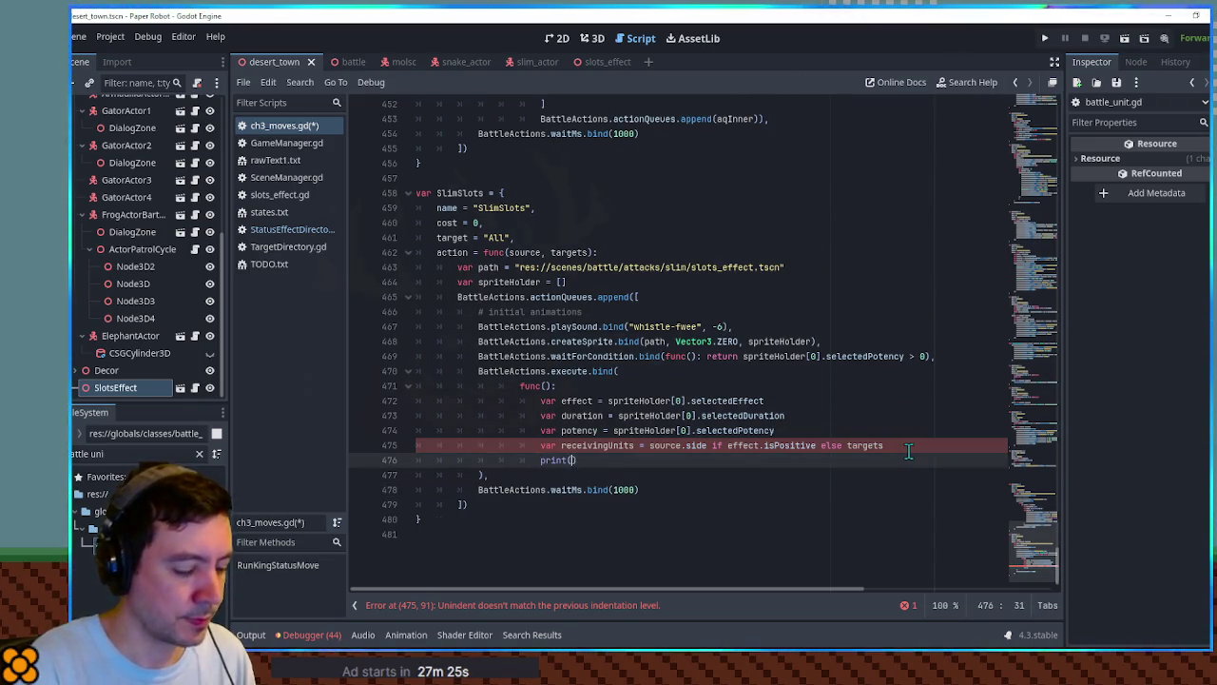
{"action": "type", "text": "\"TEST\""}
Dedent the callback body, align the closing bracket, and swap the TEST print for an empty line.
{"action": "left_click", "coordinate": [713, 445]}
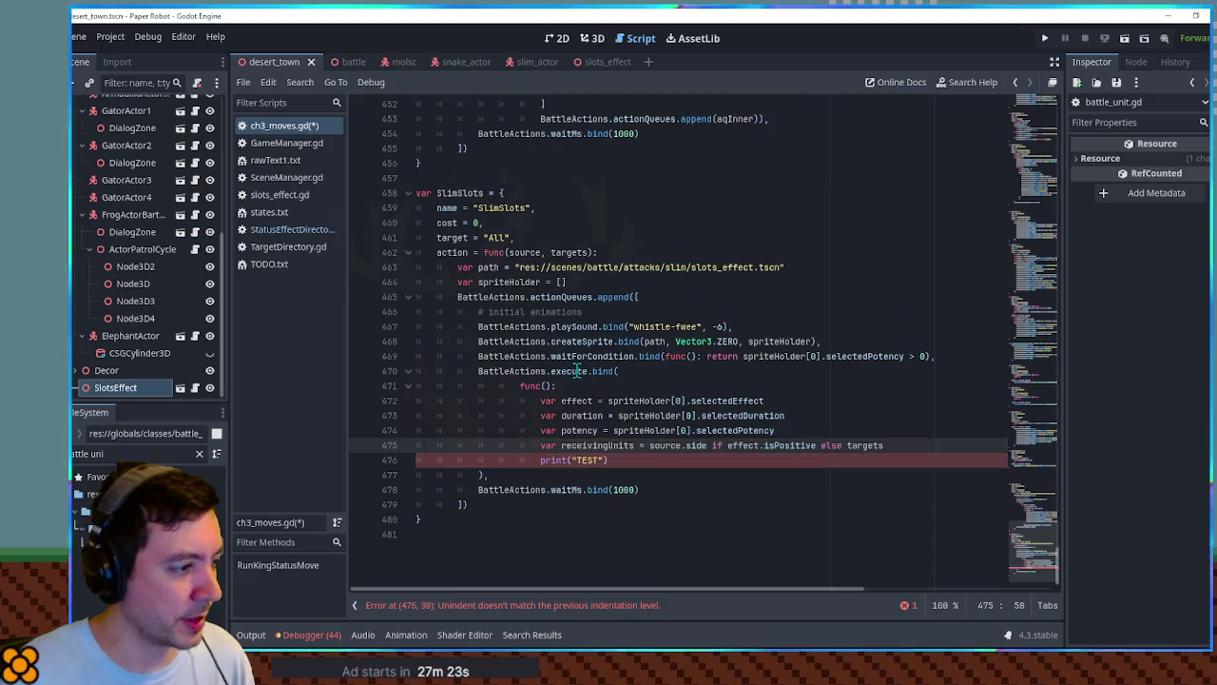
{"action": "left_click_drag", "start_coordinate": [531, 391], "coordinate": [513, 459]}
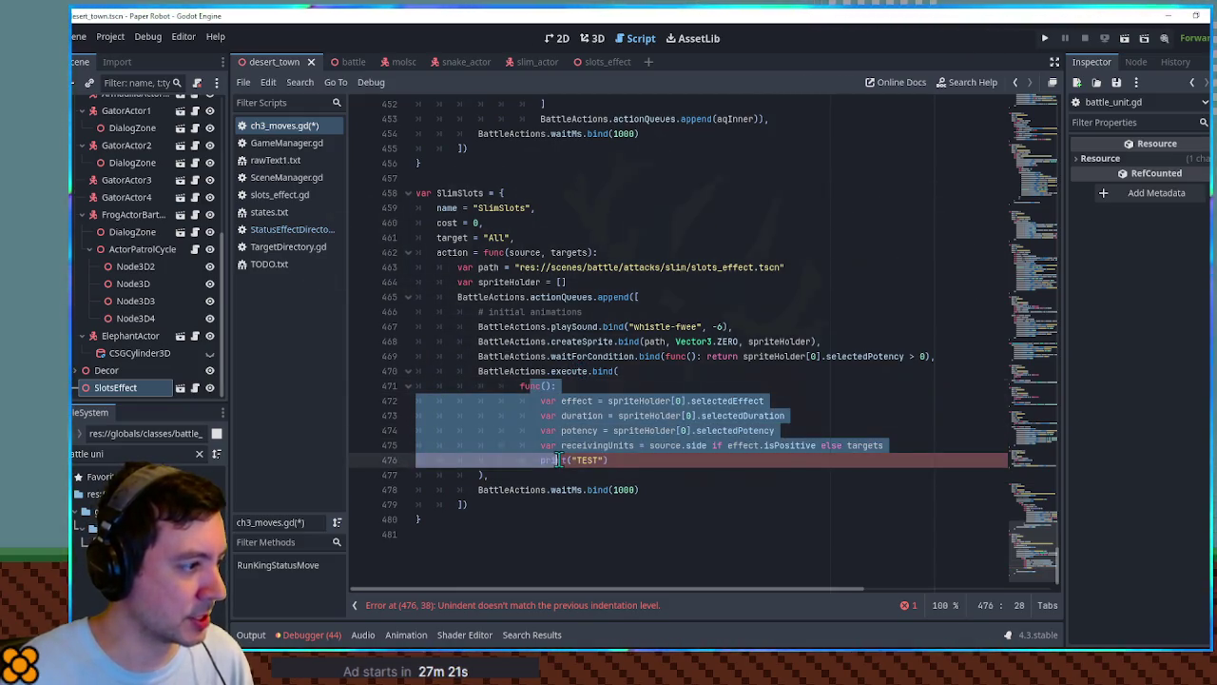
{"action": "key", "text": "shift+Tab"}
{"action": "key", "text": "shift+Tab"}
{"action": "left_click", "coordinate": [723, 384]}
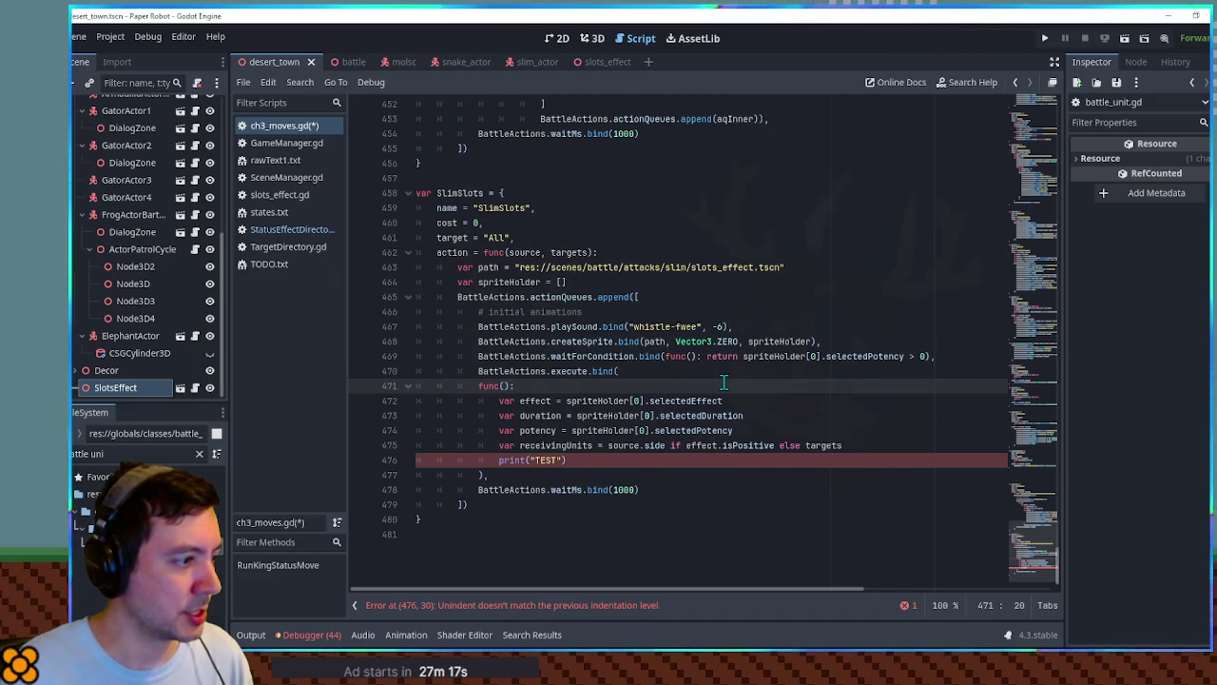
{"action": "left_click", "coordinate": [479, 475]}
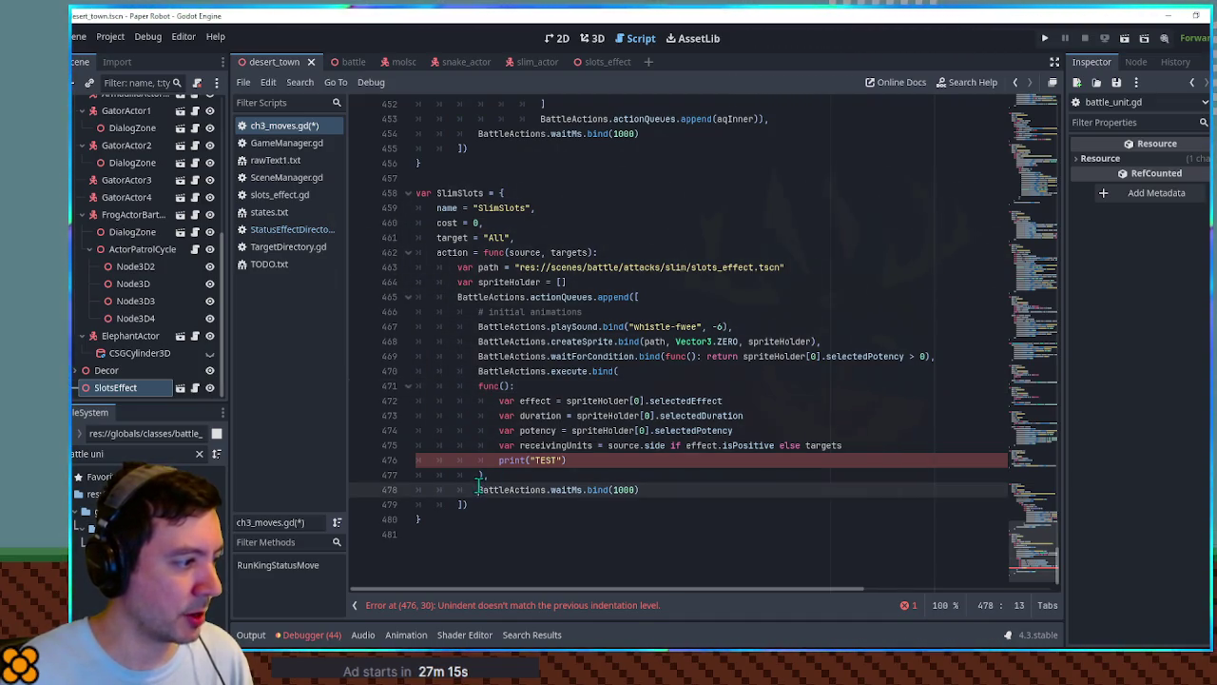
{"action": "key", "text": "Tab"}
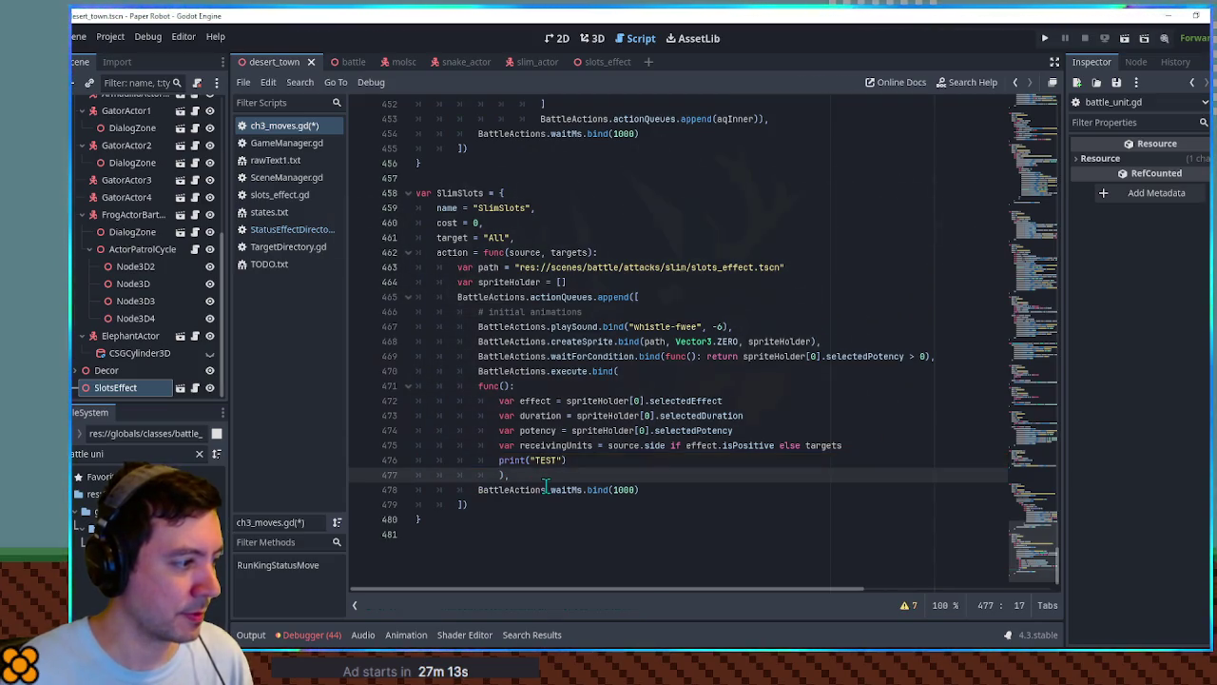
{"action": "left_click", "coordinate": [569, 463]}
{"action": "key", "text": "BackSpace"}
{"action": "key", "text": "BackSpace"}
{"action": "key", "text": "BackSpace"}
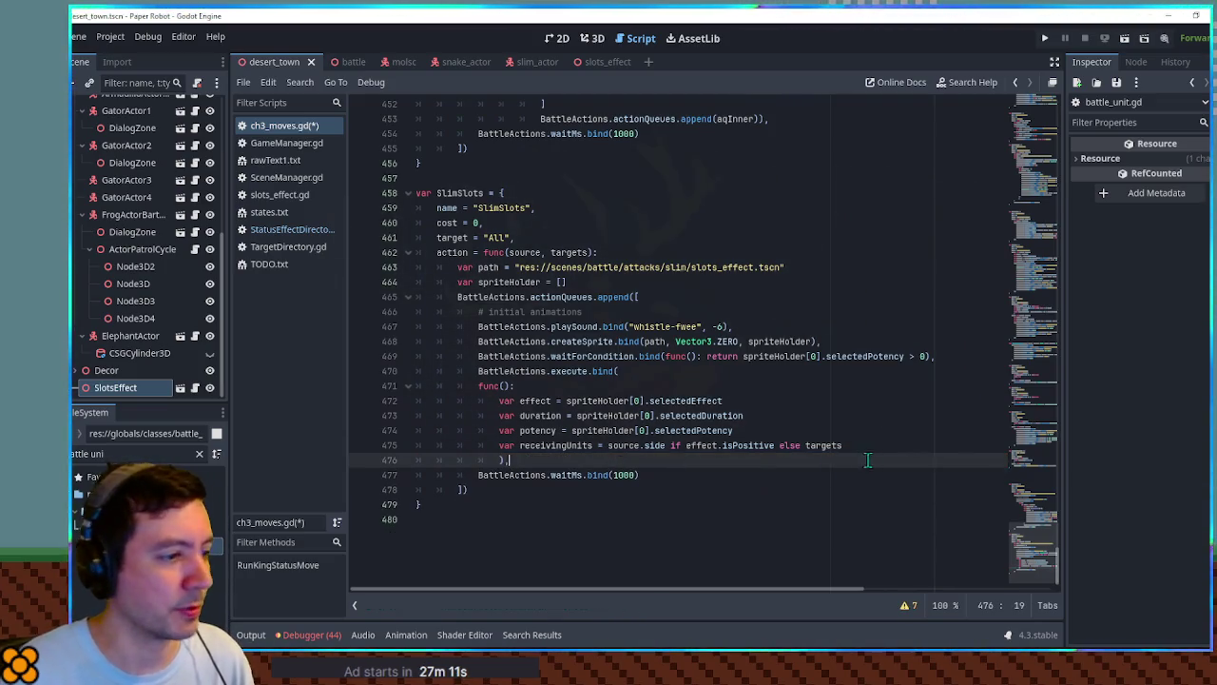
{"action": "key", "text": "Return"}
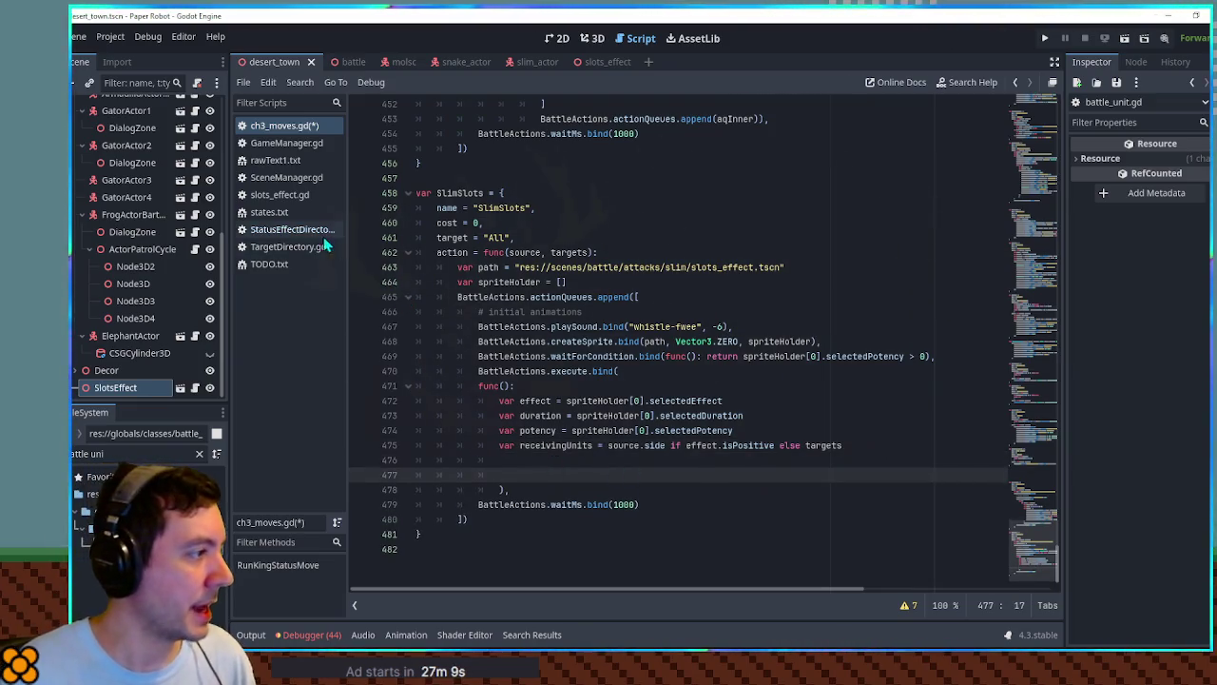
{"action": "left_click", "coordinate": [732, 267]}
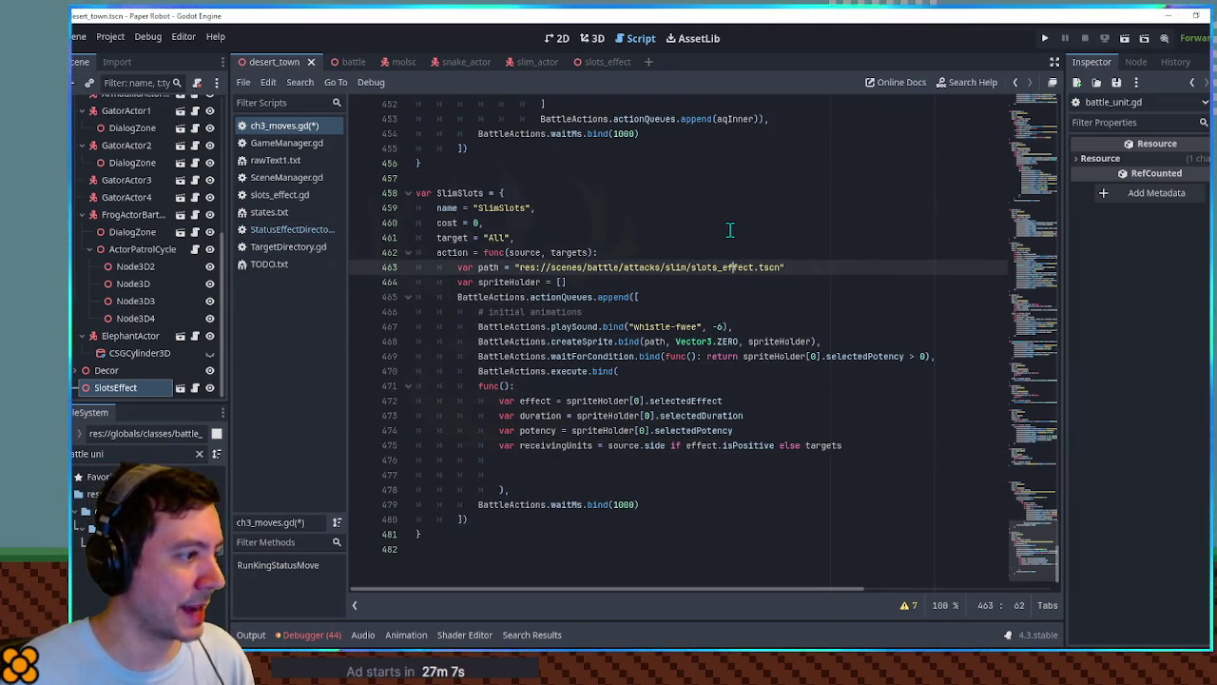
{"action": "left_click", "coordinate": [730, 229]}
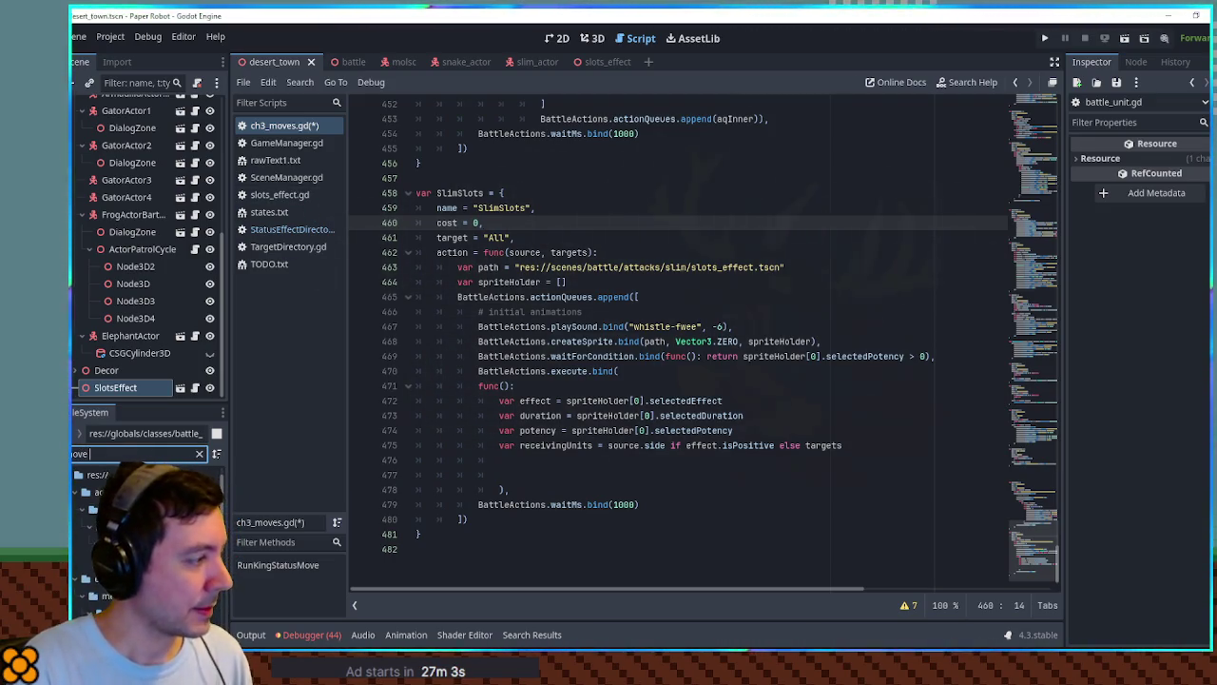
{"action": "left_click", "coordinate": [137, 450]}
{"action": "type", "text": "ove item"}
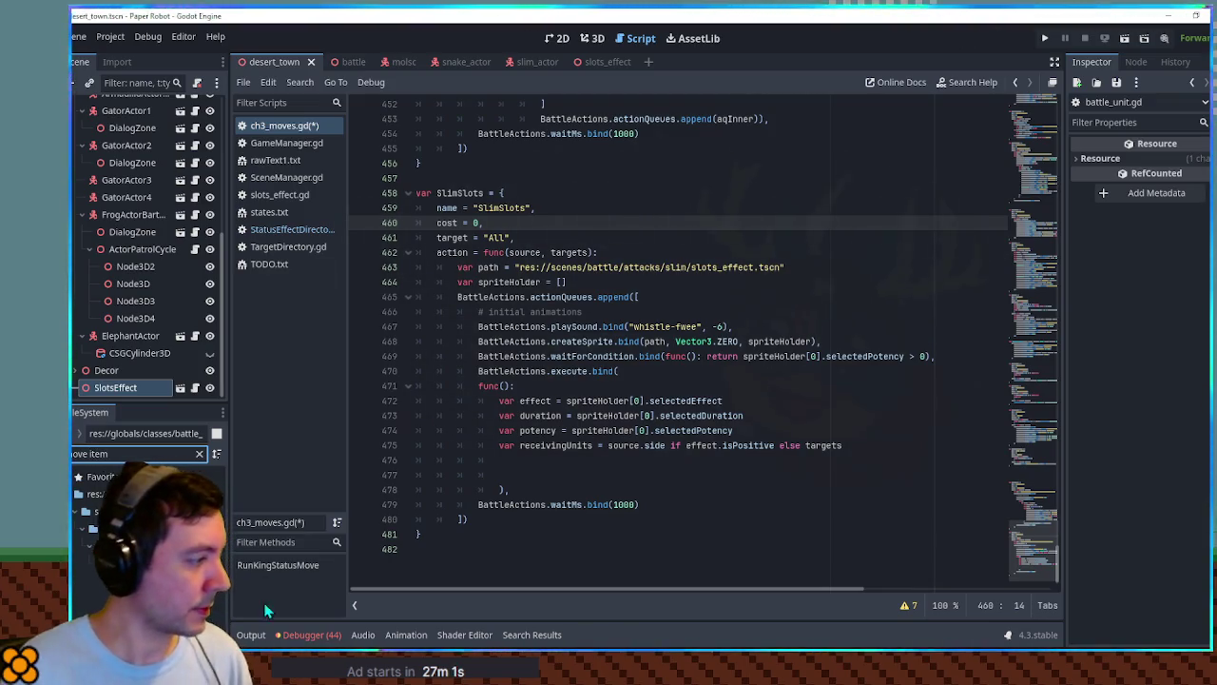
Copy UseDreamDustItem's forEach Sleep-flip lines from item_moves.gd into the SlimSlots callback, indented.
{"action": "left_click", "coordinate": [694, 415]}
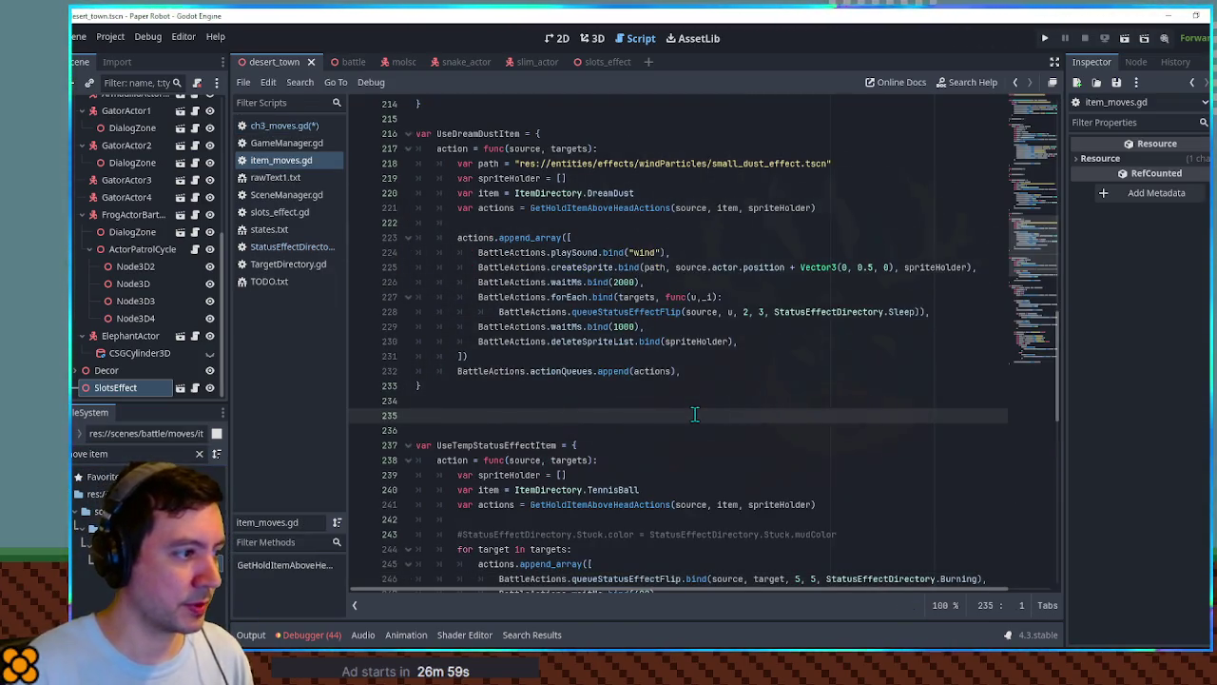
{"action": "left_click_drag", "start_coordinate": [933, 314], "coordinate": [932, 282]}
{"action": "key", "text": "ctrl+c"}
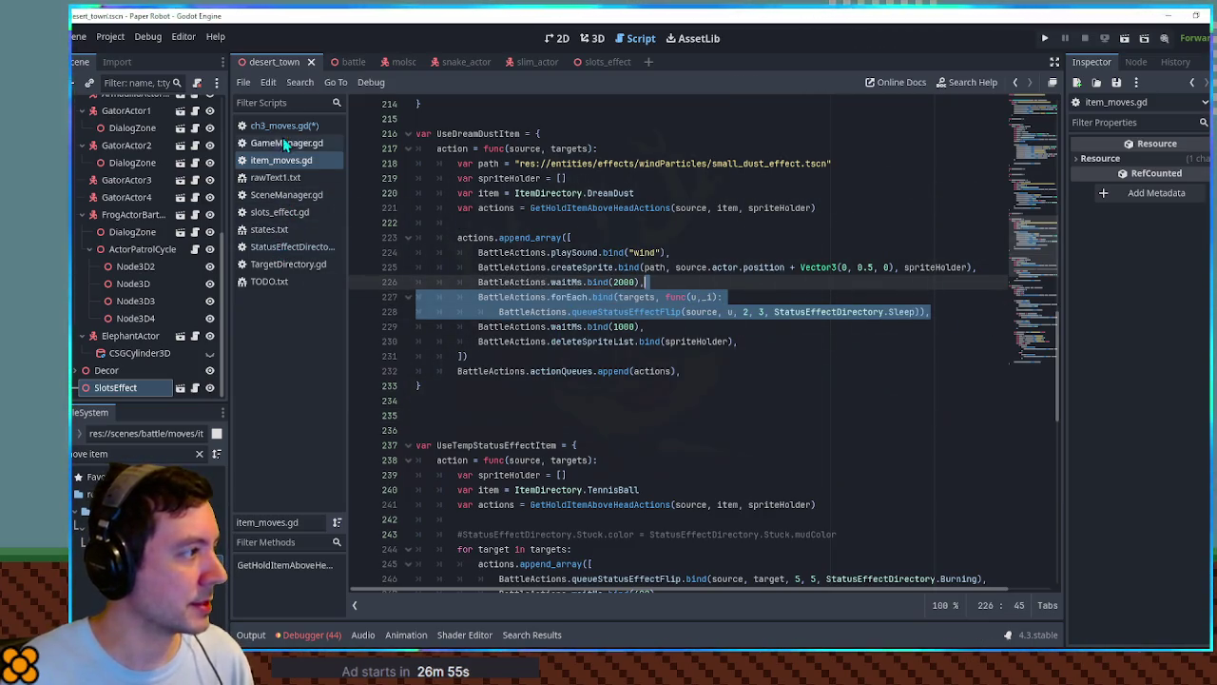
{"action": "key", "text": "ctrl+w"}
{"action": "left_click", "coordinate": [533, 476]}
{"action": "key", "text": "ctrl+v"}
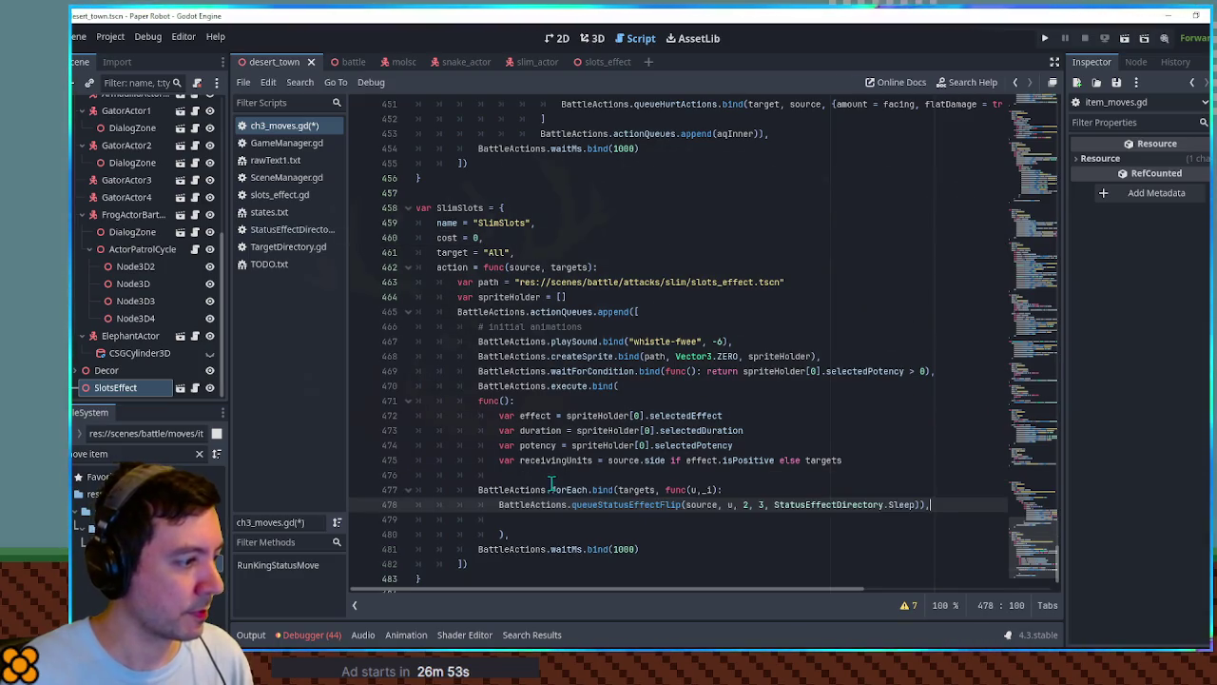
{"action": "left_click", "coordinate": [419, 489], "text": "shift"}
{"action": "key", "text": "Tab"}
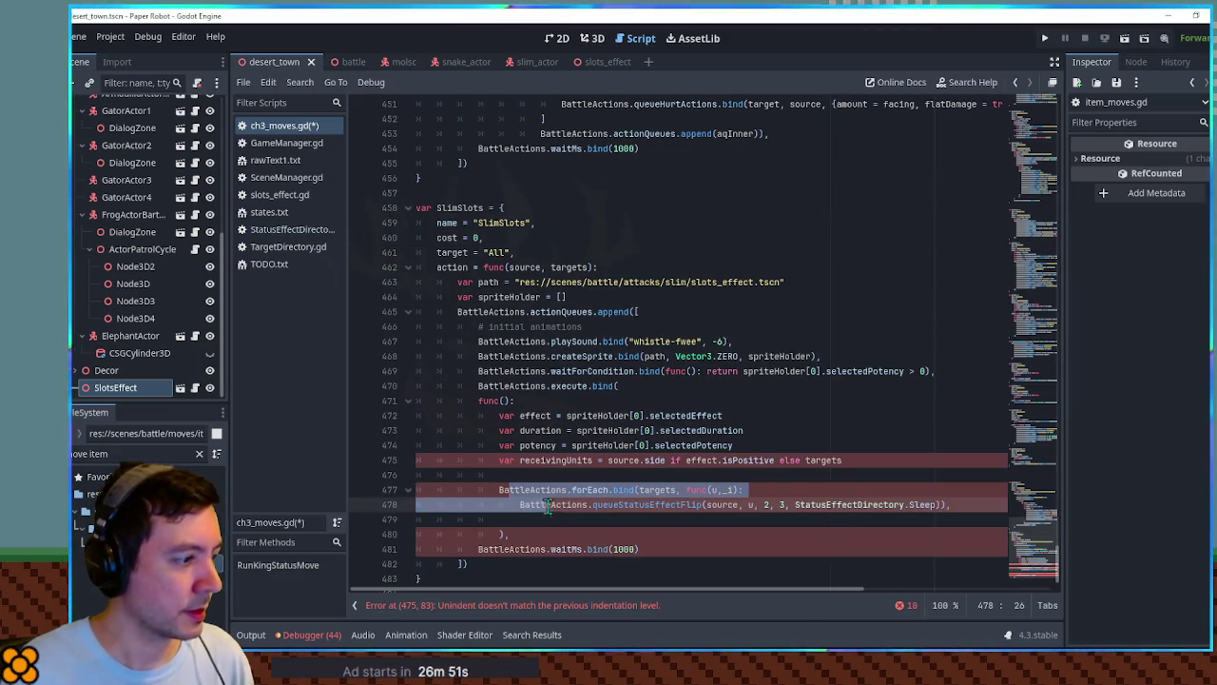
{"action": "left_click", "coordinate": [572, 482]}
{"action": "left_click", "coordinate": [573, 474]}
{"action": "key", "text": "Tab"}
{"action": "scroll", "coordinate": [609, 468], "scroll_direction": "down", "scroll_amount": 1}
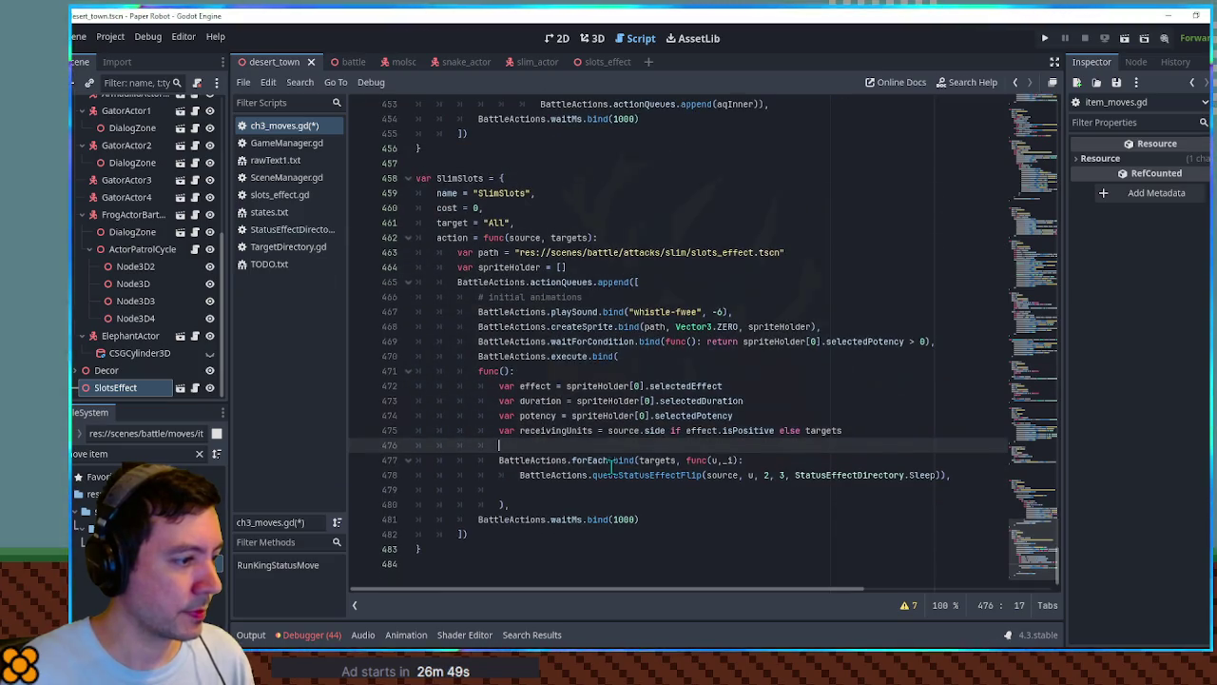
Rewrite it as a 'for unit in receivingUnits' loop passing unit to queueStatusEffectFlip.
{"action": "double_click", "coordinate": [524, 463]}
{"action": "left_click_drag", "start_coordinate": [524, 463], "coordinate": [711, 460]}
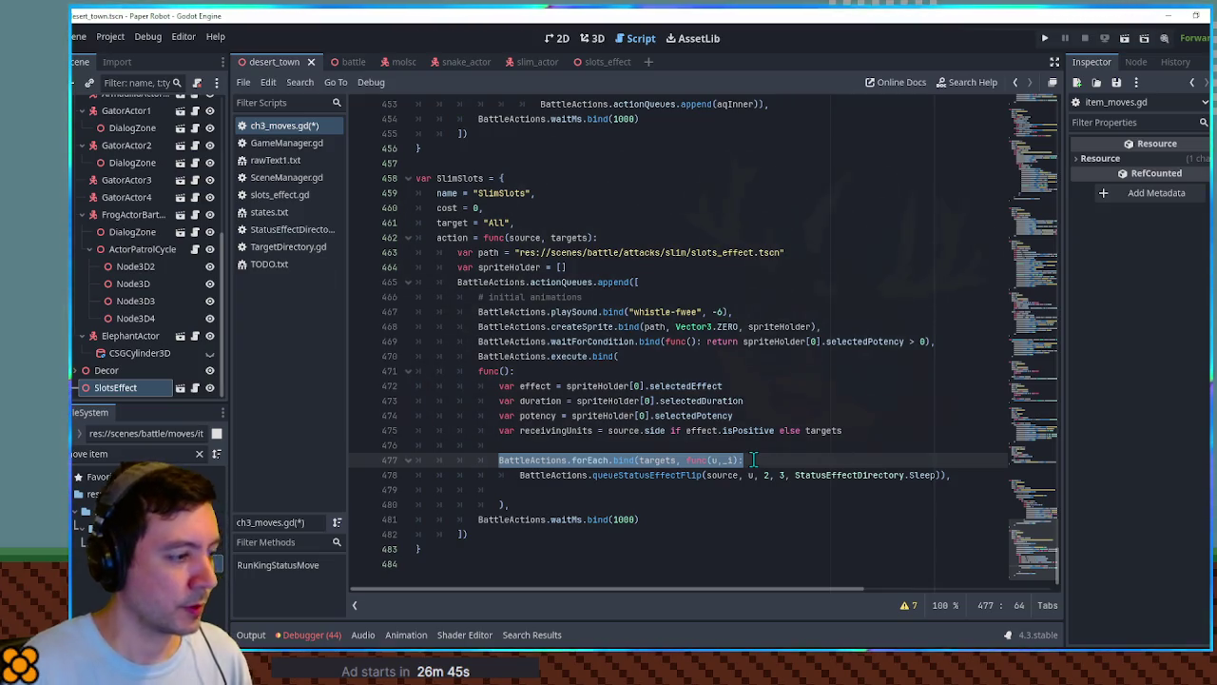
{"action": "key", "text": "BackSpace"}
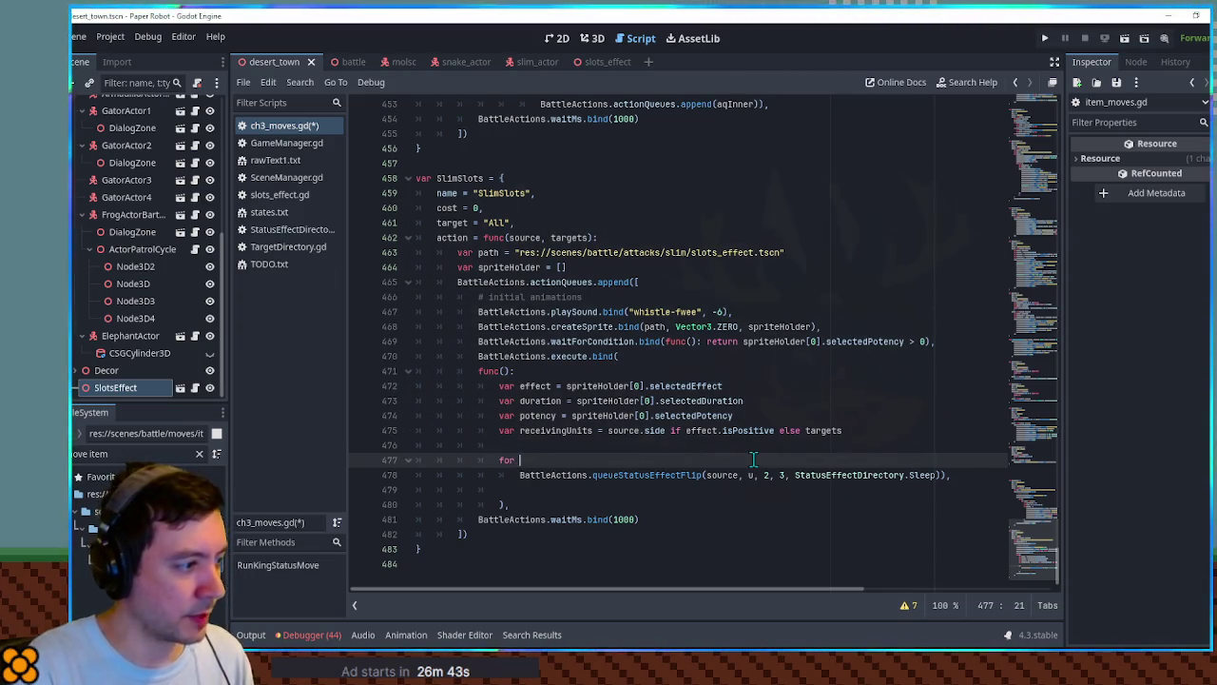
{"action": "type", "text": "for unit in re"}
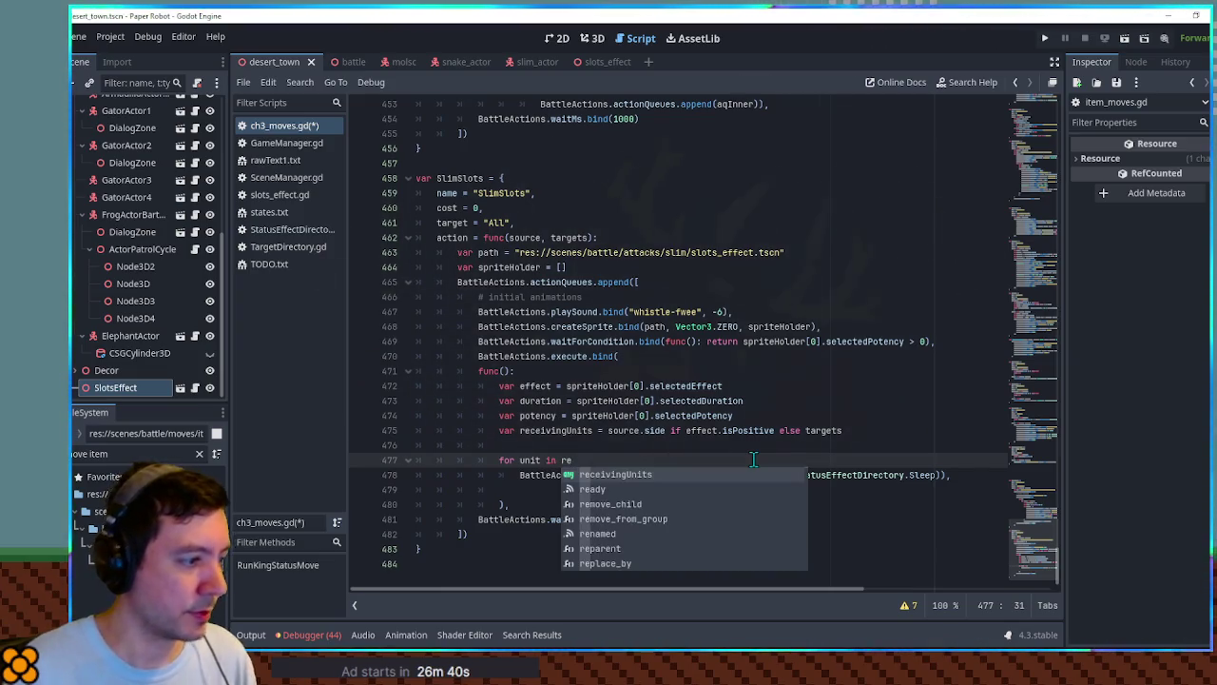
{"action": "key", "text": "Return"}
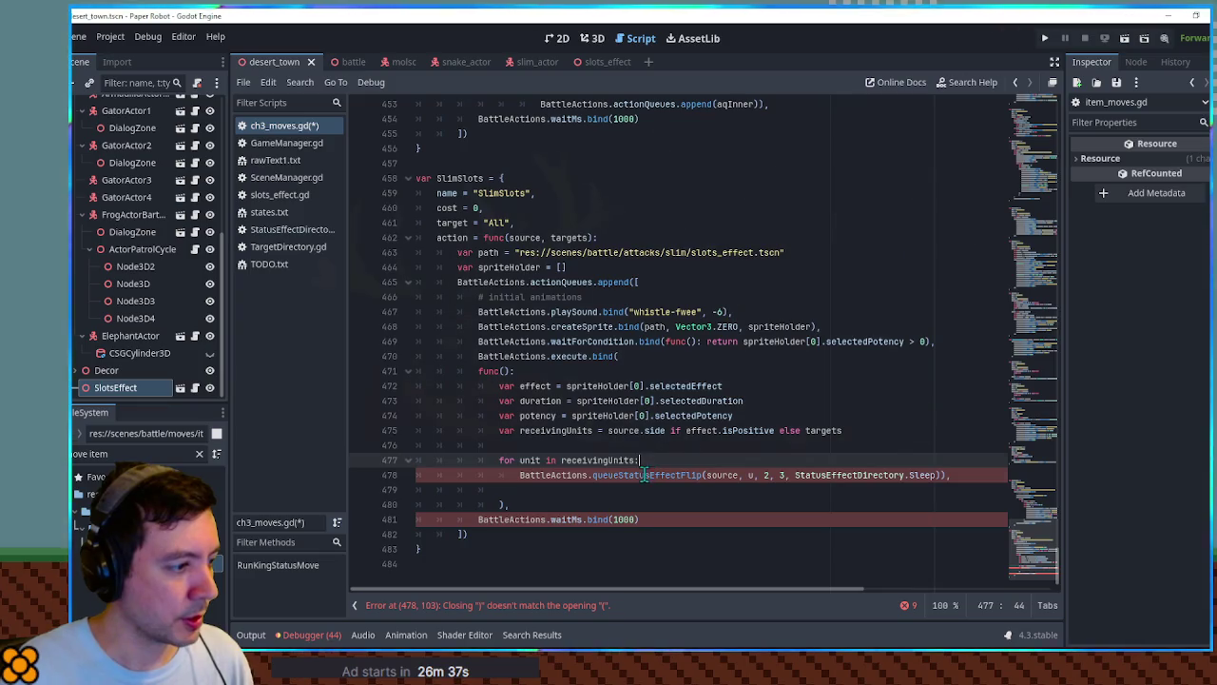
{"action": "double_click", "coordinate": [721, 475]}
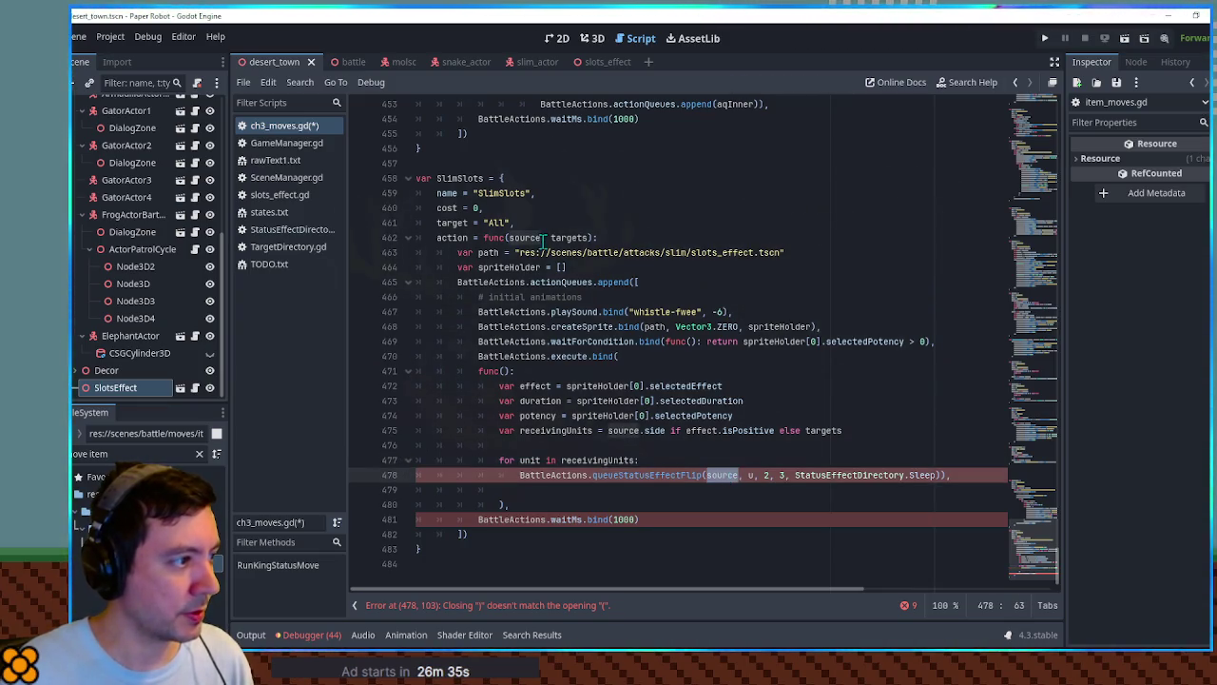
{"action": "double_click", "coordinate": [530, 460]}
{"action": "key", "text": "ctrl+c"}
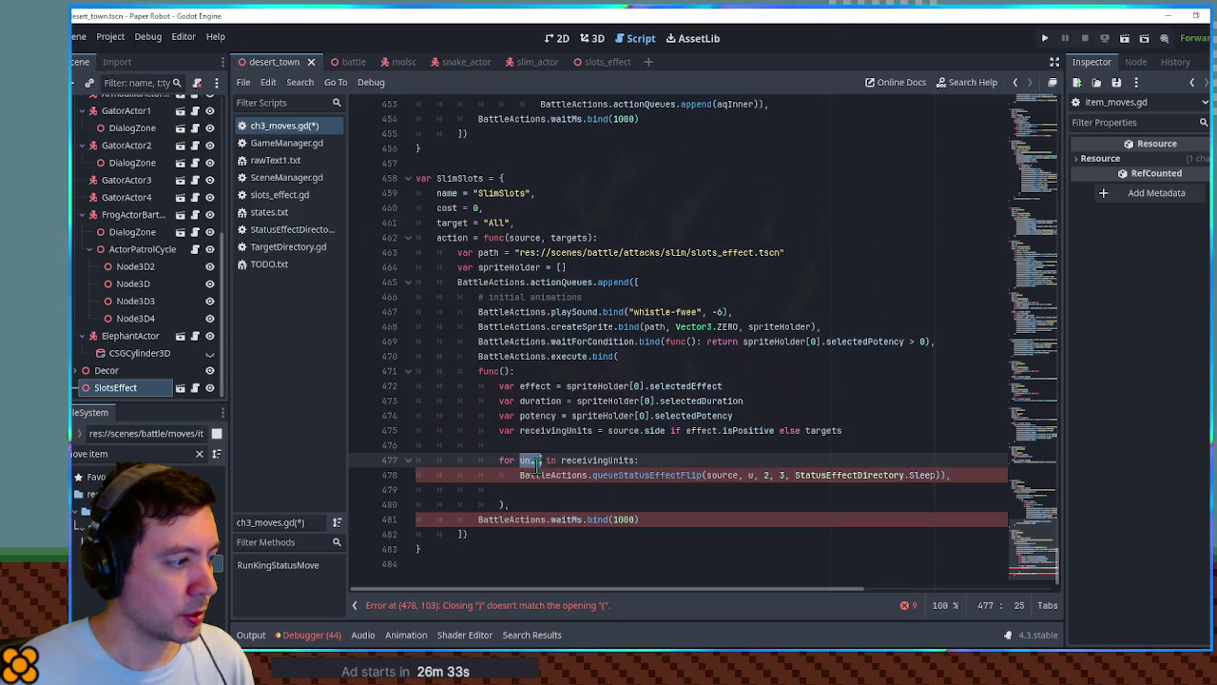
{"action": "double_click", "coordinate": [750, 475]}
{"action": "key", "text": "ctrl+v"}
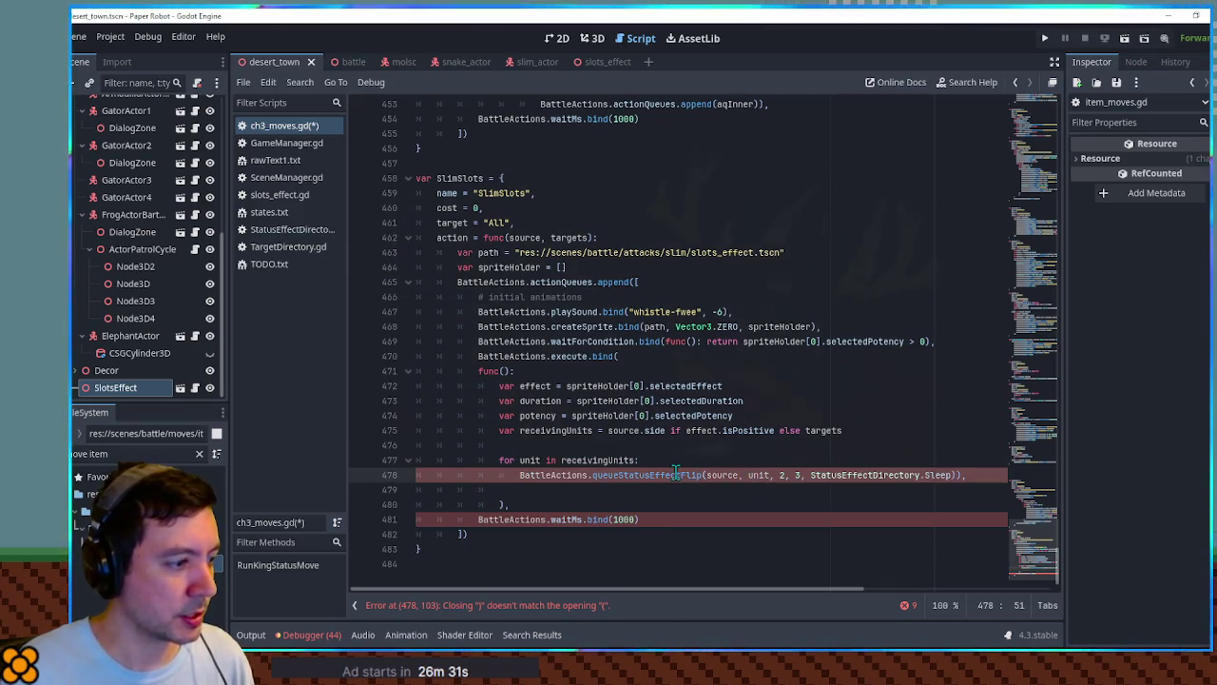
Search all project files for queueStatusEffectFlip.
{"action": "double_click", "coordinate": [676, 475]}
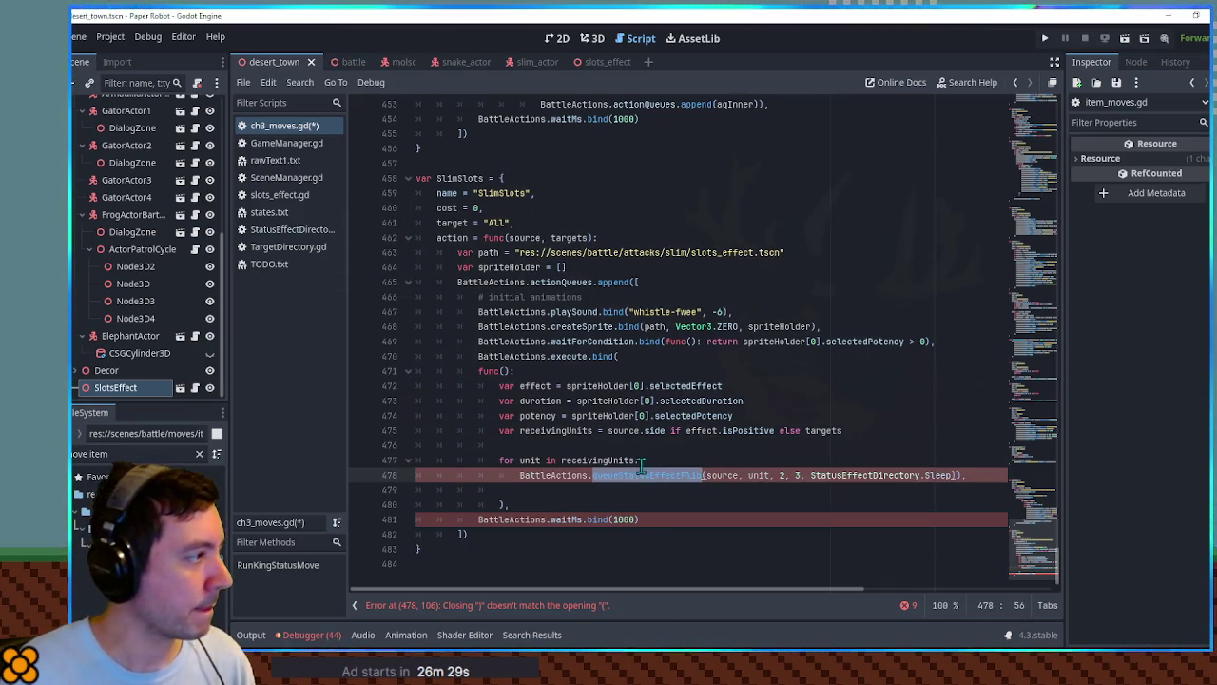
{"action": "key", "text": "ctrl+shift+f"}
{"action": "key", "text": "Return"}
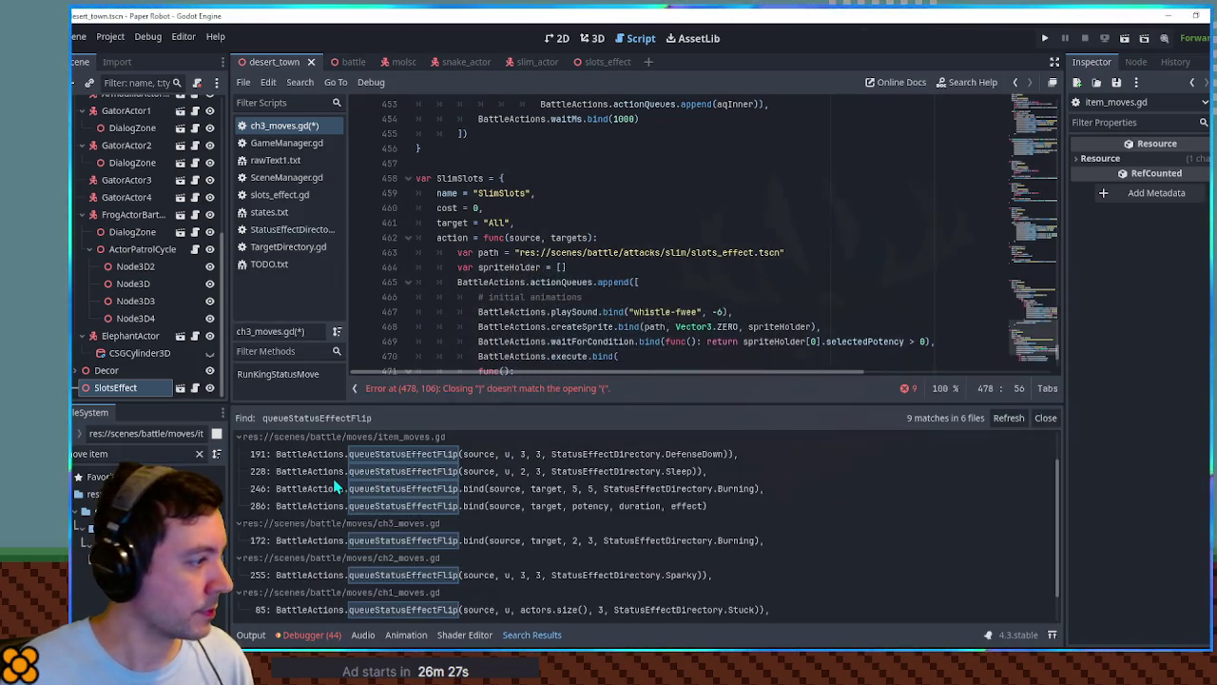
On line 478, replace the arguments 2, 3, StatusEffectDirectory.Sleep with potency, duration, effect.
{"action": "scroll", "coordinate": [335, 486], "scroll_direction": "down", "scroll_amount": 2}
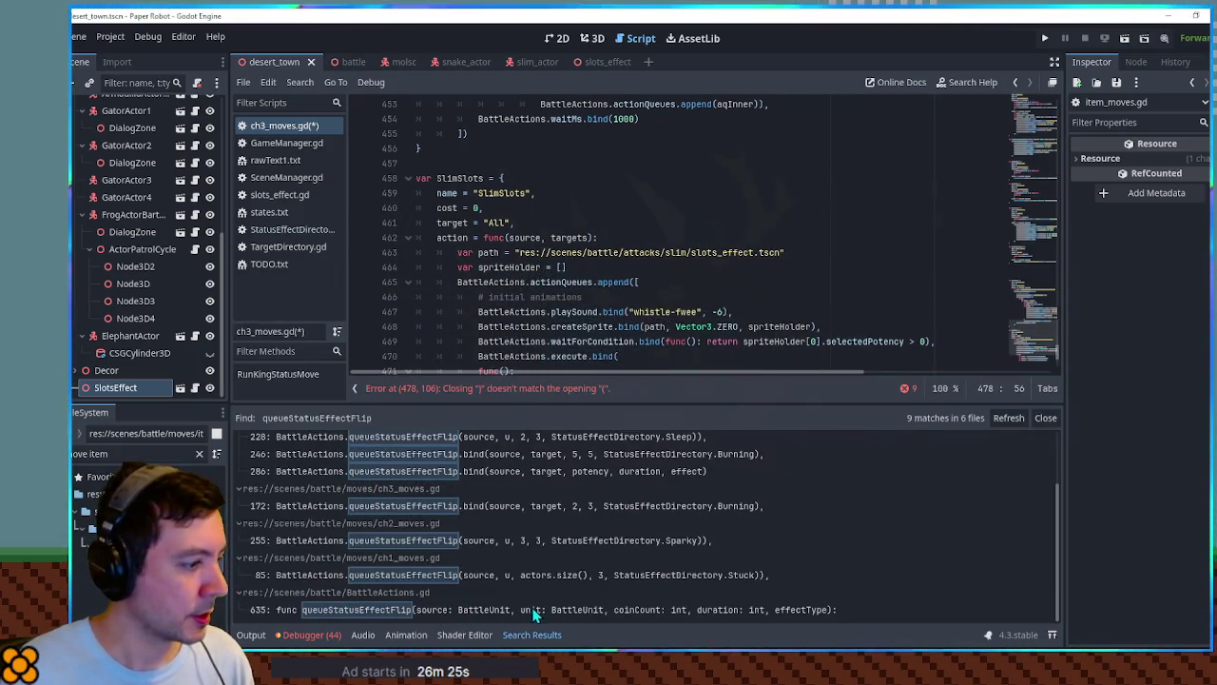
{"action": "scroll", "coordinate": [770, 336], "scroll_direction": "down", "scroll_amount": 3}
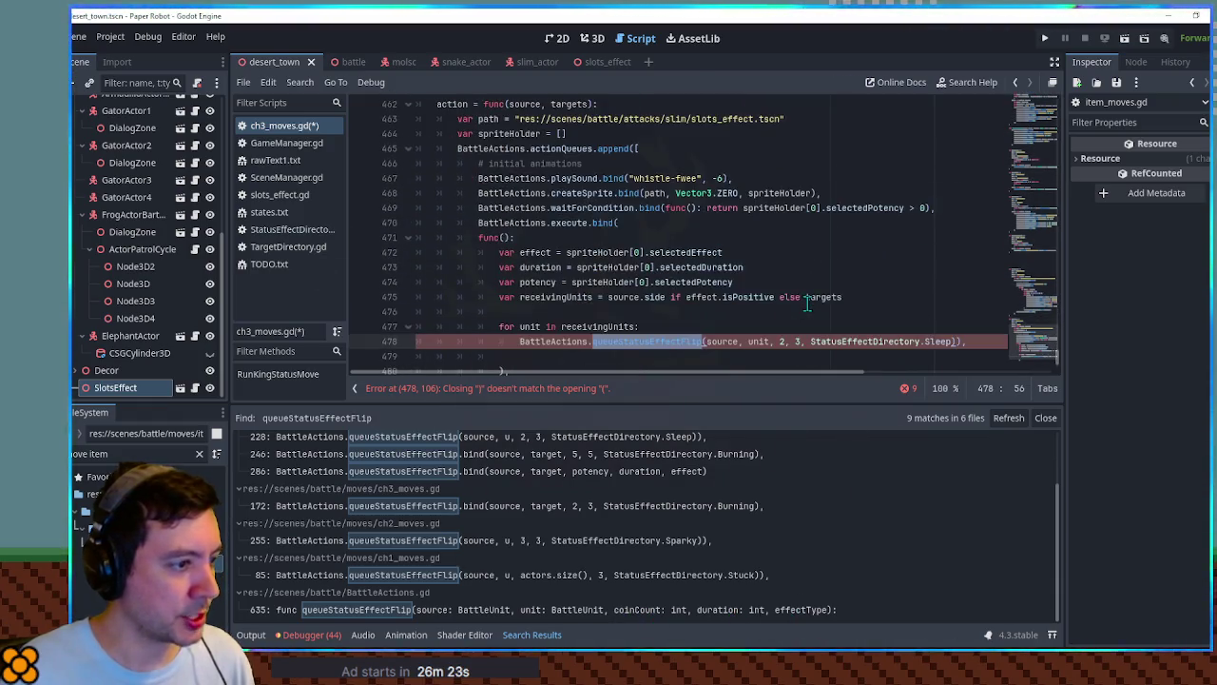
{"action": "left_click", "coordinate": [788, 341]}
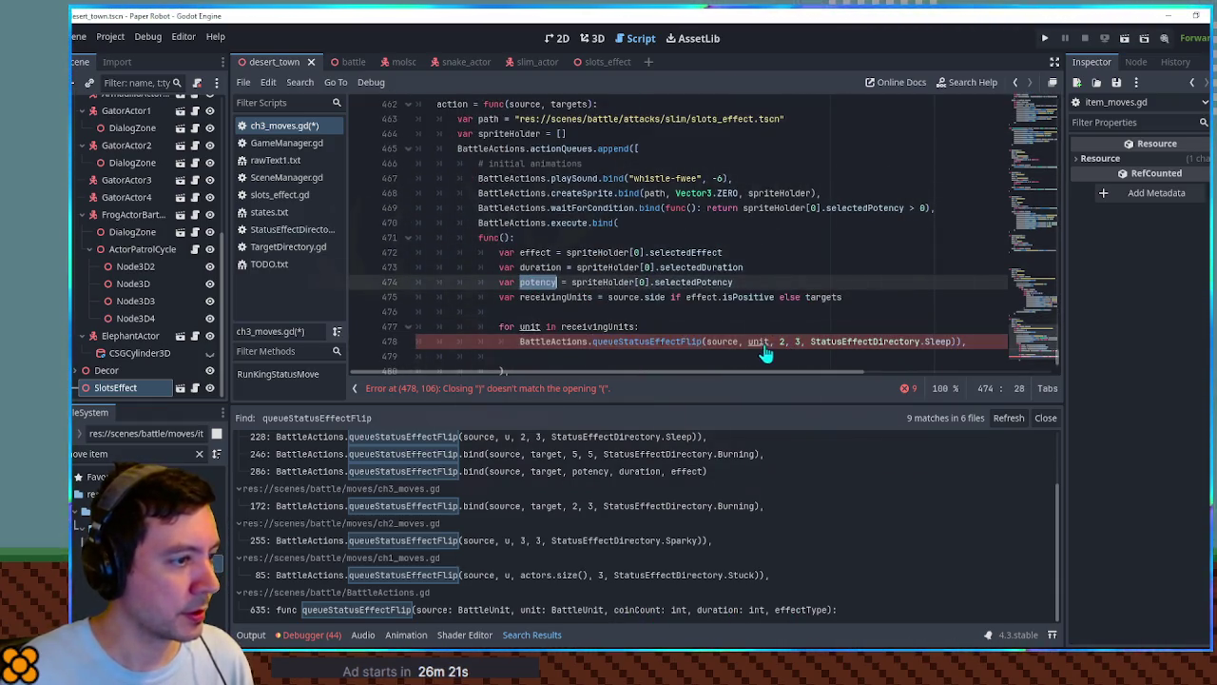
{"action": "key", "text": "BackSpace"}
{"action": "type", "text": "potency"}
{"action": "key", "text": "Right"}
{"action": "key", "text": "Right"}
{"action": "key", "text": "Right"}
{"action": "key", "text": "BackSpace"}
{"action": "type", "text": "duration"}
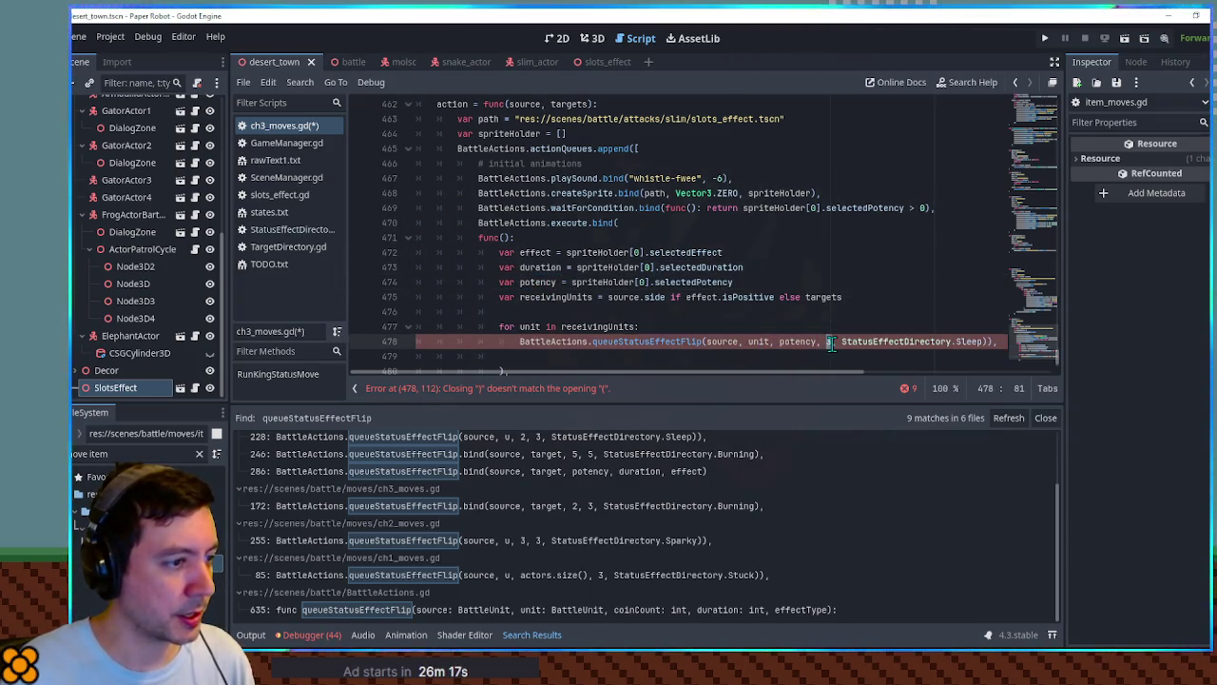
{"action": "left_click", "coordinate": [998, 341]}
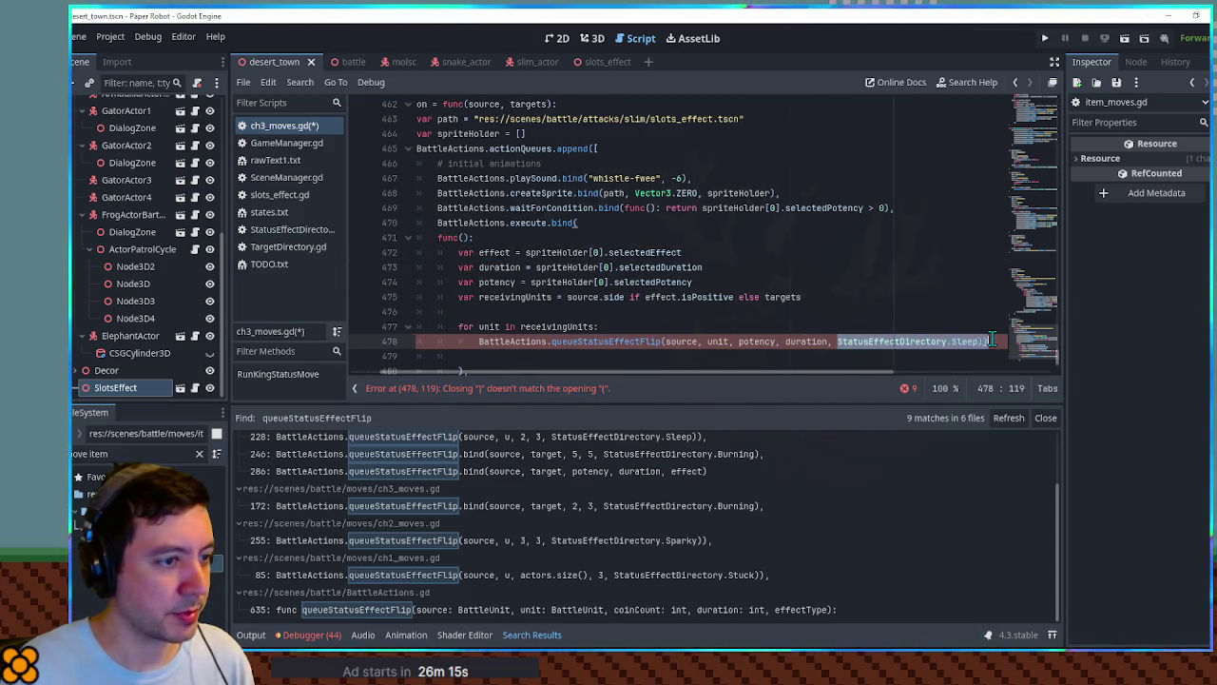
{"action": "type", "text": "effect"}
Delete the trailing comma after the queueStatusEffectFlip call.
{"action": "key", "text": "Up"}
{"action": "key", "text": "shift+Up"}
{"action": "left_click", "coordinate": [586, 314]}
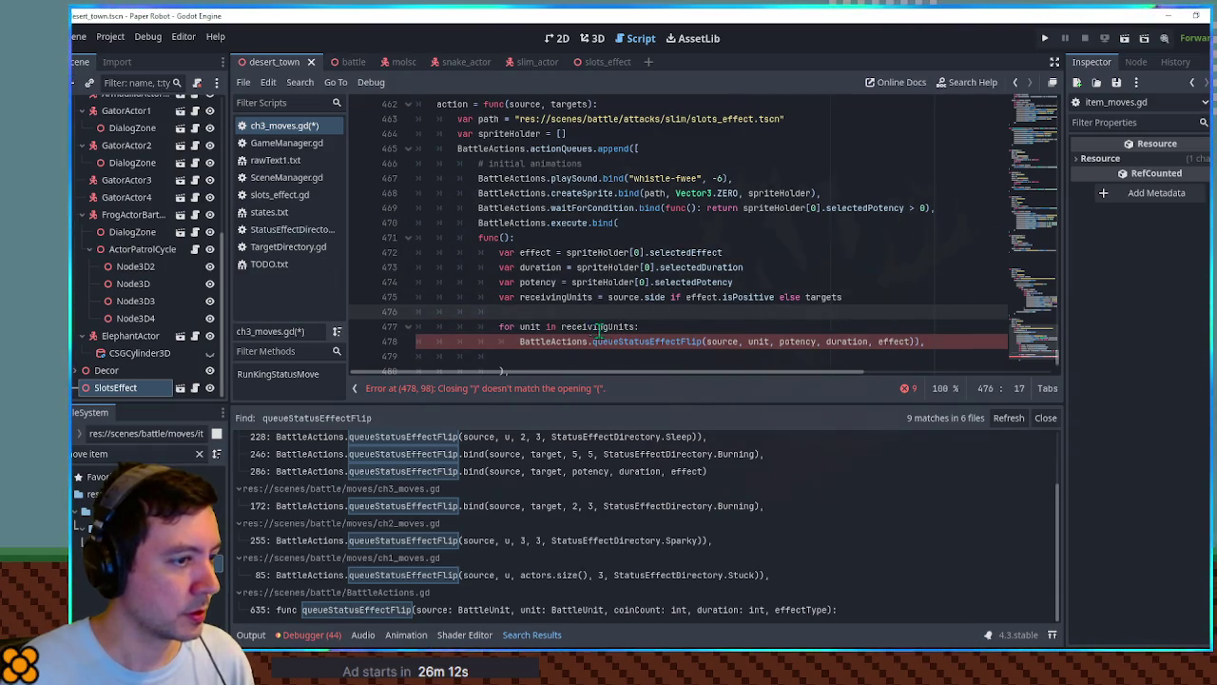
{"action": "key", "text": "Down"}
{"action": "key", "text": "Down"}
{"action": "key", "text": "End"}
{"action": "key", "text": "BackSpace"}
{"action": "key", "text": "Up"}
{"action": "key", "text": "Up"}
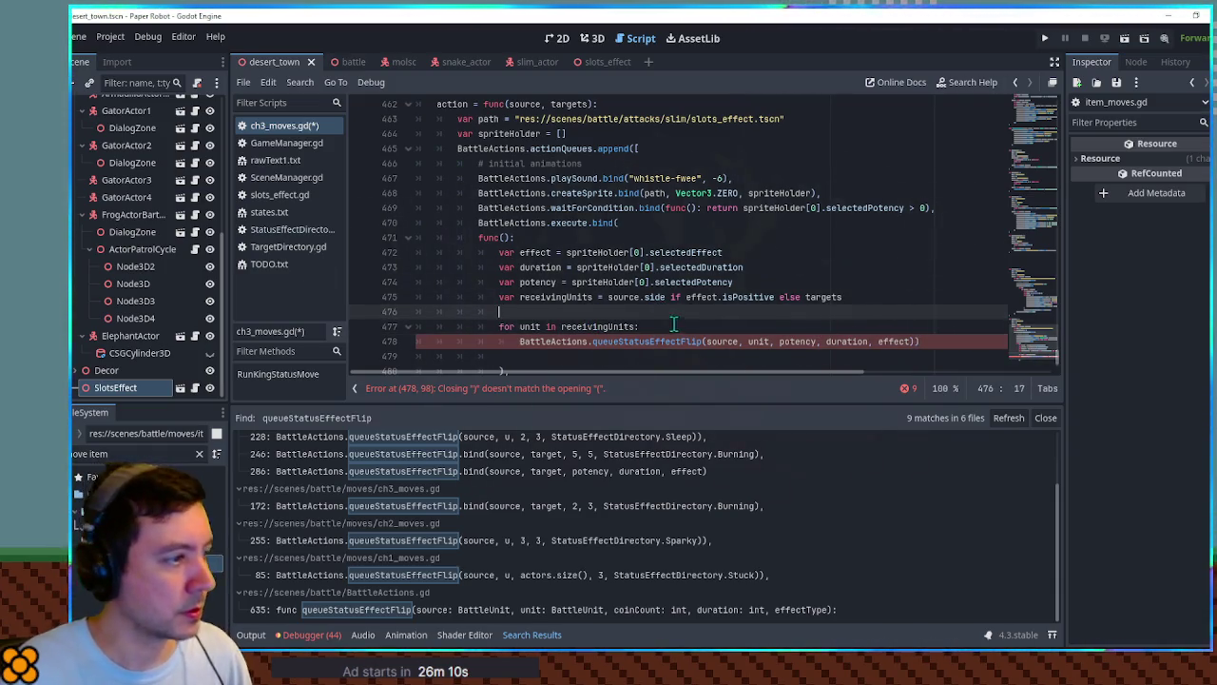
Remove the extra closing parenthesis and the blank lines around the flip call.
{"action": "scroll", "coordinate": [673, 325], "scroll_direction": "down", "scroll_amount": 2}
{"action": "left_click", "coordinate": [517, 281]}
{"action": "left_click", "coordinate": [509, 238]}
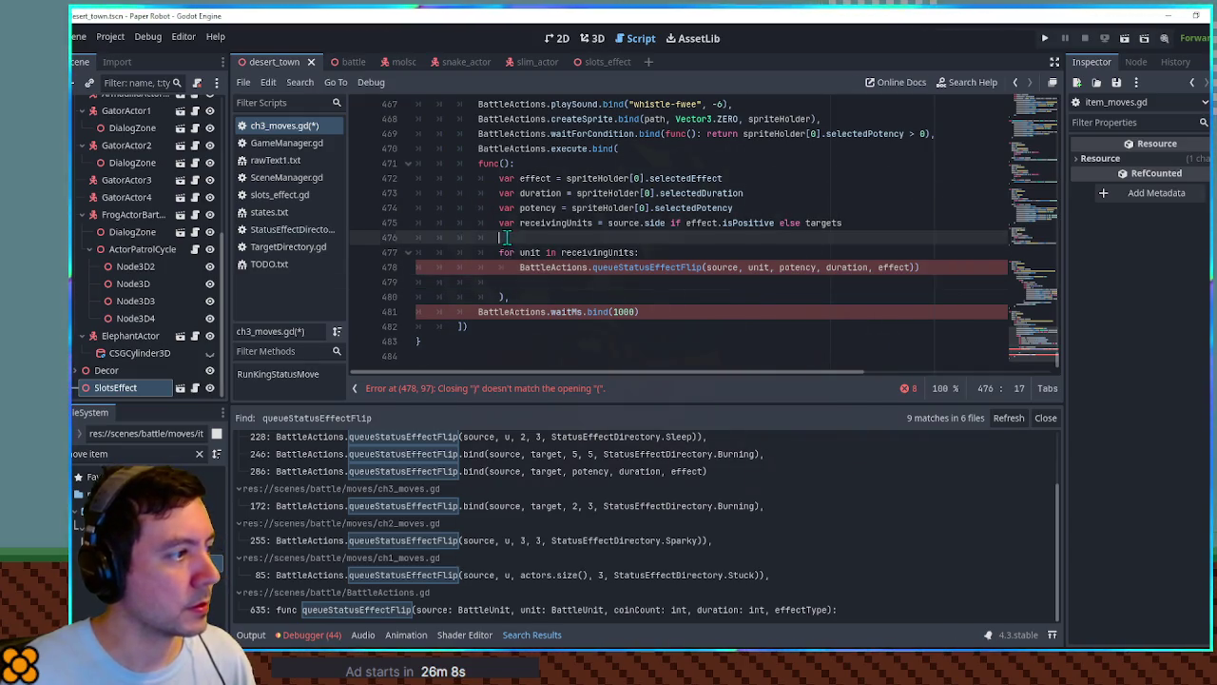
{"action": "key", "text": "BackSpace"}
{"action": "left_click", "coordinate": [584, 266]}
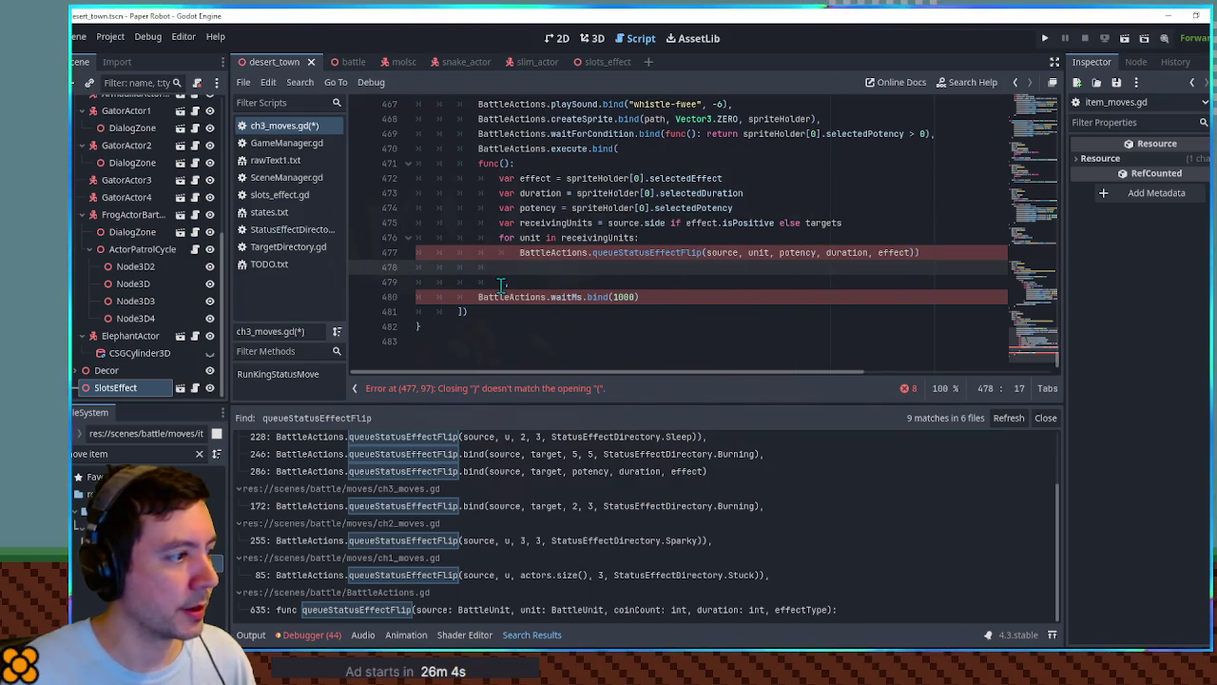
{"action": "left_click", "coordinate": [951, 252]}
{"action": "key", "text": "BackSpace"}
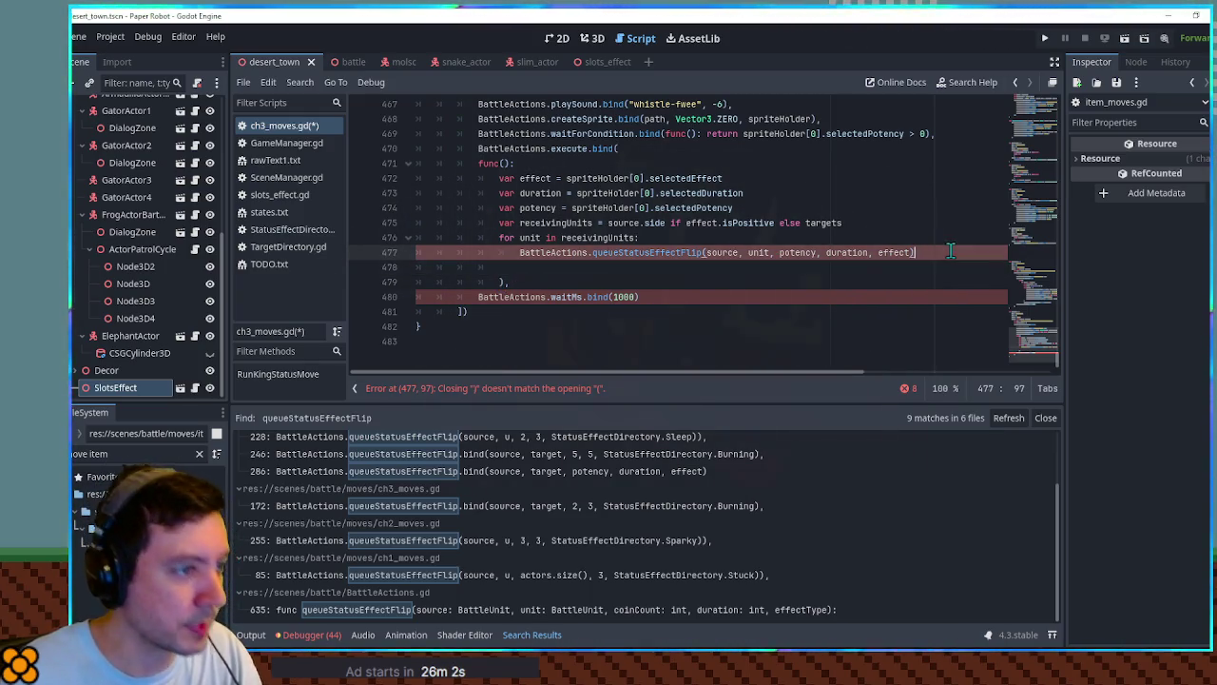
{"action": "left_click", "coordinate": [813, 291]}
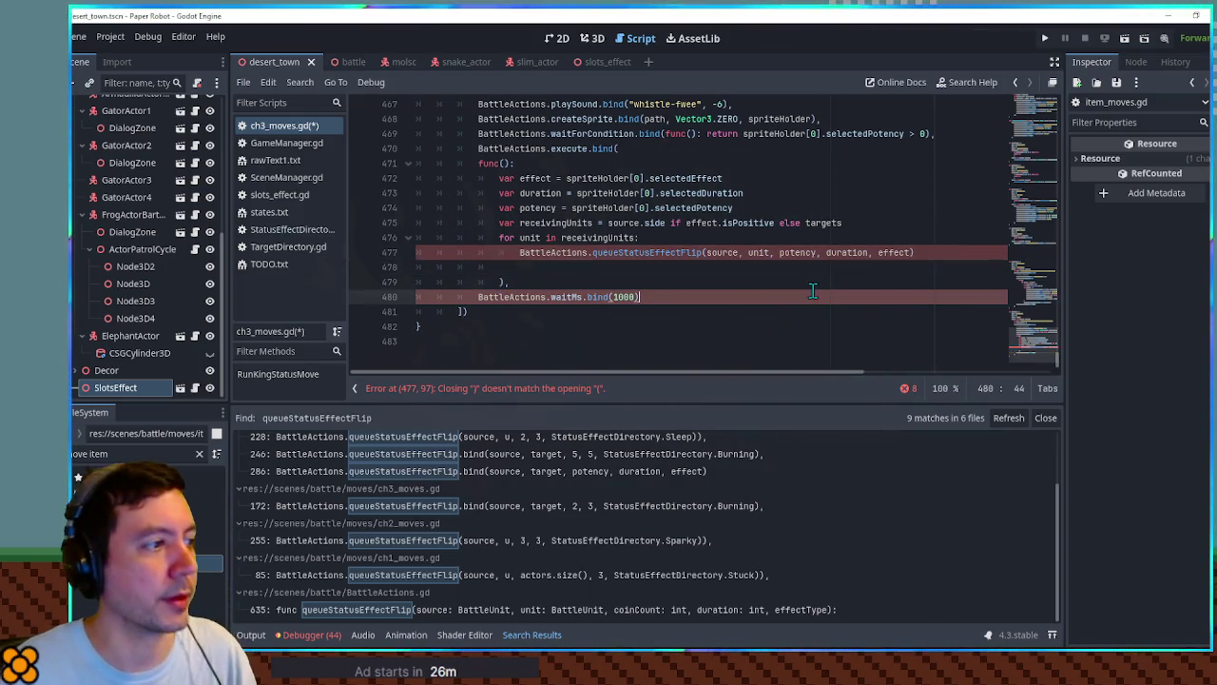
{"action": "left_click", "coordinate": [622, 273]}
{"action": "key", "text": "BackSpace"}
Change the wait after the flip from 1000 to 3000 ms, save, and select the SlimSlots name.
{"action": "left_click", "coordinate": [617, 282]}
{"action": "key", "text": "ctrl+s"}
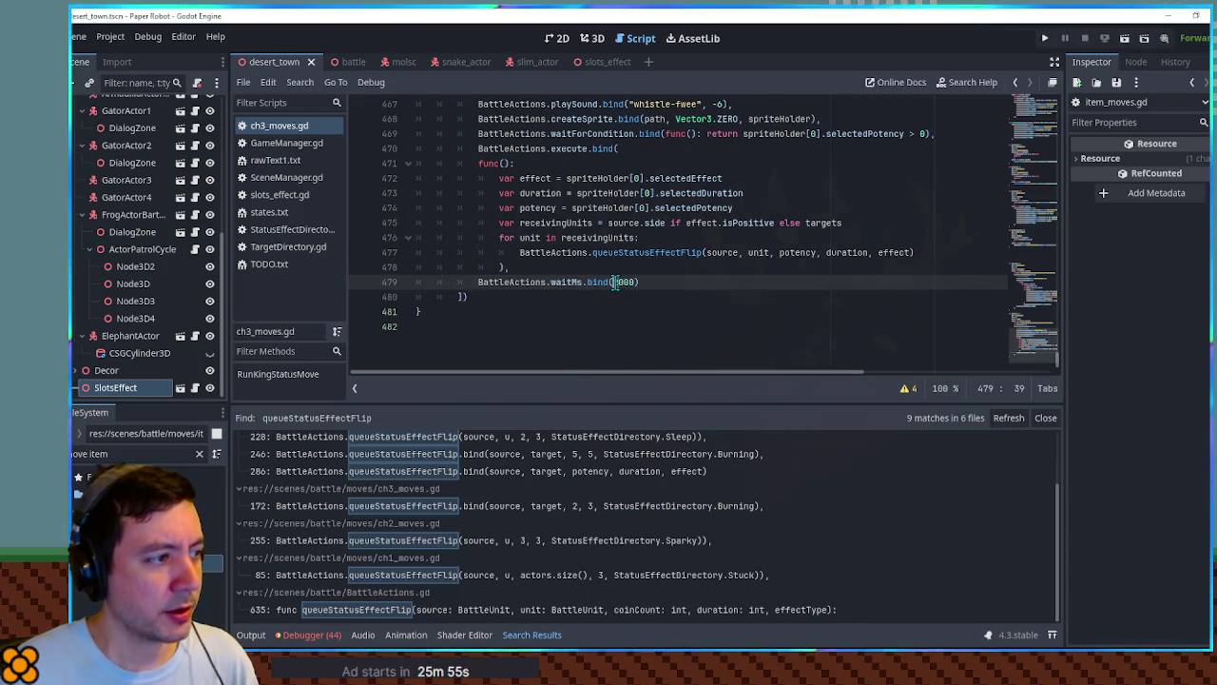
{"action": "key", "text": "Delete"}
{"action": "type", "text": "3"}
{"action": "left_click", "coordinate": [719, 294]}
{"action": "key", "text": "ctrl+s"}
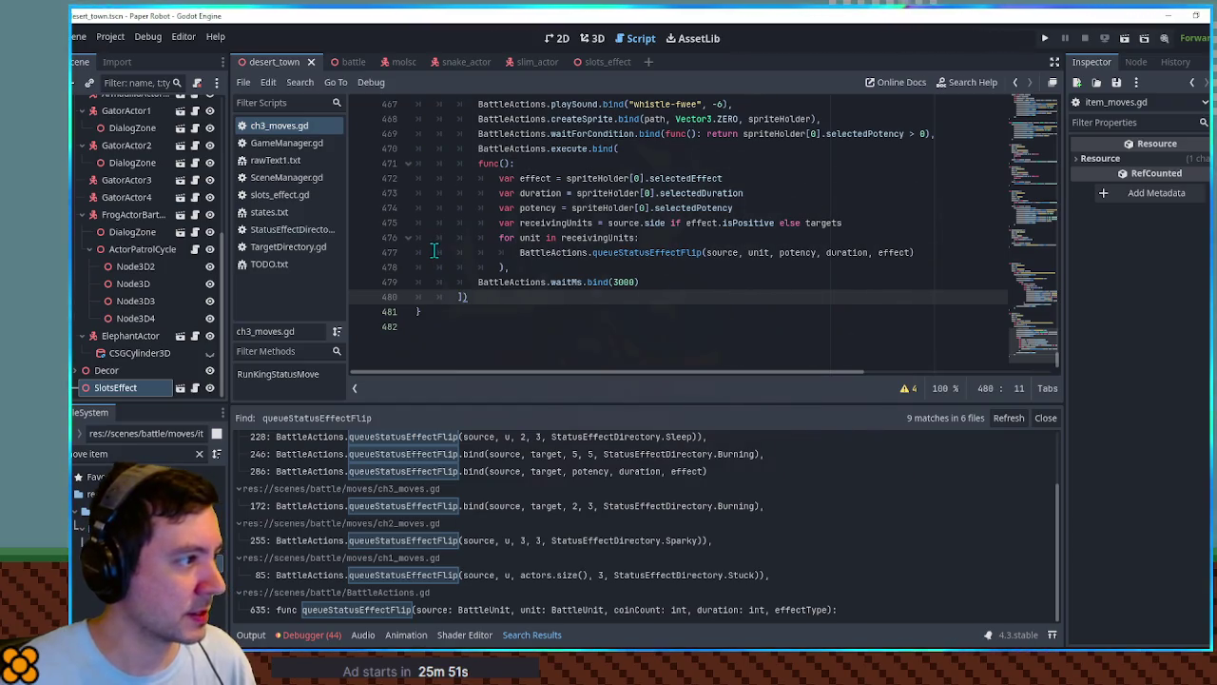
{"action": "scroll", "coordinate": [591, 249], "scroll_direction": "up", "scroll_amount": 5}
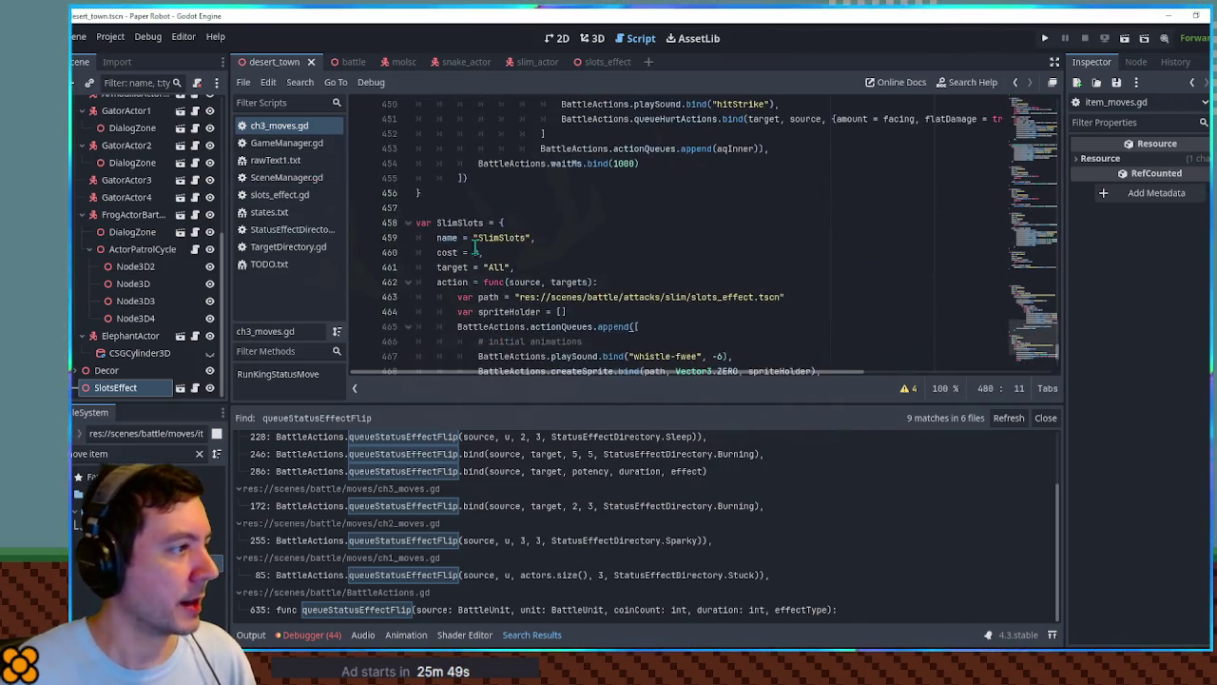
{"action": "double_click", "coordinate": [458, 222]}
{"action": "key", "text": "ctrl+c"}
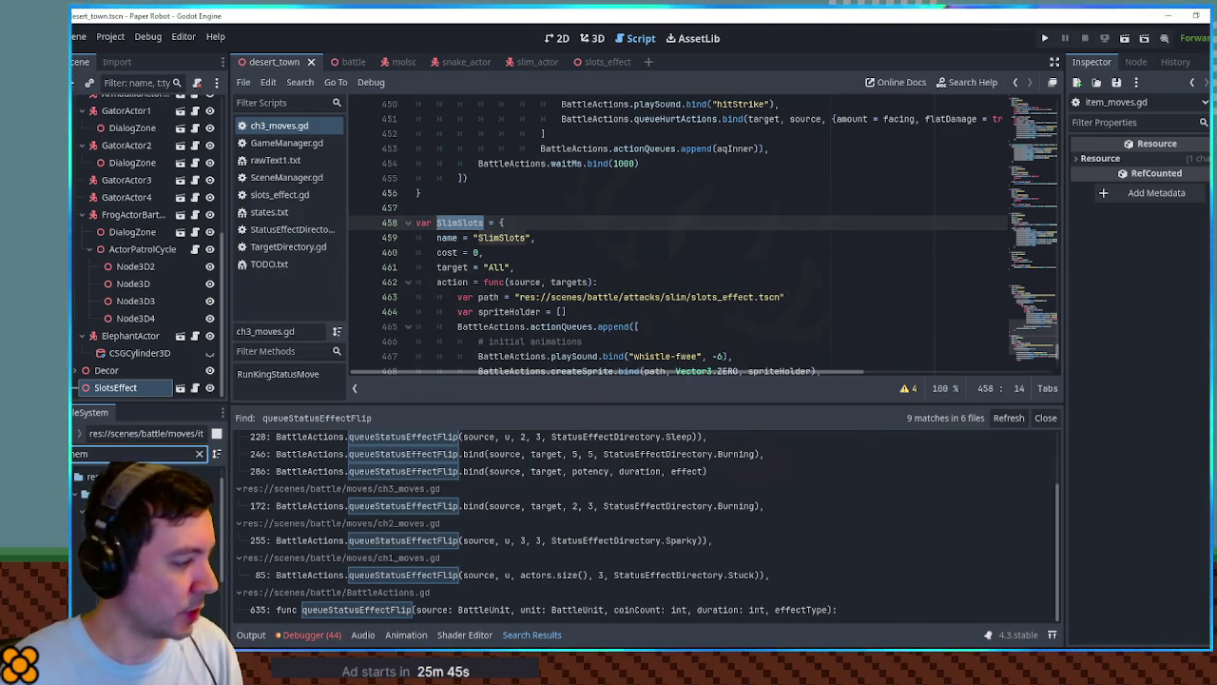
{"action": "type", "text": "nemy di"}
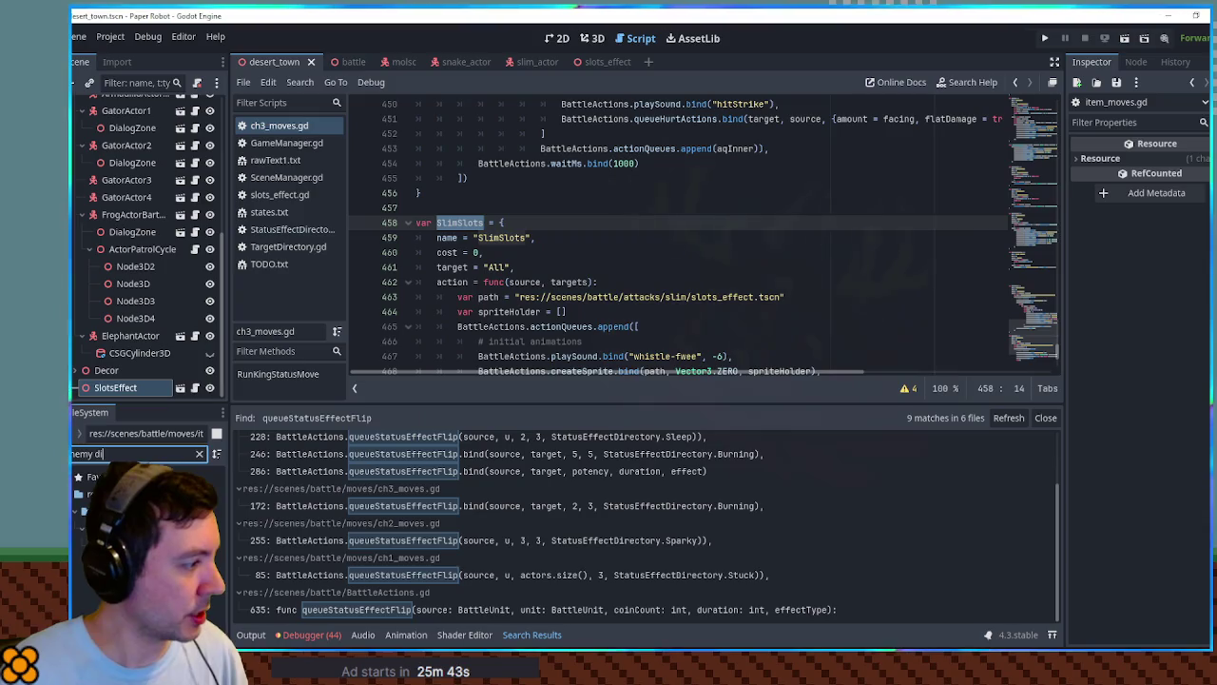
In EnemyDirectory.gd, change Slim1's ambushMoves from SlimBigDice to SlimSlots, then switch to the battle scene.
{"action": "double_click", "coordinate": [124, 514]}
{"action": "scroll", "coordinate": [922, 234], "scroll_direction": "down", "scroll_amount": 6}
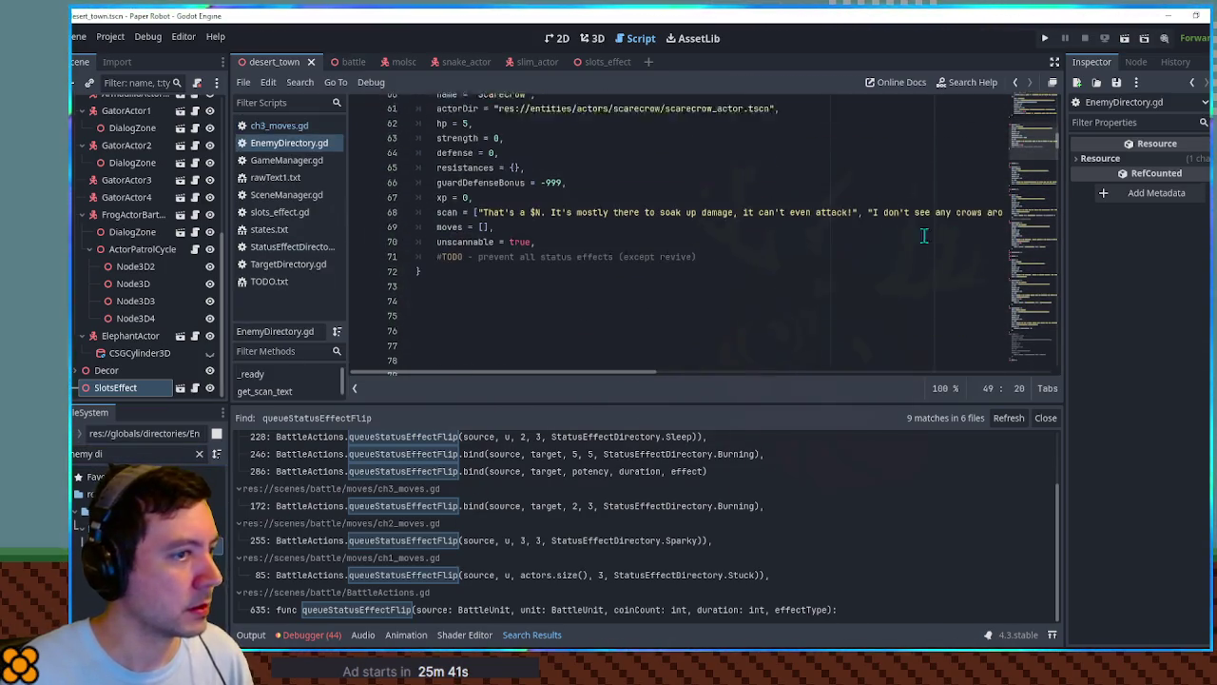
{"action": "mouse_move", "coordinate": [1022, 164]}
{"action": "left_mouse_down"}
{"action": "mouse_move", "coordinate": [1044, 378]}
{"action": "mouse_move", "coordinate": [1041, 352]}
{"action": "left_mouse_up"}
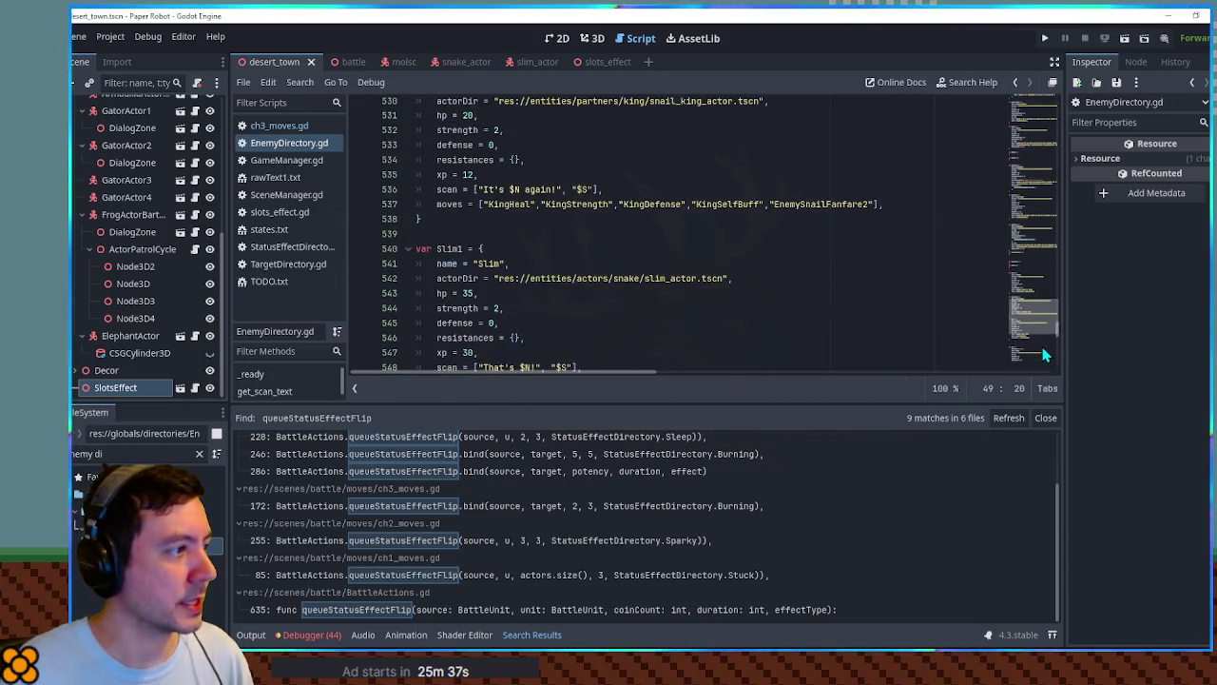
{"action": "scroll", "coordinate": [727, 288], "scroll_direction": "down", "scroll_amount": 1}
{"action": "left_click", "coordinate": [580, 249]}
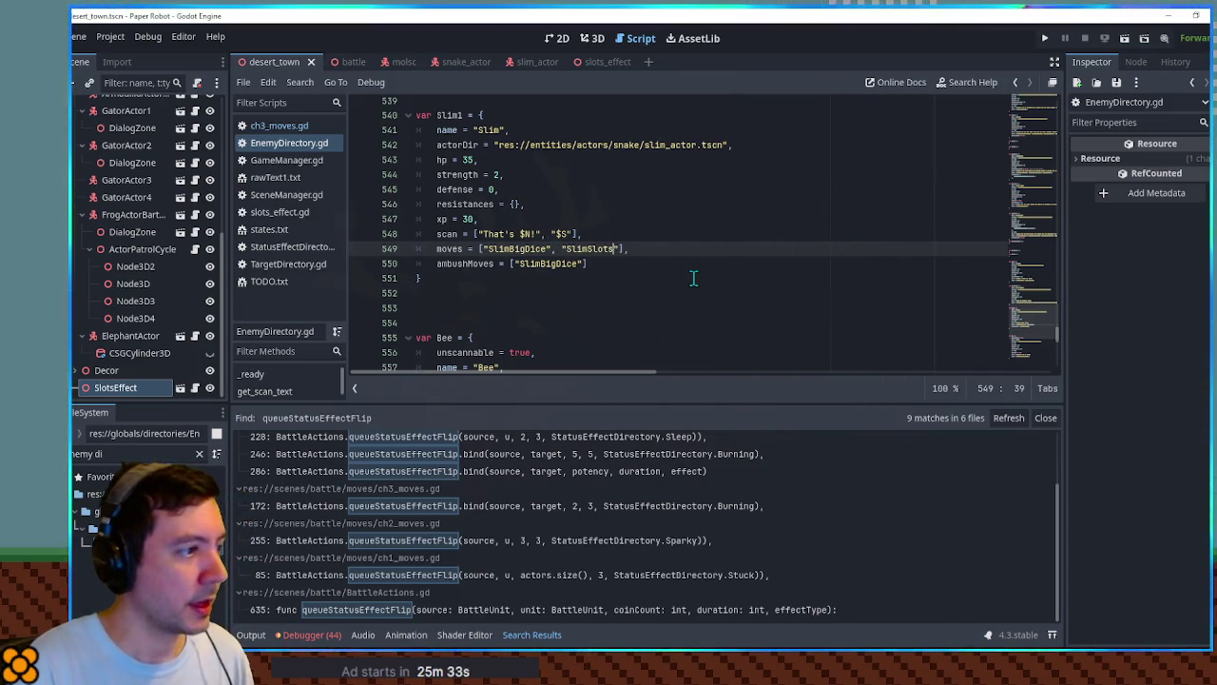
{"action": "double_click", "coordinate": [548, 264]}
{"action": "key", "text": "ctrl+v"}
{"action": "left_click", "coordinate": [602, 221]}
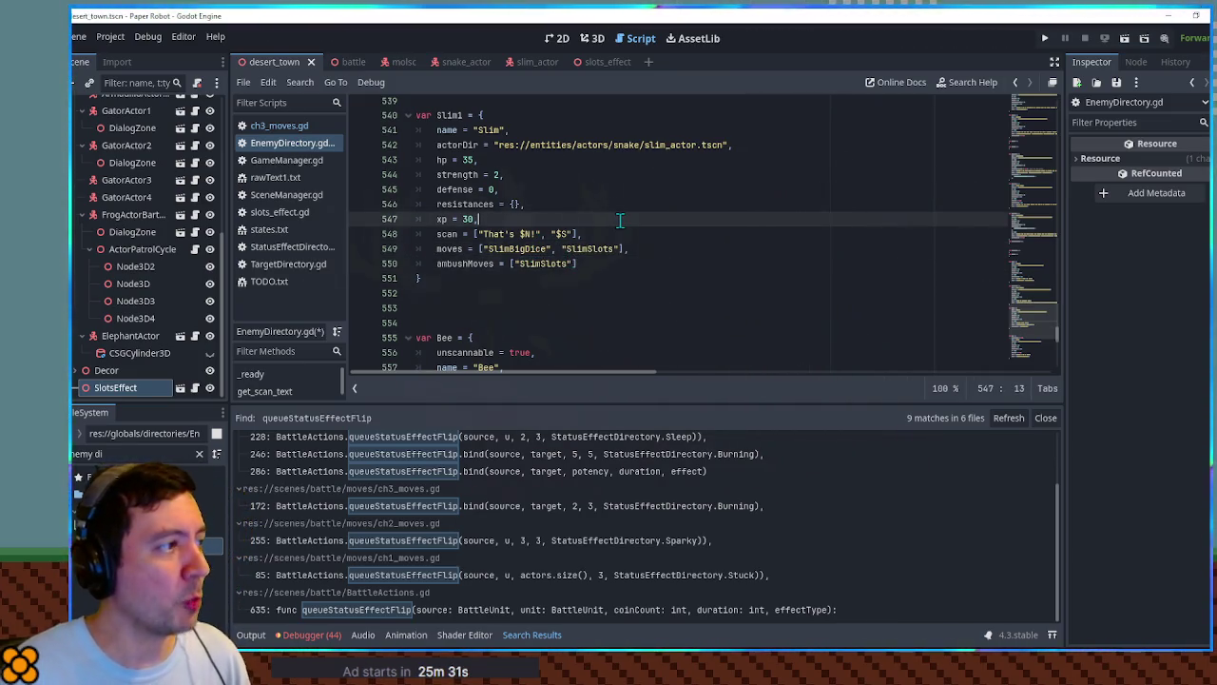
{"action": "left_click", "coordinate": [341, 61]}
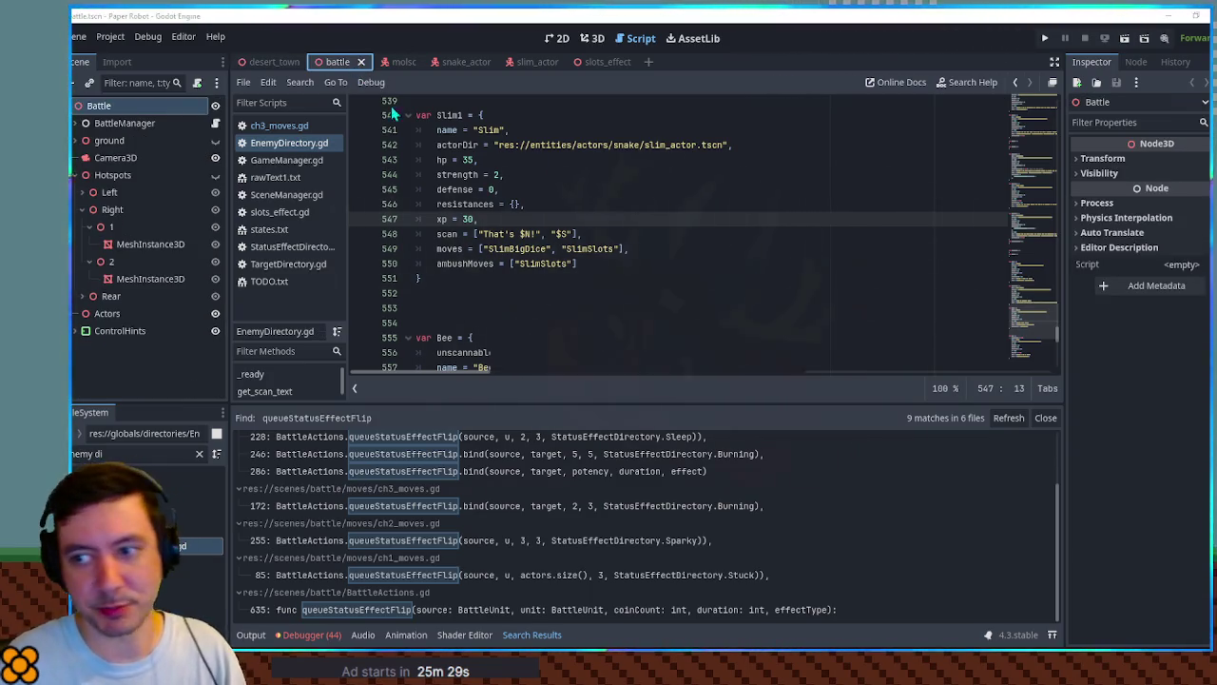
Run the battle scene against the Slim, stop it, and review the SlimSlots code in ch3_moves.gd.
{"action": "key", "text": "F6"}
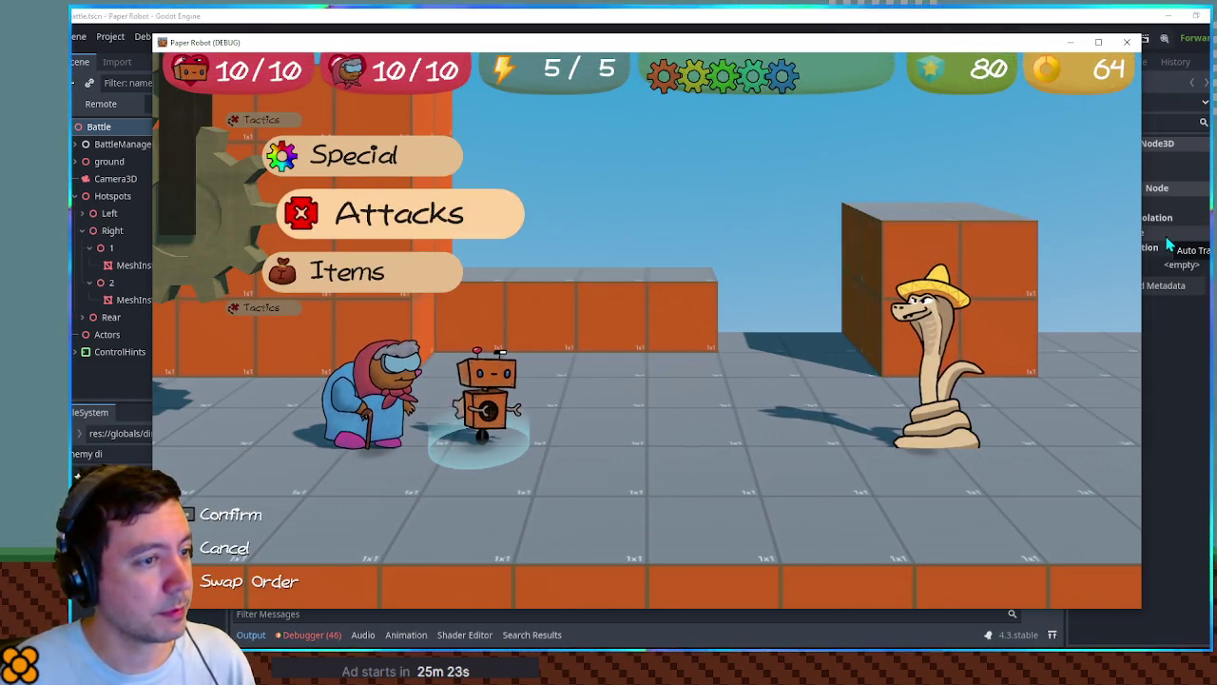
{"action": "key", "text": "F8"}
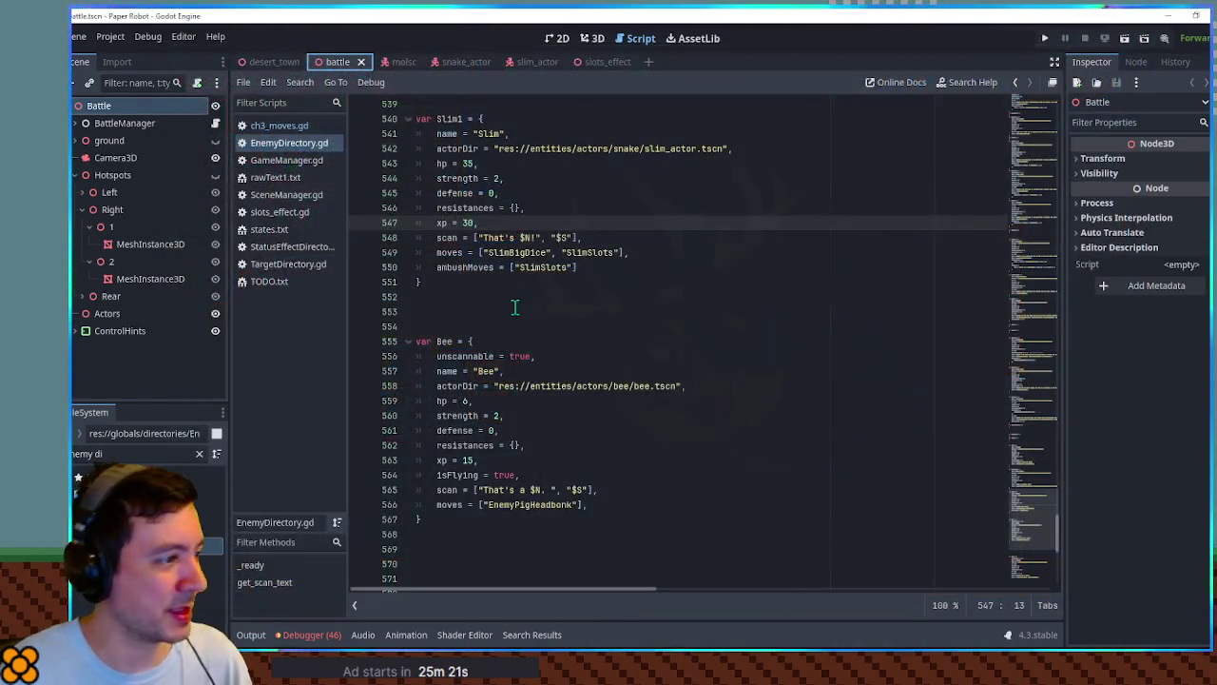
{"action": "left_click", "coordinate": [280, 126]}
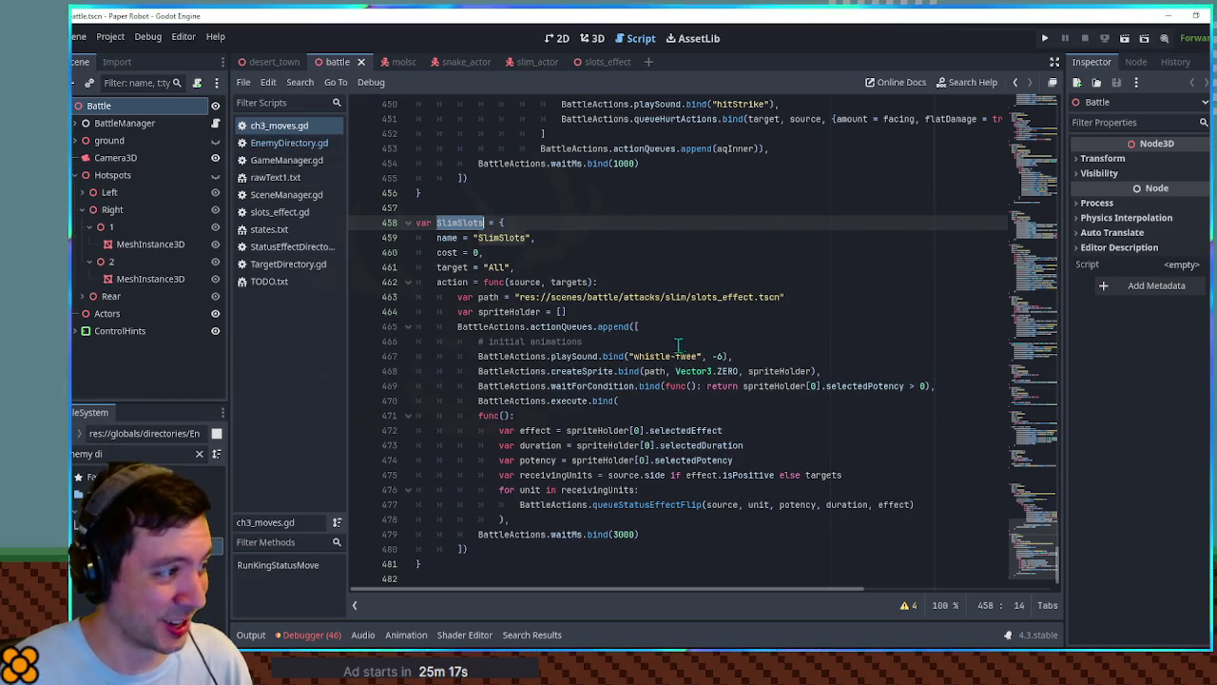
{"action": "double_click", "coordinate": [484, 327]}
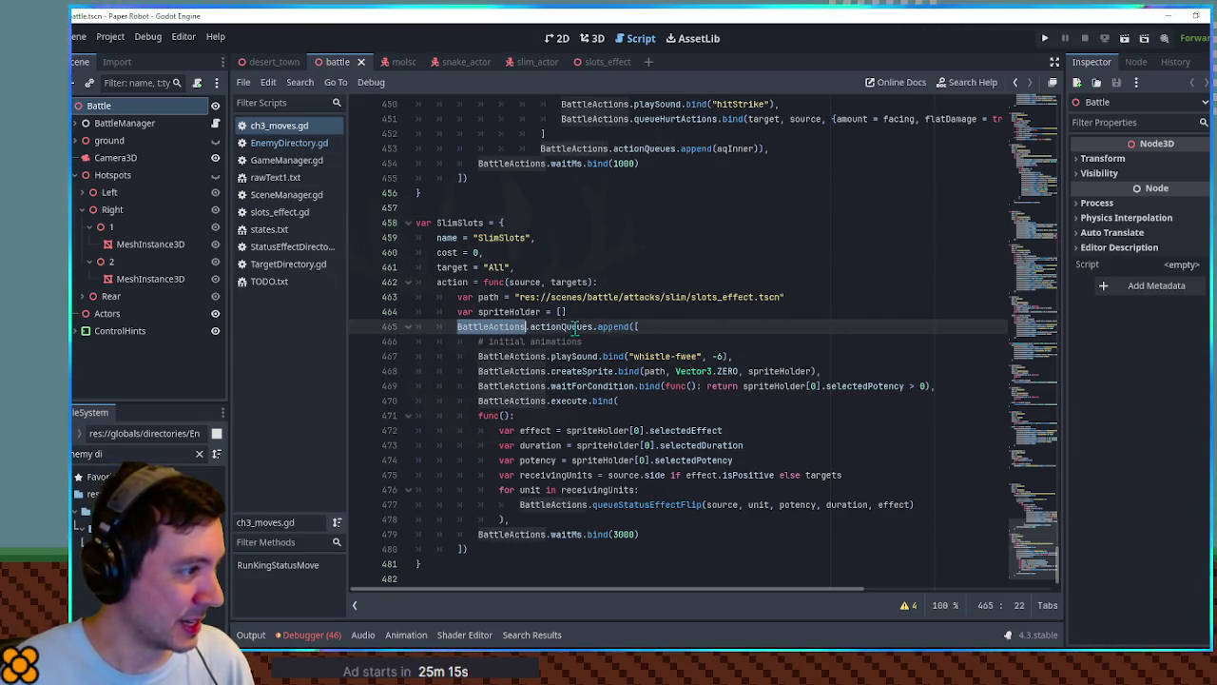
{"action": "left_click_drag", "start_coordinate": [484, 326], "coordinate": [602, 328]}
{"action": "mouse_move", "coordinate": [478, 356]}
{"action": "left_mouse_down"}
{"action": "mouse_move", "coordinate": [532, 416]}
{"action": "mouse_move", "coordinate": [514, 520]}
{"action": "mouse_move", "coordinate": [538, 534]}
{"action": "mouse_move", "coordinate": [647, 535]}
{"action": "left_mouse_up"}
{"action": "left_click", "coordinate": [648, 534]}
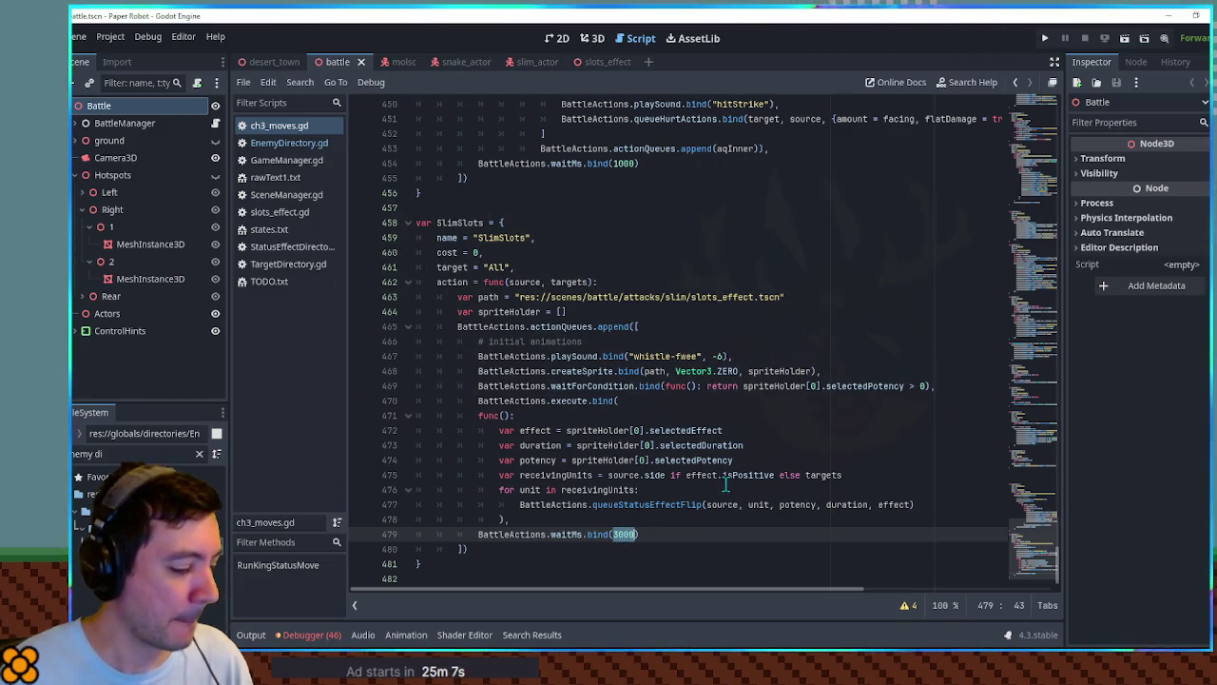
Save ch3_moves.gd, rerun the battle test, close the game, and check the Output log.
{"action": "left_click", "coordinate": [713, 253]}
{"action": "key", "text": "ctrl+s"}
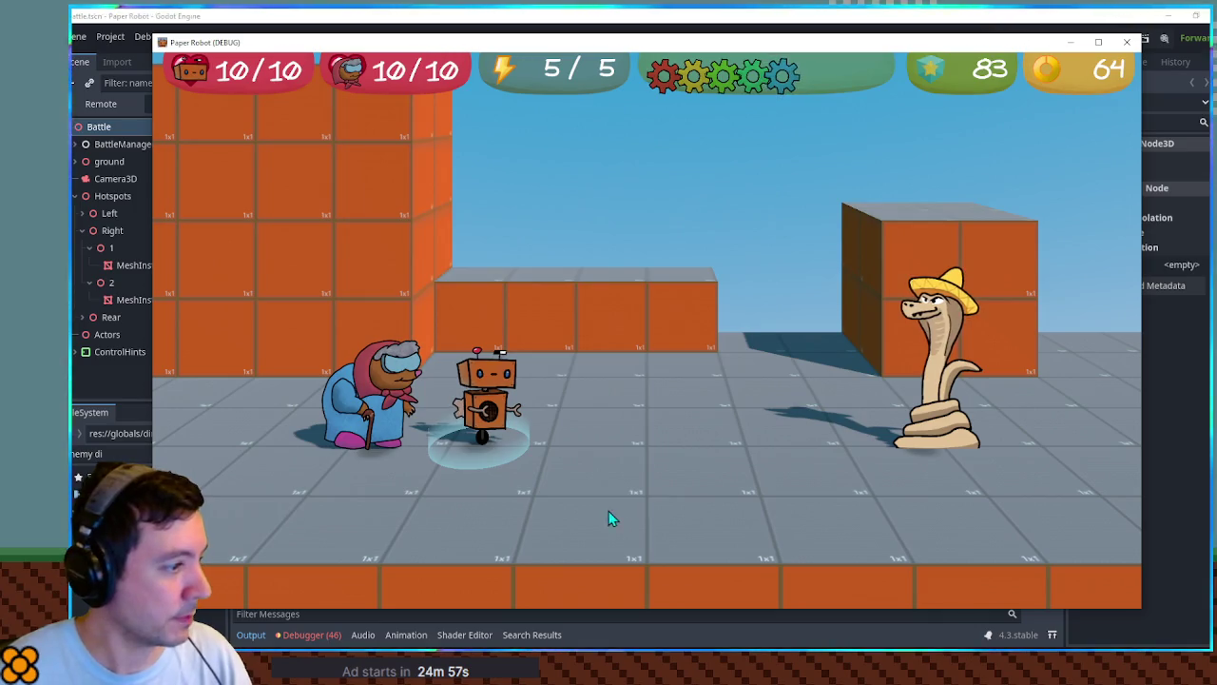
{"action": "left_click", "coordinate": [1125, 48]}
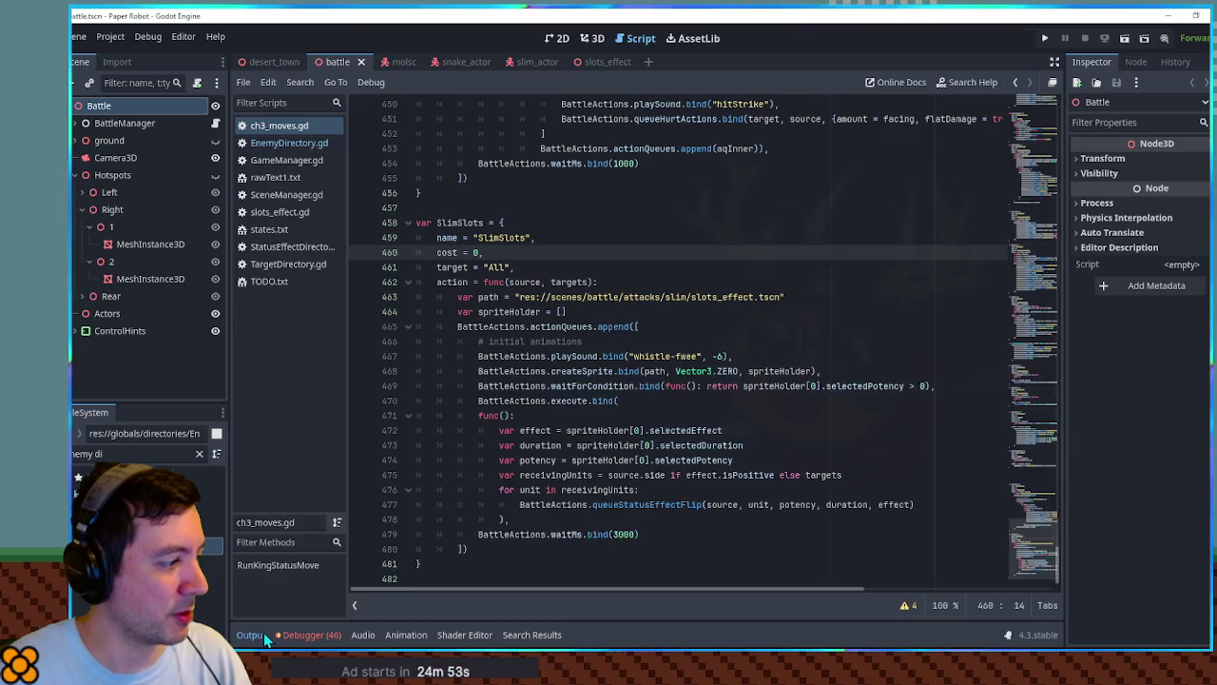
{"action": "left_click", "coordinate": [256, 634]}
{"action": "left_click", "coordinate": [608, 282]}
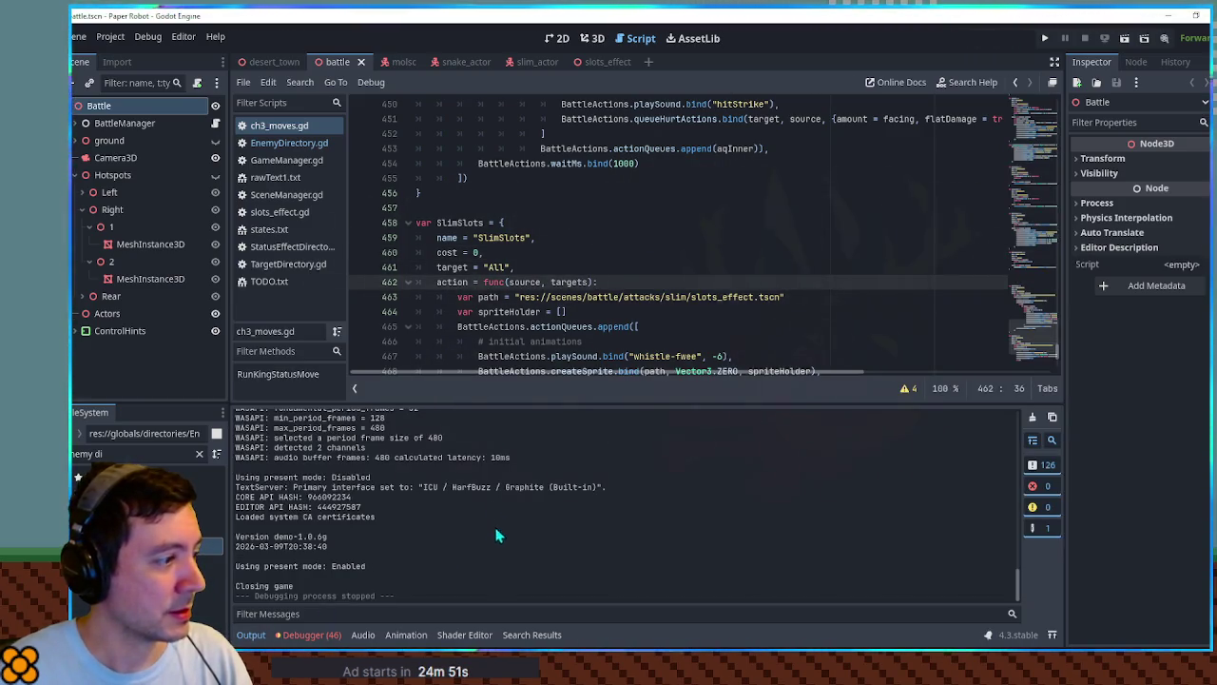
{"action": "left_click", "coordinate": [251, 634]}
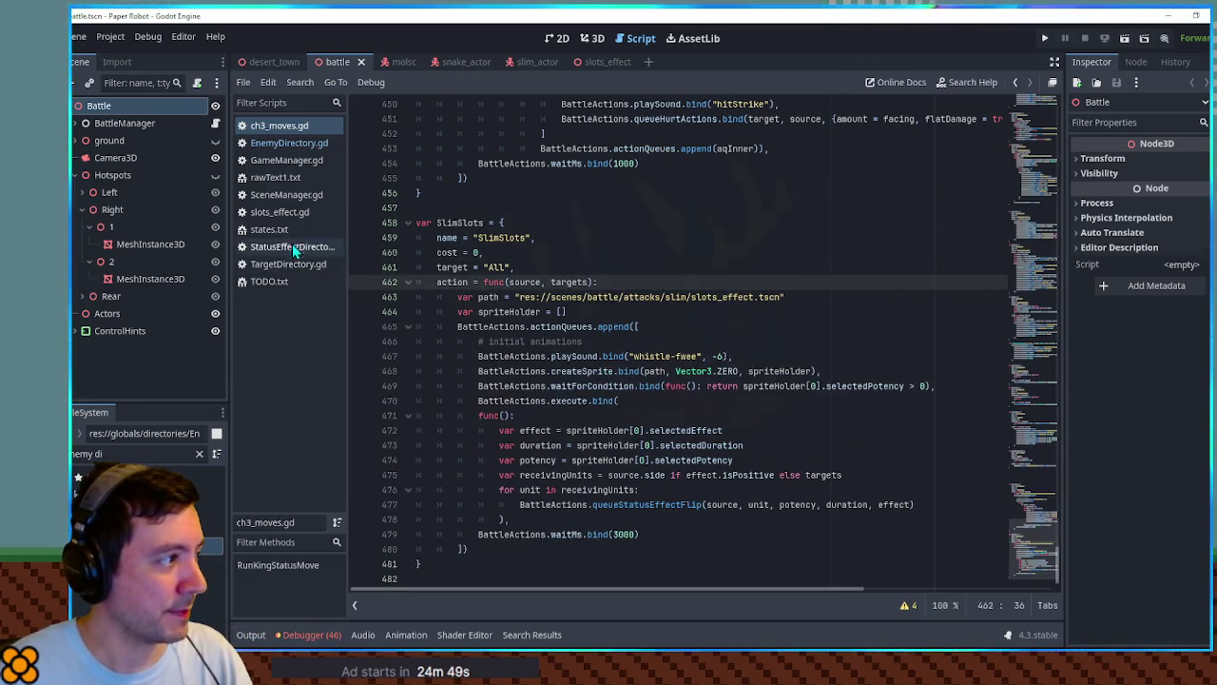
Open BattleActions.gd by filtering for 'battle acti' and scroll to the queue-processing code.
{"action": "left_click", "coordinate": [133, 454]}
{"action": "type", "text": "battle act"}
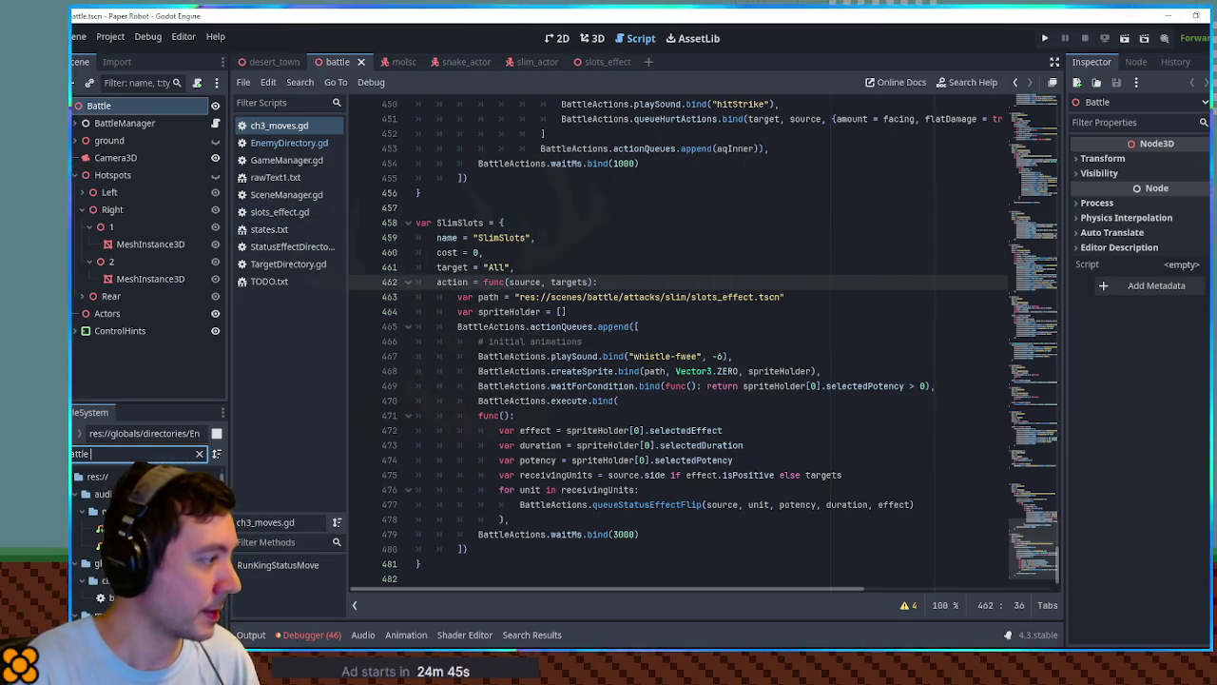
{"action": "type", "text": "i"}
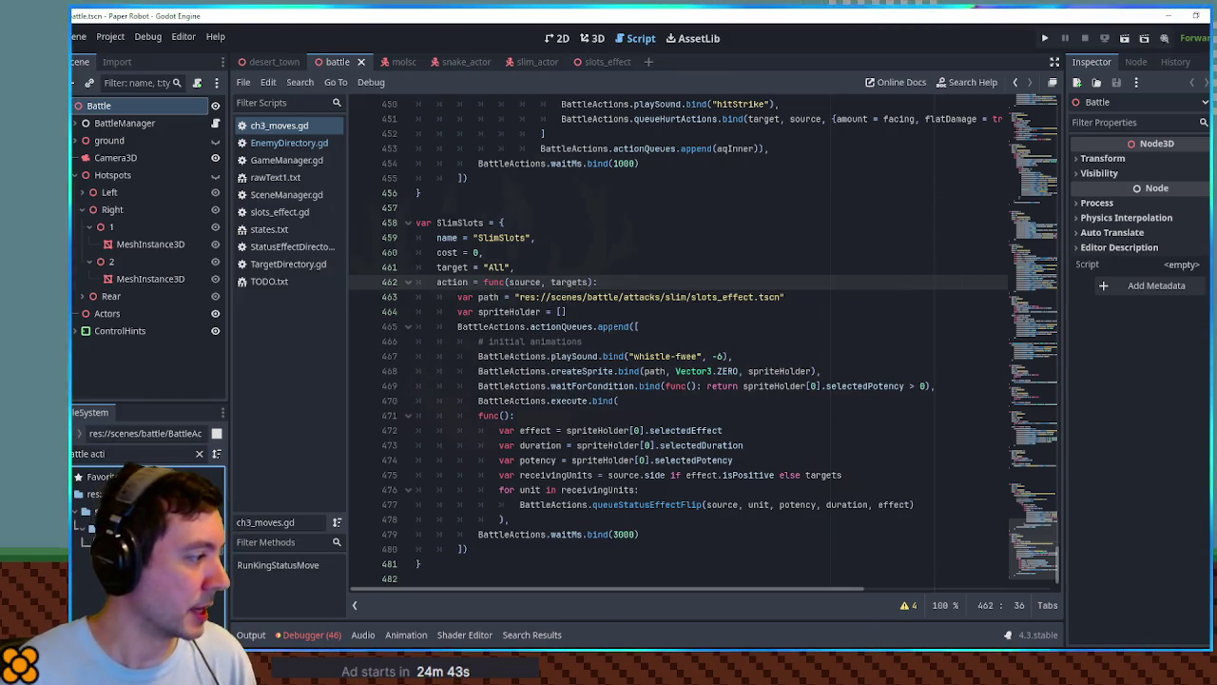
{"action": "key", "text": "Return"}
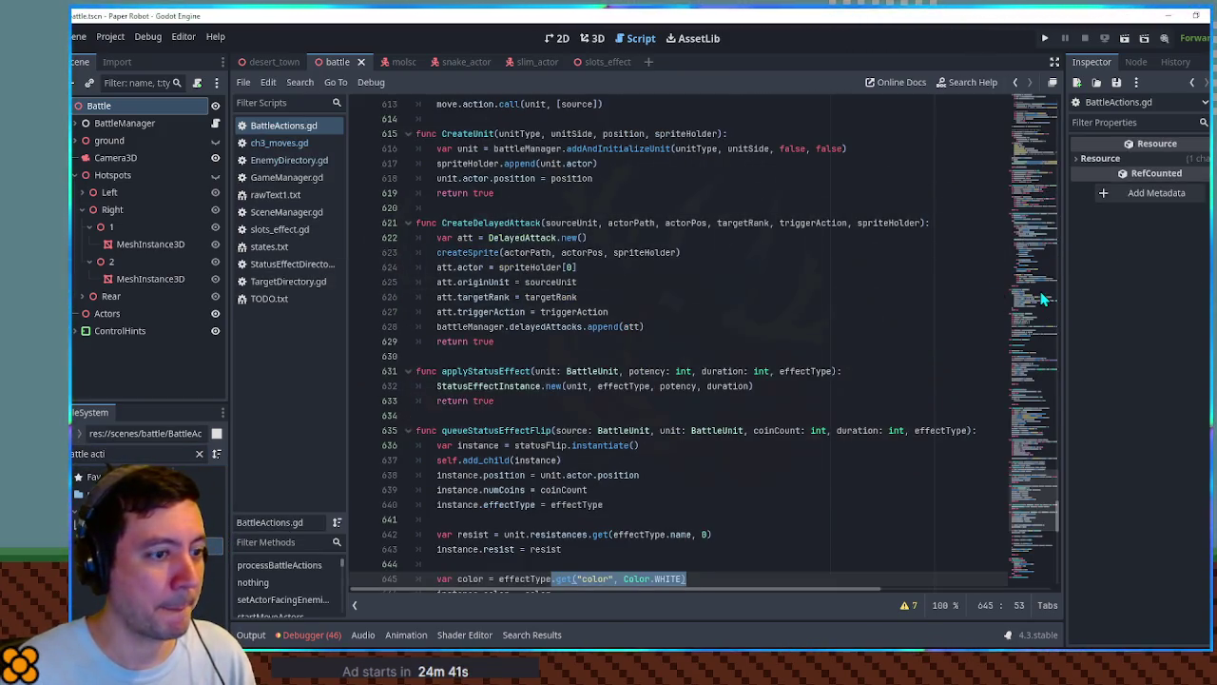
{"action": "left_click", "coordinate": [1037, 351]}
{"action": "left_click_drag", "start_coordinate": [1038, 352], "coordinate": [1025, 103]}
{"action": "scroll", "coordinate": [1025, 103], "scroll_direction": "down", "scroll_amount": 5}
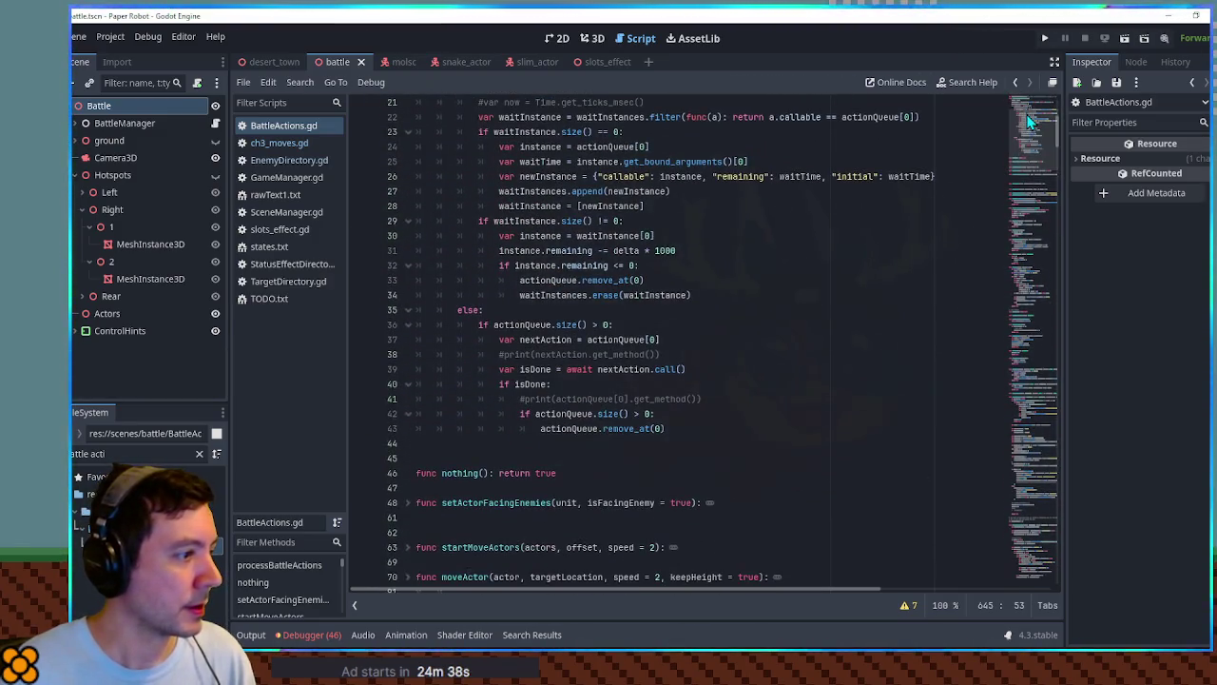
Uncomment the action-method prints on lines 38 and 41, save, and run the game.
{"action": "left_click", "coordinate": [504, 354]}
{"action": "key", "text": "ctrl+k"}
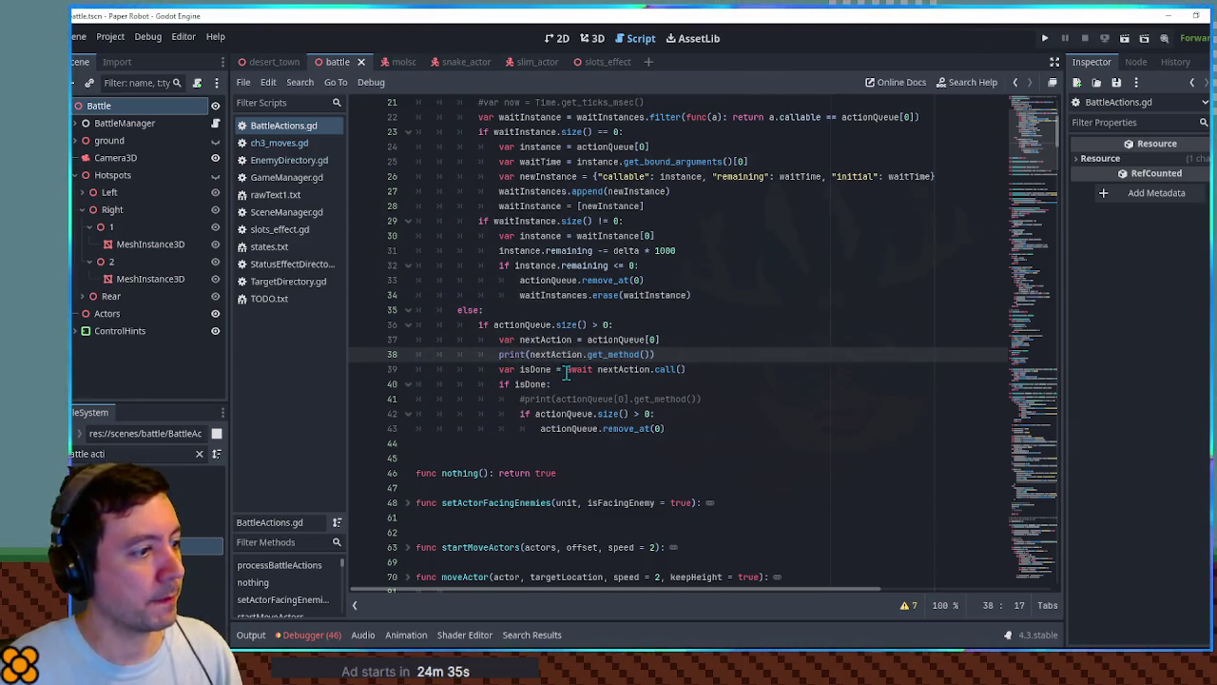
{"action": "left_click", "coordinate": [523, 399]}
{"action": "key", "text": "ctrl+k"}
{"action": "key", "text": "ctrl+k"}
{"action": "key", "text": "ctrl+s"}
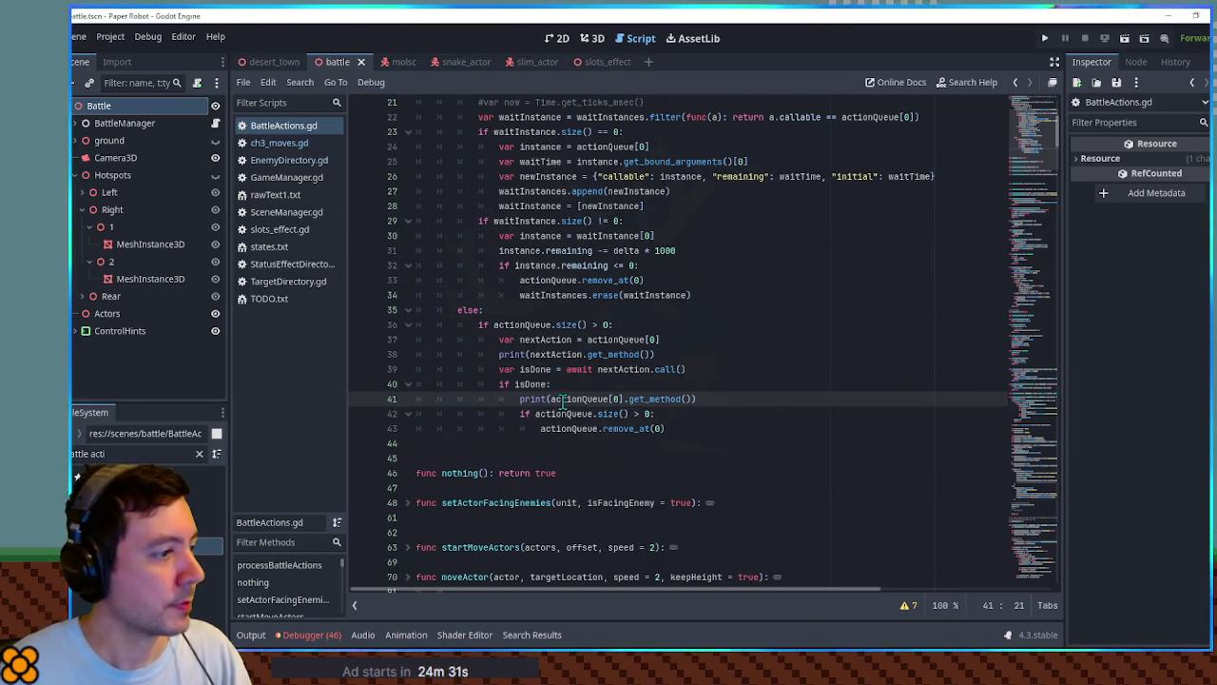
{"action": "key", "text": "F5"}
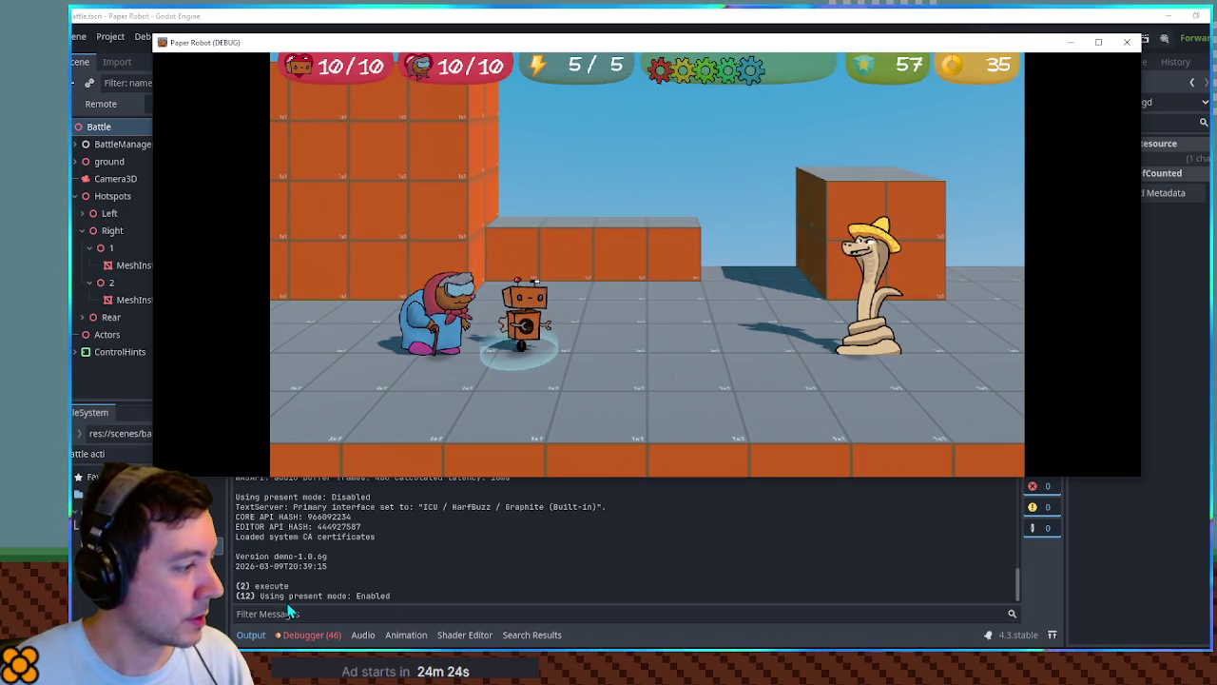
Stop the game and comment out the two action-method debug prints again.
{"action": "scroll", "coordinate": [357, 571], "scroll_direction": "up", "scroll_amount": 2}
{"action": "scroll", "coordinate": [357, 571], "scroll_direction": "down", "scroll_amount": 2}
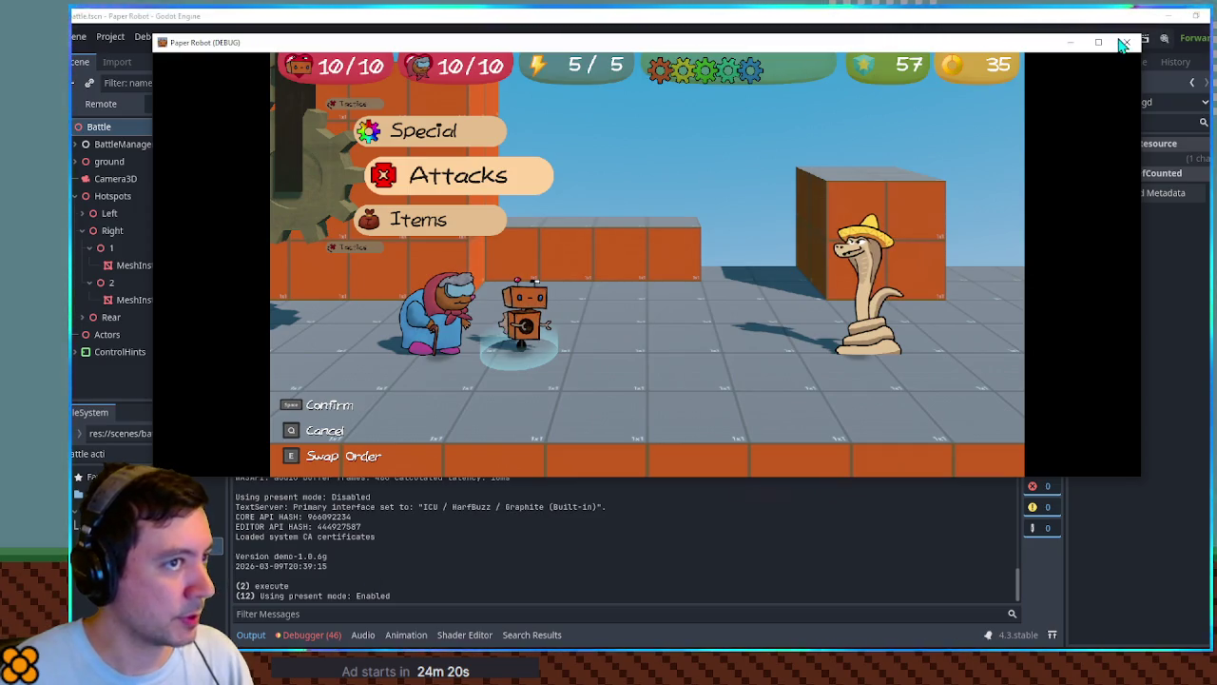
{"action": "key", "text": "F8"}
{"action": "left_click", "coordinate": [687, 311]}
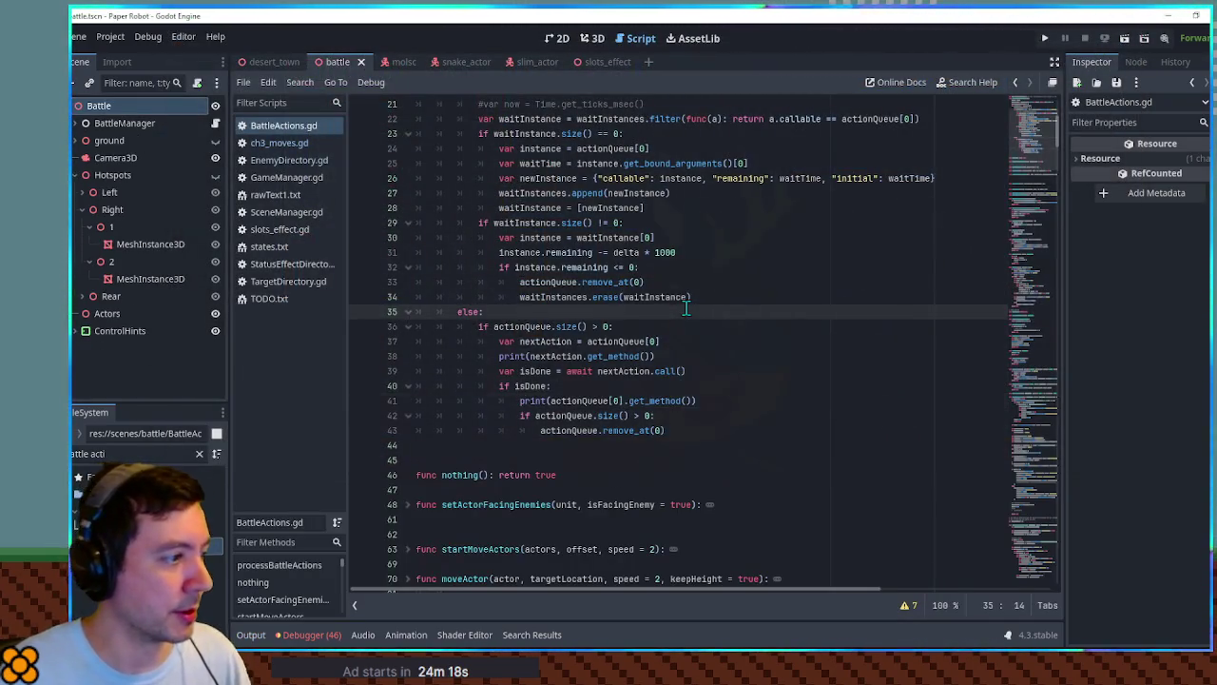
{"action": "left_click", "coordinate": [571, 401]}
{"action": "key", "text": "ctrl+k"}
{"action": "left_click", "coordinate": [590, 356]}
{"action": "key", "text": "ctrl+k"}
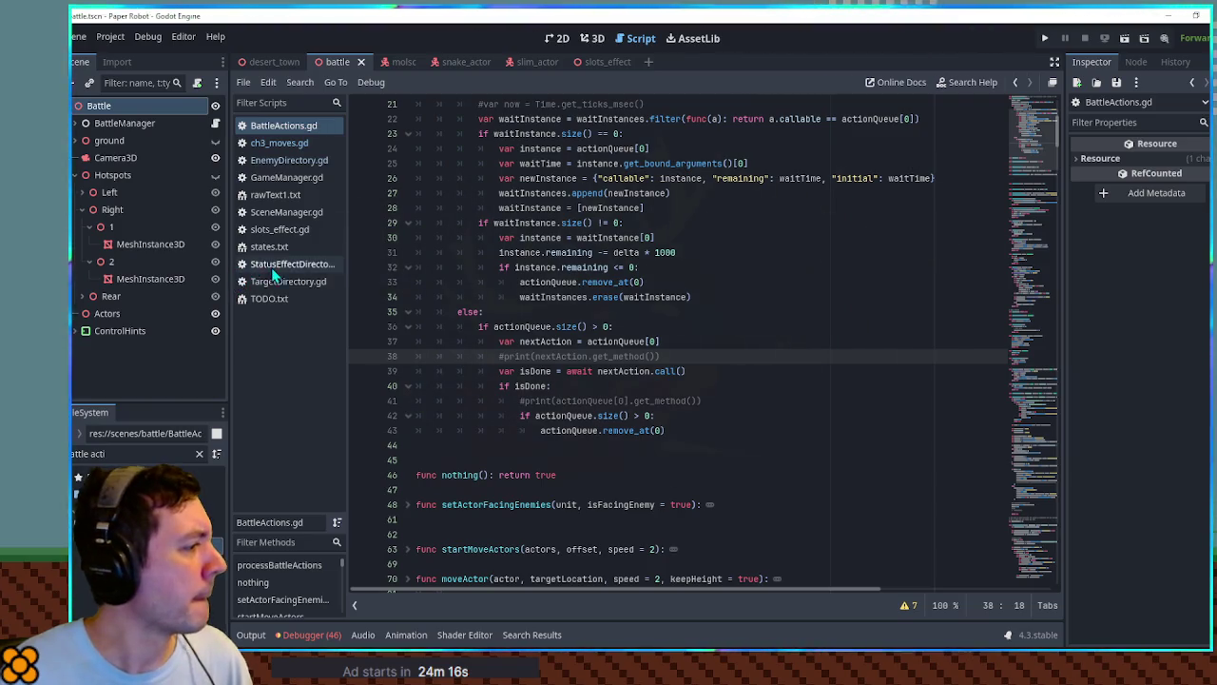
Compare BattleActions.actionQueues in SlimSlots with actionQueue on line 36 of BattleActions.gd.
{"action": "left_click", "coordinate": [278, 142]}
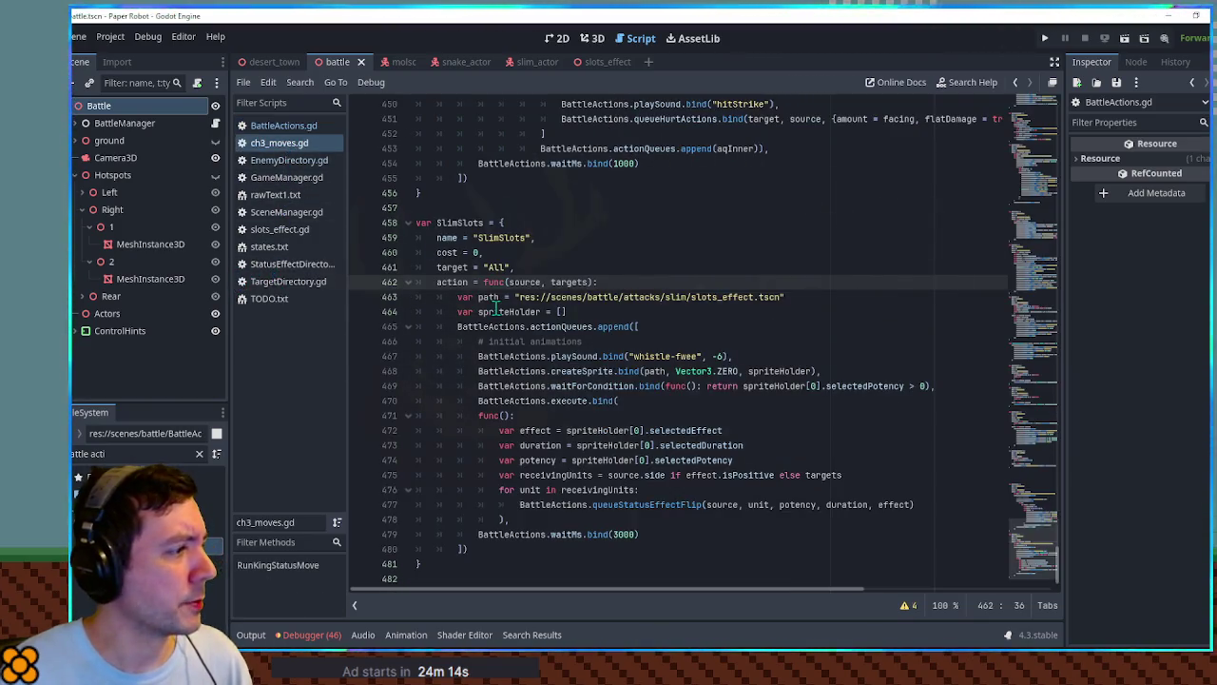
{"action": "double_click", "coordinate": [559, 327]}
{"action": "key", "text": "ctrl+shift+Left"}
{"action": "left_click_drag", "start_coordinate": [593, 326], "coordinate": [457, 326]}
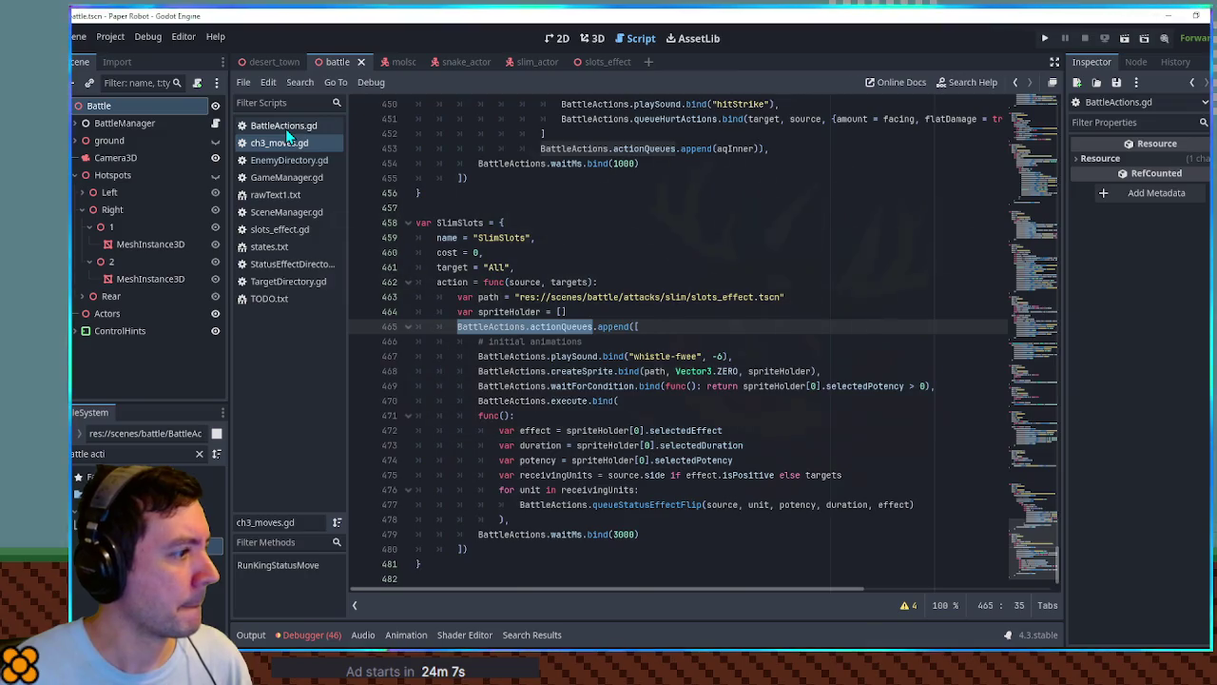
{"action": "left_click", "coordinate": [286, 128]}
{"action": "double_click", "coordinate": [510, 327]}
{"action": "scroll", "coordinate": [490, 326], "scroll_direction": "up", "scroll_amount": 2}
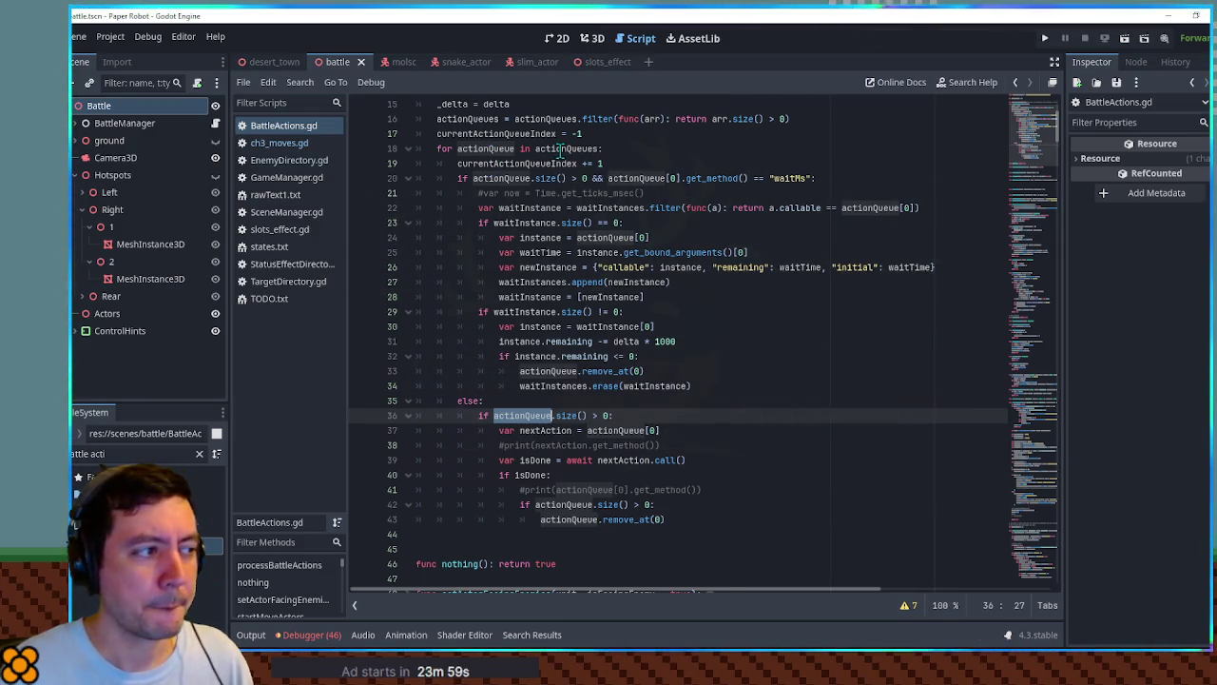
{"action": "left_click", "coordinate": [605, 138]}
Add print(actionQueues) as line 18, run the game, and inspect the mostly empty queues in Output.
{"action": "key", "text": "Return"}
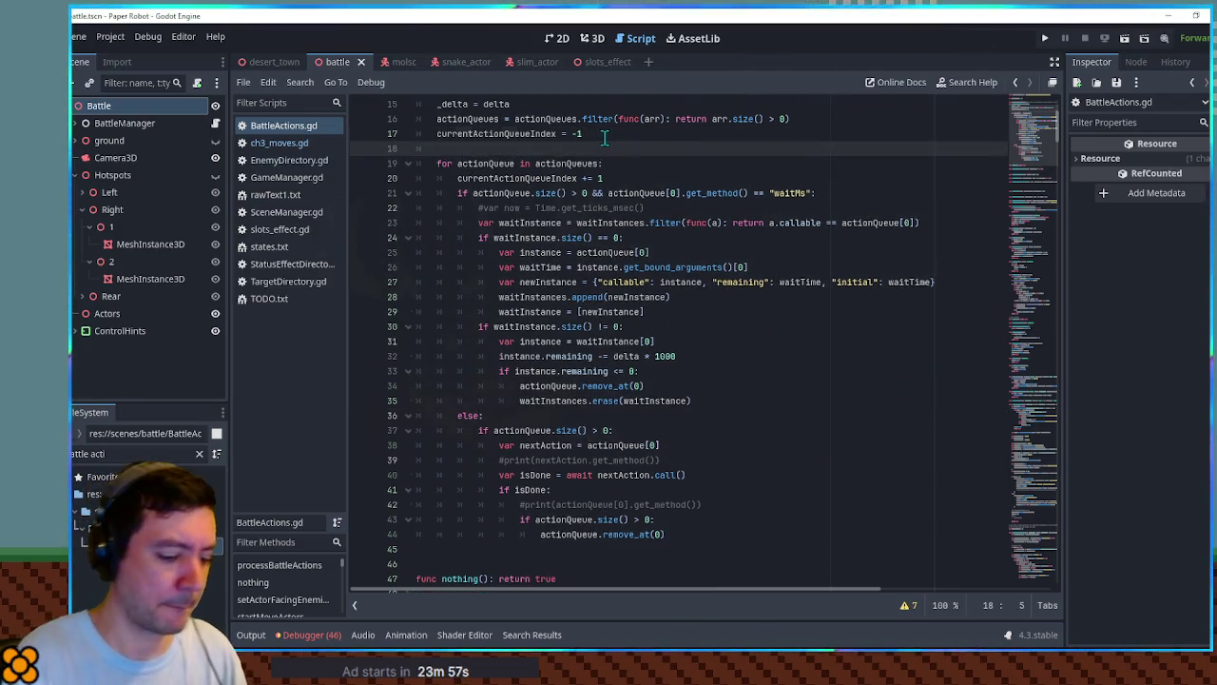
{"action": "type", "text": "print(actionQueues"}
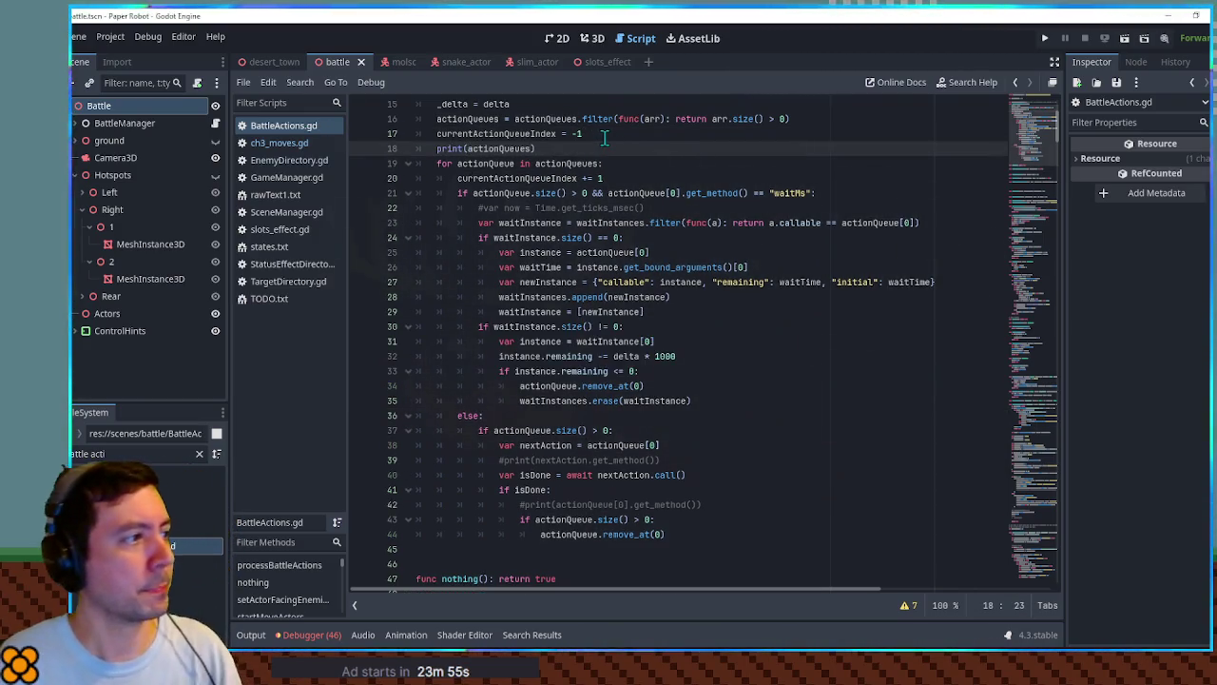
{"action": "key", "text": "F5"}
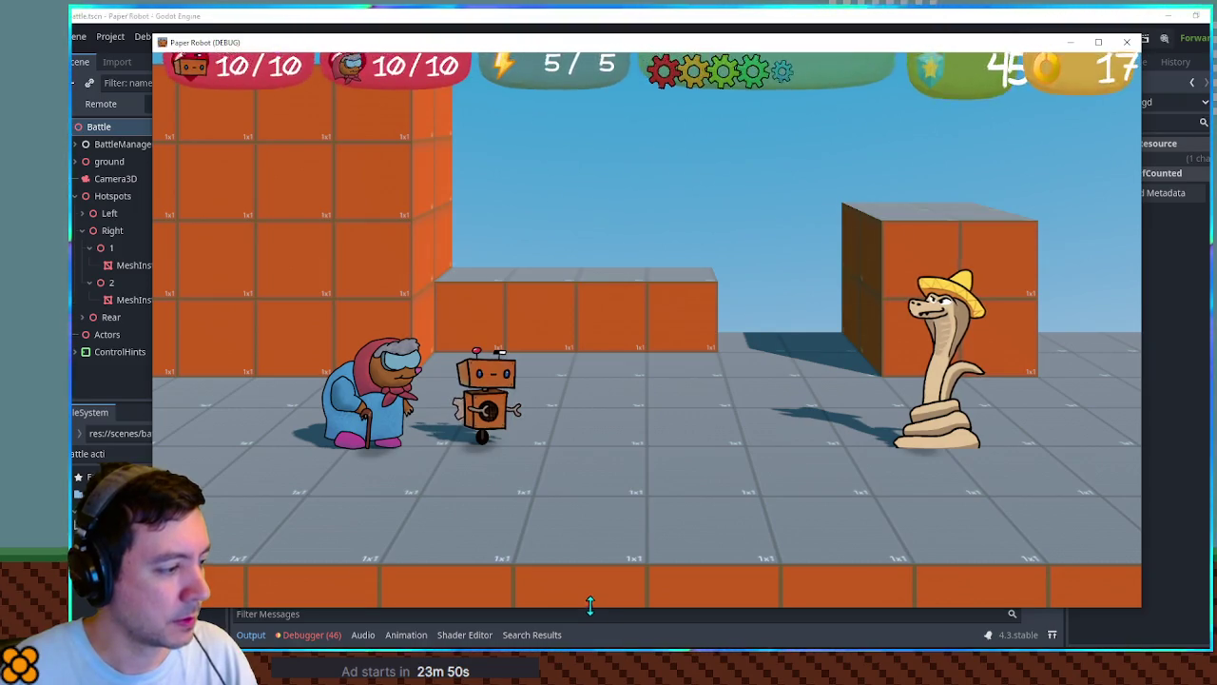
{"action": "left_click_drag", "start_coordinate": [587, 609], "coordinate": [579, 410]}
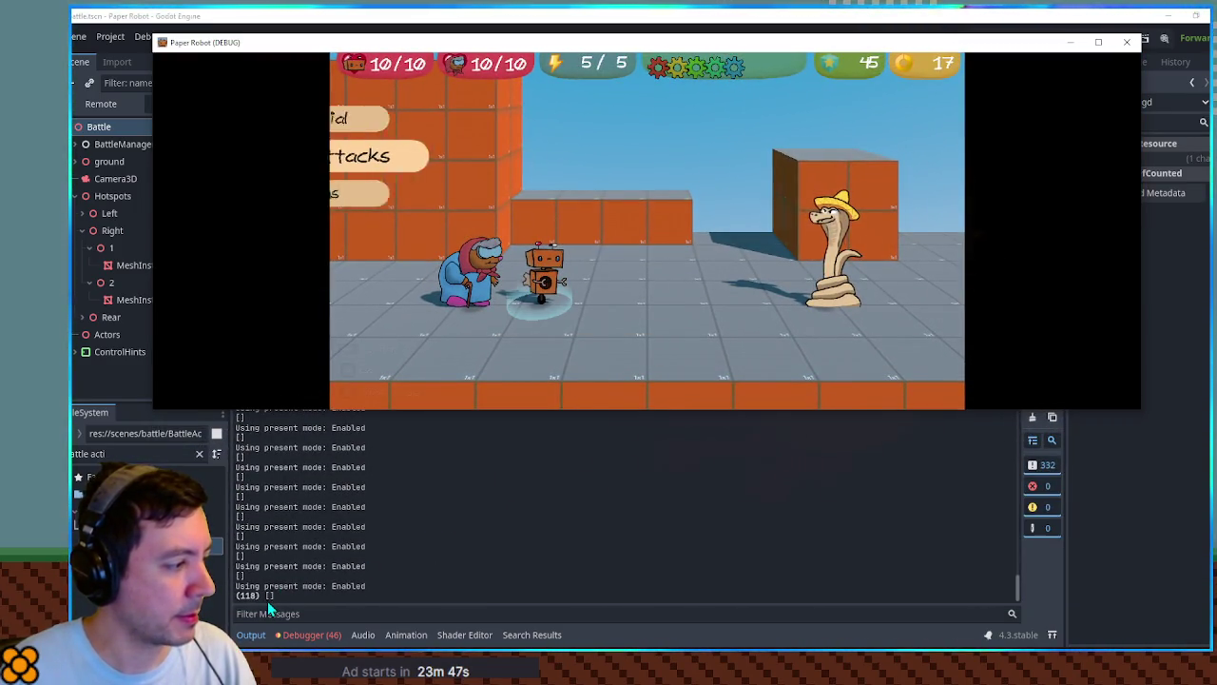
{"action": "scroll", "coordinate": [376, 544], "scroll_direction": "up", "scroll_amount": 5}
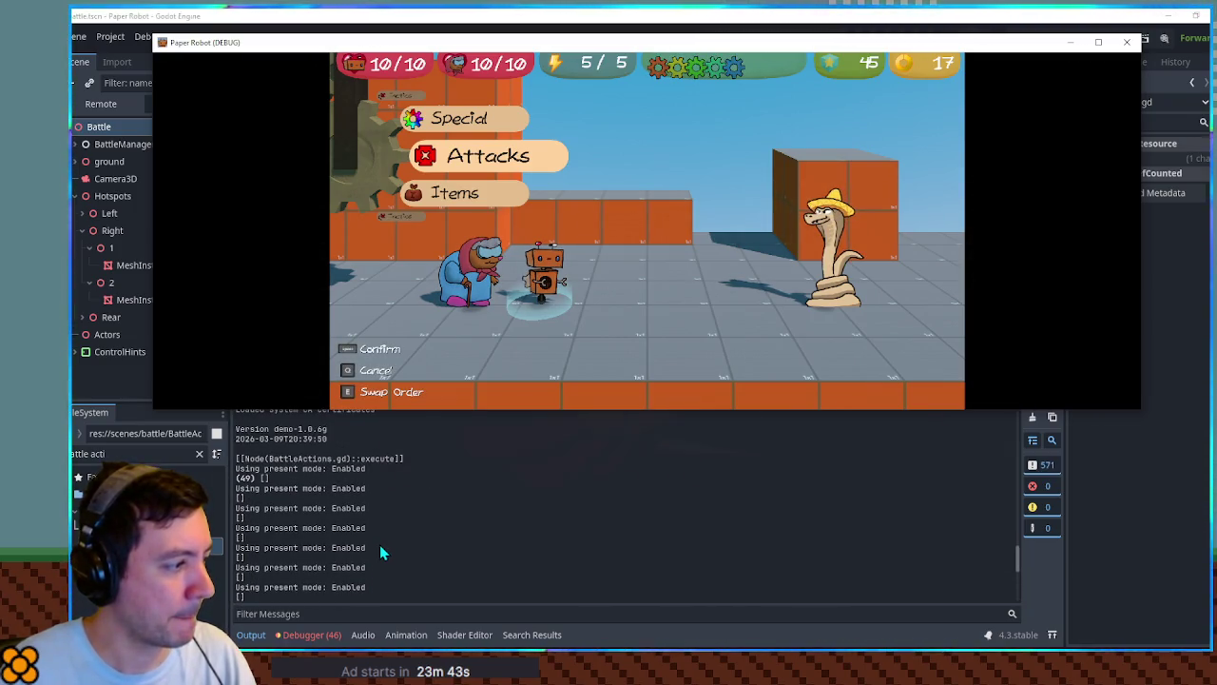
{"action": "scroll", "coordinate": [379, 546], "scroll_direction": "down", "scroll_amount": 5}
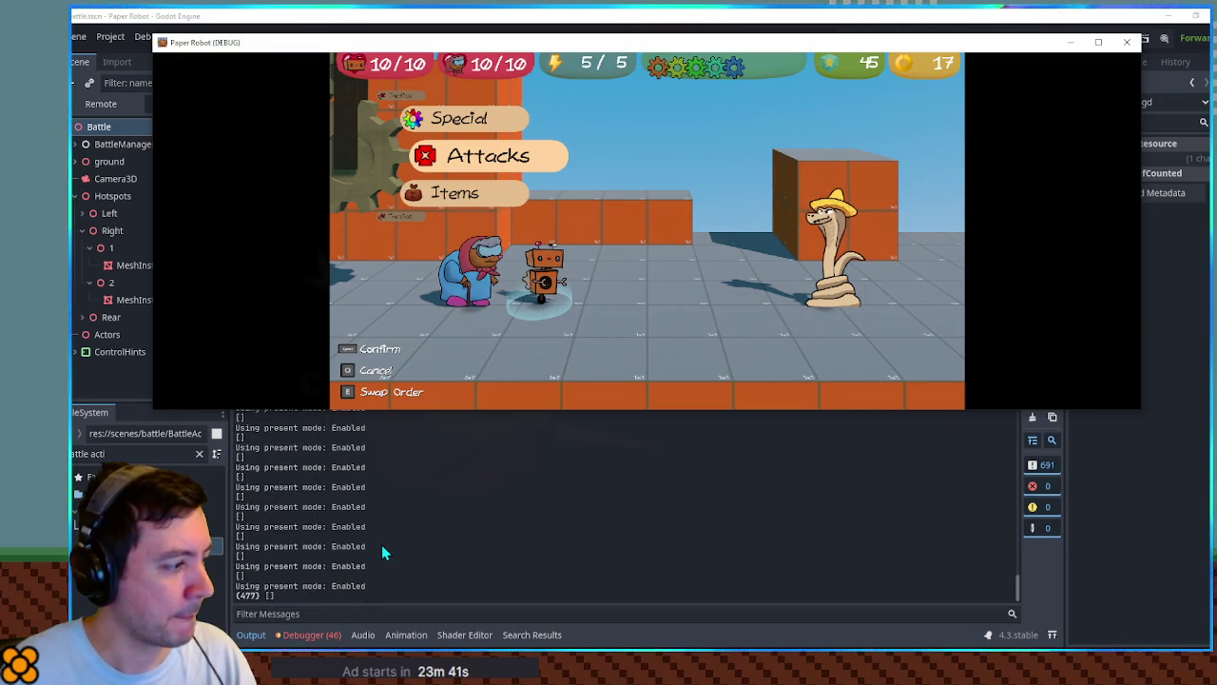
{"action": "left_click", "coordinate": [1126, 42]}
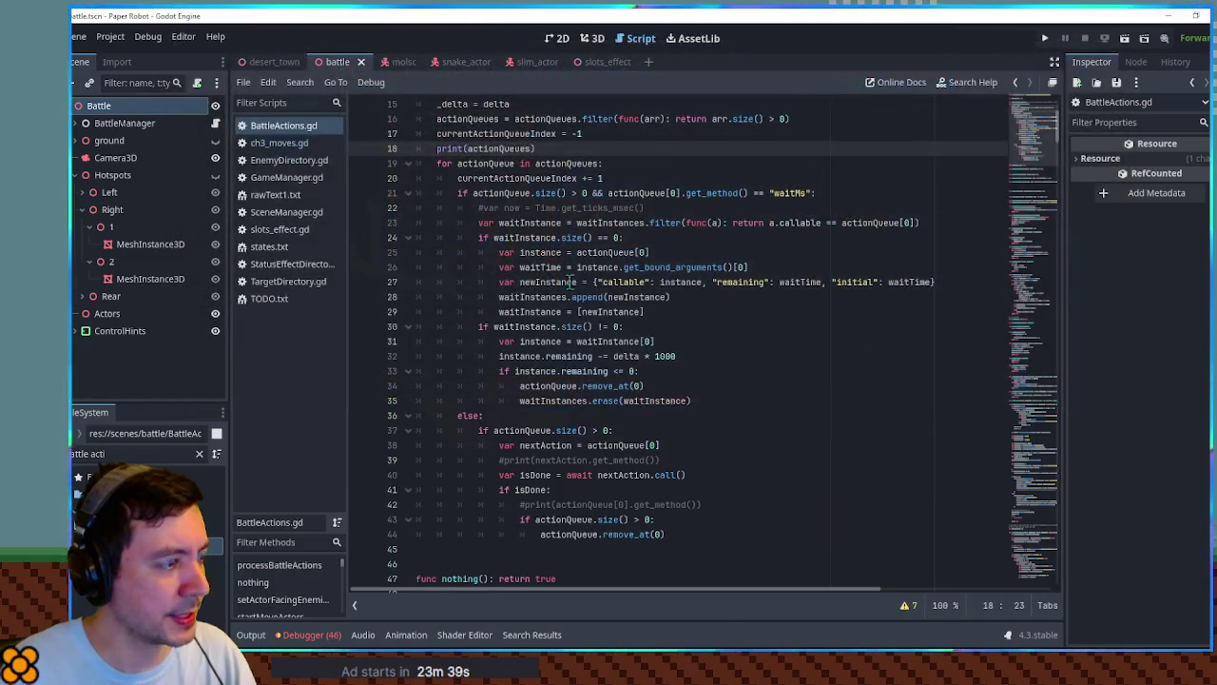
Insert print("SLOTS") as the first line of _ready() in slots_effect.gd and run the game.
{"action": "left_click", "coordinate": [281, 232]}
{"action": "left_click", "coordinate": [561, 415]}
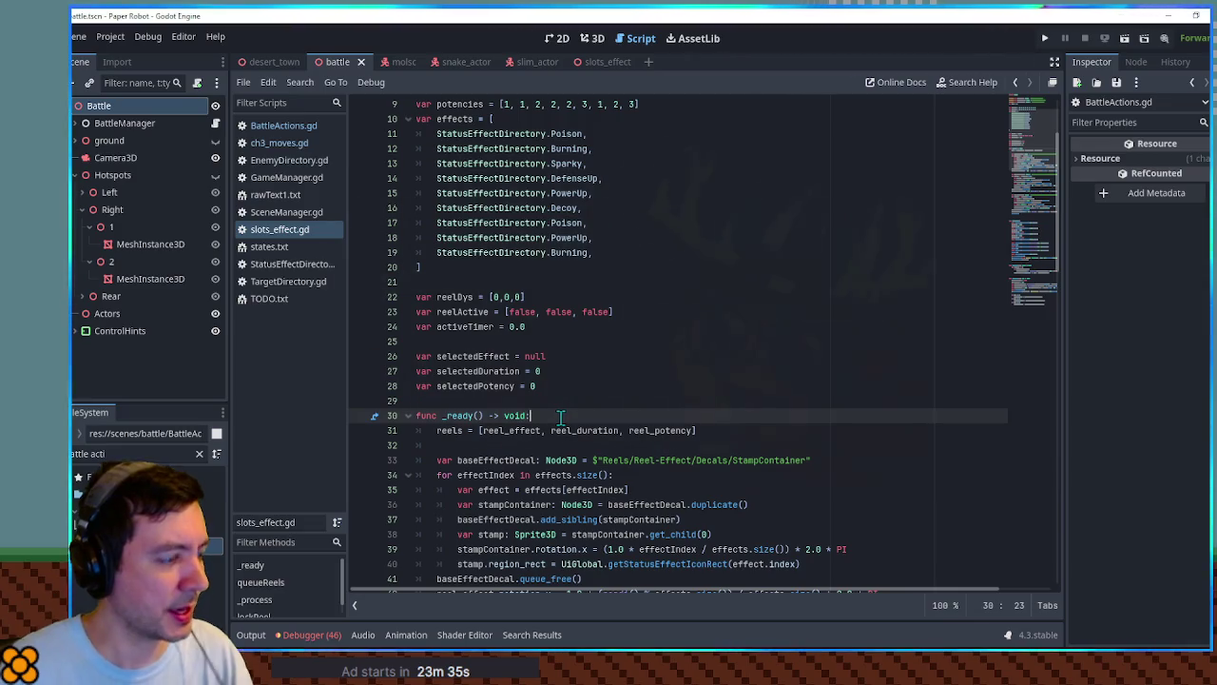
{"action": "key", "text": "Return"}
{"action": "type", "text": "print(\"SLOTS"}
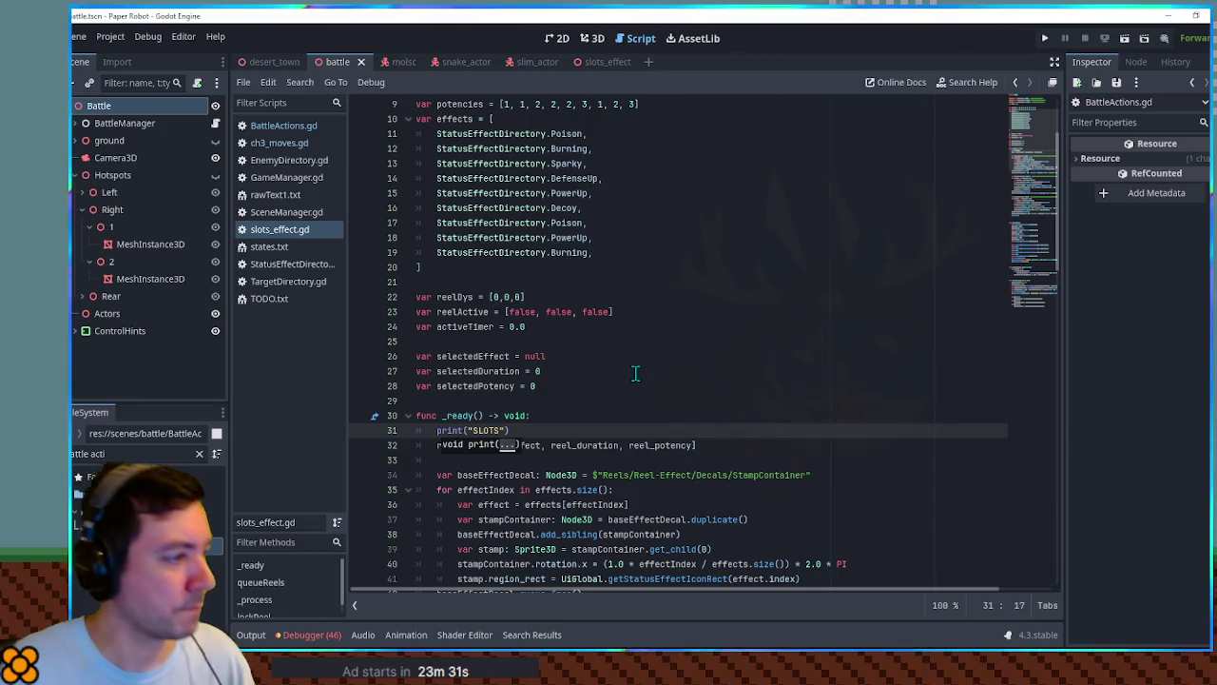
{"action": "key", "text": "F5"}
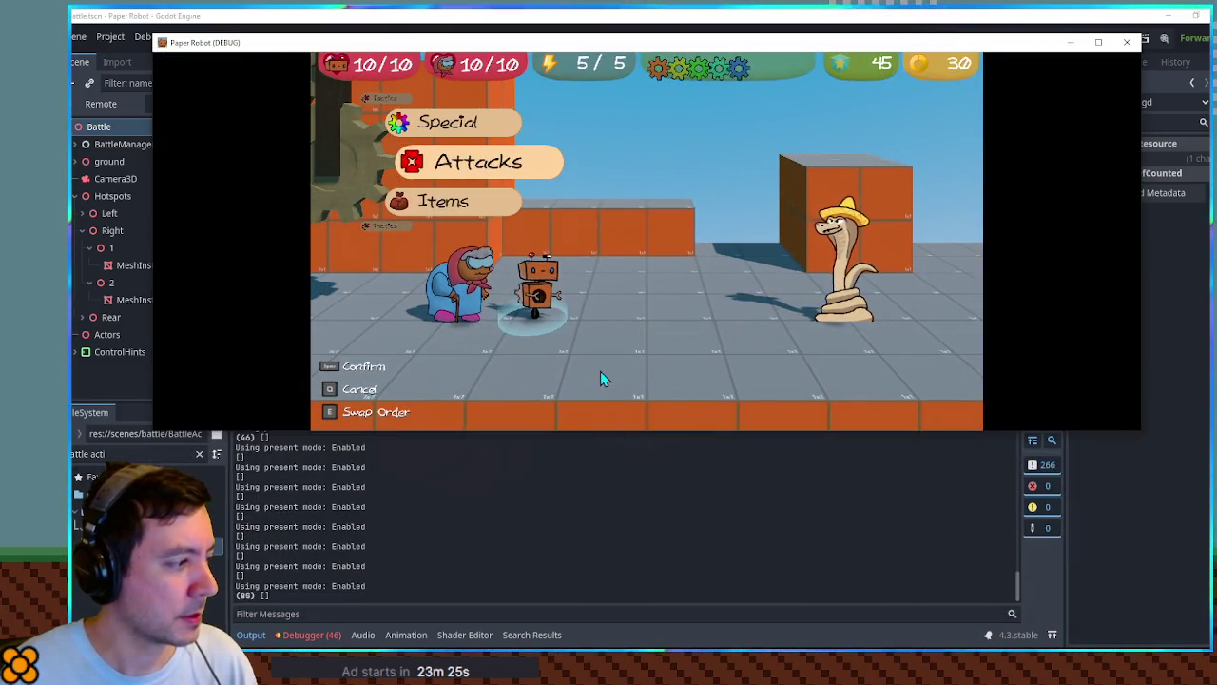
Close the game, check the Output log, and cut the print("SLOTS") line from slots_effect.gd.
{"action": "left_click", "coordinate": [1127, 42]}
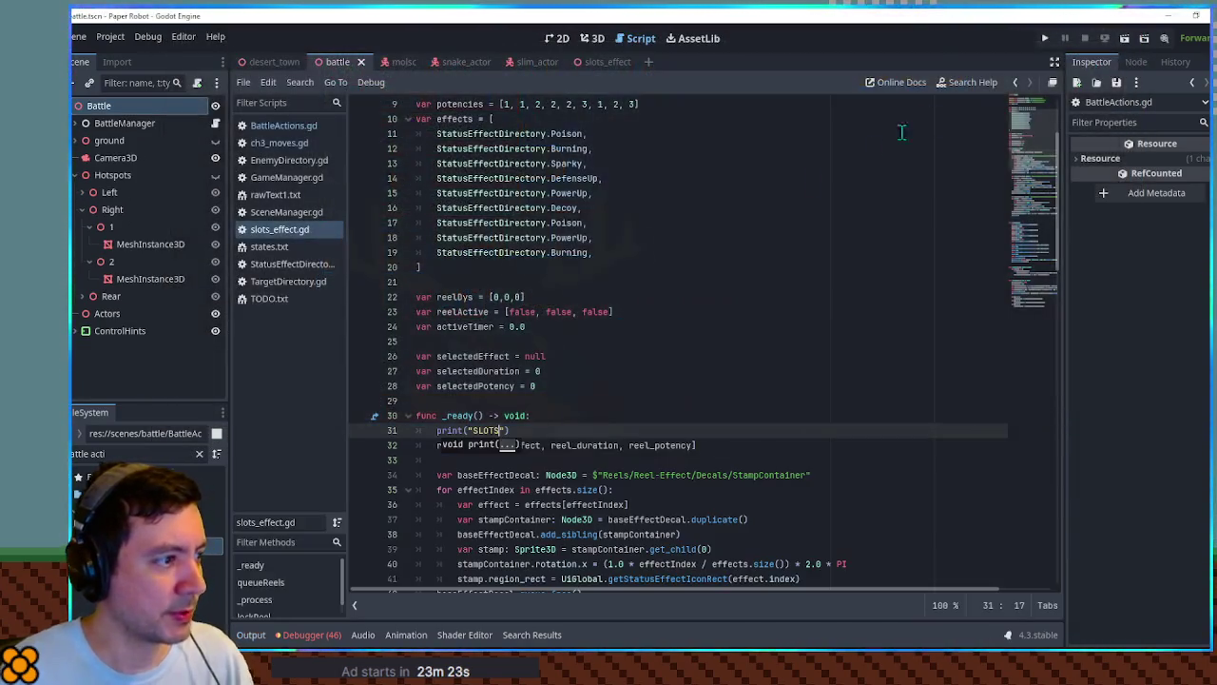
{"action": "left_click", "coordinate": [250, 635]}
{"action": "scroll", "coordinate": [435, 564], "scroll_direction": "up", "scroll_amount": 3}
{"action": "left_click", "coordinate": [590, 266]}
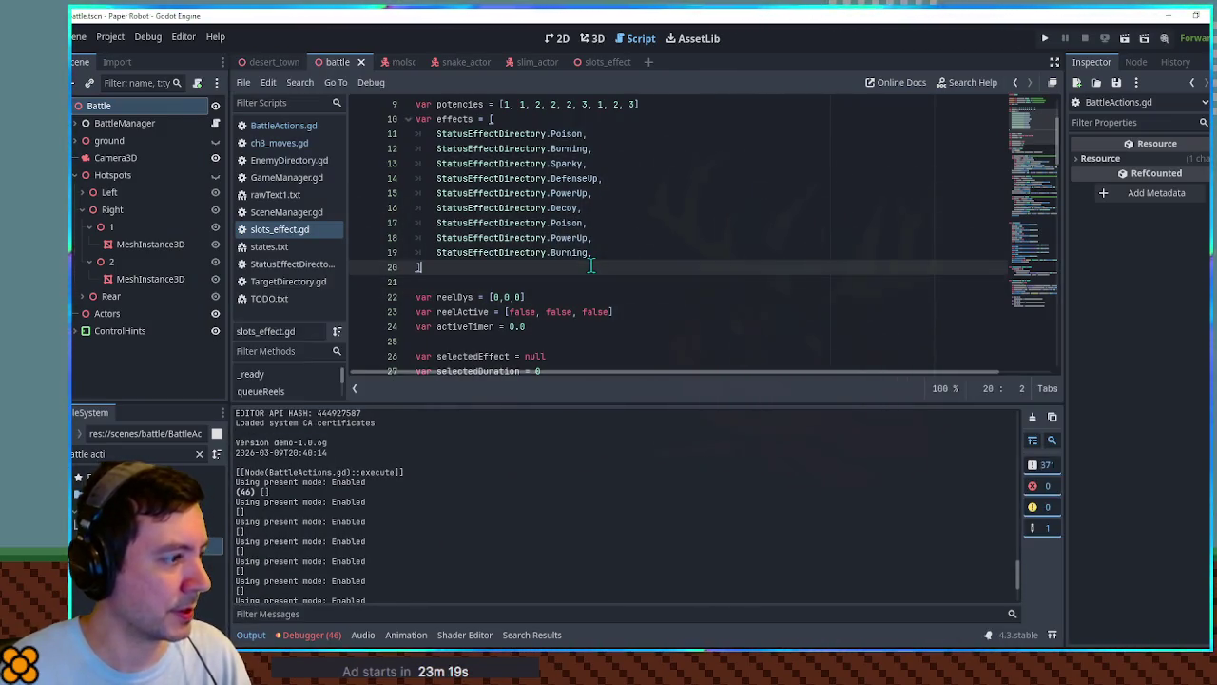
{"action": "scroll", "coordinate": [576, 302], "scroll_direction": "down", "scroll_amount": 3}
{"action": "left_click", "coordinate": [518, 297]}
{"action": "key", "text": "ctrl+x"}
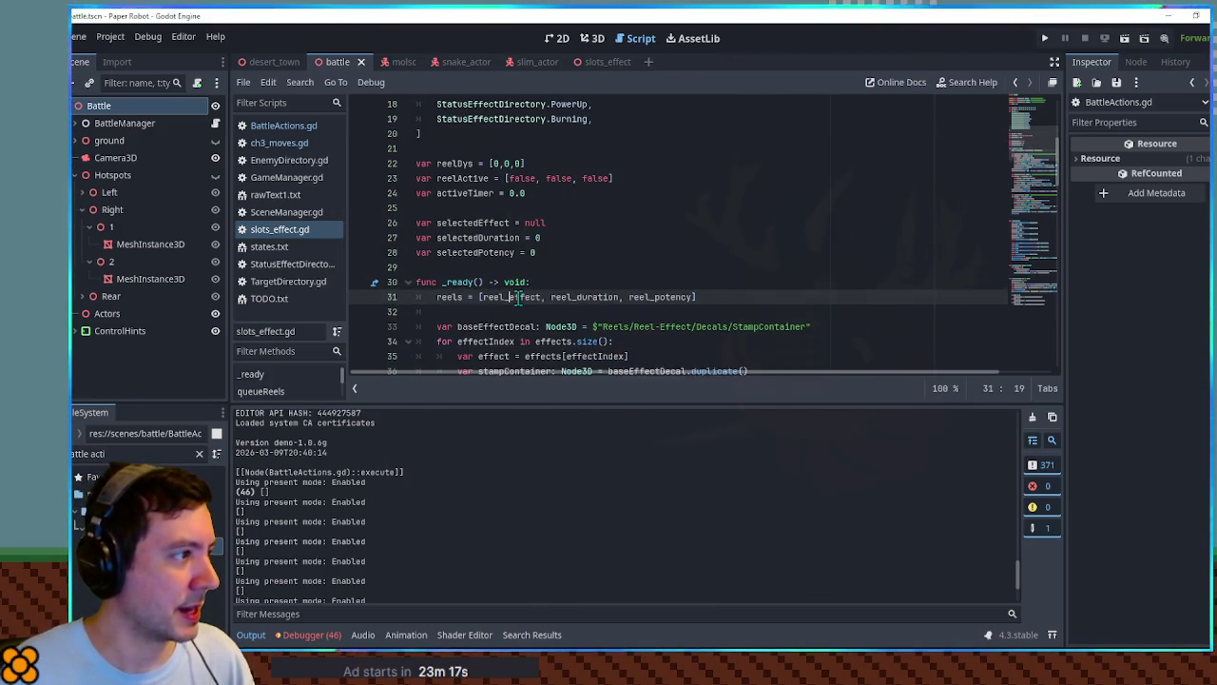
Remove the print(actionQueues) line from BattleActions.gd and save.
{"action": "left_click", "coordinate": [284, 125]}
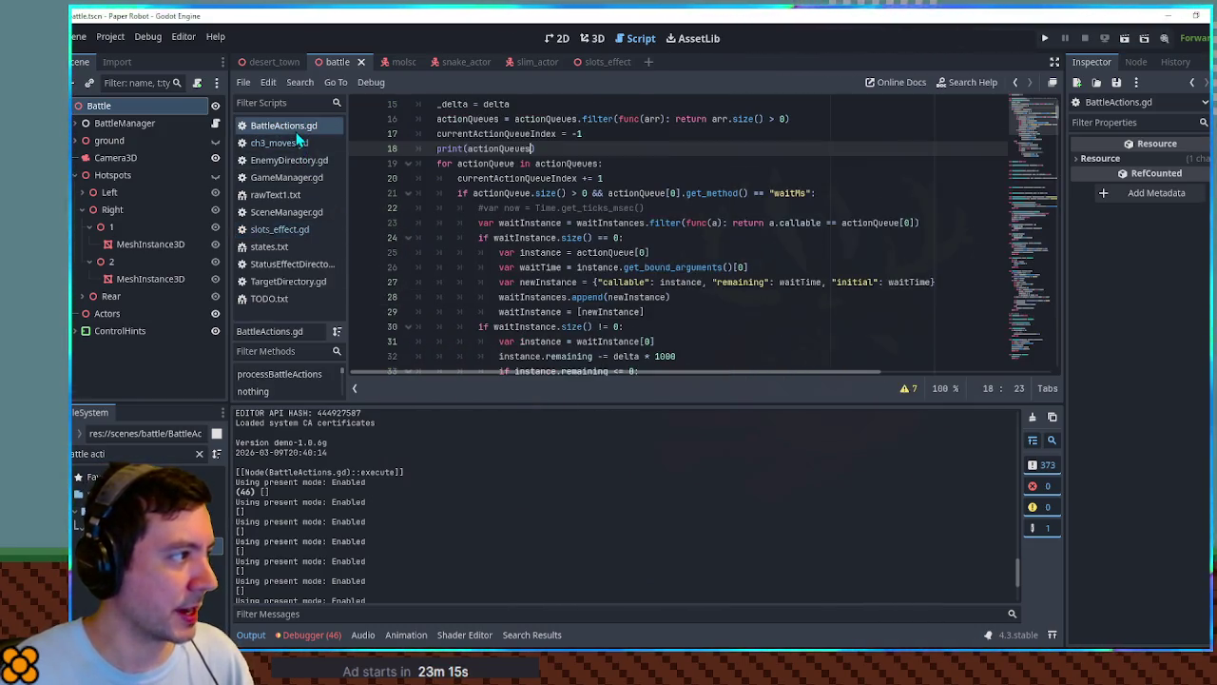
{"action": "key", "text": "ctrl+x"}
{"action": "scroll", "coordinate": [597, 164], "scroll_direction": "up", "scroll_amount": 2}
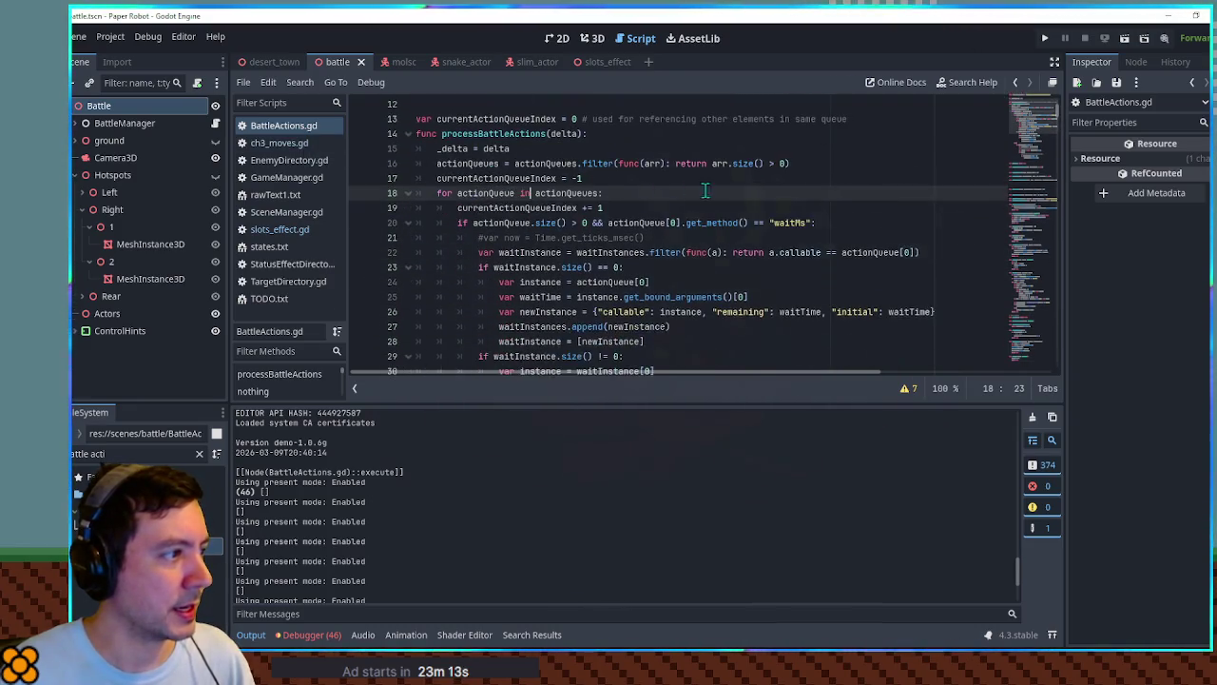
{"action": "key", "text": "ctrl+s"}
{"action": "left_click_drag", "start_coordinate": [1041, 171], "coordinate": [1043, 381]}
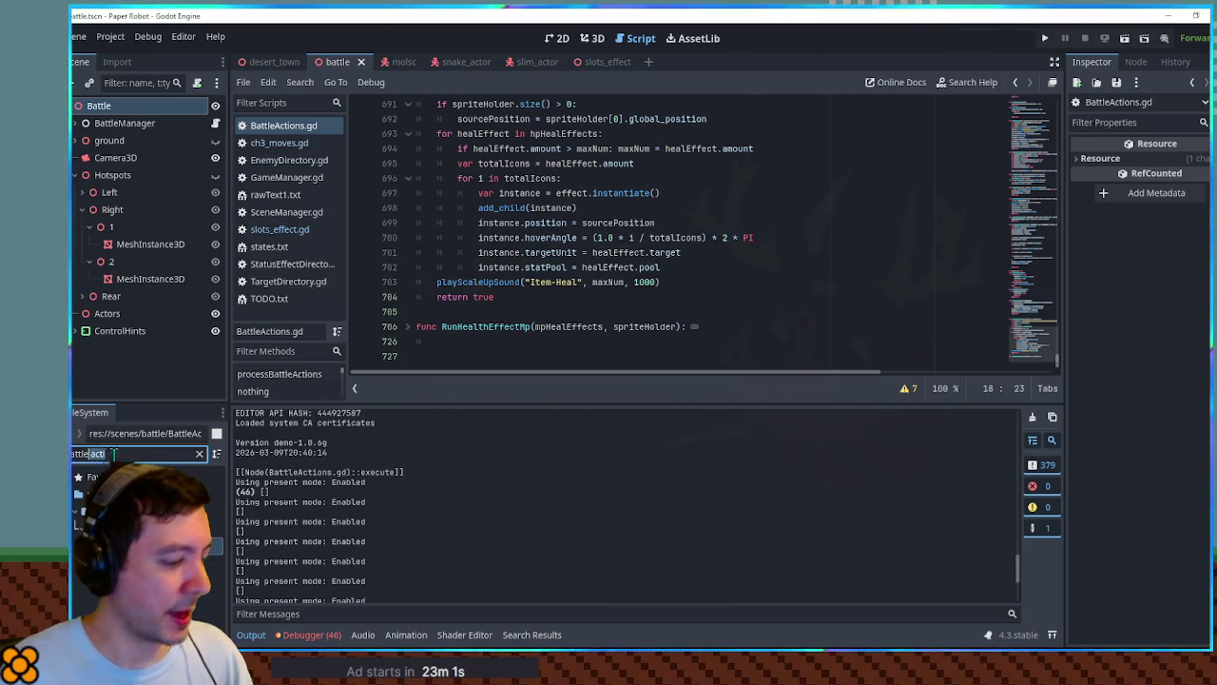
In BattleEvents.gd, add print(unit.unitType.get("ambushMoves", [])) above the ambush check.
{"action": "left_click", "coordinate": [622, 273], "text": "ctrl"}
{"action": "key", "text": "ctrl+f"}
{"action": "type", "text": "ambus"}
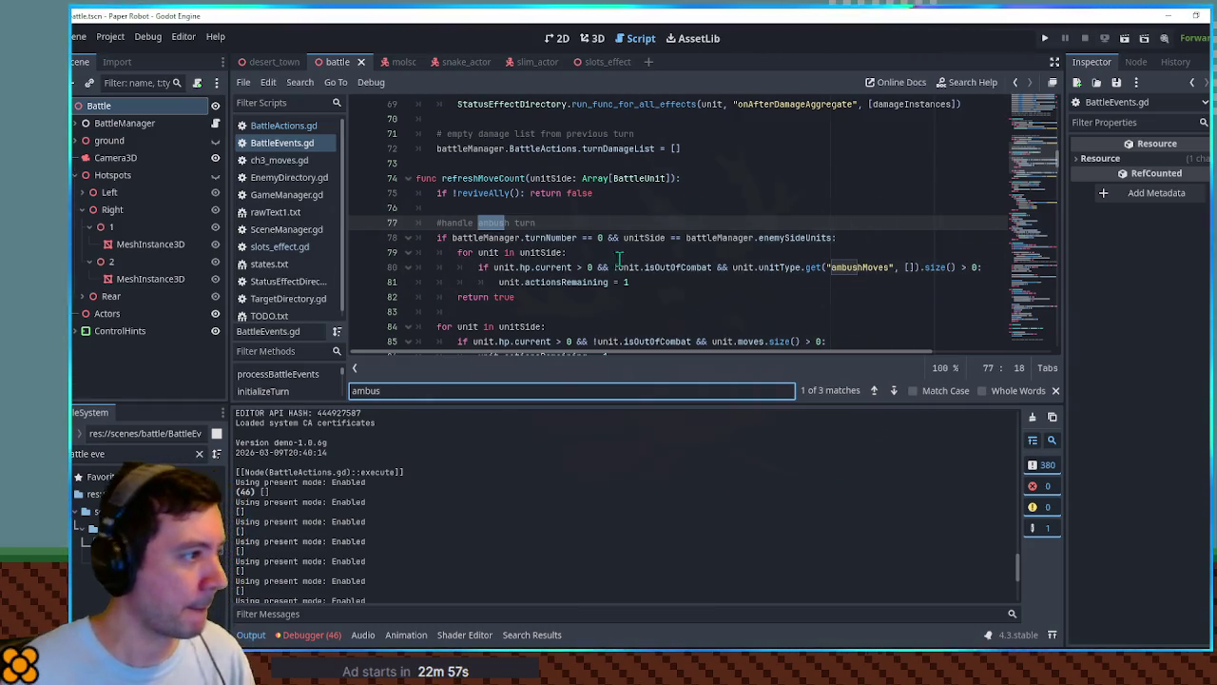
{"action": "left_click", "coordinate": [666, 267]}
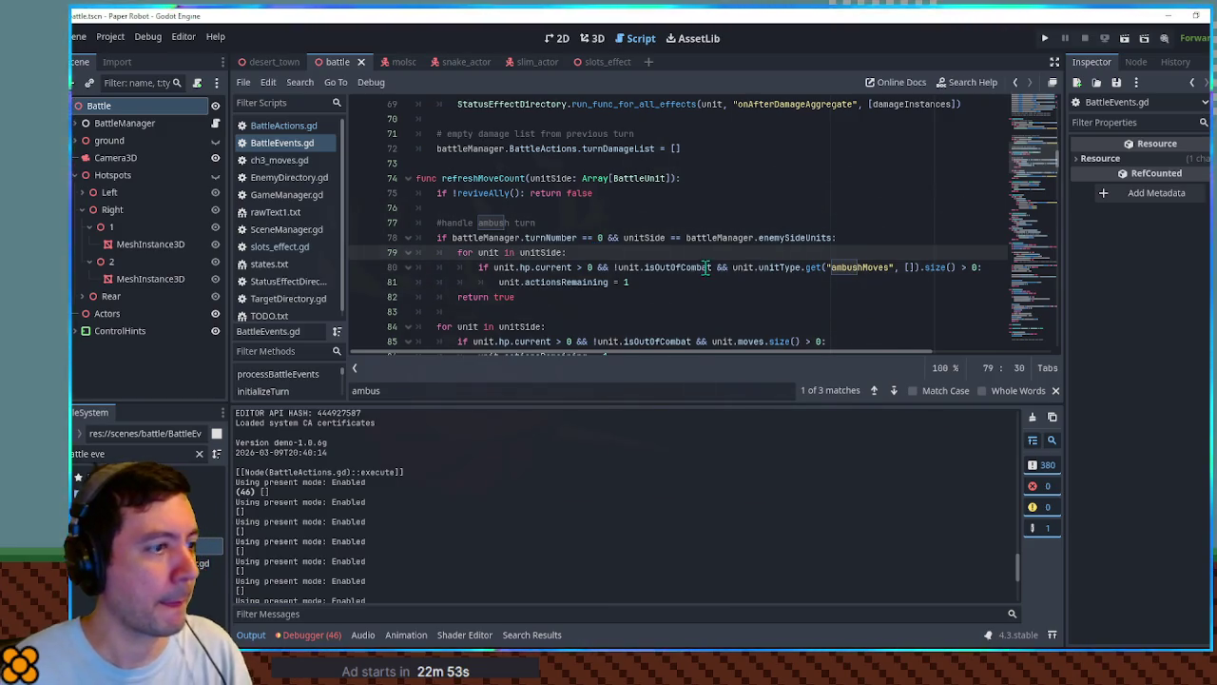
{"action": "key", "text": "ctrl+shift+Return"}
{"action": "left_click_drag", "start_coordinate": [733, 281], "coordinate": [919, 282]}
{"action": "left_click", "coordinate": [487, 268]}
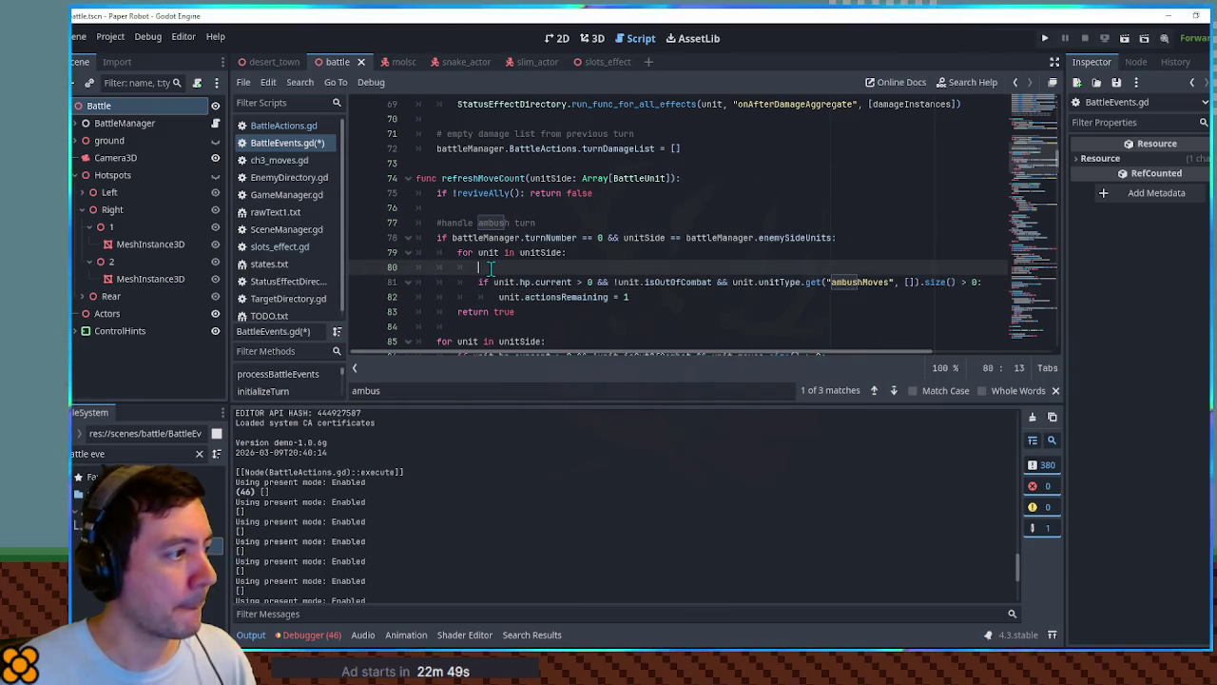
{"action": "type", "text": "print("}
{"action": "key", "text": "ctrl+v"}
Save BattleEvents.gd, run and stop the game, and check that Output logged ["SlimSlots"].
{"action": "key", "text": "ctrl+s"}
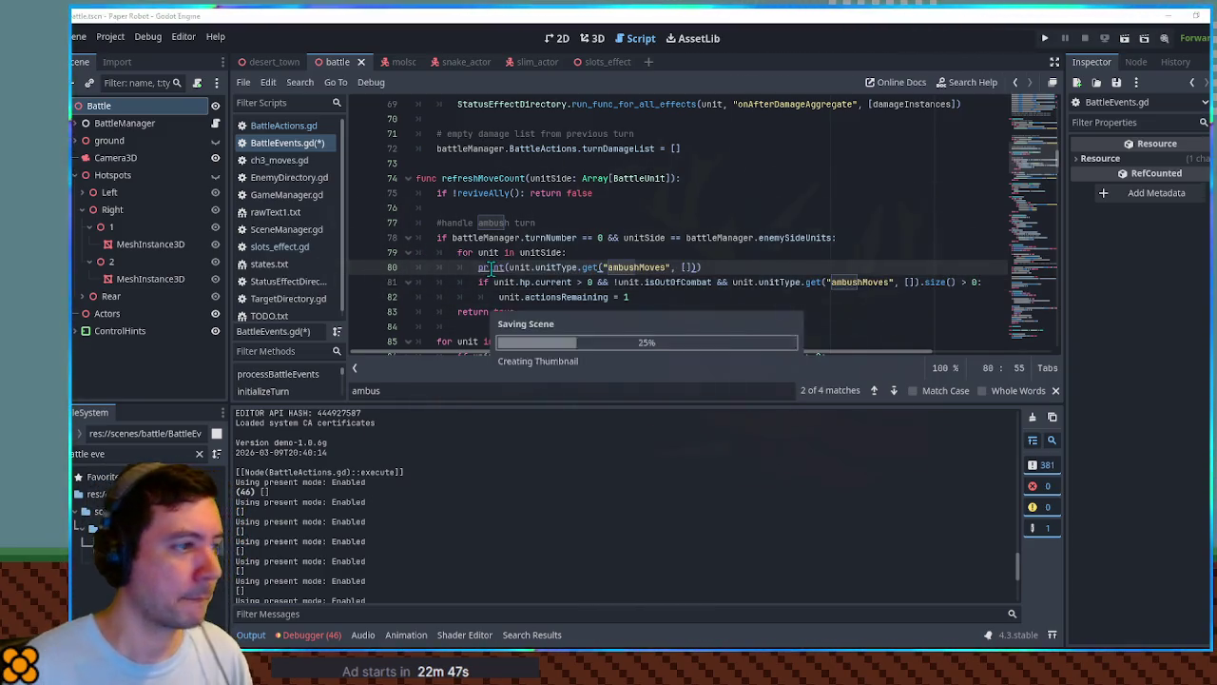
{"action": "key", "text": "ctrl+s"}
{"action": "key", "text": "F5"}
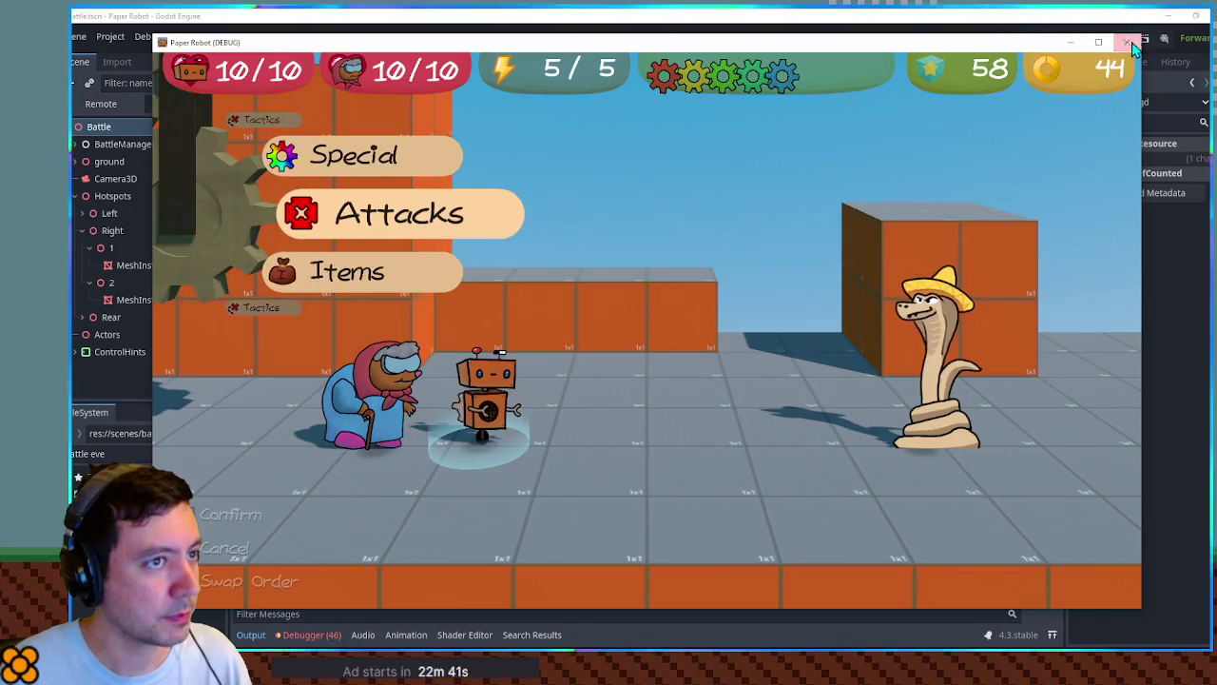
{"action": "key", "text": "F8"}
{"action": "left_click", "coordinate": [242, 632]}
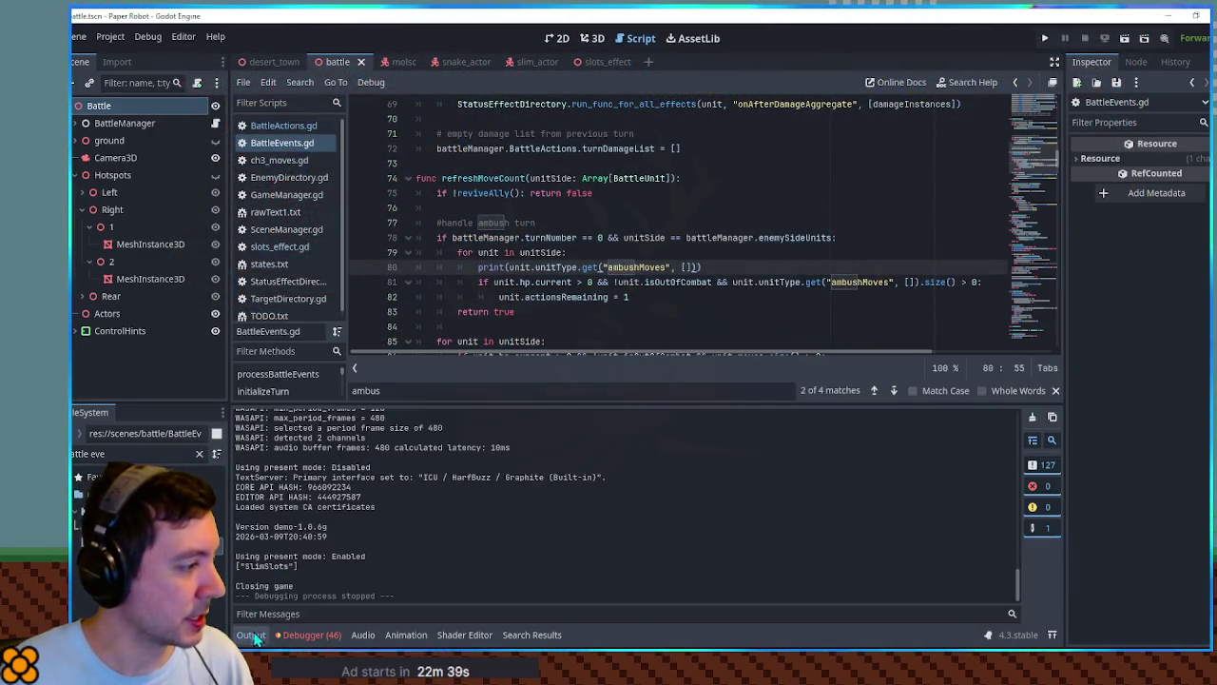
Delete the ambushMoves debug print line in refreshMoveCount.
{"action": "left_click", "coordinate": [758, 238]}
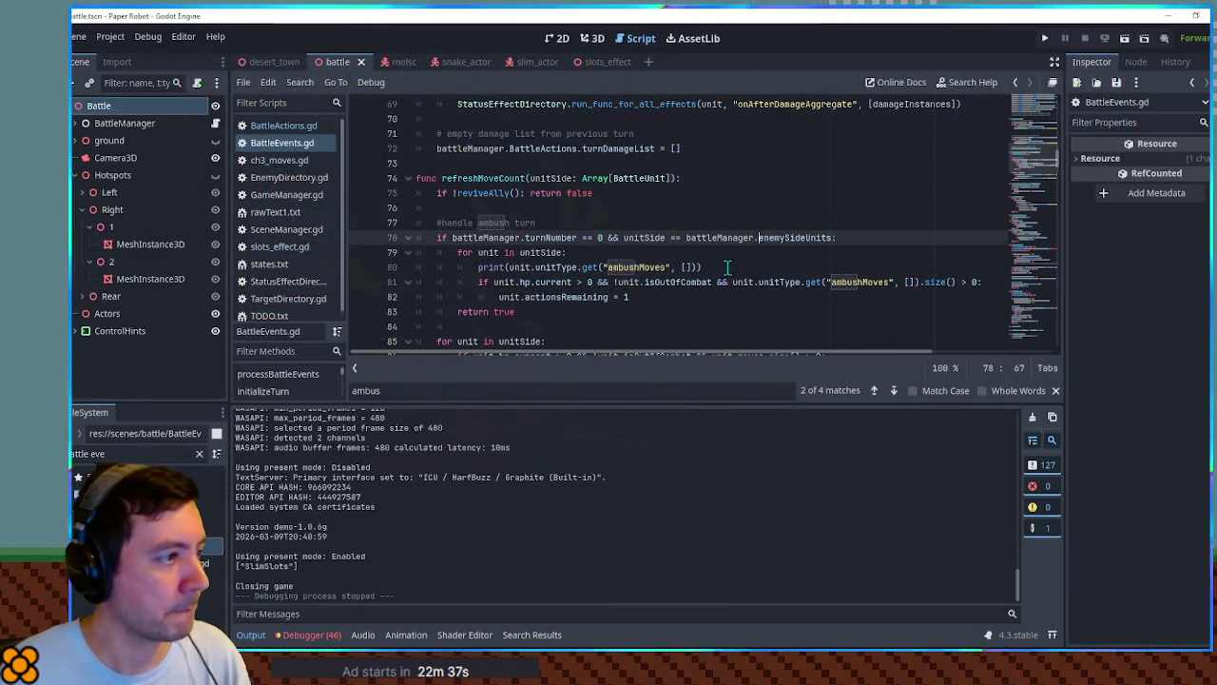
{"action": "left_click", "coordinate": [719, 267]}
{"action": "key", "text": "ctrl+shift+k"}
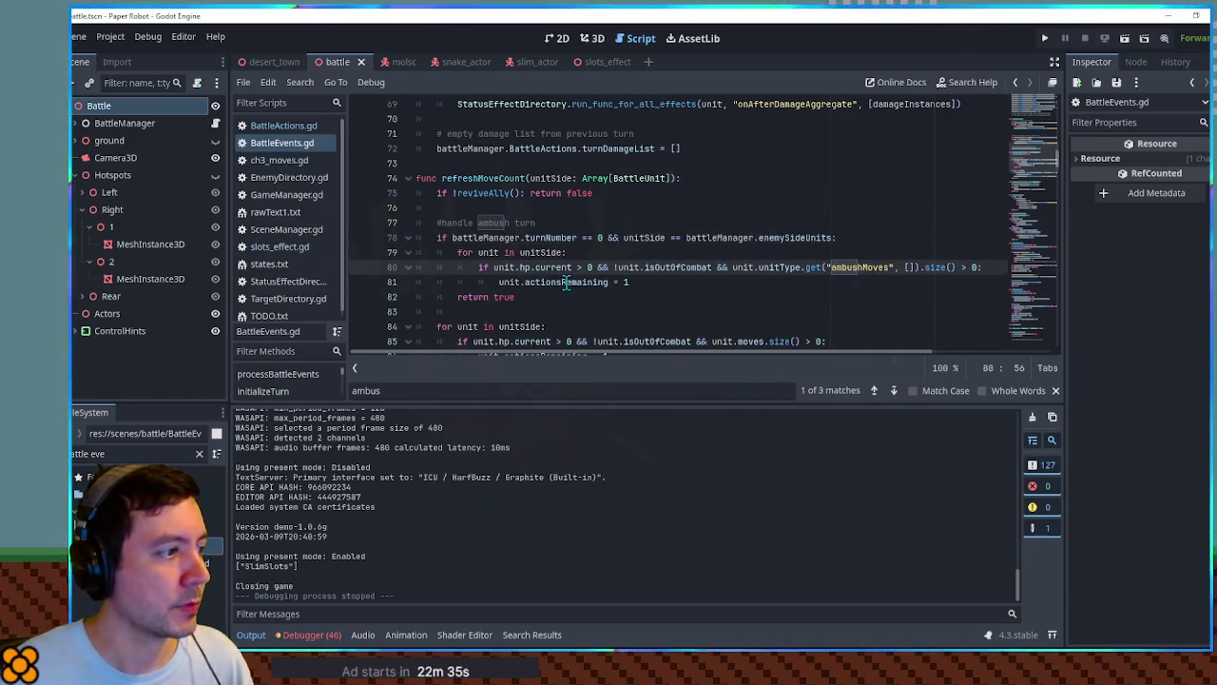
Highlight the uses of actionsRemaining throughout BattleEvents.gd.
{"action": "double_click", "coordinate": [542, 281]}
{"action": "scroll", "coordinate": [542, 238], "scroll_direction": "down", "scroll_amount": 2}
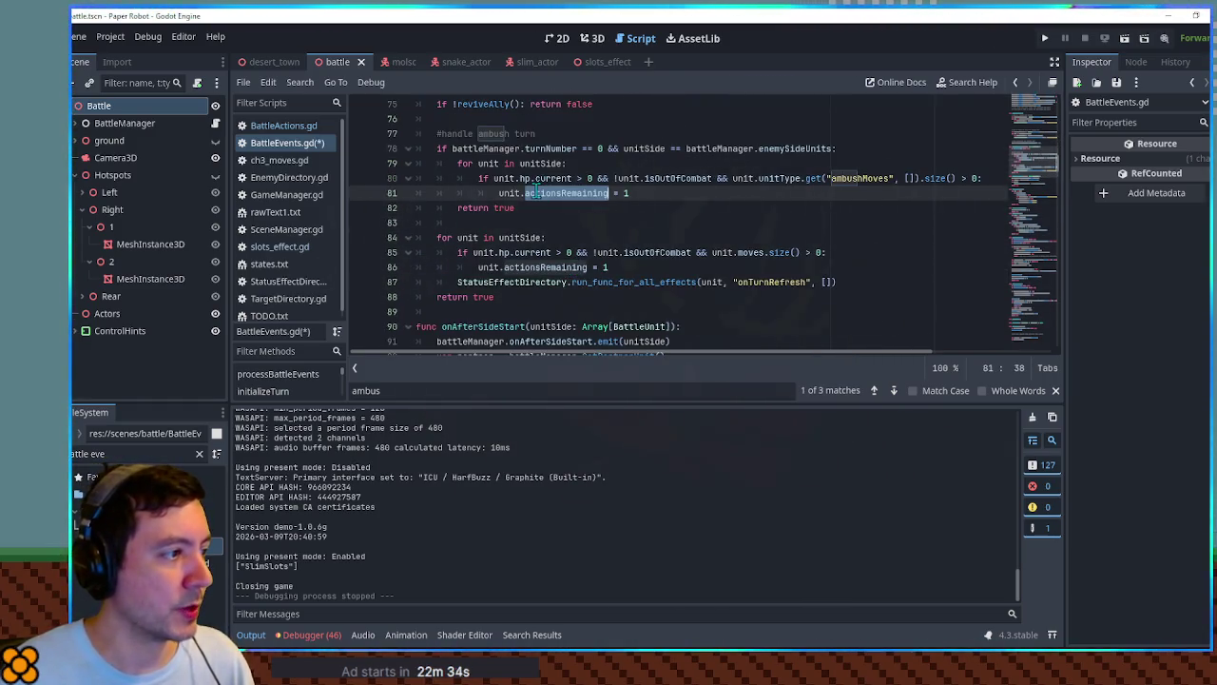
{"action": "scroll", "coordinate": [536, 191], "scroll_direction": "down", "scroll_amount": 1}
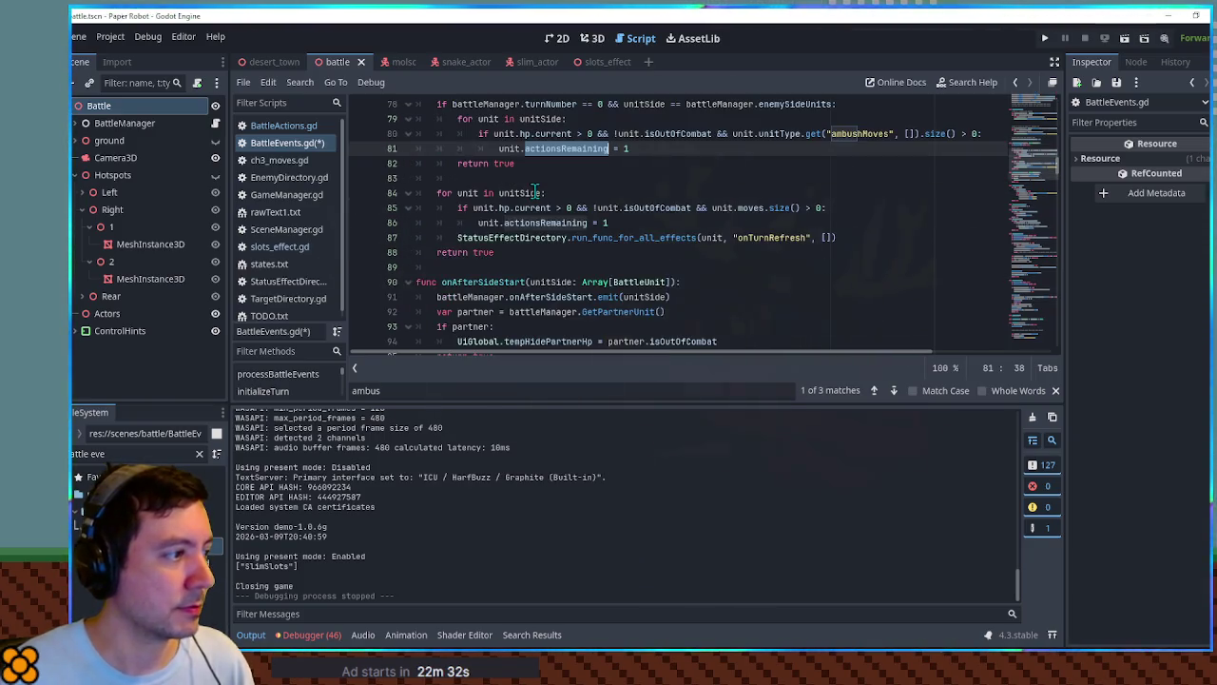
{"action": "scroll", "coordinate": [535, 193], "scroll_direction": "up", "scroll_amount": 2}
{"action": "scroll", "coordinate": [534, 192], "scroll_direction": "up", "scroll_amount": 4}
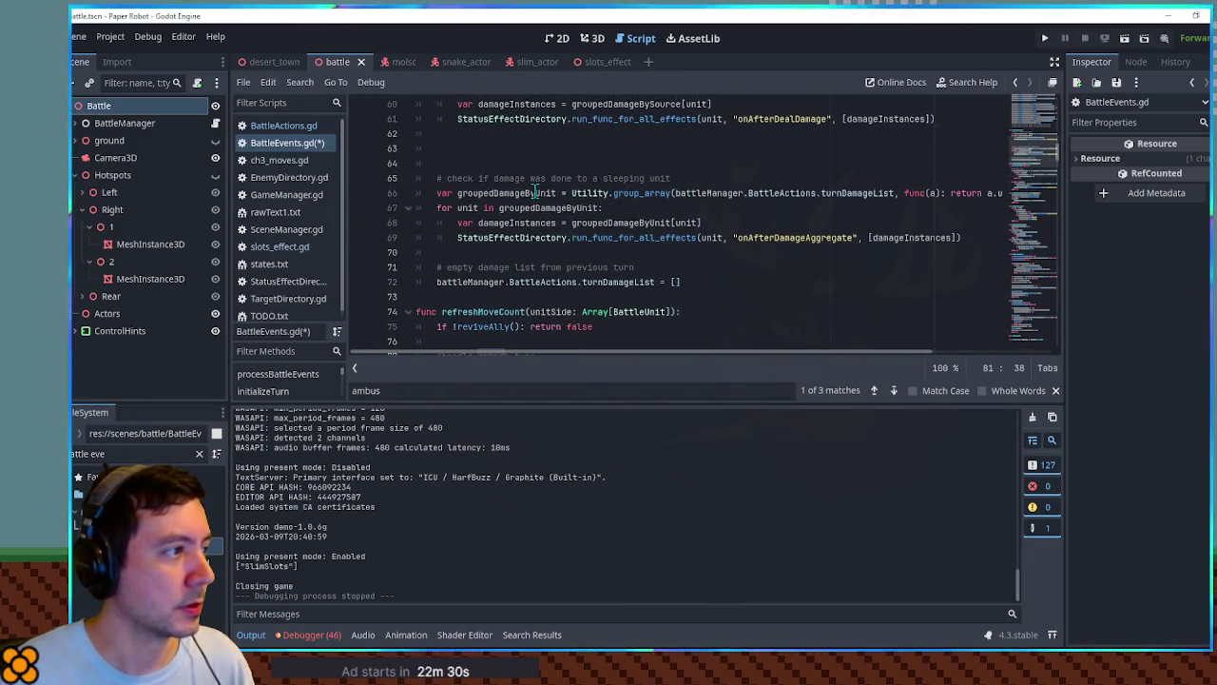
{"action": "left_click_drag", "start_coordinate": [793, 407], "coordinate": [792, 493]}
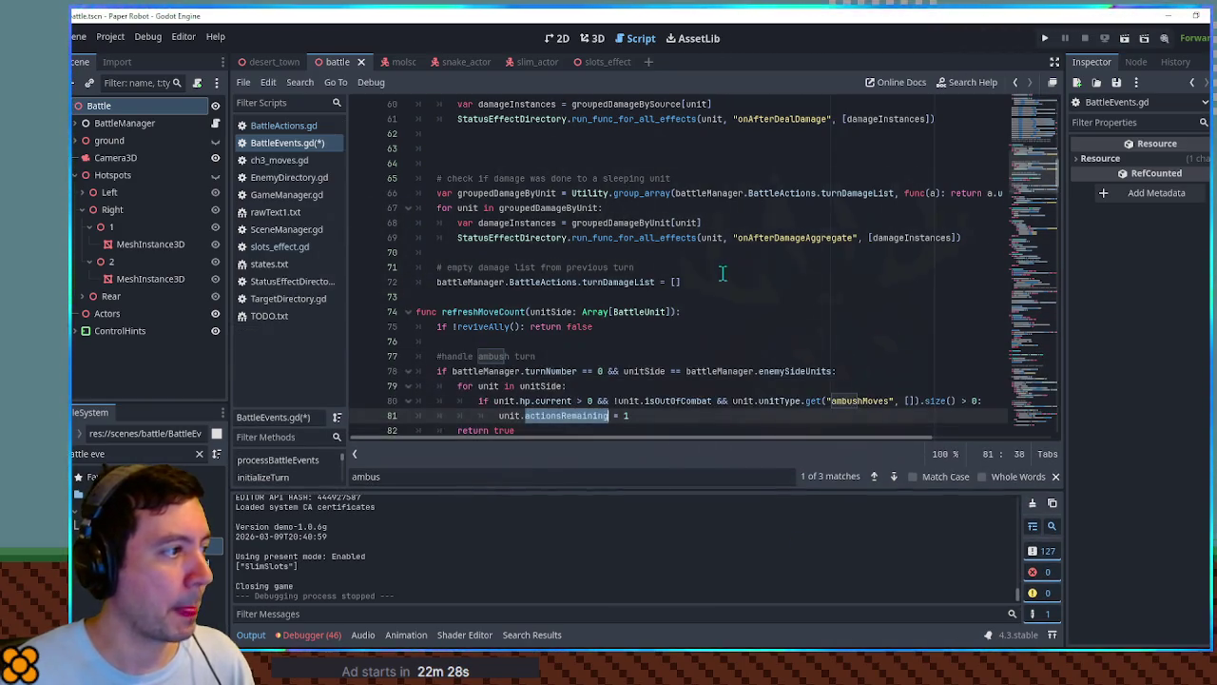
{"action": "left_click", "coordinate": [719, 267]}
{"action": "scroll", "coordinate": [724, 259], "scroll_direction": "down", "scroll_amount": 10}
{"action": "scroll", "coordinate": [725, 258], "scroll_direction": "down", "scroll_amount": 11}
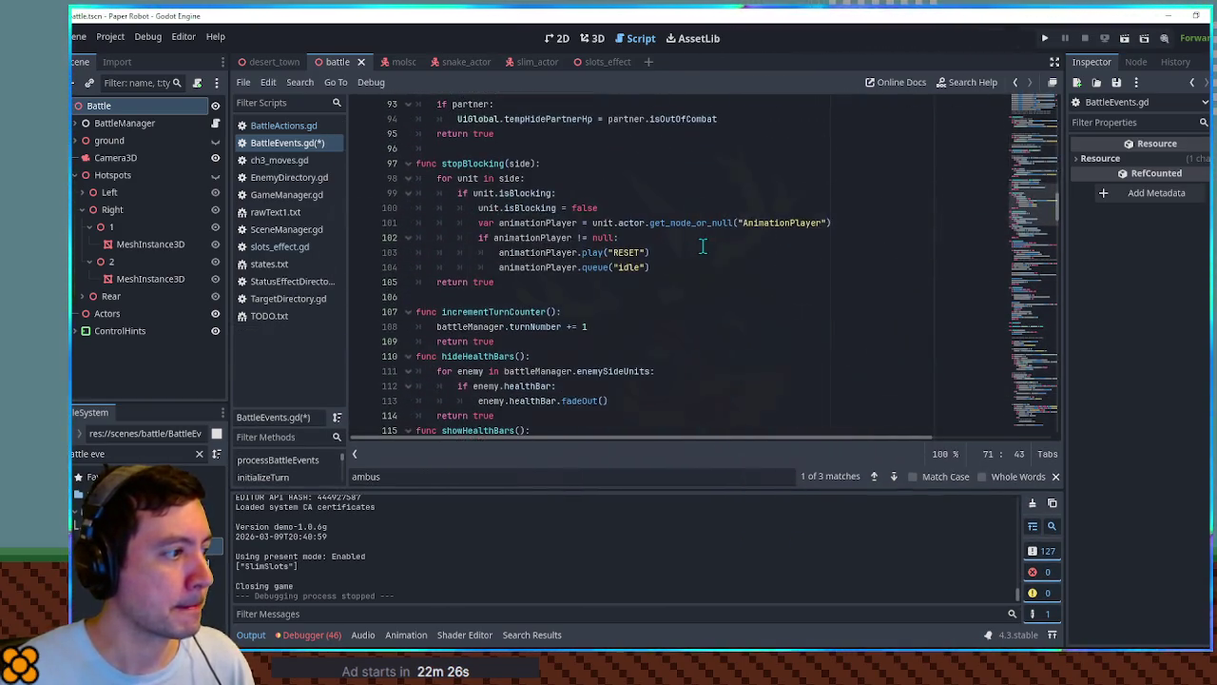
{"action": "scroll", "coordinate": [738, 229], "scroll_direction": "down", "scroll_amount": 6}
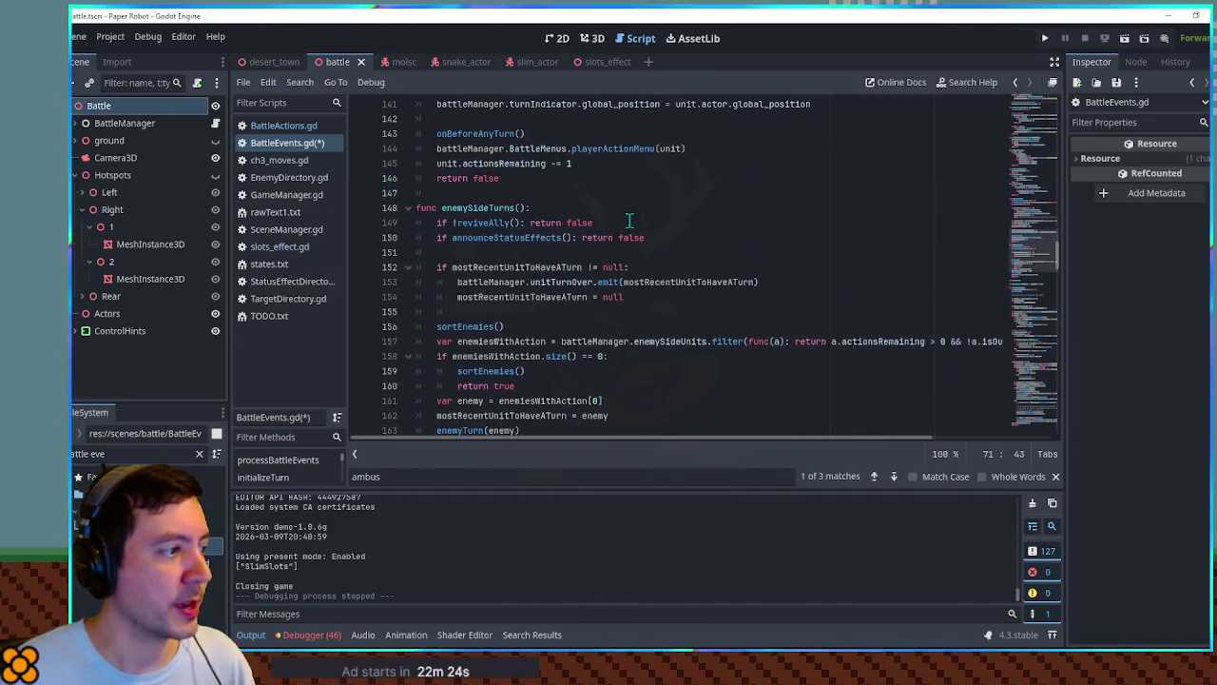
Trace enemySideTurns, enemiesWithAction, moveNames and availableMoves through the enemyTurn function.
{"action": "double_click", "coordinate": [465, 210]}
{"action": "scroll", "coordinate": [465, 211], "scroll_direction": "down", "scroll_amount": 2}
{"action": "double_click", "coordinate": [501, 252]}
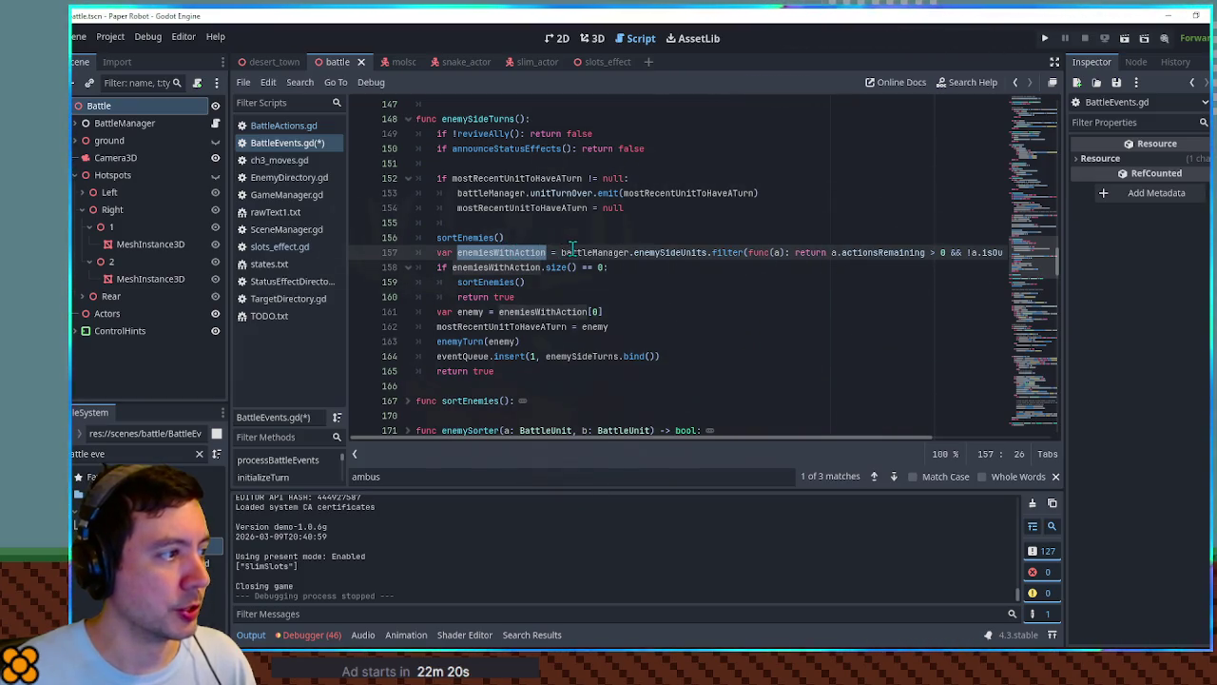
{"action": "left_click", "coordinate": [475, 341], "text": "ctrl"}
{"action": "scroll", "coordinate": [548, 269], "scroll_direction": "down", "scroll_amount": 4}
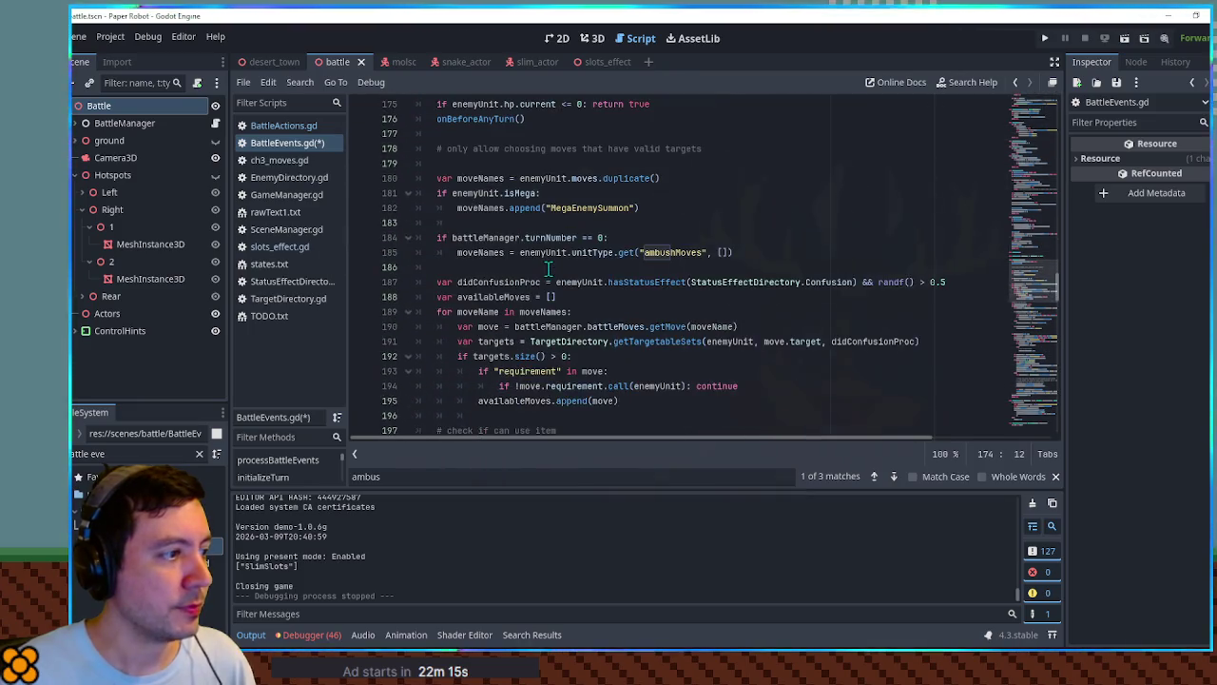
{"action": "double_click", "coordinate": [489, 254]}
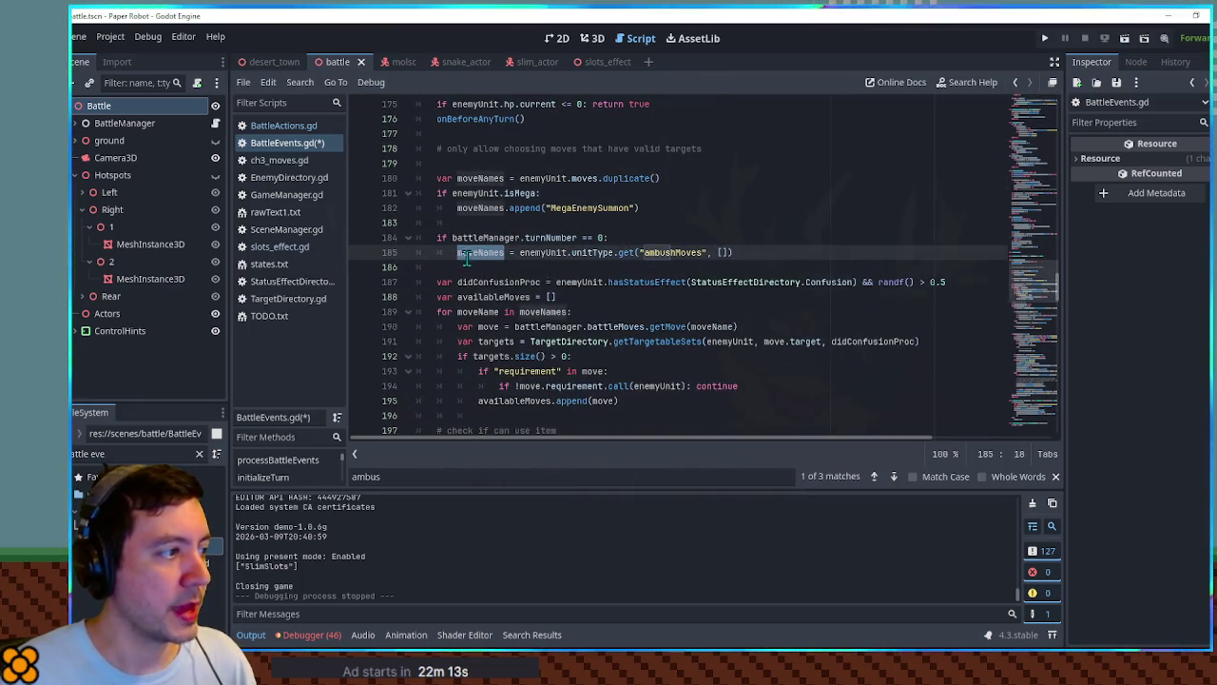
{"action": "scroll", "coordinate": [494, 290], "scroll_direction": "down", "scroll_amount": 2}
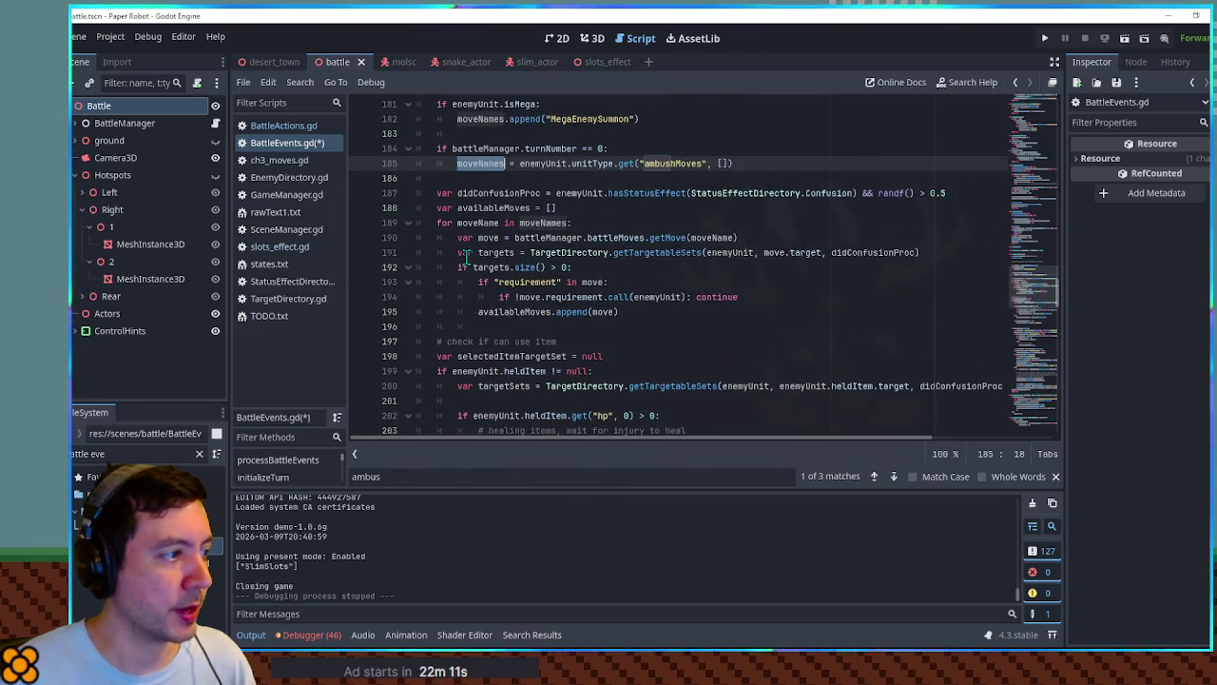
{"action": "left_click", "coordinate": [476, 267]}
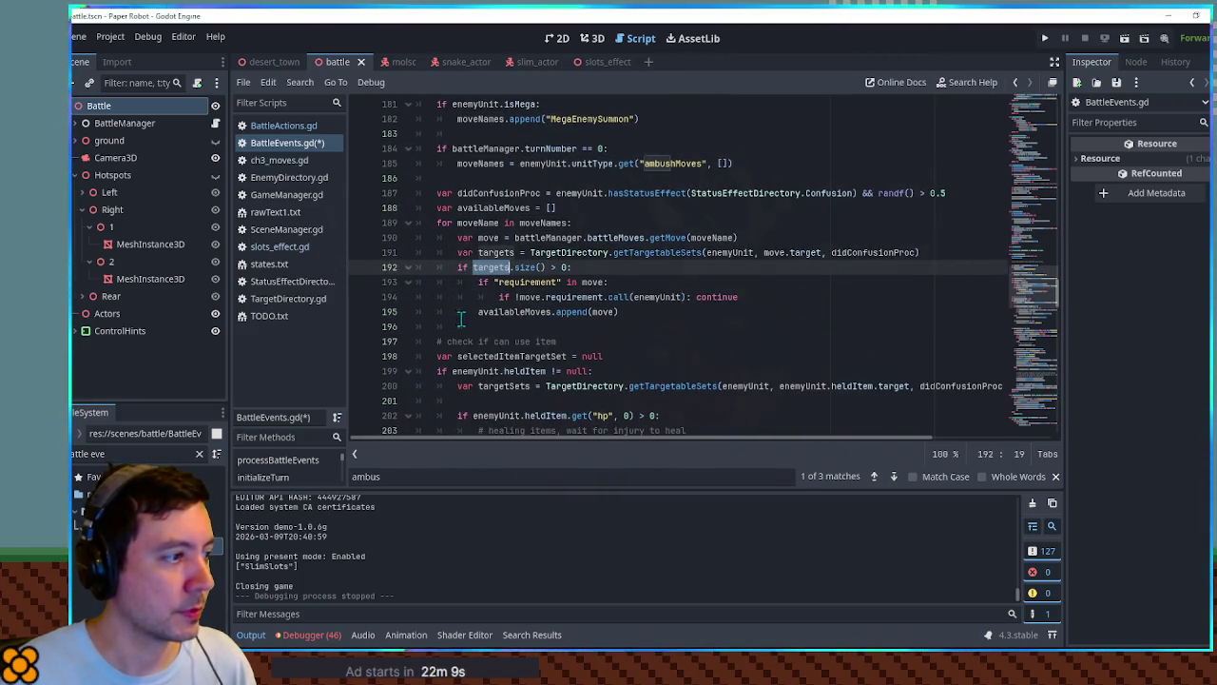
{"action": "double_click", "coordinate": [539, 311]}
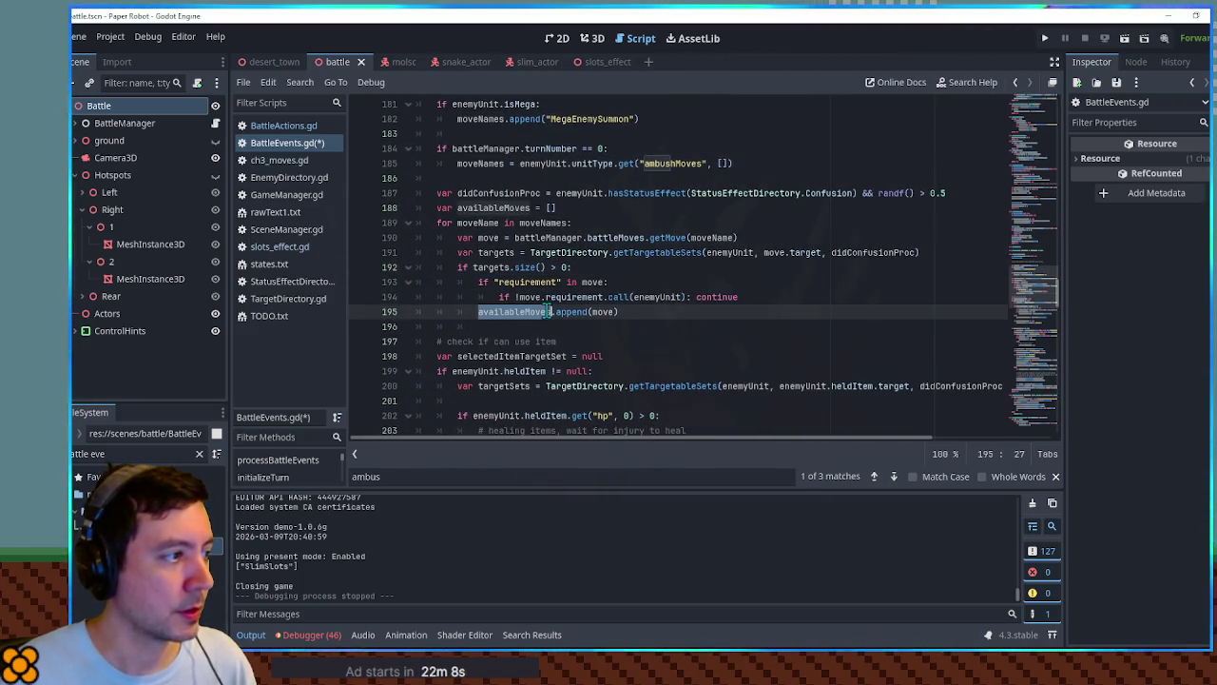
{"action": "double_click", "coordinate": [501, 252]}
Add a temporary print(targets) after line 191, save, test-run the battle, then delete it.
{"action": "left_click", "coordinate": [966, 251]}
{"action": "key", "text": "Return"}
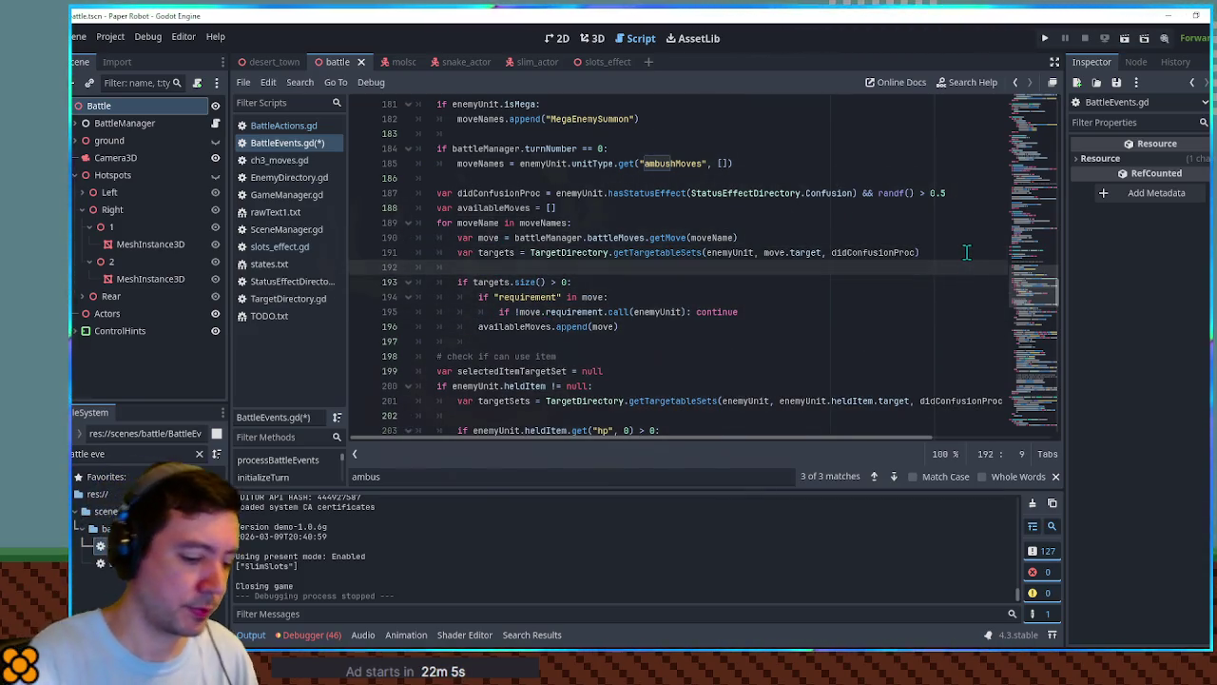
{"action": "type", "text": "print(targets"}
{"action": "key", "text": "ctrl+s"}
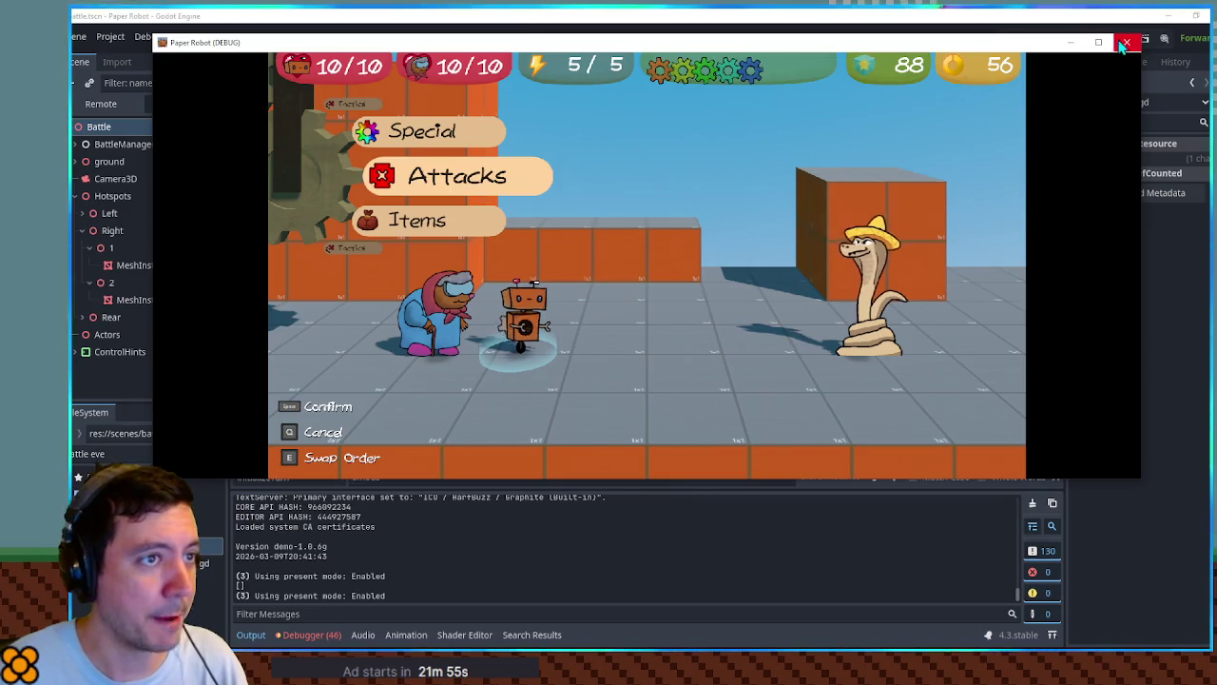
{"action": "key", "text": "F8"}
{"action": "key", "text": "ctrl+shift+k"}
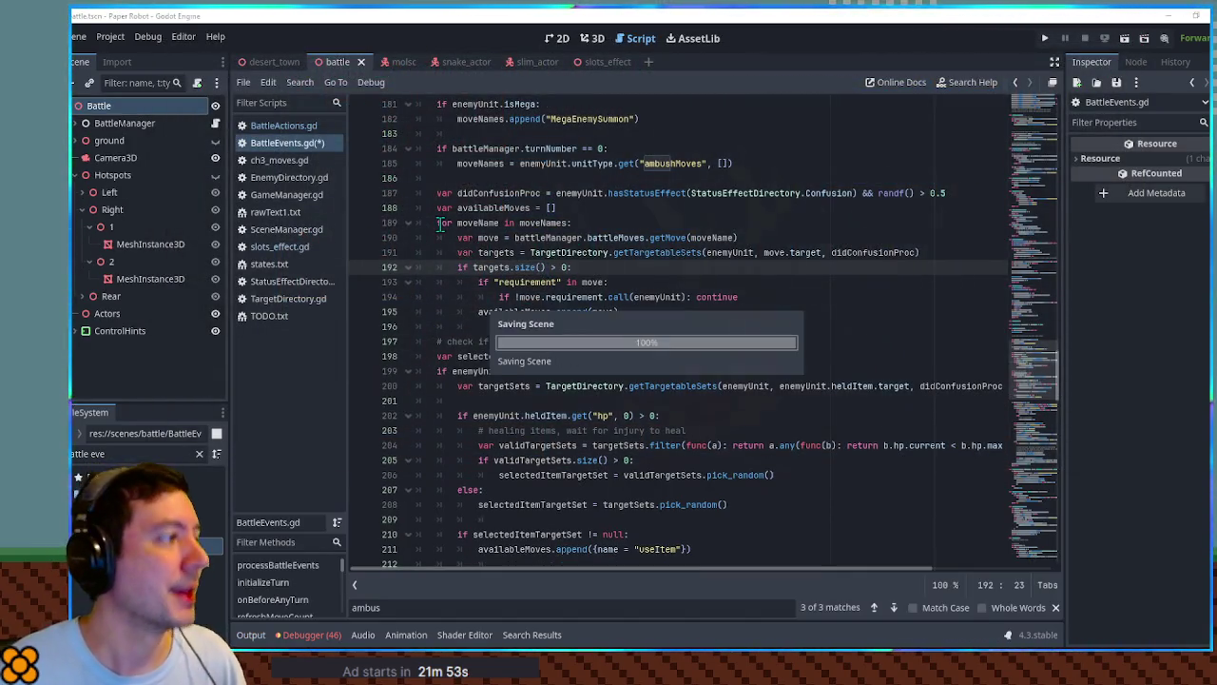
In TargetDirectory.gd, rename temp to ret throughout All() and remove the duplicate ret declaration.
{"action": "left_click", "coordinate": [281, 298]}
{"action": "double_click", "coordinate": [467, 282]}
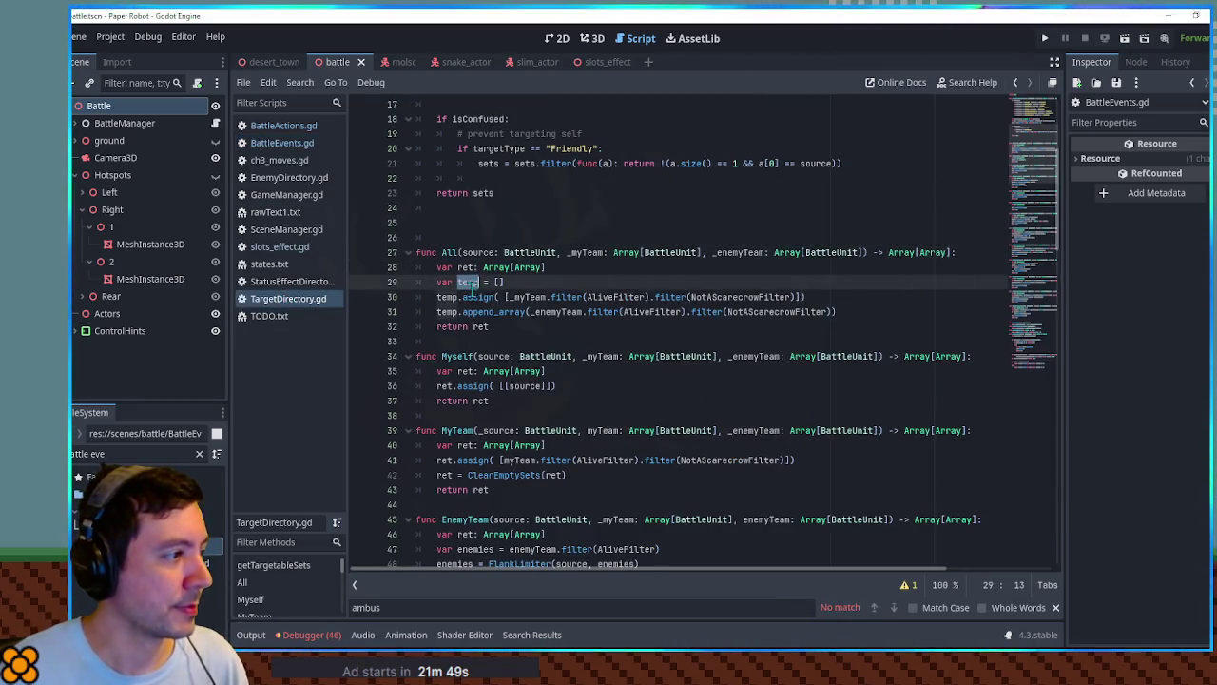
{"action": "double_click", "coordinate": [480, 326]}
{"action": "double_click", "coordinate": [465, 267]}
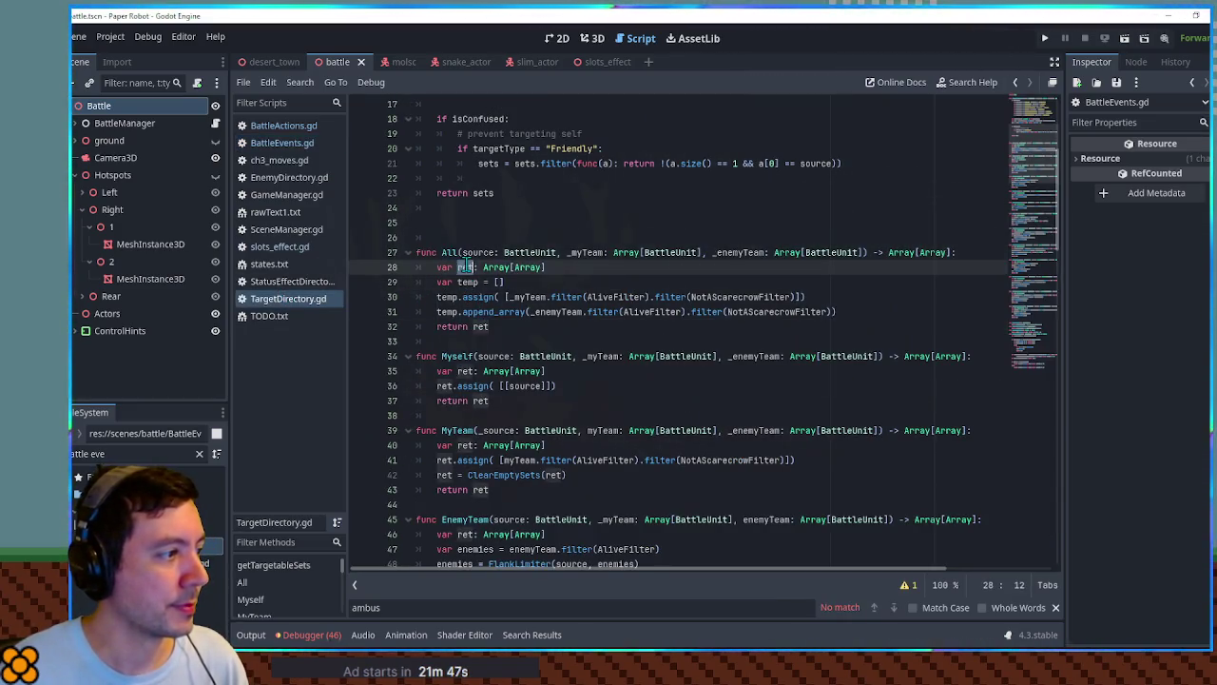
{"action": "key", "text": "ctrl+c"}
{"action": "double_click", "coordinate": [447, 297]}
{"action": "key", "text": "ctrl+v"}
{"action": "double_click", "coordinate": [447, 312]}
{"action": "key", "text": "ctrl+v"}
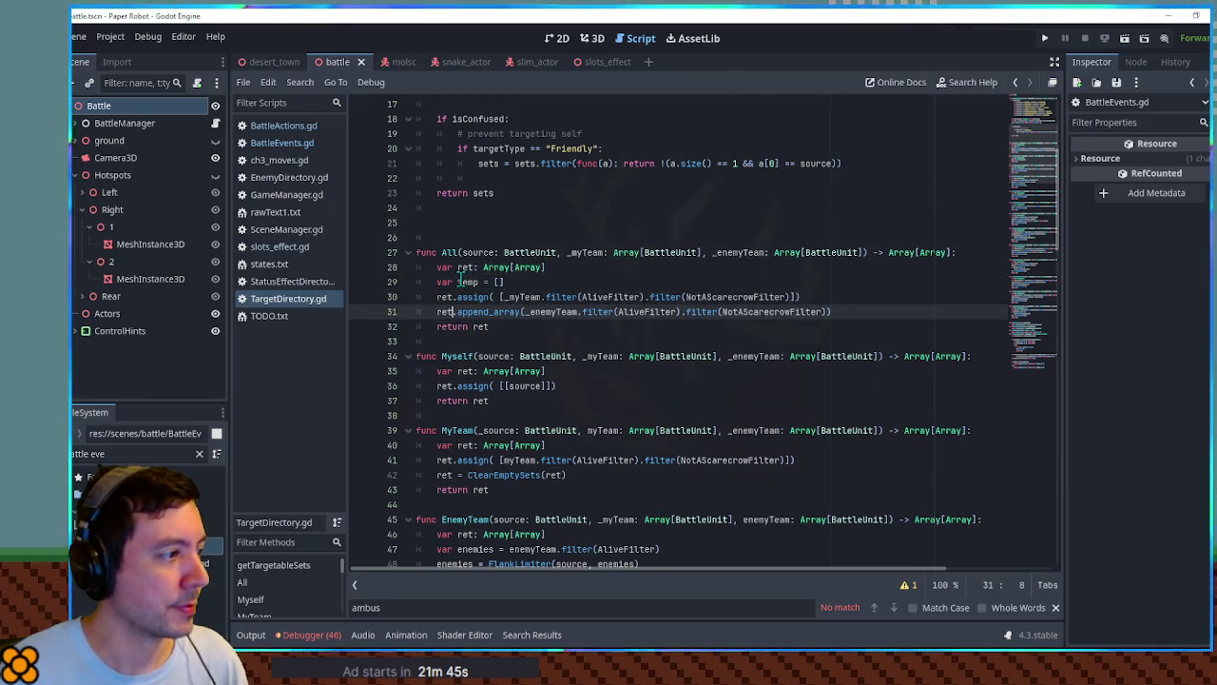
{"action": "double_click", "coordinate": [463, 282]}
{"action": "key", "text": "ctrl+v"}
{"action": "key", "text": "Up"}
{"action": "key", "text": "ctrl+shift+k"}
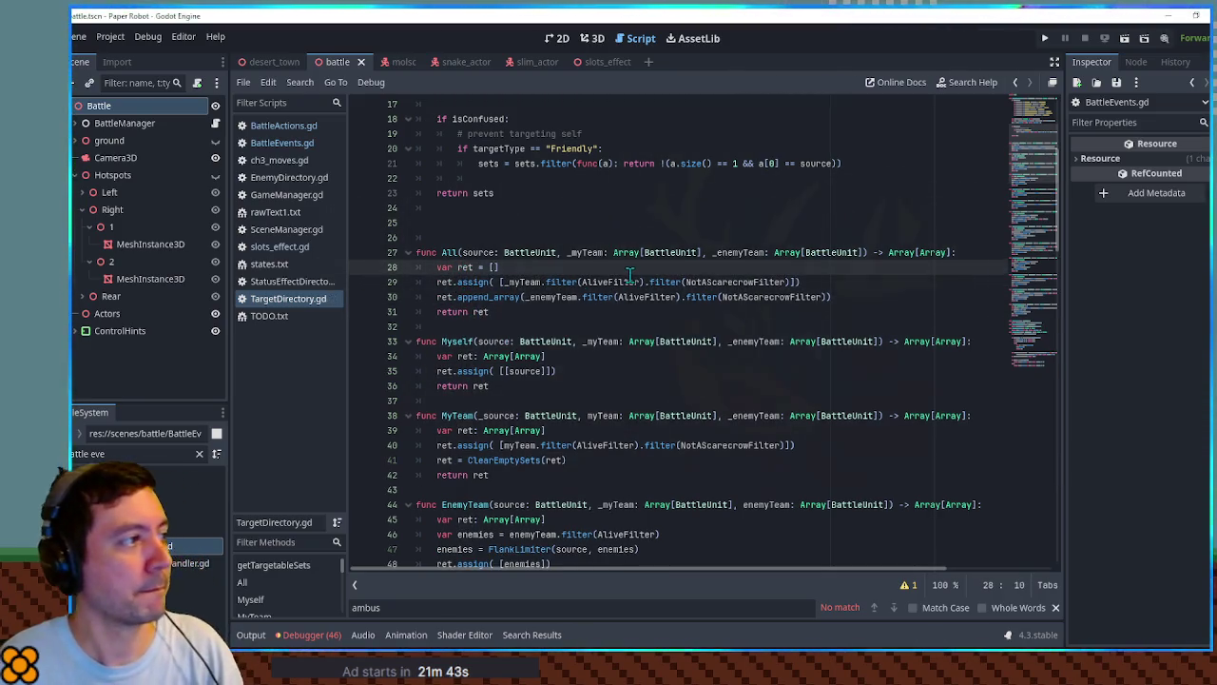
Test-run the game, then declare ret as Array[Array], save and relaunch.
{"action": "key", "text": "F5"}
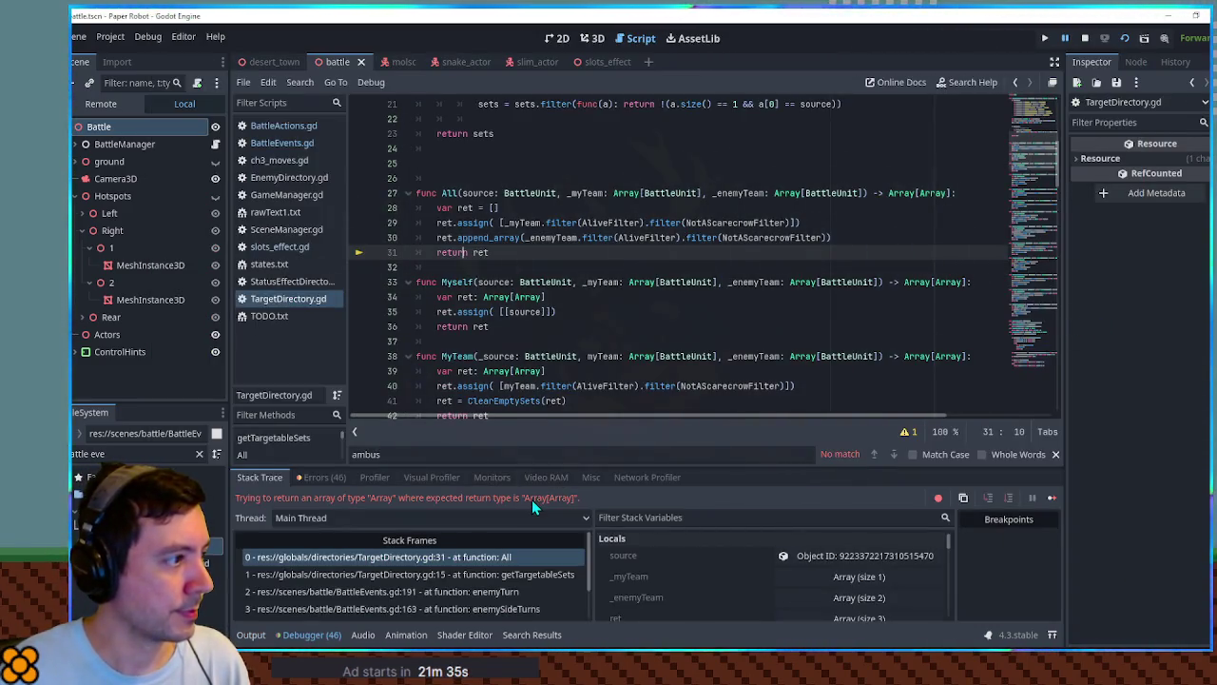
{"action": "left_click", "coordinate": [481, 252], "text": "ctrl"}
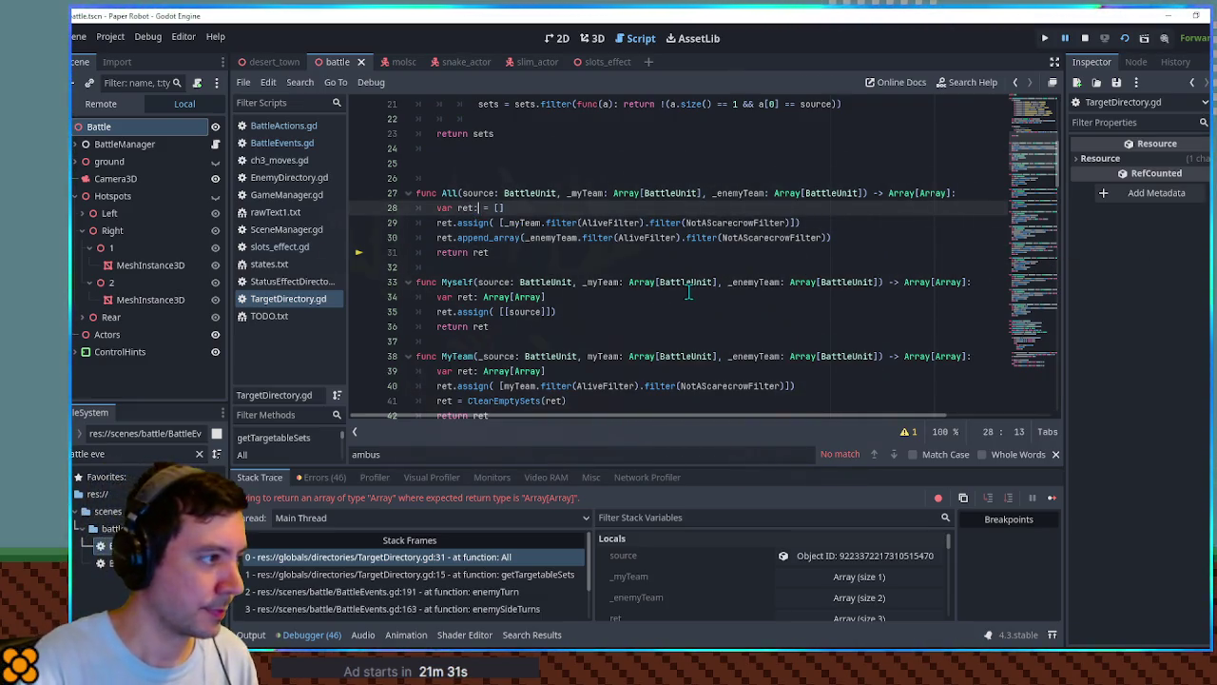
{"action": "type", "text": "ray[Arra"}
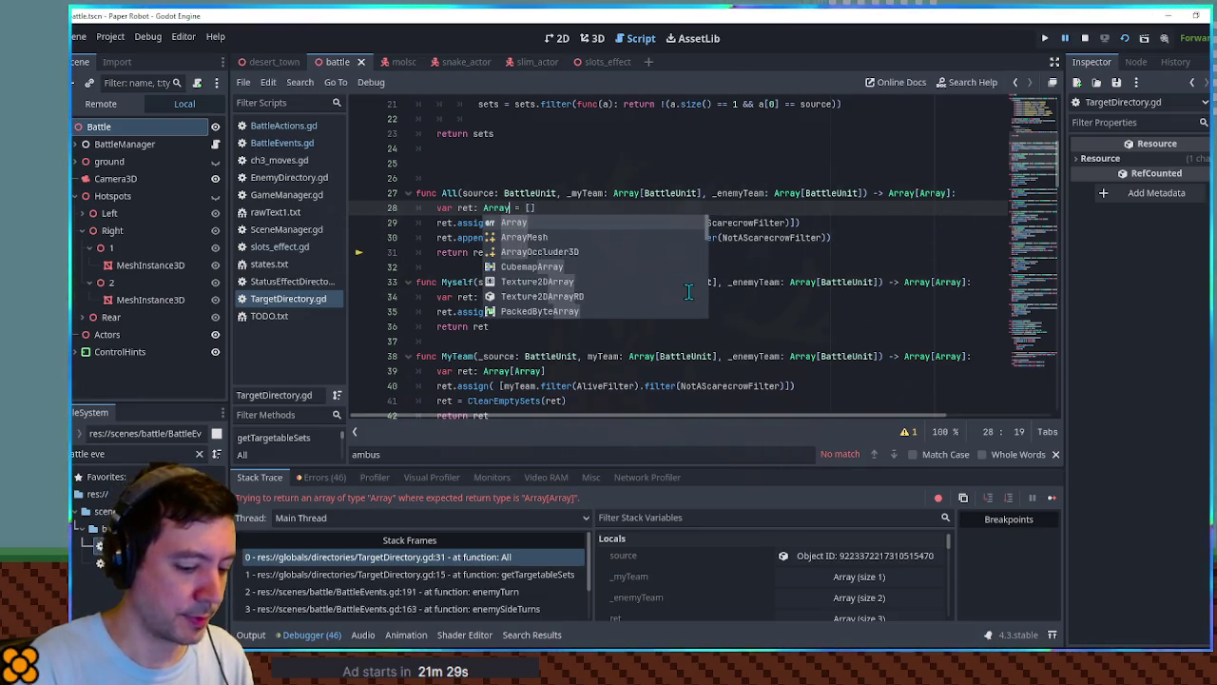
{"action": "type", "text": "y"}
{"action": "key", "text": "ctrl+s"}
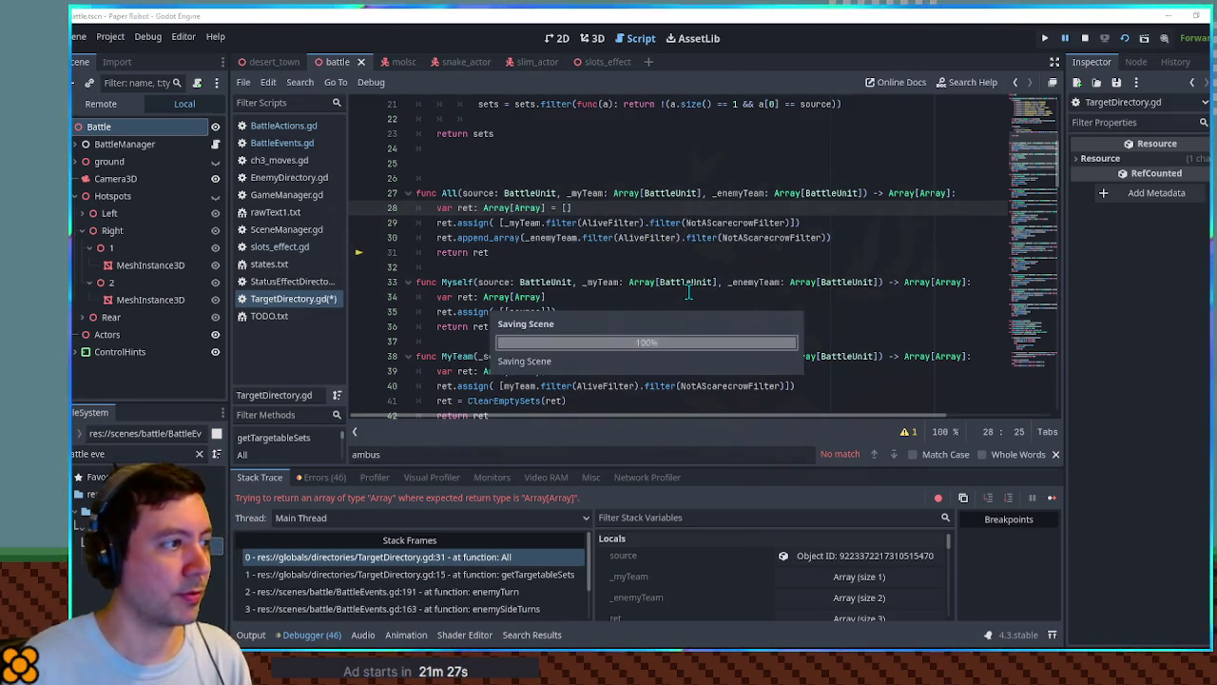
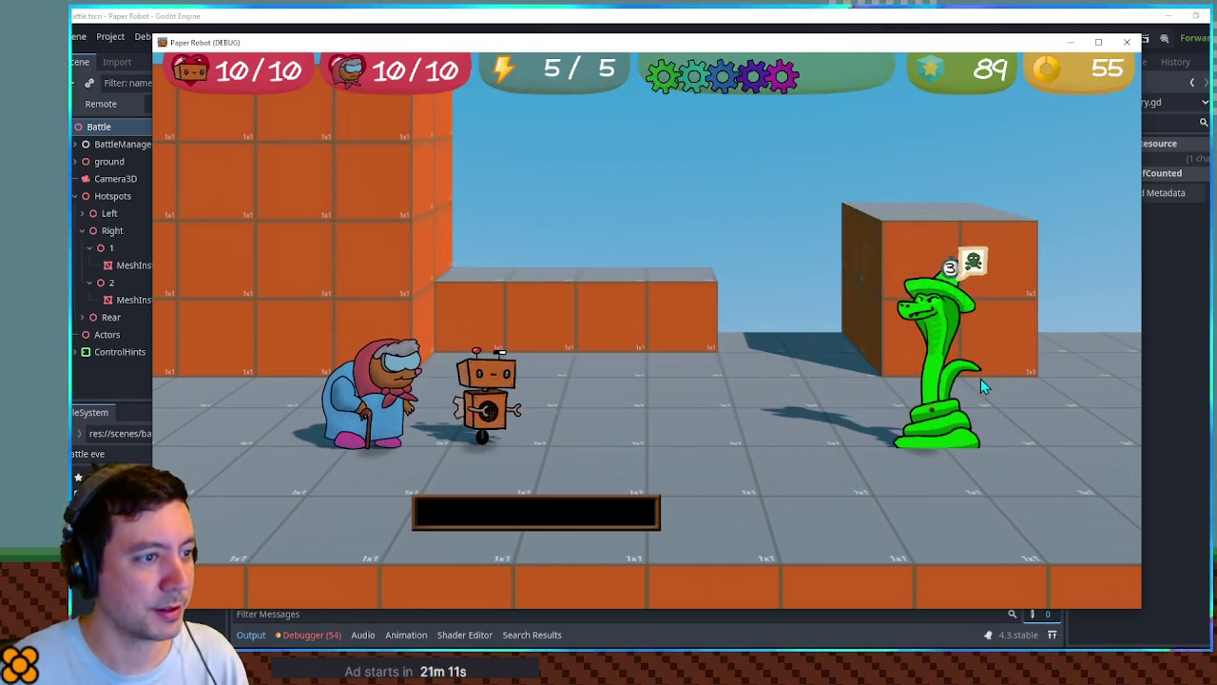
Close the running game and BattleActions.gd, and switch to ch3_moves.gd.
{"action": "left_click", "coordinate": [1127, 42]}
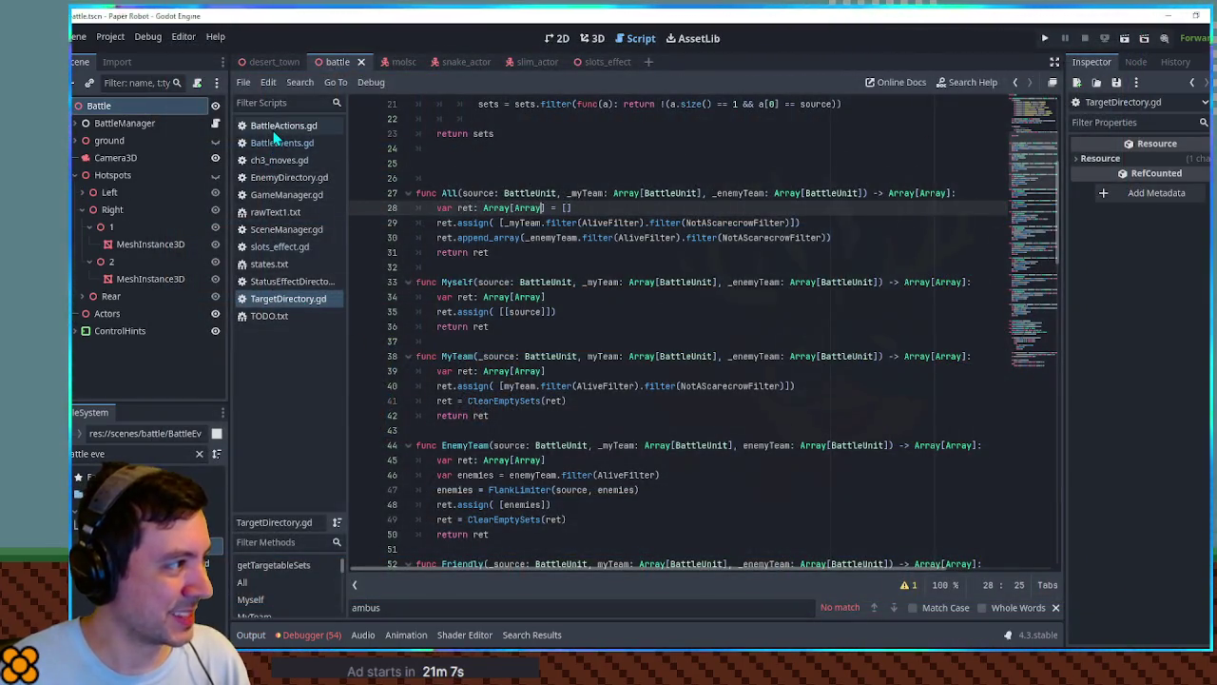
{"action": "middle_click", "coordinate": [274, 132]}
{"action": "left_click", "coordinate": [276, 144]}
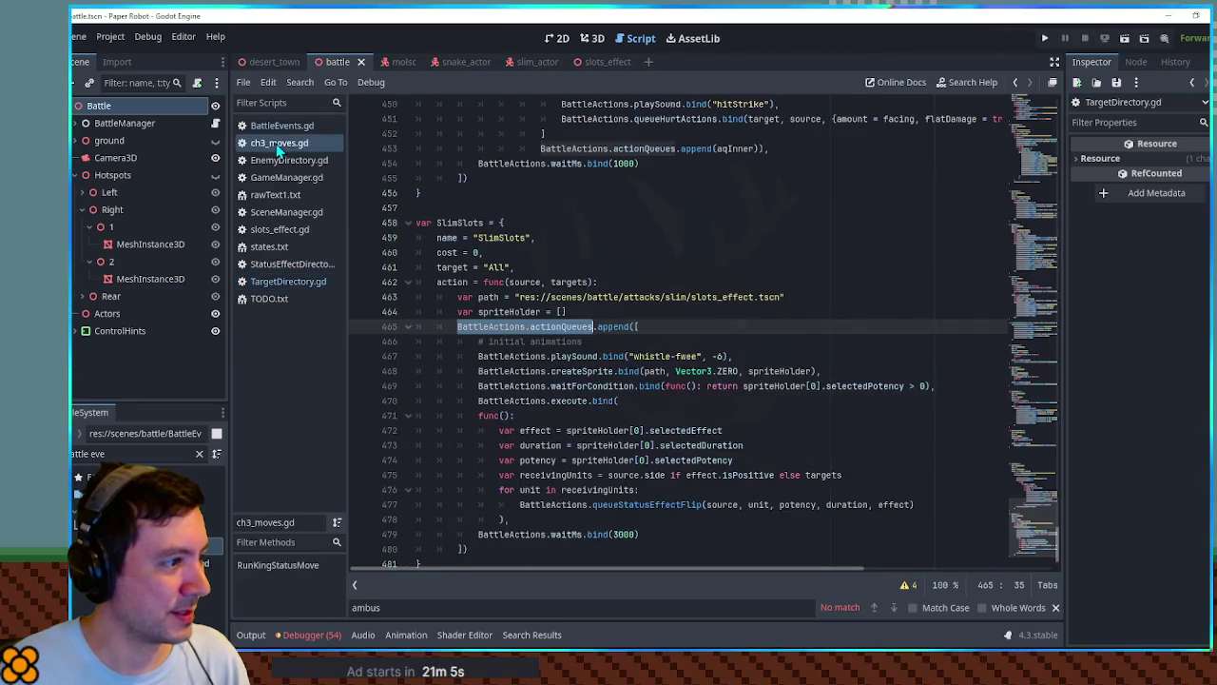
{"action": "scroll", "coordinate": [600, 401], "scroll_direction": "down", "scroll_amount": 1}
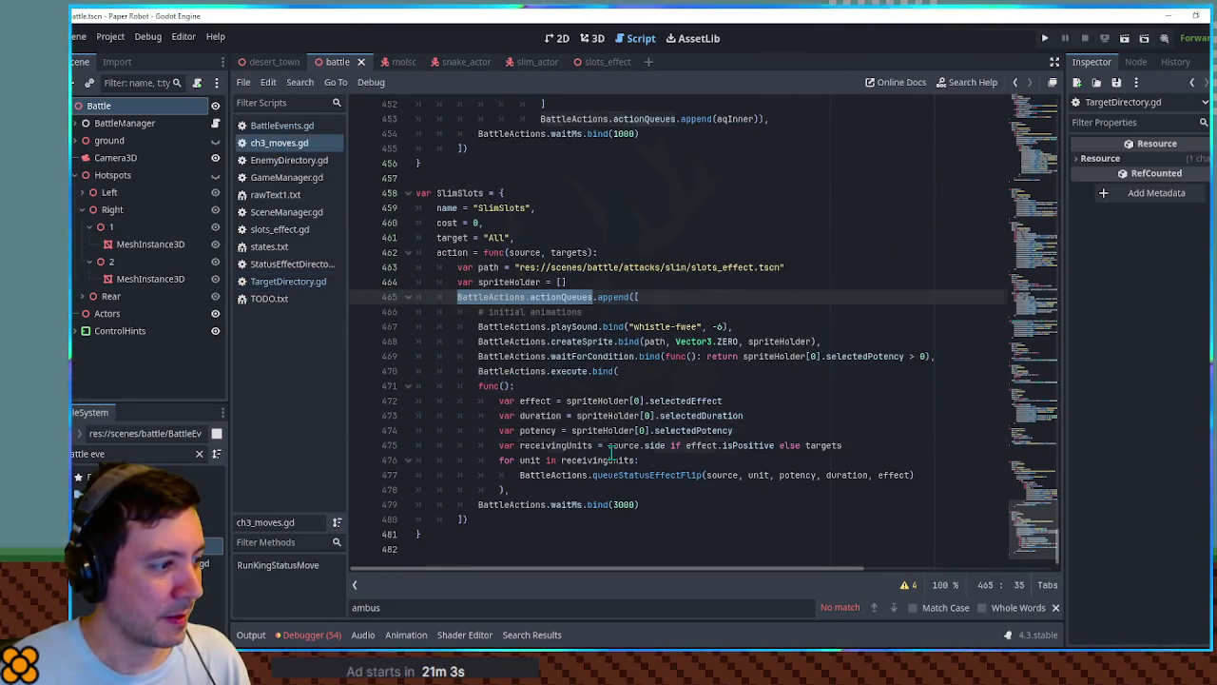
Inspect line 475's receivingUnits condition: effect.isPositive, source.side and targets.
{"action": "left_click", "coordinate": [741, 447]}
{"action": "left_click_drag", "start_coordinate": [743, 452], "coordinate": [696, 452]}
{"action": "double_click", "coordinate": [555, 446]}
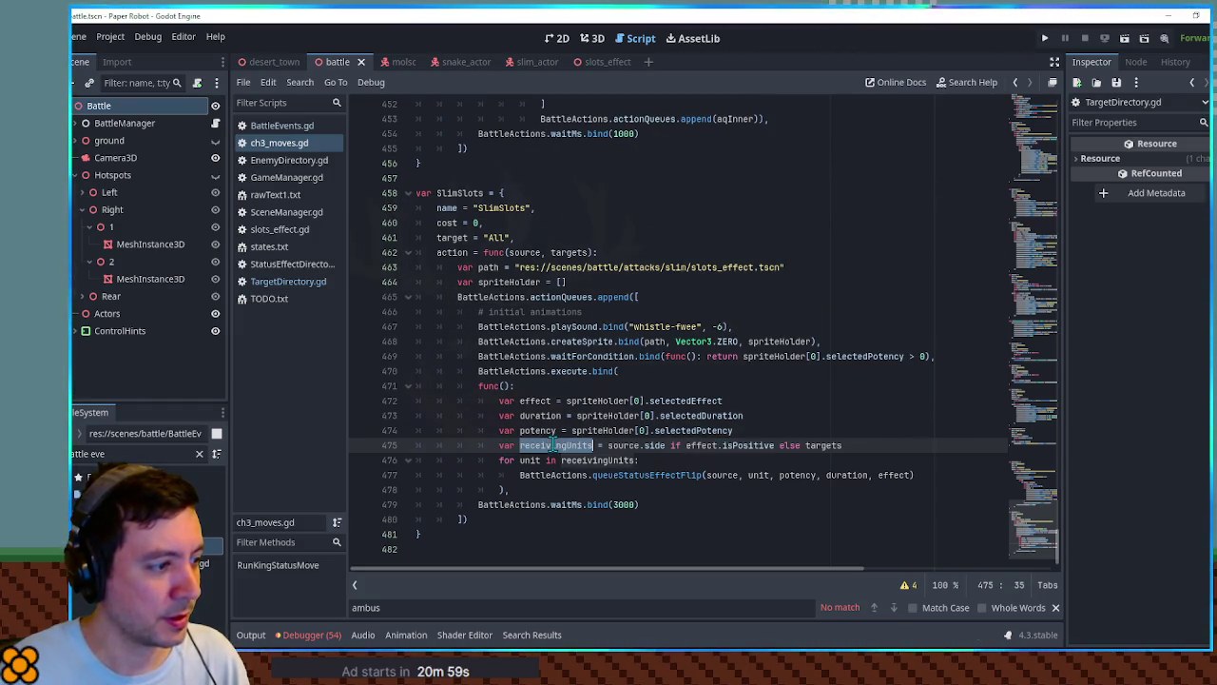
{"action": "left_click", "coordinate": [753, 445]}
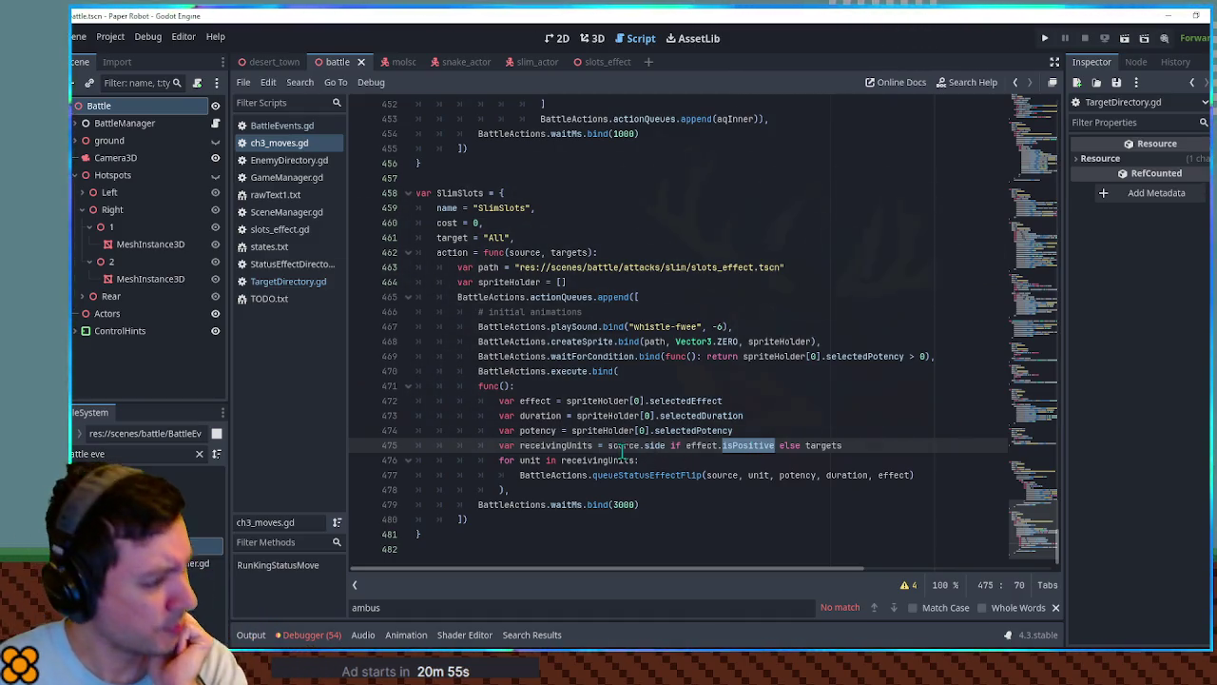
{"action": "left_click_drag", "start_coordinate": [616, 445], "coordinate": [735, 448]}
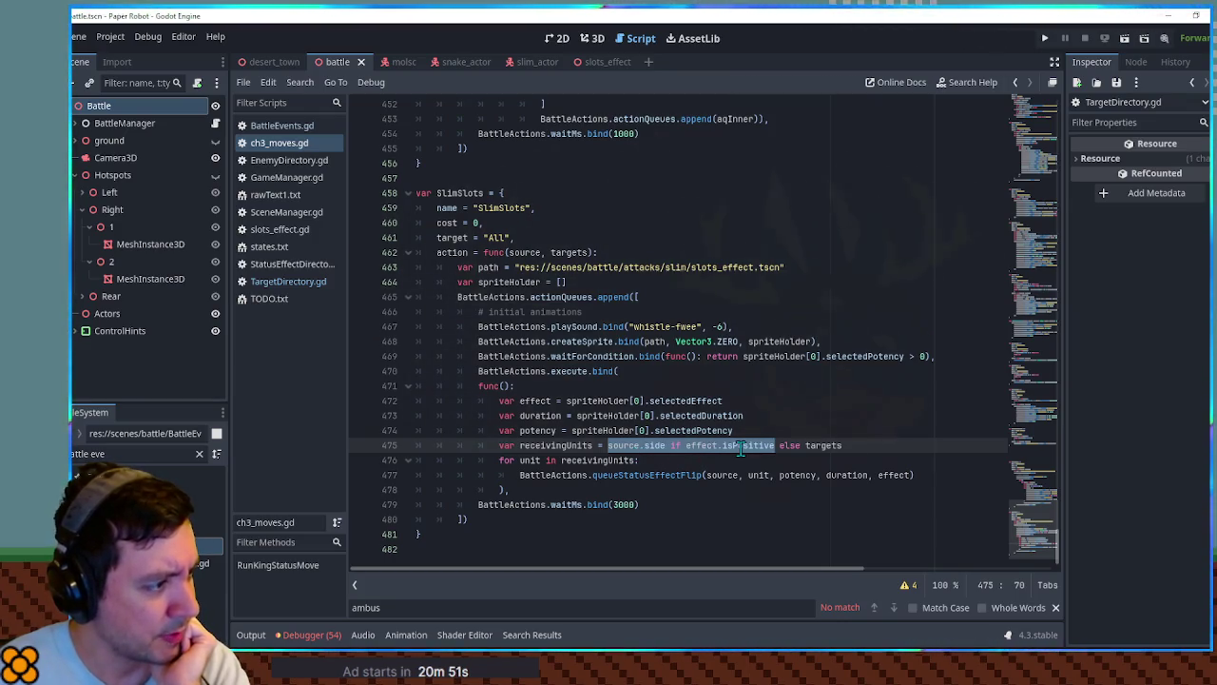
{"action": "left_click", "coordinate": [640, 445]}
{"action": "double_click", "coordinate": [629, 445]}
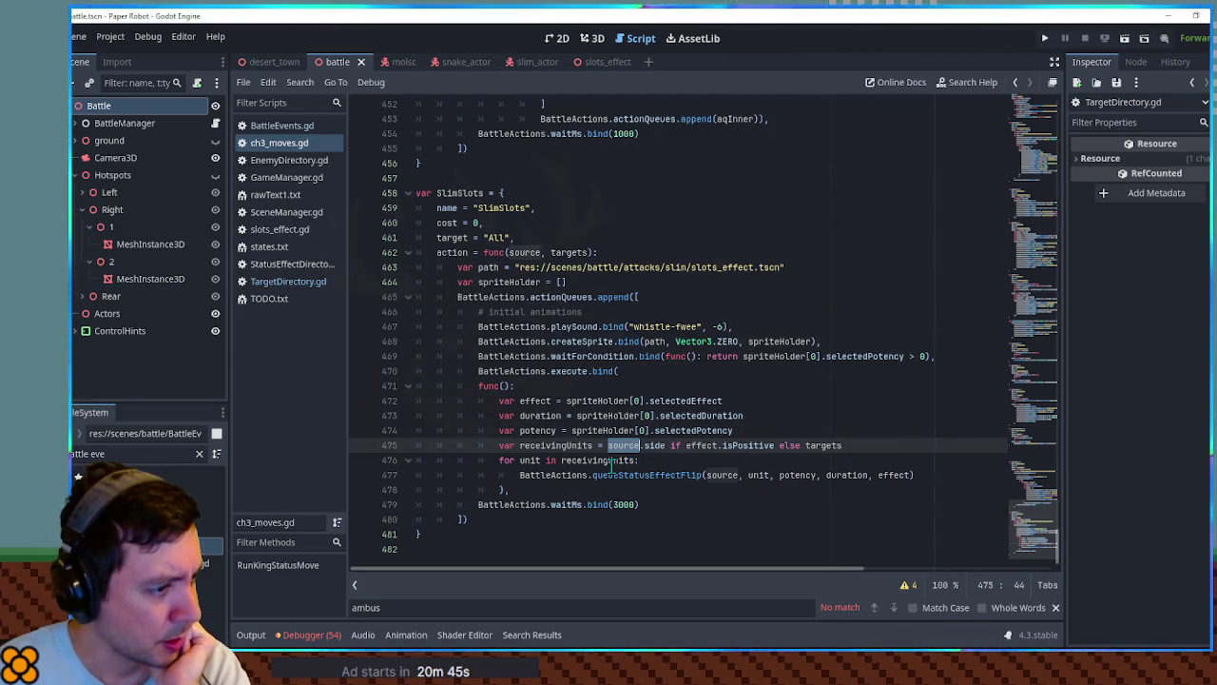
{"action": "double_click", "coordinate": [750, 445]}
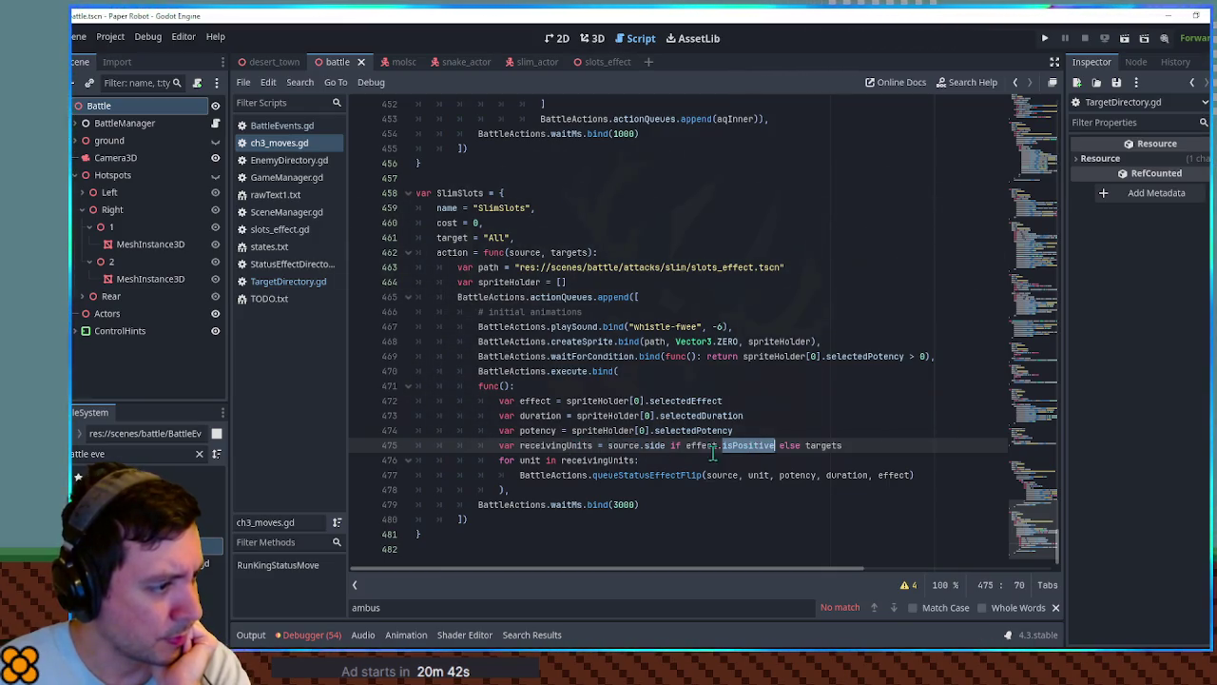
Check in StatusEffectDirectory.gd that Poison's isPositive is false.
{"action": "left_click", "coordinate": [292, 267]}
{"action": "left_click_drag", "start_coordinate": [1039, 297], "coordinate": [1042, 138]}
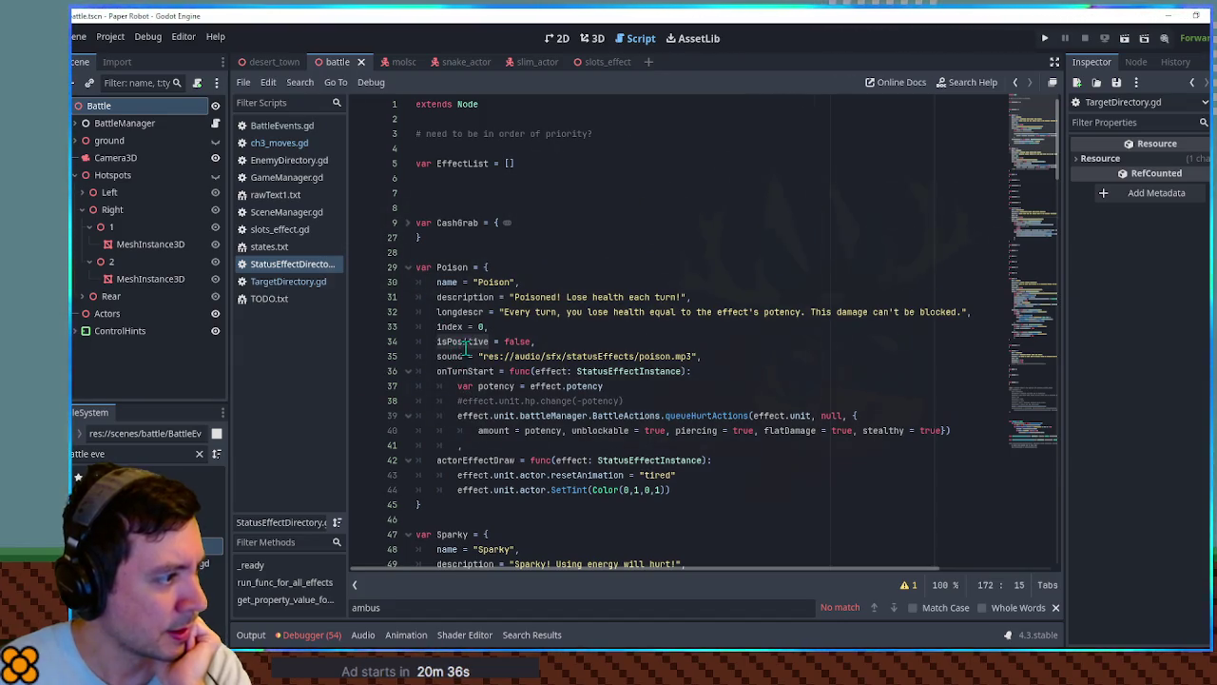
{"action": "double_click", "coordinate": [516, 342]}
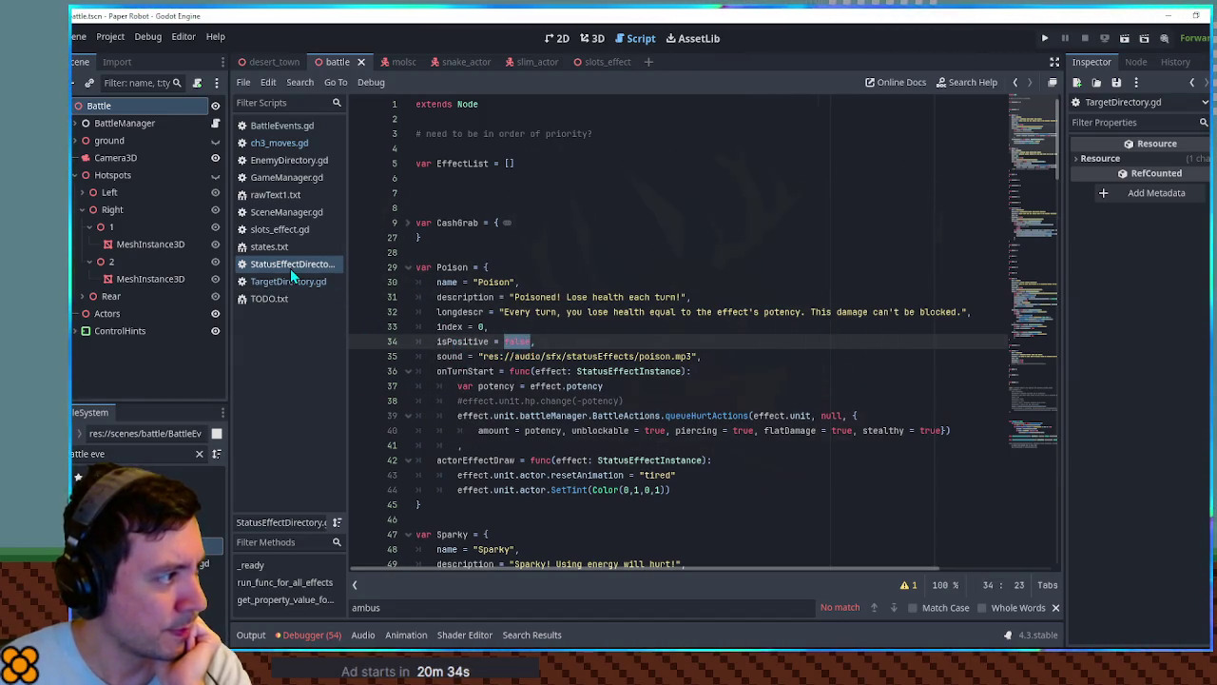
Back in ch3_moves.gd, insert a blank line after line 475.
{"action": "left_click", "coordinate": [286, 142]}
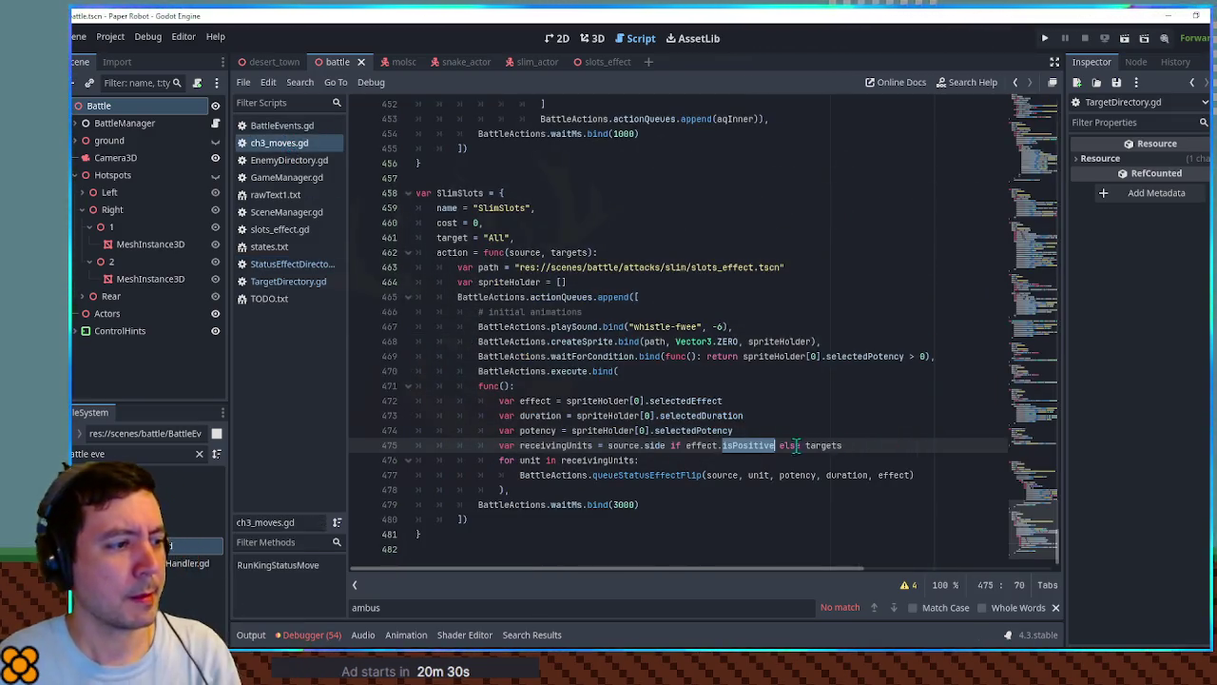
{"action": "left_click", "coordinate": [866, 446]}
{"action": "key", "text": "Return"}
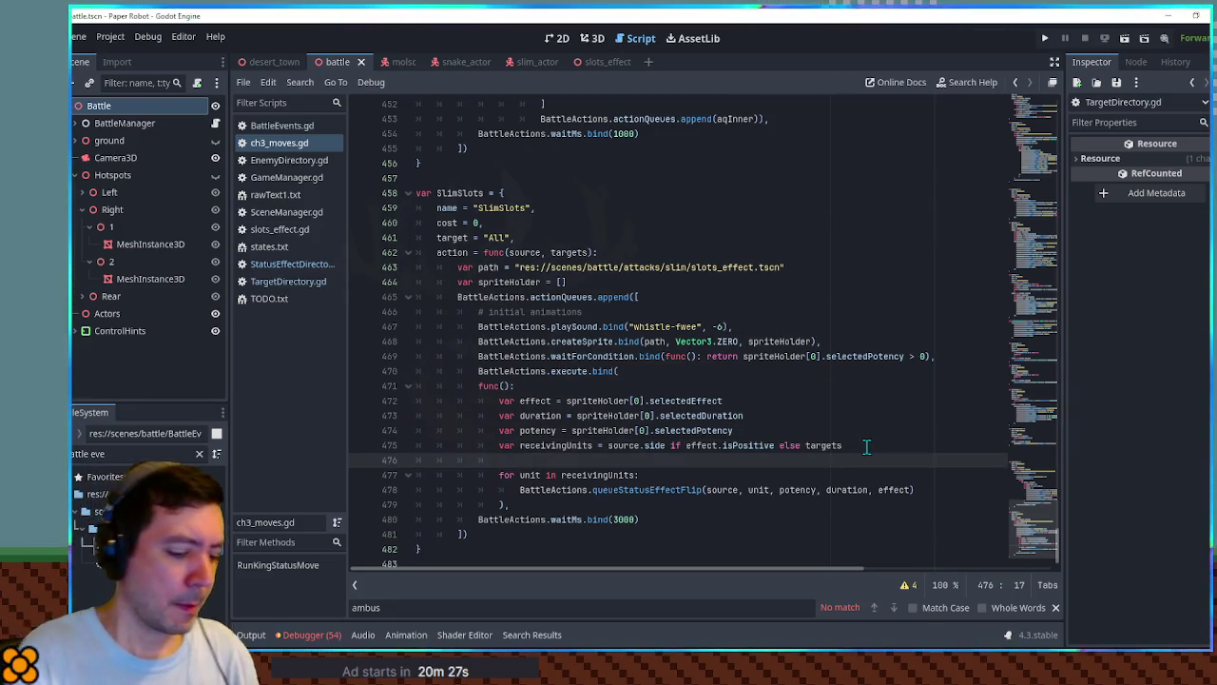
Add print("Is positive ", effect.isPositive) and print(effect) below line 475, then save.
{"action": "type", "text": "print(\"Is positive \", effect.isPositive"}
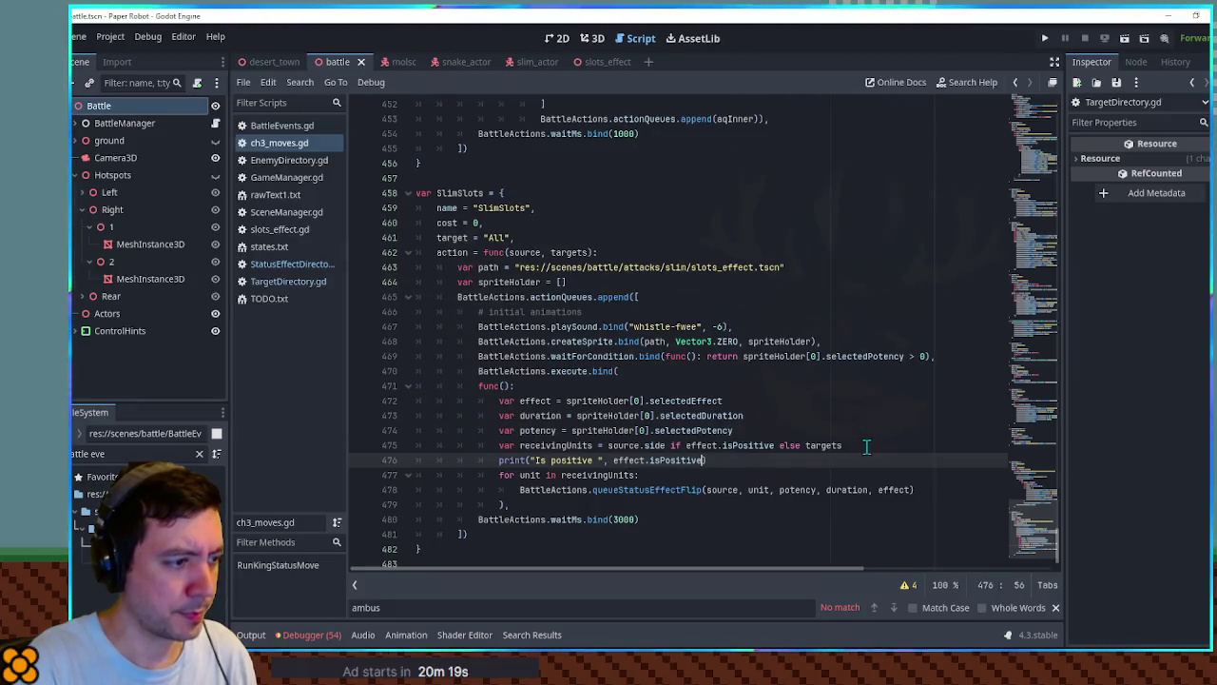
{"action": "key", "text": "Return"}
{"action": "type", "text": "rint()"}
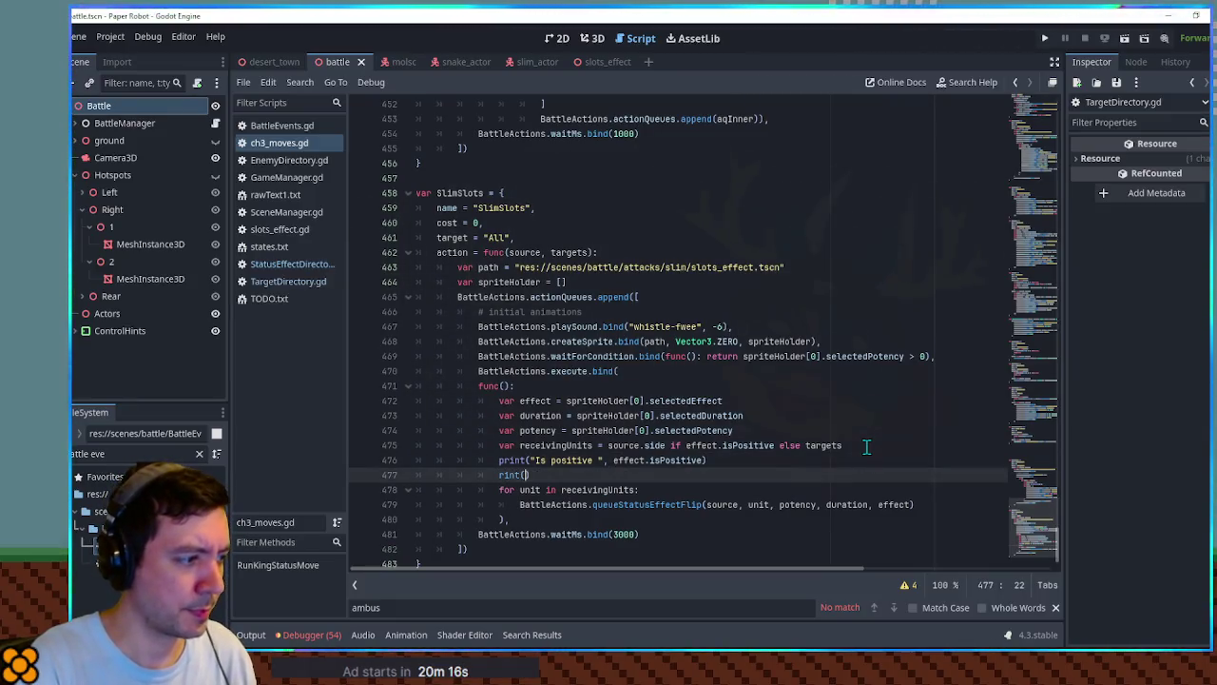
{"action": "key", "text": "BackSpace"}
{"action": "key", "text": "BackSpace"}
{"action": "key", "text": "BackSpace"}
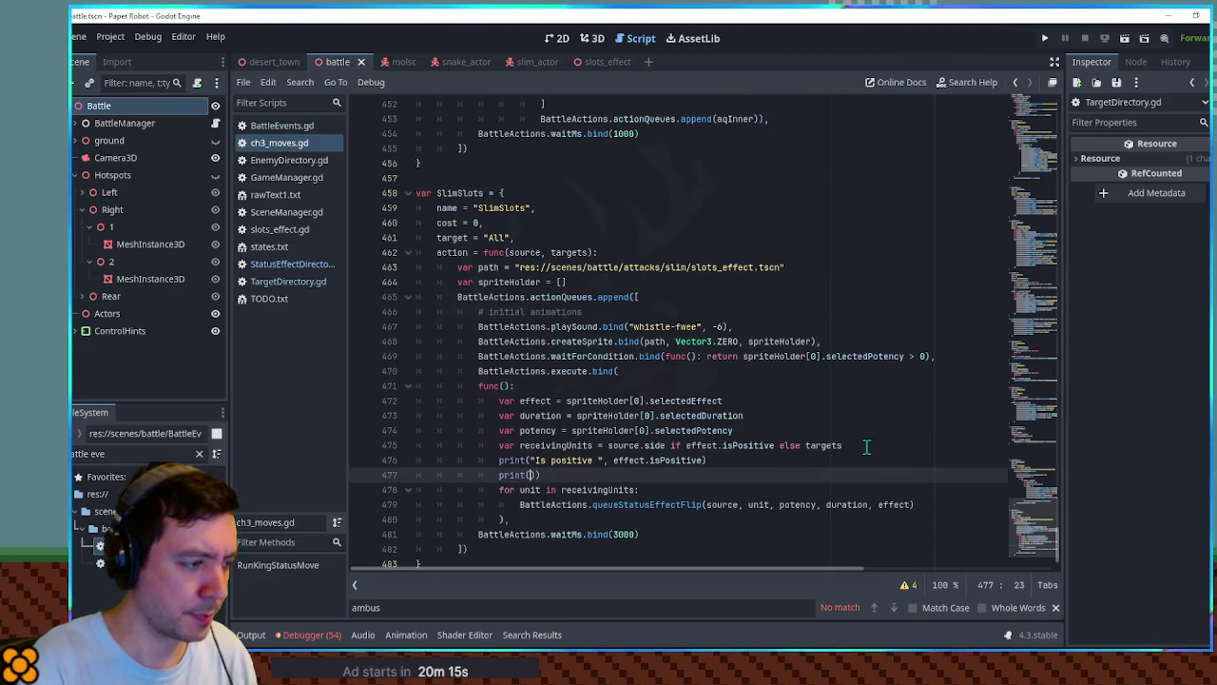
{"action": "type", "text": "effect"}
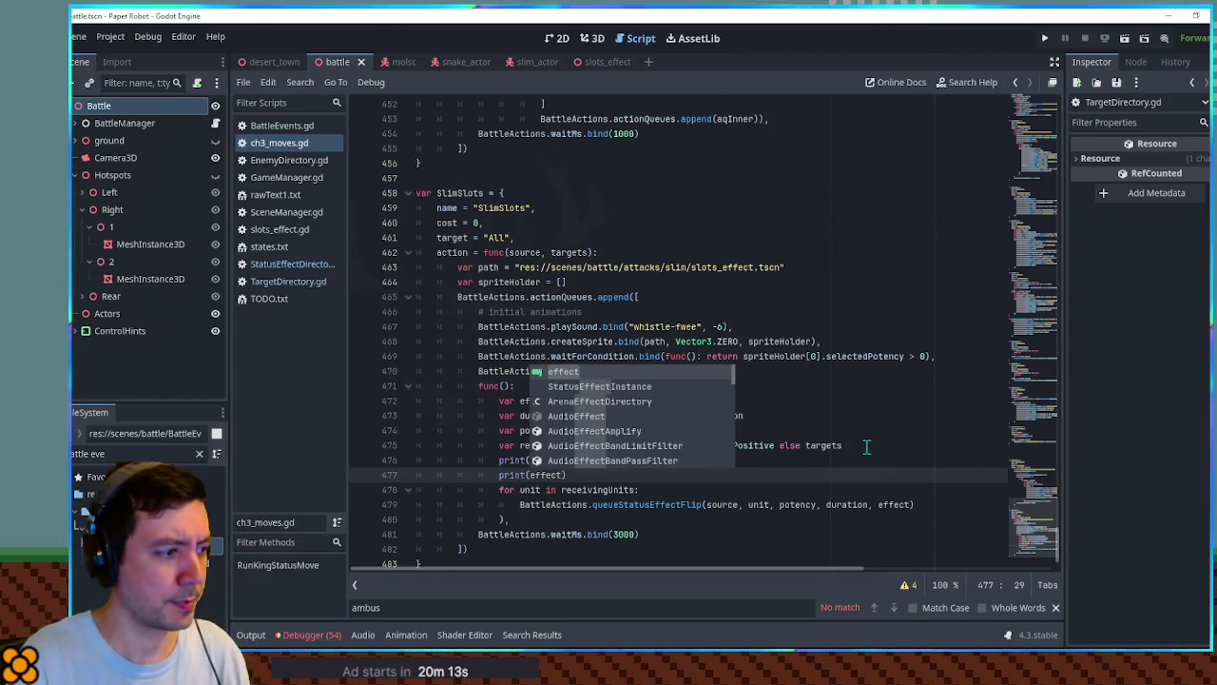
{"action": "type", "text": ")"}
{"action": "key", "text": "ctrl+s"}
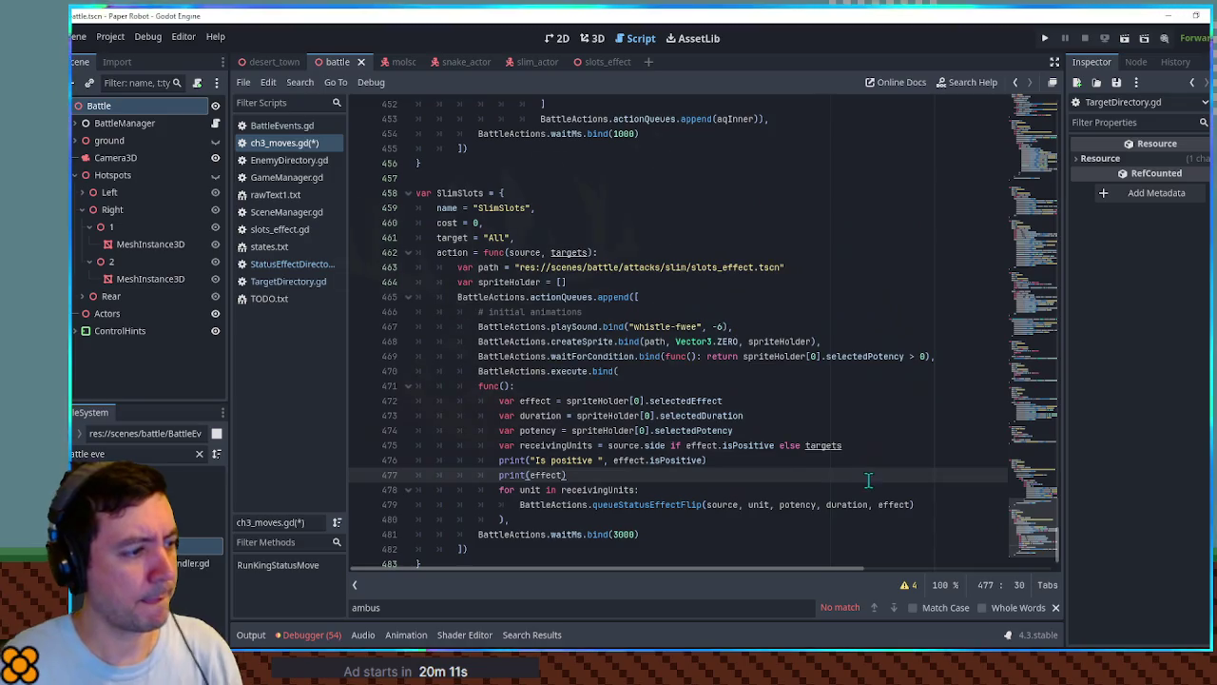
Add print(receivingUnits) using the copied name, then run the game with F5.
{"action": "key", "text": "Return"}
{"action": "type", "text": "print("}
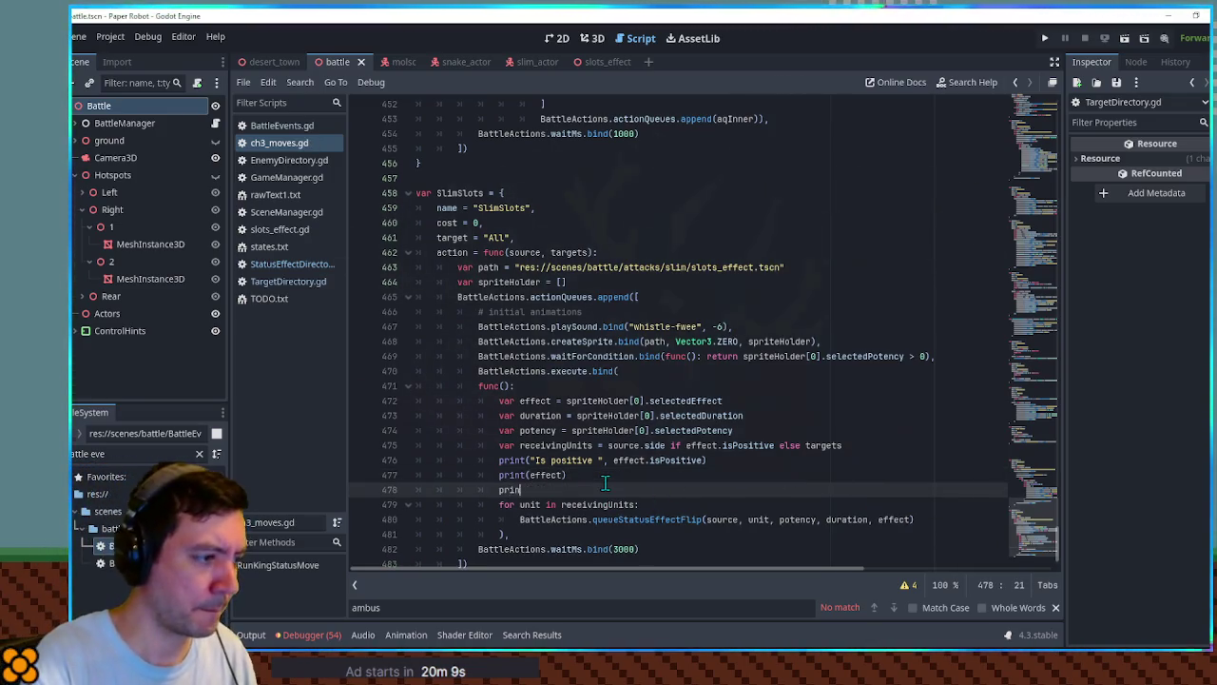
{"action": "double_click", "coordinate": [561, 445]}
{"action": "key", "text": "ctrl+c"}
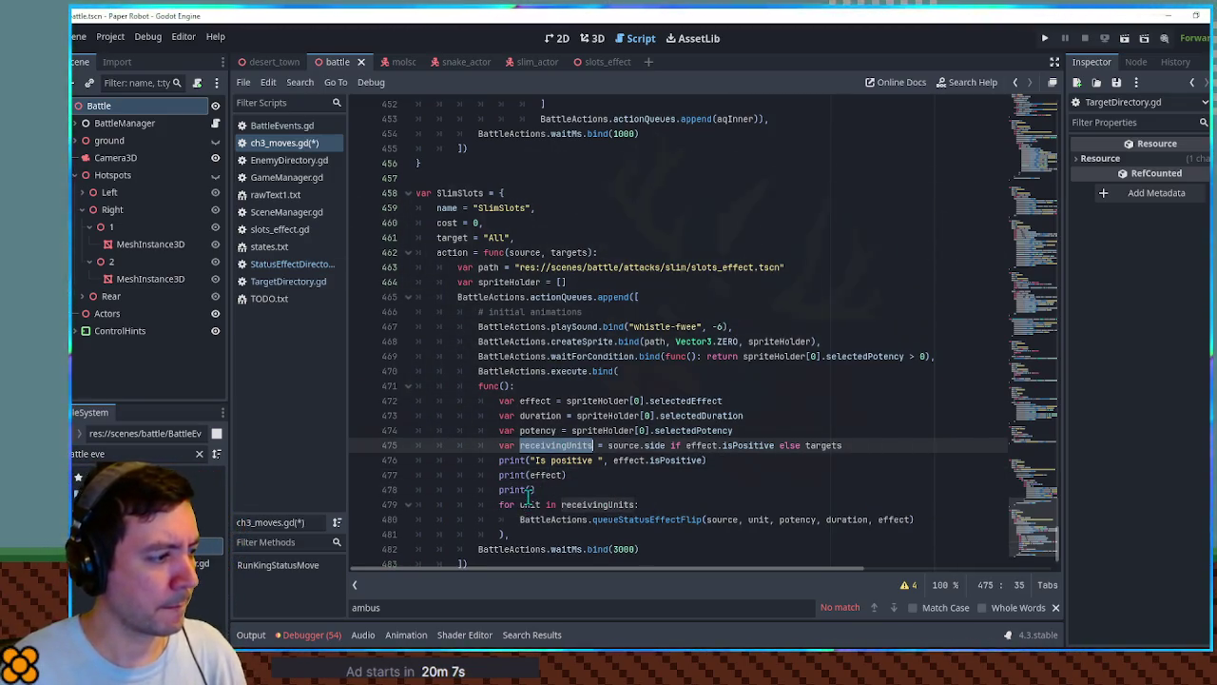
{"action": "left_click", "coordinate": [530, 488]}
{"action": "key", "text": "ctrl+v"}
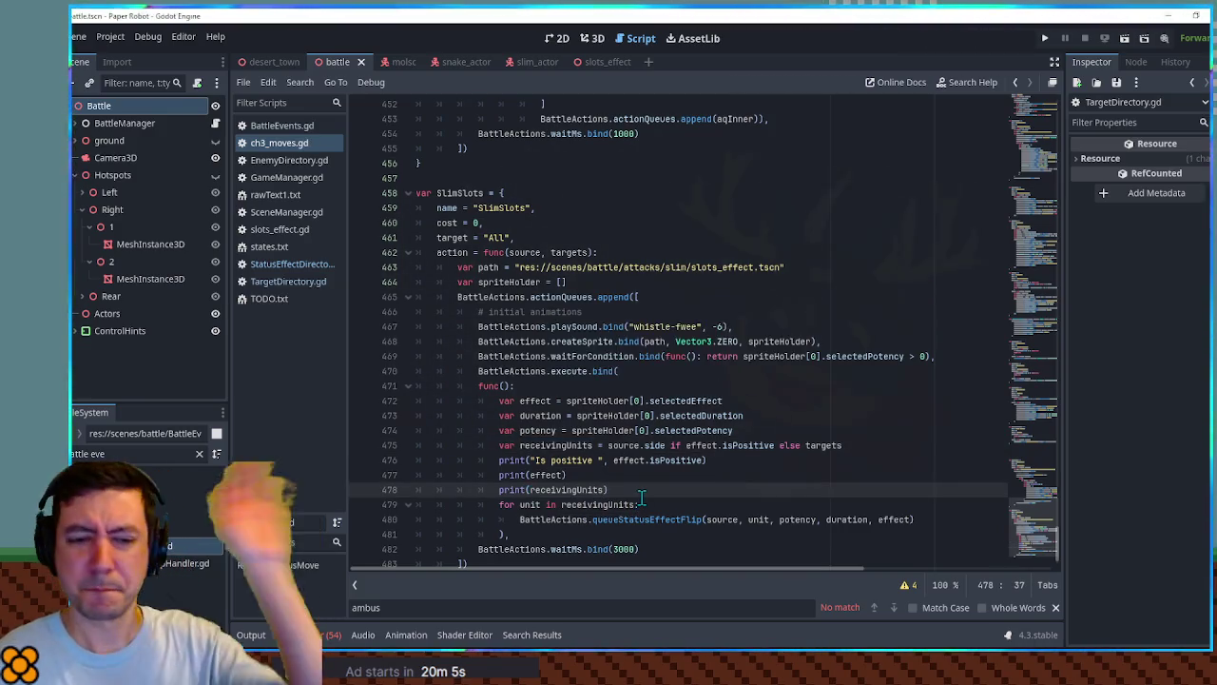
{"action": "key", "text": "F5"}
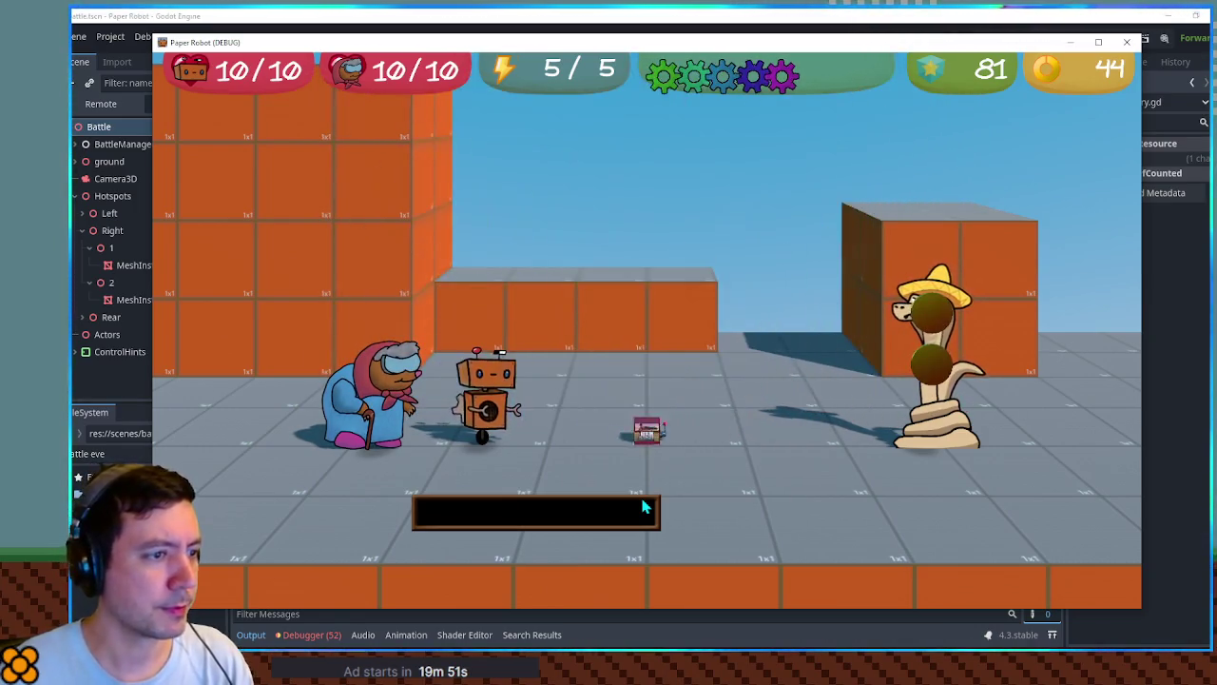
Close the Paper Robot test window and expand the Output log showing 'Is positive false'.
{"action": "left_click", "coordinate": [1127, 42]}
{"action": "left_click", "coordinate": [262, 636]}
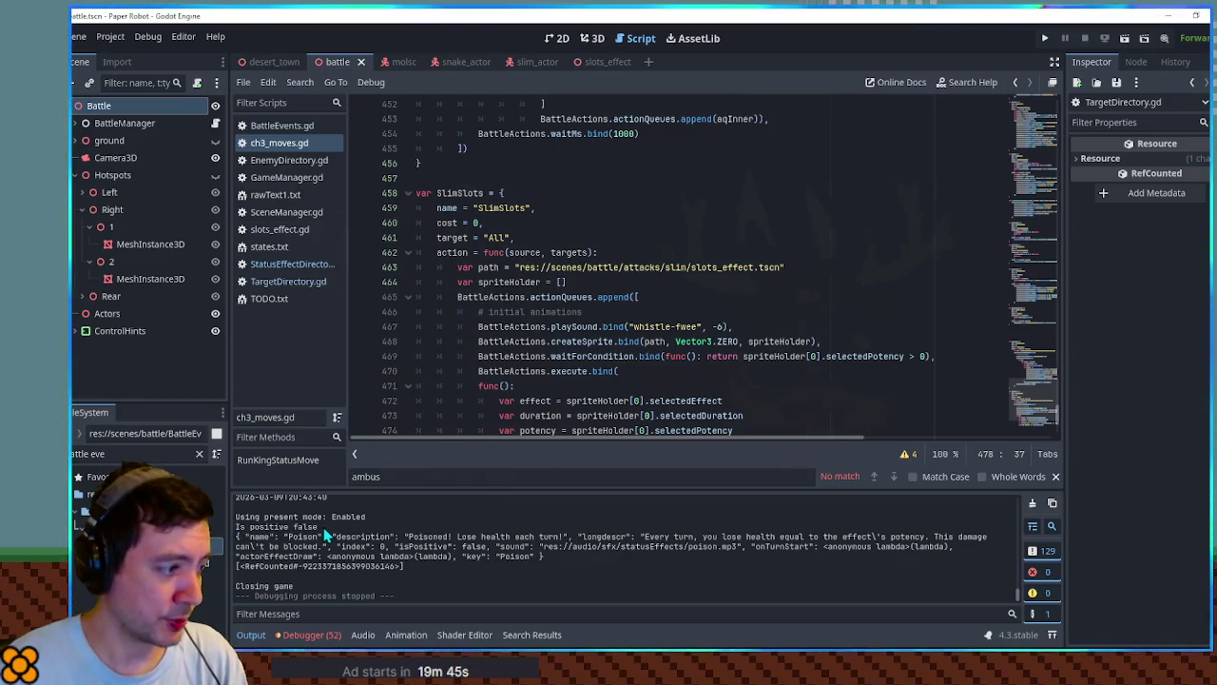
Review the logged receivingUnits and the isPositive/targets condition on line 475.
{"action": "left_click_drag", "start_coordinate": [404, 566], "coordinate": [248, 565]}
{"action": "scroll", "coordinate": [640, 410], "scroll_direction": "down", "scroll_amount": 3}
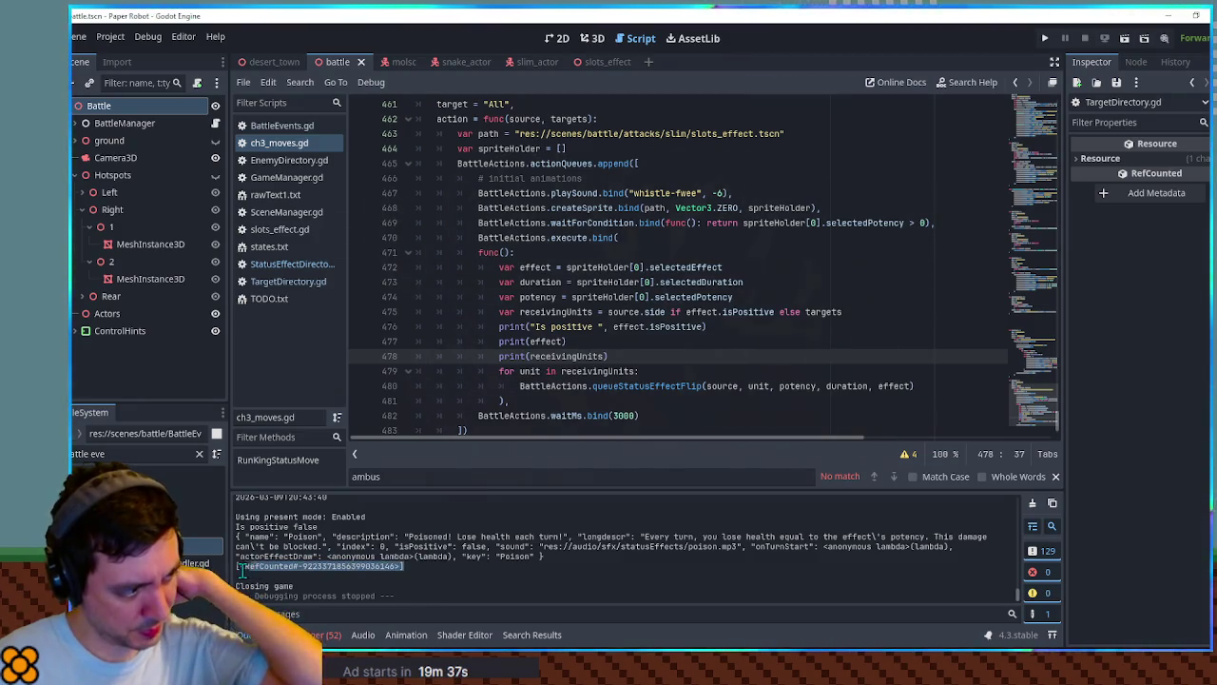
{"action": "double_click", "coordinate": [724, 312]}
{"action": "left_click_drag", "start_coordinate": [720, 314], "coordinate": [713, 315]}
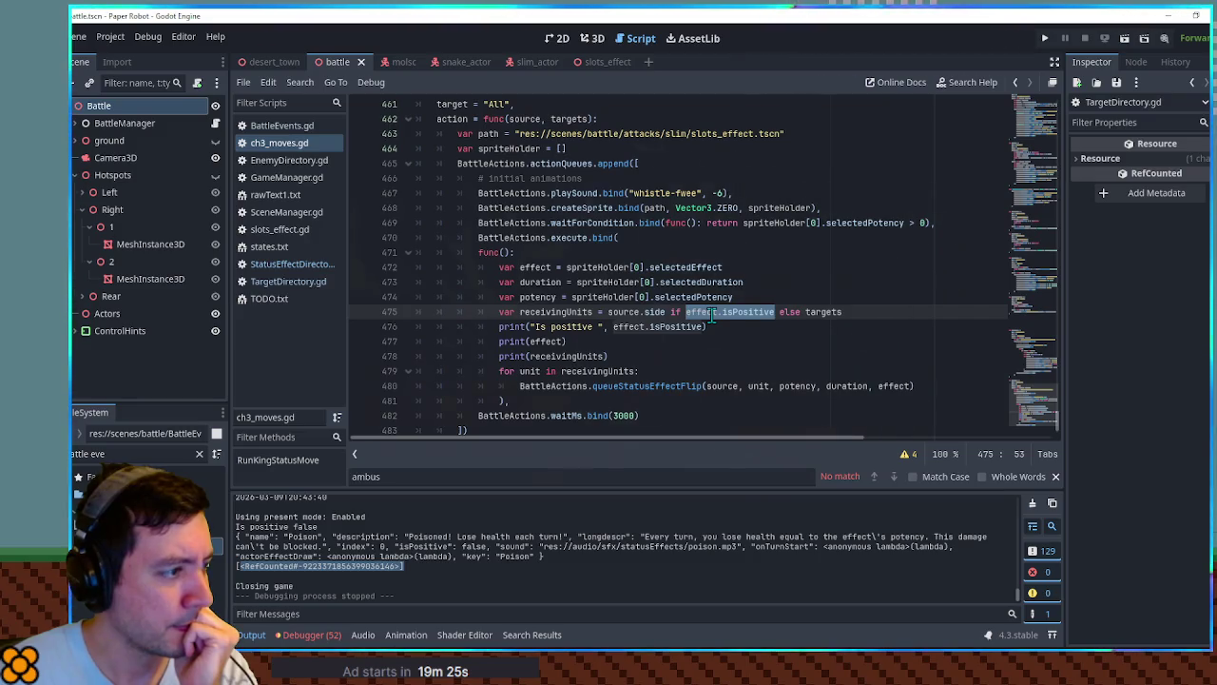
{"action": "triple_click", "coordinate": [709, 314]}
{"action": "left_click", "coordinate": [722, 313]}
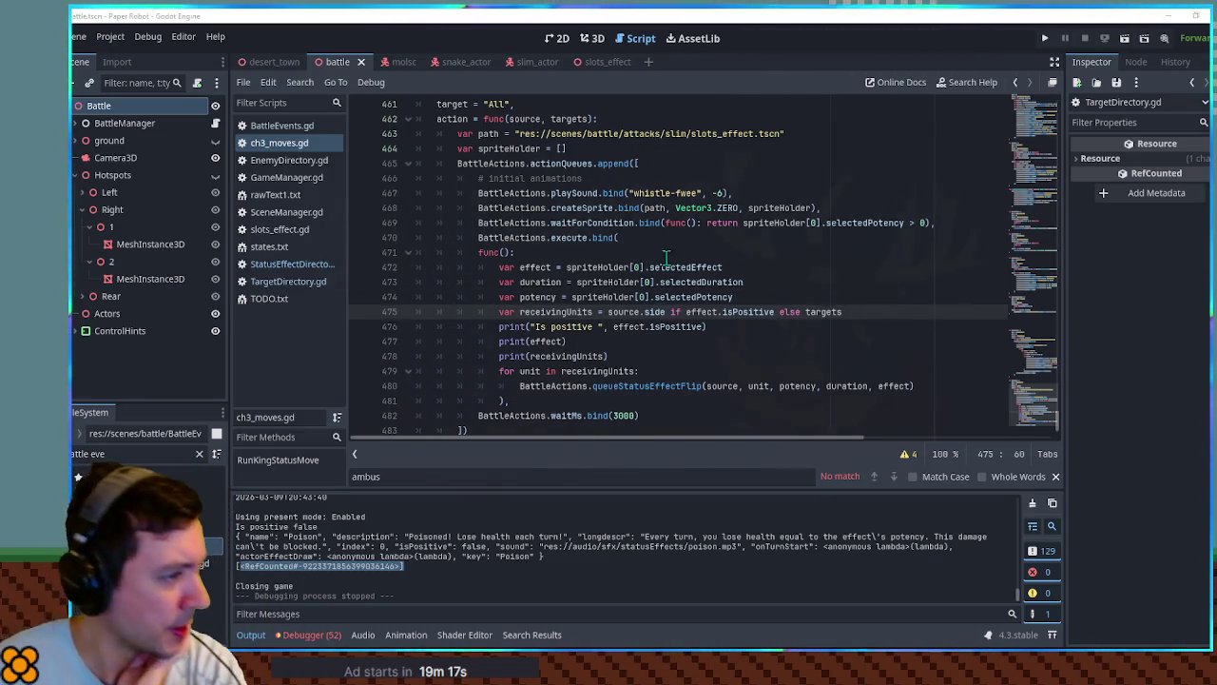
{"action": "double_click", "coordinate": [551, 314]}
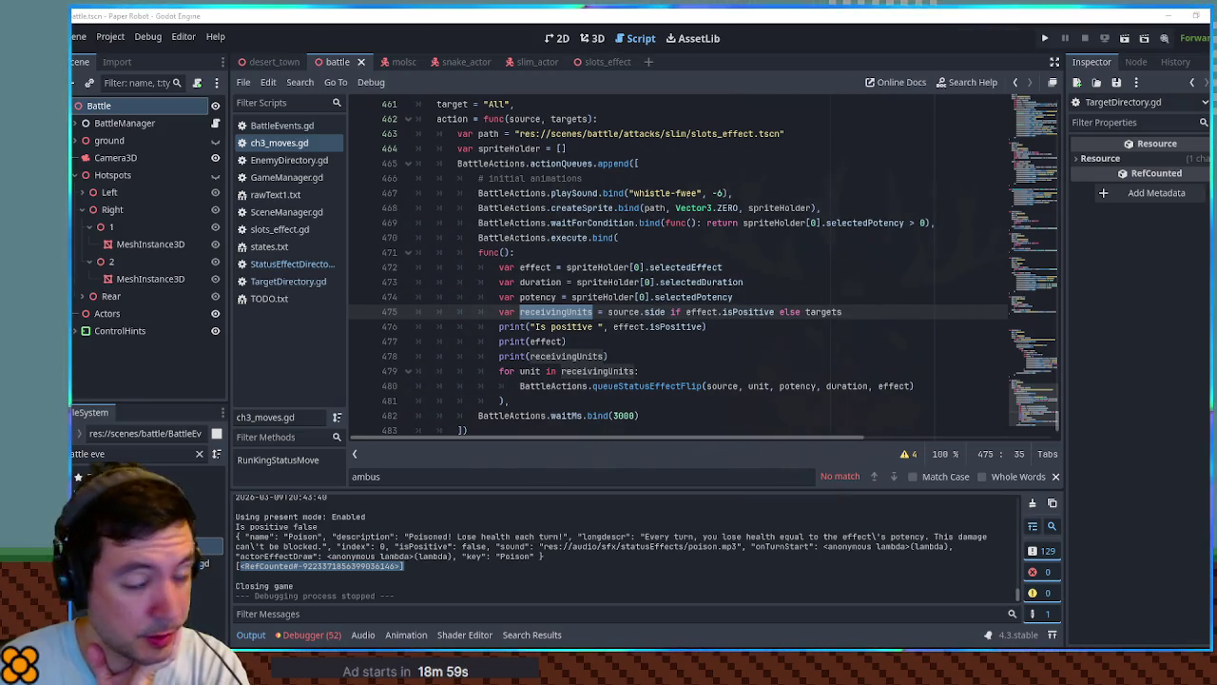
{"action": "double_click", "coordinate": [748, 312]}
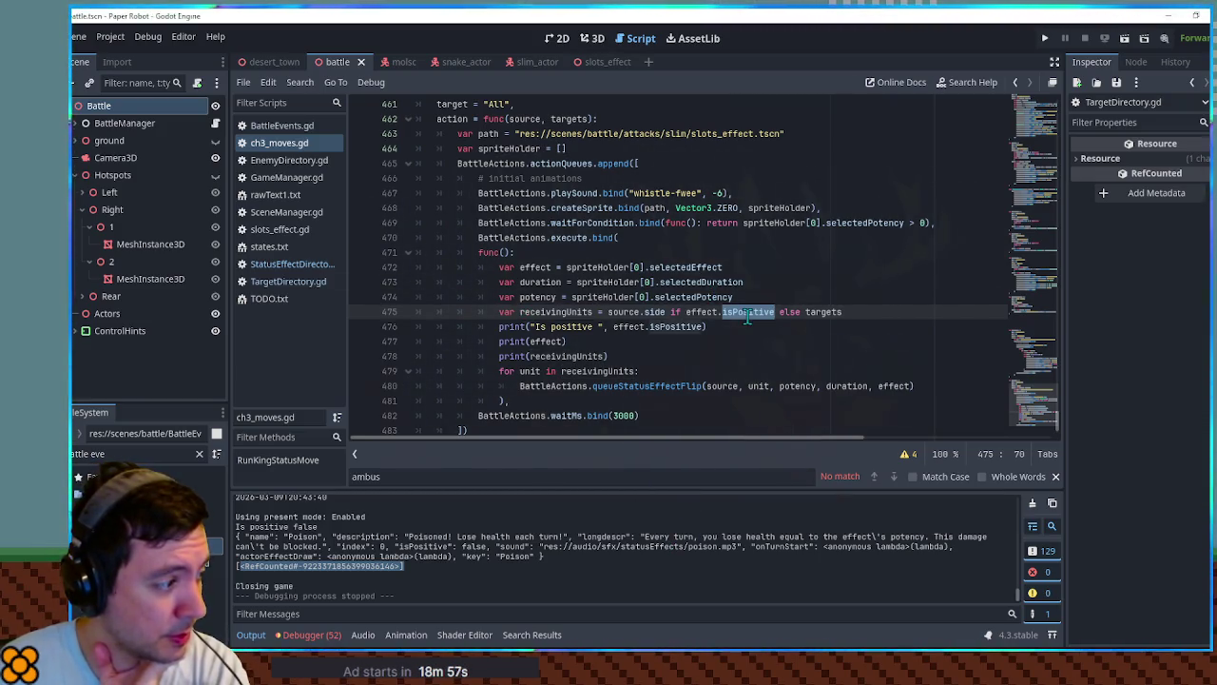
{"action": "double_click", "coordinate": [820, 311]}
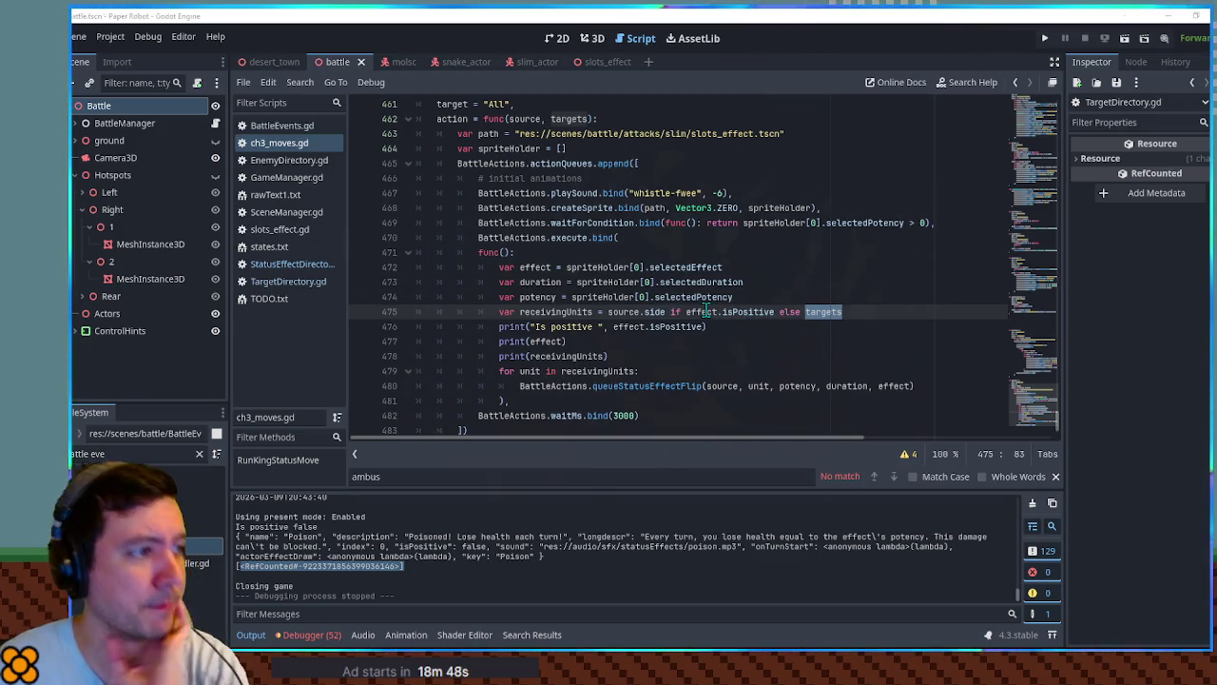
Replace targets with source.enemySide on line 475 and relaunch the game.
{"action": "double_click", "coordinate": [628, 312]}
{"action": "key", "text": "ctrl+c"}
{"action": "double_click", "coordinate": [835, 312]}
{"action": "key", "text": "ctrl+v"}
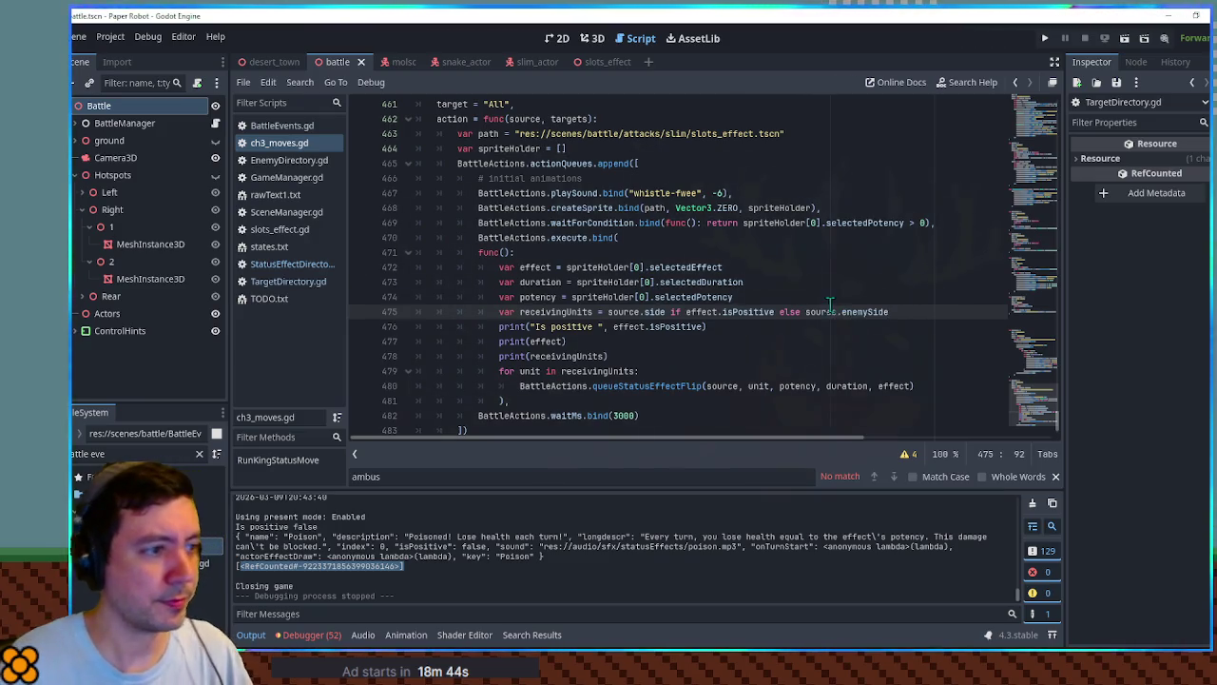
{"action": "key", "text": "Up"}
{"action": "key", "text": "F5"}
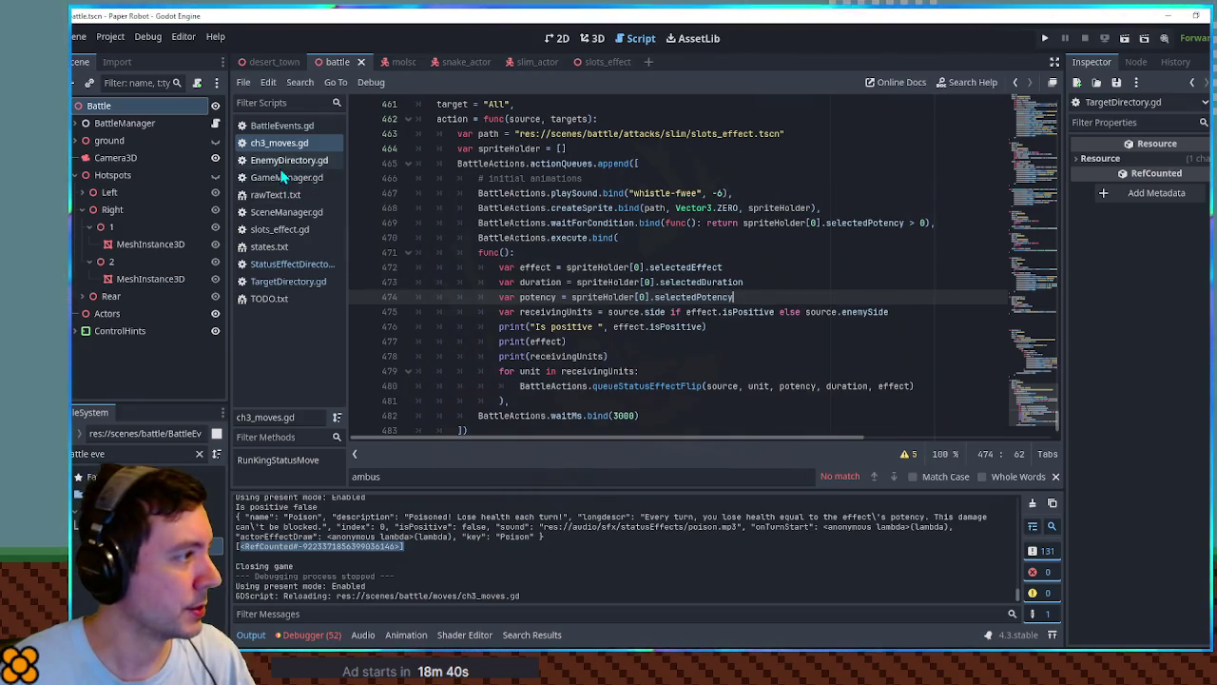
In TargetDirectory.gd's All function, add print(ret) after the append_array line and save.
{"action": "left_click", "coordinate": [288, 281]}
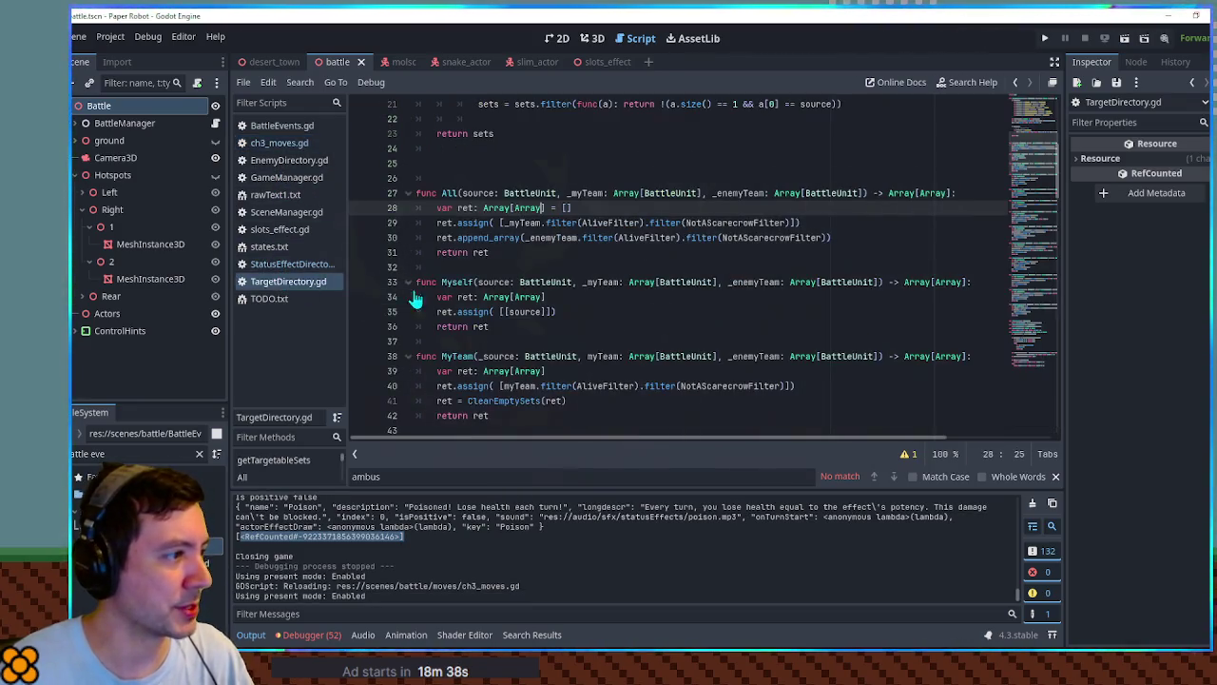
{"action": "left_click", "coordinate": [834, 222]}
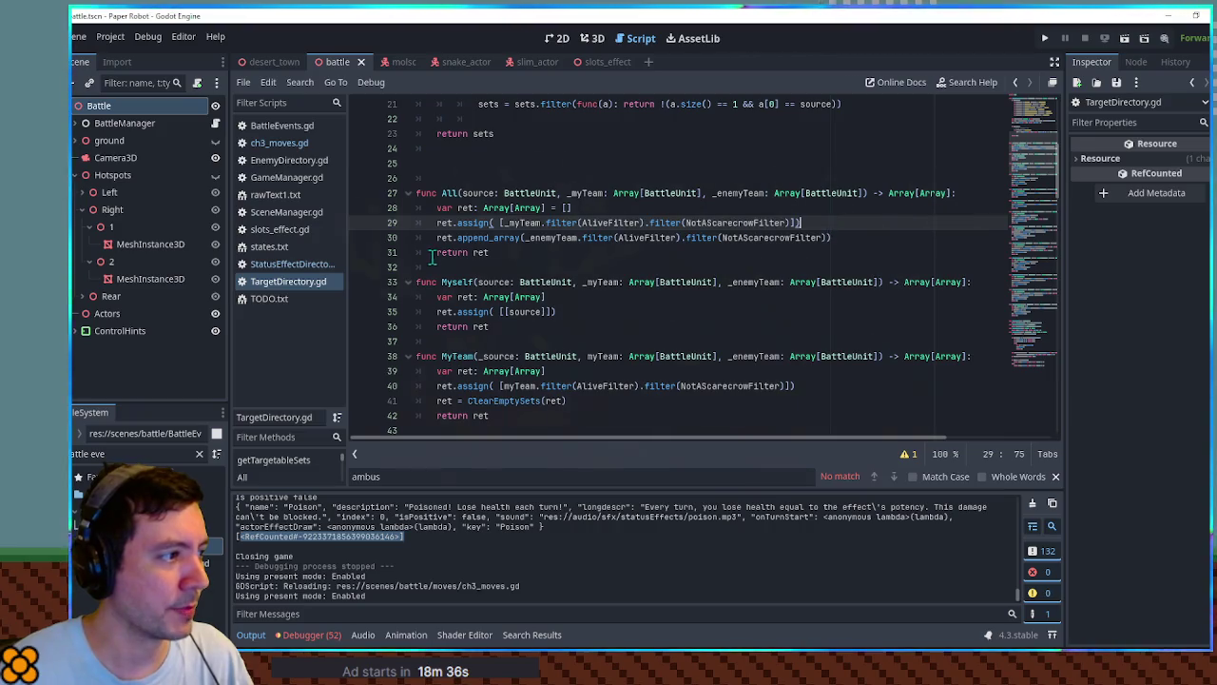
{"action": "left_click", "coordinate": [525, 244]}
{"action": "left_click_drag", "start_coordinate": [525, 244], "coordinate": [823, 237]}
{"action": "left_click", "coordinate": [860, 237]}
{"action": "key", "text": "Return"}
{"action": "type", "text": "pr"}
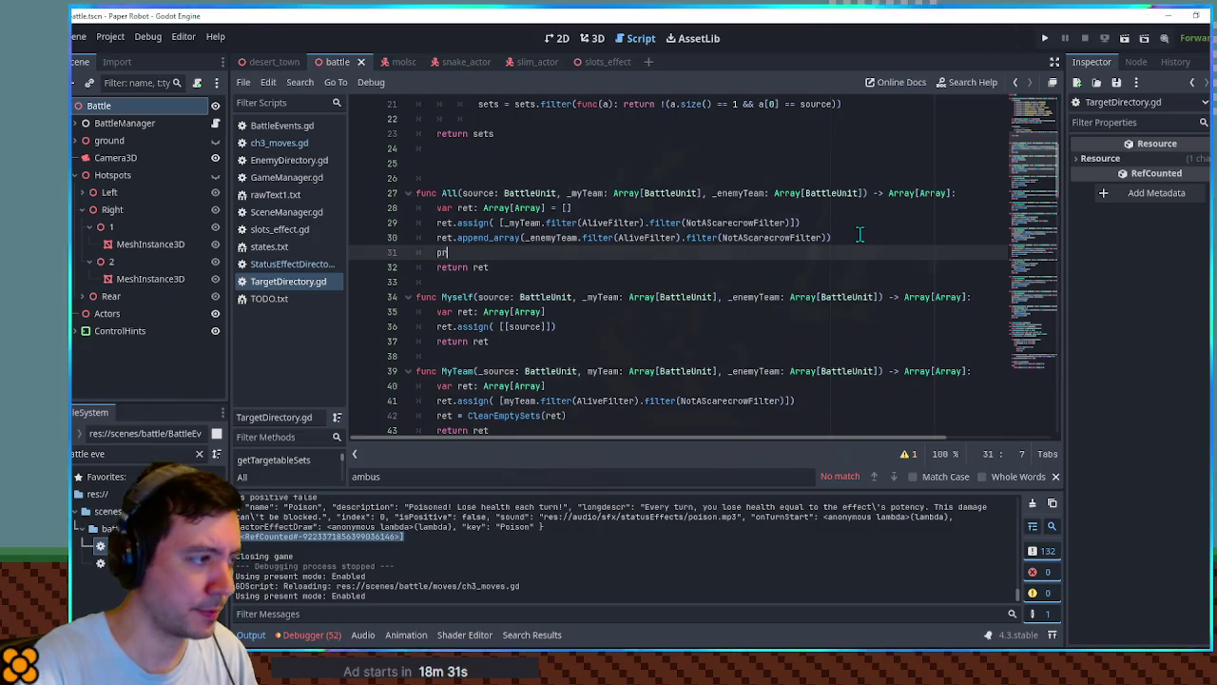
{"action": "type", "text": "int(ret"}
{"action": "key", "text": "ctrl+s"}
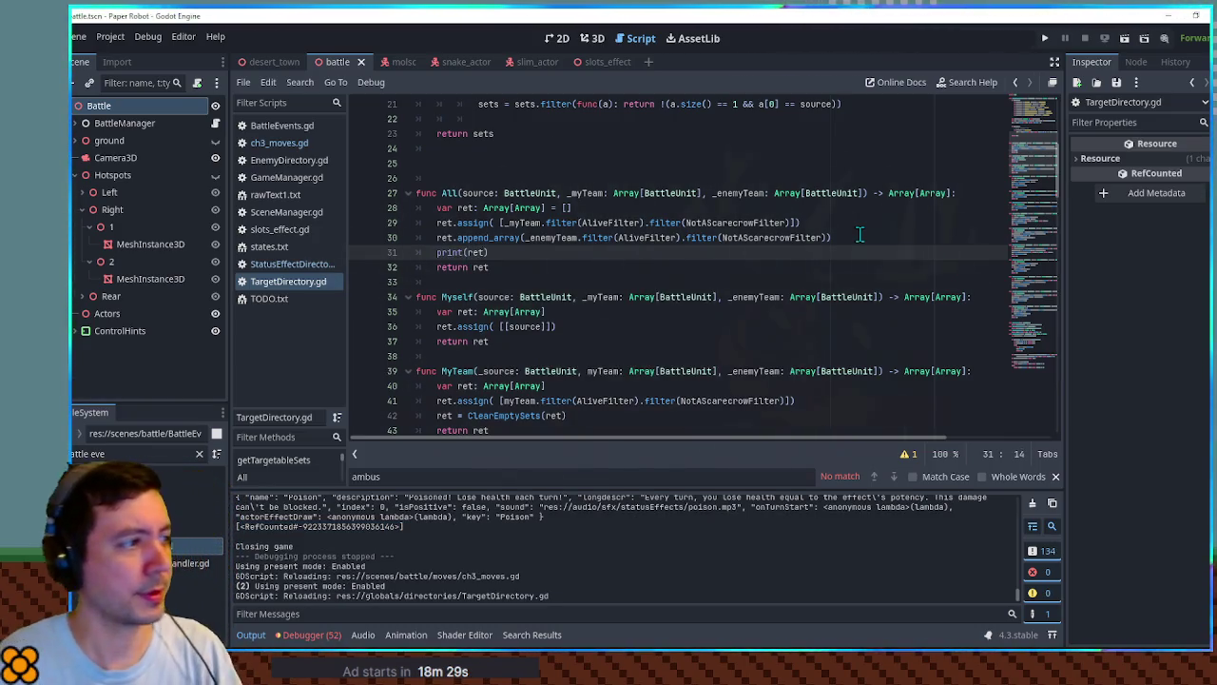
Run the game to log the target list, then stop it.
{"action": "key", "text": "F6"}
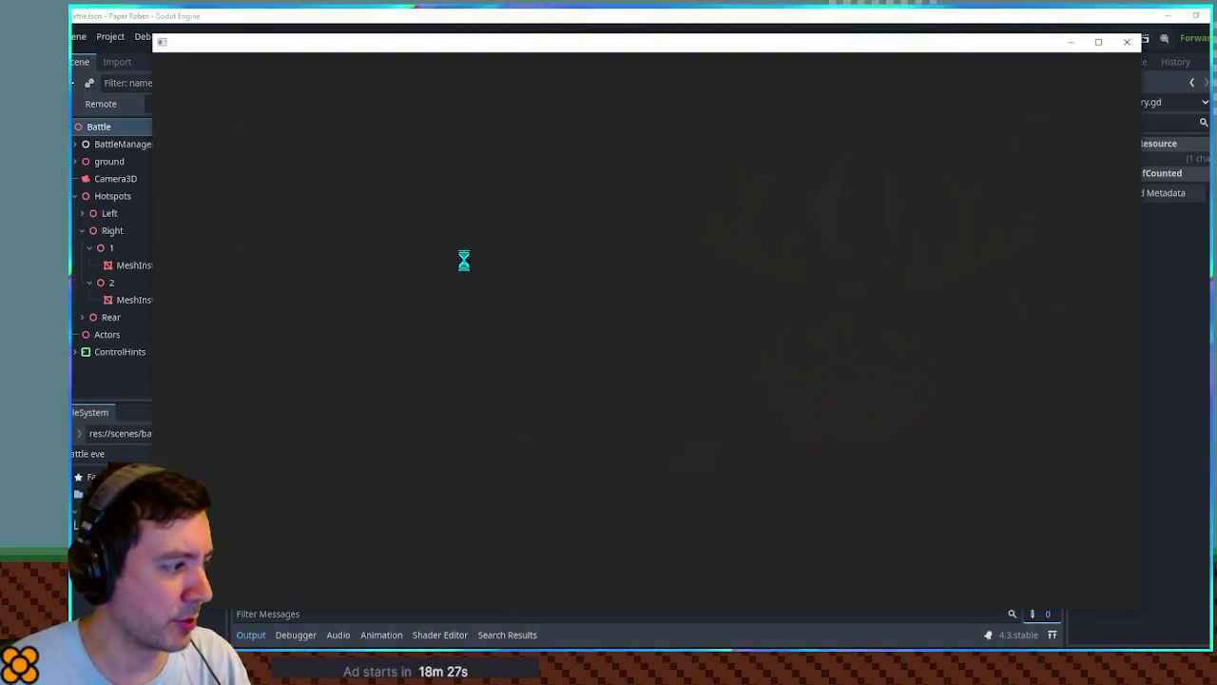
{"action": "left_click", "coordinate": [893, 21]}
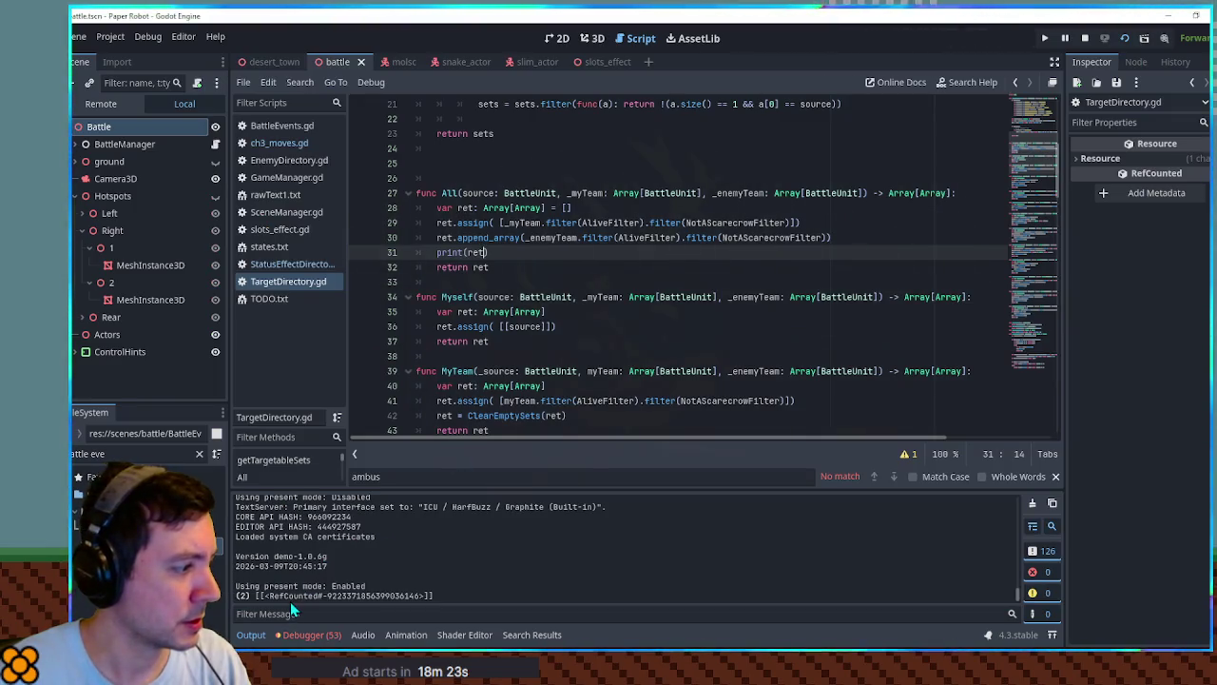
{"action": "left_click", "coordinate": [1083, 38]}
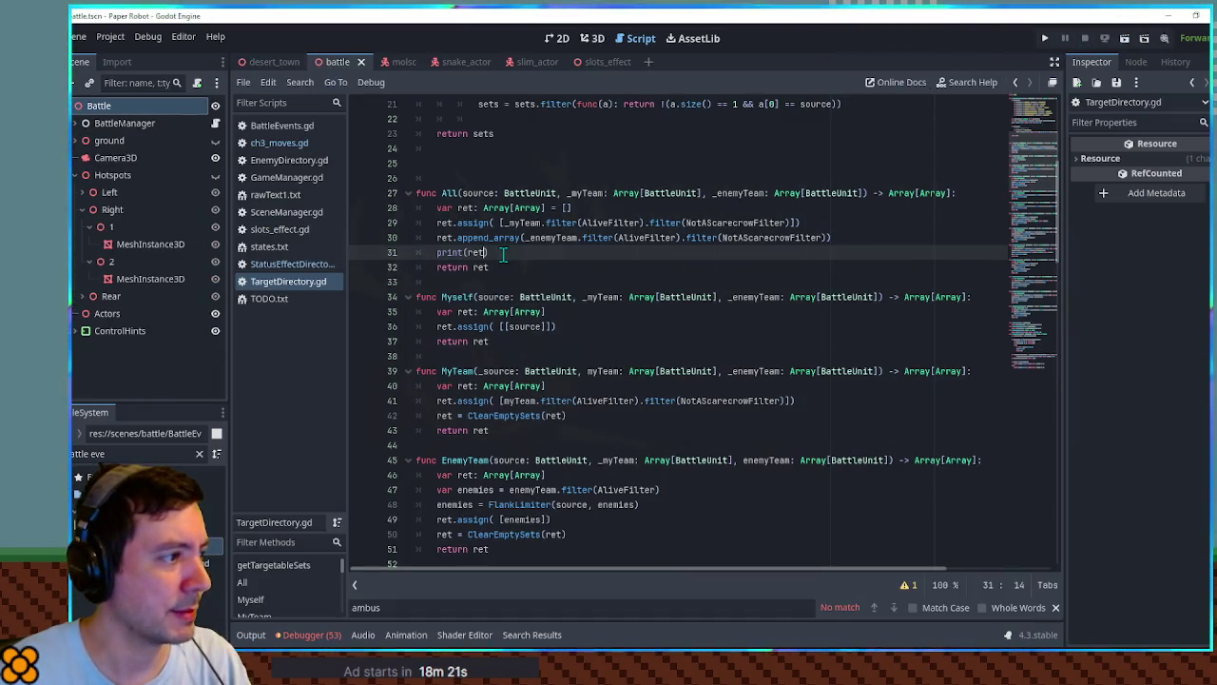
{"action": "left_click", "coordinate": [868, 239], "text": "shift"}
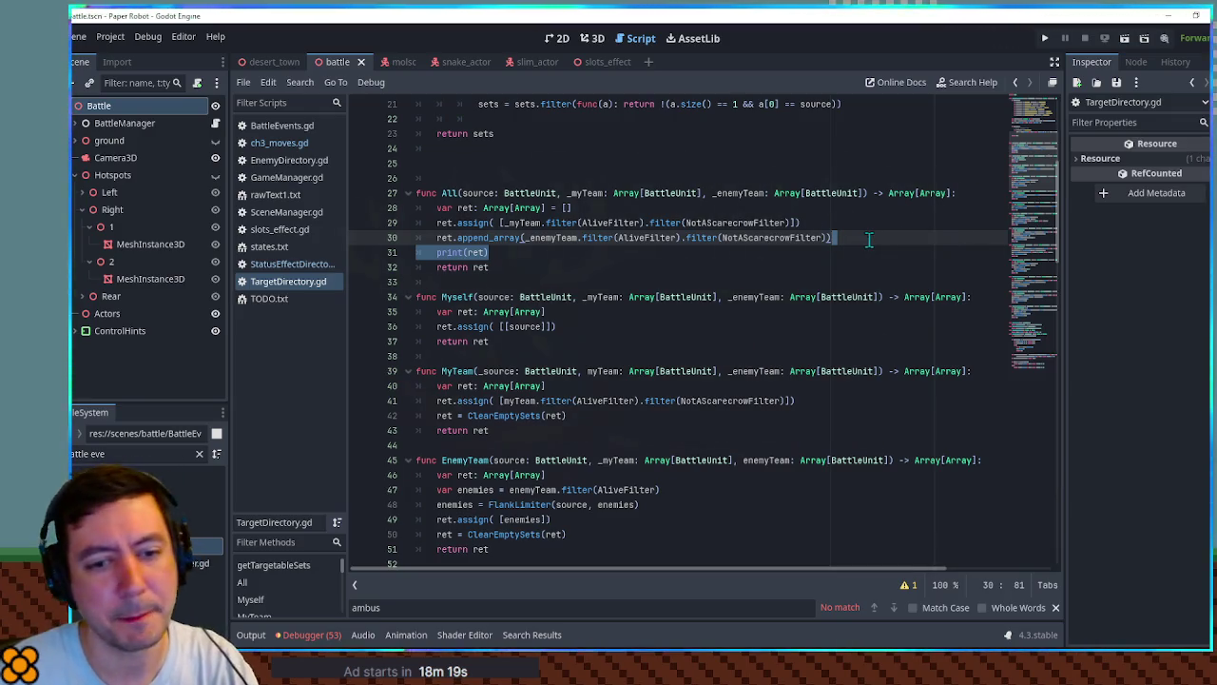
Replace print(ret) with var temp = [] and add ret.assign(temp) after the append line.
{"action": "key", "text": "BackSpace"}
{"action": "key", "text": "Up"}
{"action": "key", "text": "Up"}
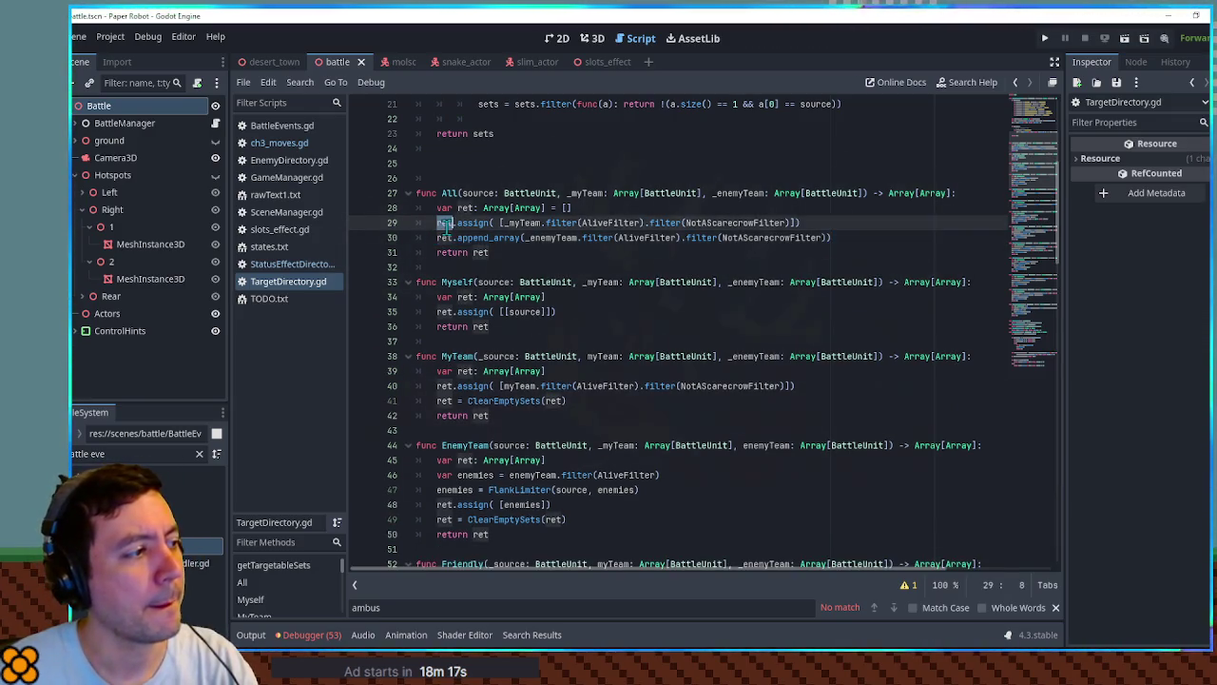
{"action": "key", "text": "Return"}
{"action": "type", "text": "var temp = []"}
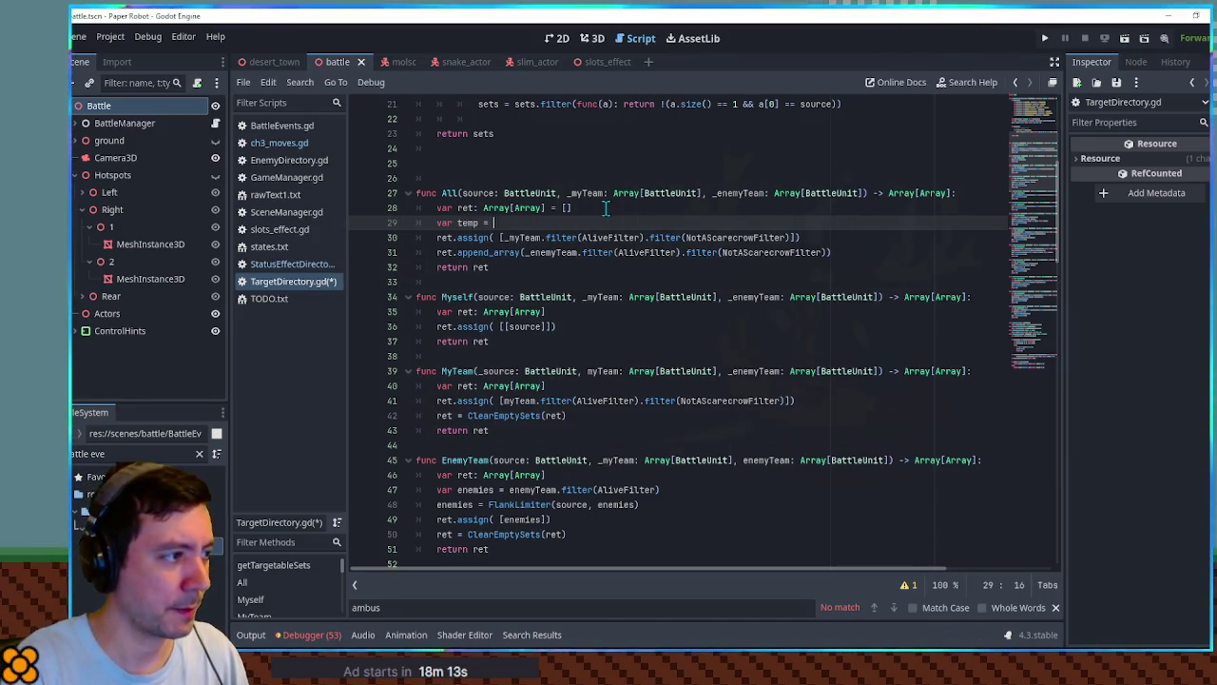
{"action": "left_click", "coordinate": [881, 250]}
{"action": "key", "text": "Return"}
{"action": "type", "text": "ret.ass"}
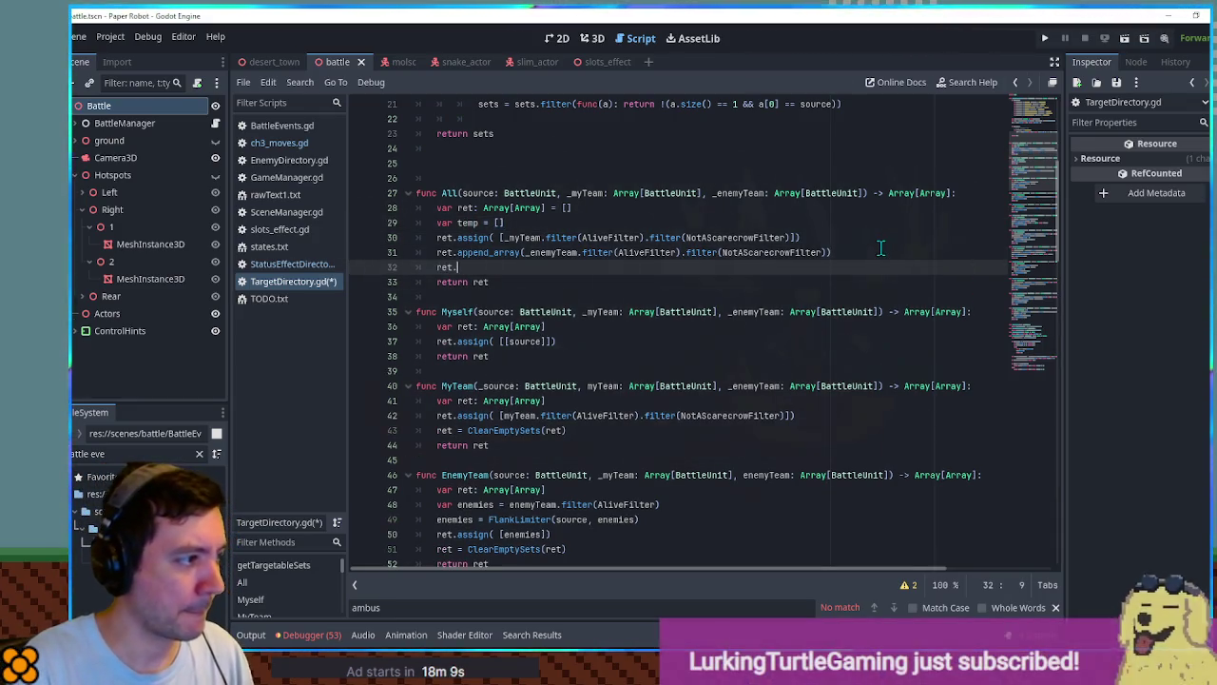
{"action": "type", "text": "ign(temp)"}
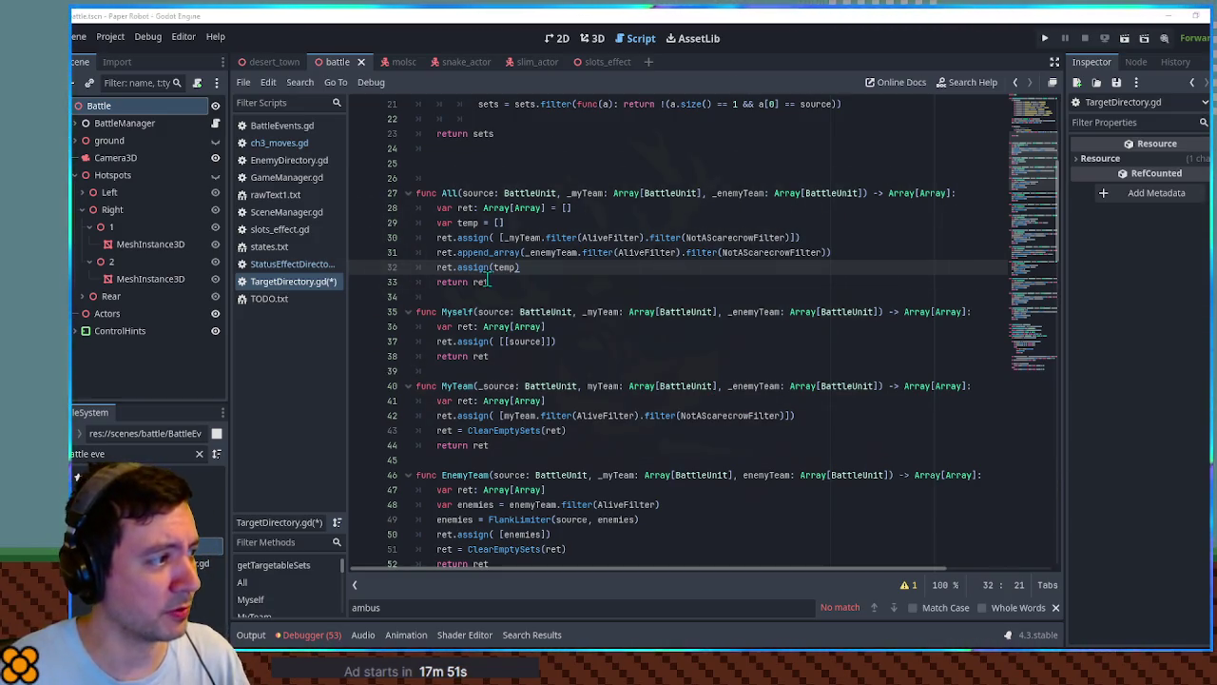
Make lines 30 and 31 build into temp instead of ret, save, and run.
{"action": "double_click", "coordinate": [446, 237]}
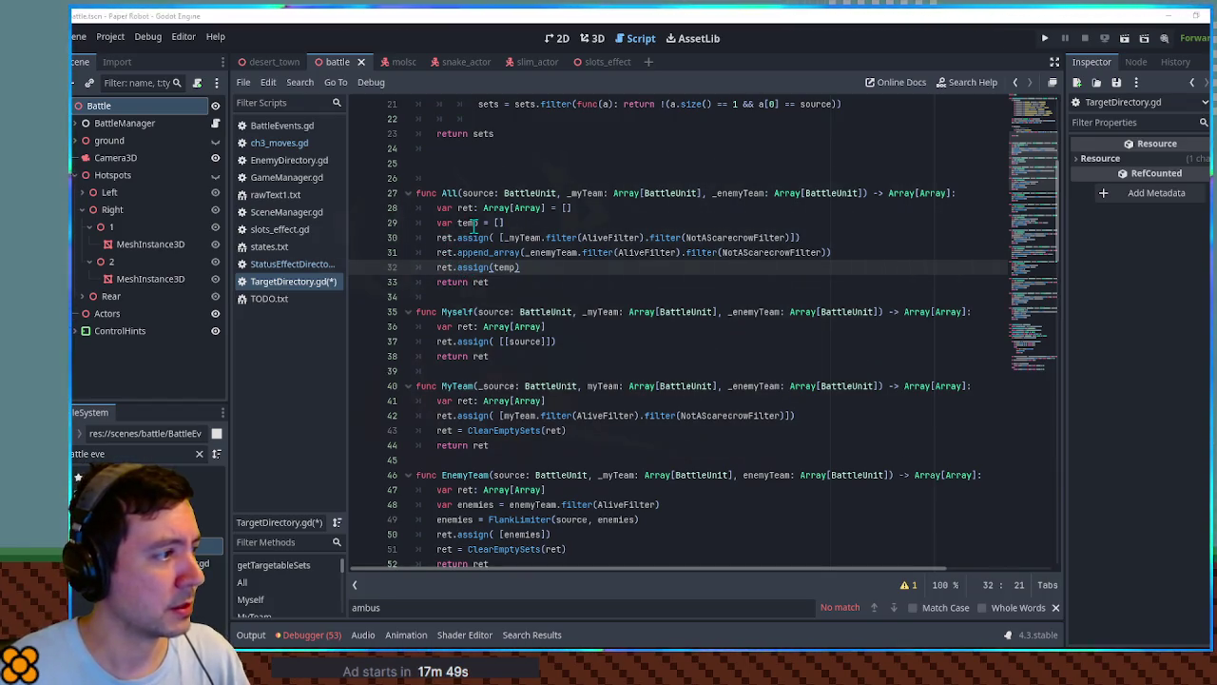
{"action": "type", "text": "temp"}
{"action": "double_click", "coordinate": [445, 252]}
{"action": "type", "text": "temp"}
{"action": "key", "text": "ctrl+s"}
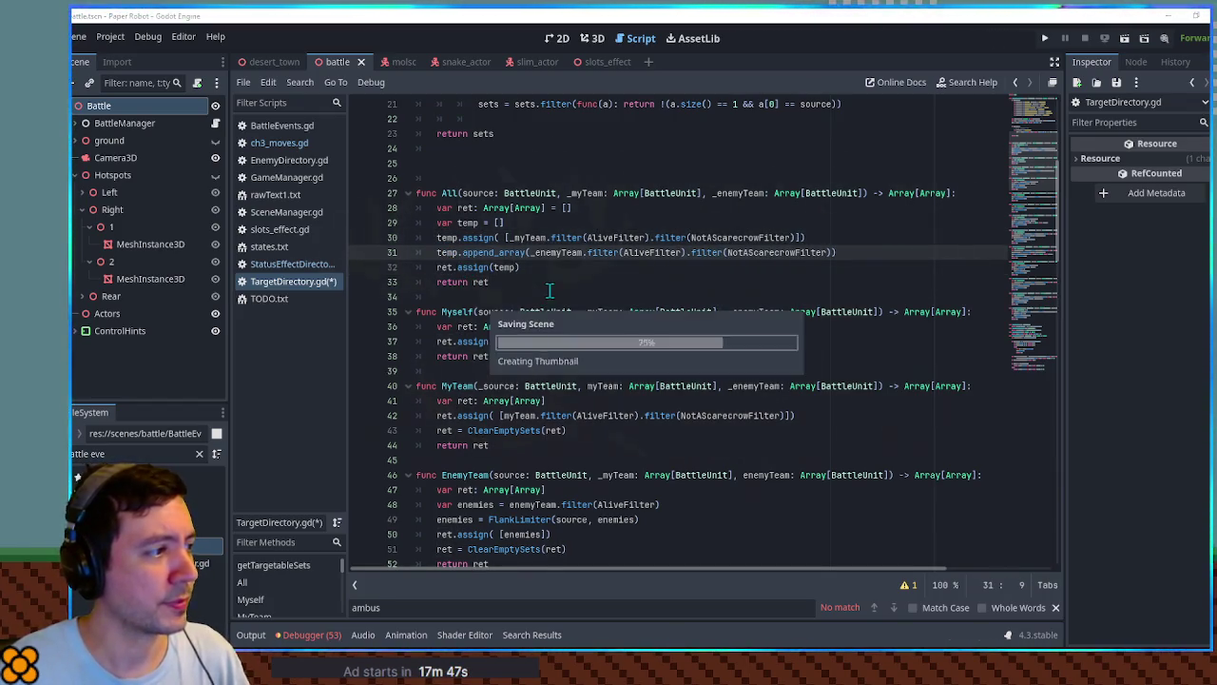
{"action": "left_click", "coordinate": [555, 266]}
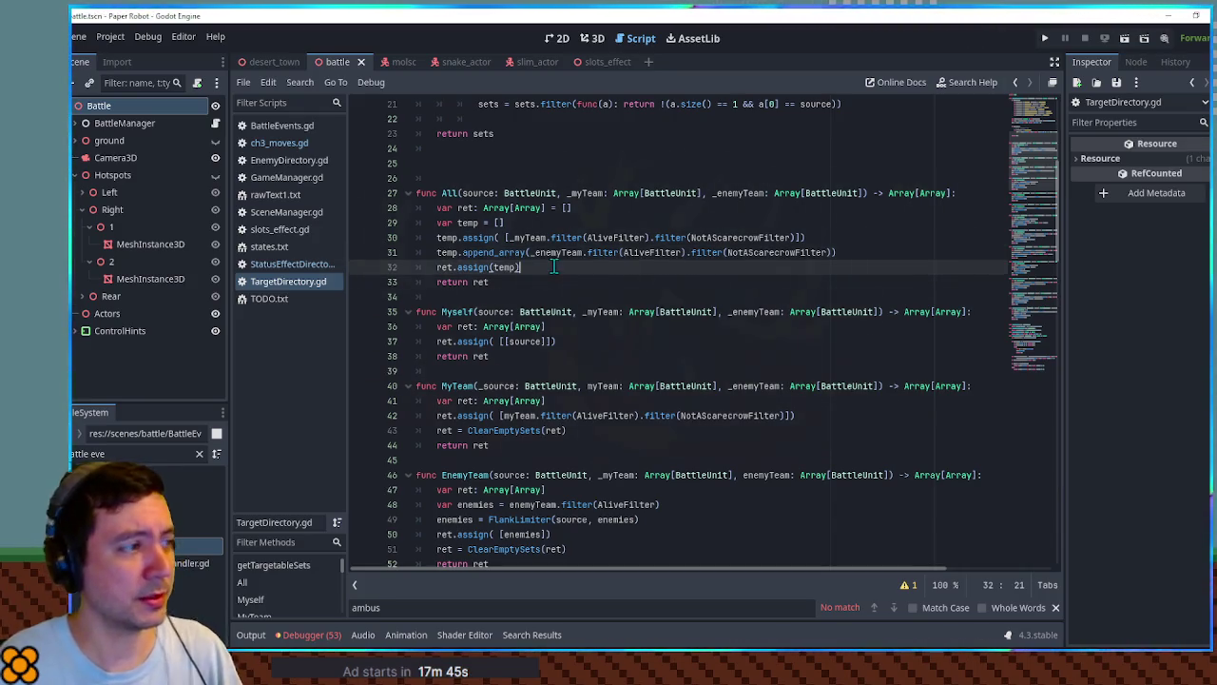
{"action": "key", "text": "Return"}
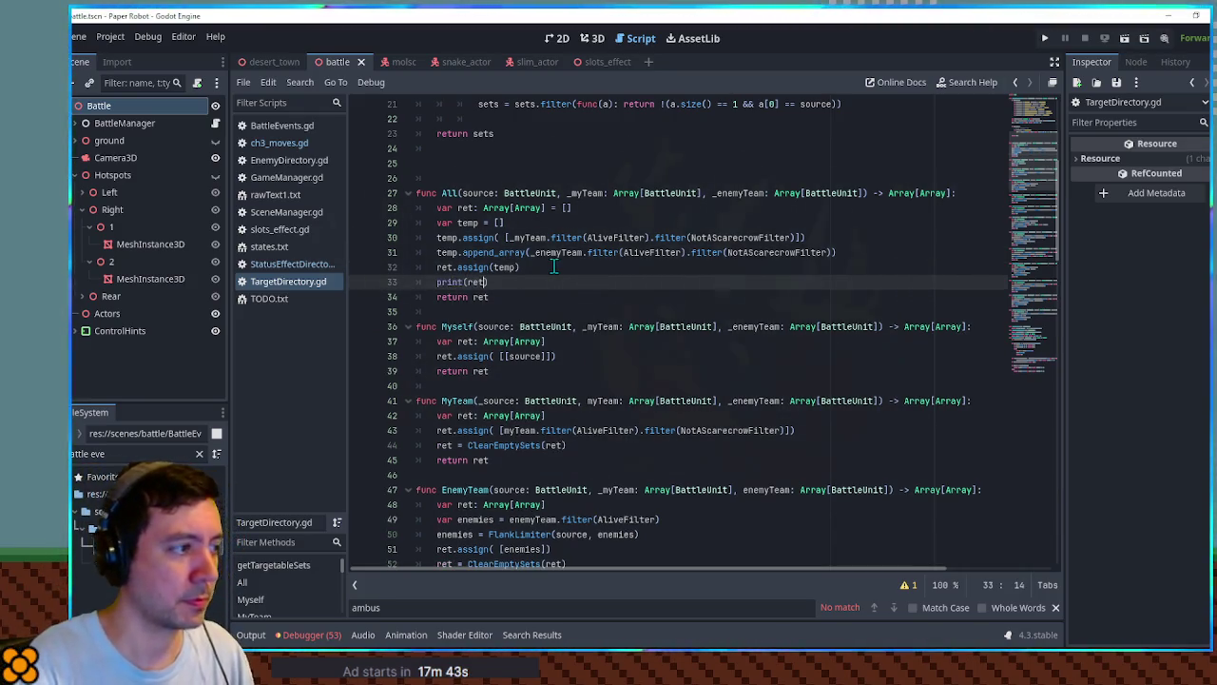
{"action": "key", "text": "F5"}
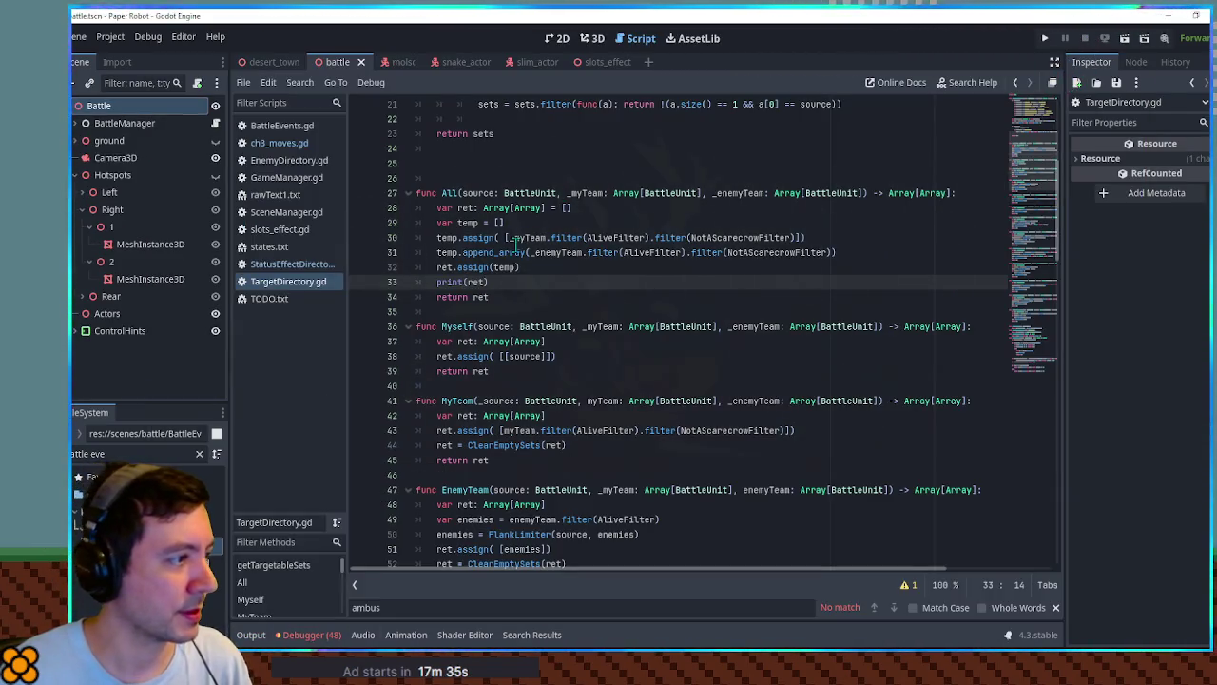
Add print(temp) next to print(ret), save, and run the game again.
{"action": "double_click", "coordinate": [501, 267]}
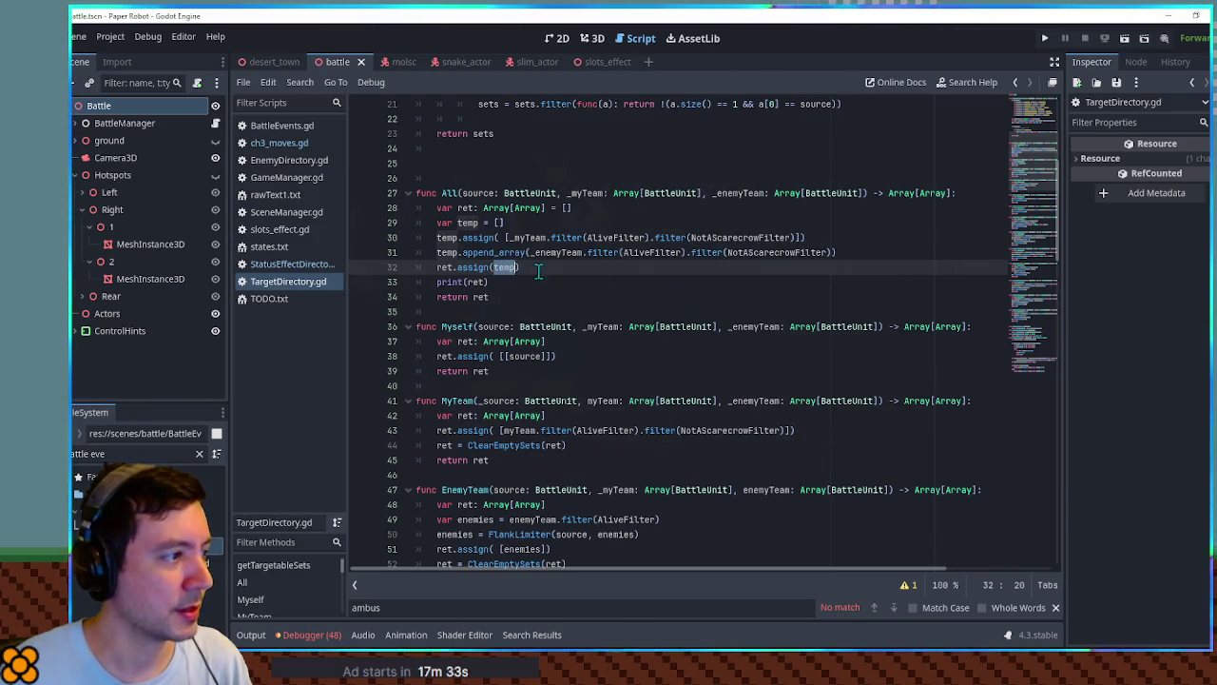
{"action": "key", "text": "Down"}
{"action": "key", "text": "ctrl+shift+d"}
{"action": "double_click", "coordinate": [472, 281]}
{"action": "type", "text": "te"}
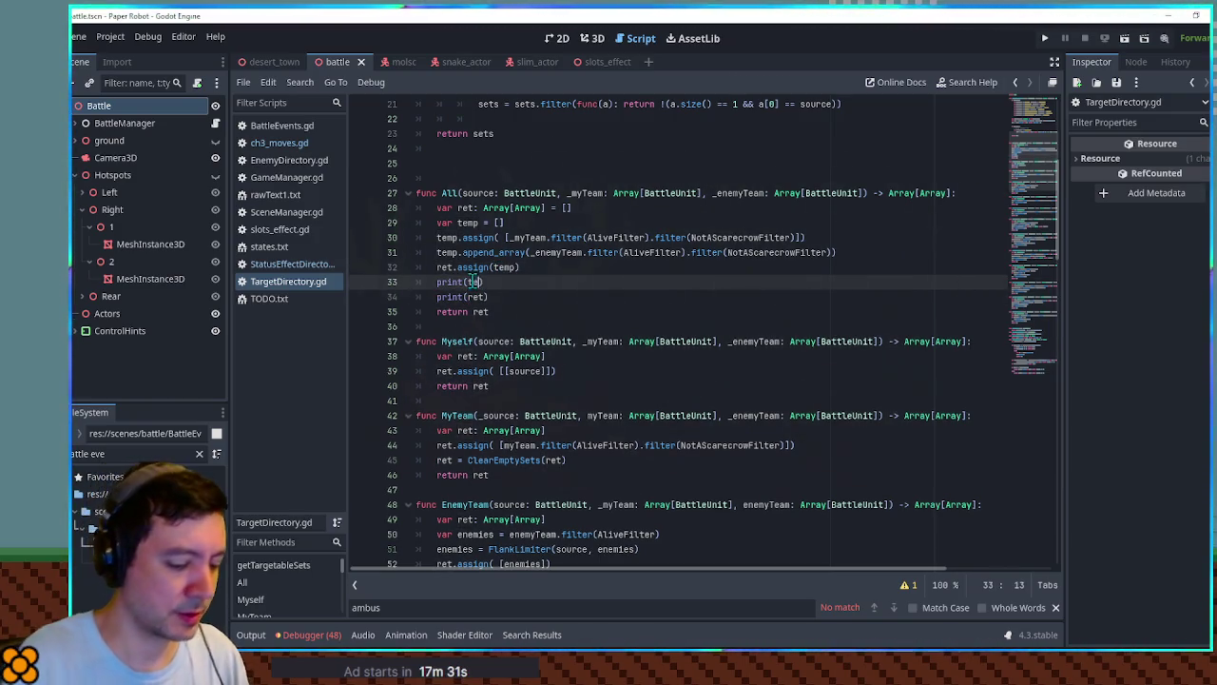
{"action": "type", "text": "mp"}
{"action": "key", "text": "ctrl+s"}
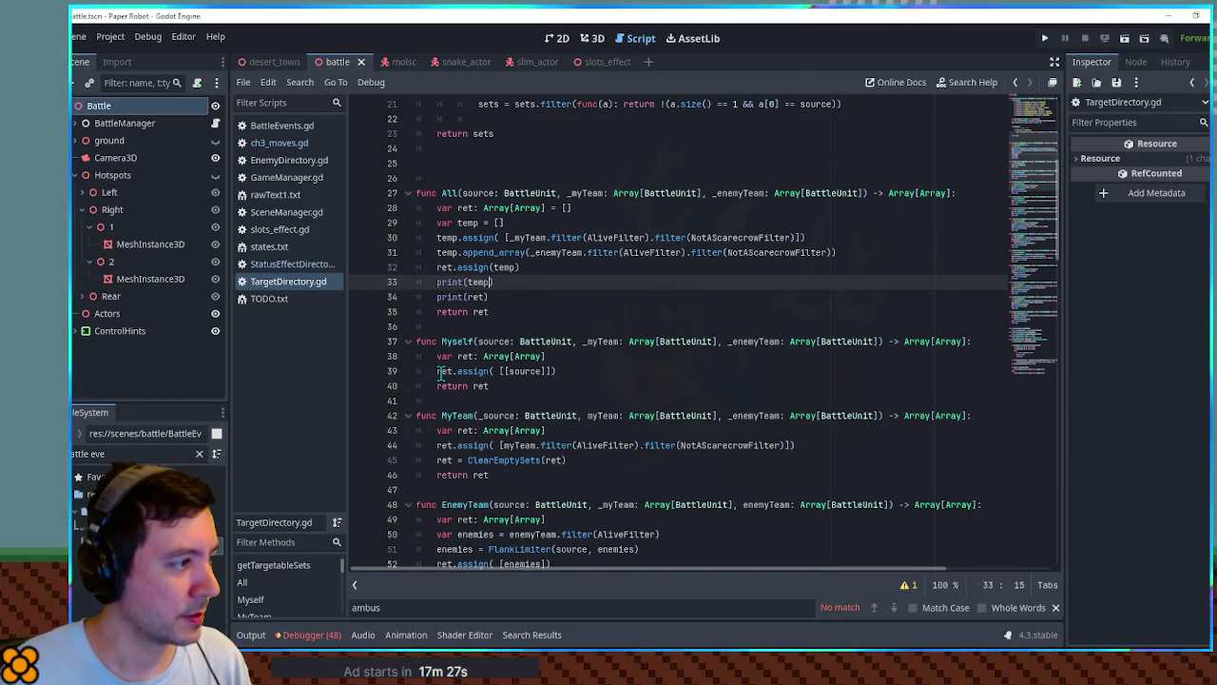
{"action": "double_click", "coordinate": [472, 371]}
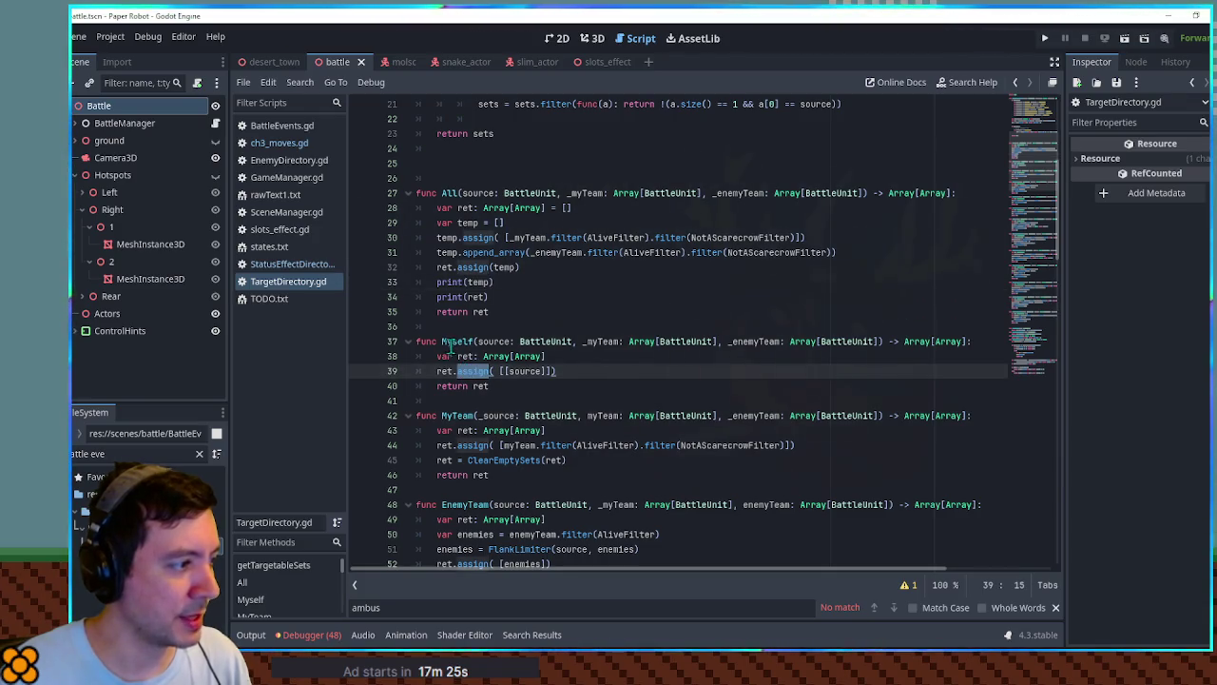
{"action": "left_click", "coordinate": [654, 303]}
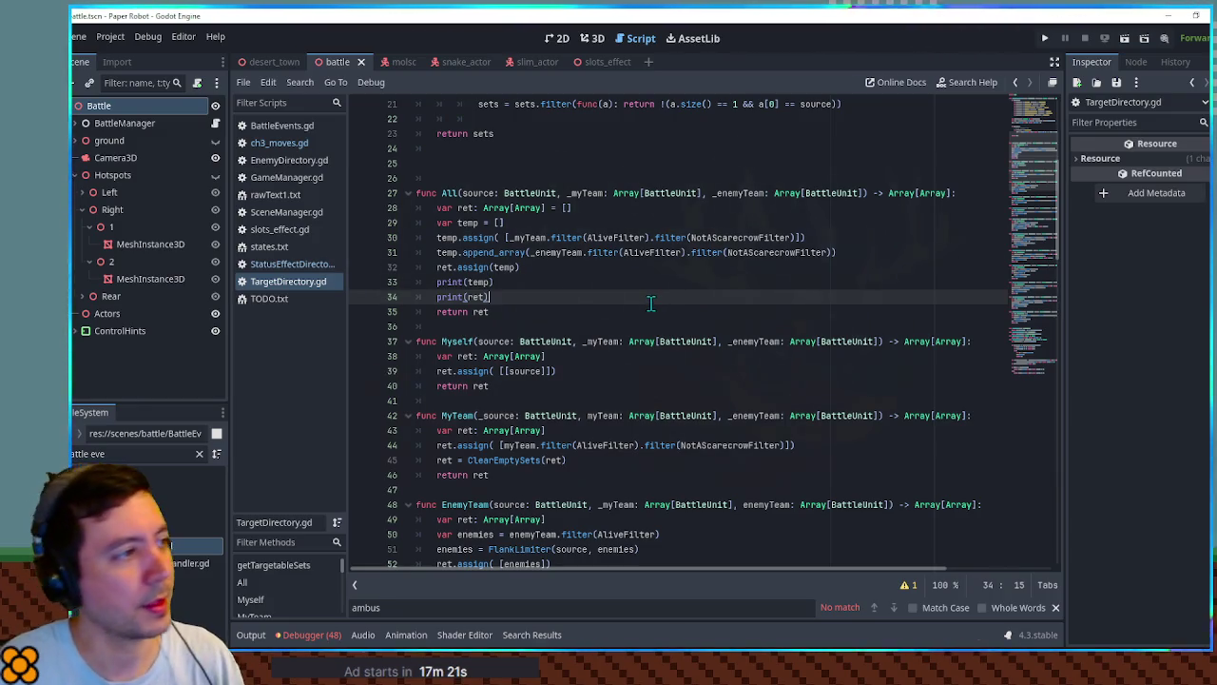
{"action": "key", "text": "F5"}
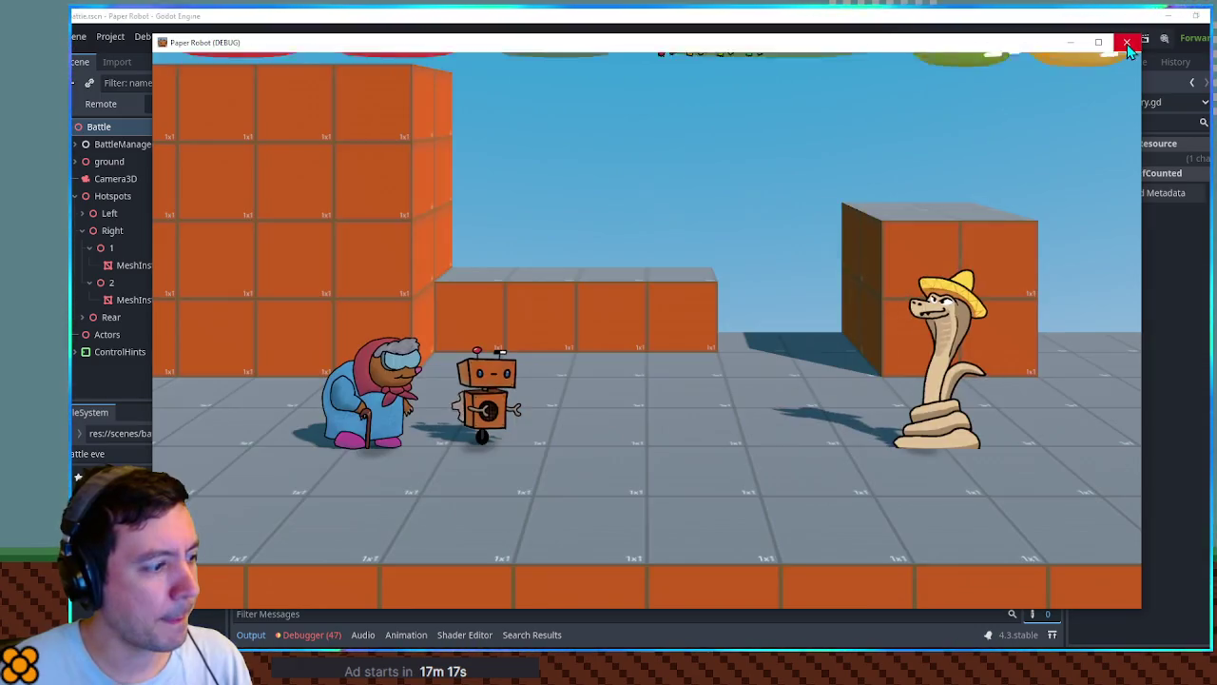
Close the game, check the Output log, then relaunch and stop it.
{"action": "left_click", "coordinate": [1124, 42]}
{"action": "left_click", "coordinate": [253, 634]}
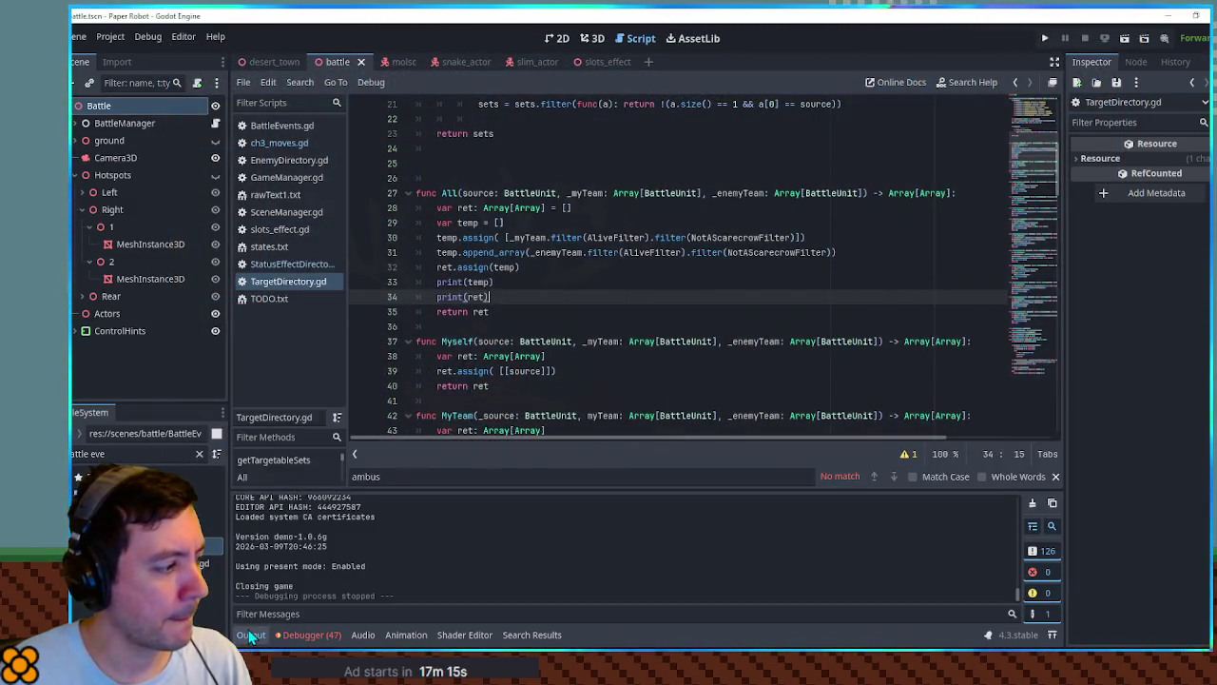
{"action": "left_click", "coordinate": [698, 238]}
{"action": "key", "text": "F5"}
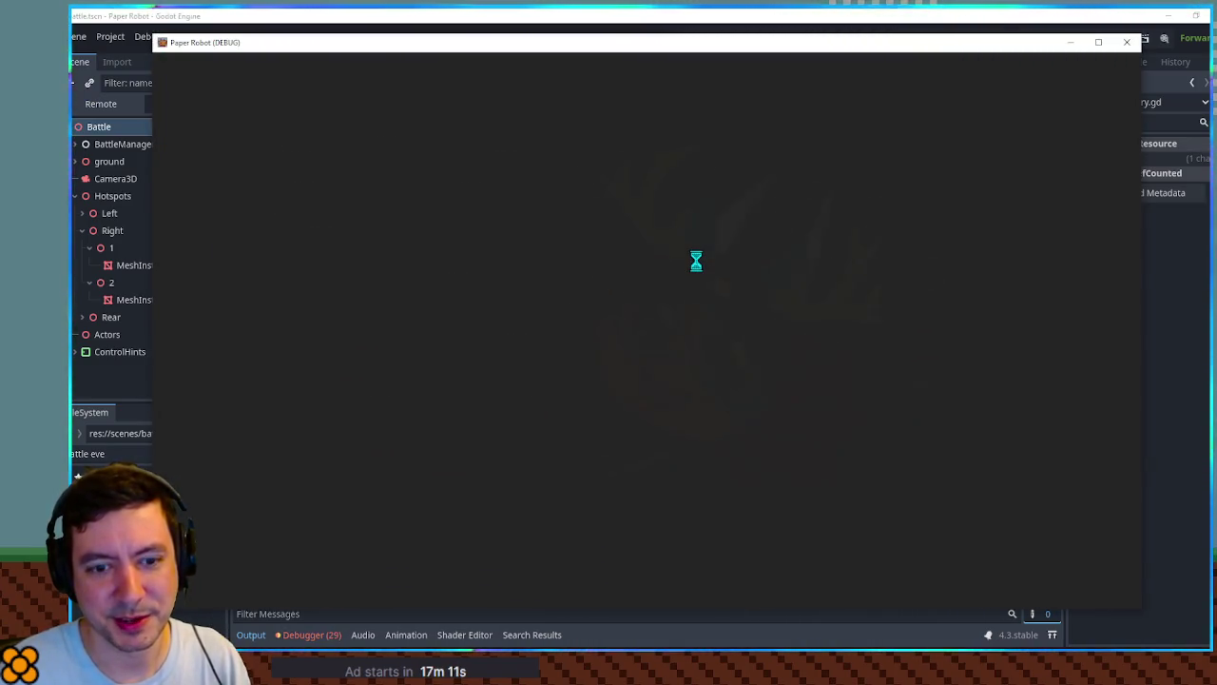
{"action": "key", "text": "F8"}
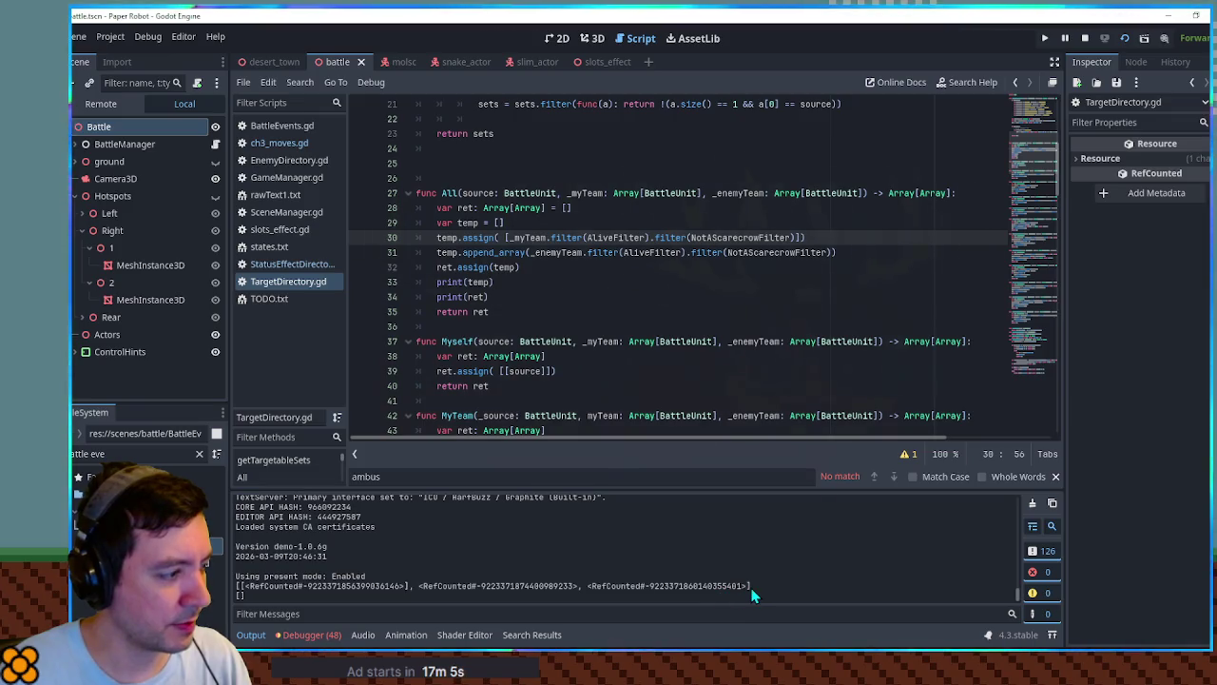
{"action": "left_click", "coordinate": [1085, 38]}
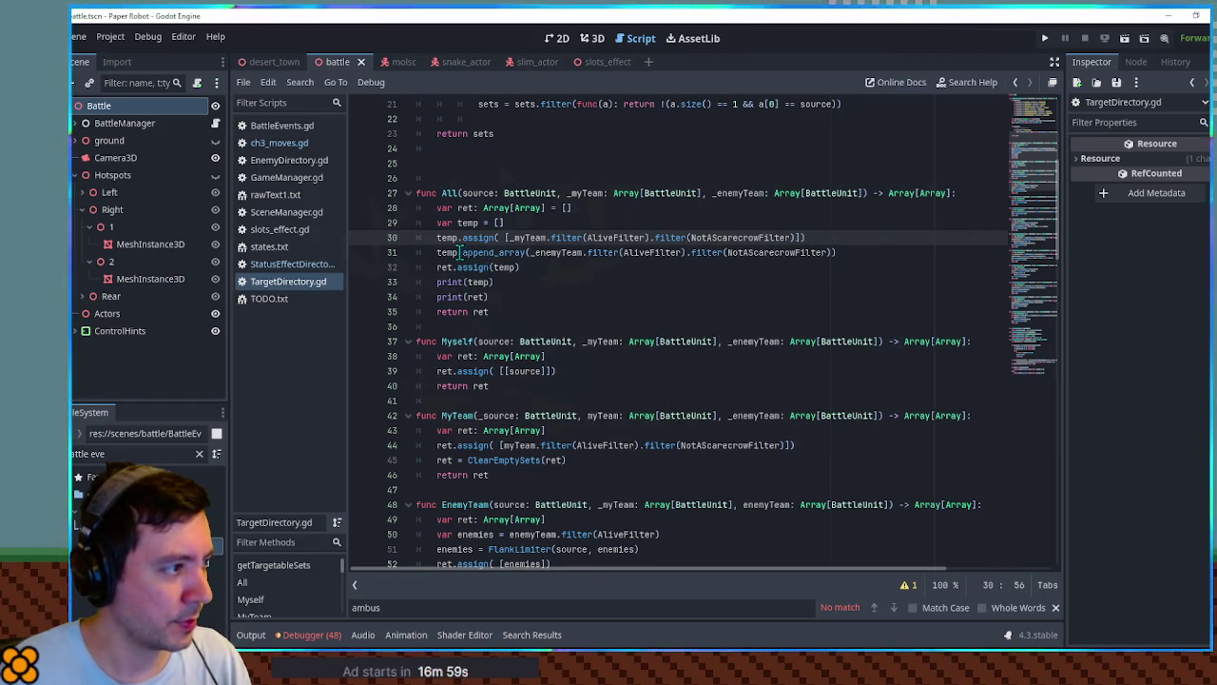
Change line 31 to temp[0].append_array(...), save, and rerun until it breaks on enemySide.
{"action": "key", "text": "Down"}
{"action": "key", "text": "Home"}
{"action": "key", "text": "ctrl+Right"}
{"action": "type", "text": "[0]"}
{"action": "key", "text": "ctrl+s"}
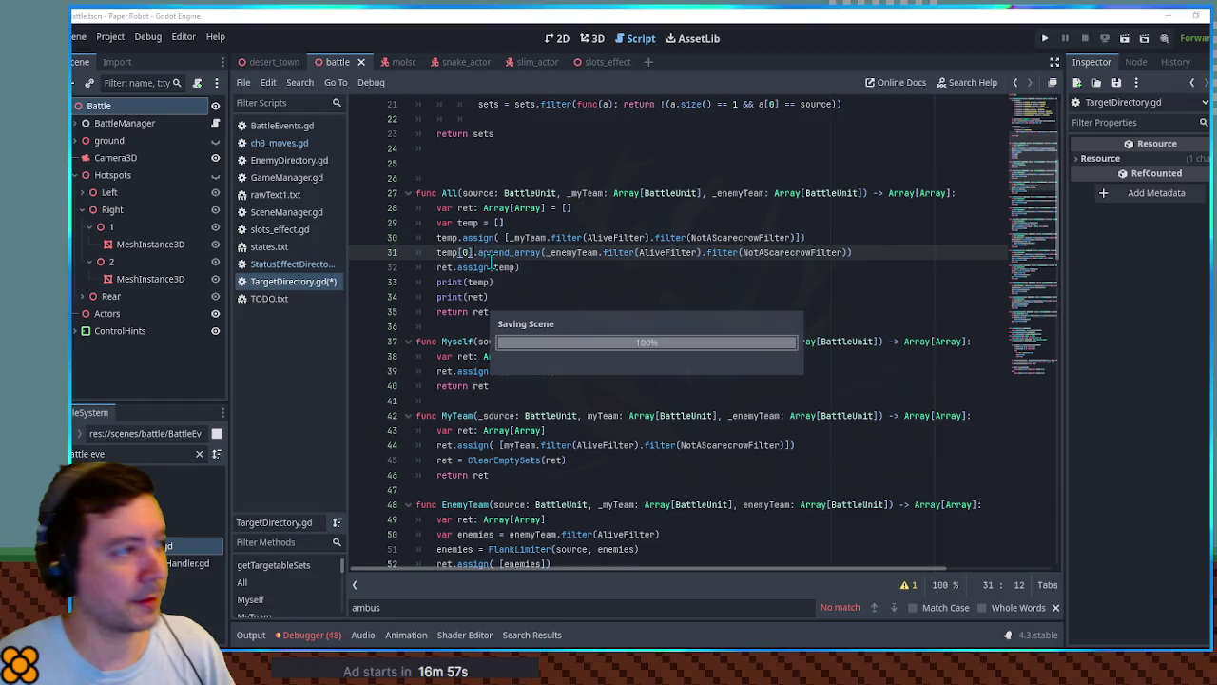
{"action": "key", "text": "ctrl+s"}
{"action": "key", "text": "F5"}
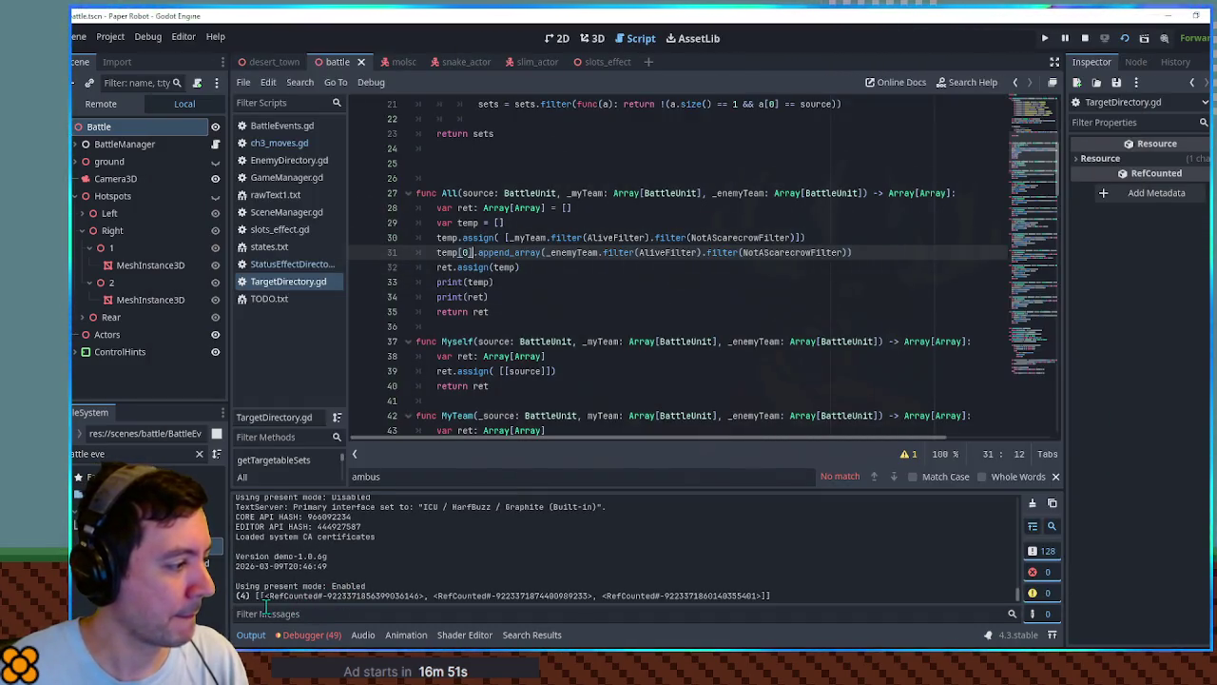
{"action": "key", "text": "F5"}
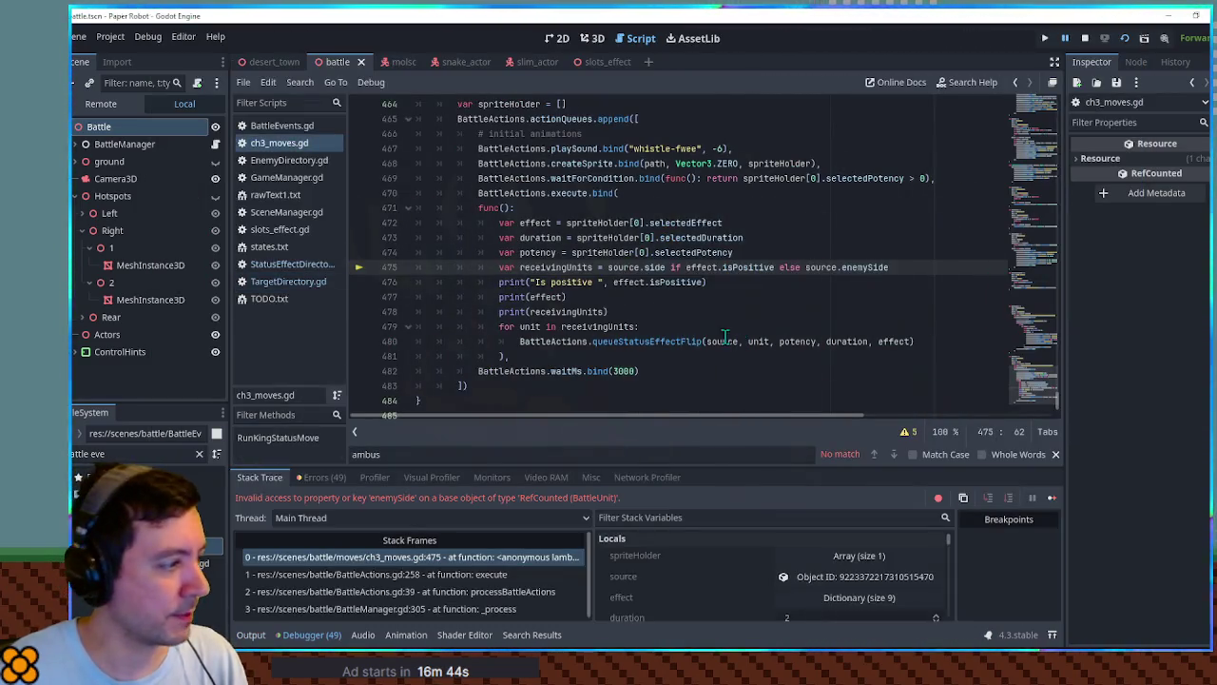
Examine the failing enemySide reference on ch3_moves.gd line 475.
{"action": "key", "text": "Right"}
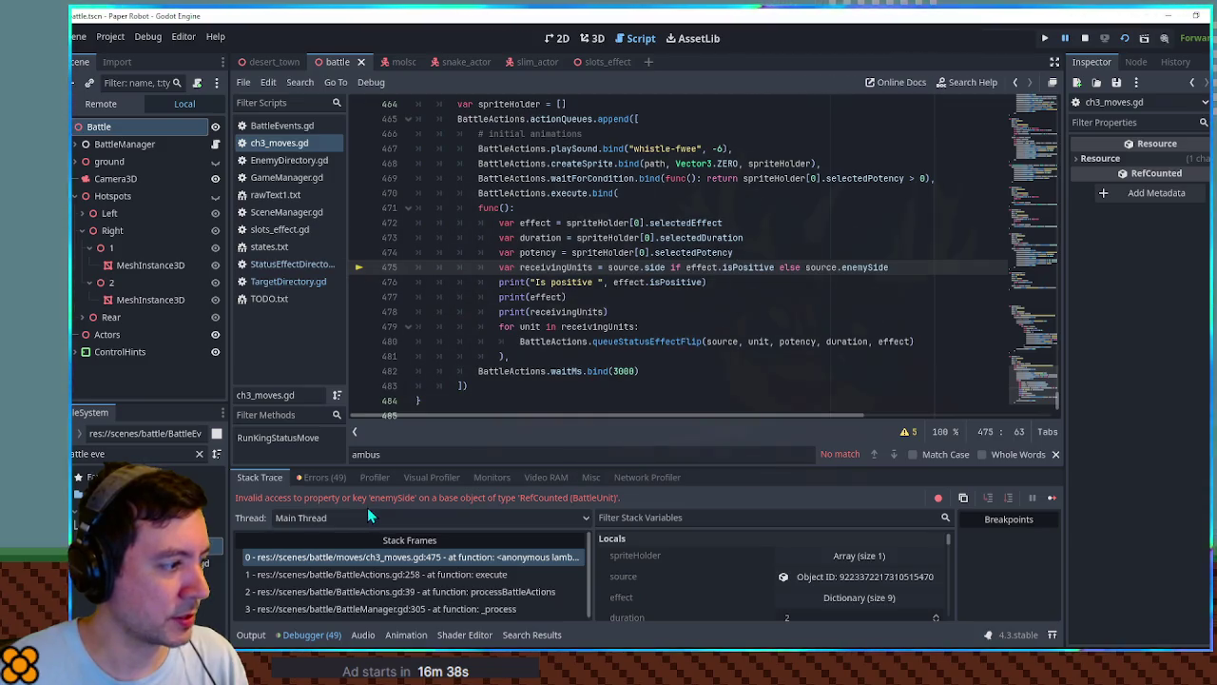
{"action": "left_click", "coordinate": [875, 268]}
{"action": "double_click", "coordinate": [818, 267]}
{"action": "left_click", "coordinate": [868, 267]}
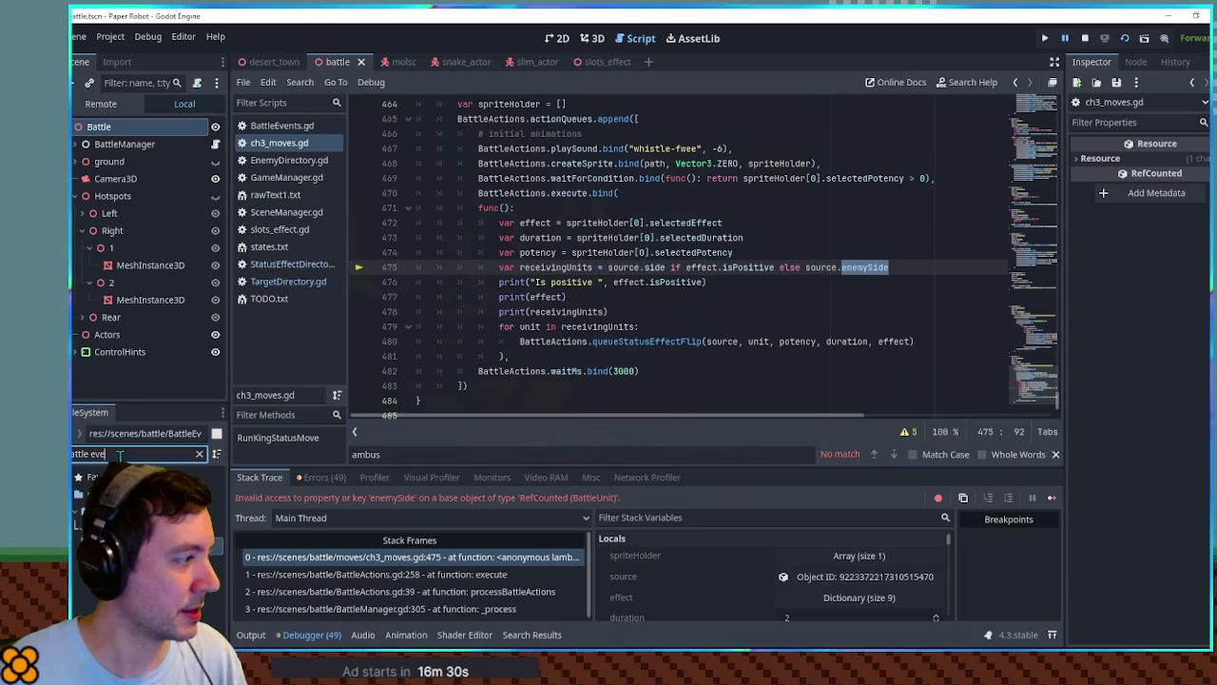
Filter FileSystem for 'unit', open battle_unit.gd, copy oppositeSide, close it, and stop the game.
{"action": "key", "text": "BackSpace"}
{"action": "key", "text": "BackSpace"}
{"action": "key", "text": "BackSpace"}
{"action": "type", "text": "unit"}
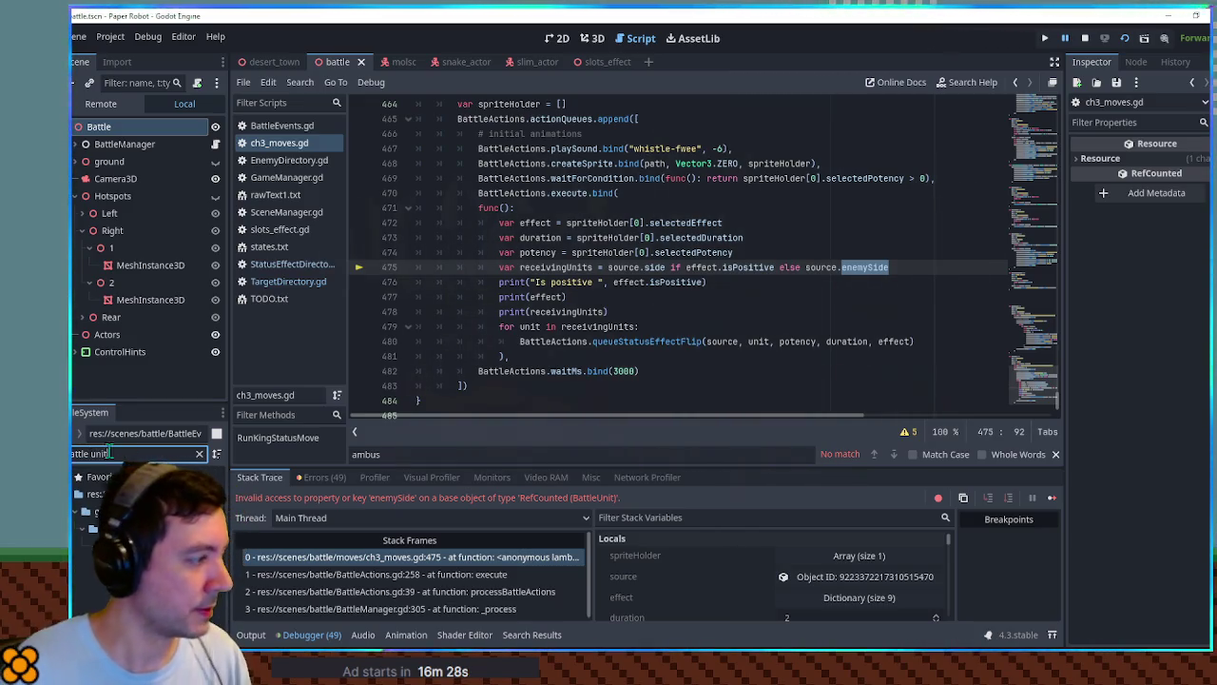
{"action": "double_click", "coordinate": [124, 528]}
{"action": "scroll", "coordinate": [507, 274], "scroll_direction": "up", "scroll_amount": 5}
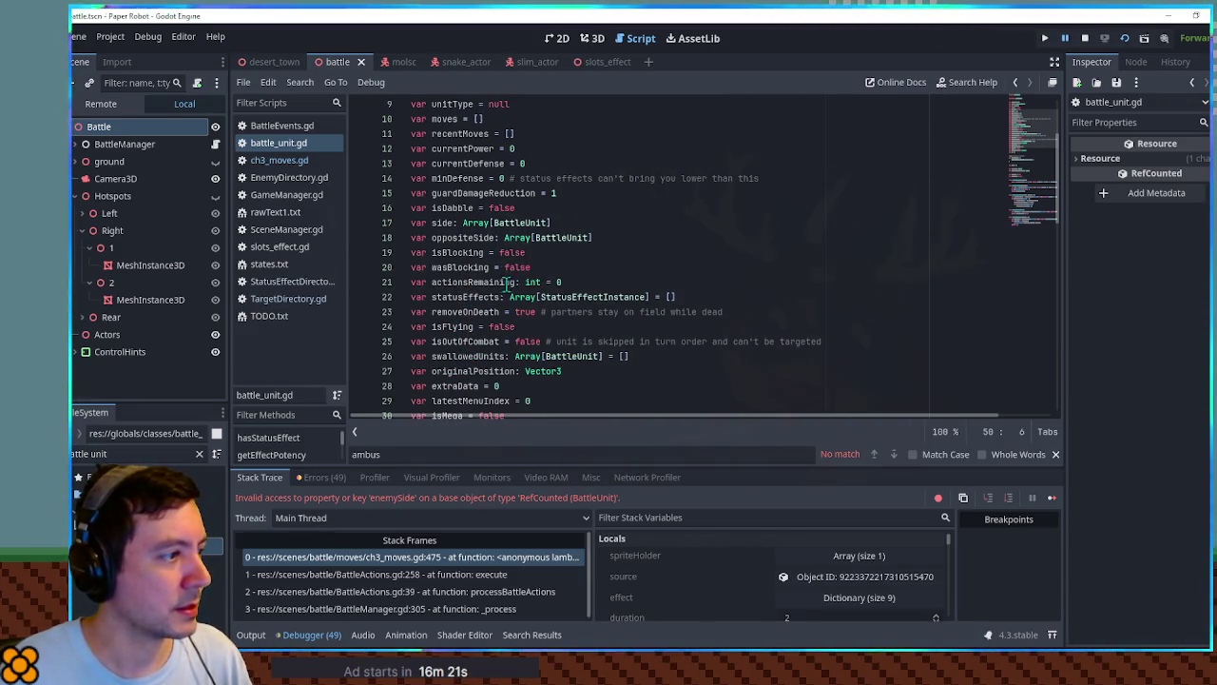
{"action": "double_click", "coordinate": [480, 234]}
{"action": "key", "text": "ctrl+c"}
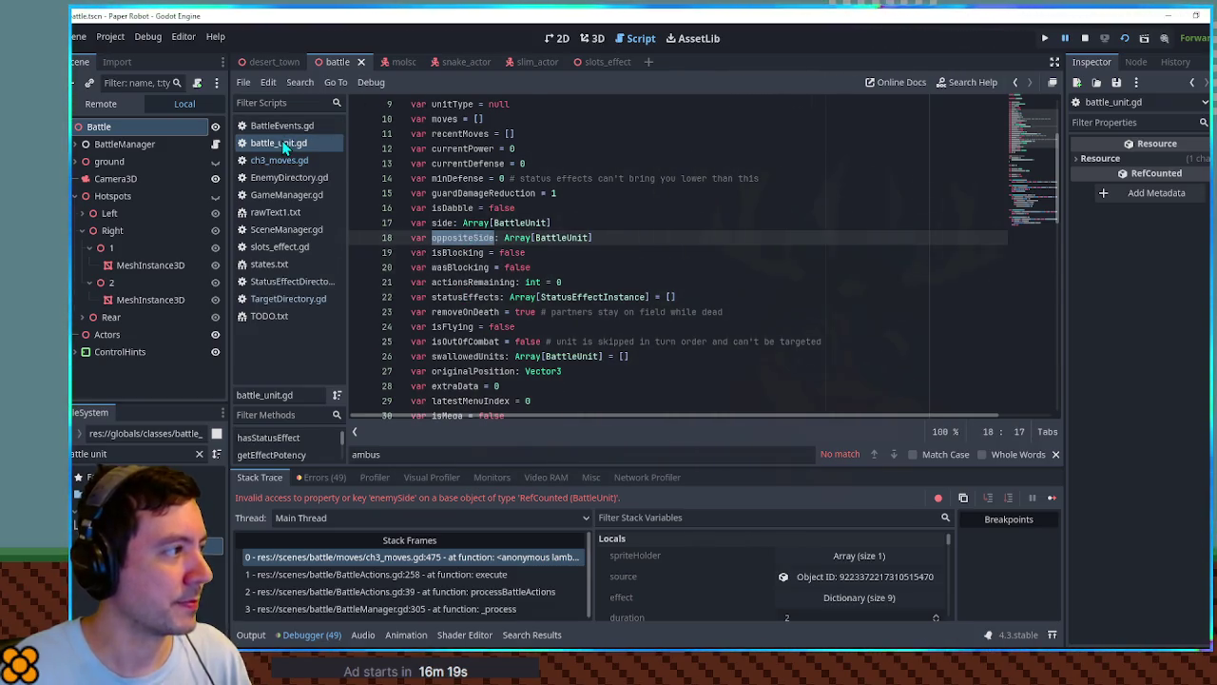
{"action": "key", "text": "ctrl+w"}
{"action": "left_click", "coordinate": [1085, 38]}
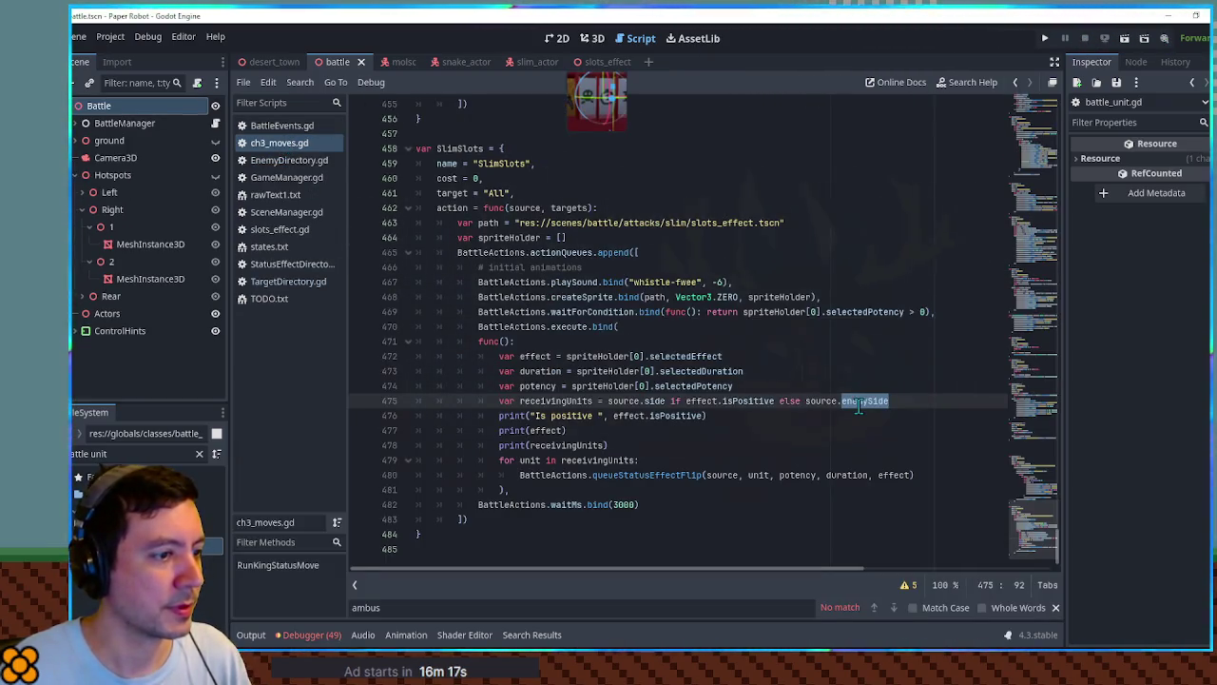
Swap enemySide for oppositeSide on line 475, delete the three debug prints, and save.
{"action": "key", "text": "ctrl+v"}
{"action": "key", "text": "Down"}
{"action": "key", "text": "ctrl+shift+k"}
{"action": "key", "text": "ctrl+shift+k"}
{"action": "key", "text": "ctrl+shift+k"}
{"action": "key", "text": "ctrl+s"}
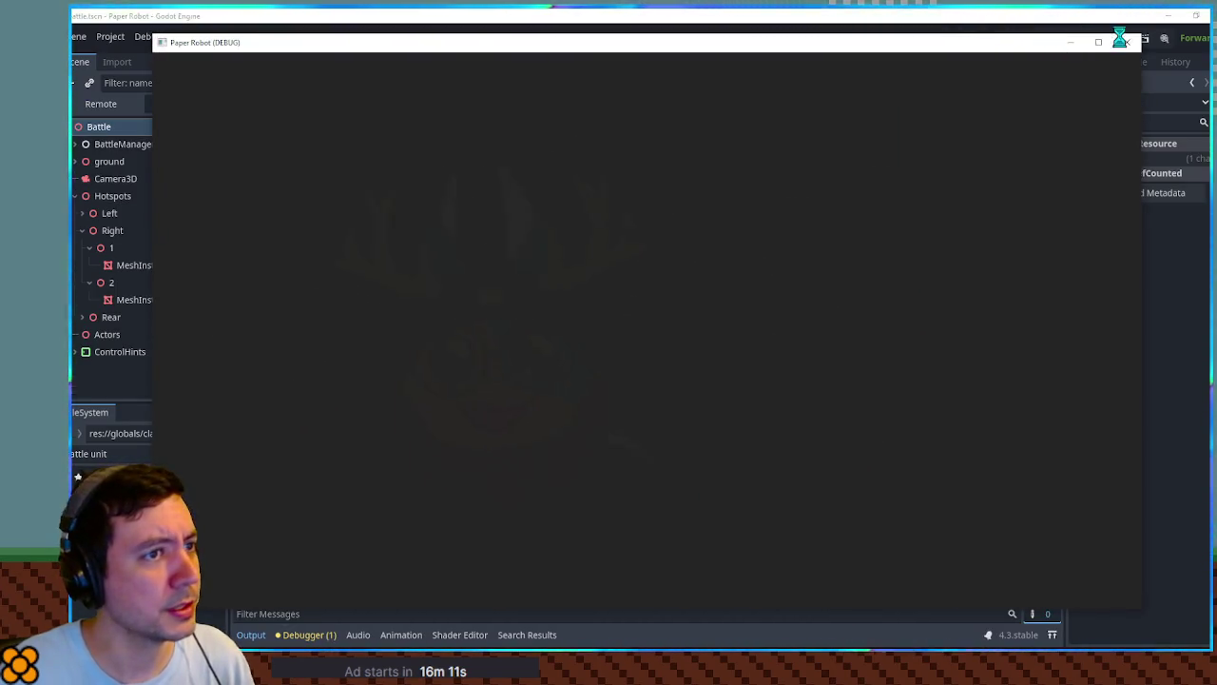
Close the game window and tidy the script tabs, closing BattleEvents.gd.
{"action": "left_click", "coordinate": [1129, 46]}
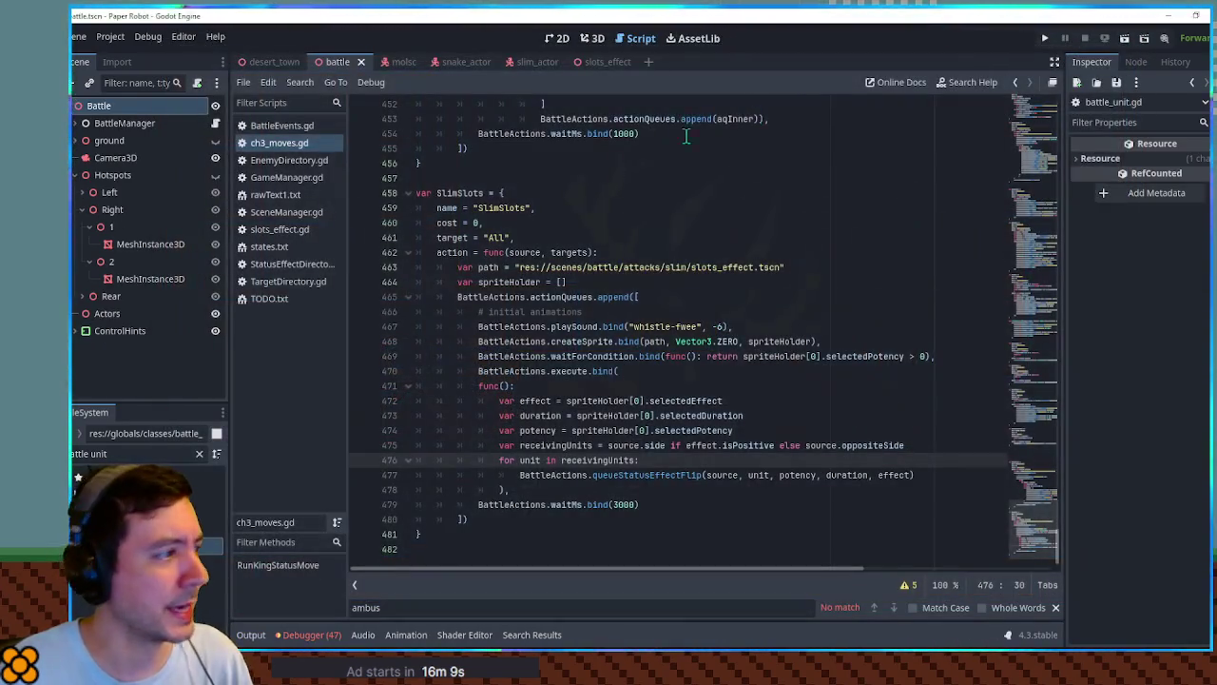
{"action": "left_click", "coordinate": [280, 266]}
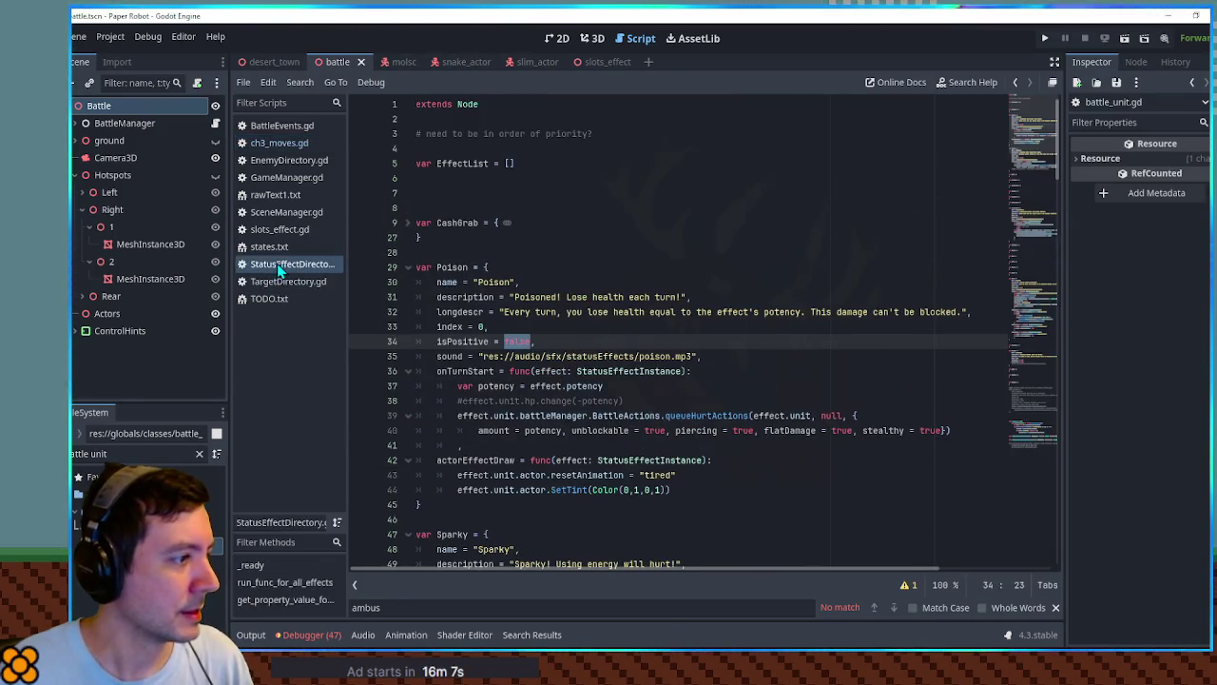
{"action": "left_click", "coordinate": [283, 215]}
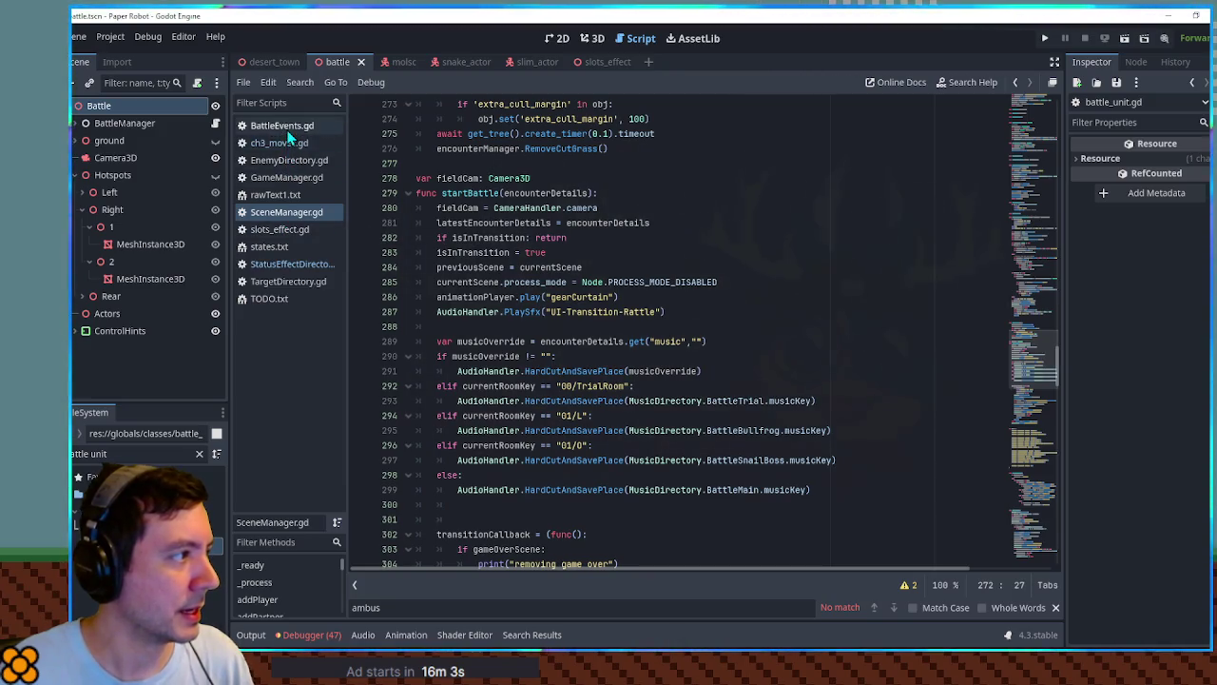
{"action": "left_click", "coordinate": [279, 142]}
{"action": "middle_click", "coordinate": [289, 127]}
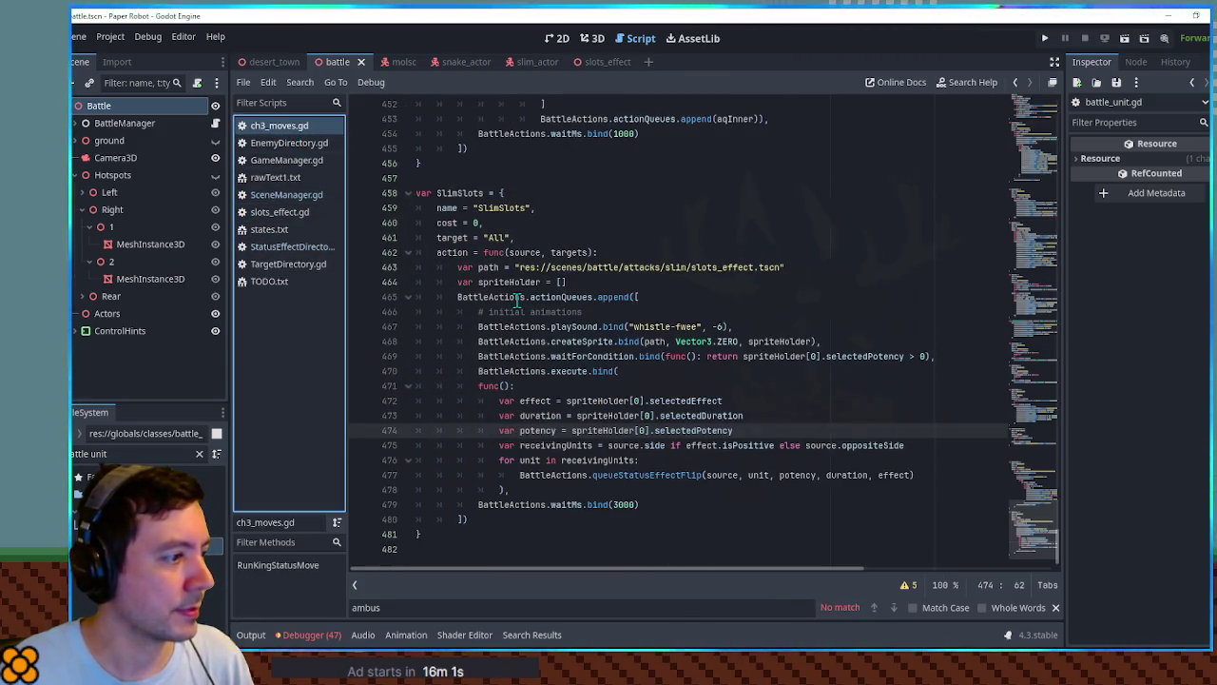
Add BattleActions.waitMs.bind(1000) after the waitForCondition line, save, and run the game.
{"action": "left_click", "coordinate": [647, 504]}
{"action": "key", "text": "shift+Up"}
{"action": "key", "text": "ctrl+c"}
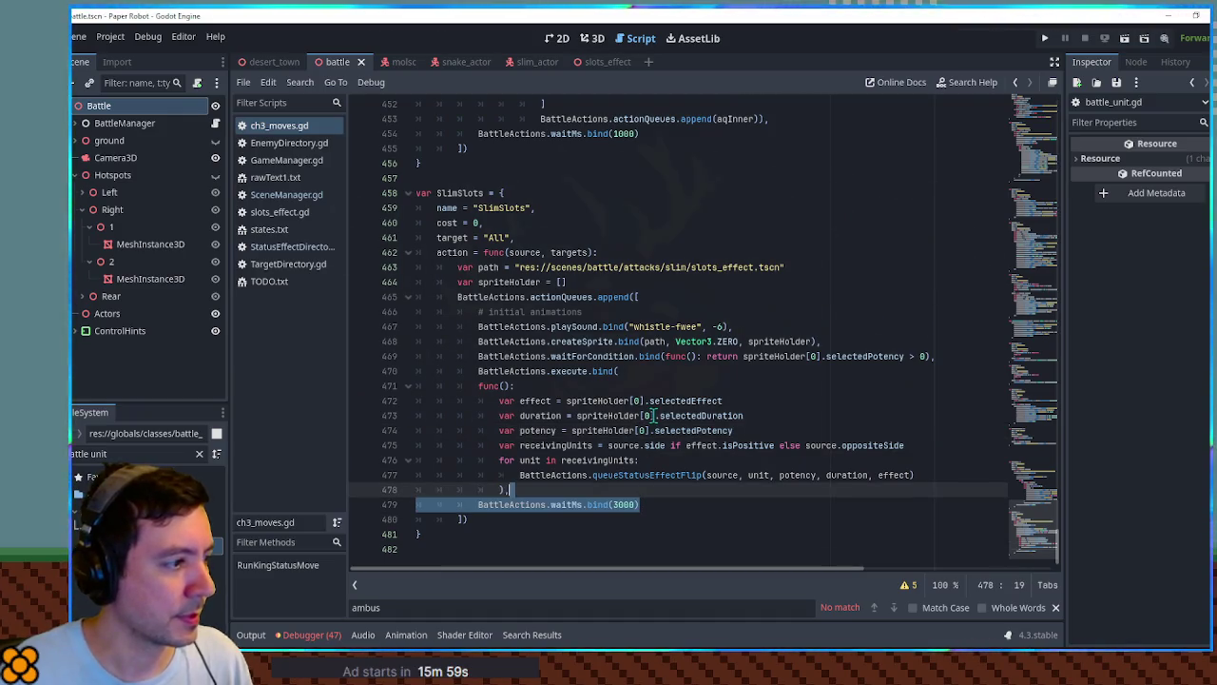
{"action": "left_click", "coordinate": [947, 356]}
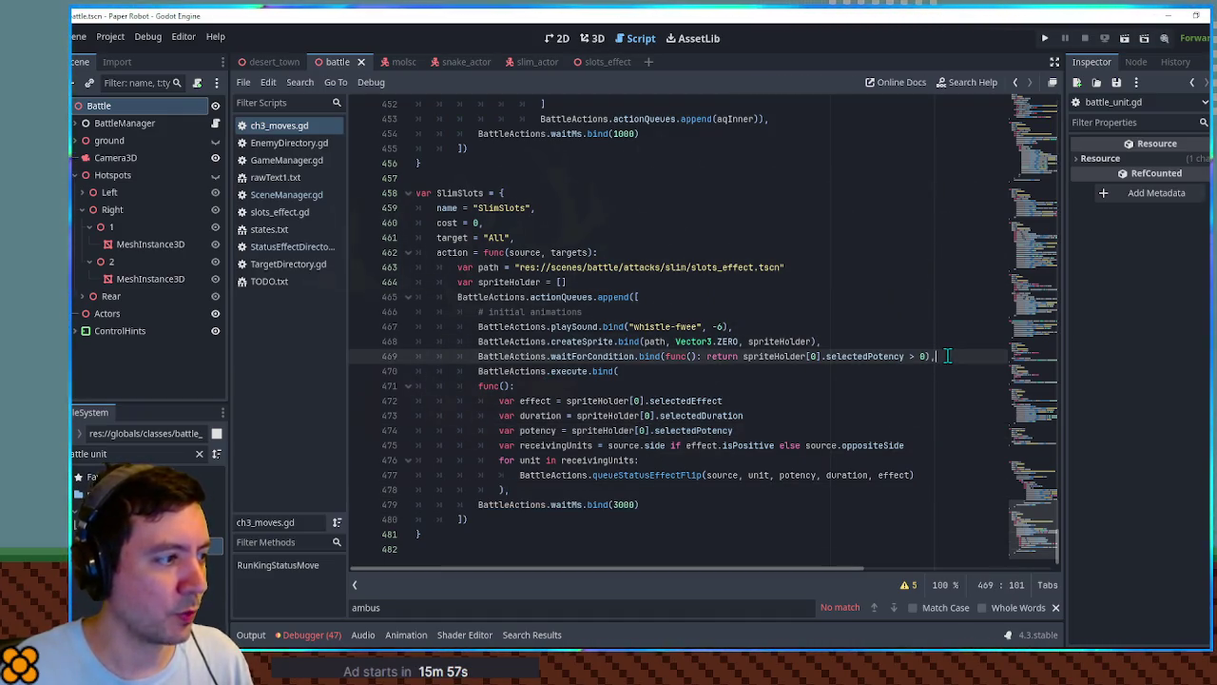
{"action": "key", "text": "Return"}
{"action": "key", "text": "ctrl+v"}
{"action": "type", "text": ","}
{"action": "key", "text": "Left"}
{"action": "key", "text": "Left"}
{"action": "key", "text": "Left"}
{"action": "type", "text": "1"}
{"action": "key", "text": "Home"}
{"action": "key", "text": "Home"}
{"action": "key", "text": "BackSpace"}
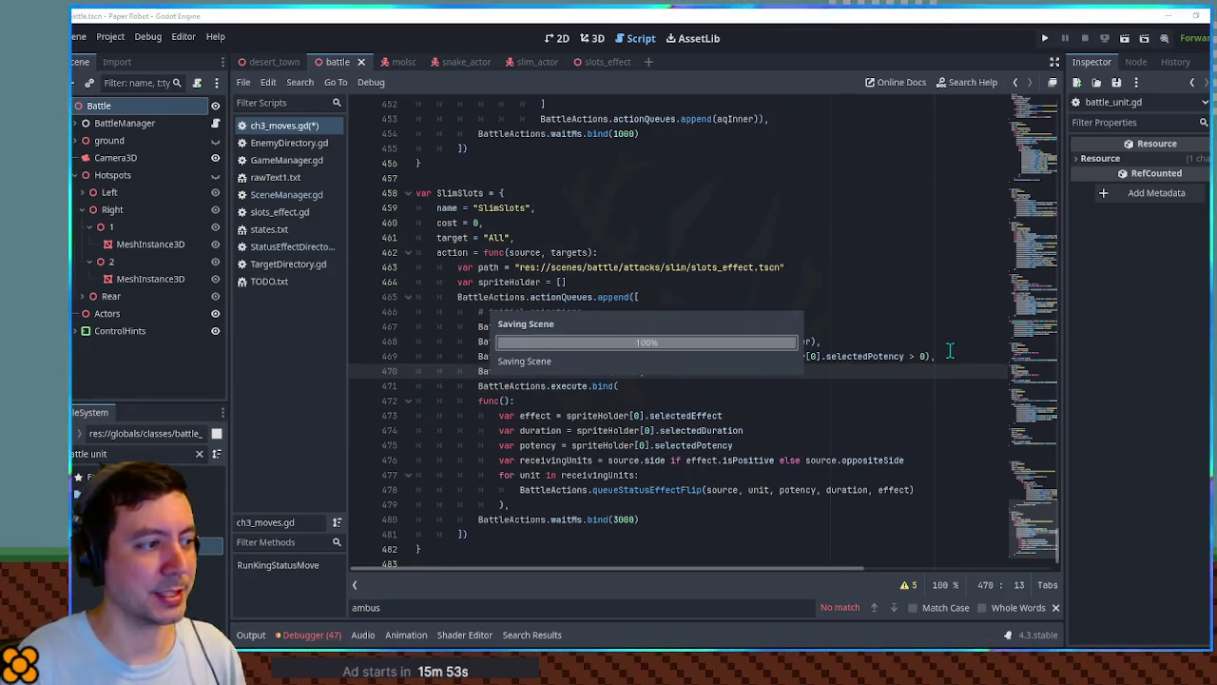
{"action": "key", "text": "Home"}
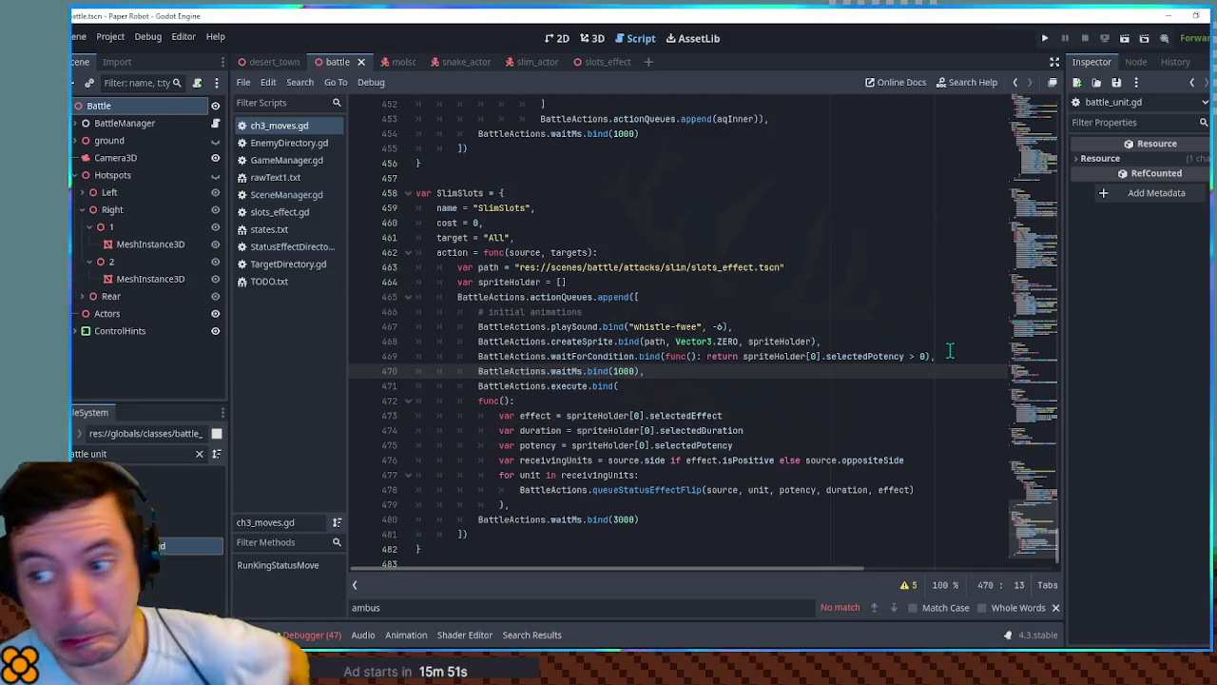
{"action": "key", "text": "F5"}
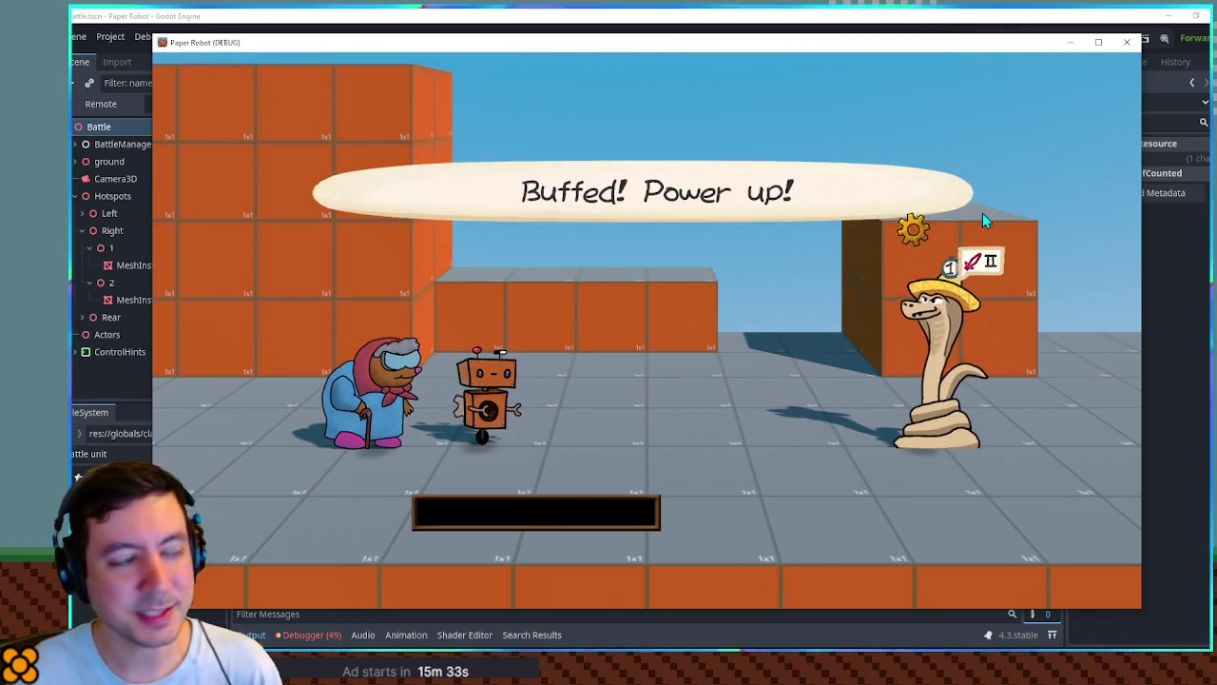
{"action": "left_click", "coordinate": [1127, 46]}
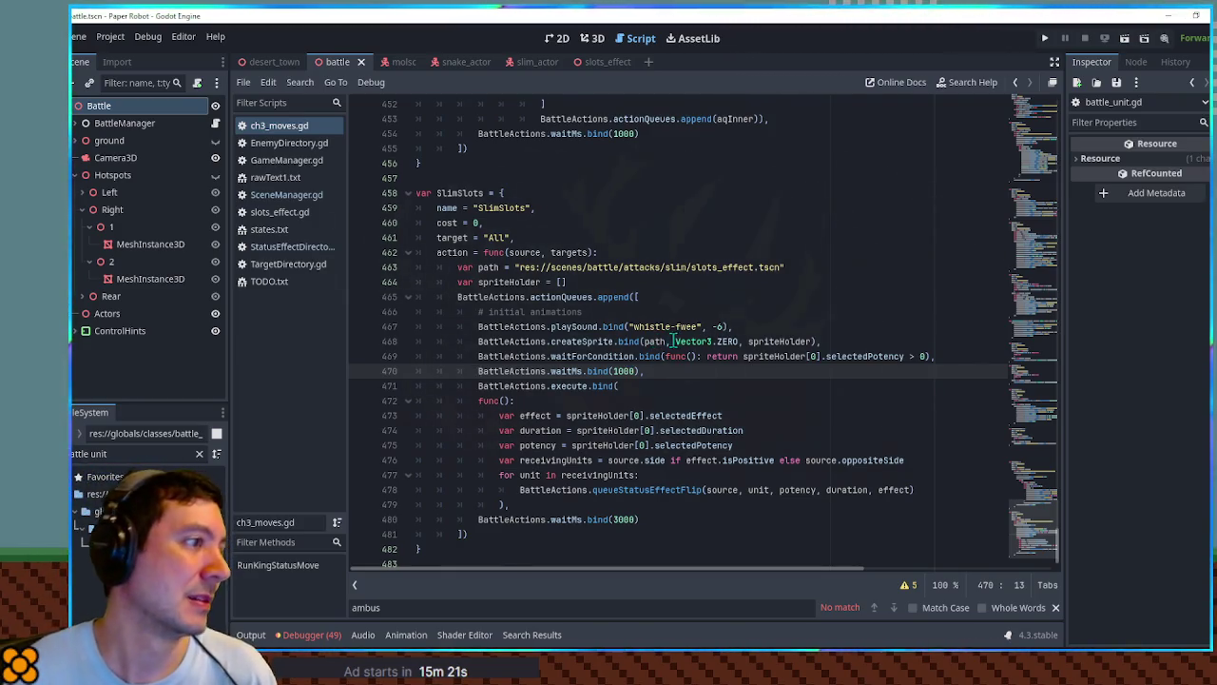
Fold the SlimBigDice and SlimSlots code blocks.
{"action": "scroll", "coordinate": [674, 339], "scroll_direction": "up", "scroll_amount": 8}
{"action": "left_click", "coordinate": [409, 152]}
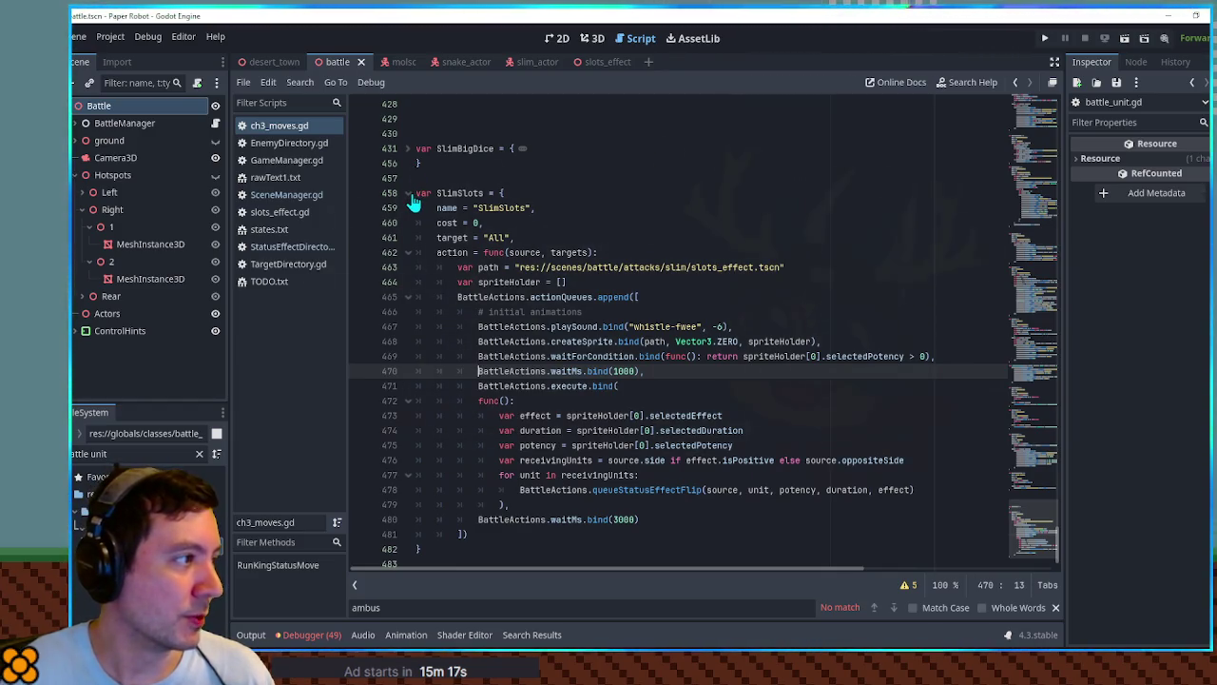
{"action": "left_click", "coordinate": [409, 193]}
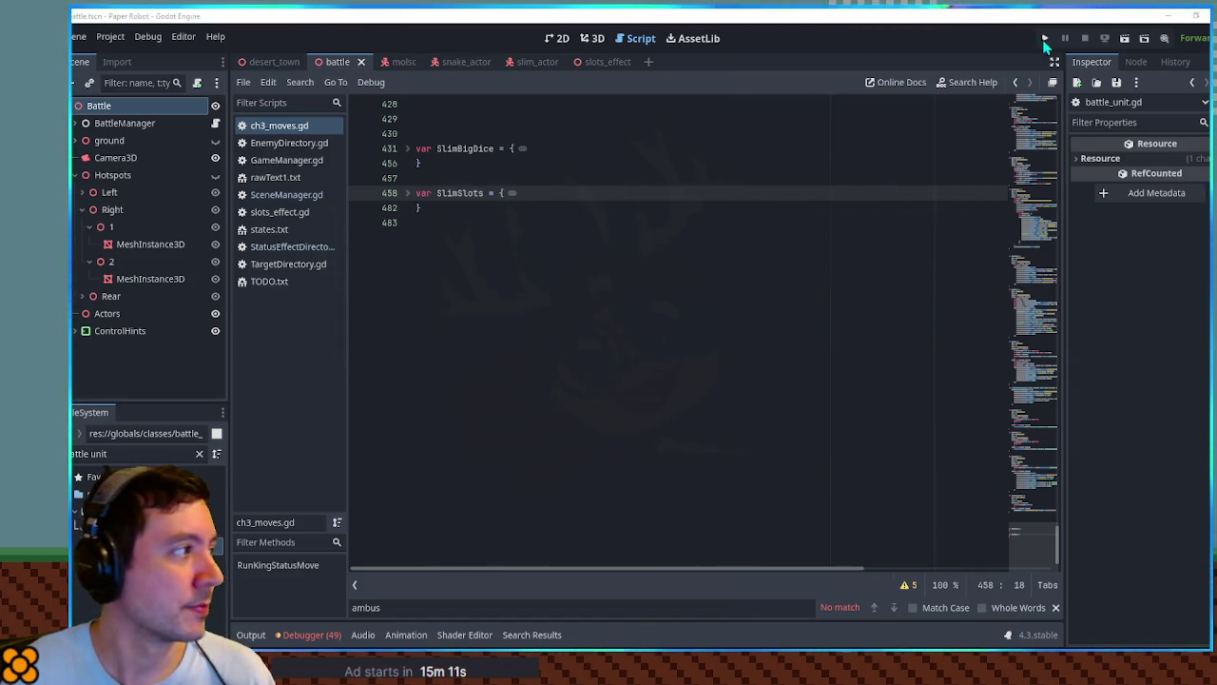
Delete the SlotsEffect node from desert_town, save the scene, and switch to BeepBox.
{"action": "left_click", "coordinate": [274, 63]}
{"action": "scroll", "coordinate": [143, 285], "scroll_direction": "down", "scroll_amount": 5}
{"action": "left_click", "coordinate": [114, 387]}
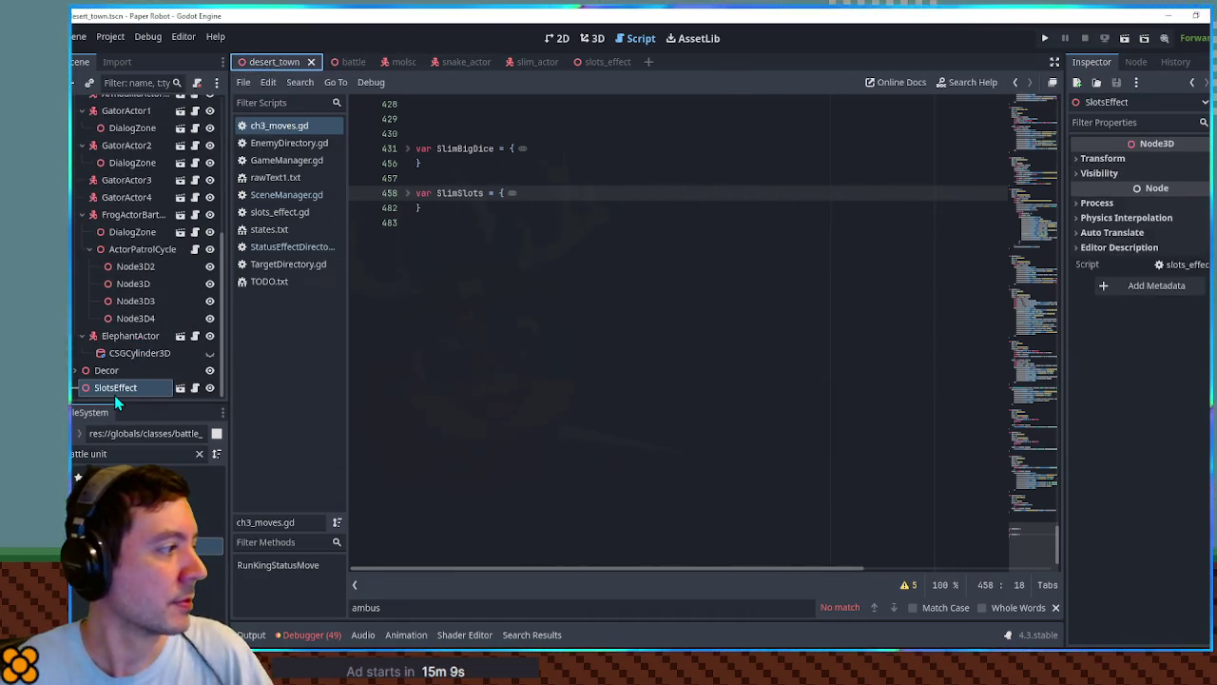
{"action": "key", "text": "Delete"}
{"action": "key", "text": "Return"}
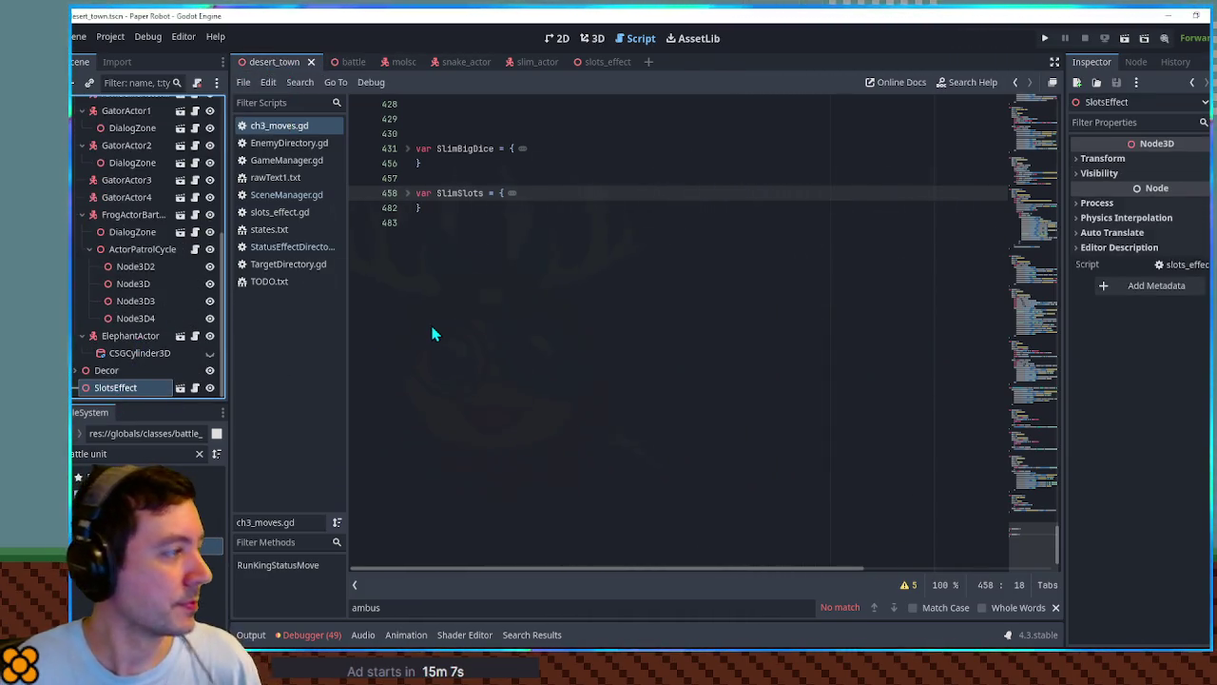
{"action": "key", "text": "ctrl+s"}
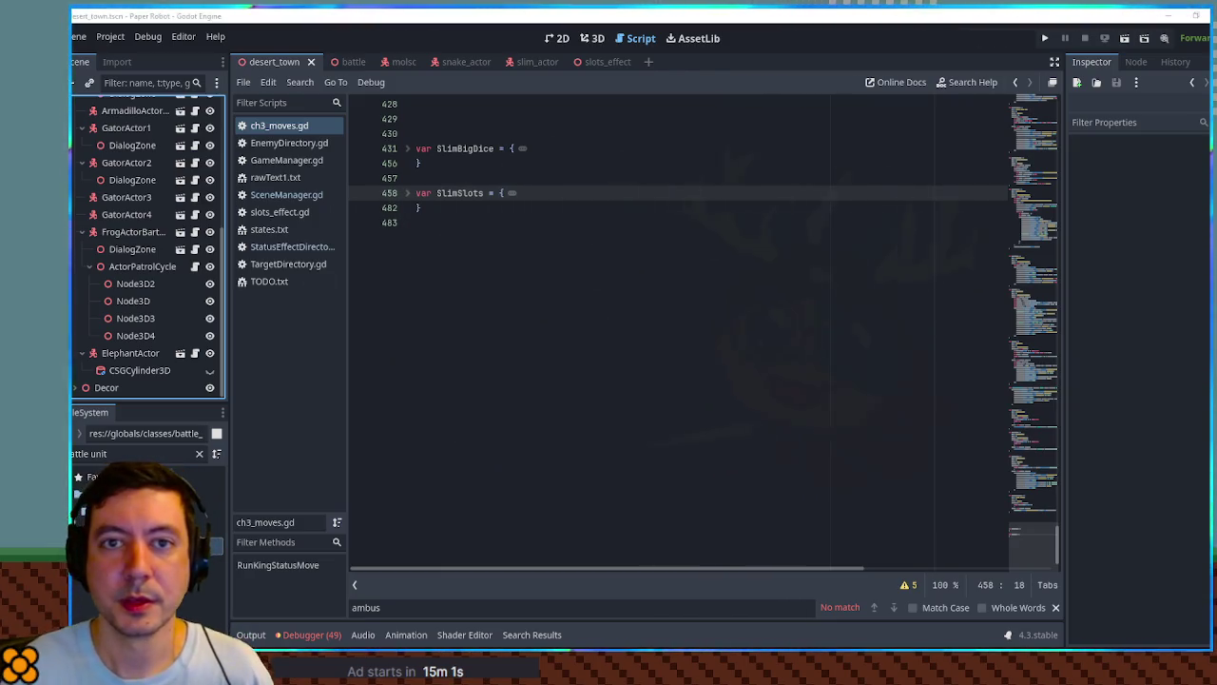
{"action": "key", "text": "alt+Tab"}
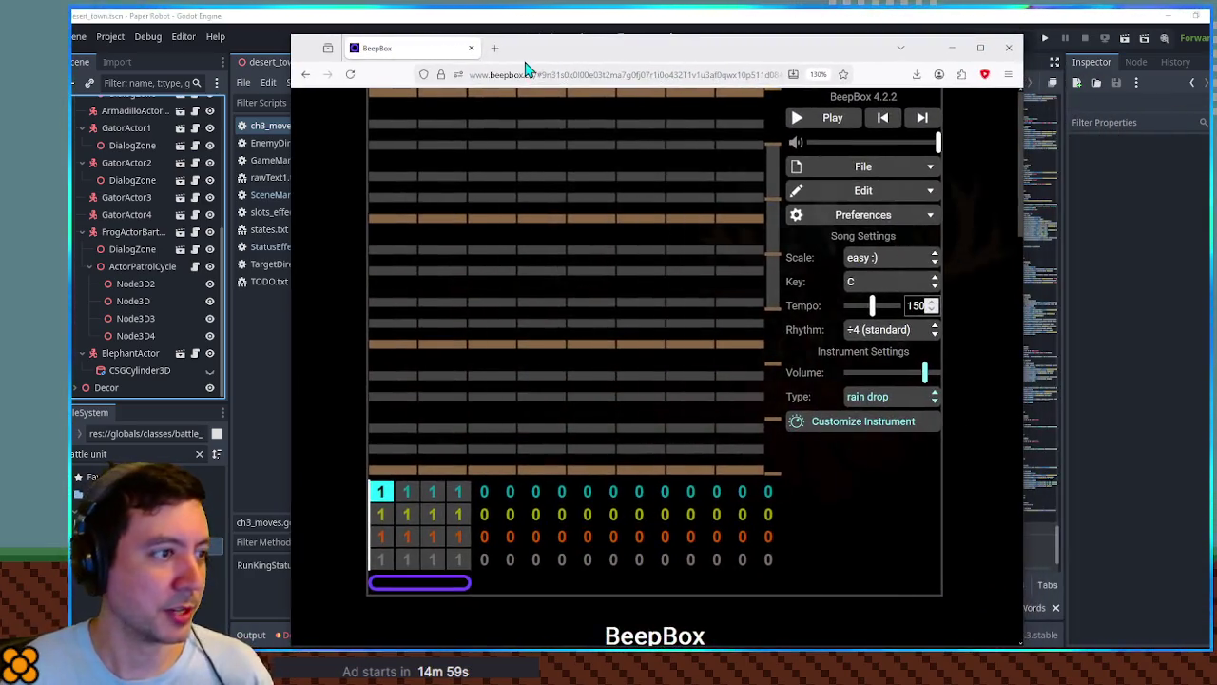
Switch the BeepBox instrument to electric piano 2.
{"action": "left_click", "coordinate": [863, 397]}
{"action": "scroll", "coordinate": [955, 323], "scroll_direction": "up", "scroll_amount": 5}
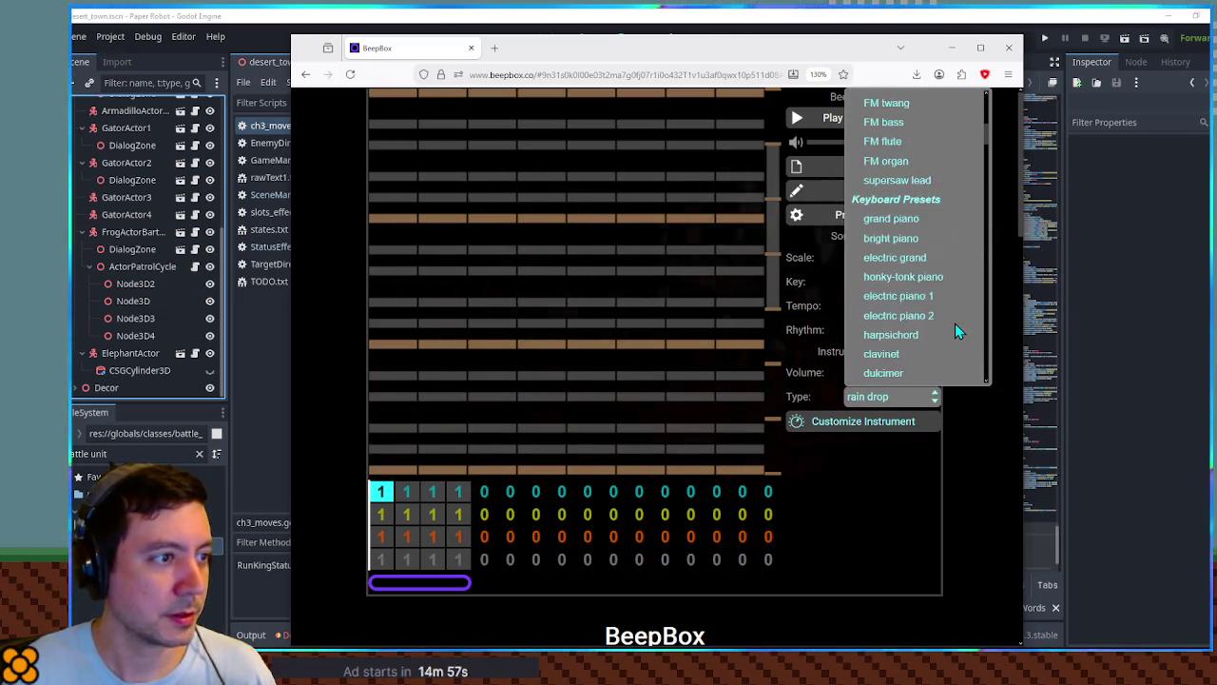
{"action": "scroll", "coordinate": [955, 323], "scroll_direction": "up", "scroll_amount": 3}
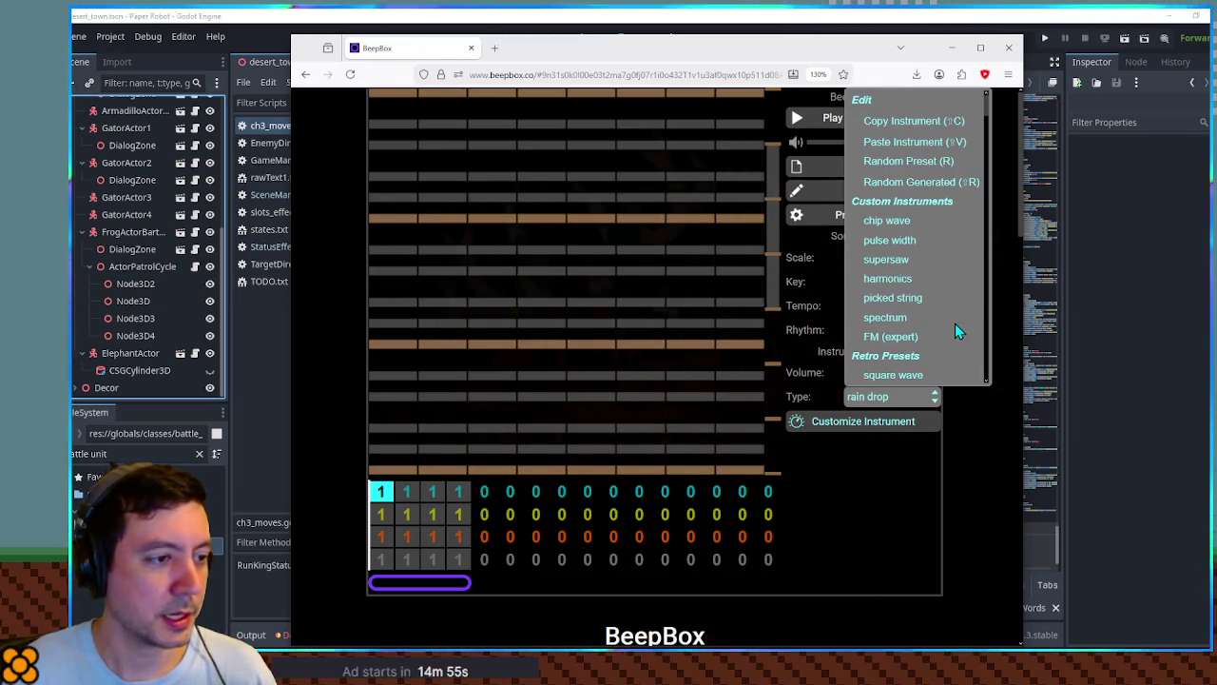
{"action": "scroll", "coordinate": [954, 323], "scroll_direction": "down", "scroll_amount": 2}
{"action": "scroll", "coordinate": [958, 320], "scroll_direction": "down", "scroll_amount": 5}
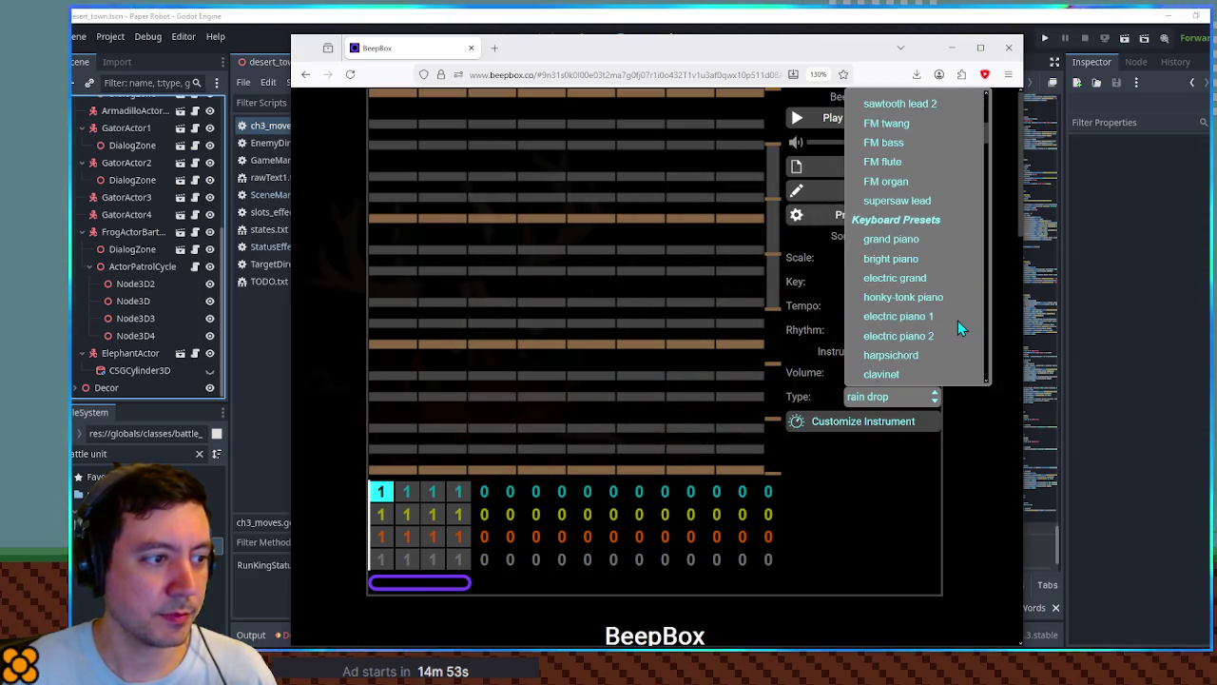
{"action": "left_click", "coordinate": [958, 316]}
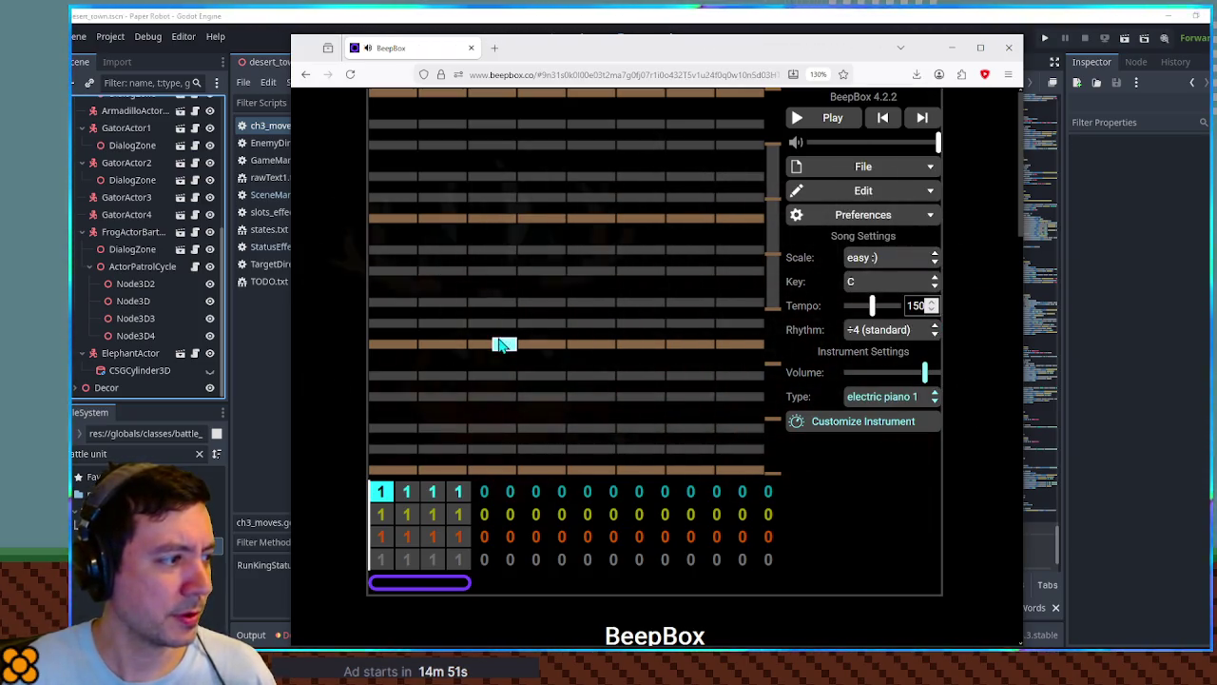
{"action": "left_click", "coordinate": [913, 401]}
{"action": "scroll", "coordinate": [917, 375], "scroll_direction": "down", "scroll_amount": 2}
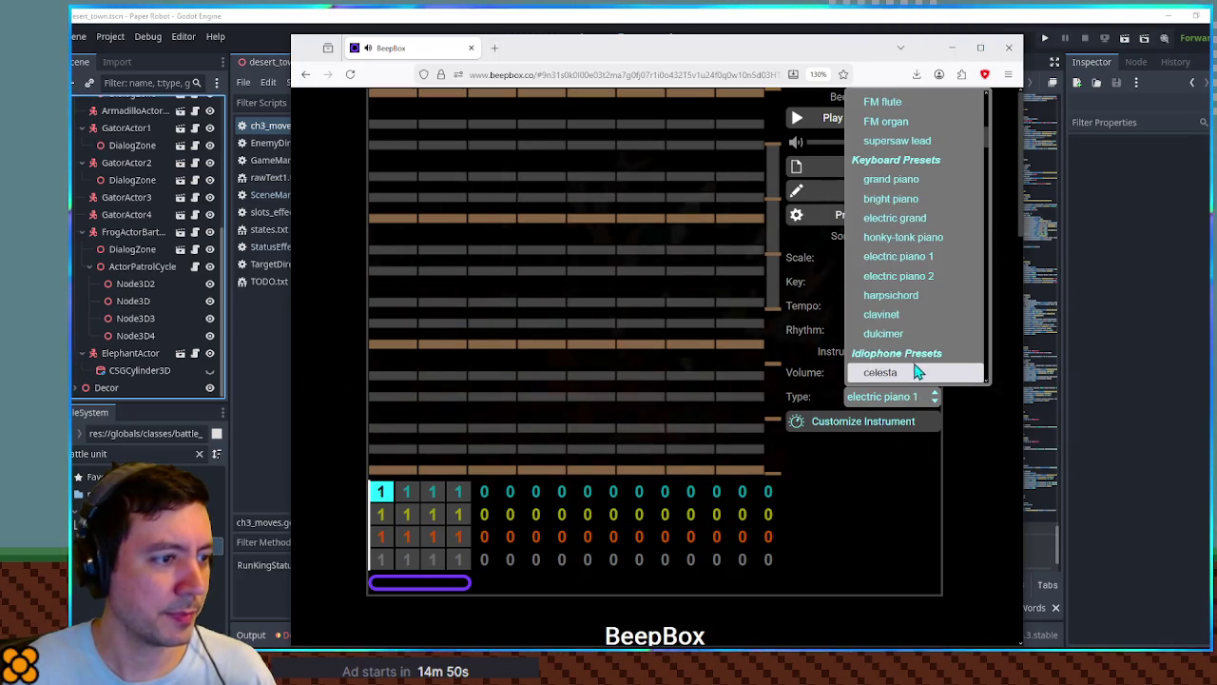
{"action": "left_click", "coordinate": [884, 295]}
Place the first jingle notes in bar one and play them back.
{"action": "left_click", "coordinate": [504, 375]}
{"action": "left_click", "coordinate": [504, 375]}
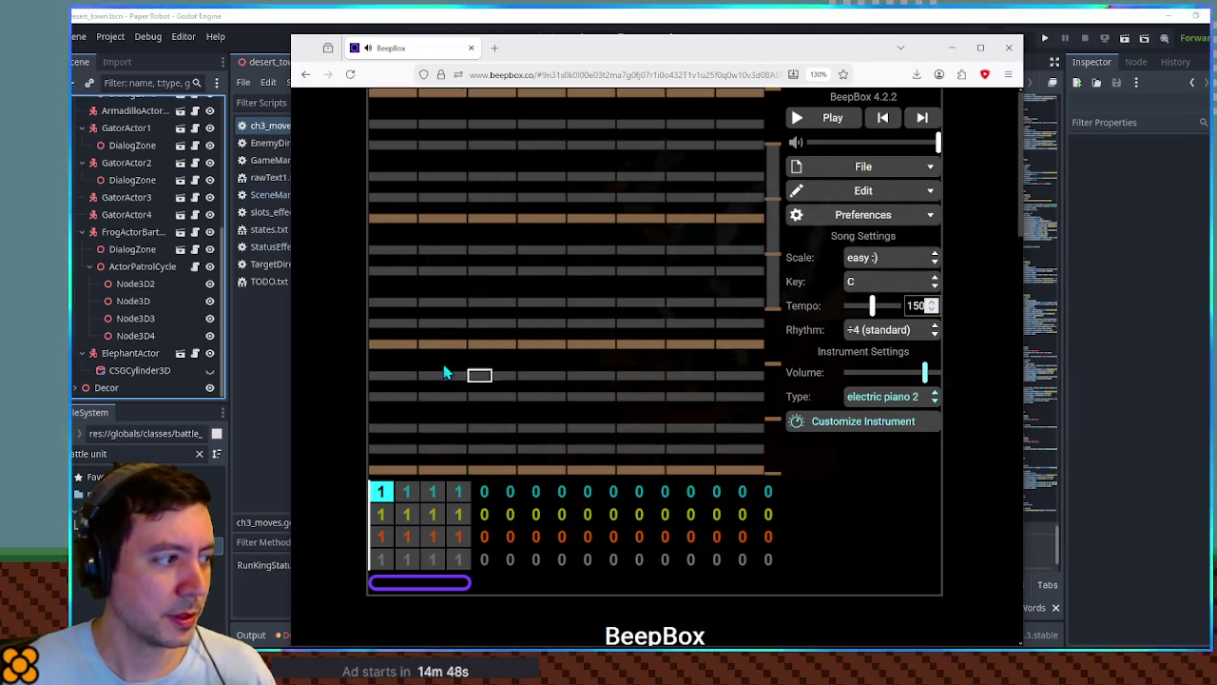
{"action": "left_click", "coordinate": [378, 360]}
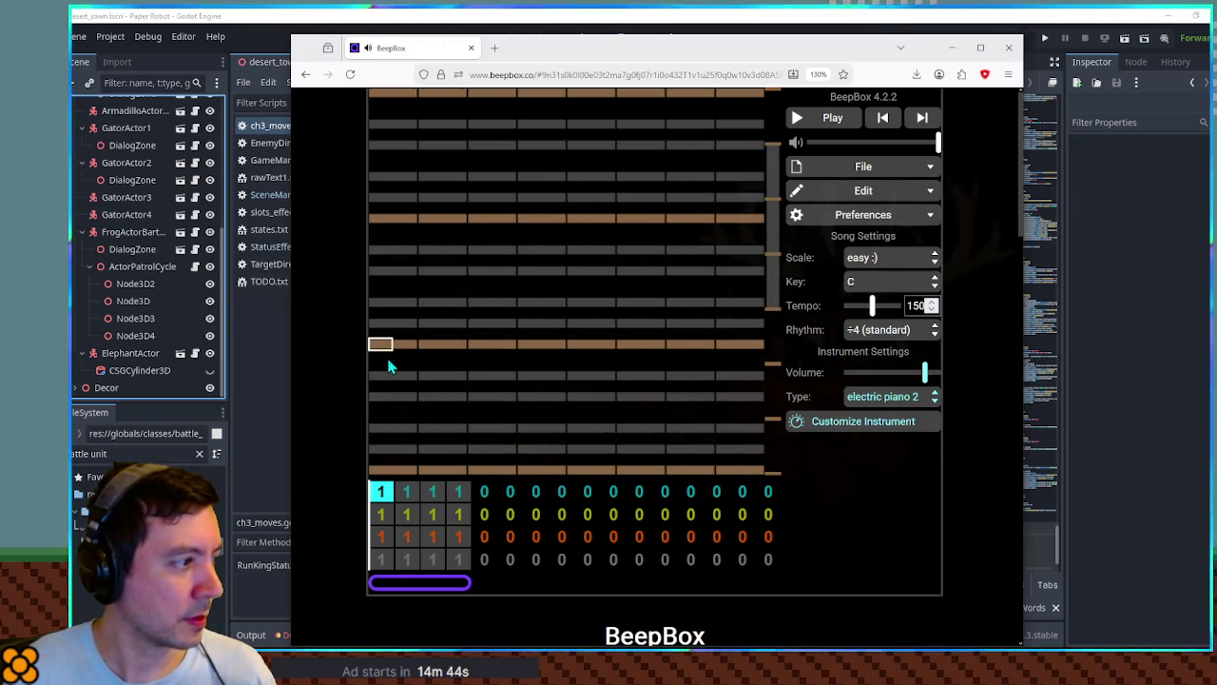
{"action": "left_click", "coordinate": [380, 393]}
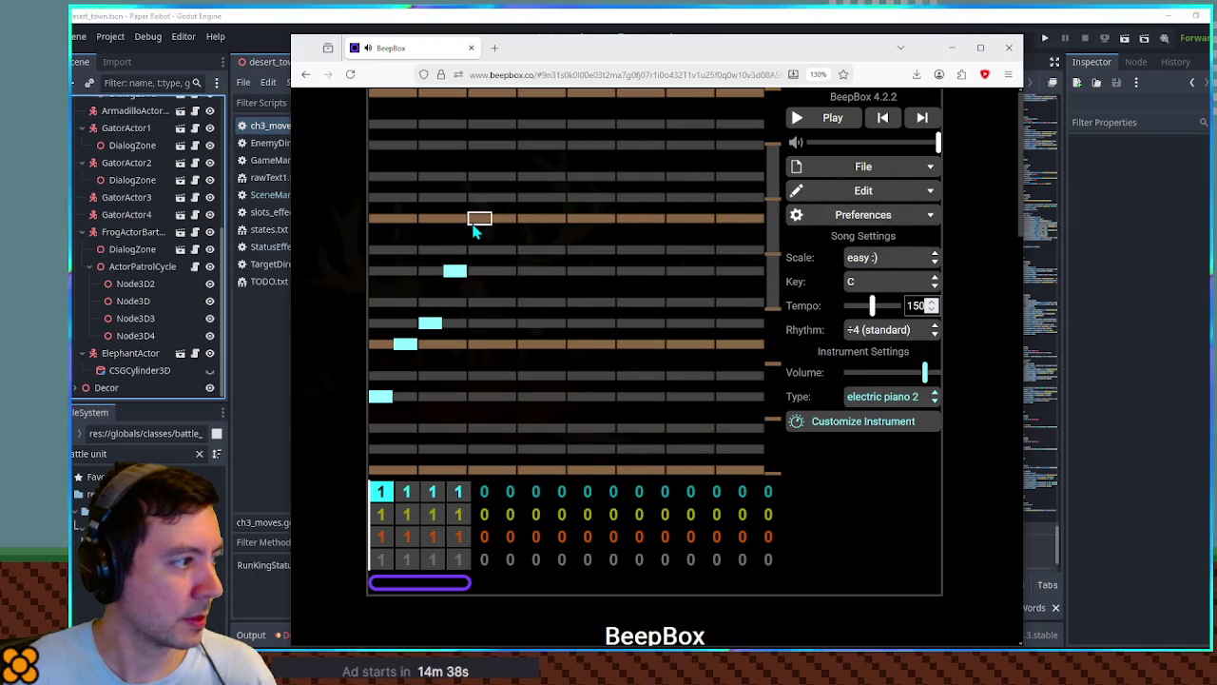
{"action": "left_click", "coordinate": [481, 324]}
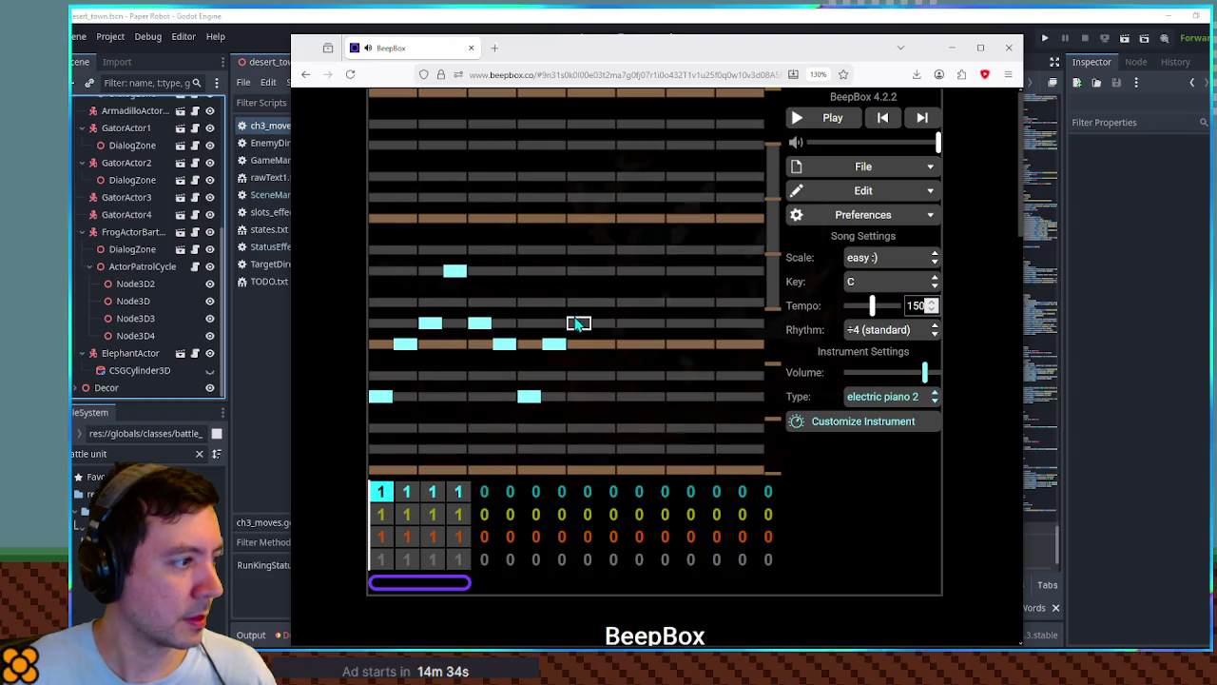
{"action": "left_click", "coordinate": [628, 324]}
{"action": "left_click", "coordinate": [653, 349]}
{"action": "key", "text": "space"}
{"action": "key", "text": "space"}
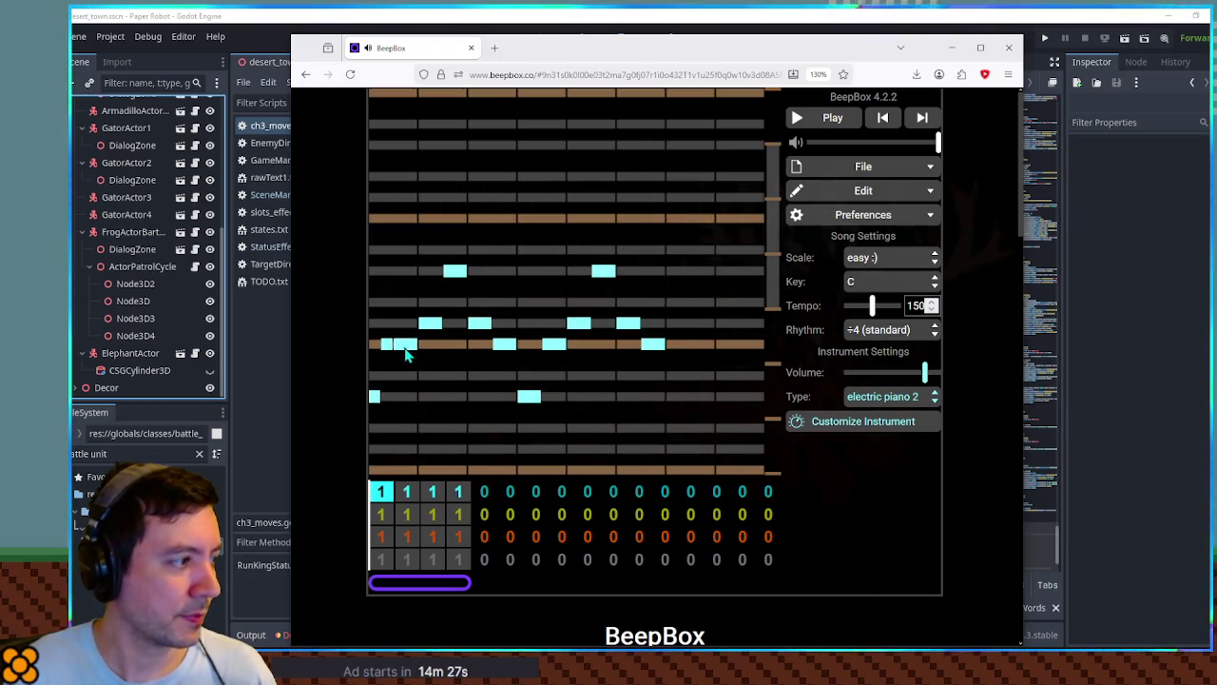
Remove three notes, add two new ones, and preview the revised pattern.
{"action": "left_click", "coordinate": [443, 295]}
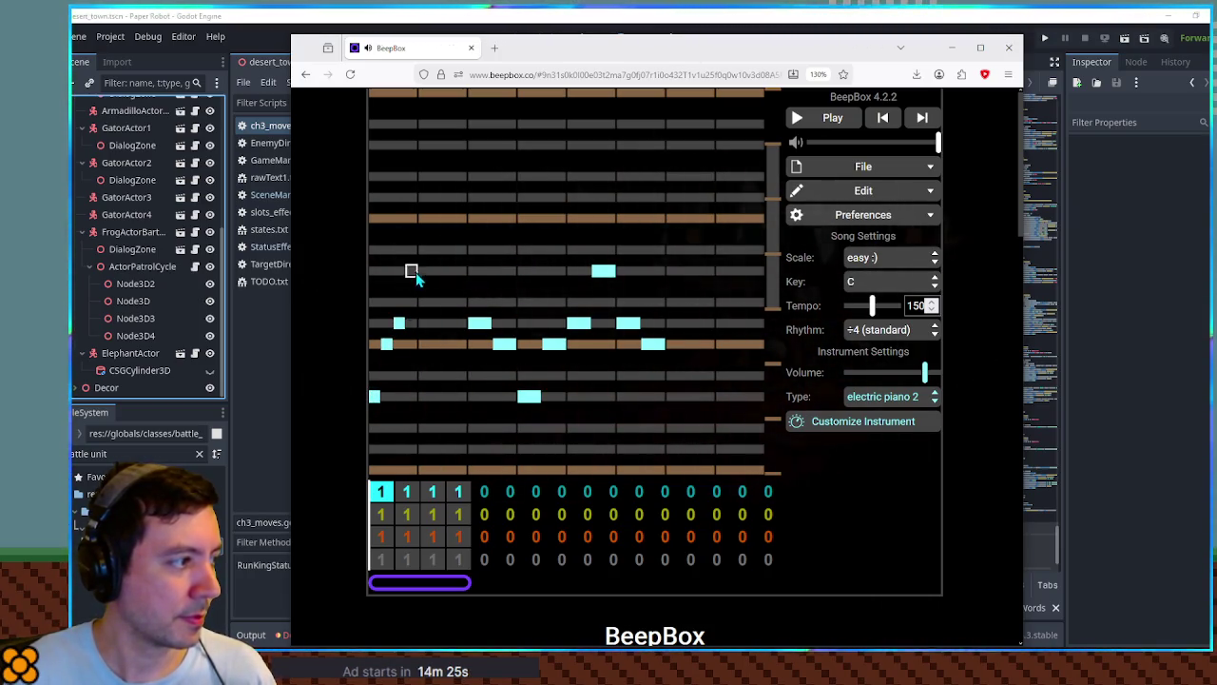
{"action": "left_click", "coordinate": [505, 344]}
{"action": "left_click", "coordinate": [579, 324]}
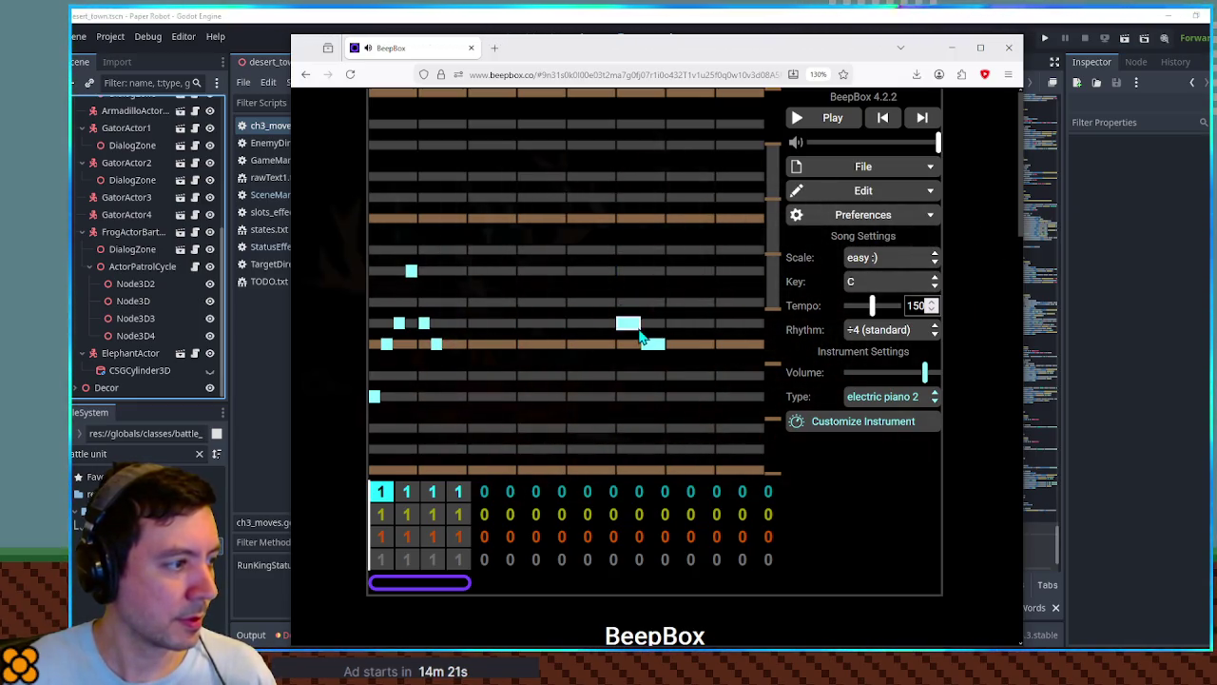
{"action": "left_click", "coordinate": [472, 346]}
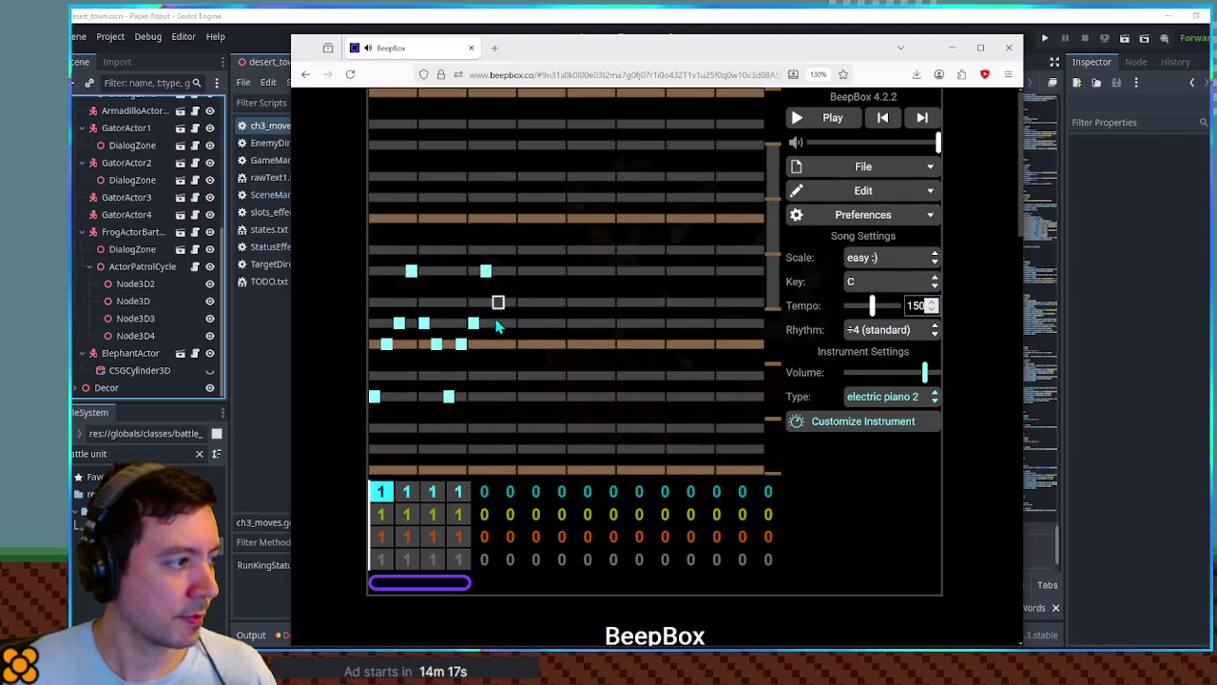
{"action": "left_click", "coordinate": [510, 343]}
{"action": "key", "text": "space"}
{"action": "key", "text": "space"}
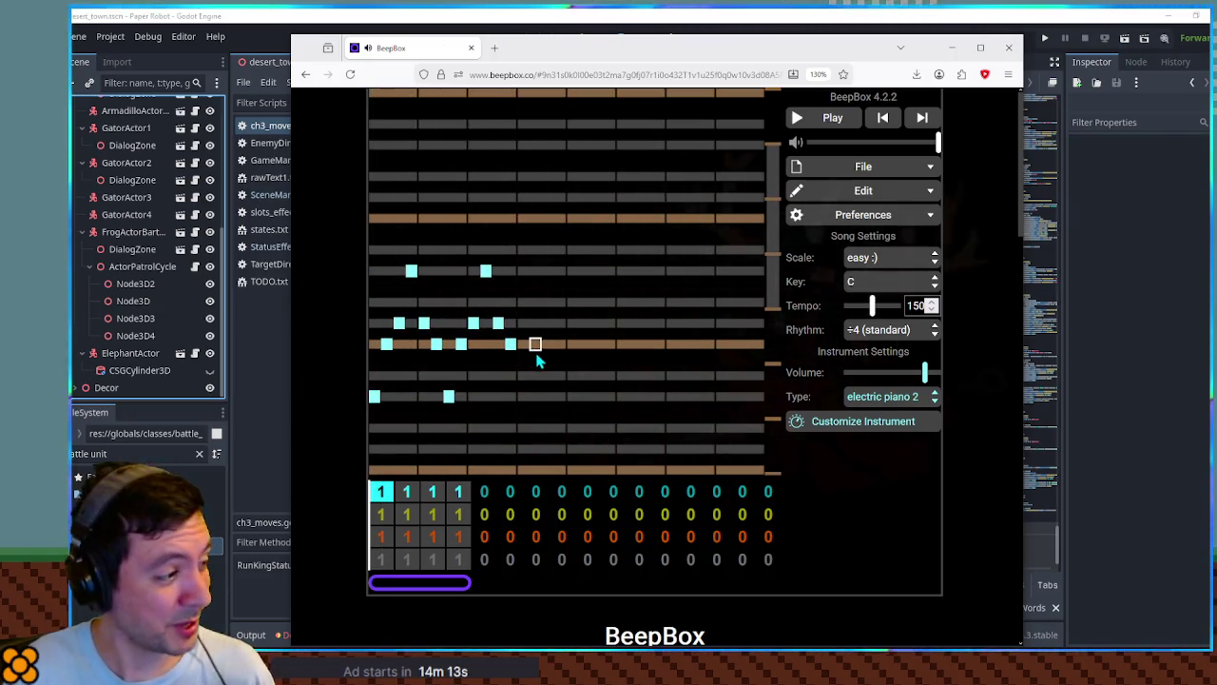
{"action": "scroll", "coordinate": [527, 395], "scroll_direction": "down", "scroll_amount": 3}
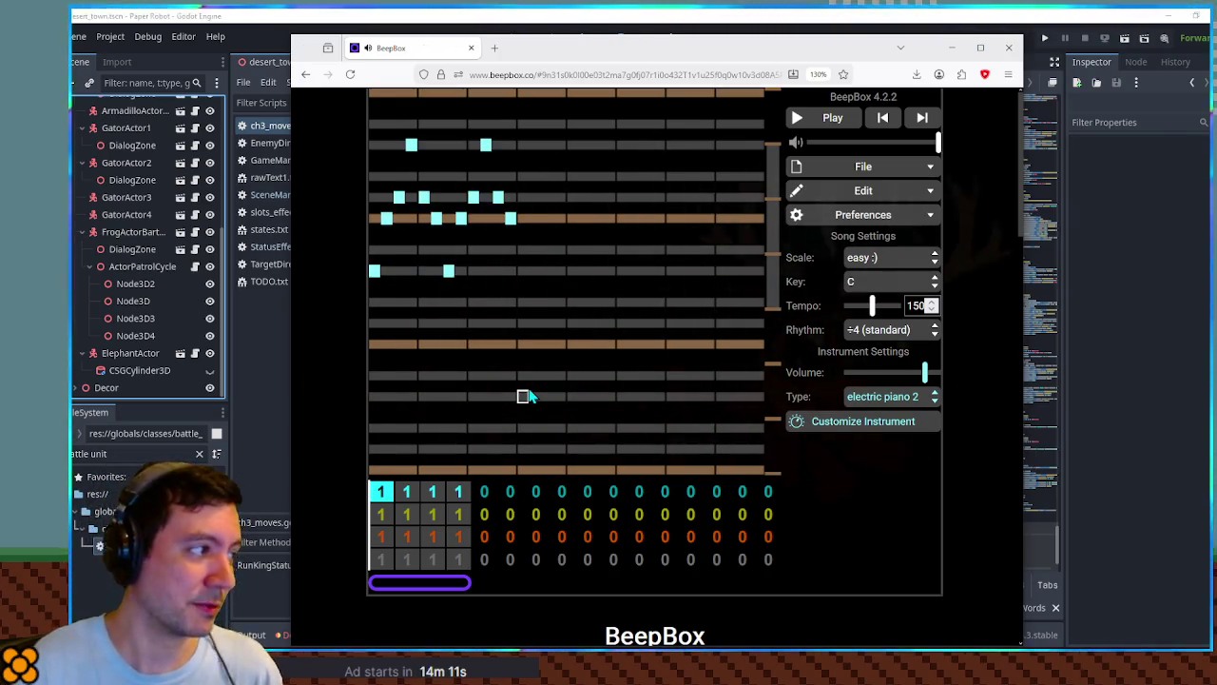
{"action": "key", "text": "space"}
{"action": "key", "text": "space"}
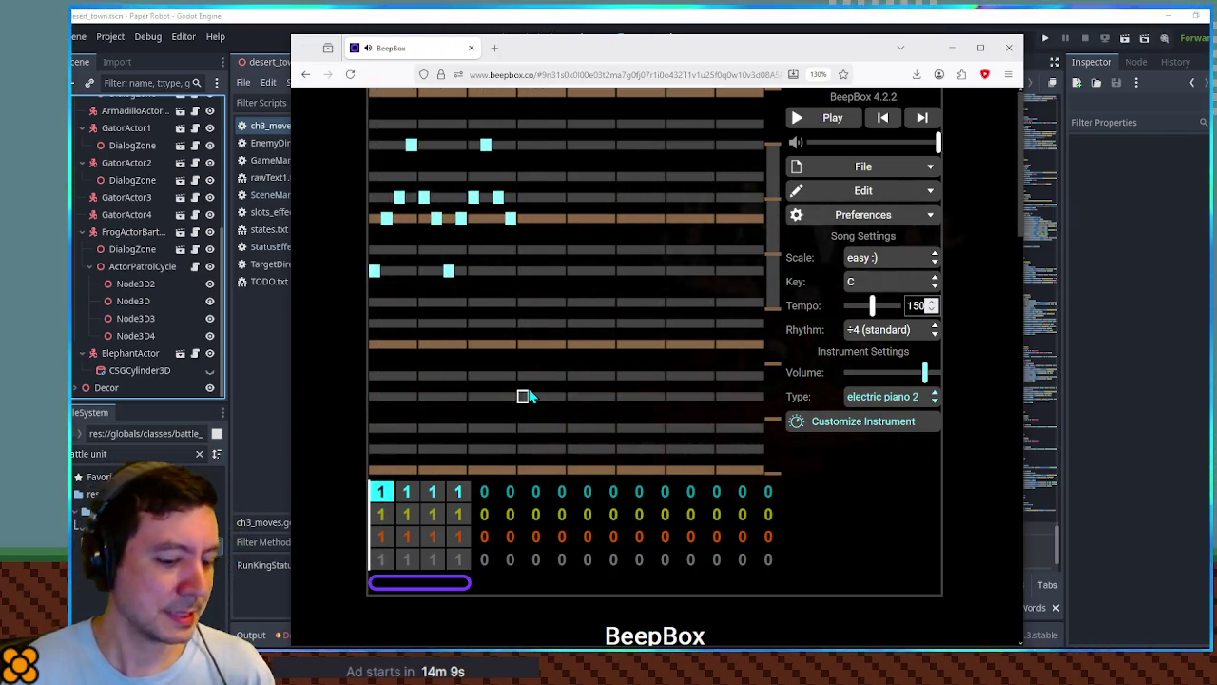
{"action": "scroll", "coordinate": [527, 396], "scroll_direction": "up", "scroll_amount": 1}
{"action": "key", "text": "space"}
{"action": "key", "text": "space"}
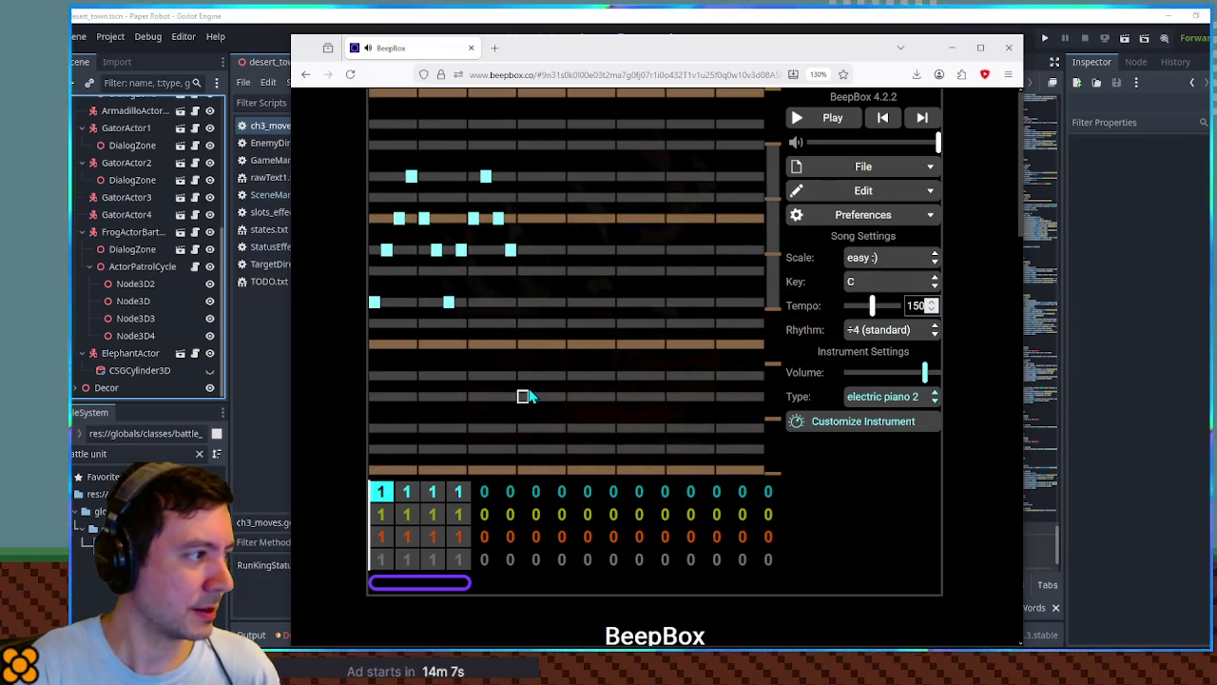
{"action": "scroll", "coordinate": [527, 396], "scroll_direction": "up", "scroll_amount": 1}
{"action": "key", "text": "space"}
{"action": "key", "text": "space"}
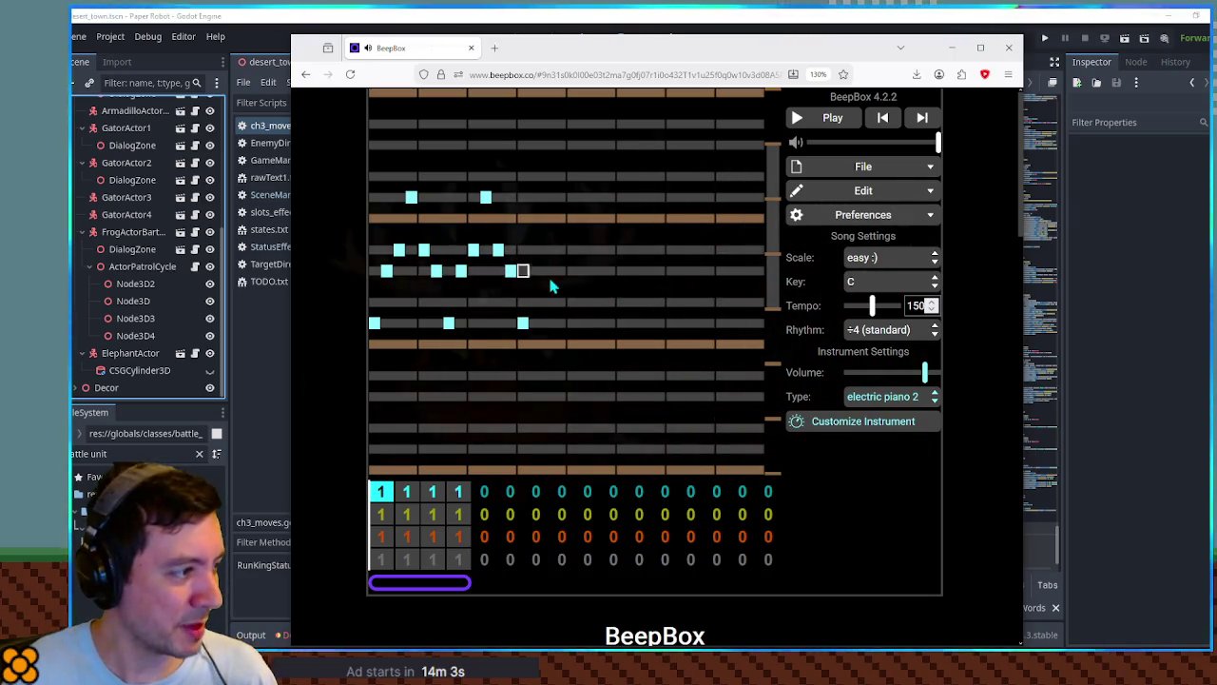
Remove a stray note and paste the jingle phrase into the empty beats after it.
{"action": "left_click", "coordinate": [523, 324]}
{"action": "left_click_drag", "start_coordinate": [510, 324], "coordinate": [385, 323]}
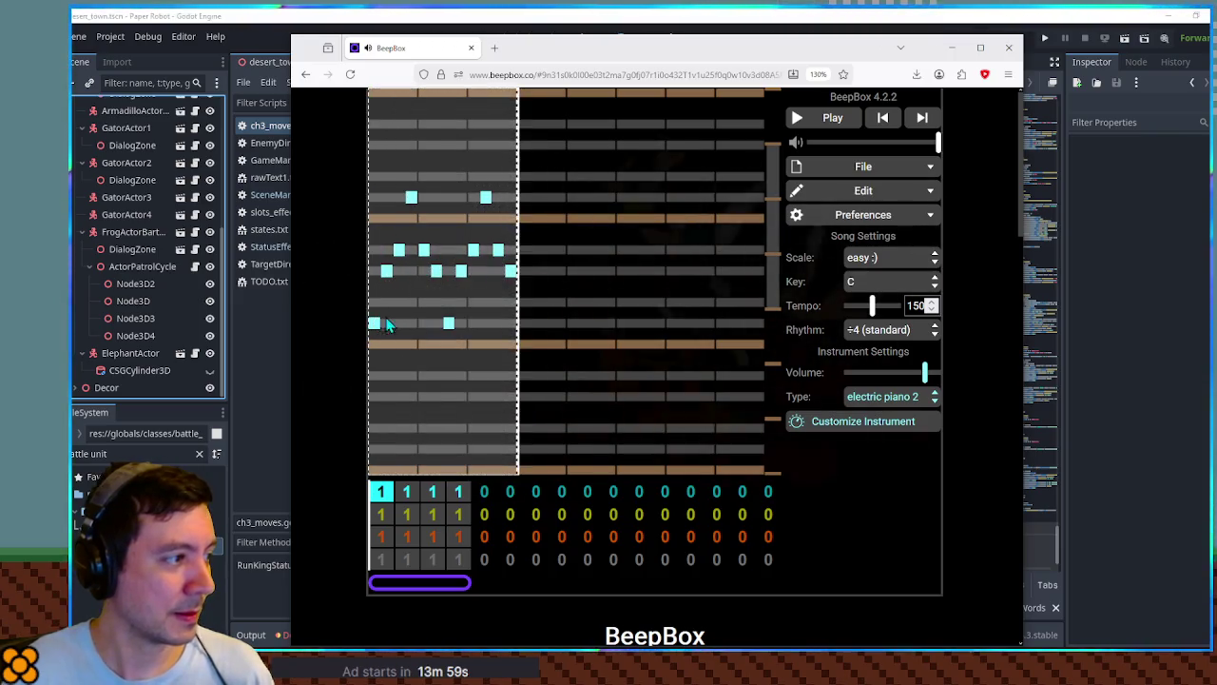
{"action": "left_click", "coordinate": [535, 298]}
{"action": "mouse_move", "coordinate": [535, 302]}
{"action": "left_mouse_down"}
{"action": "mouse_move", "coordinate": [526, 307]}
{"action": "mouse_move", "coordinate": [648, 307]}
{"action": "left_mouse_up"}
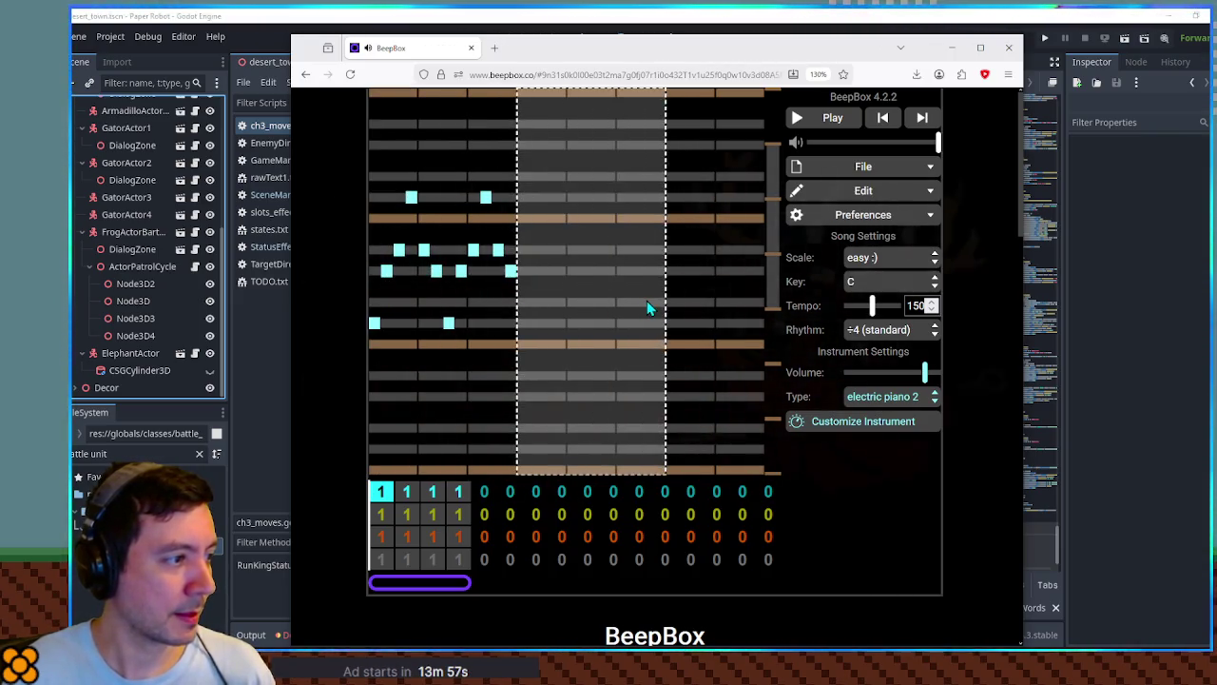
{"action": "key", "text": "ctrl+v"}
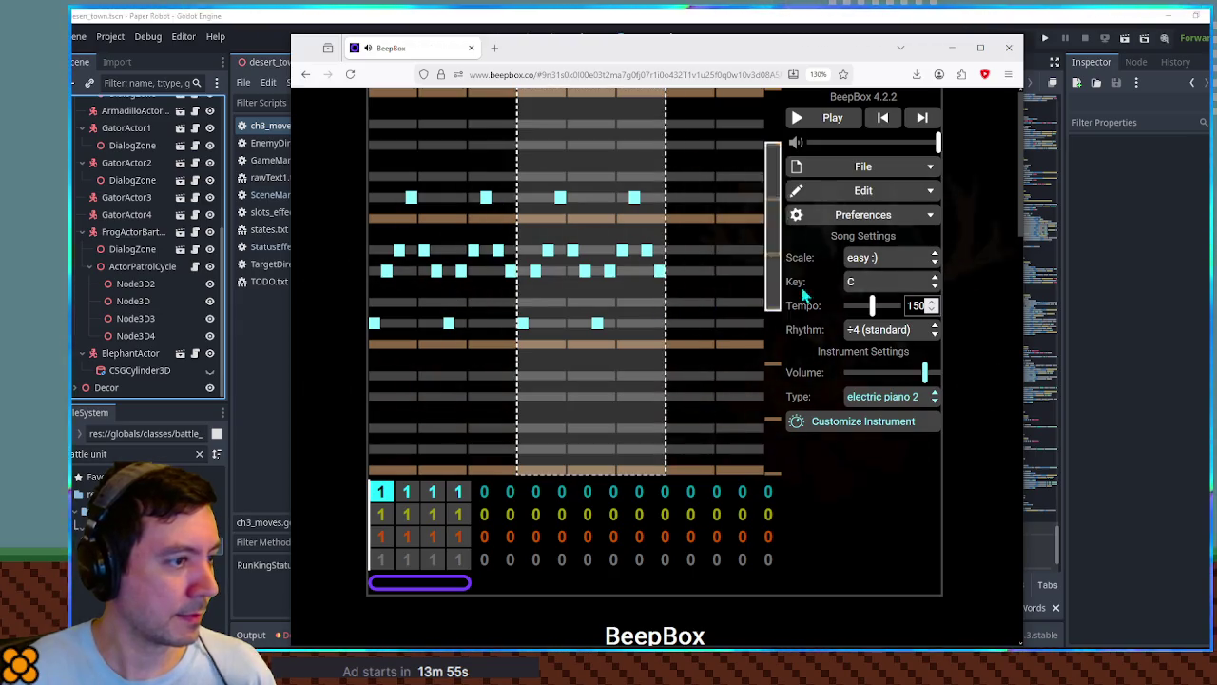
Change the song to 6 beats per bar and play the reworked bar.
{"action": "left_click", "coordinate": [862, 190]}
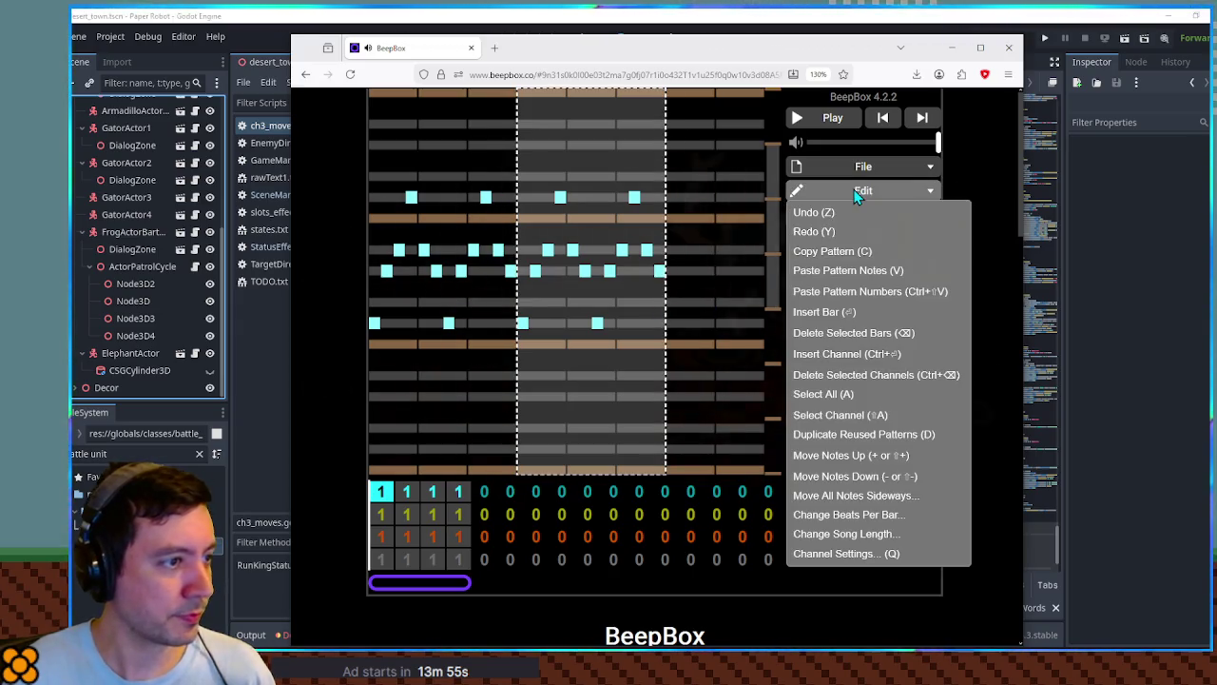
{"action": "left_click", "coordinate": [873, 518]}
{"action": "type", "text": "6"}
{"action": "key", "text": "Return"}
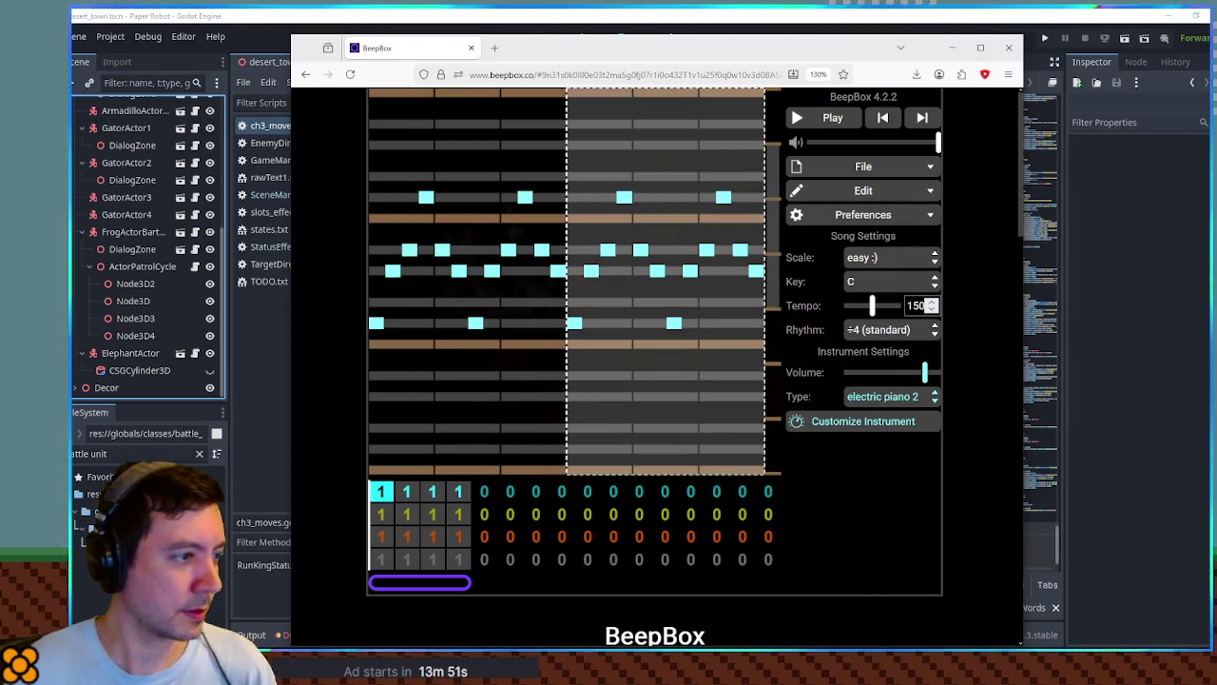
{"action": "key", "text": "space"}
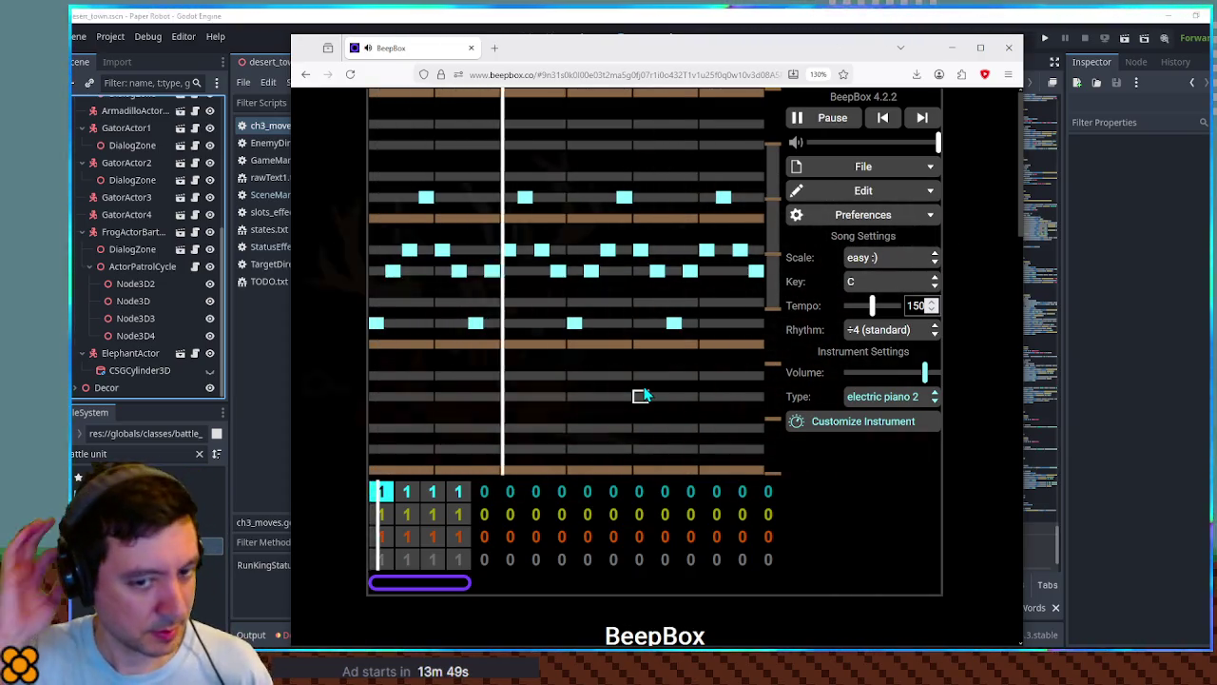
Set the song tempo to 180 and play it to check.
{"action": "double_click", "coordinate": [915, 306]}
{"action": "type", "text": "250"}
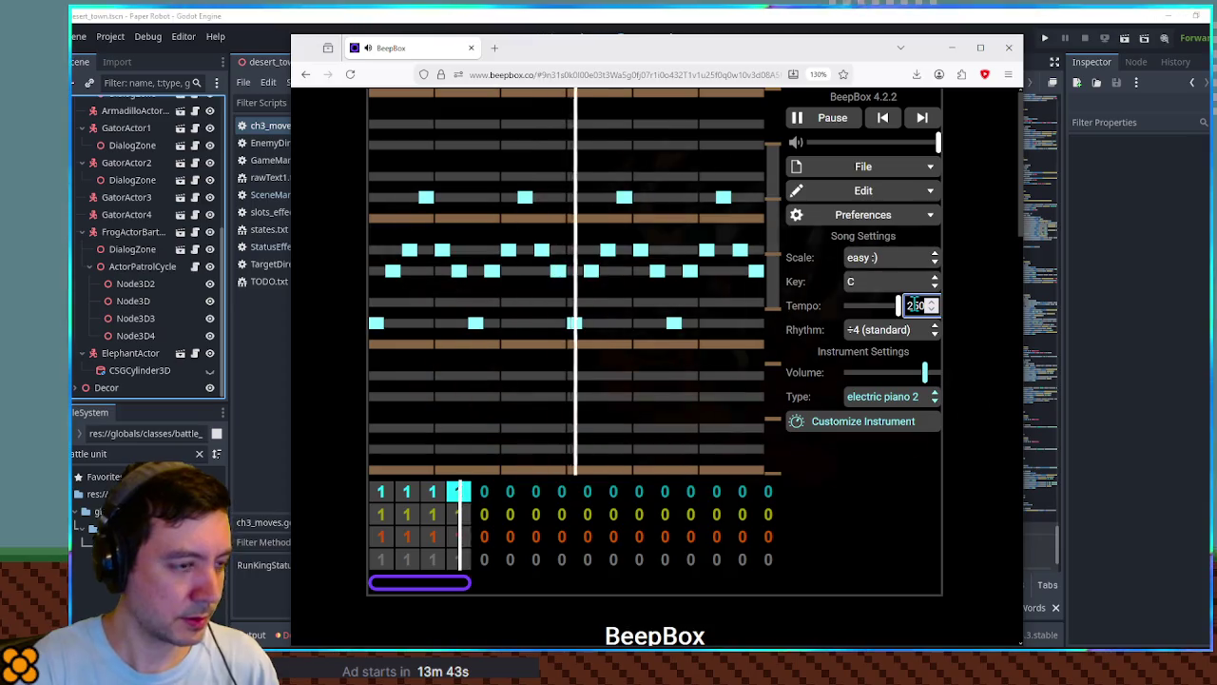
{"action": "type", "text": "500"}
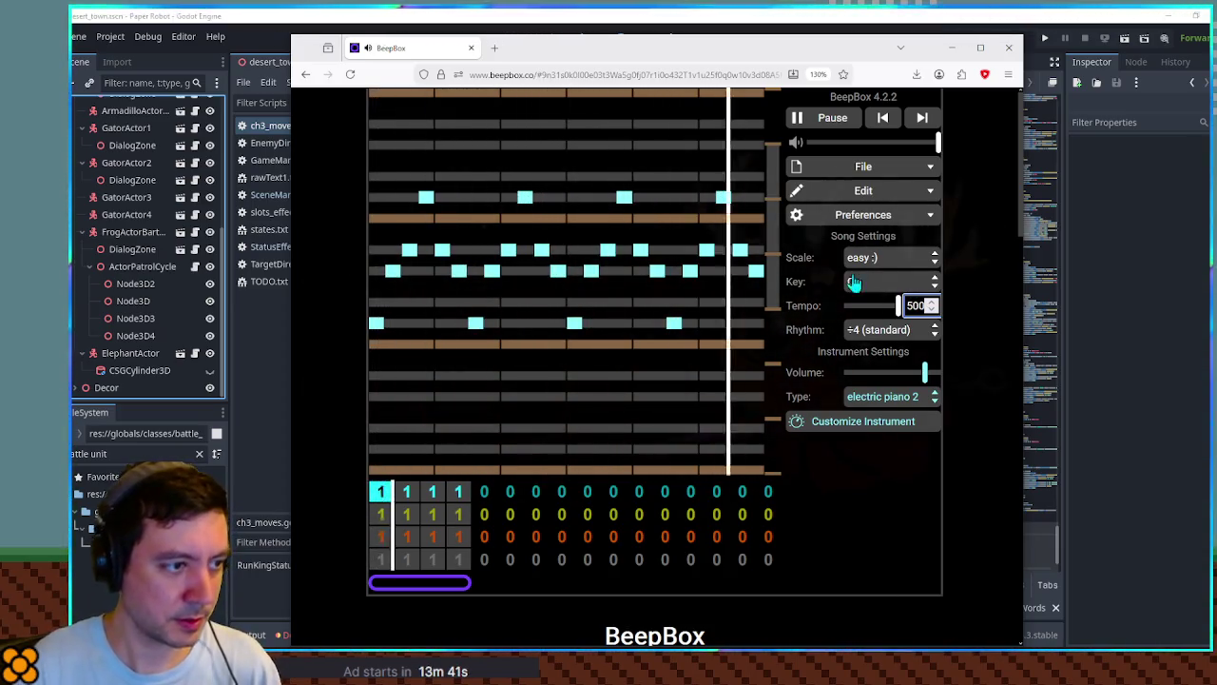
{"action": "key", "text": "ctrl+z"}
{"action": "type", "text": "200"}
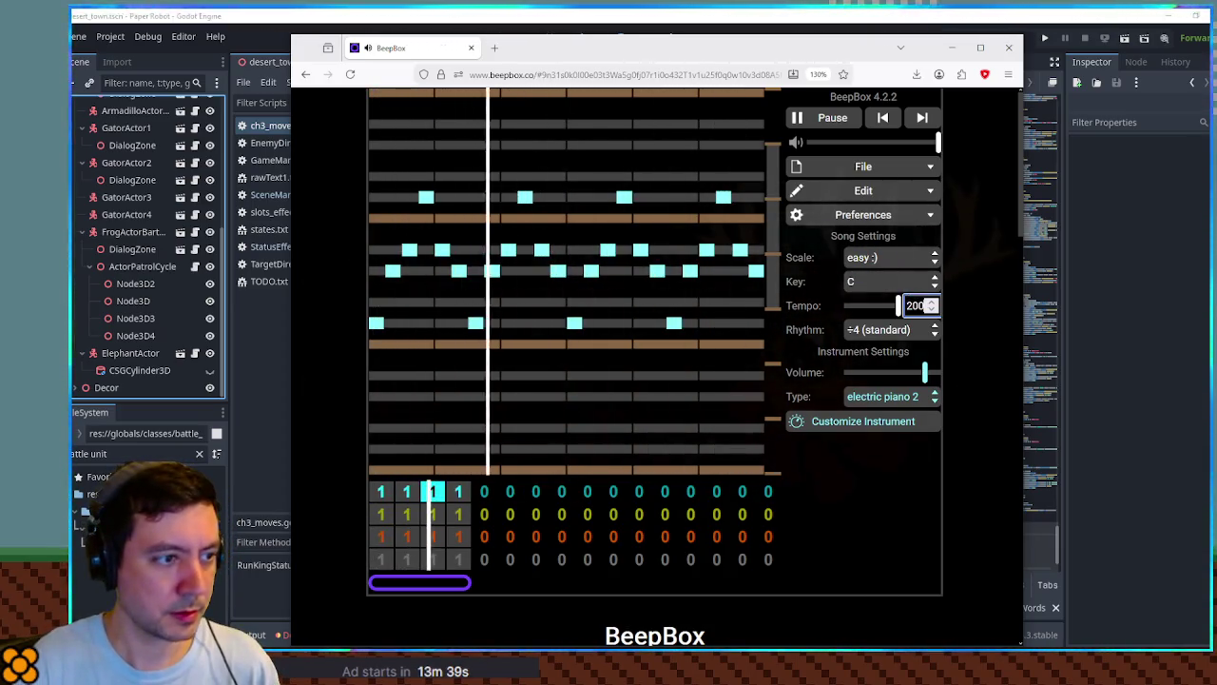
{"action": "key", "text": "space"}
{"action": "double_click", "coordinate": [914, 305]}
{"action": "type", "text": "180"}
{"action": "left_click", "coordinate": [824, 118]}
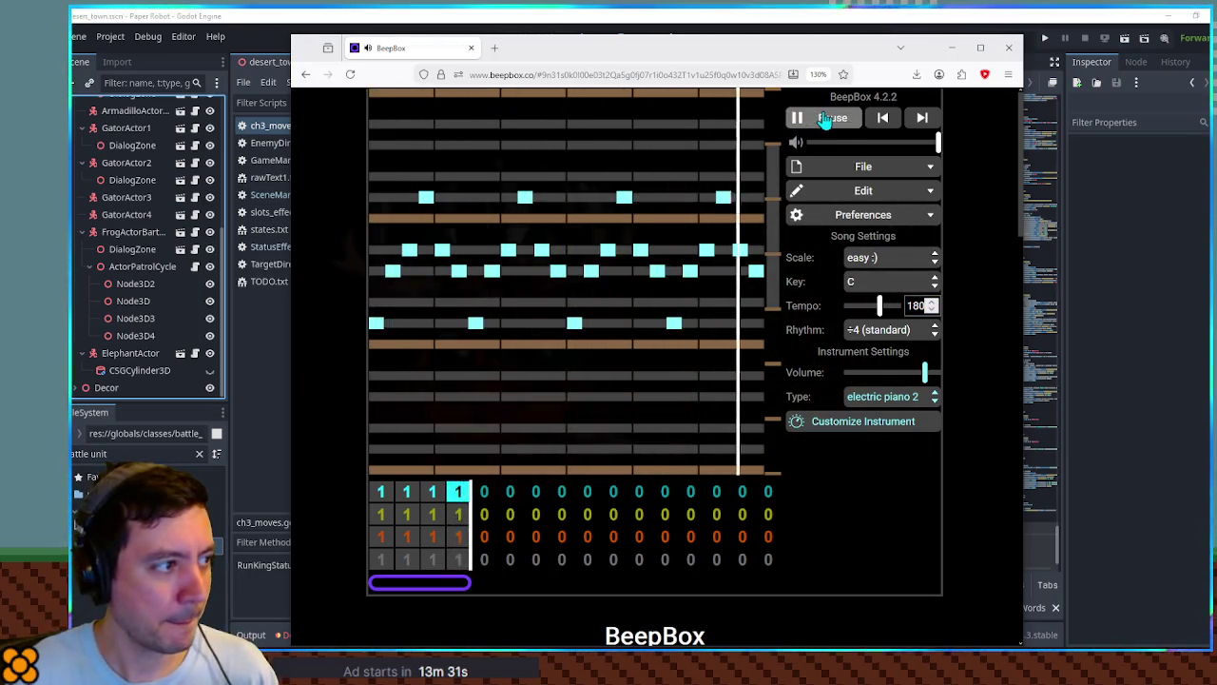
{"action": "left_click", "coordinate": [824, 118]}
{"action": "left_click", "coordinate": [815, 110]}
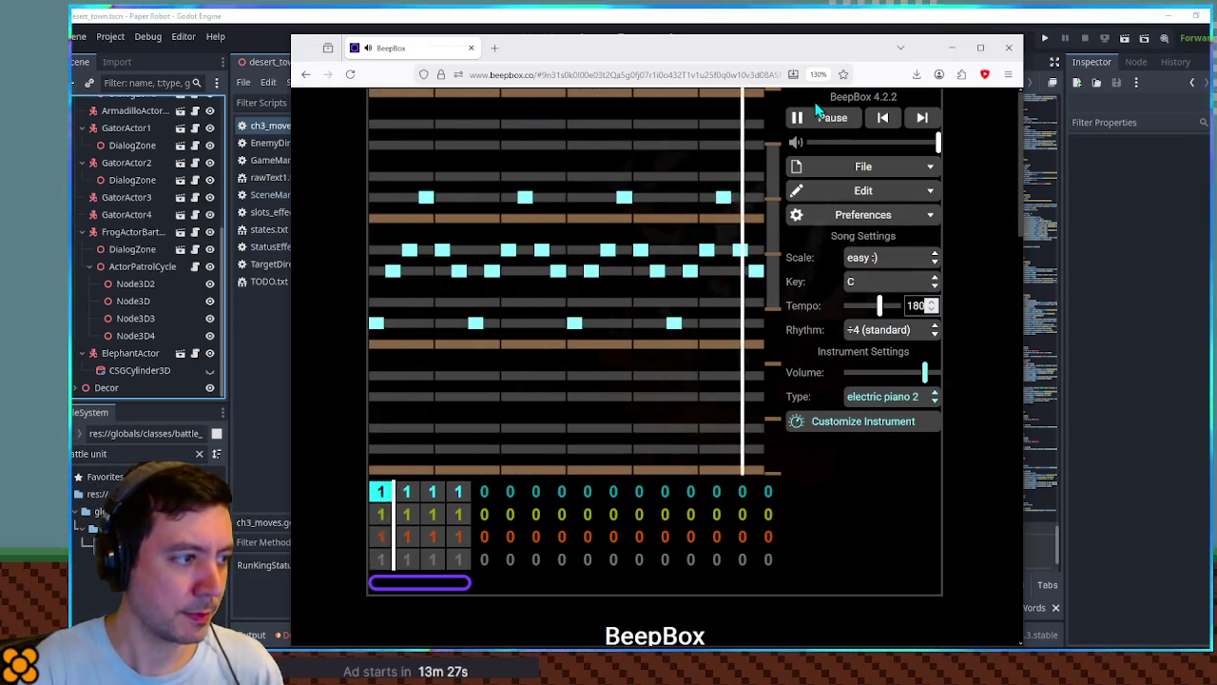
{"action": "key", "text": "space"}
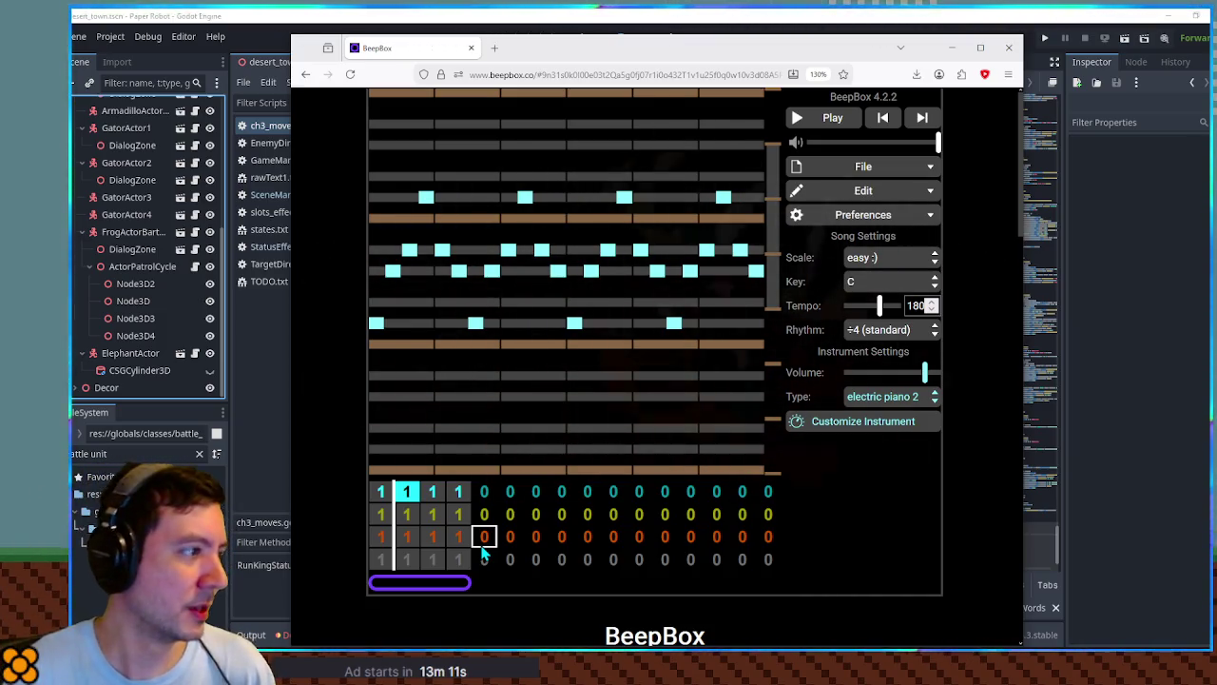
Play the song once more, then return to the Godot editor.
{"action": "scroll", "coordinate": [972, 244], "scroll_direction": "down", "scroll_amount": 5}
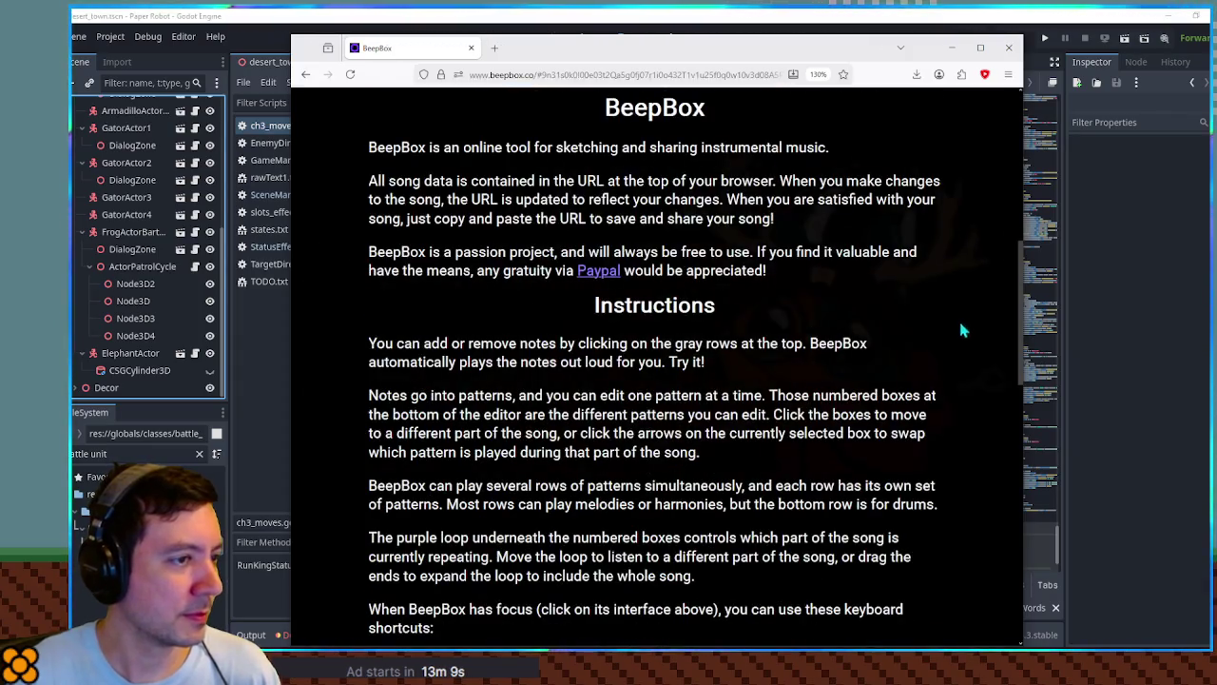
{"action": "scroll", "coordinate": [958, 317], "scroll_direction": "up", "scroll_amount": 5}
{"action": "left_click", "coordinate": [823, 124]}
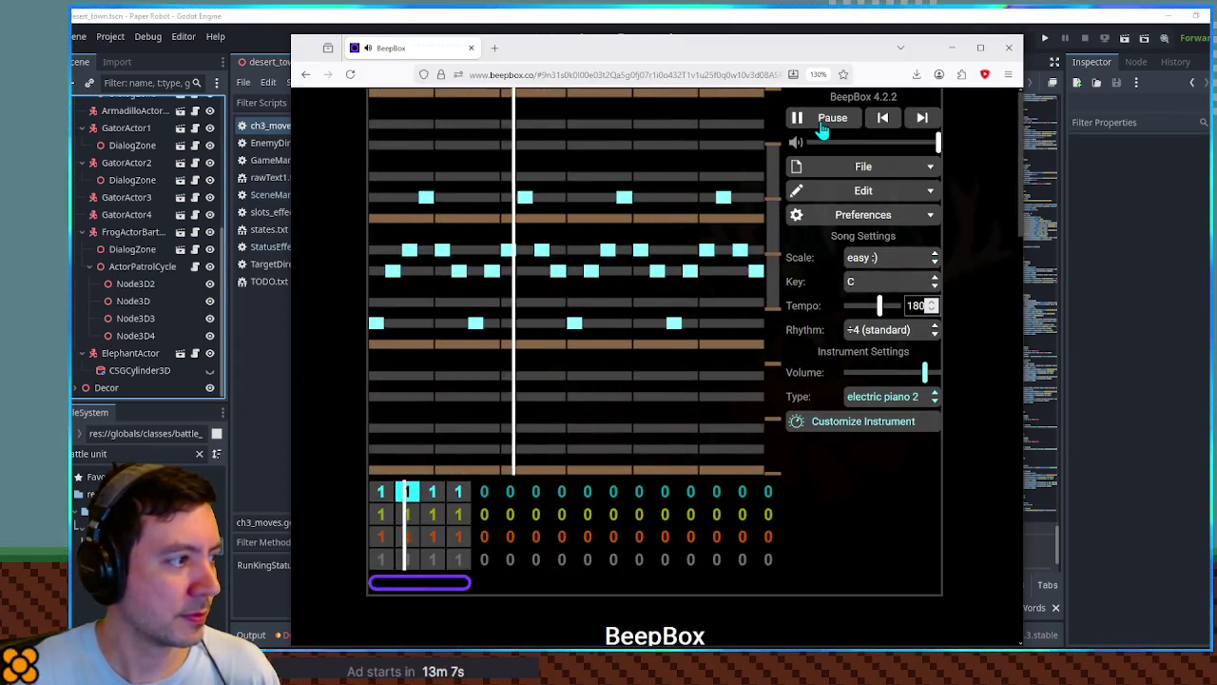
{"action": "left_click", "coordinate": [814, 124]}
{"action": "key", "text": "alt+Tab"}
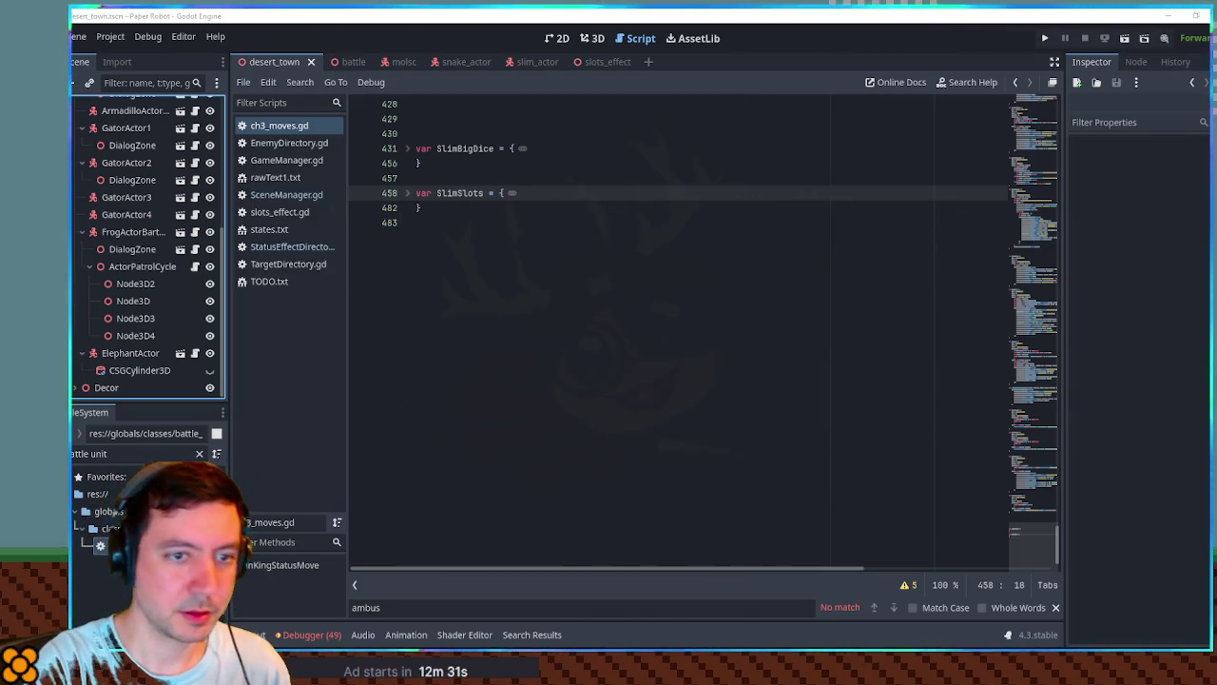
Select the search text in the FileSystem dock's file filter.
{"action": "double_click", "coordinate": [98, 454]}
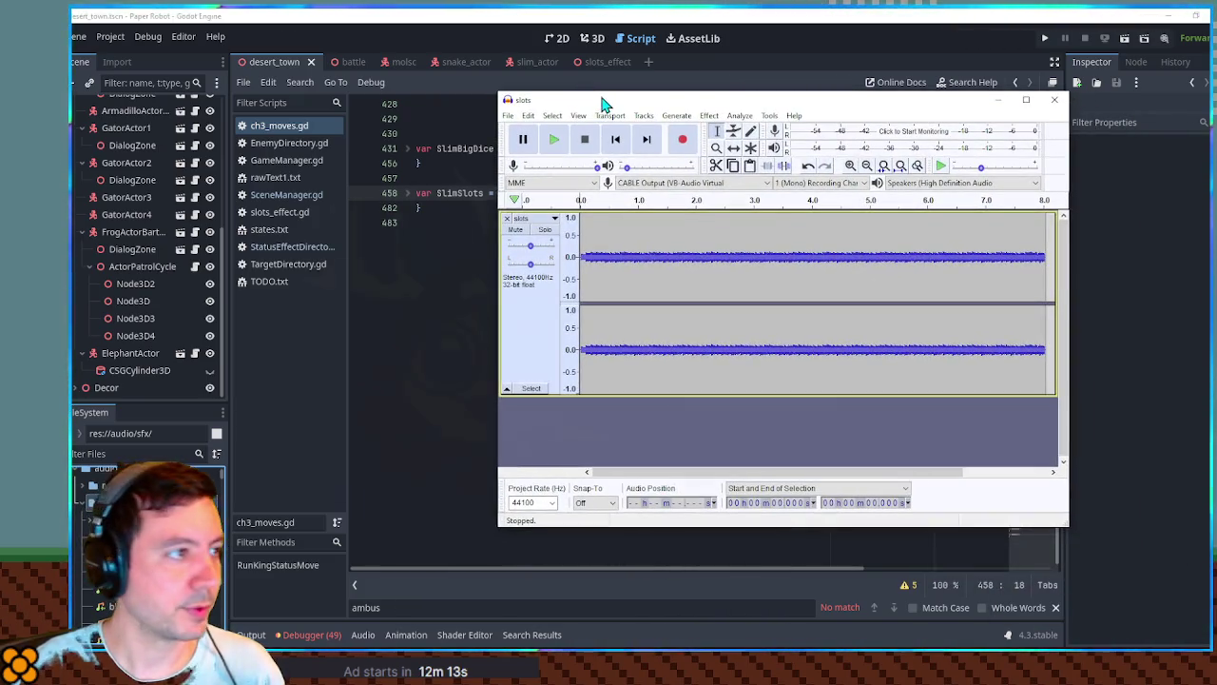
Maximize Audacity and delete the short silence before the audio.
{"action": "left_click_drag", "start_coordinate": [607, 101], "coordinate": [549, 13]}
{"action": "scroll", "coordinate": [407, 169], "scroll_direction": "up", "scroll_amount": 4}
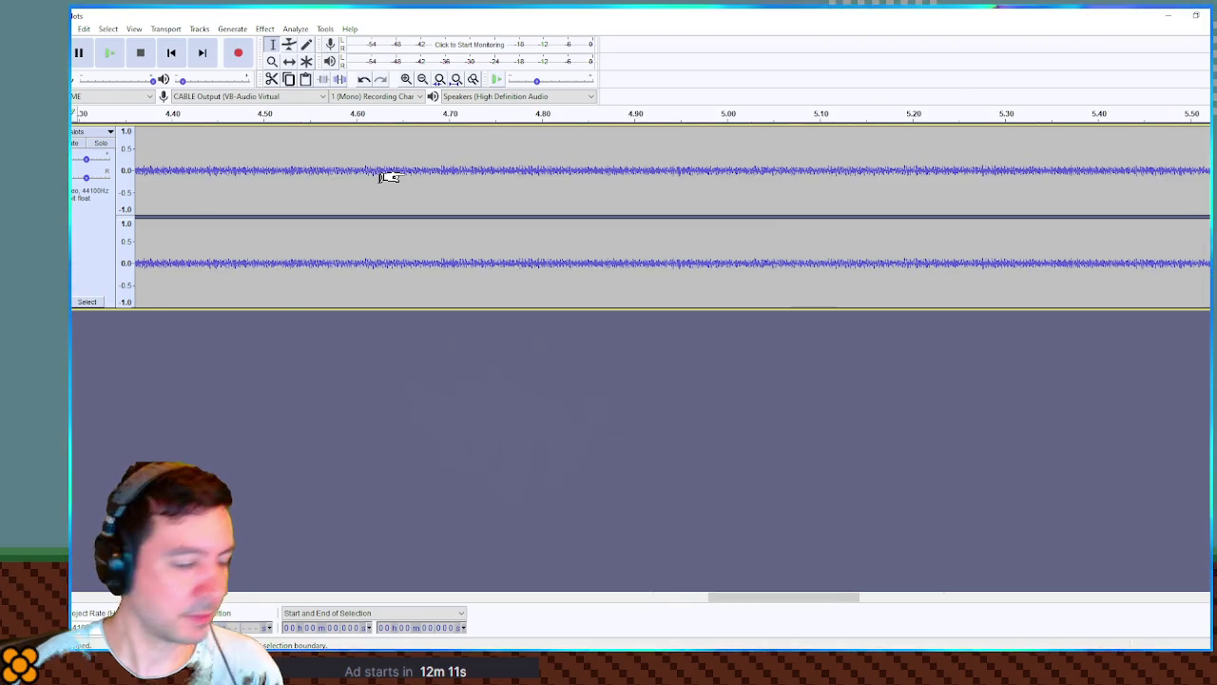
{"action": "left_click_drag", "start_coordinate": [159, 172], "coordinate": [136, 190]}
{"action": "key", "text": "Delete"}
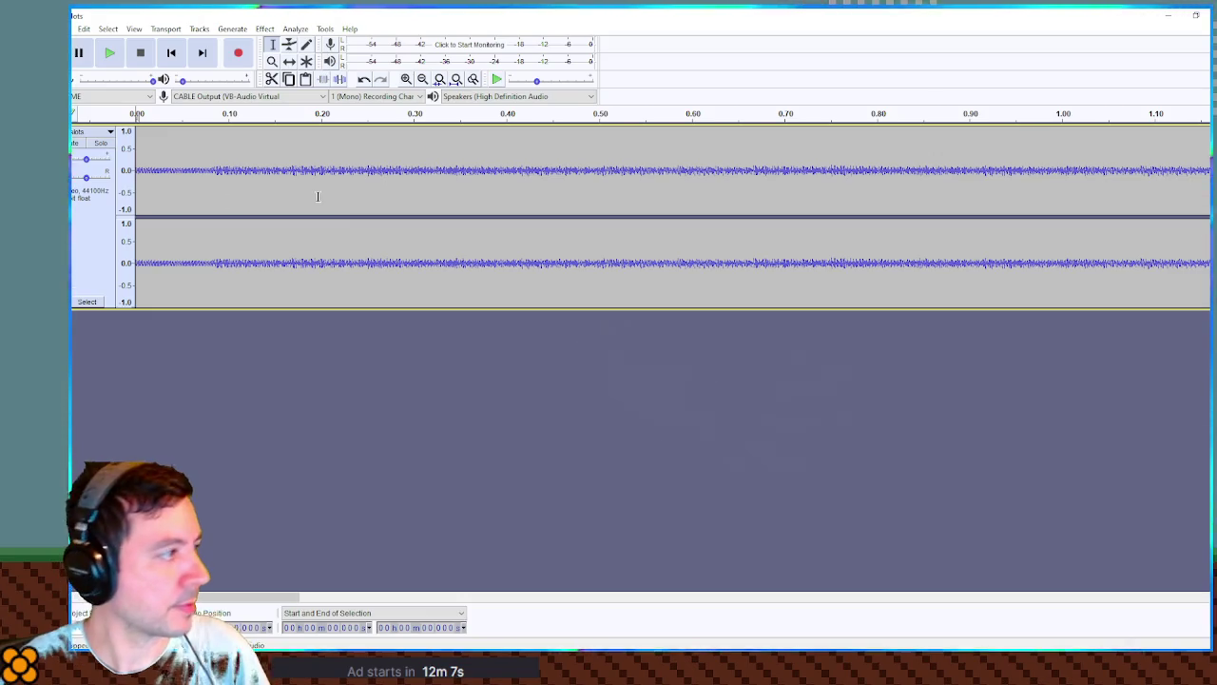
Zoom around the 2.0 s mark, preview playback, and jump the cursor to the audio's end.
{"action": "scroll", "coordinate": [314, 198], "scroll_direction": "down", "scroll_amount": 4}
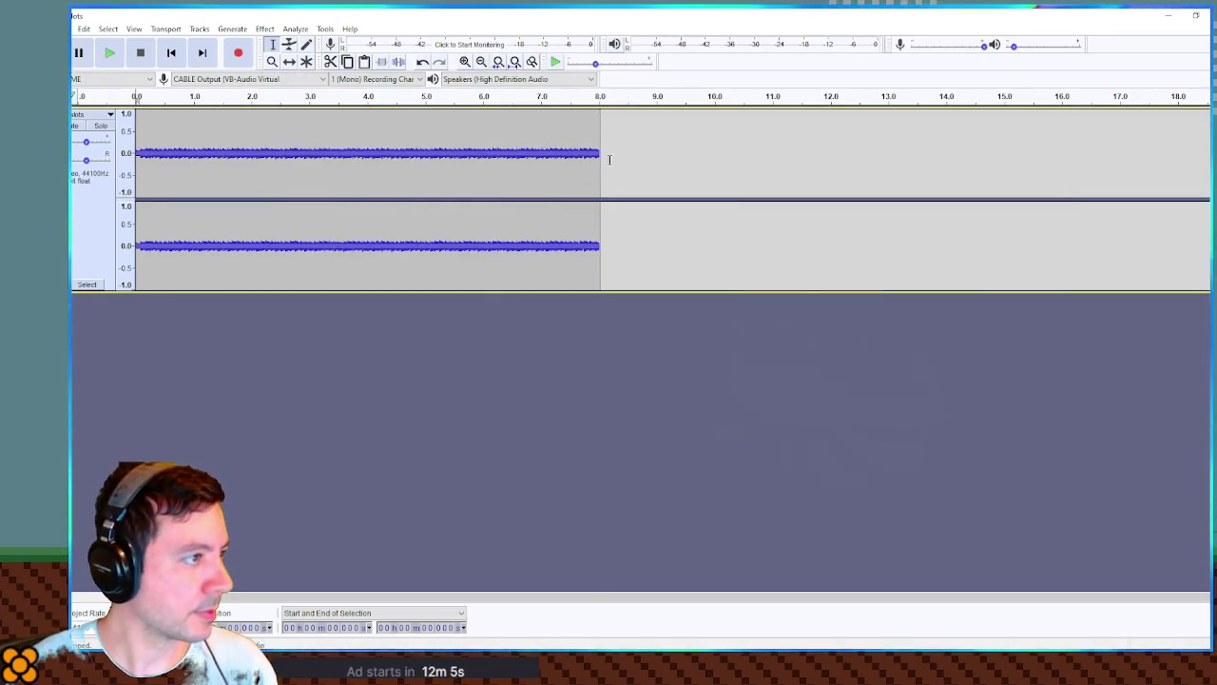
{"action": "left_click", "coordinate": [602, 158]}
{"action": "scroll", "coordinate": [264, 147], "scroll_direction": "up", "scroll_amount": 6}
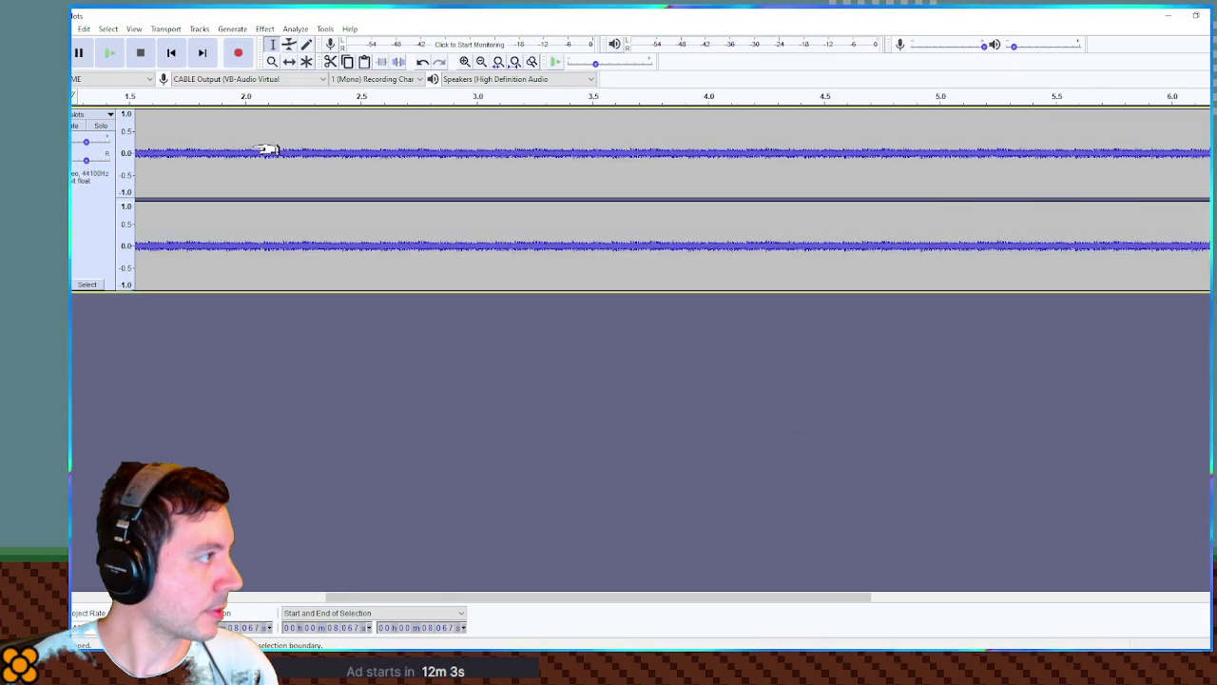
{"action": "left_click", "coordinate": [217, 153]}
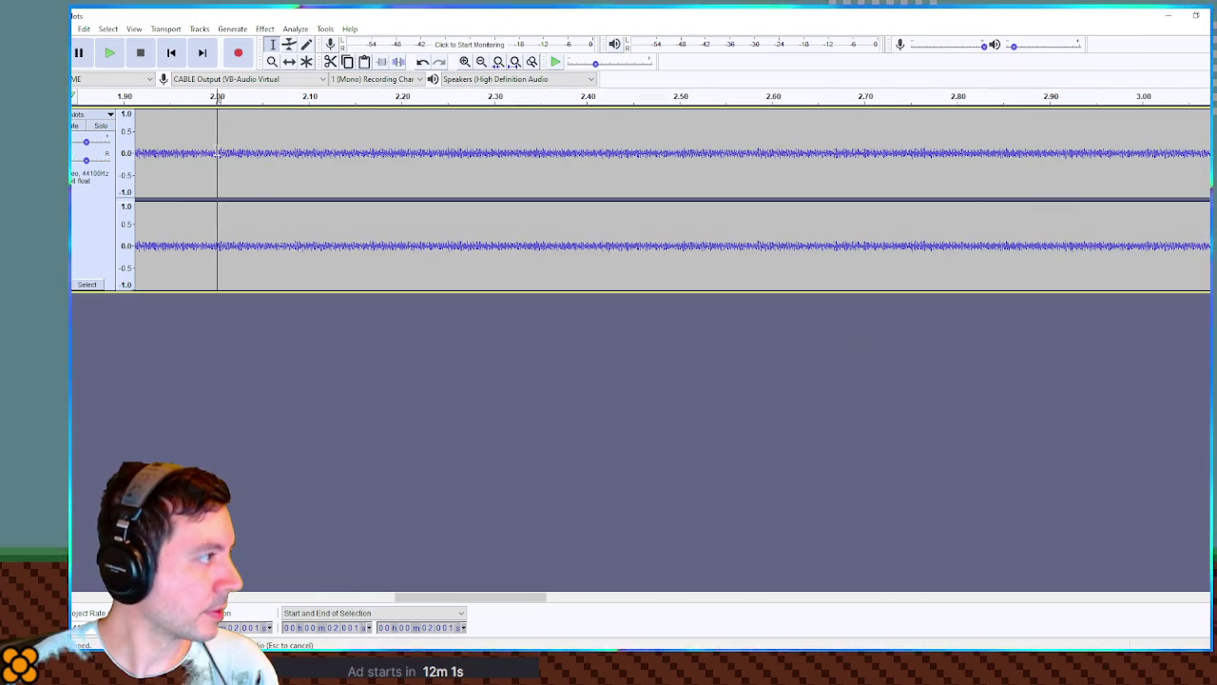
{"action": "scroll", "coordinate": [224, 160], "scroll_direction": "right", "scroll_amount": 5}
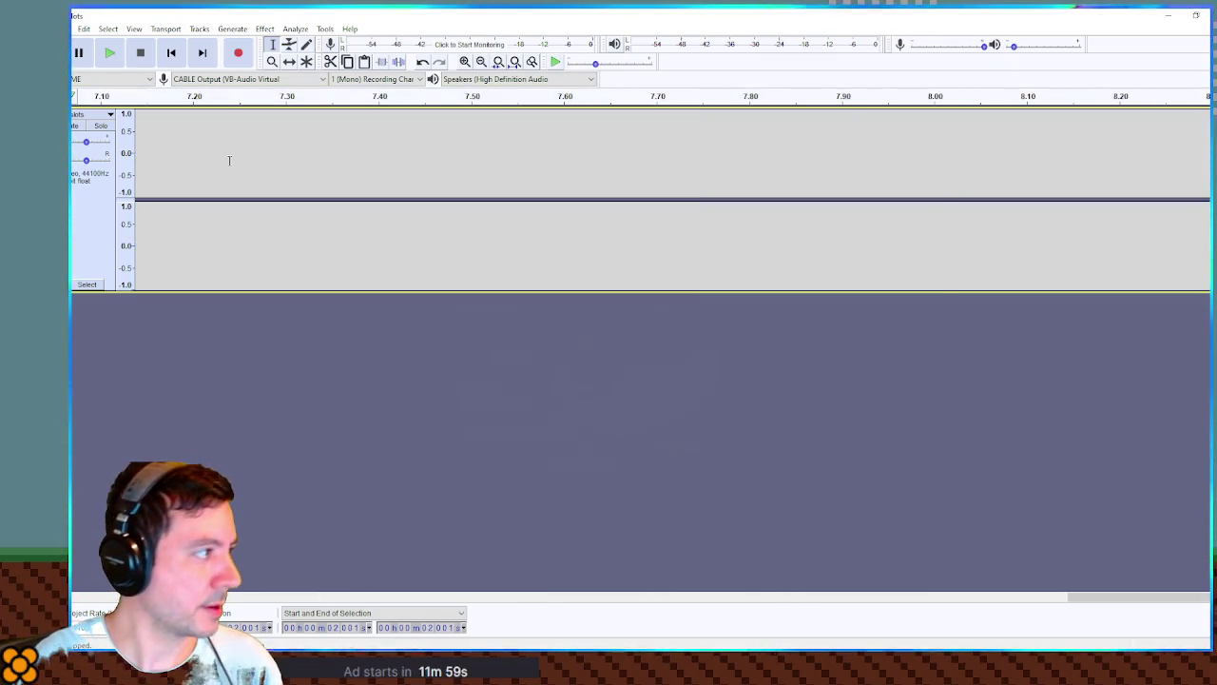
{"action": "key", "text": "space"}
{"action": "scroll", "coordinate": [308, 209], "scroll_direction": "down", "scroll_amount": 4}
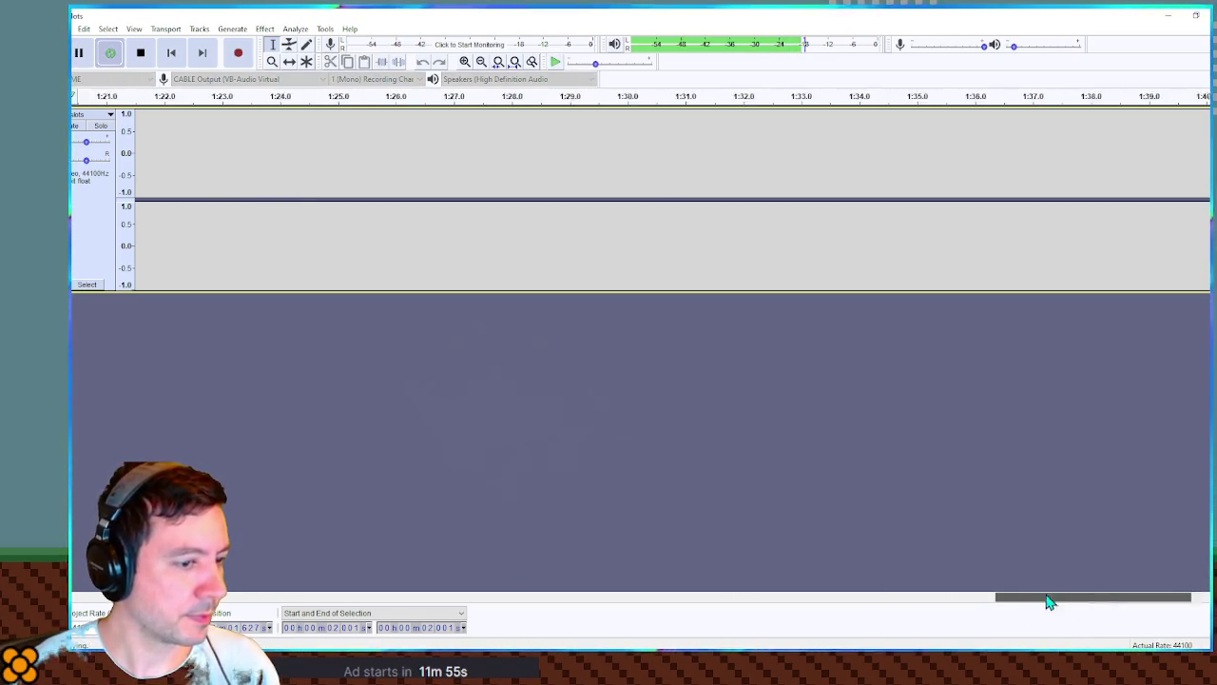
{"action": "scroll", "coordinate": [249, 143], "scroll_direction": "up", "scroll_amount": 5}
{"action": "scroll", "coordinate": [249, 135], "scroll_direction": "up", "scroll_amount": 1}
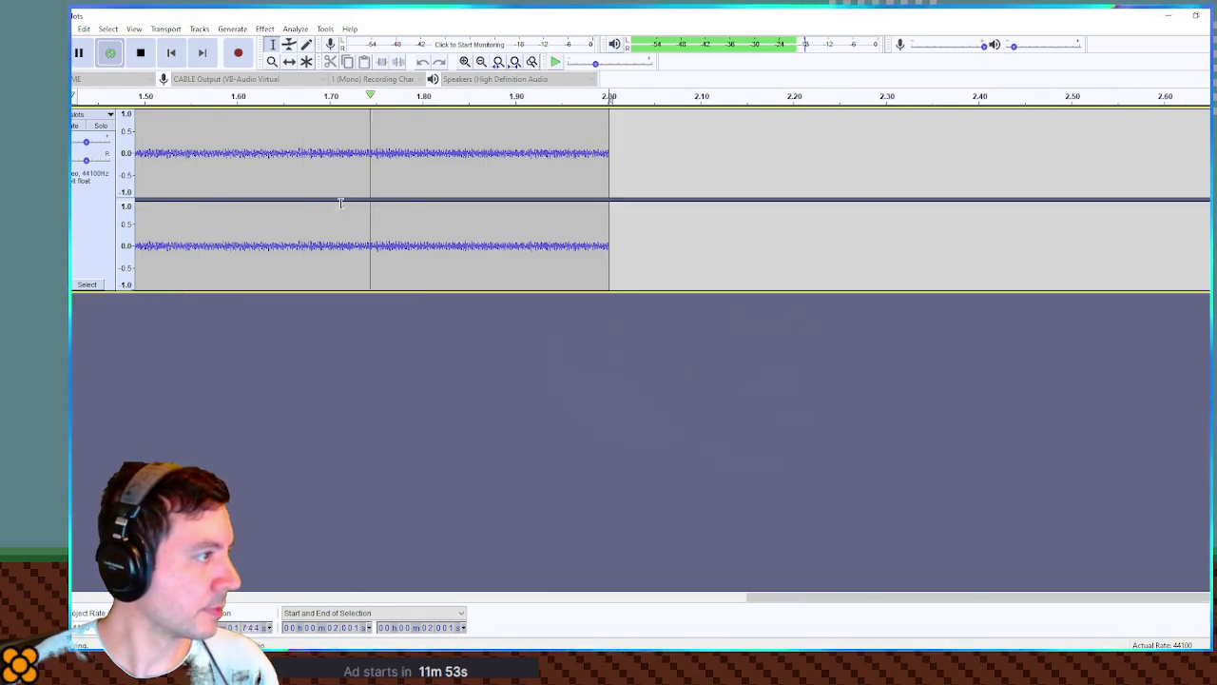
{"action": "left_click", "coordinate": [580, 175]}
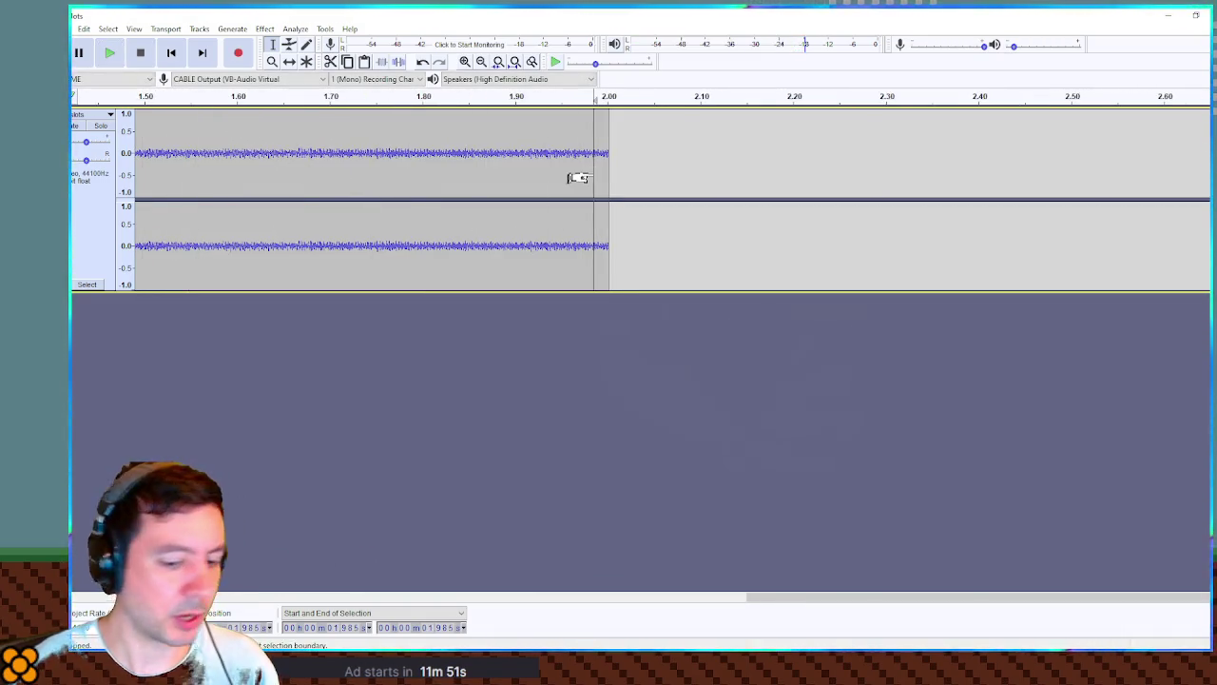
{"action": "scroll", "coordinate": [592, 172], "scroll_direction": "left", "scroll_amount": 5}
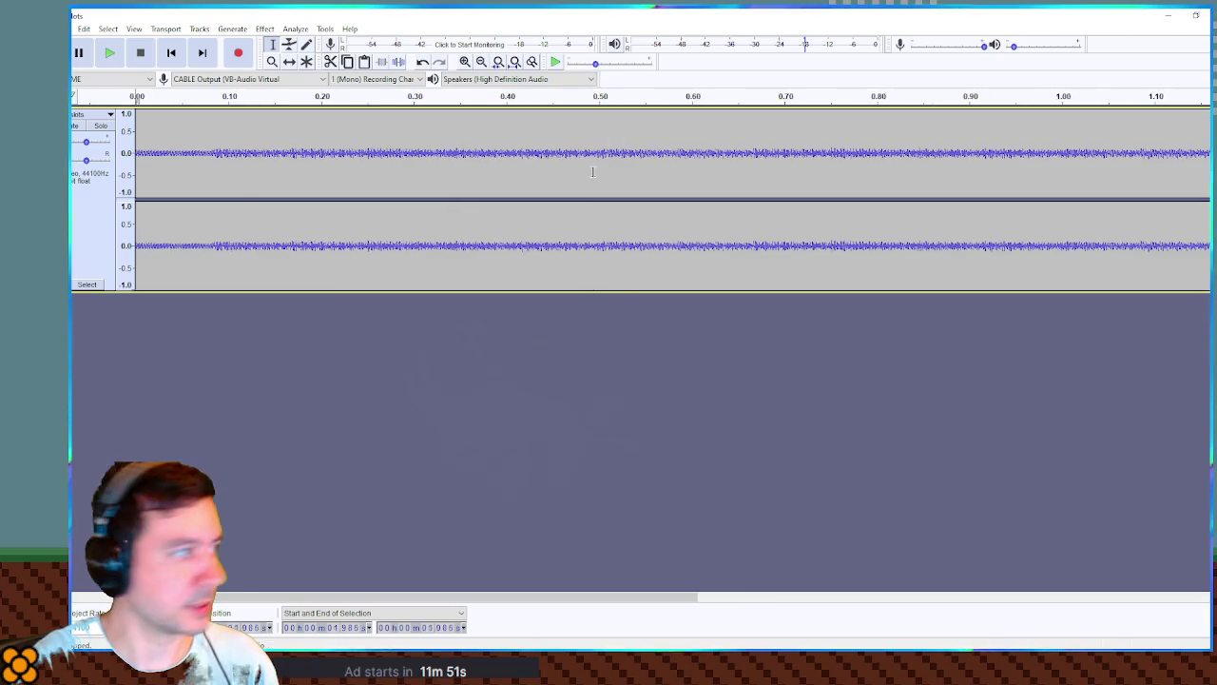
{"action": "left_click", "coordinate": [216, 153]}
{"action": "key", "text": "End"}
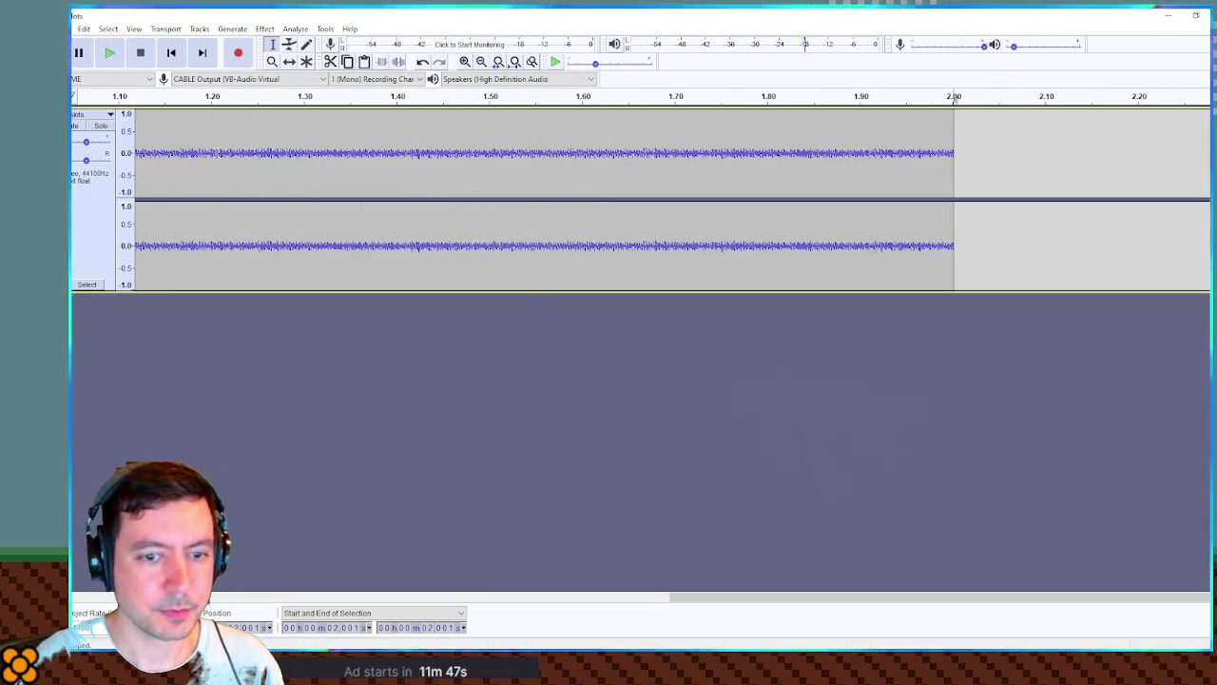
Try deleting the clip's last fraction of a second, listen, then undo it.
{"action": "left_click_drag", "start_coordinate": [910, 154], "coordinate": [982, 154]}
{"action": "key", "text": "Delete"}
{"action": "key", "text": "space"}
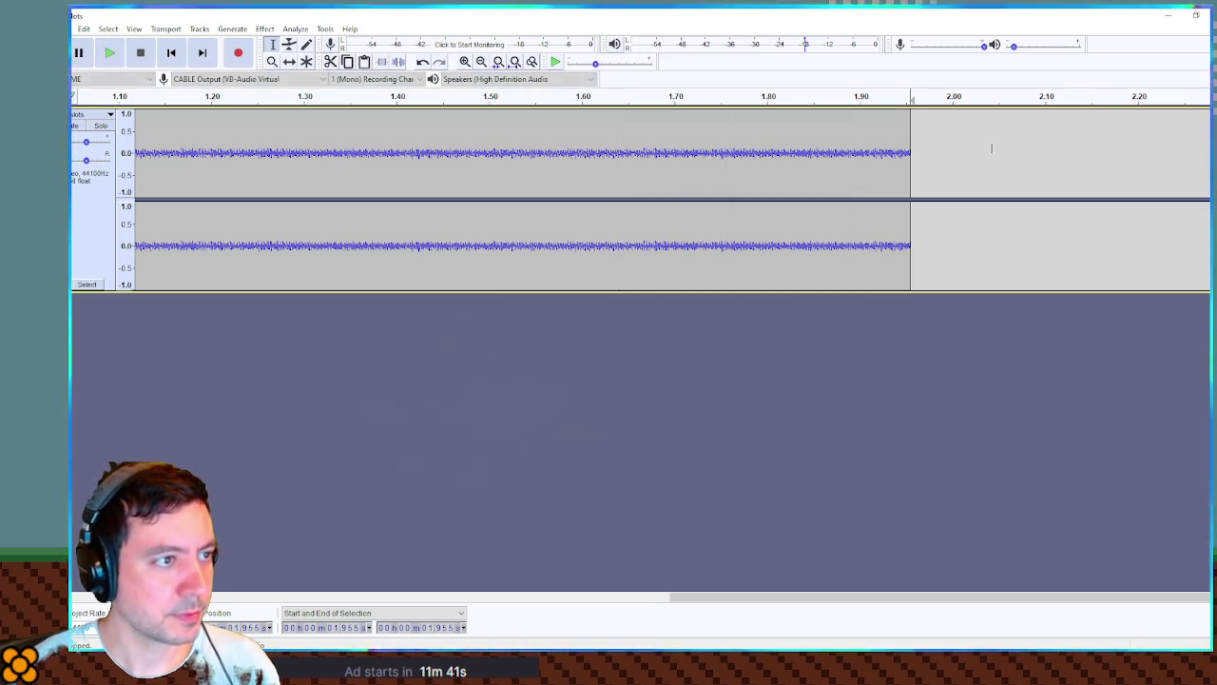
{"action": "key", "text": "ctrl+z"}
Delete all audio after exactly 2.000 seconds and play the trimmed clip.
{"action": "scroll", "coordinate": [948, 168], "scroll_direction": "up", "scroll_amount": 4, "text": "ctrl"}
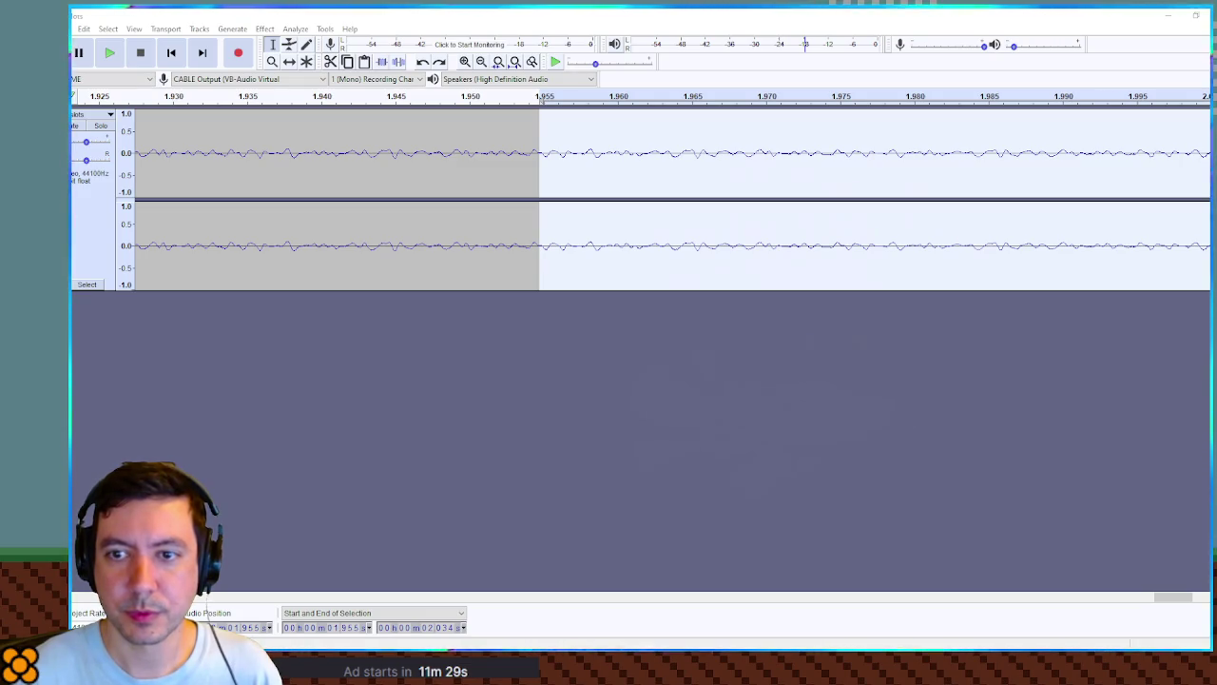
{"action": "left_click", "coordinate": [667, 245]}
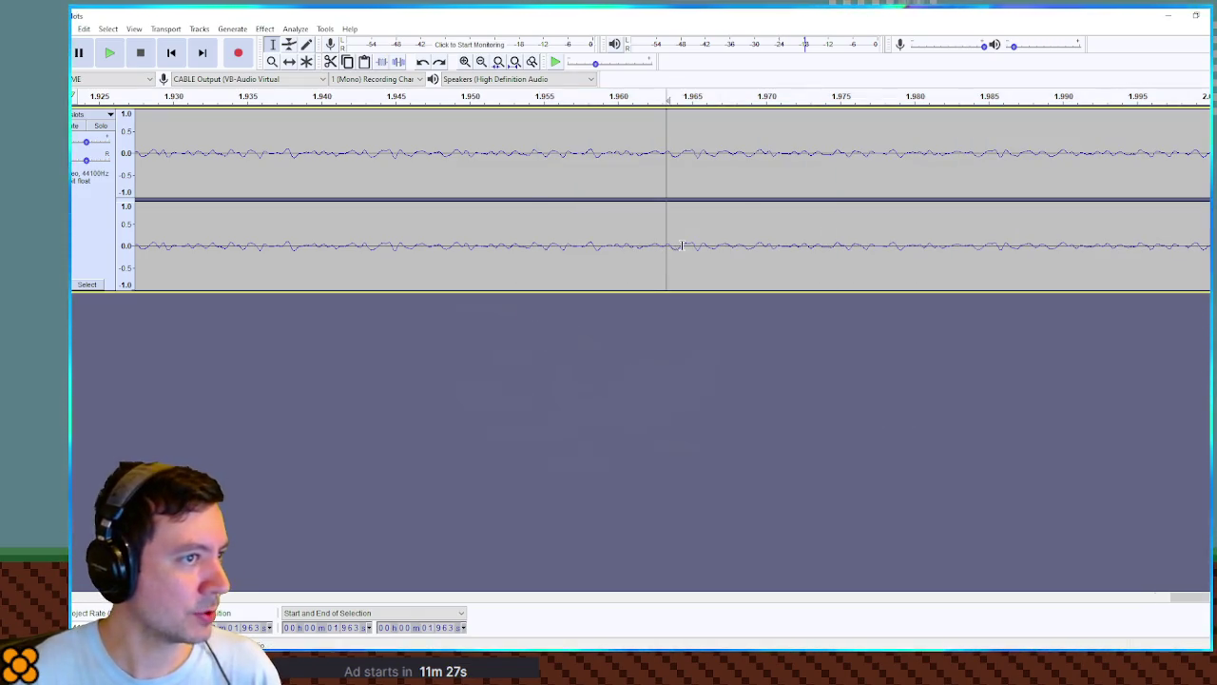
{"action": "scroll", "coordinate": [441, 599], "scroll_direction": "left", "scroll_amount": 5}
{"action": "left_click_drag", "start_coordinate": [950, 597], "coordinate": [1207, 599]}
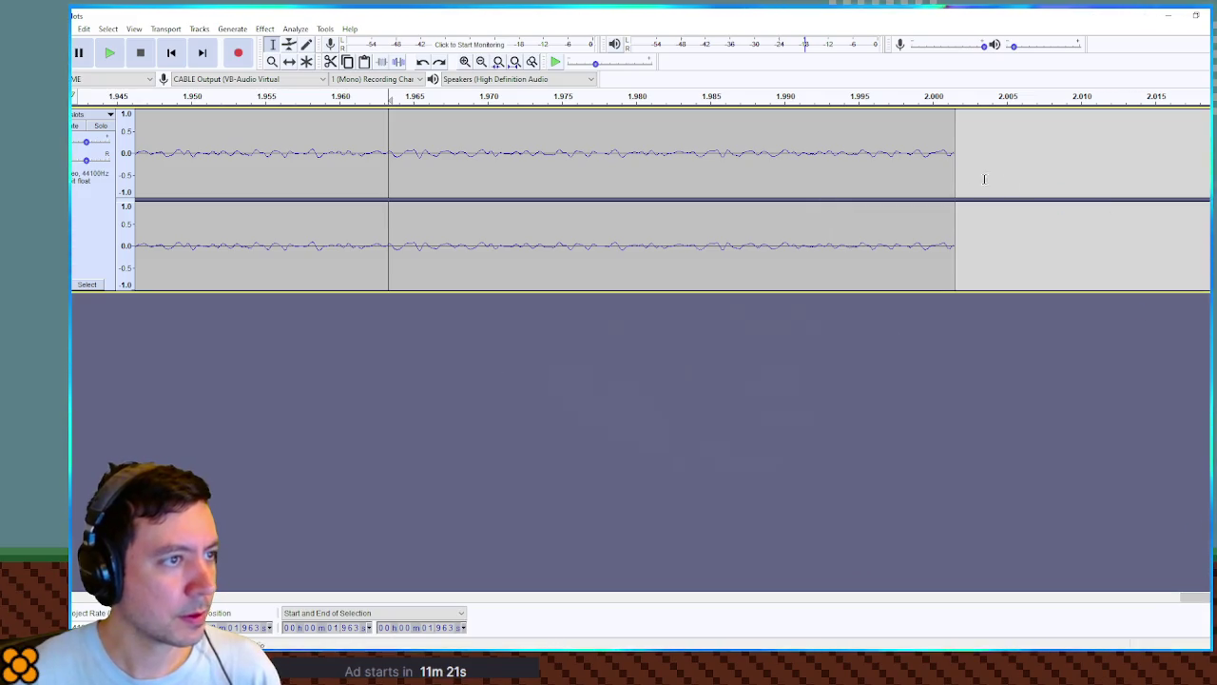
{"action": "left_click", "coordinate": [931, 154]}
{"action": "left_click_drag", "start_coordinate": [932, 157], "coordinate": [989, 159]}
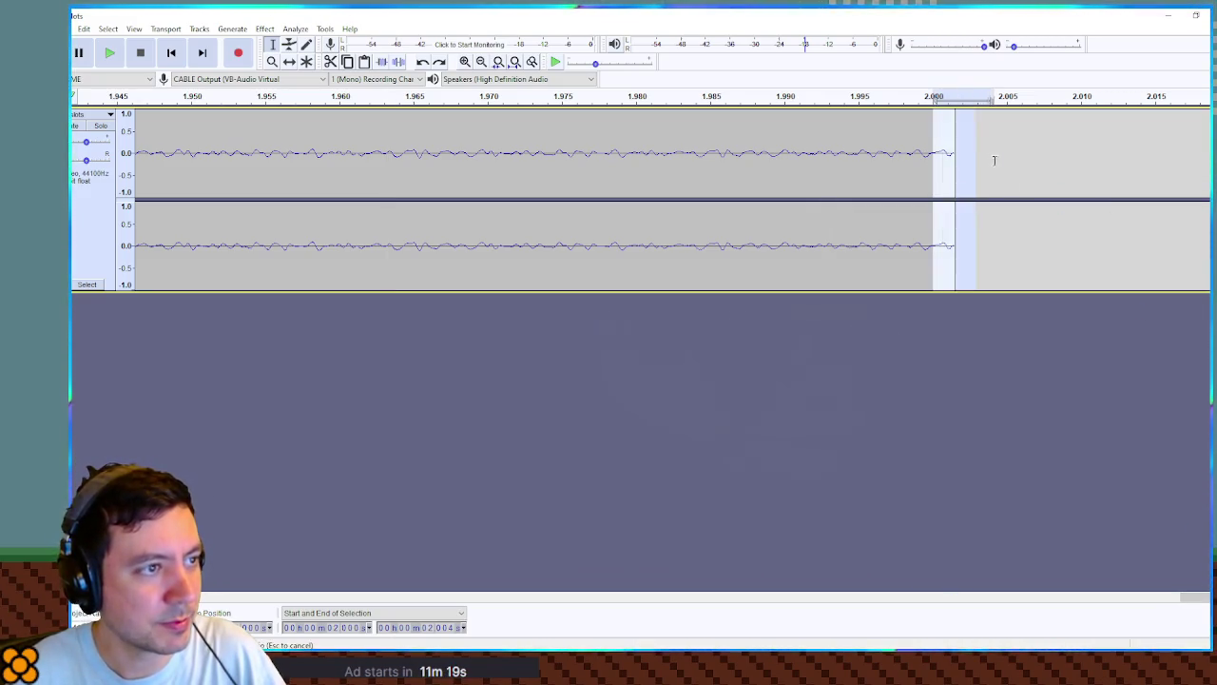
{"action": "key", "text": "Delete"}
{"action": "key", "text": "space"}
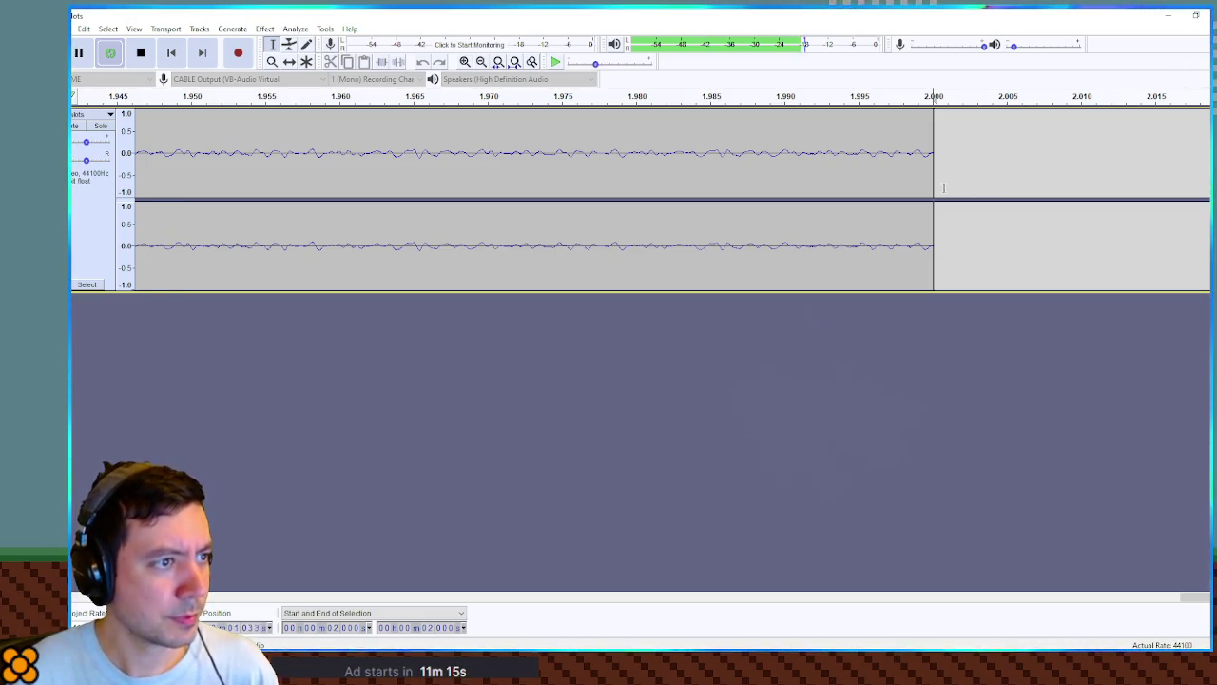
Stop playback and delete the leftover samples past 2.0000 s.
{"action": "scroll", "coordinate": [941, 175], "scroll_direction": "up", "scroll_amount": 6, "text": "ctrl"}
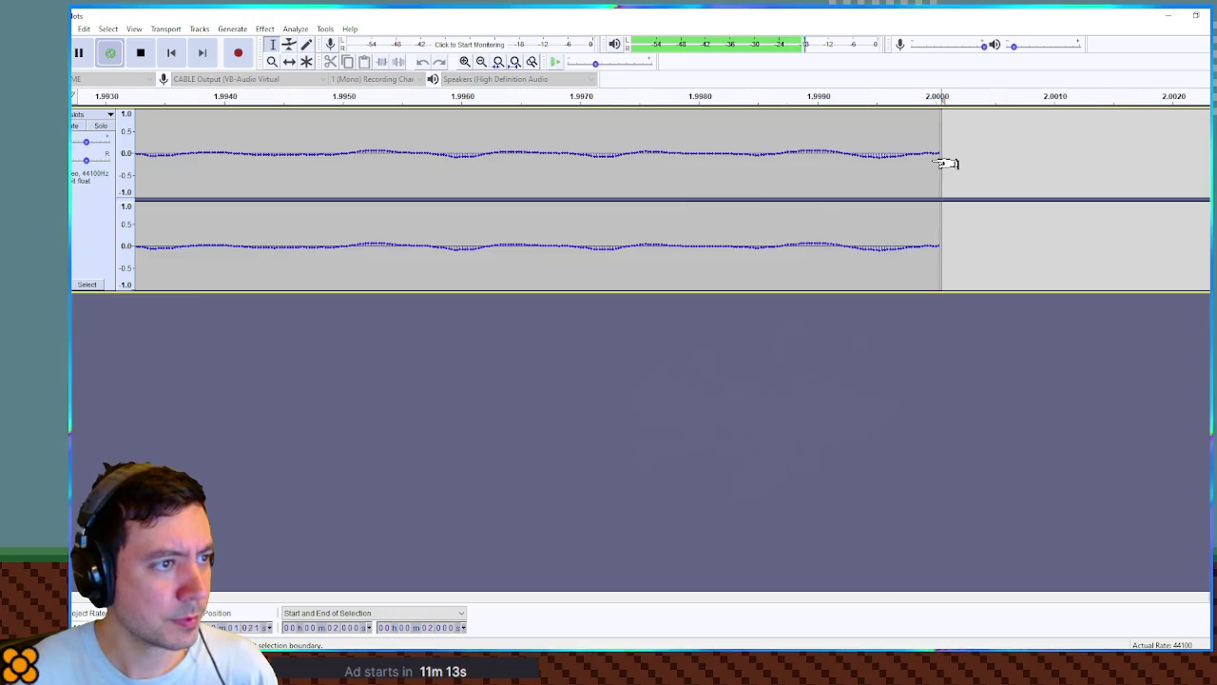
{"action": "left_click_drag", "start_coordinate": [932, 159], "coordinate": [983, 158]}
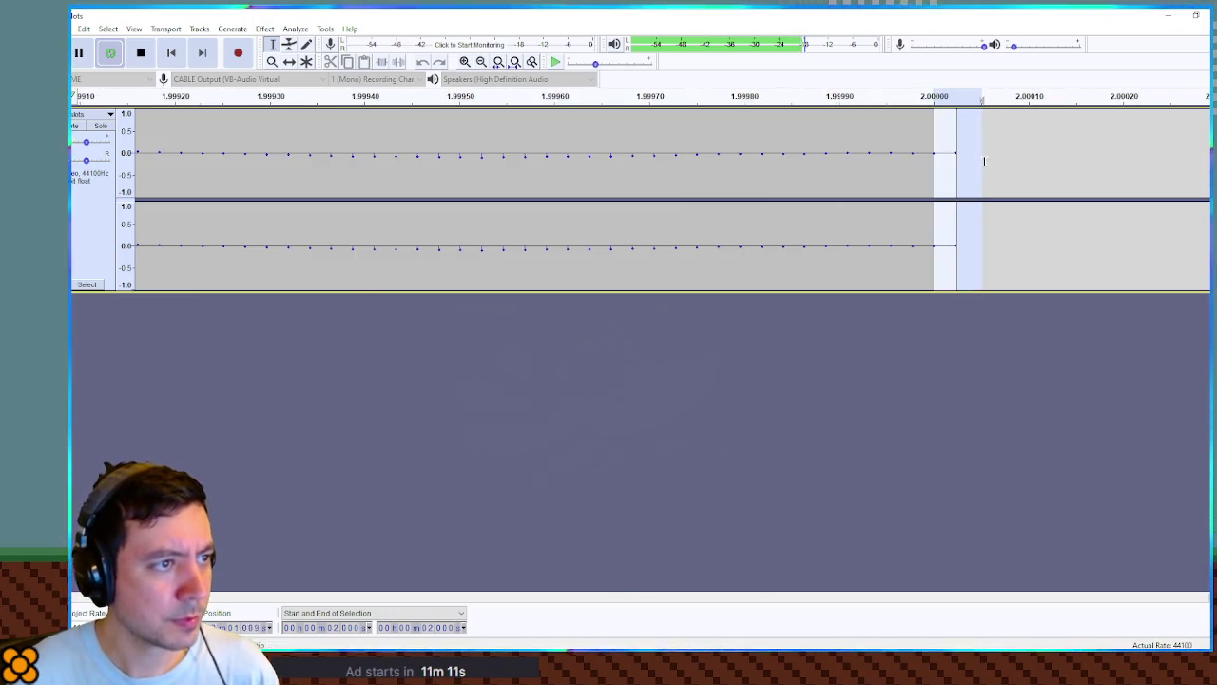
{"action": "key", "text": "Delete"}
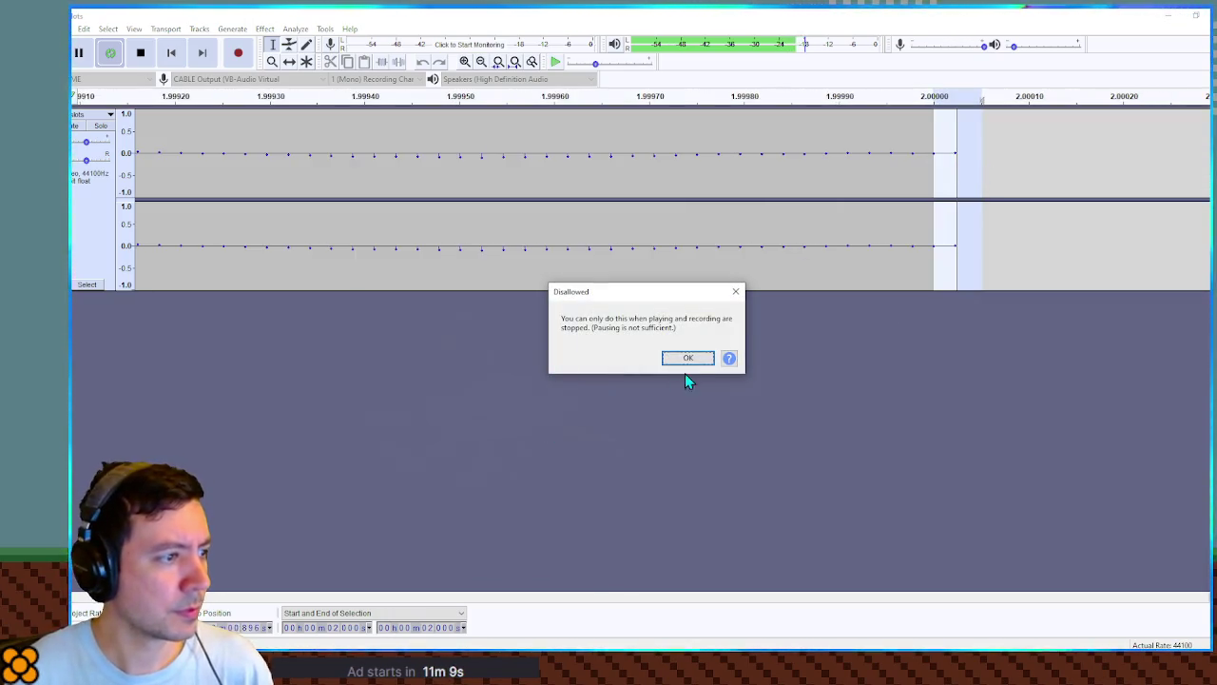
{"action": "left_click", "coordinate": [690, 360]}
{"action": "key", "text": "space"}
{"action": "key", "text": "Delete"}
{"action": "key", "text": "space"}
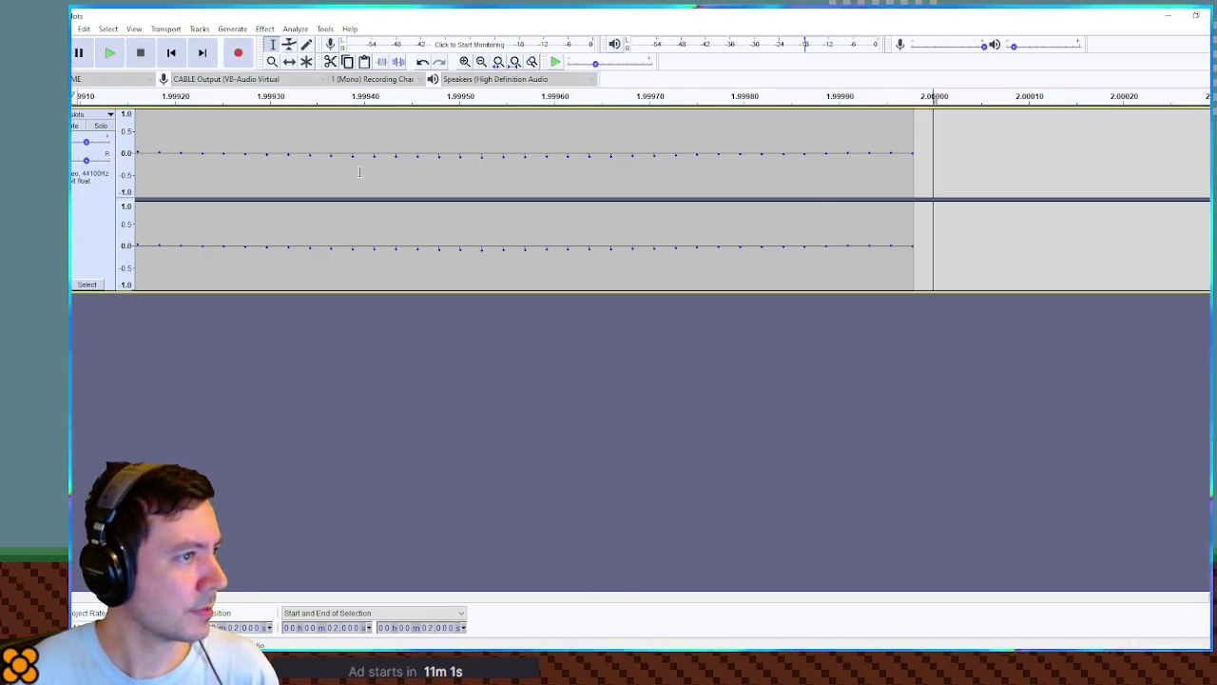
Loop-play the clip from the start to check the seam.
{"action": "scroll", "coordinate": [722, 254], "scroll_direction": "down", "scroll_amount": 2}
{"action": "scroll", "coordinate": [723, 255], "scroll_direction": "down", "scroll_amount": 5}
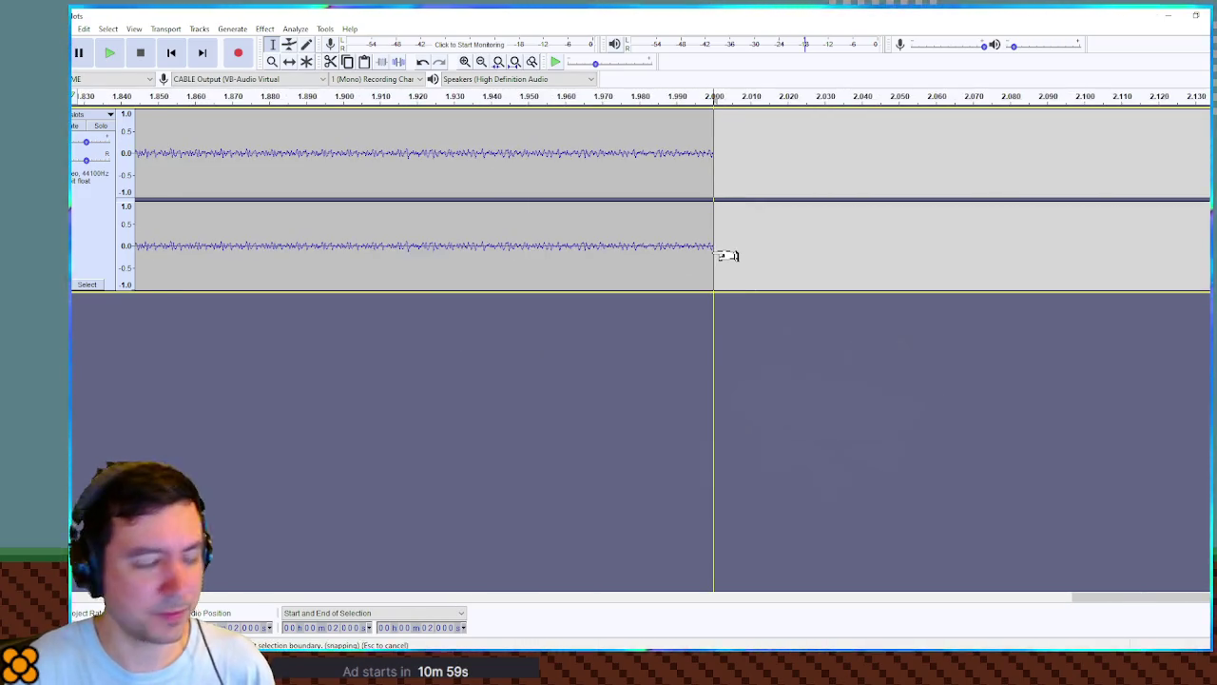
{"action": "key", "text": "Home"}
{"action": "scroll", "coordinate": [147, 160], "scroll_direction": "up", "scroll_amount": 8}
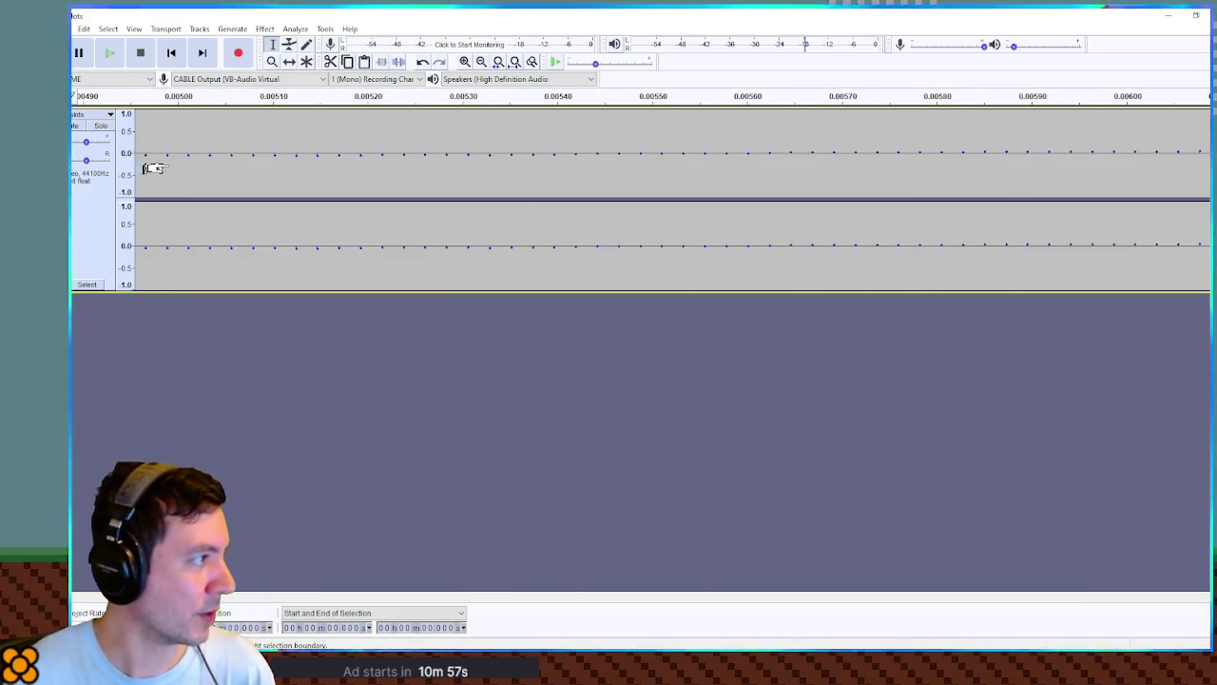
{"action": "key", "text": "Home"}
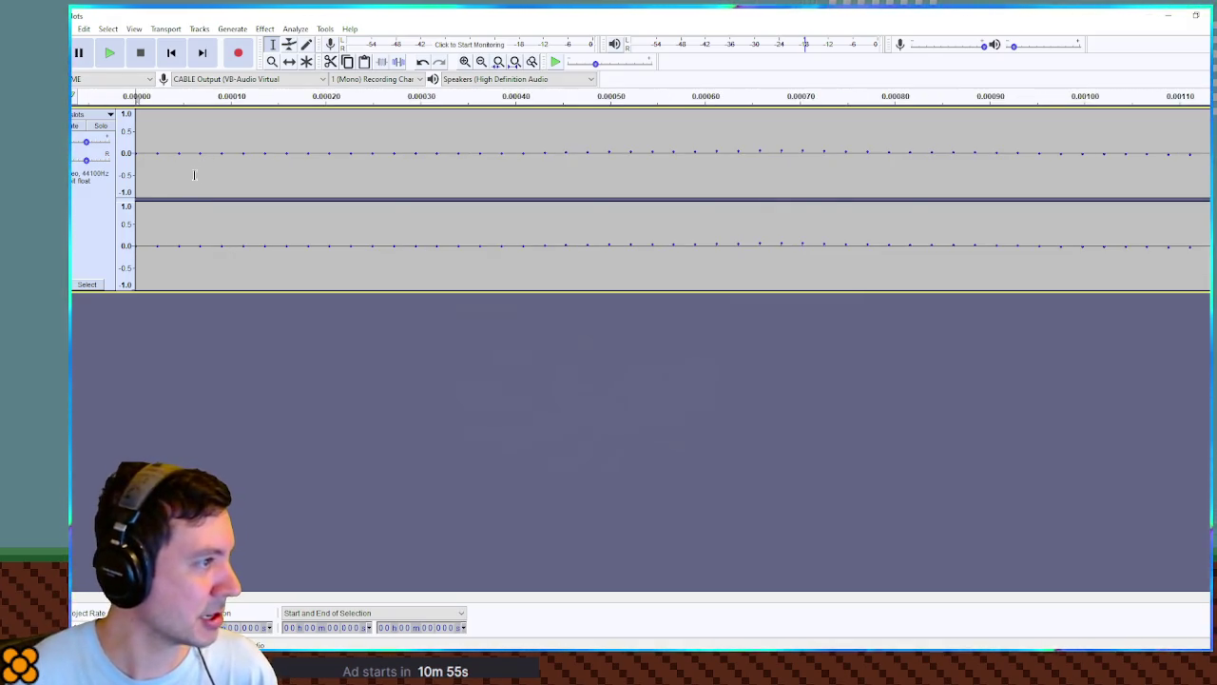
{"action": "scroll", "coordinate": [188, 178], "scroll_direction": "down", "scroll_amount": 4}
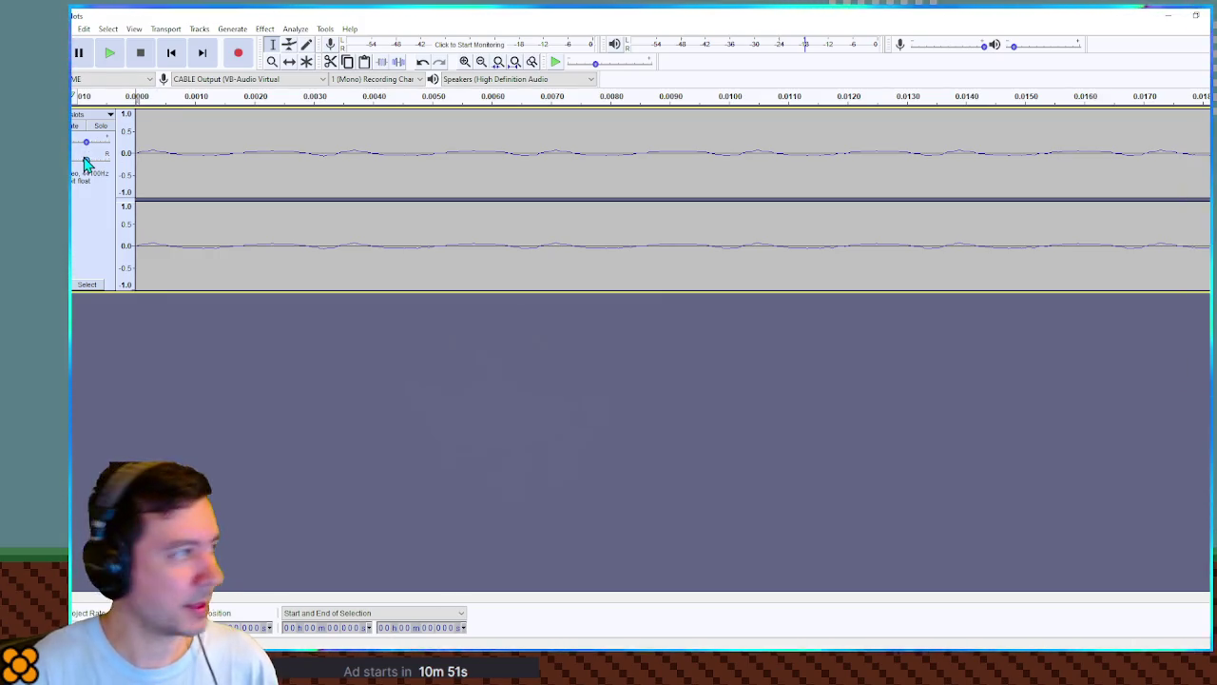
{"action": "key", "text": "space"}
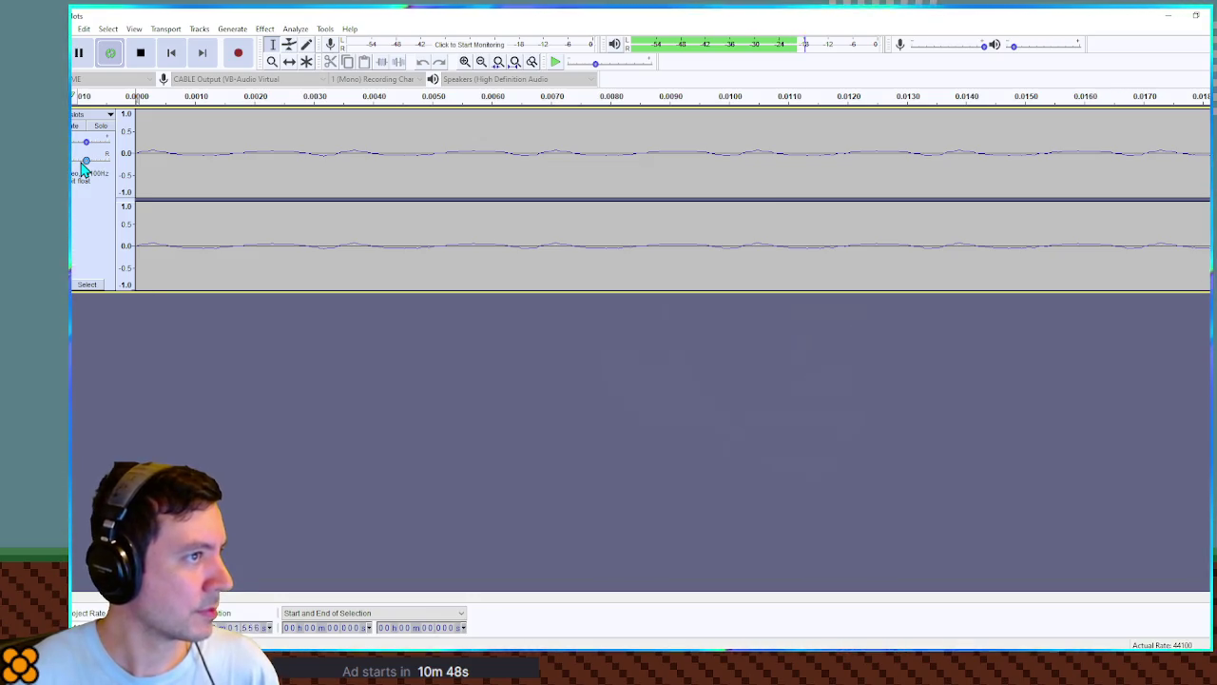
{"action": "key", "text": "space"}
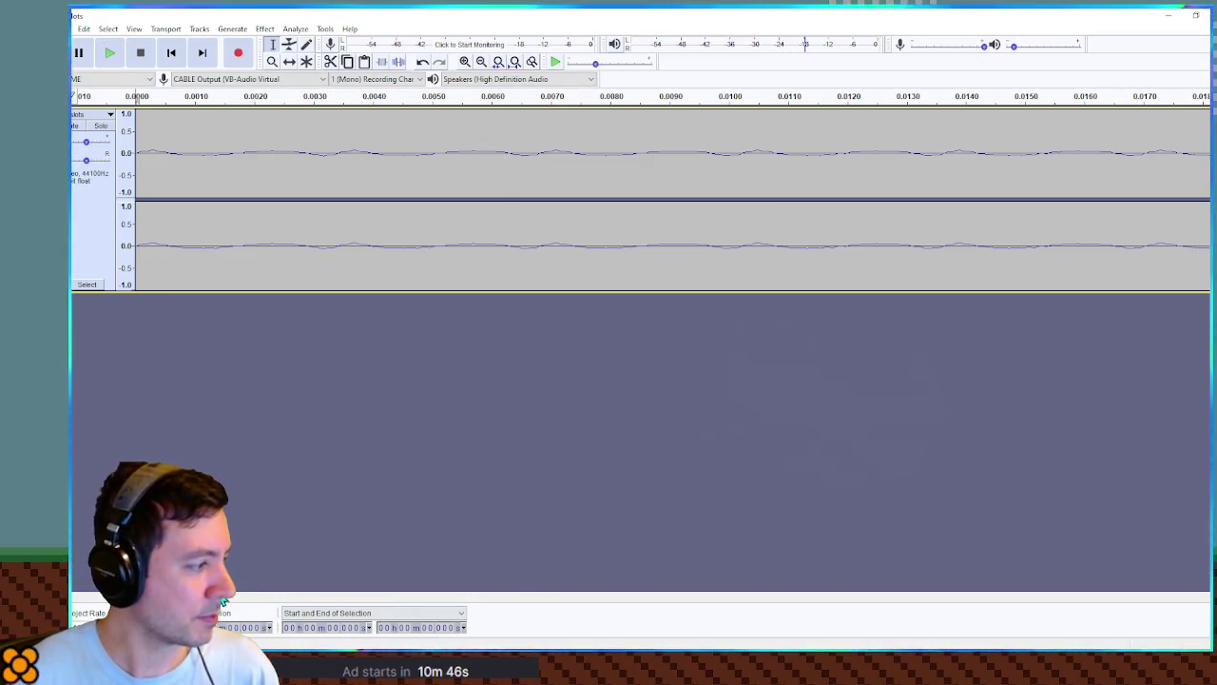
Zoom in and set the play position at 1.903 s.
{"action": "scroll", "coordinate": [666, 199], "scroll_direction": "right", "scroll_amount": 5}
{"action": "mouse_move", "coordinate": [376, 607]}
{"action": "left_mouse_down"}
{"action": "mouse_move", "coordinate": [903, 628]}
{"action": "mouse_move", "coordinate": [1213, 599]}
{"action": "left_mouse_up"}
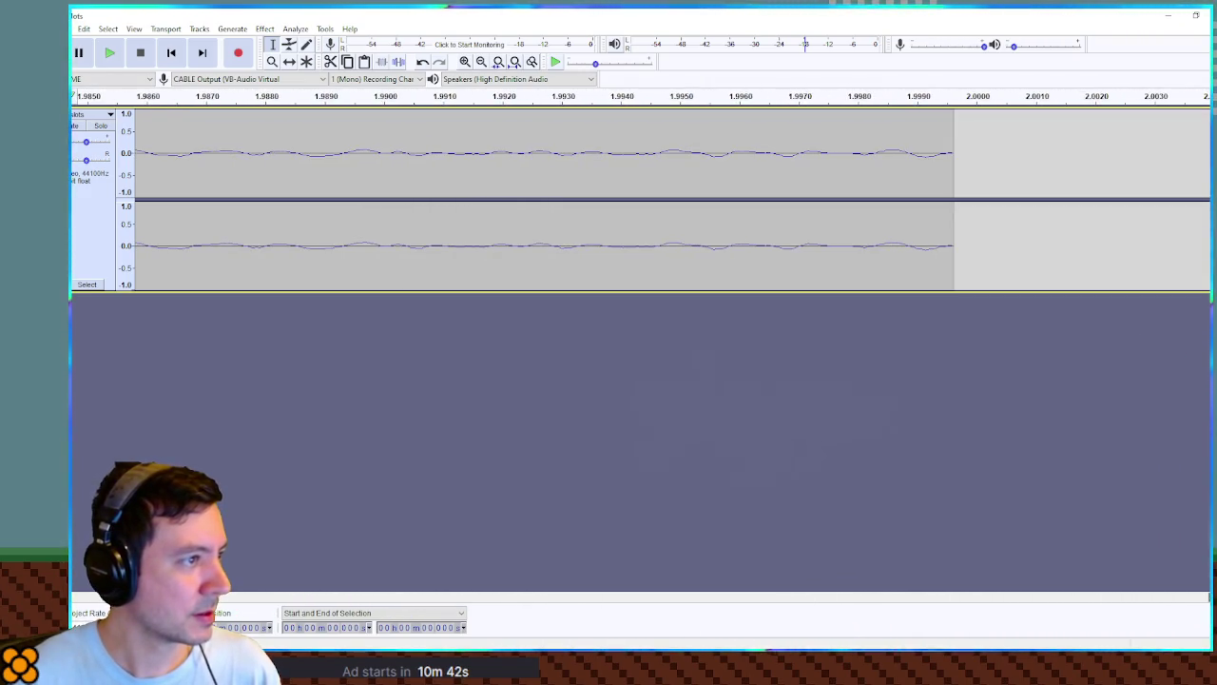
{"action": "left_click", "coordinate": [158, 165]}
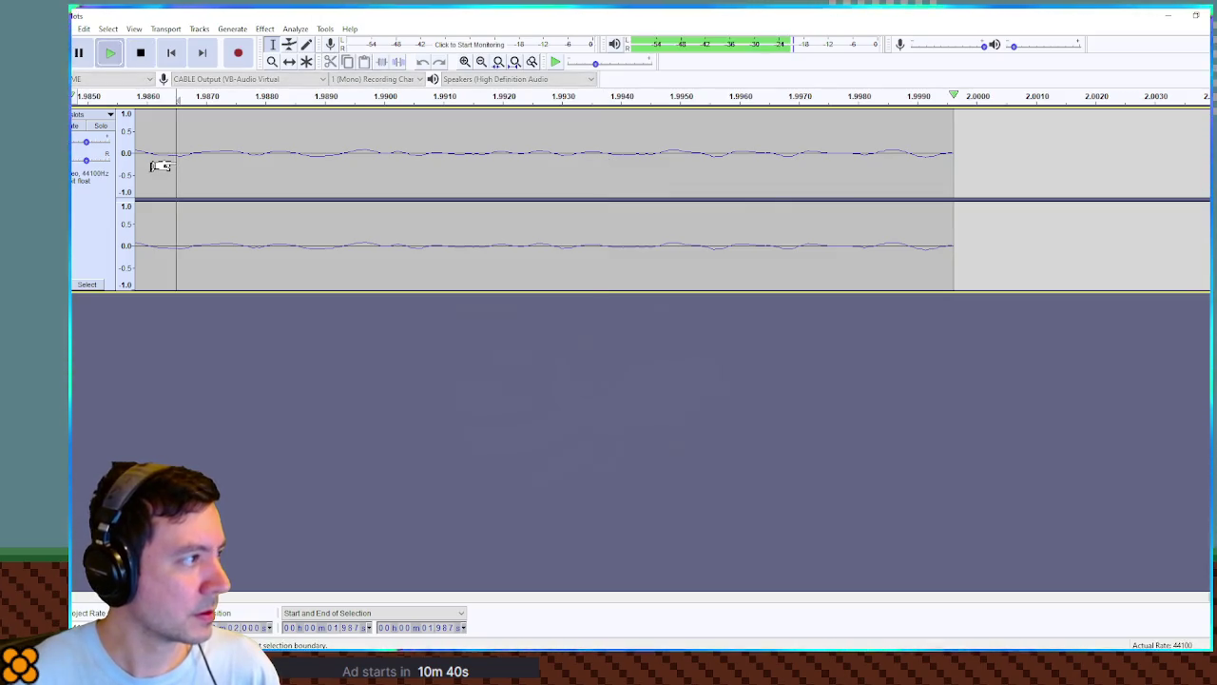
{"action": "scroll", "coordinate": [478, 195], "scroll_direction": "down", "scroll_amount": 4, "text": "ctrl"}
{"action": "left_click", "coordinate": [403, 171]}
{"action": "left_click", "coordinate": [166, 177]}
{"action": "scroll", "coordinate": [271, 180], "scroll_direction": "down", "scroll_amount": 2, "text": "ctrl"}
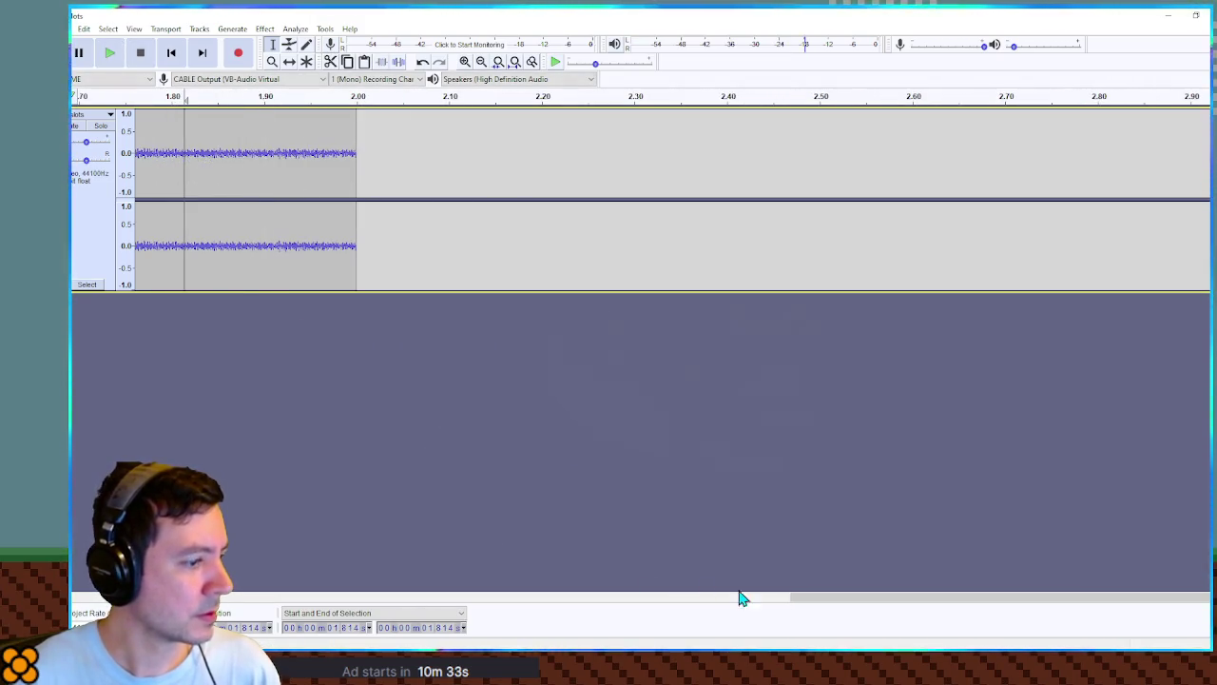
Play from the marked point, zoom out, and select the full 0–2 s clip.
{"action": "left_click_drag", "start_coordinate": [934, 603], "coordinate": [829, 603]}
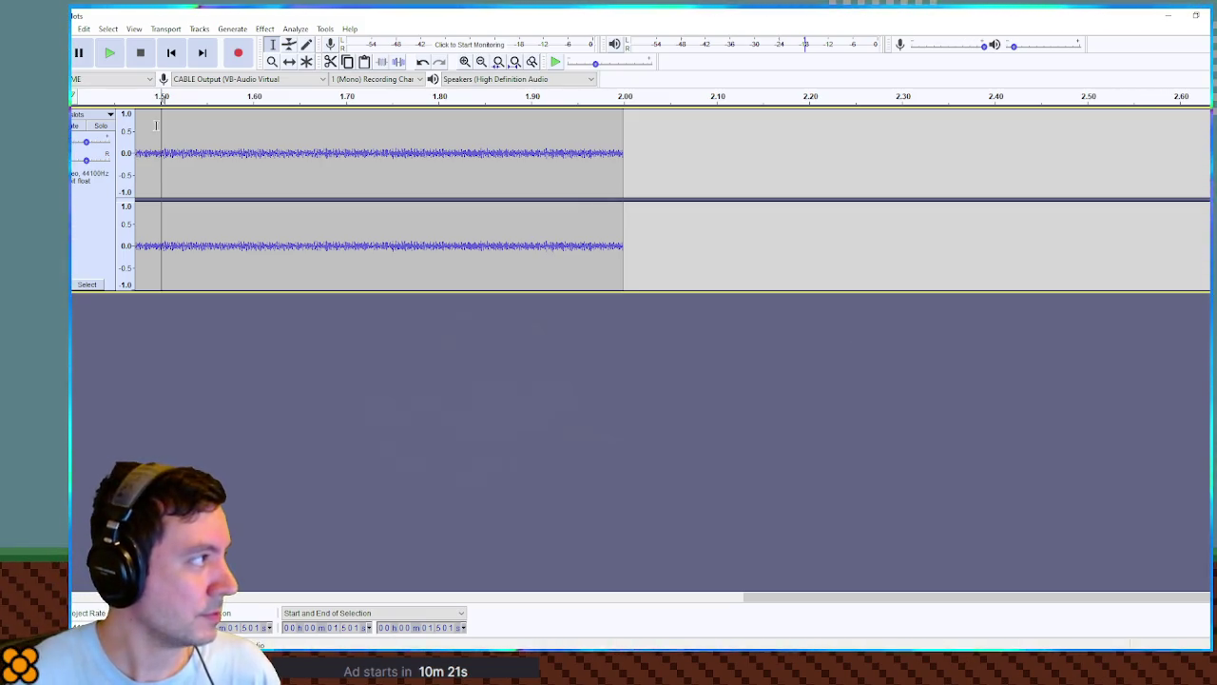
{"action": "key", "text": "space"}
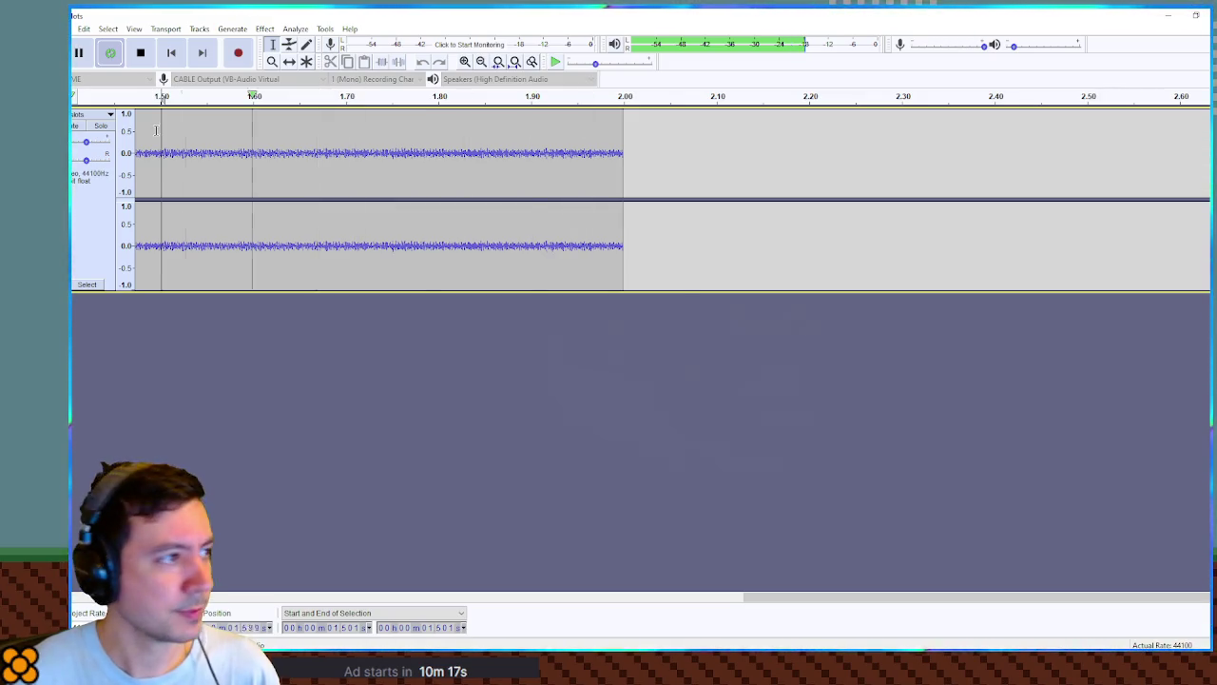
{"action": "key", "text": "space"}
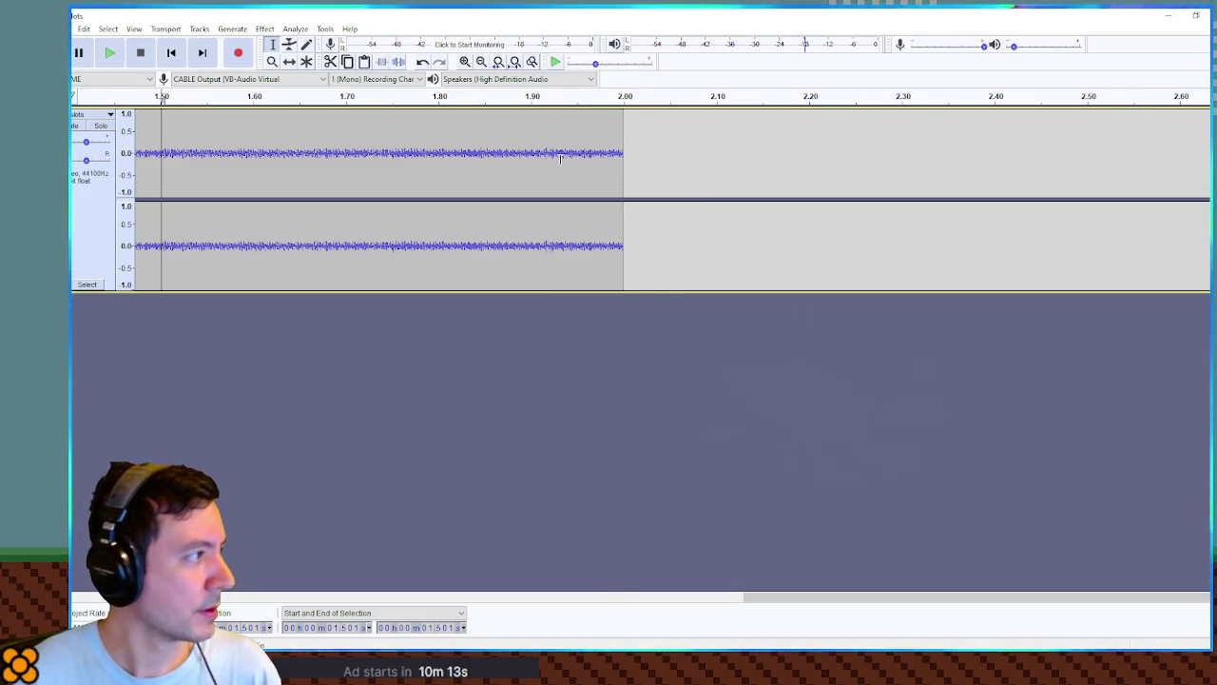
{"action": "left_click_drag", "start_coordinate": [850, 599], "coordinate": [332, 561]}
{"action": "scroll", "coordinate": [625, 287], "scroll_direction": "down", "scroll_amount": 3, "text": "ctrl"}
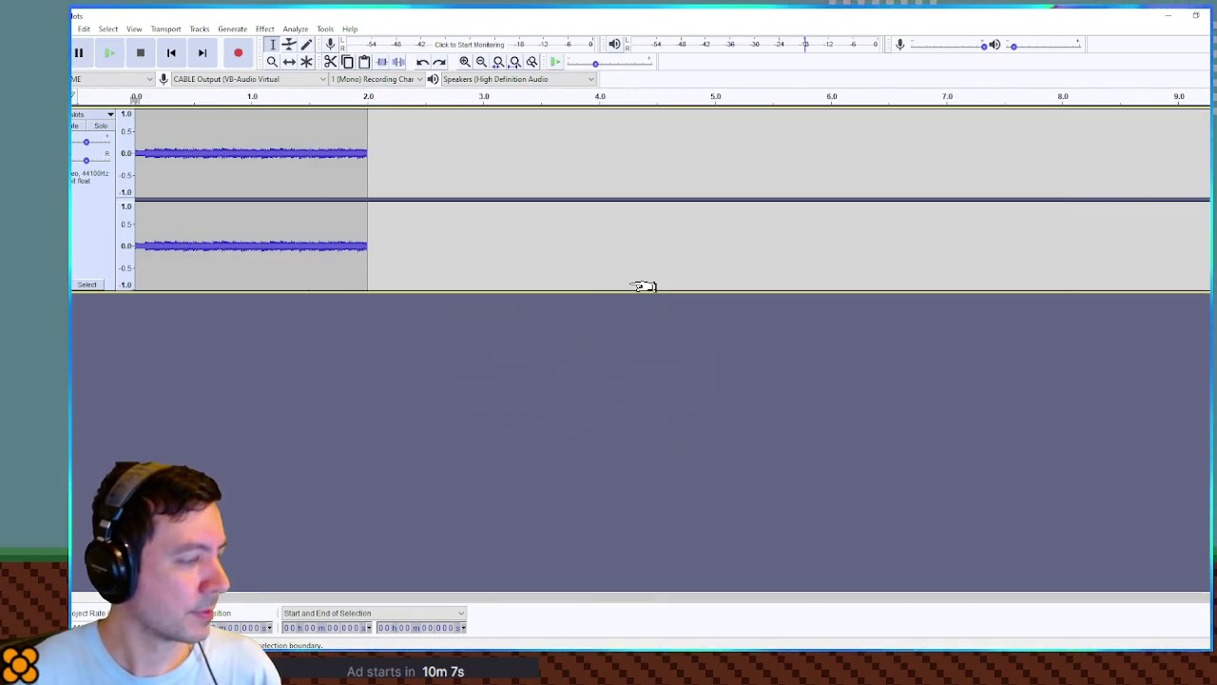
{"action": "left_click", "coordinate": [243, 121]}
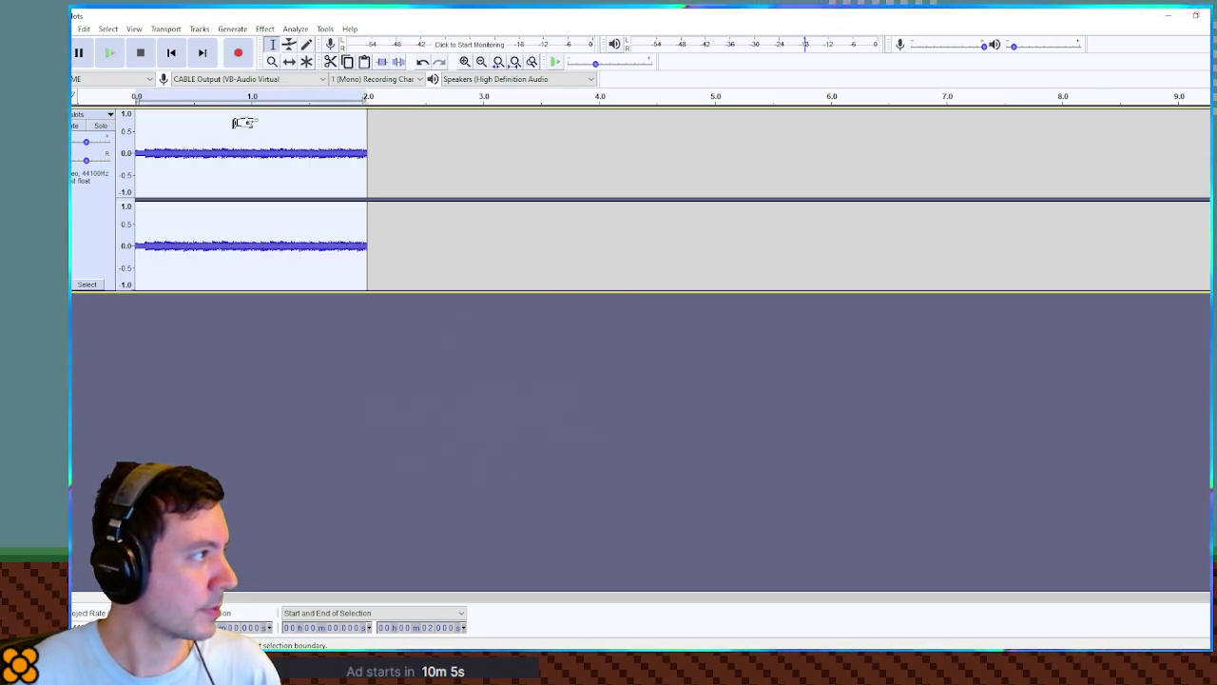
Add a new empty audio track, try pasting the clip into it, then undo.
{"action": "left_click", "coordinate": [199, 31]}
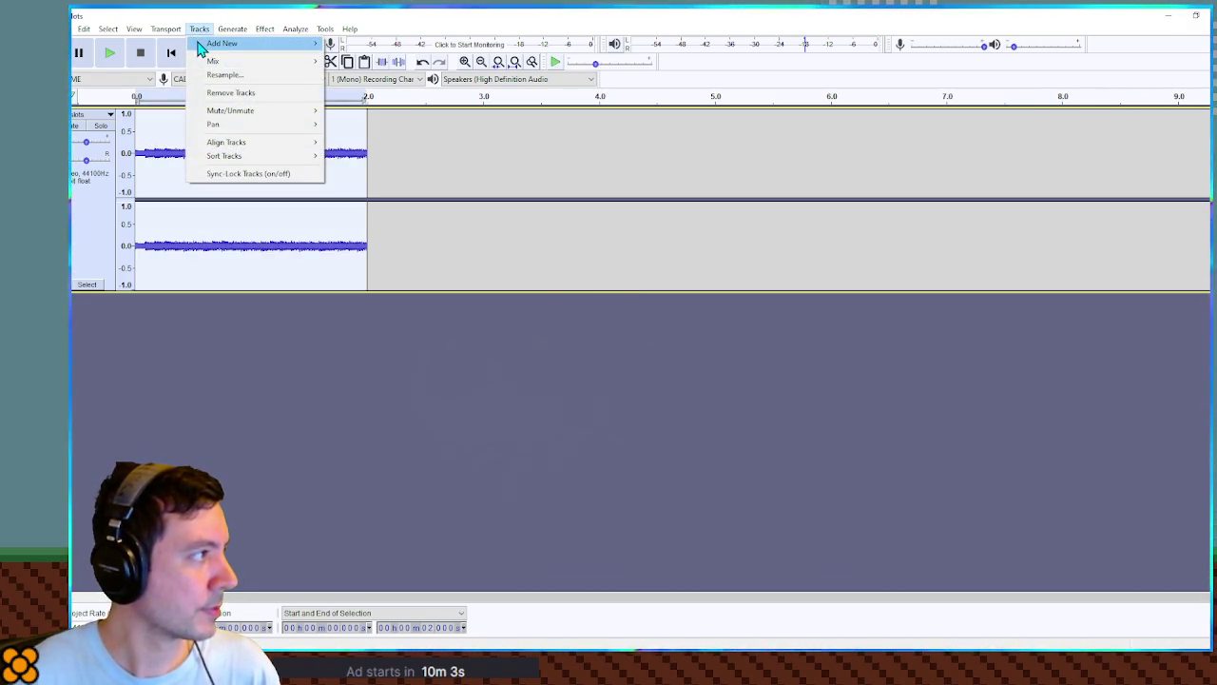
{"action": "mouse_move", "coordinate": [201, 48]}
{"action": "left_click", "coordinate": [355, 57]}
{"action": "key", "text": "ctrl+v"}
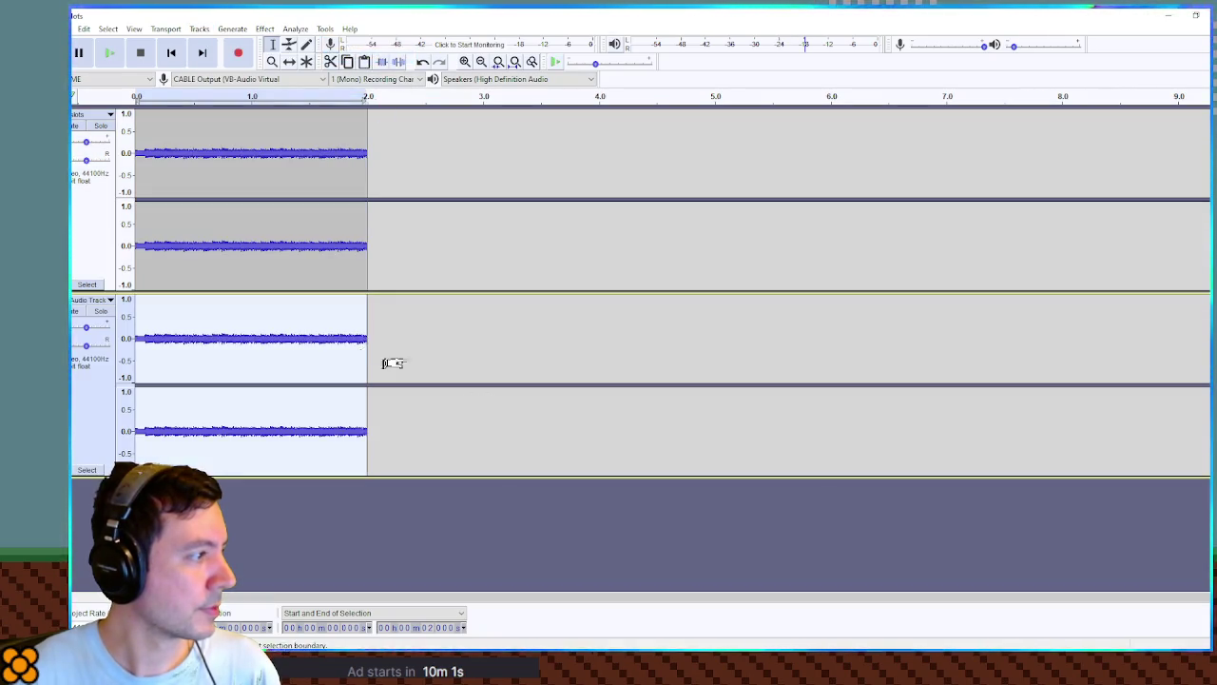
{"action": "key", "text": "ctrl+z"}
Paste the copied audio after the top track's 2.0 s end and play across the join.
{"action": "left_click", "coordinate": [252, 328]}
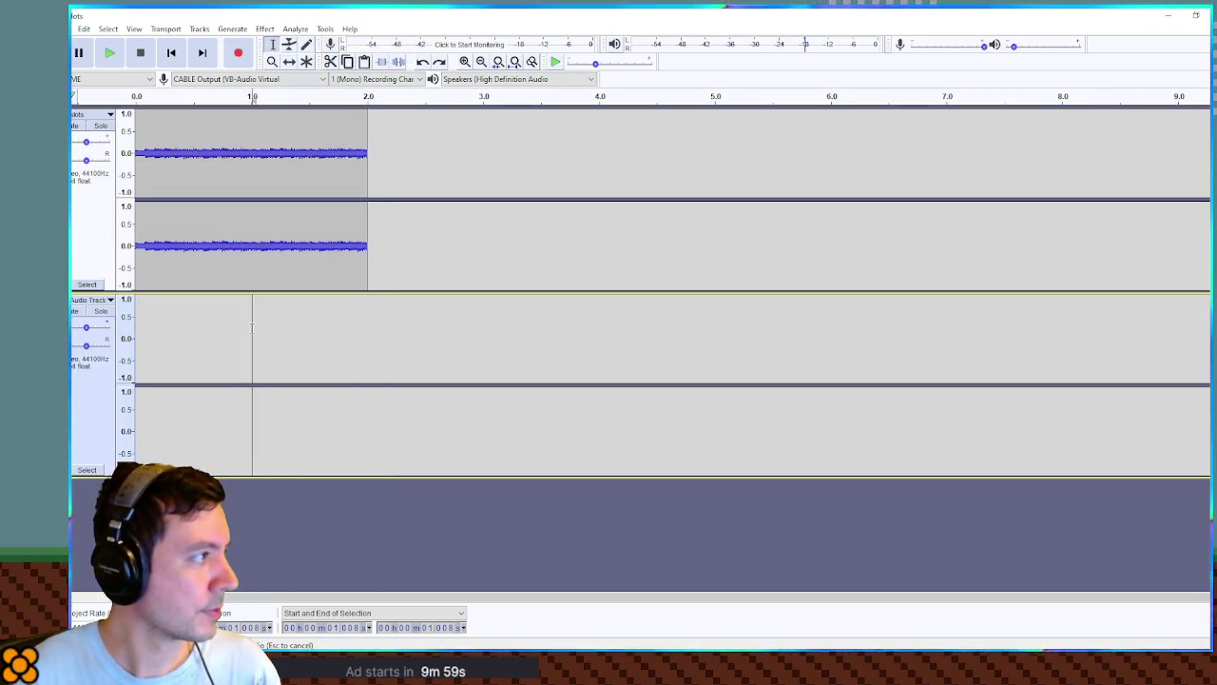
{"action": "left_click_drag", "start_coordinate": [252, 328], "coordinate": [389, 326]}
{"action": "left_click", "coordinate": [377, 329]}
{"action": "left_click", "coordinate": [336, 261]}
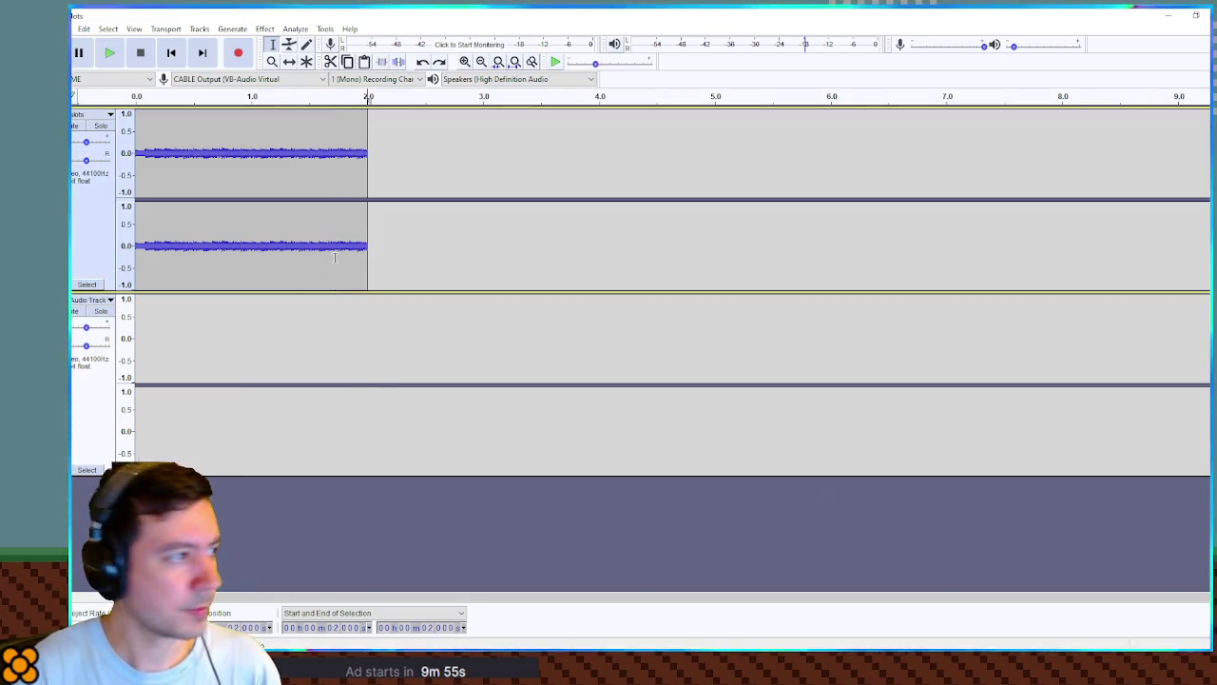
{"action": "key", "text": "ctrl+v"}
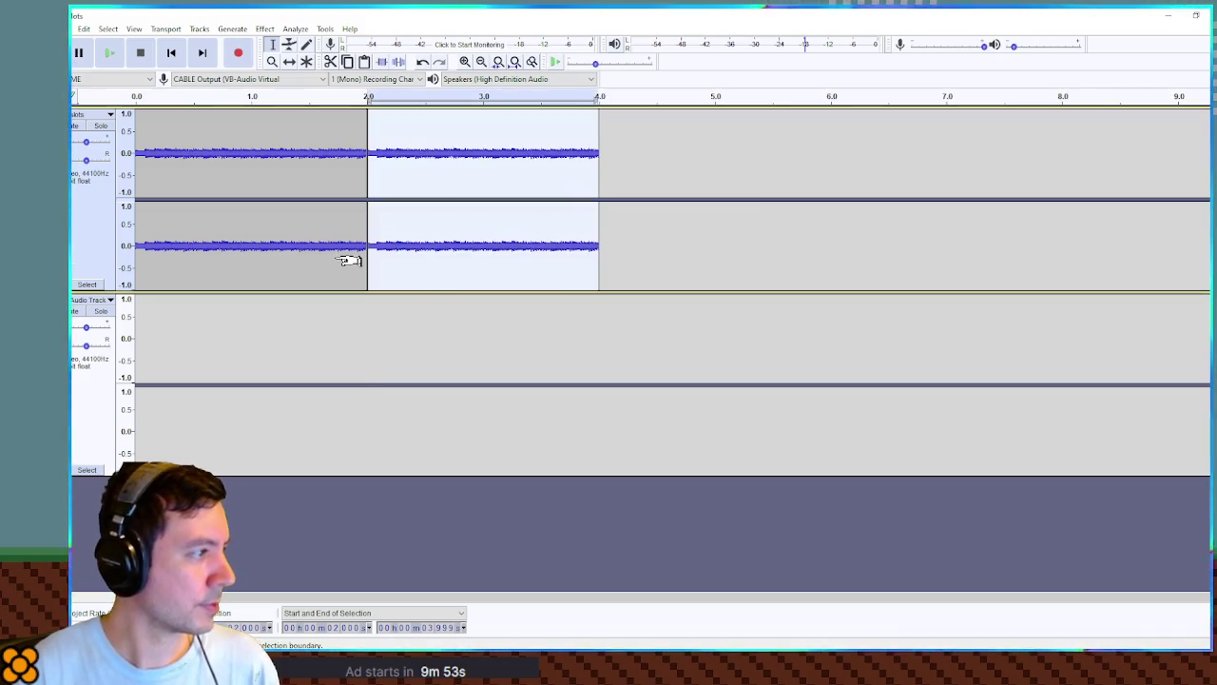
{"action": "left_click", "coordinate": [270, 143]}
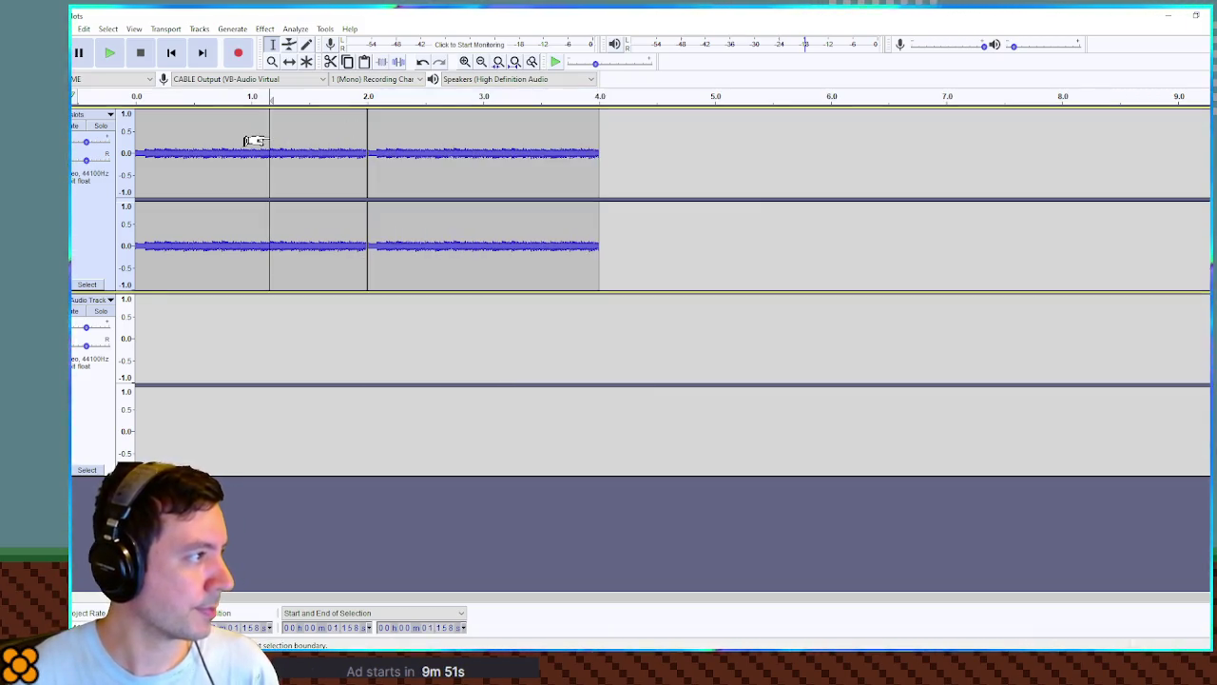
{"action": "key", "text": "space"}
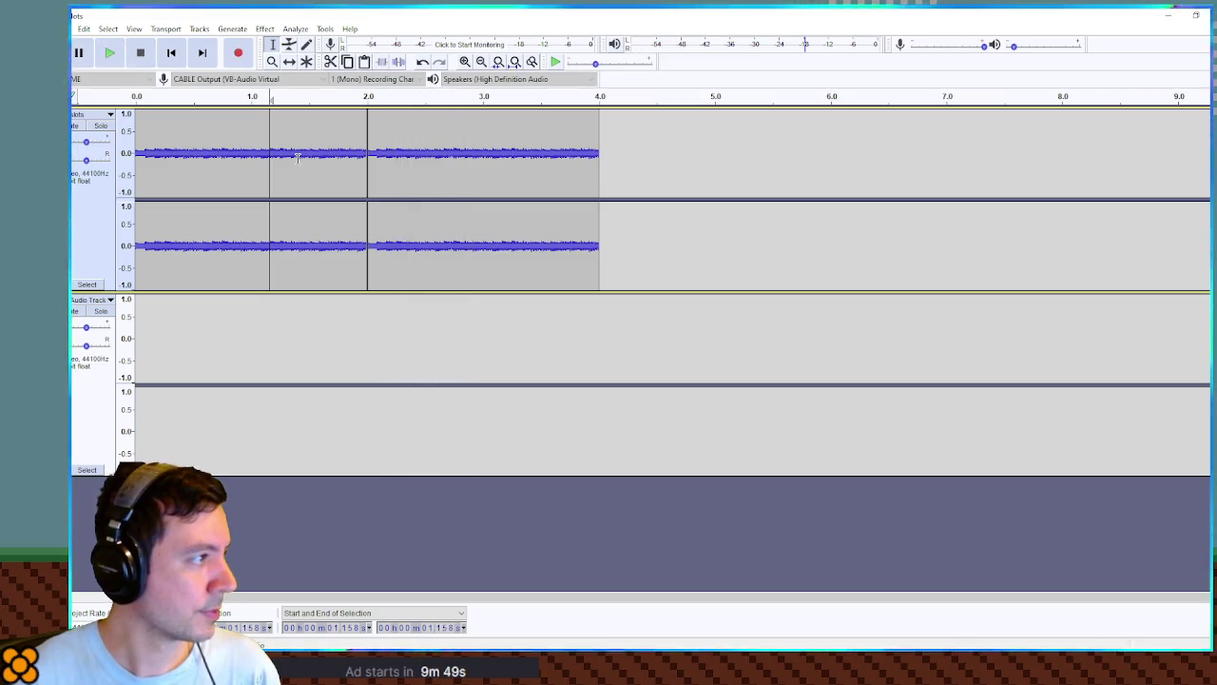
Remove the empty second track, play the lengthened loop, and return to Godot.
{"action": "scroll", "coordinate": [364, 176], "scroll_direction": "up", "scroll_amount": 5}
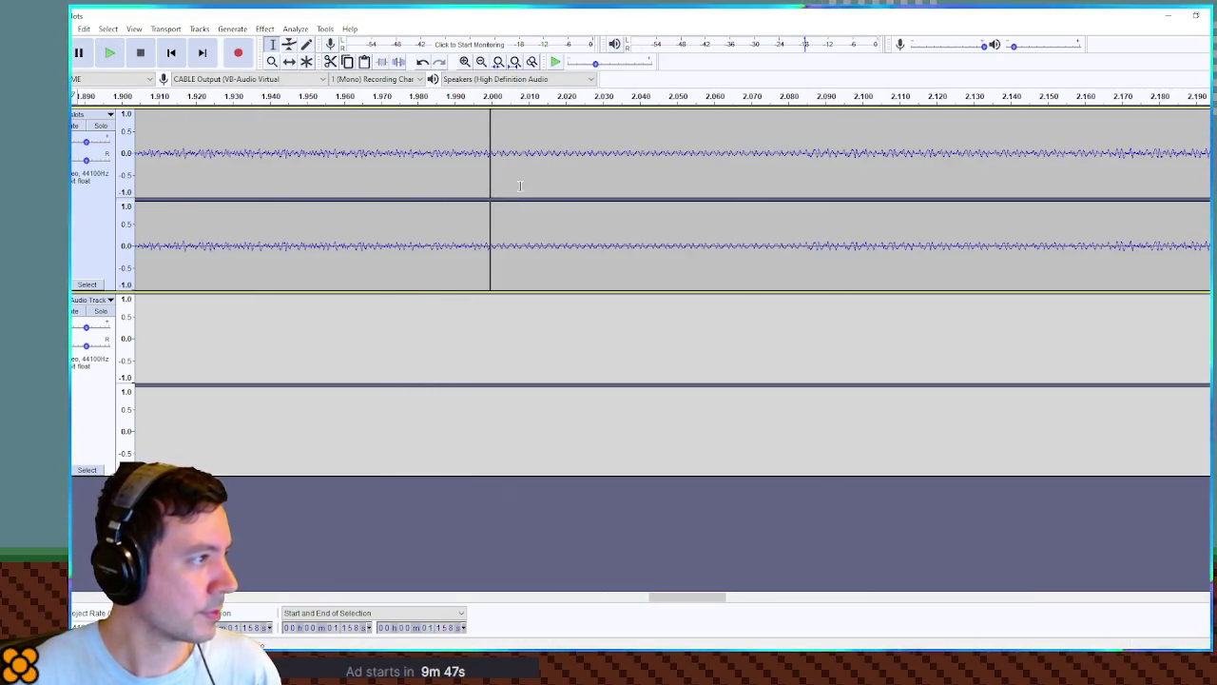
{"action": "key", "text": "ctrl+z"}
{"action": "key", "text": "ctrl+z"}
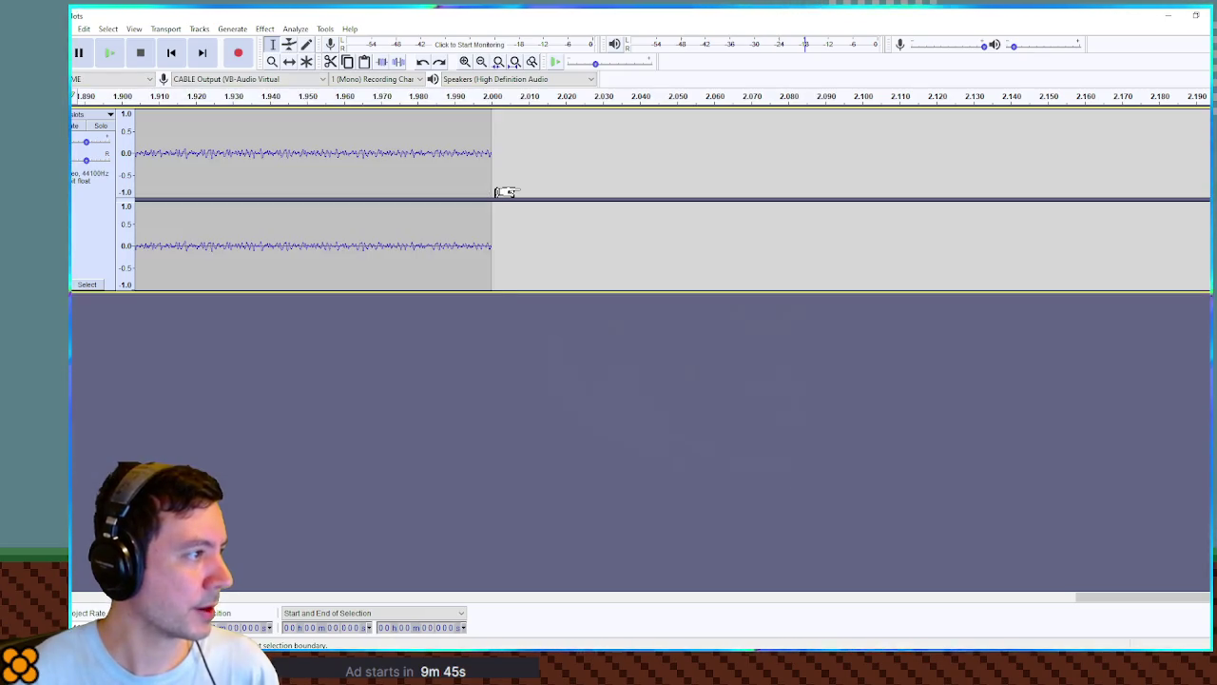
{"action": "scroll", "coordinate": [532, 190], "scroll_direction": "down", "scroll_amount": 7}
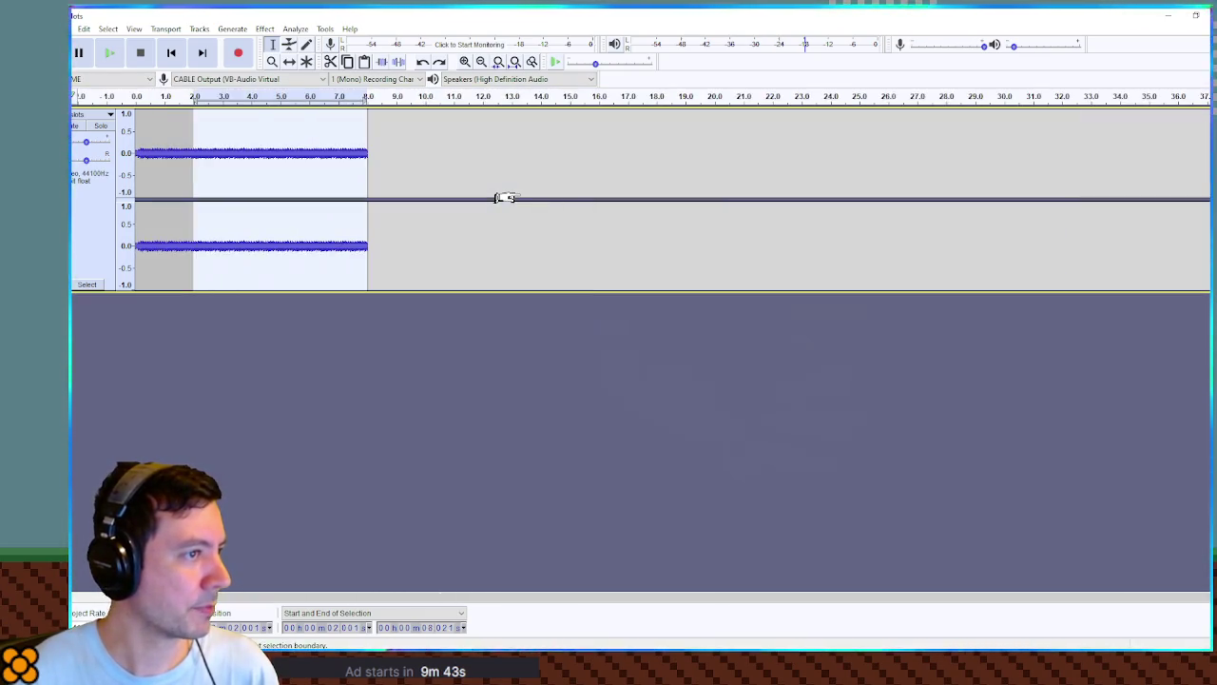
{"action": "left_click", "coordinate": [169, 148]}
{"action": "key", "text": "space"}
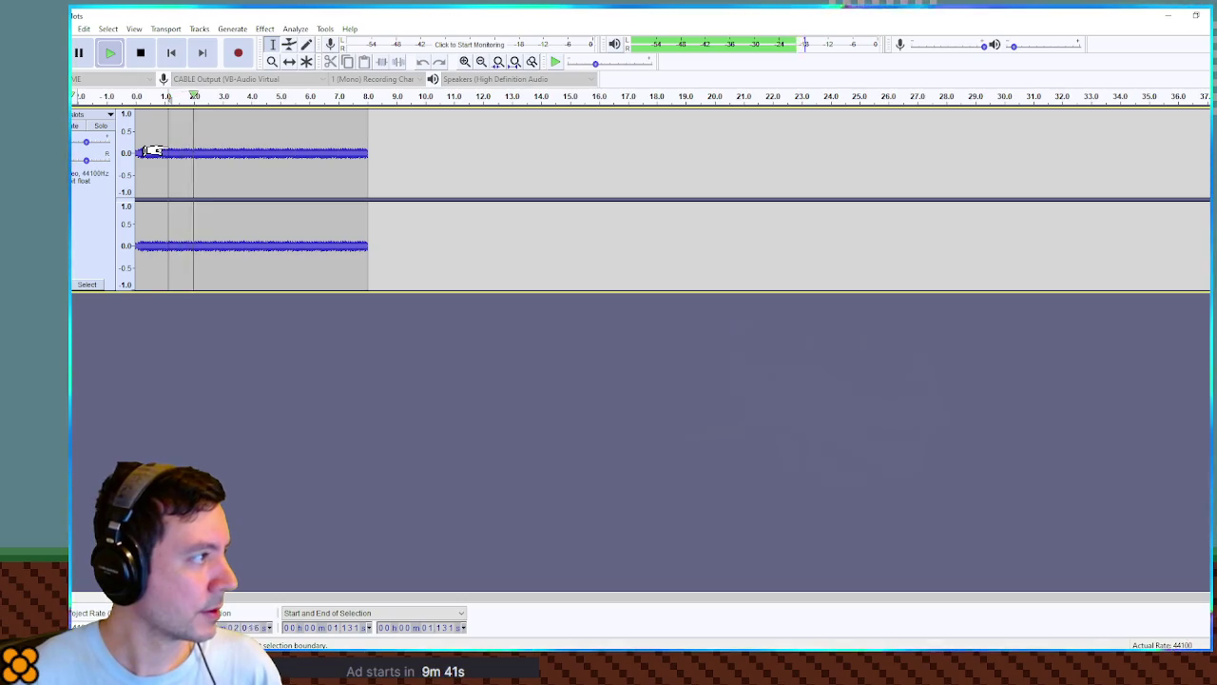
{"action": "key", "text": "space"}
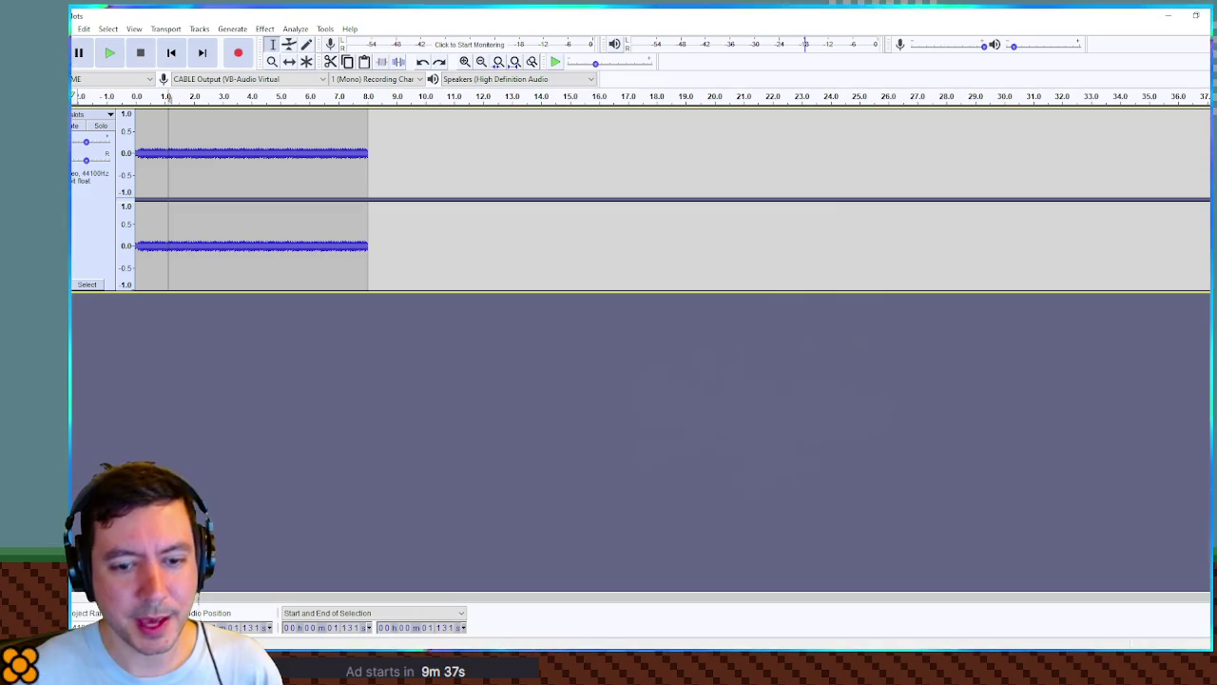
{"action": "key", "text": "alt+Tab"}
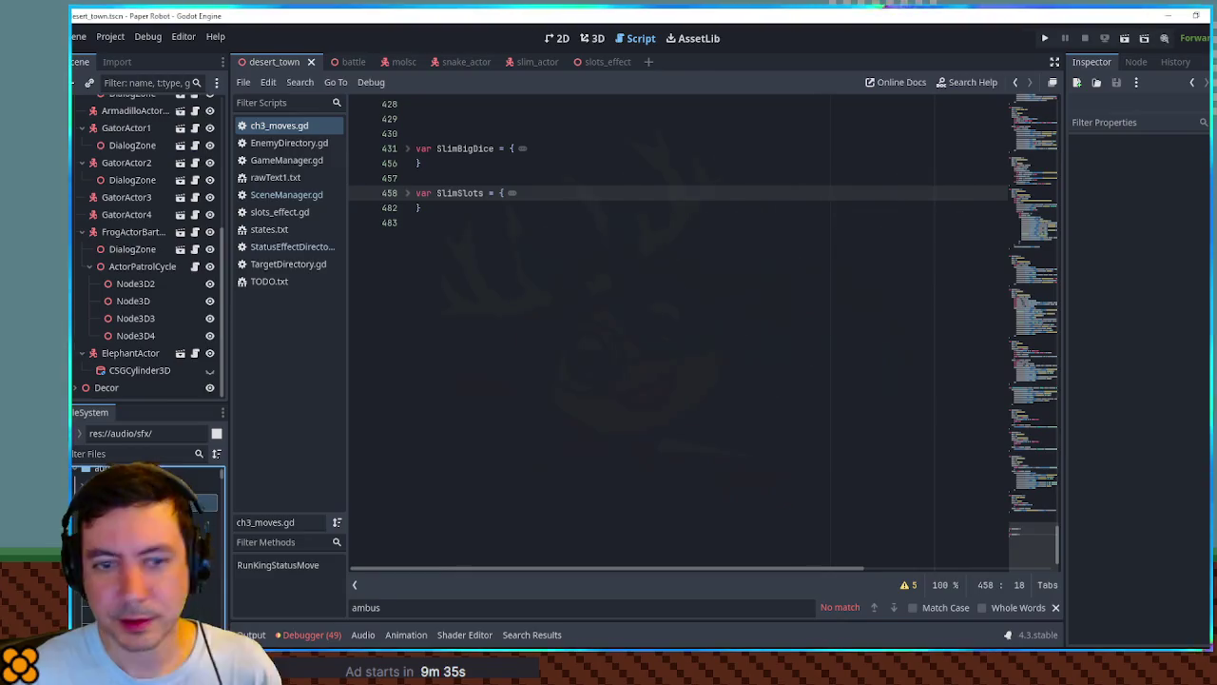
Open the battle scene and run it, then hide Audacity and bring BeepBox forward.
{"action": "left_click", "coordinate": [353, 60]}
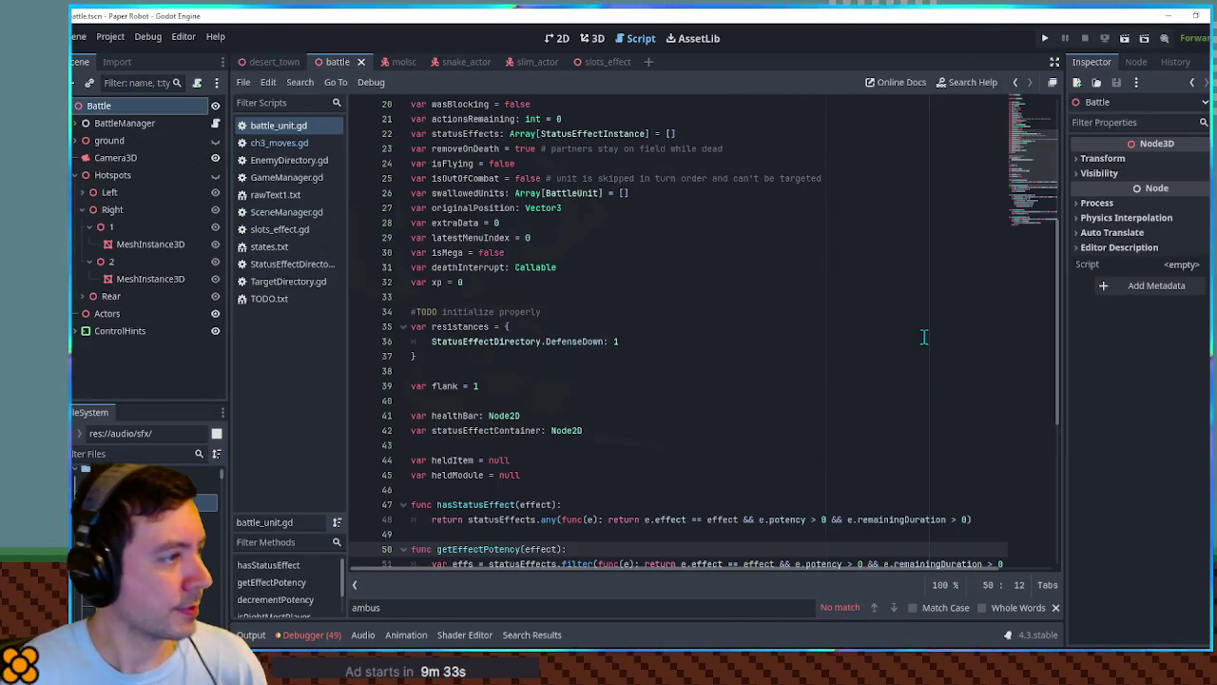
{"action": "key", "text": "F6"}
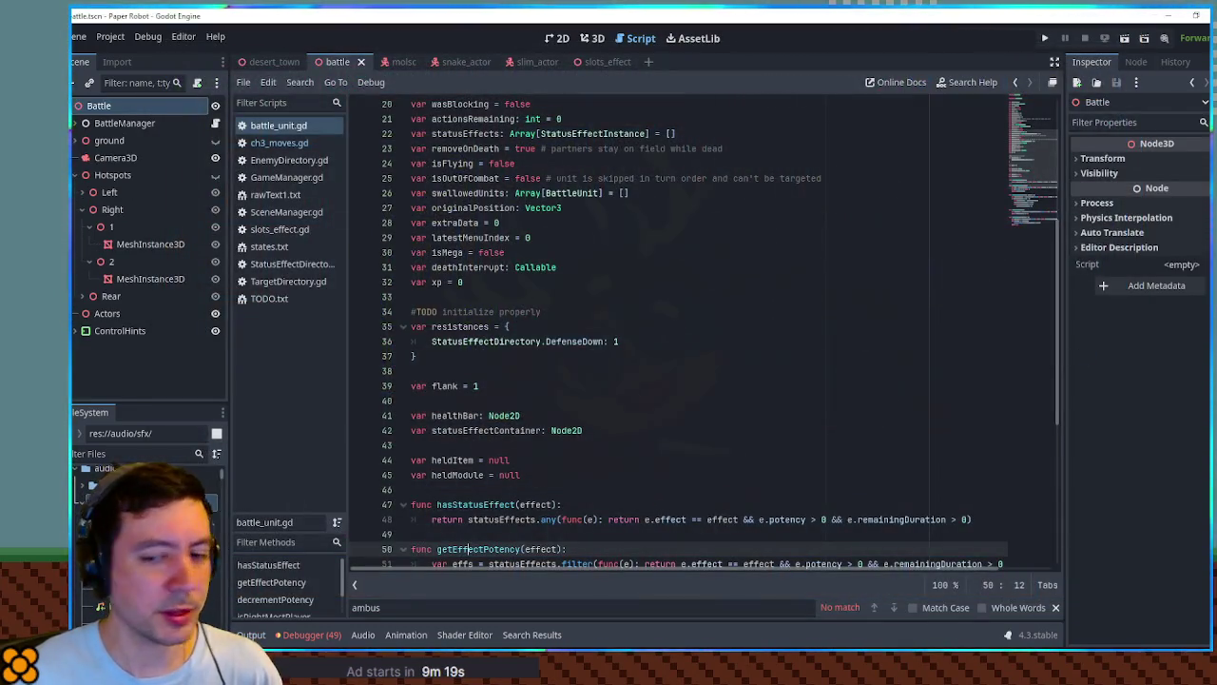
{"action": "key", "text": "alt+Tab"}
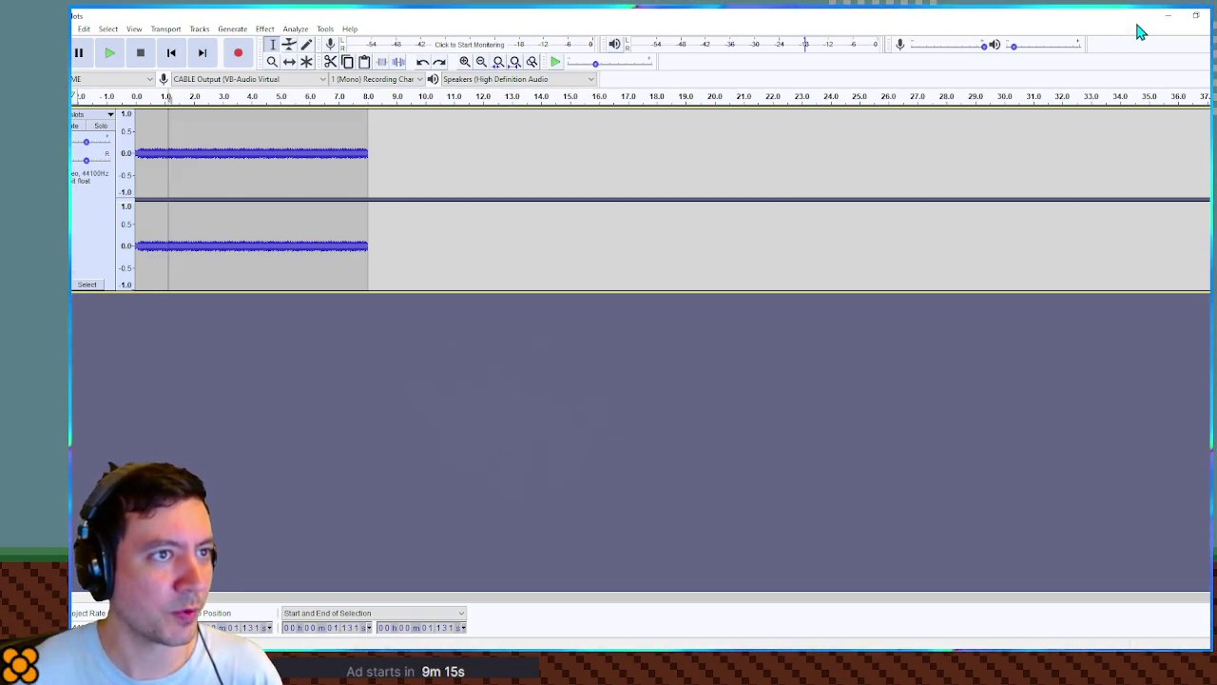
{"action": "left_click", "coordinate": [1168, 16]}
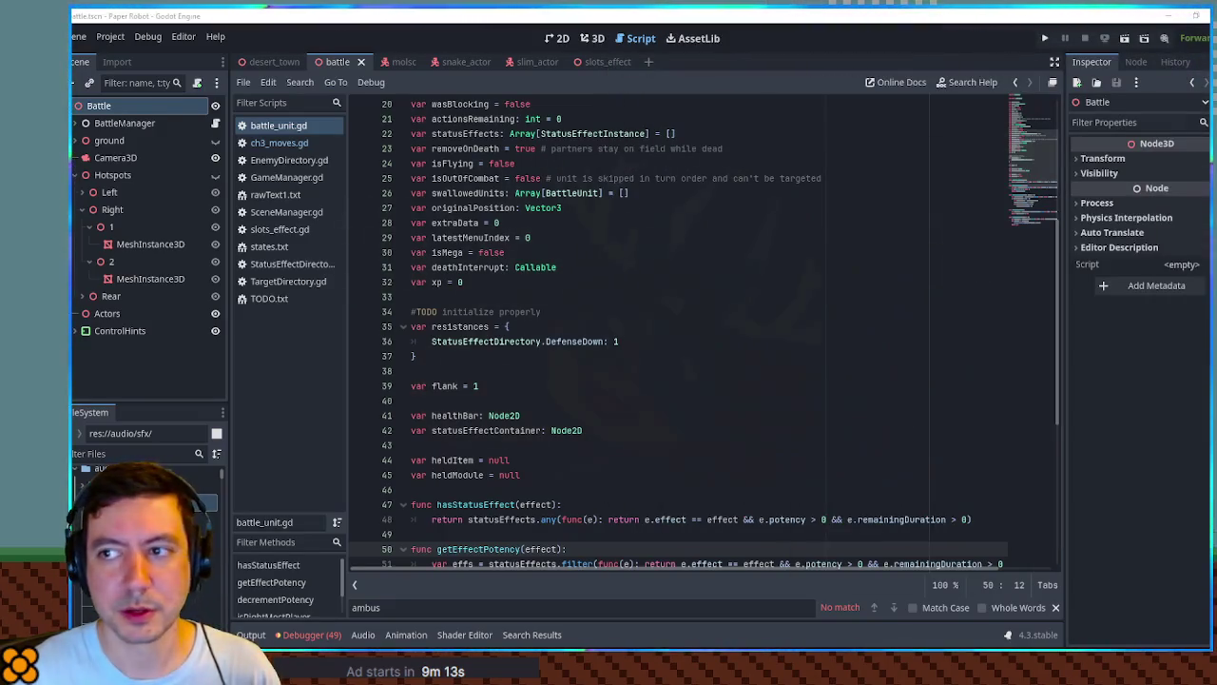
{"action": "mouse_move", "coordinate": [992, 637]}
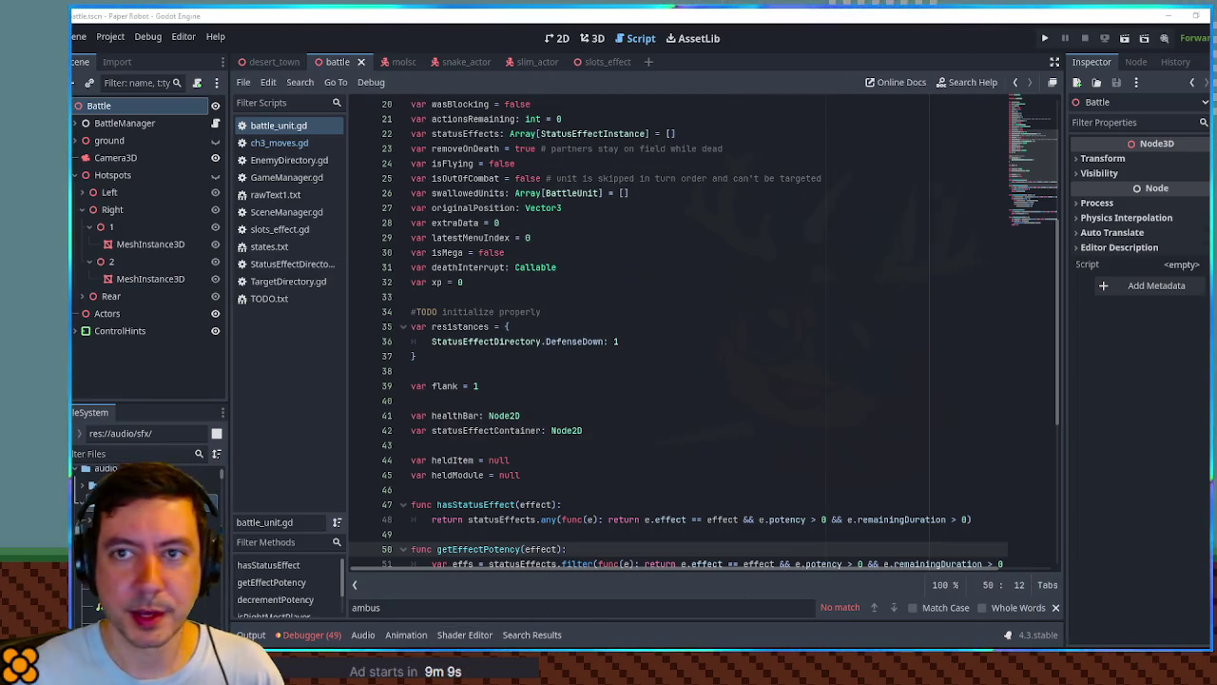
{"action": "key", "text": "alt+Tab"}
{"action": "scroll", "coordinate": [735, 152], "scroll_direction": "down", "scroll_amount": 10}
{"action": "scroll", "coordinate": [735, 157], "scroll_direction": "up", "scroll_amount": 5}
Build a low chord on the first beat and delete all the remaining melody notes.
{"action": "left_click", "coordinate": [818, 95]}
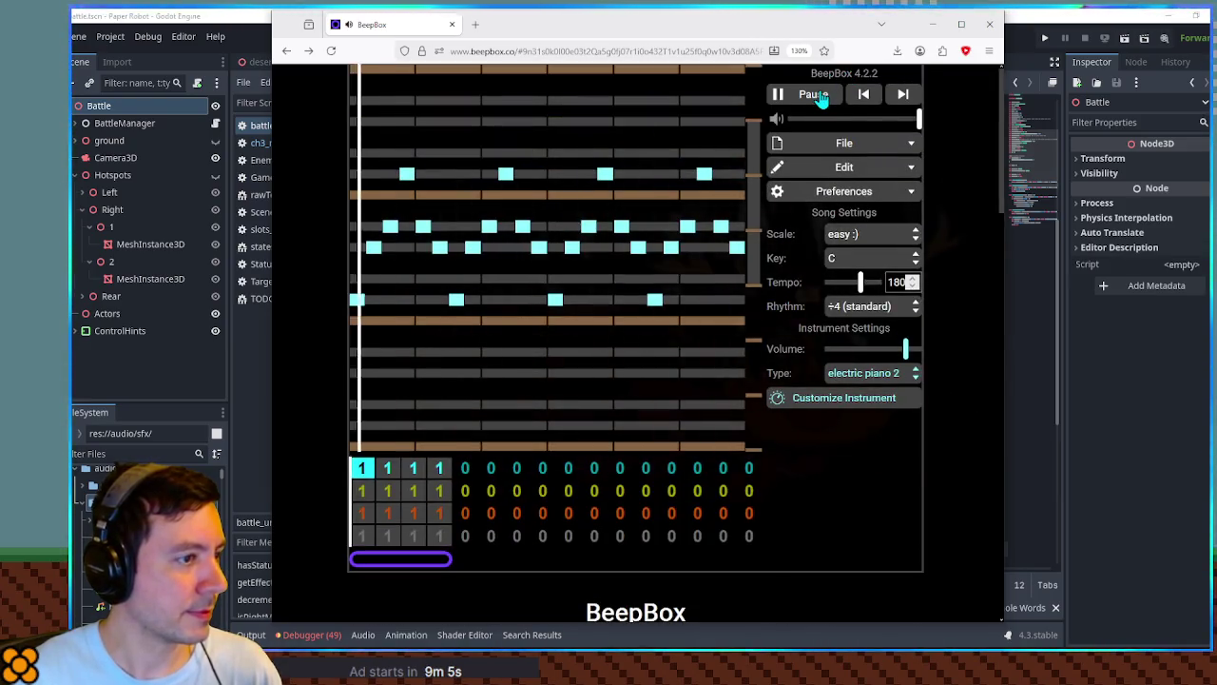
{"action": "left_click", "coordinate": [815, 95]}
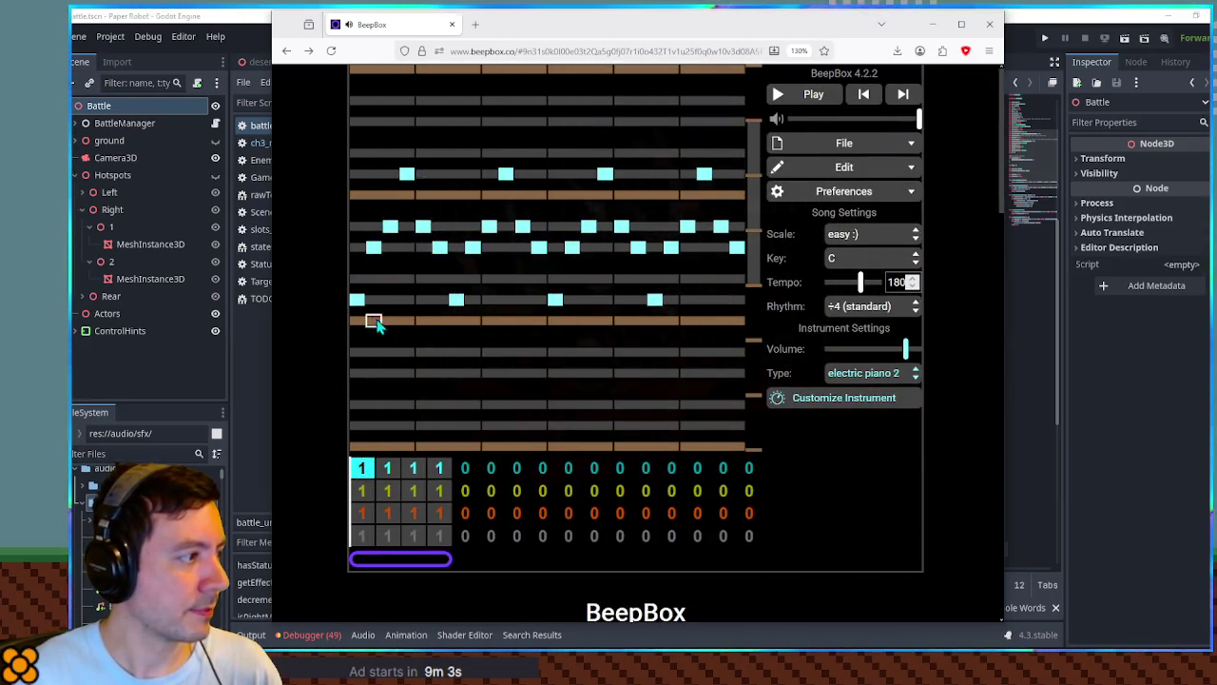
{"action": "left_click", "coordinate": [374, 373]}
{"action": "left_click", "coordinate": [357, 300]}
{"action": "left_click", "coordinate": [373, 352]}
{"action": "left_click", "coordinate": [373, 352]}
{"action": "left_click", "coordinate": [374, 404]}
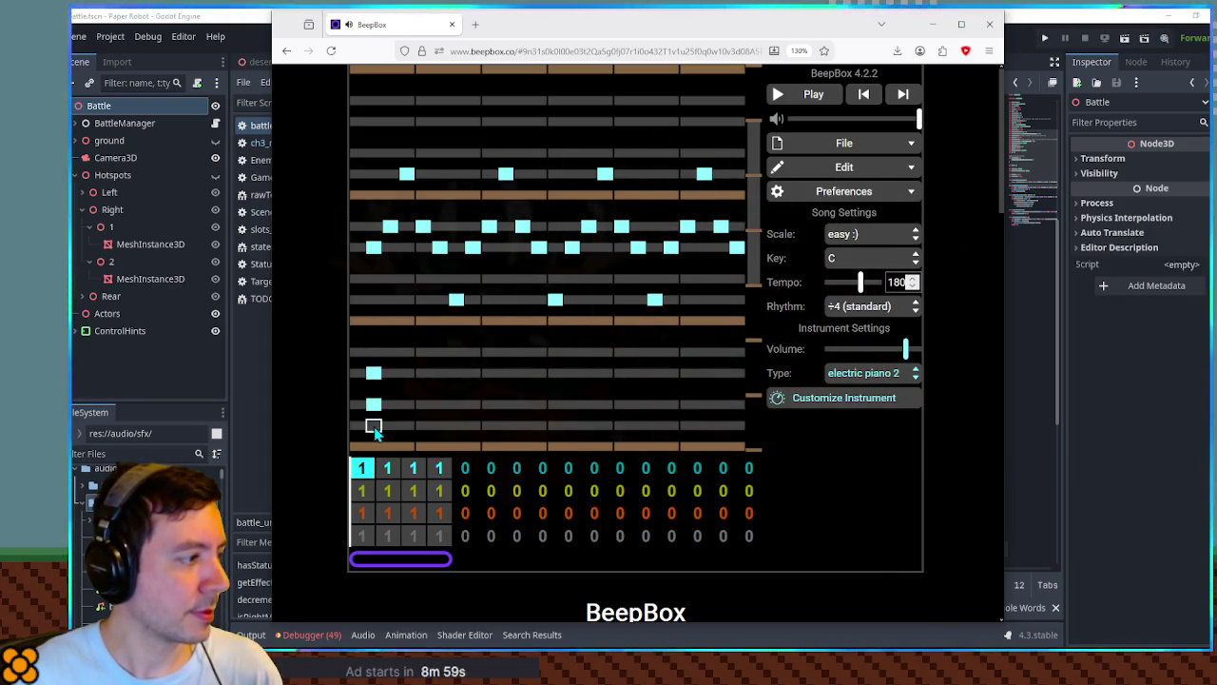
{"action": "left_click", "coordinate": [374, 445]}
{"action": "left_click", "coordinate": [374, 425]}
{"action": "left_click", "coordinate": [373, 404]}
{"action": "left_click", "coordinate": [374, 247]}
{"action": "left_click", "coordinate": [390, 227]}
{"action": "mouse_move", "coordinate": [414, 183]}
{"action": "left_mouse_down"}
{"action": "mouse_move", "coordinate": [425, 209]}
{"action": "mouse_move", "coordinate": [789, 203]}
{"action": "left_mouse_up"}
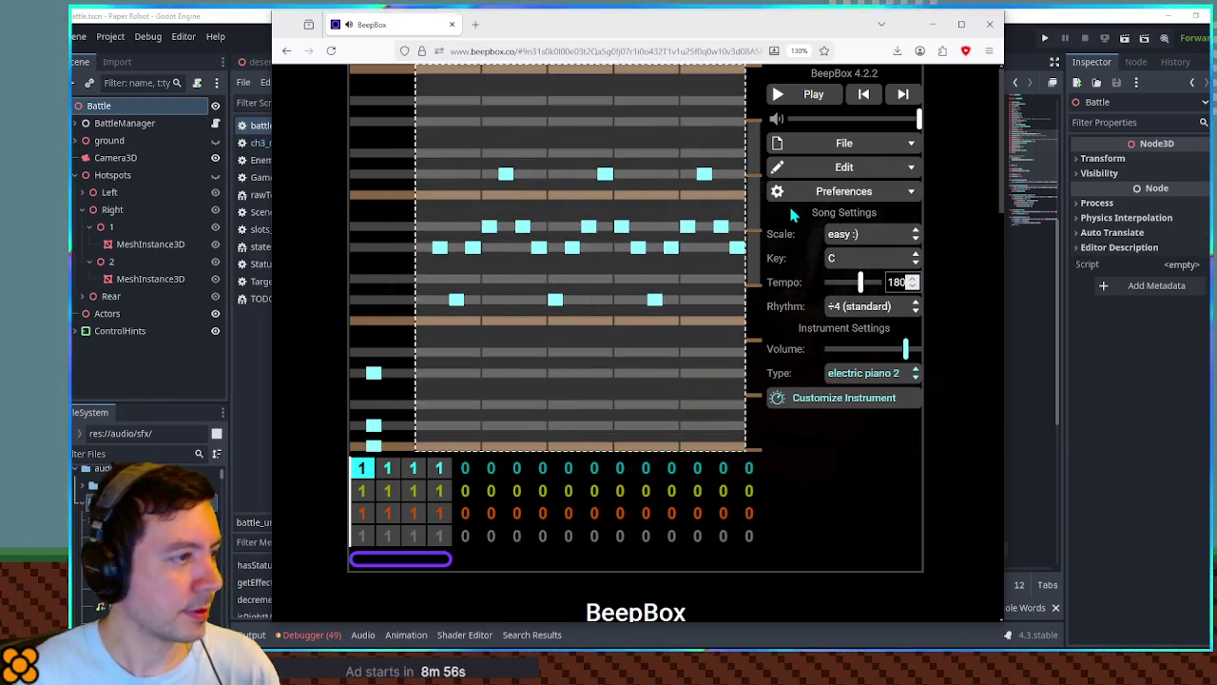
{"action": "key", "text": "Delete"}
Repeat the chord on the next two beats to make three short chords, then preview them.
{"action": "left_click", "coordinate": [357, 373]}
{"action": "left_click", "coordinate": [358, 425]}
{"action": "left_click", "coordinate": [358, 445]}
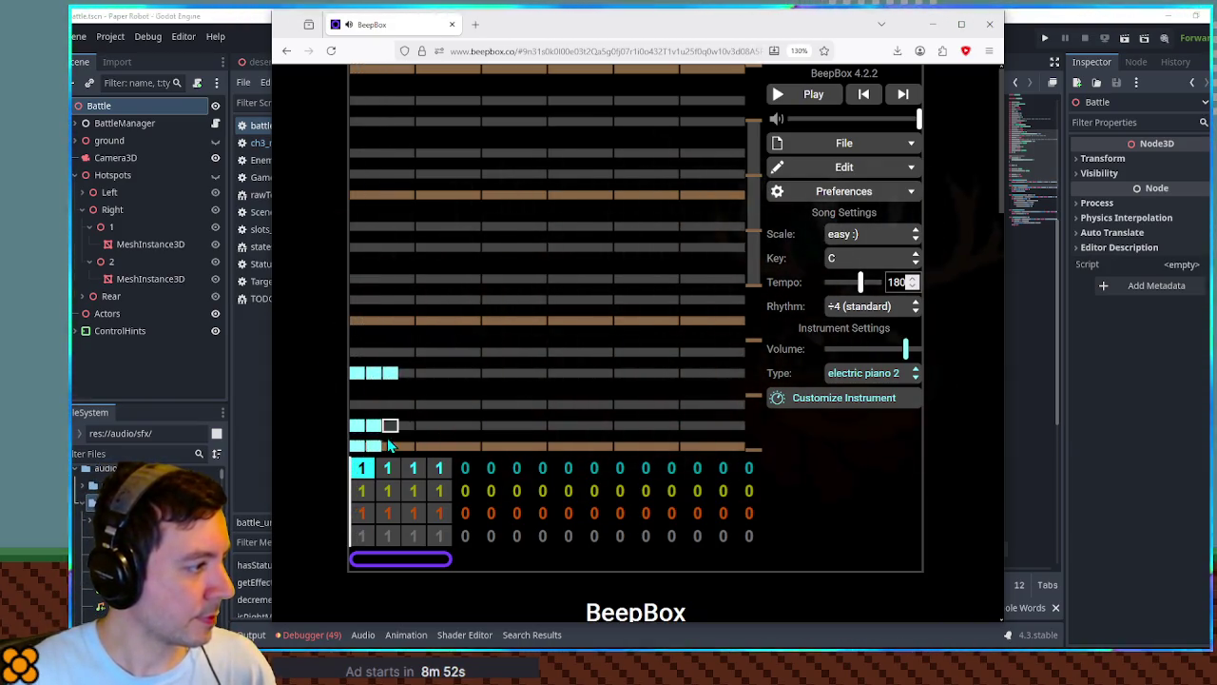
{"action": "left_click", "coordinate": [374, 425]}
{"action": "left_click", "coordinate": [377, 445]}
{"action": "left_click", "coordinate": [373, 372]}
{"action": "key", "text": "space"}
{"action": "key", "text": "space"}
{"action": "left_click", "coordinate": [423, 372]}
{"action": "left_click", "coordinate": [423, 425]}
{"action": "left_click", "coordinate": [423, 445]}
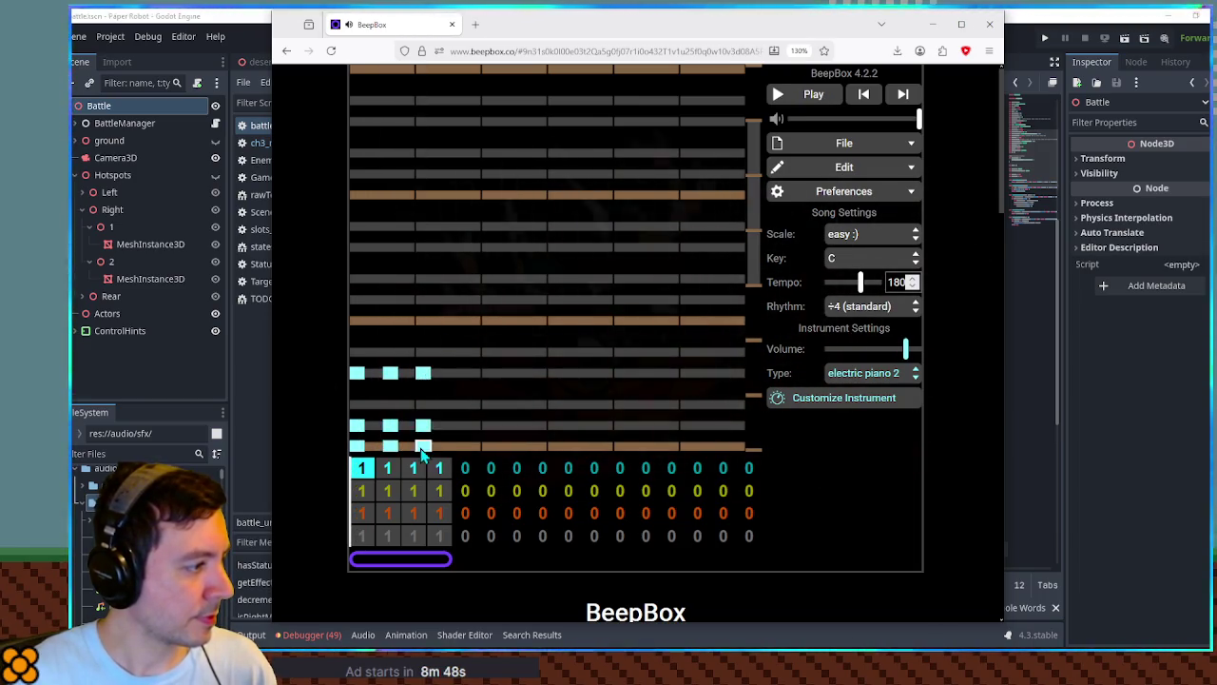
{"action": "key", "text": "space"}
Raise the chords an octave plus several steps, adding a top note to each, then minimize the browser.
{"action": "key", "text": "space"}
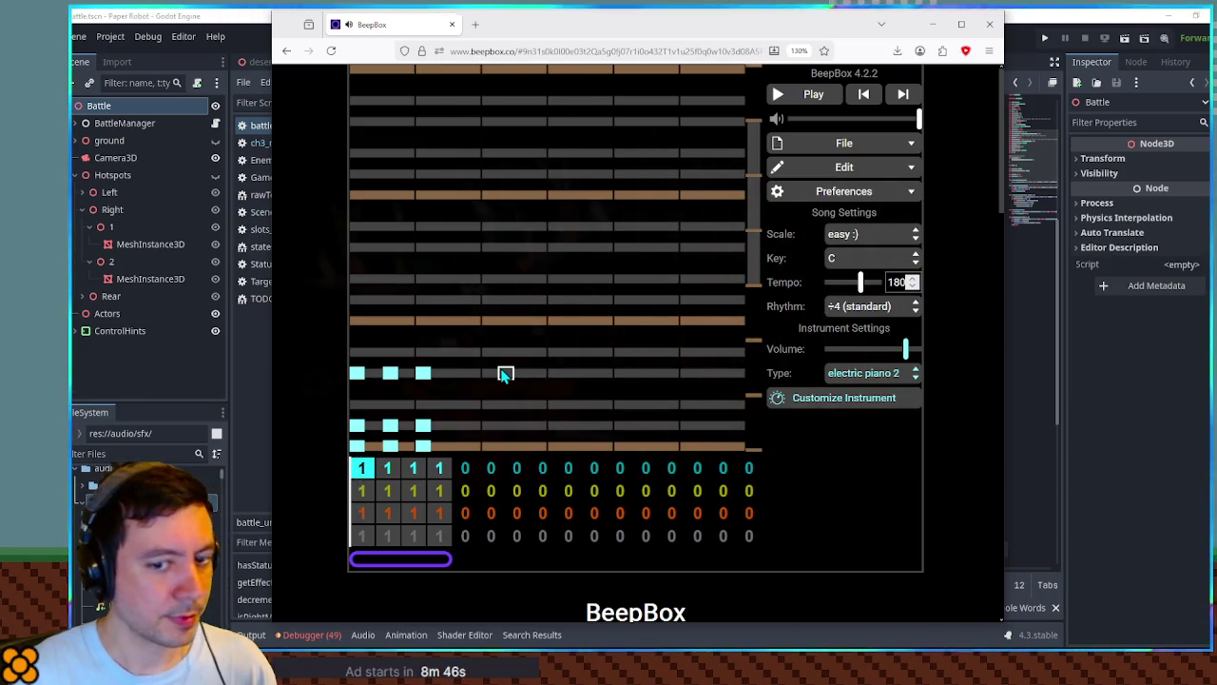
{"action": "key", "text": "shift+equal"}
{"action": "left_click", "coordinate": [356, 373]}
{"action": "left_click", "coordinate": [391, 373]}
{"action": "left_click", "coordinate": [423, 372]}
{"action": "key", "text": "space"}
{"action": "key", "text": "space"}
{"action": "key", "text": "equal"}
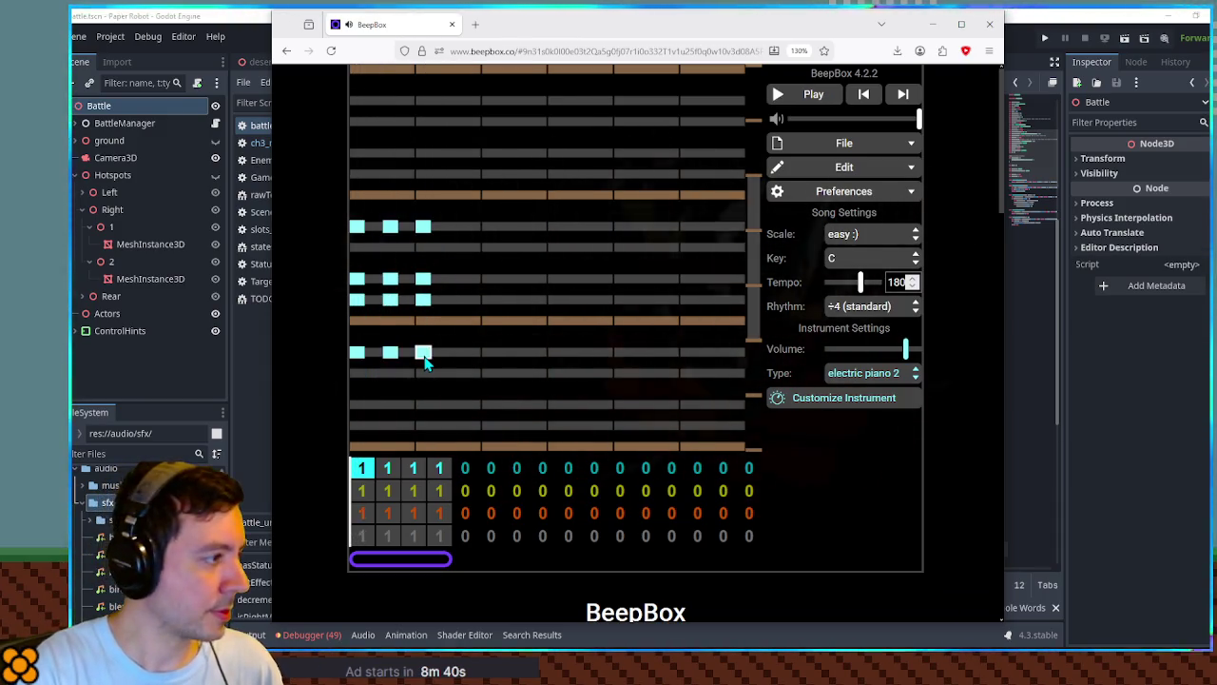
{"action": "key", "text": "equal"}
{"action": "key", "text": "space"}
{"action": "key", "text": "space"}
{"action": "key", "text": "minus"}
{"action": "key", "text": "space"}
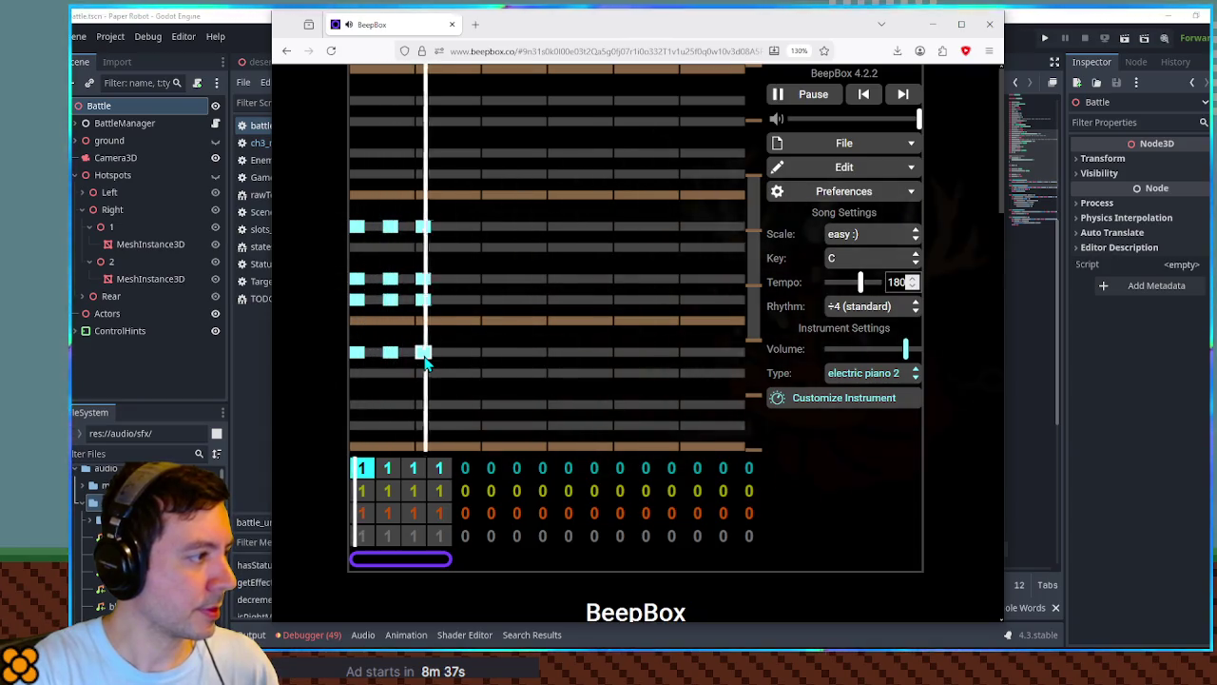
{"action": "key", "text": "space"}
{"action": "key", "text": "equal"}
{"action": "key", "text": "equal"}
{"action": "key", "text": "equal"}
{"action": "key", "text": "space"}
{"action": "key", "text": "space"}
{"action": "key", "text": "equal"}
{"action": "key", "text": "space"}
{"action": "key", "text": "space"}
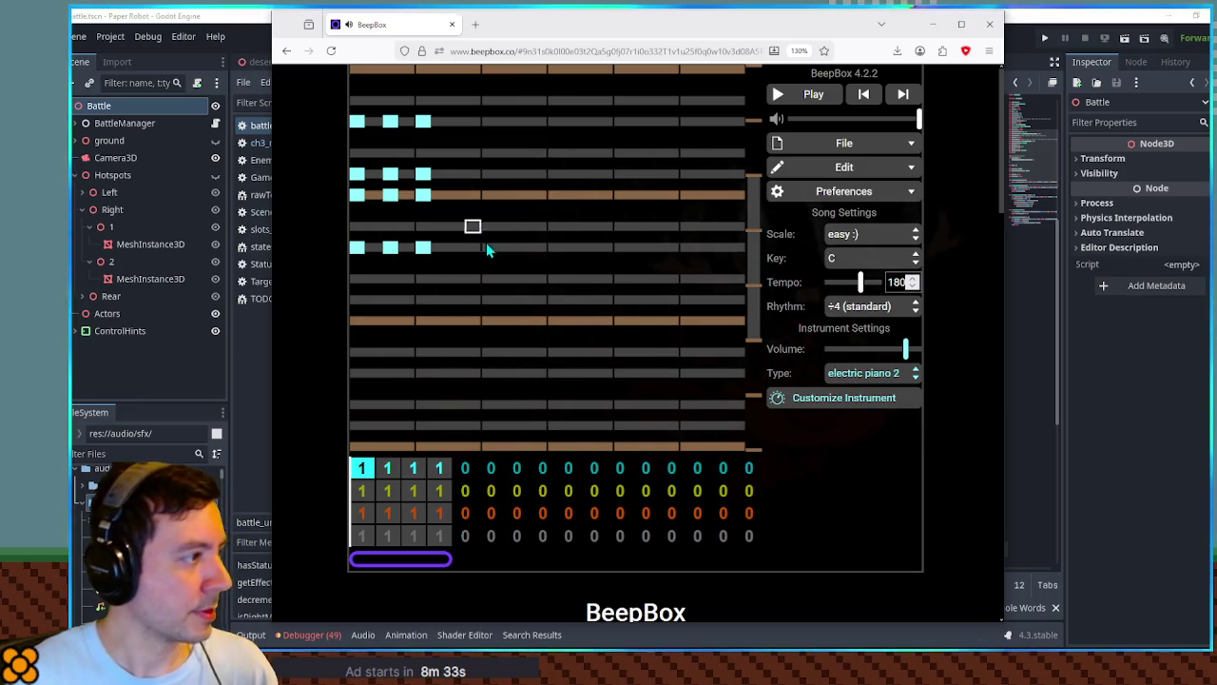
{"action": "key", "text": "equal"}
{"action": "key", "text": "space"}
{"action": "key", "text": "space"}
{"action": "left_click", "coordinate": [933, 24]}
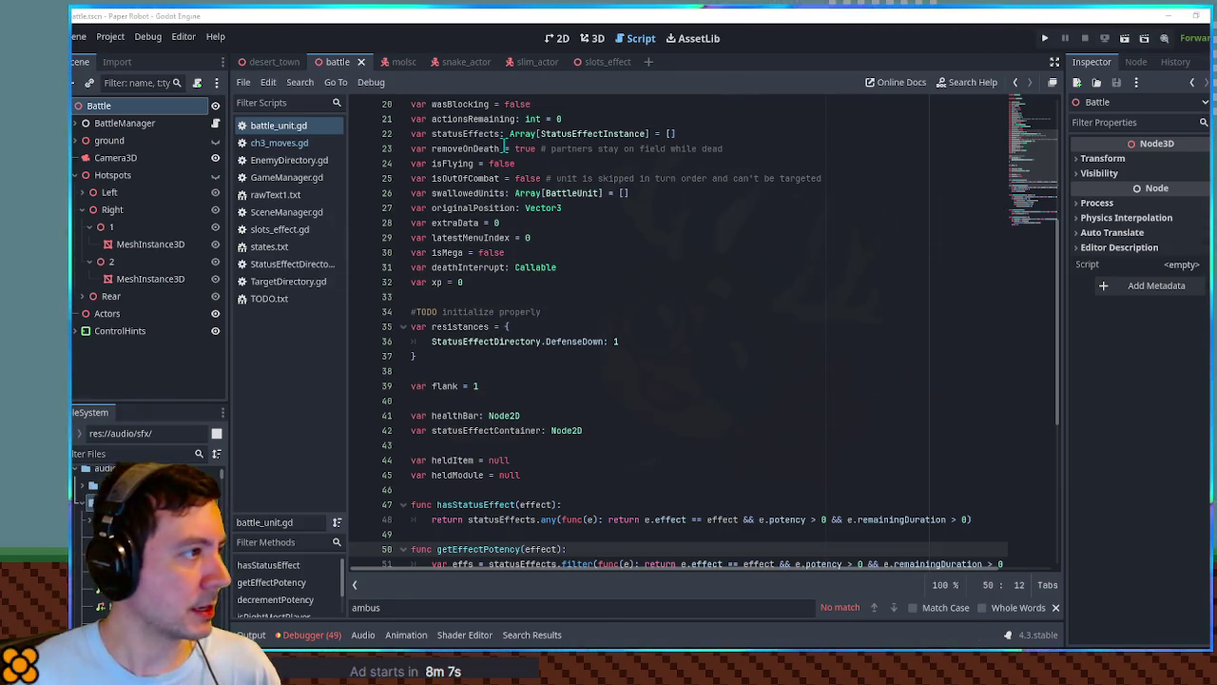
Add slots.mp3 and slotsEnd.mp3 as audio players under the SlotsEffect root.
{"action": "left_click", "coordinate": [602, 63]}
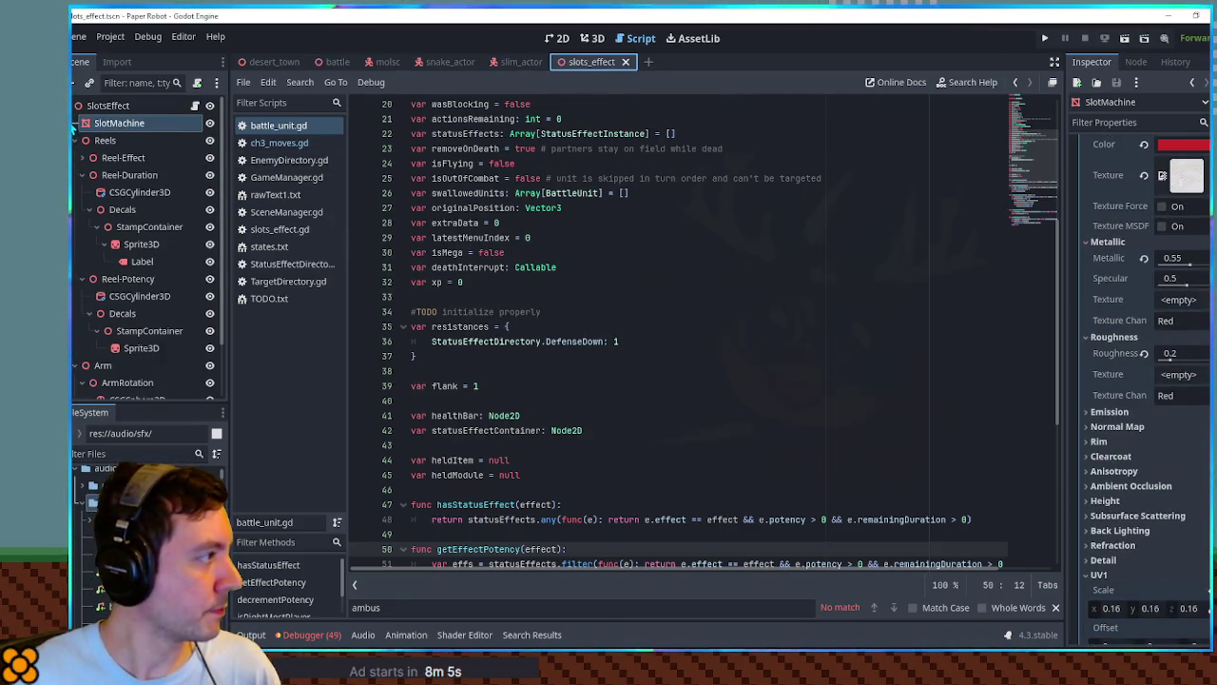
{"action": "left_click", "coordinate": [107, 106]}
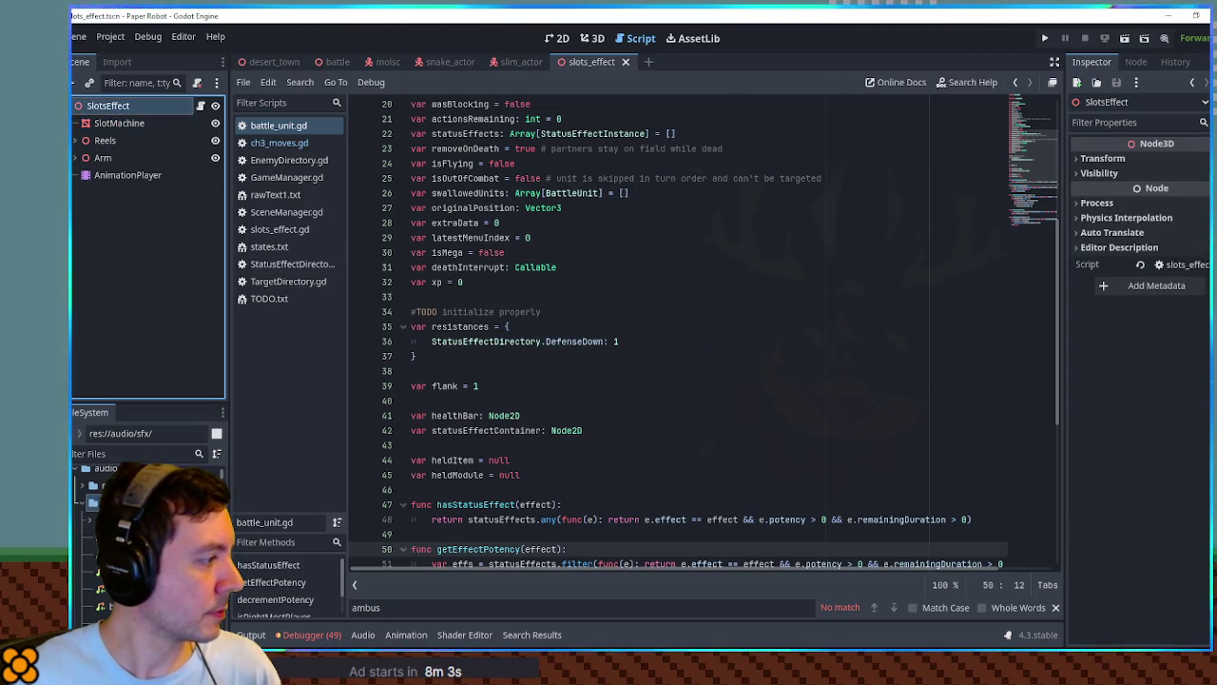
{"action": "left_click", "coordinate": [133, 454]}
{"action": "type", "text": "slots"}
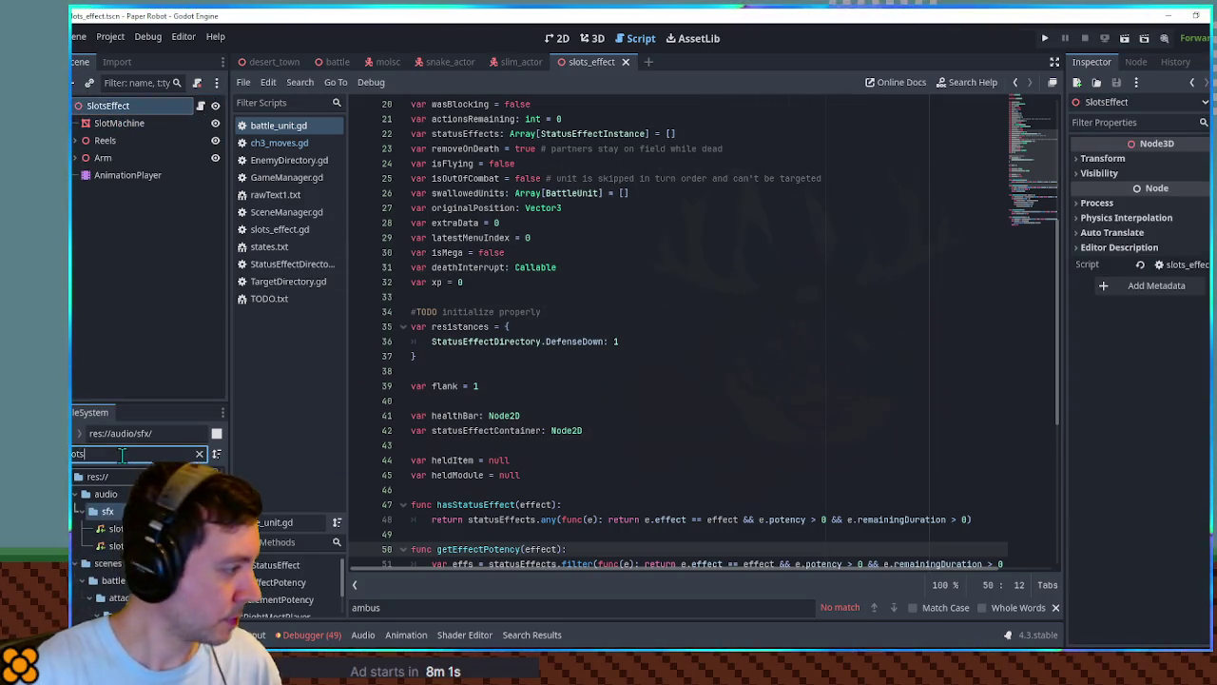
{"action": "left_click", "coordinate": [123, 529]}
{"action": "left_click", "coordinate": [124, 545], "text": "shift"}
{"action": "mouse_move", "coordinate": [123, 546]}
{"action": "left_mouse_down"}
{"action": "mouse_move", "coordinate": [142, 223]}
{"action": "mouse_move", "coordinate": [107, 106]}
{"action": "left_mouse_up"}
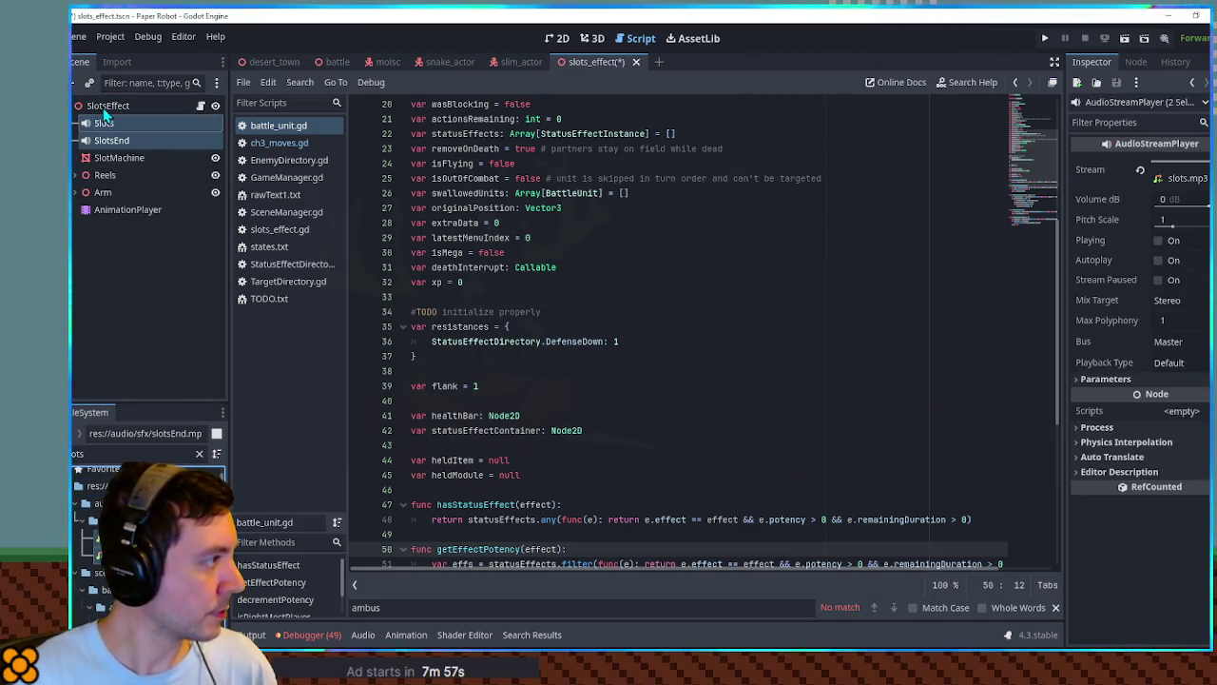
Route both slot sound players to the SFX bus and save the scene.
{"action": "left_click", "coordinate": [1168, 341]}
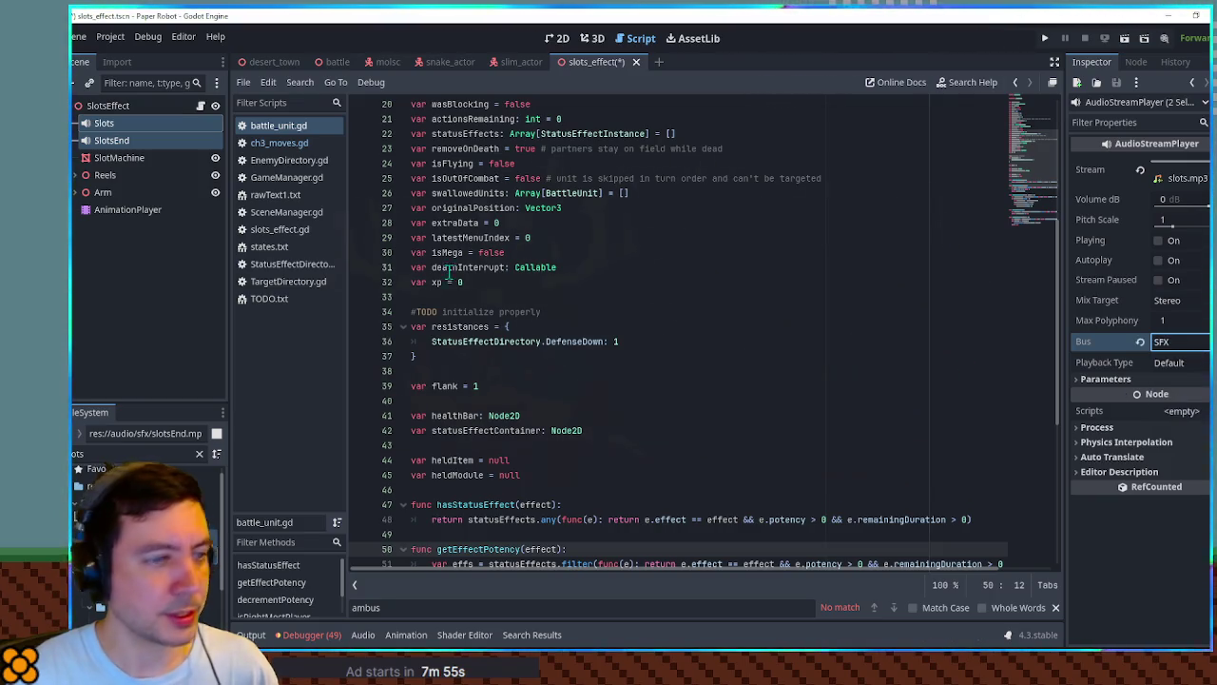
{"action": "left_click", "coordinate": [99, 130]}
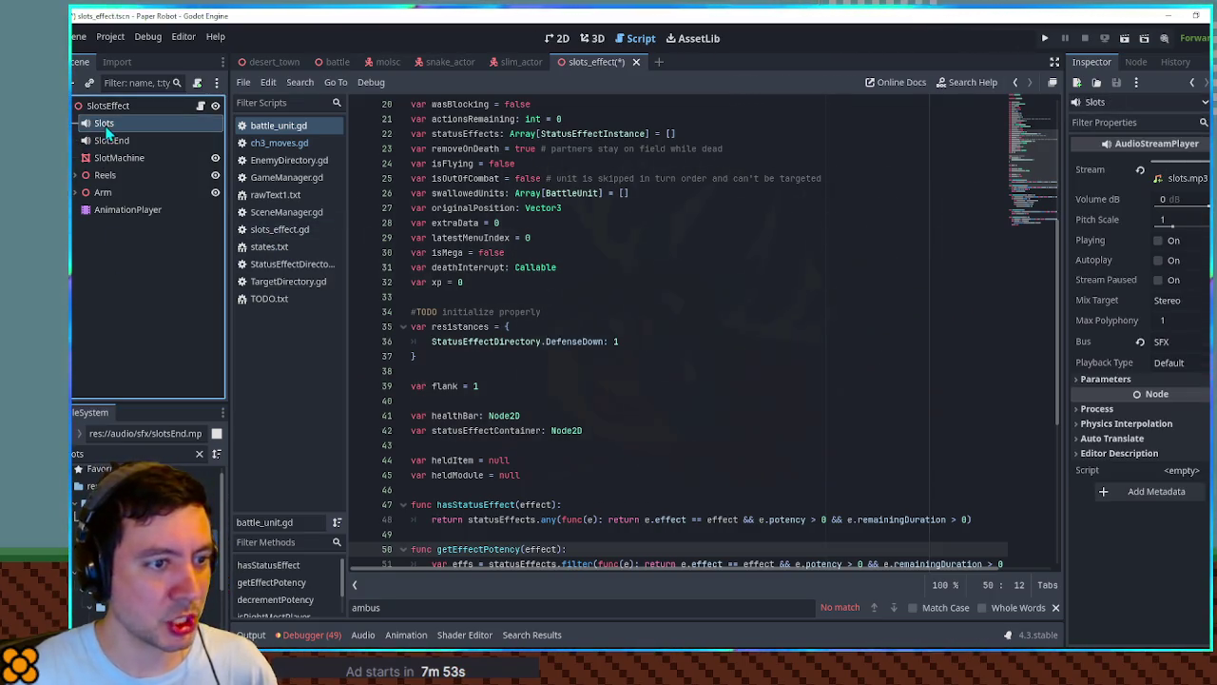
{"action": "key", "text": "ctrl+s"}
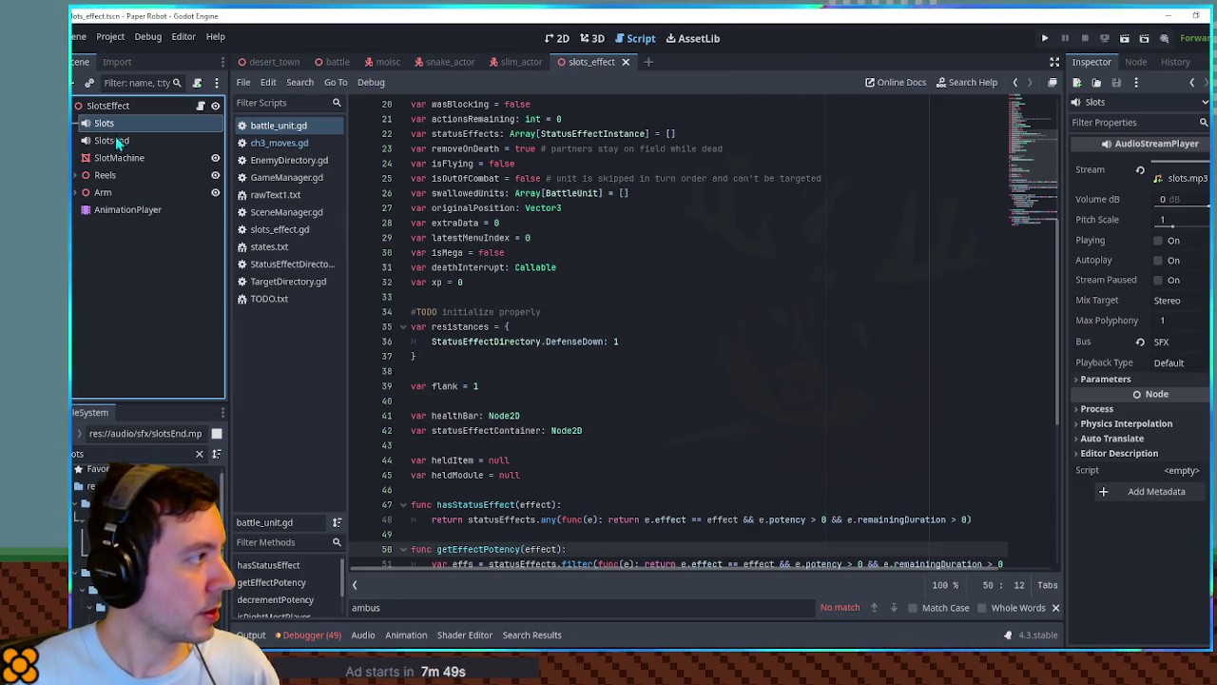
Open slots_effect.gd and drag a $SlotsEnd reference into the end of lockReel.
{"action": "scroll", "coordinate": [1031, 159], "scroll_direction": "down", "scroll_amount": 3}
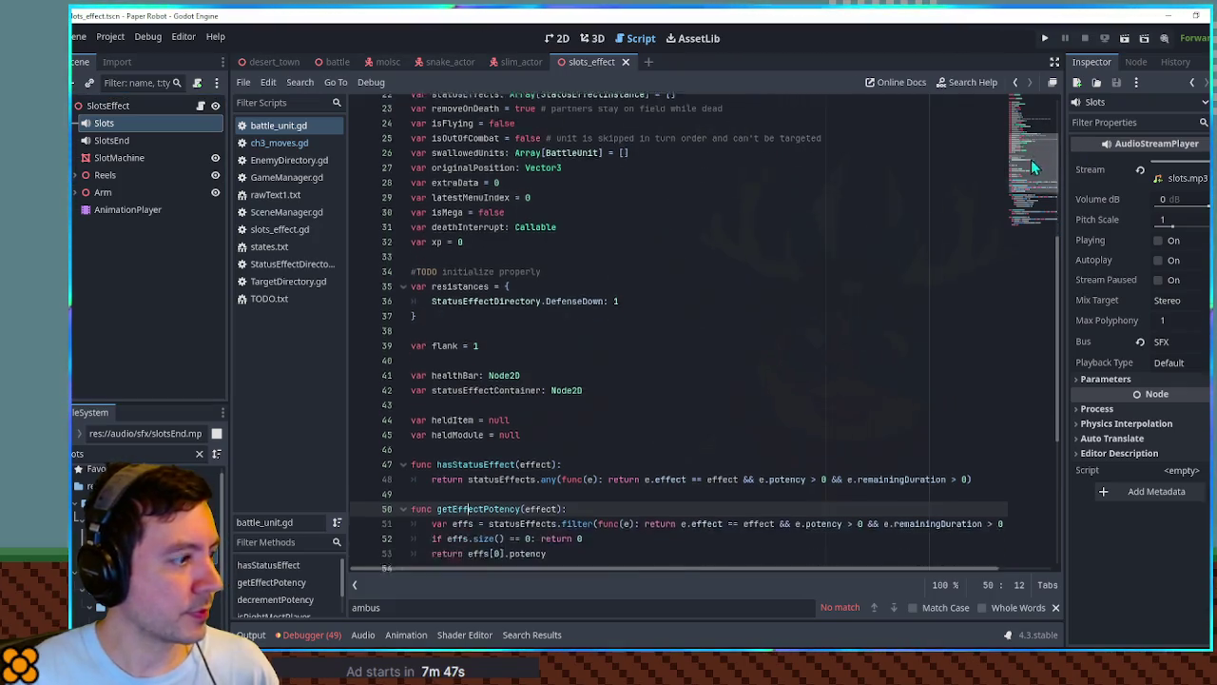
{"action": "scroll", "coordinate": [1031, 153], "scroll_direction": "up", "scroll_amount": 3}
{"action": "left_click", "coordinate": [285, 234]}
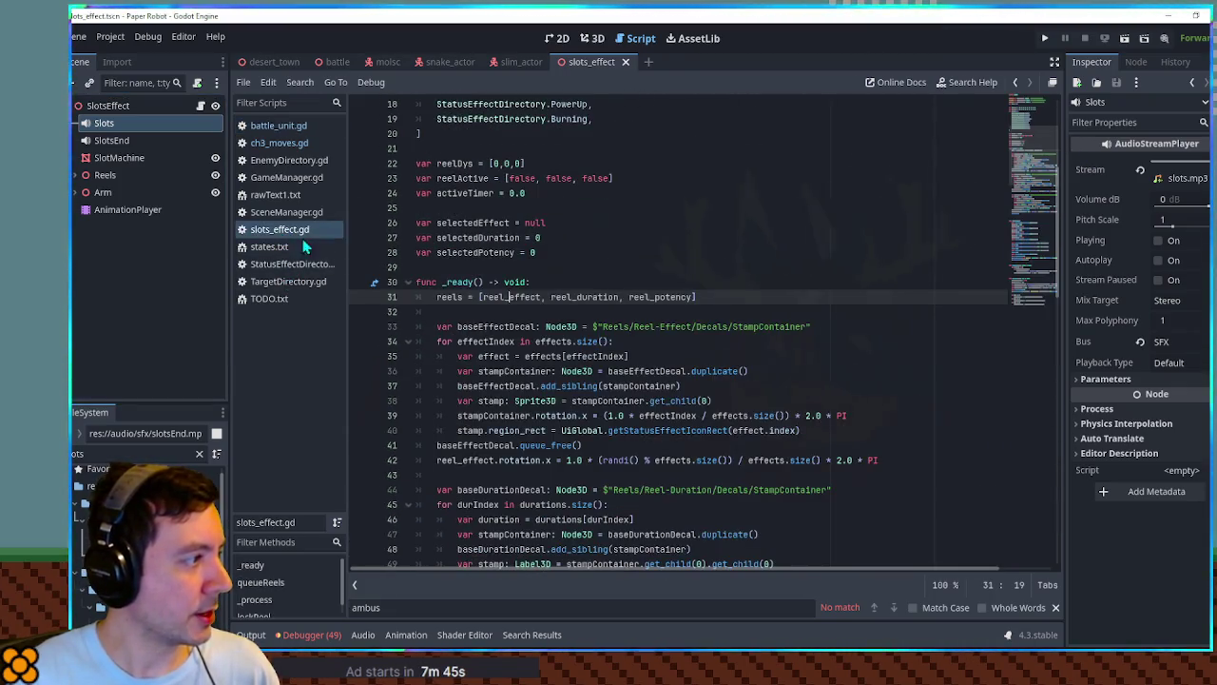
{"action": "scroll", "coordinate": [1025, 169], "scroll_direction": "down", "scroll_amount": 7}
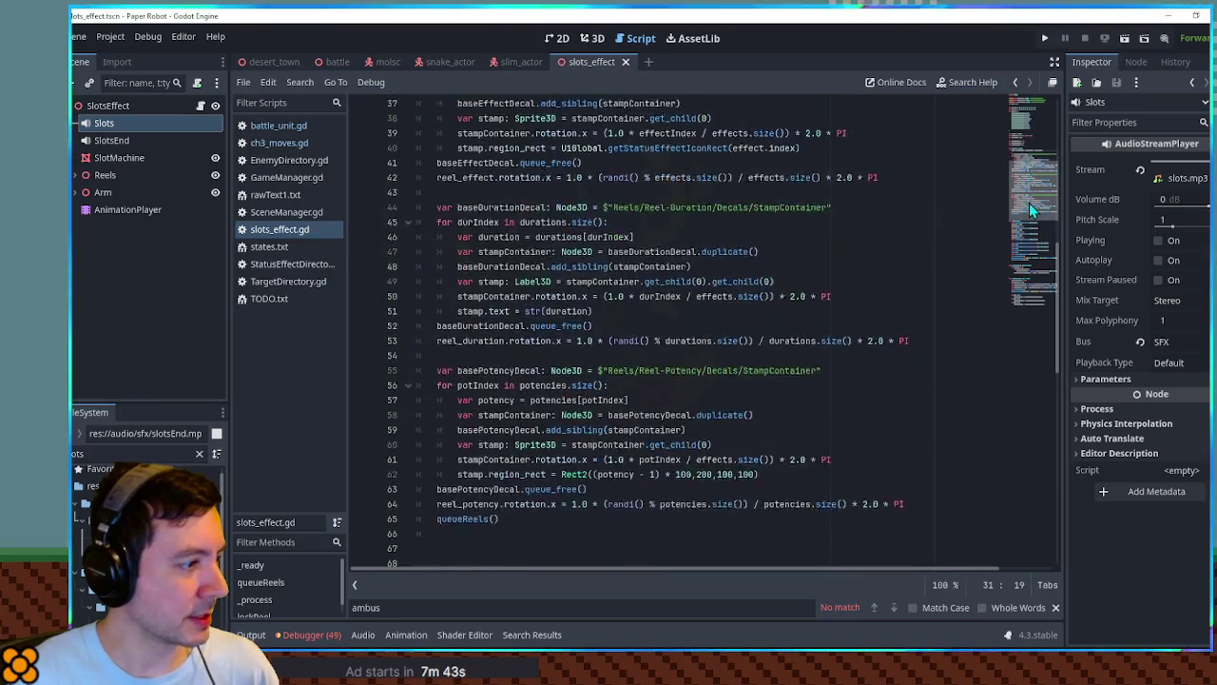
{"action": "left_click_drag", "start_coordinate": [1029, 199], "coordinate": [1031, 327]}
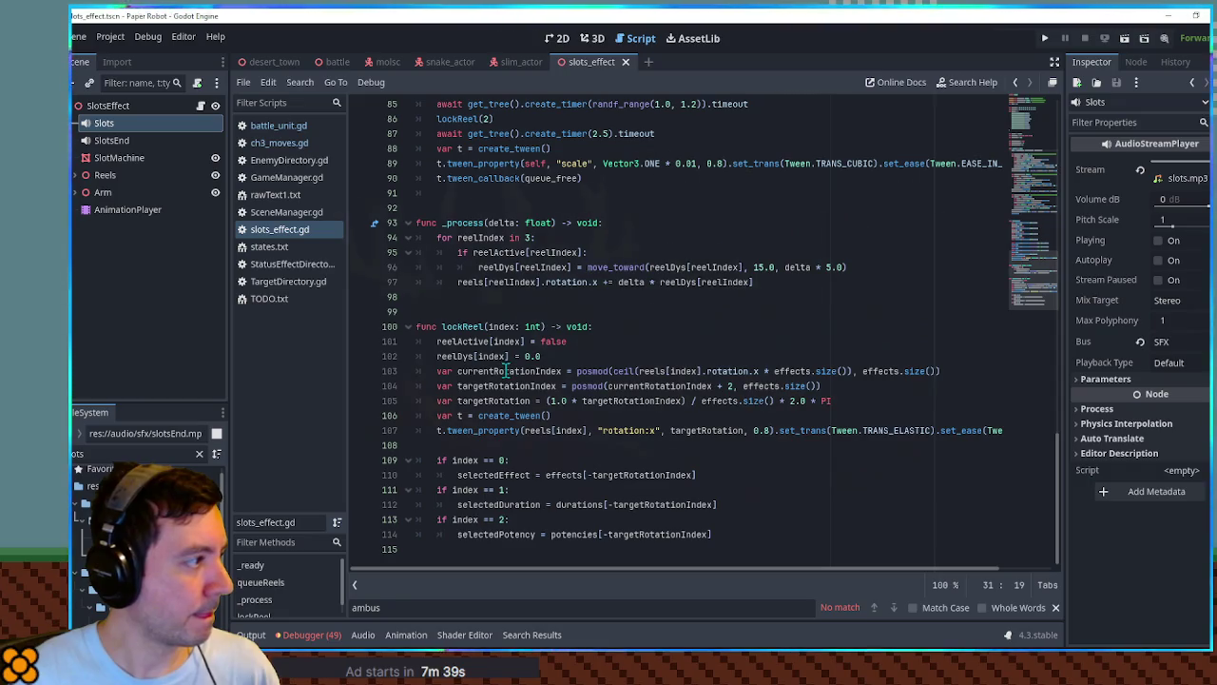
{"action": "mouse_move", "coordinate": [112, 141]}
{"action": "left_mouse_down"}
{"action": "mouse_move", "coordinate": [475, 528]}
{"action": "mouse_move", "coordinate": [722, 561]}
{"action": "mouse_move", "coordinate": [490, 566]}
{"action": "left_mouse_up"}
Make lockReel's last-reel branch call $SlotsEnd.play().
{"action": "key", "text": "Tab"}
{"action": "key", "text": "Tab"}
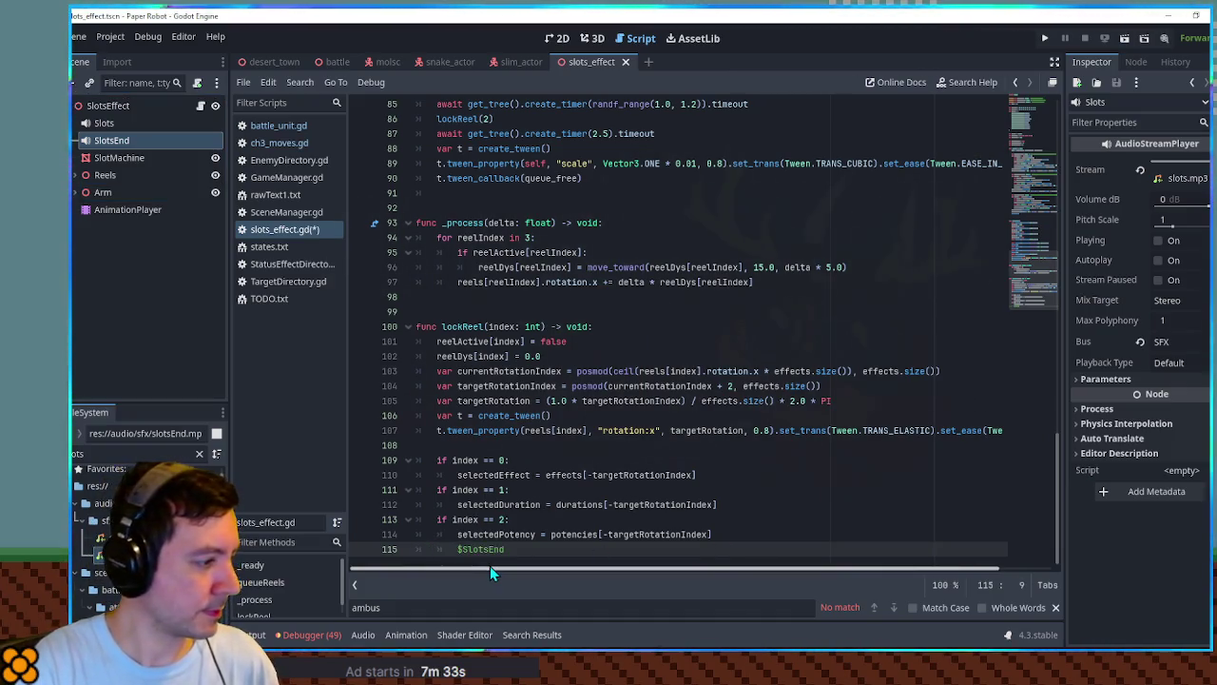
{"action": "type", "text": ".play"}
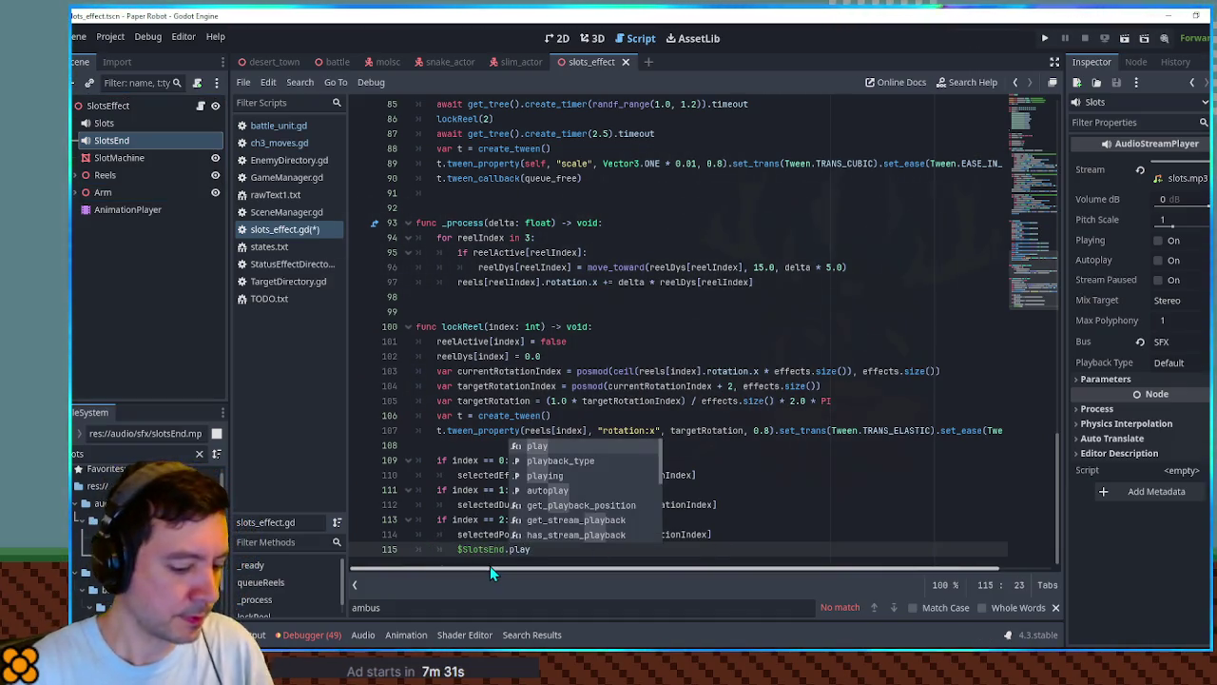
{"action": "key", "text": "Return"}
Add a $Slots.play() call right after the third reel starts in queueReels.
{"action": "left_click_drag", "start_coordinate": [541, 549], "coordinate": [736, 538]}
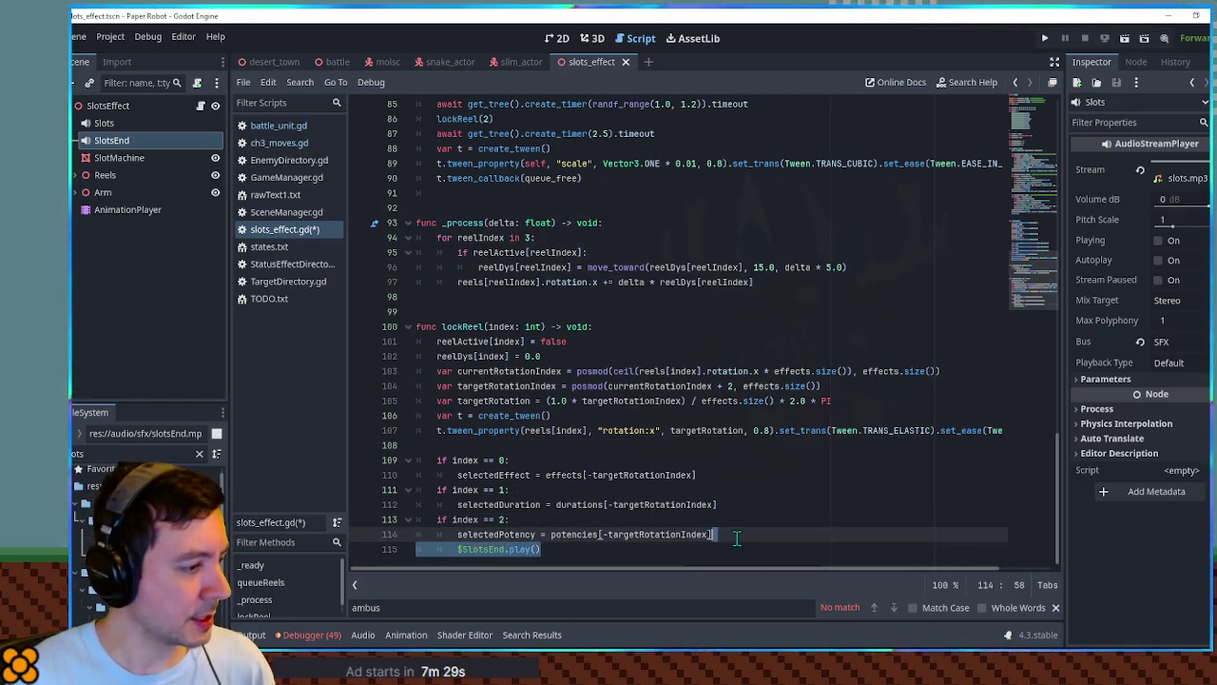
{"action": "scroll", "coordinate": [563, 409], "scroll_direction": "up", "scroll_amount": 7}
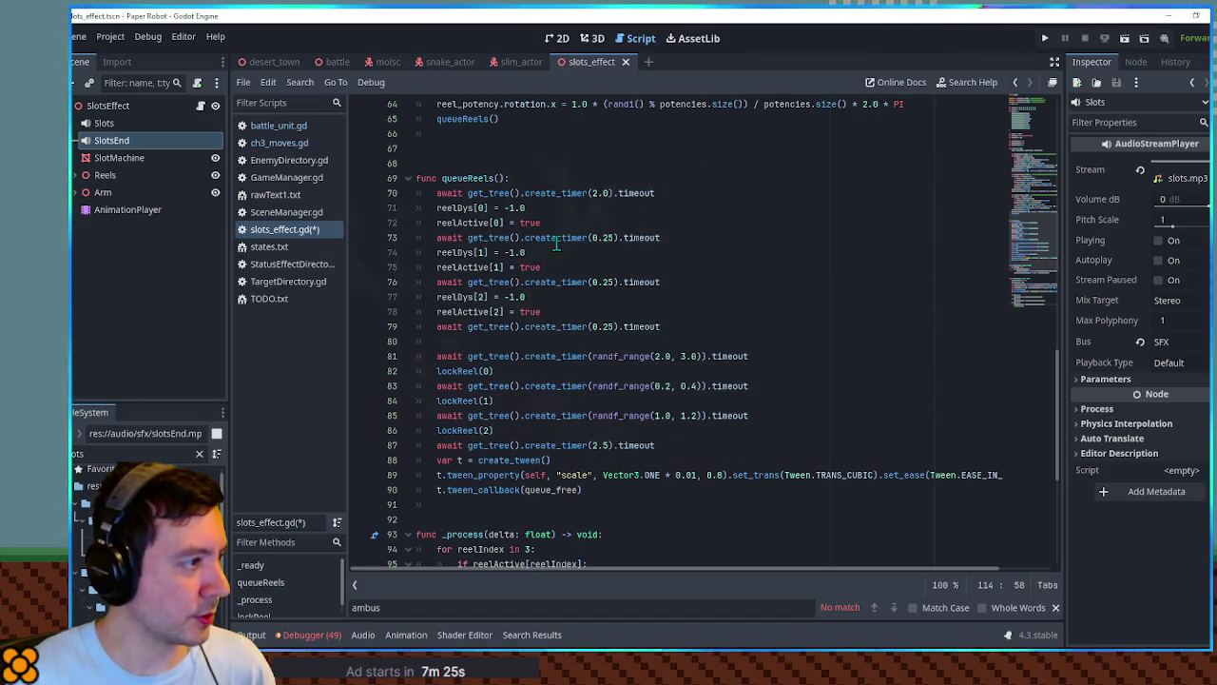
{"action": "left_click", "coordinate": [574, 314]}
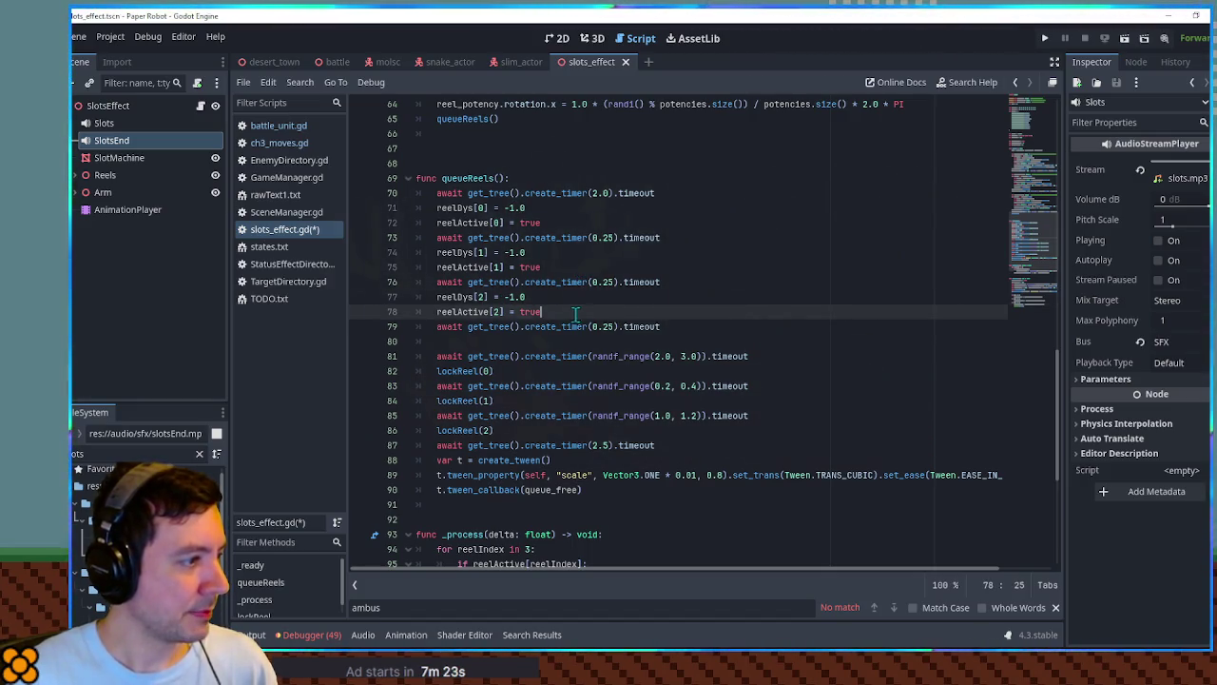
{"action": "key", "text": "Return"}
{"action": "type", "text": "$SlotsEnd.play()"}
{"action": "key", "text": "shift+Tab"}
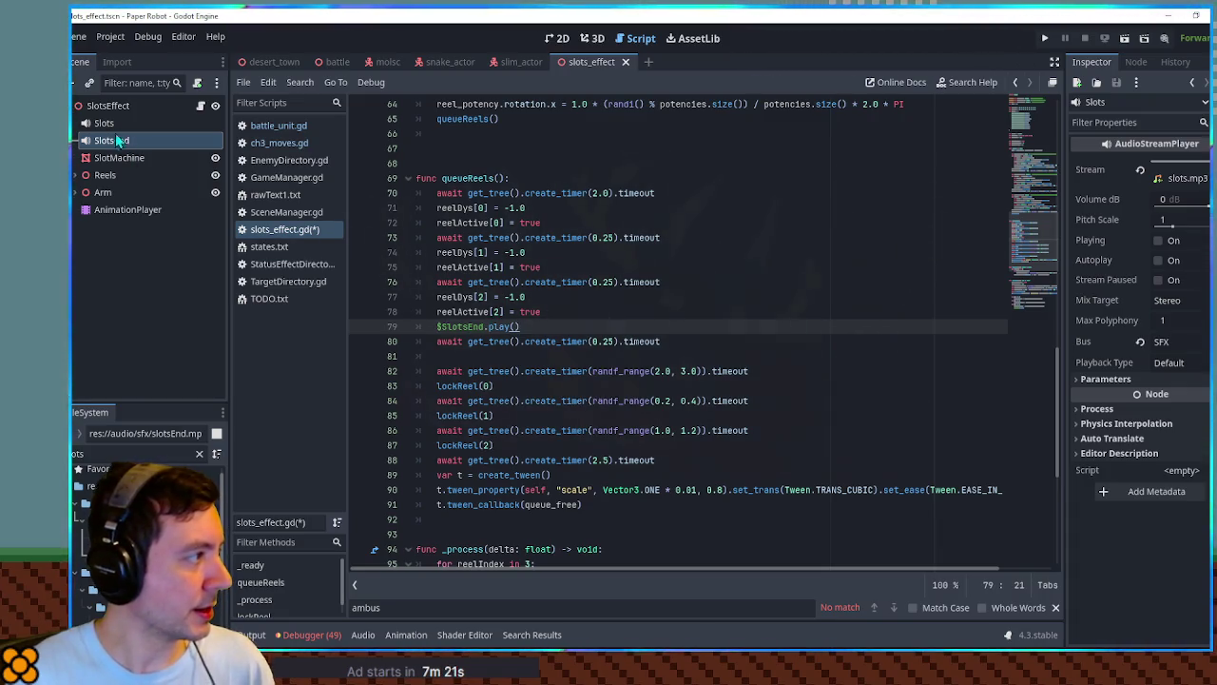
{"action": "key", "text": "BackSpace"}
{"action": "key", "text": "BackSpace"}
{"action": "key", "text": "BackSpace"}
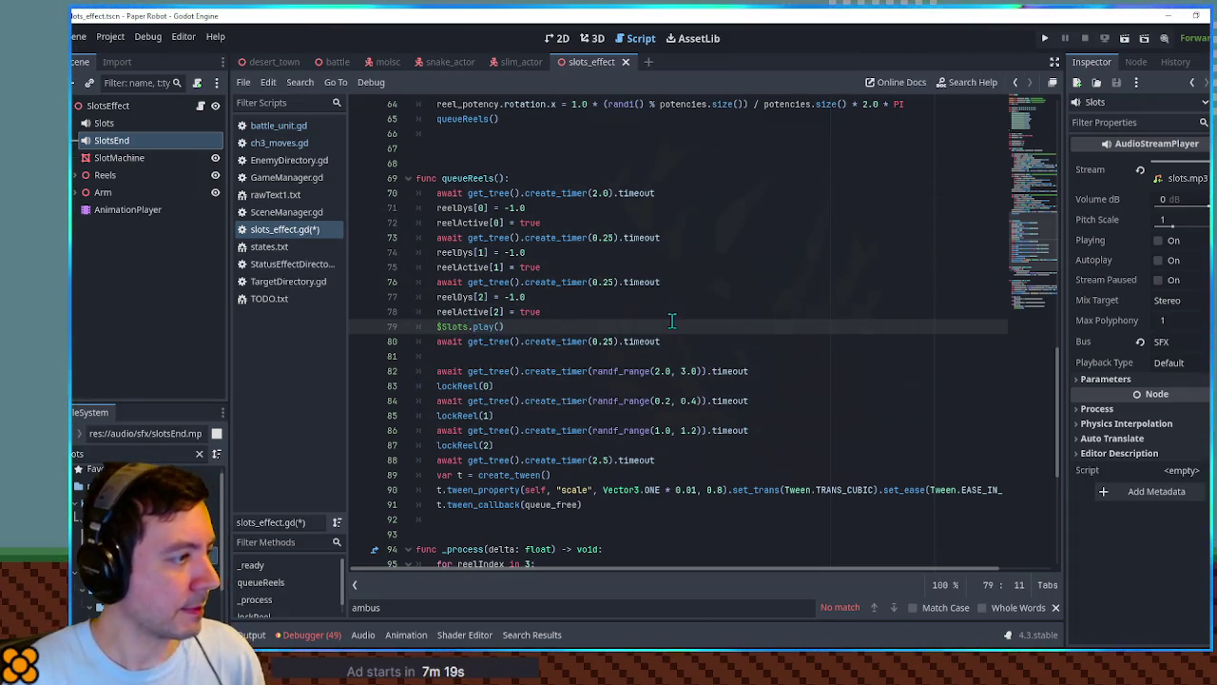
Add a $Slots.stop() call to lockReel's last-reel branch.
{"action": "left_click_drag", "start_coordinate": [673, 322], "coordinate": [673, 311]}
{"action": "key", "text": "ctrl+c"}
{"action": "scroll", "coordinate": [627, 344], "scroll_direction": "down", "scroll_amount": 5}
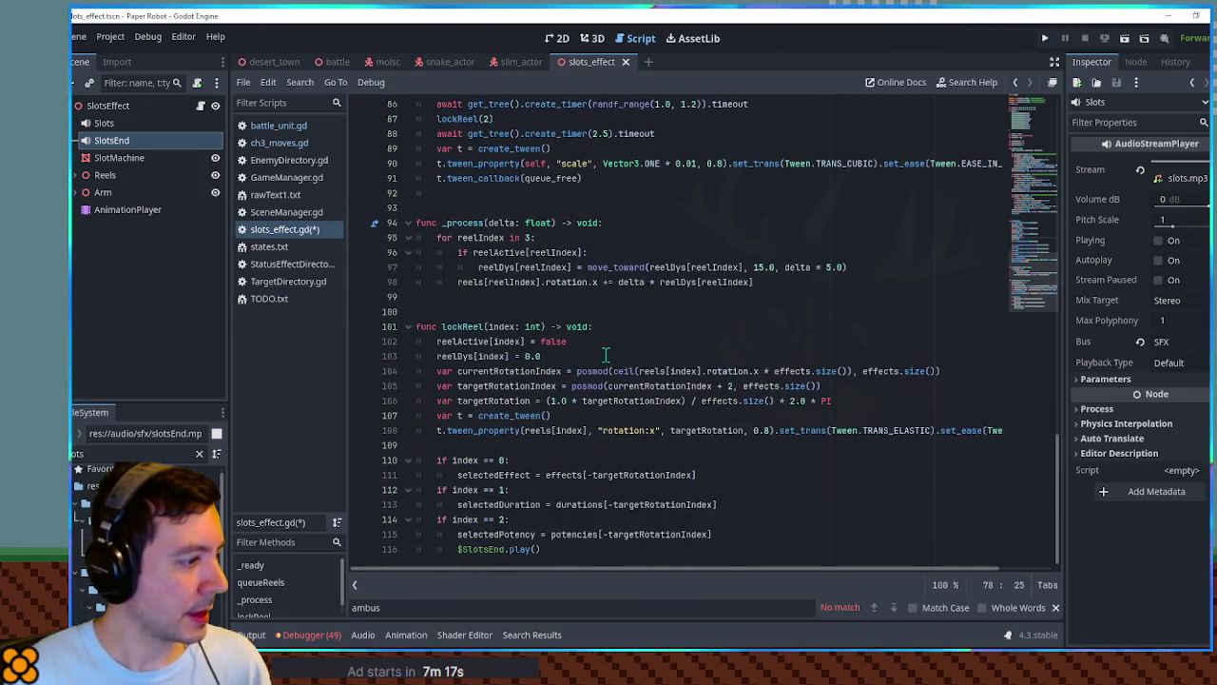
{"action": "left_click", "coordinate": [711, 533]}
{"action": "key", "text": "ctrl+v"}
{"action": "left_click", "coordinate": [449, 549]}
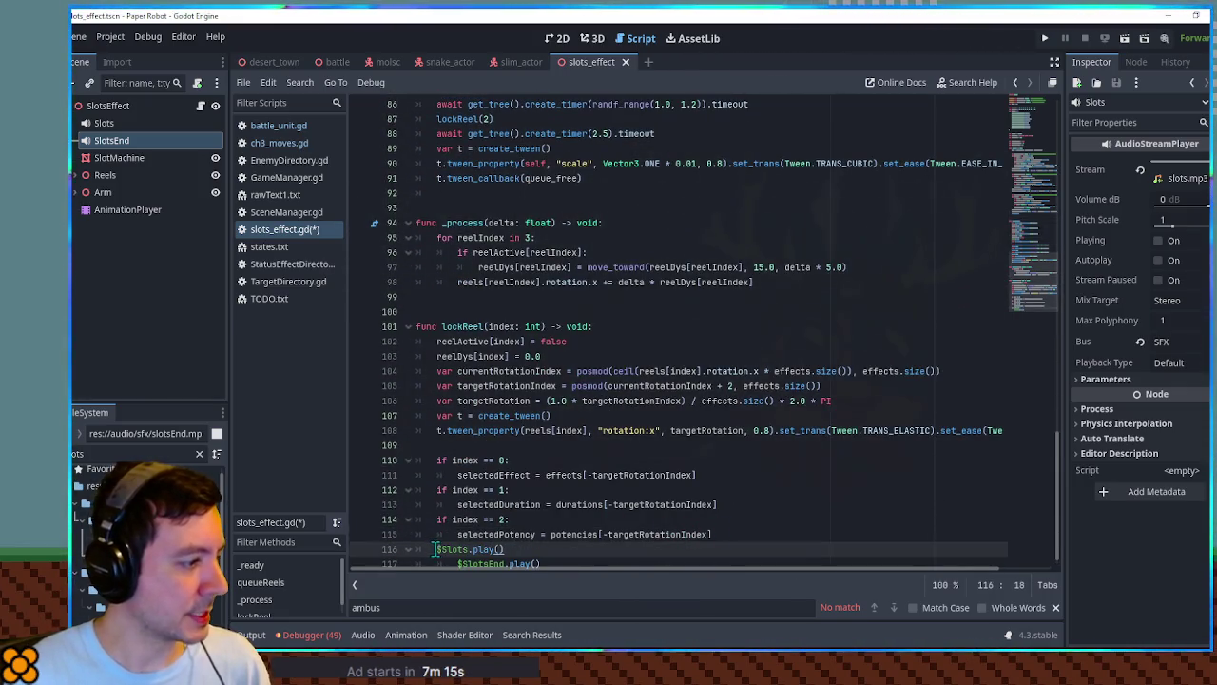
{"action": "key", "text": "Tab"}
{"action": "key", "text": "BackSpace"}
{"action": "double_click", "coordinate": [504, 549]}
{"action": "type", "text": "st"}
{"action": "type", "text": "op"}
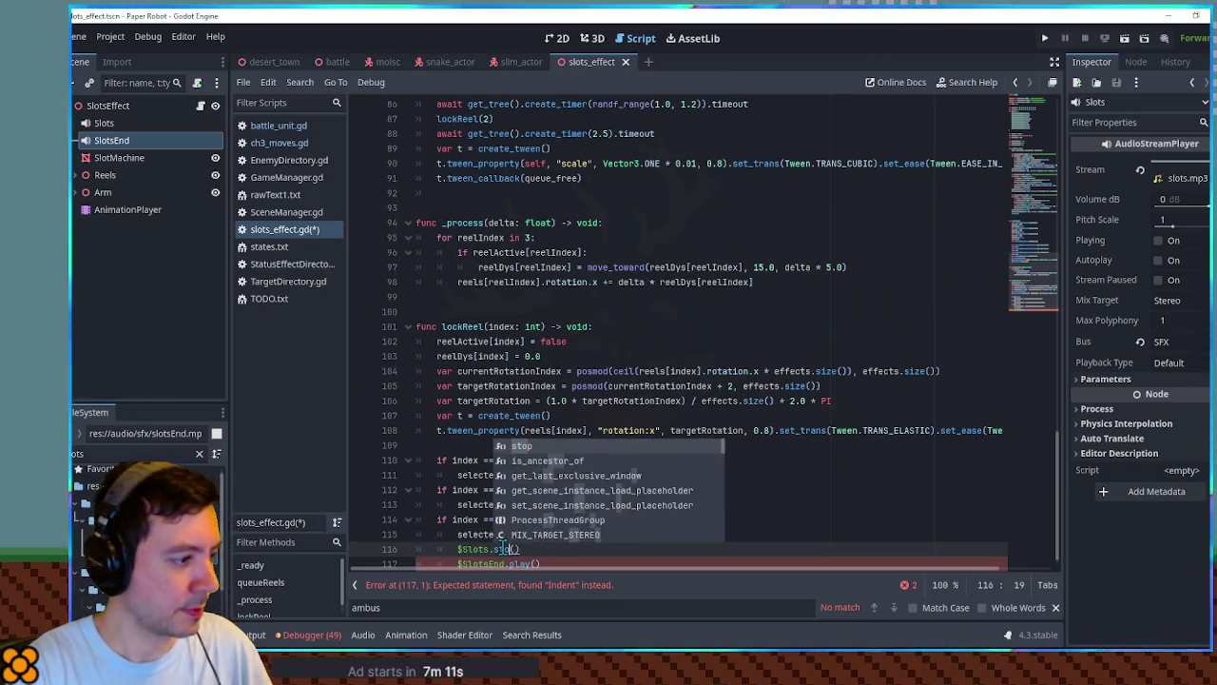
{"action": "left_click", "coordinate": [680, 311]}
Save the script and run the battle scene with F6 to test the sounds.
{"action": "key", "text": "ctrl+s"}
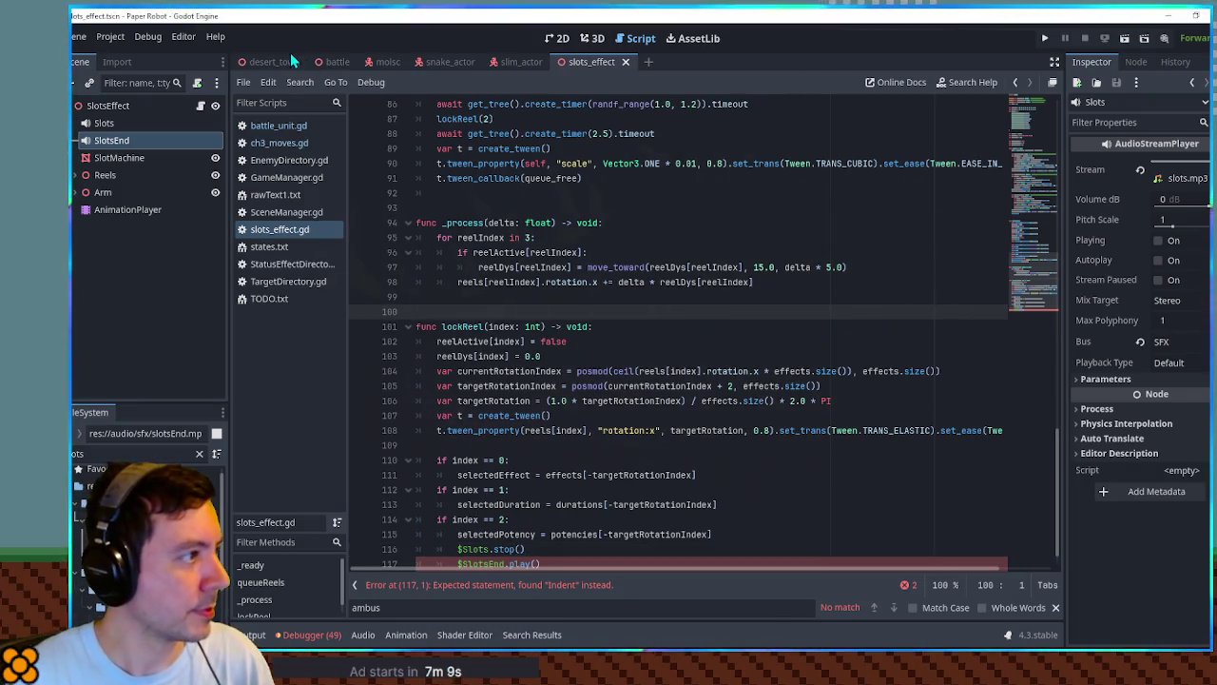
{"action": "left_click", "coordinate": [331, 63]}
{"action": "key", "text": "F6"}
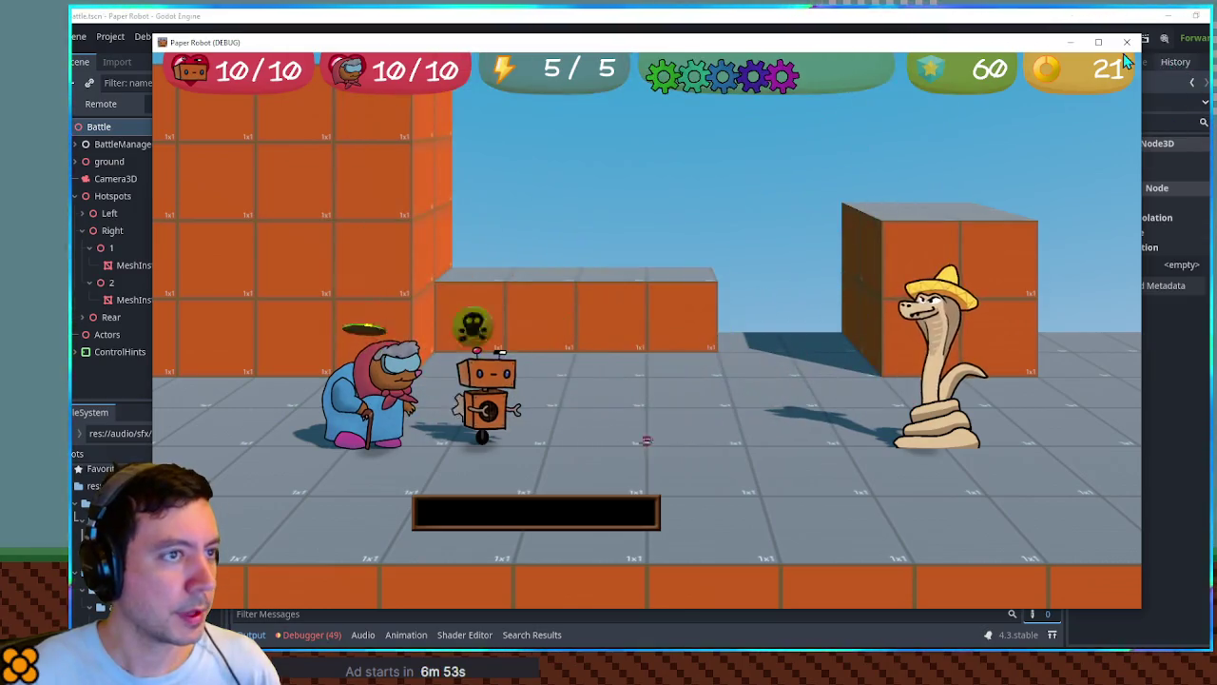
Close the Paper Robot (DEBUG) game window.
{"action": "left_click", "coordinate": [1127, 42]}
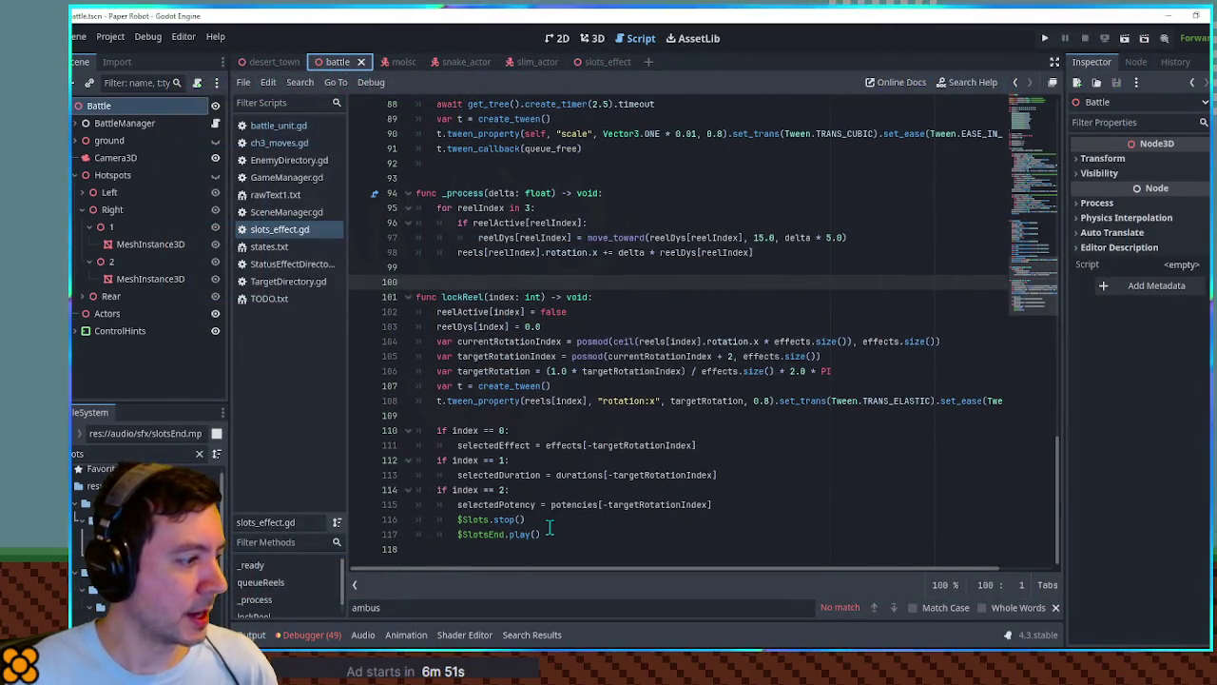
Copy the 2.5-second await create_timer line into lockReel above $Slots.stop().
{"action": "left_click", "coordinate": [549, 527]}
{"action": "key", "text": "shift+Up"}
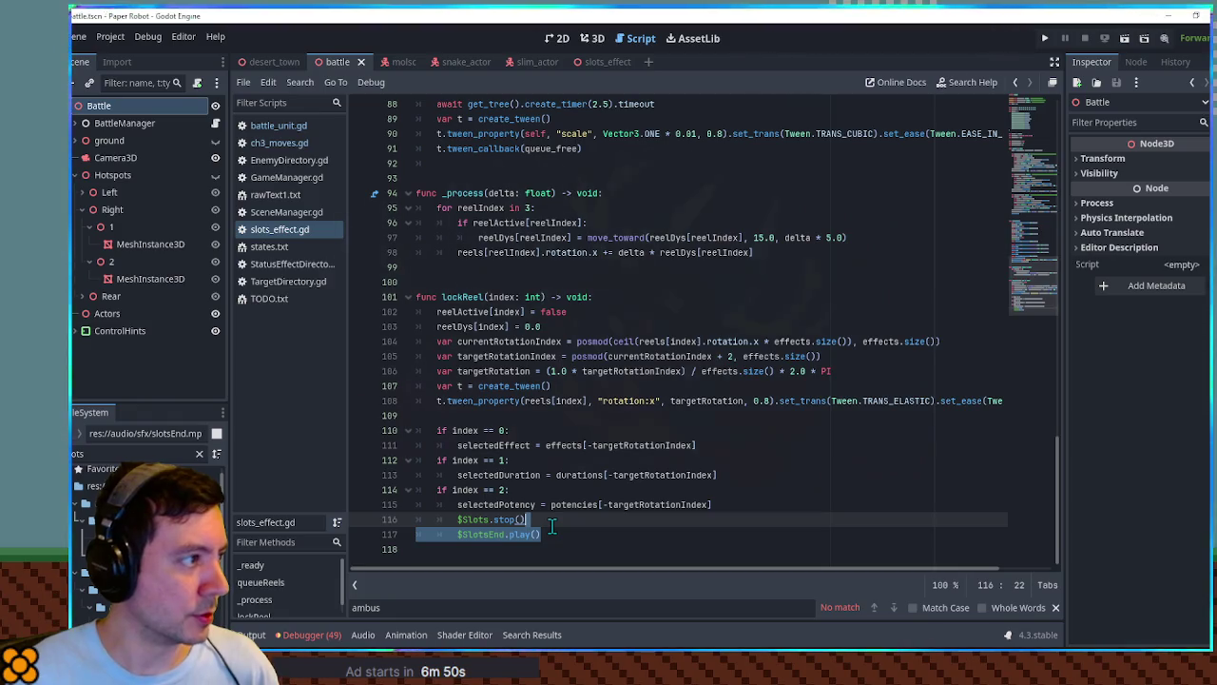
{"action": "scroll", "coordinate": [551, 525], "scroll_direction": "up", "scroll_amount": 3}
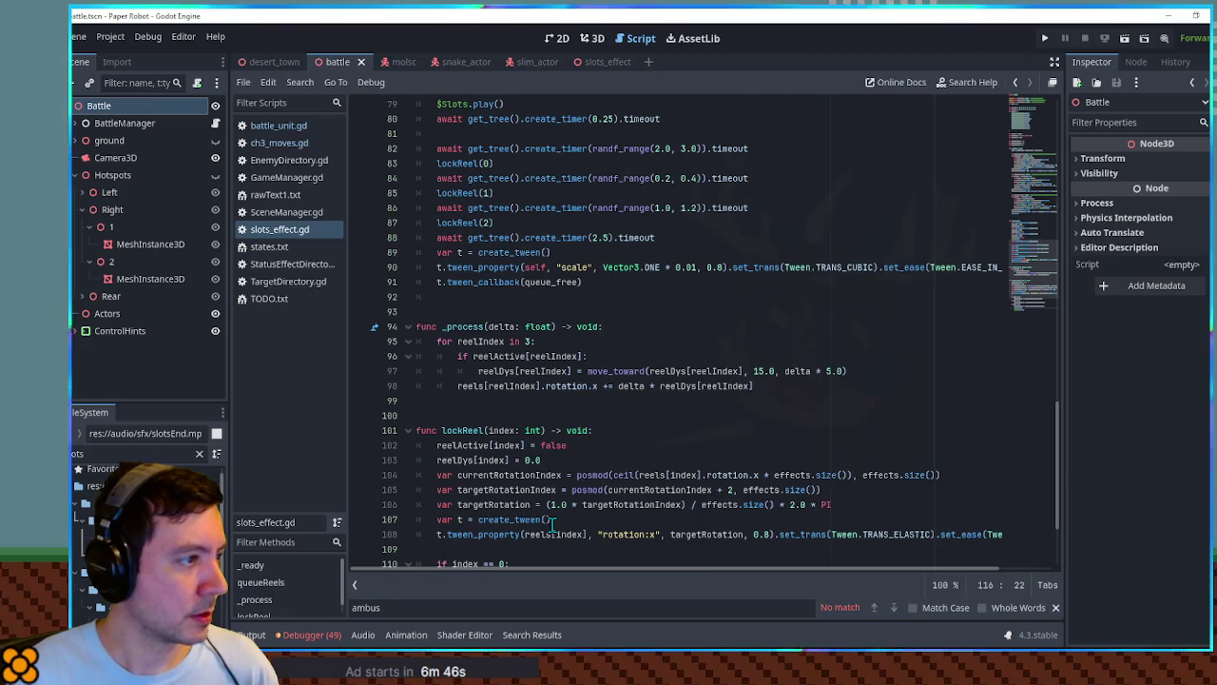
{"action": "scroll", "coordinate": [551, 525], "scroll_direction": "down", "scroll_amount": 3}
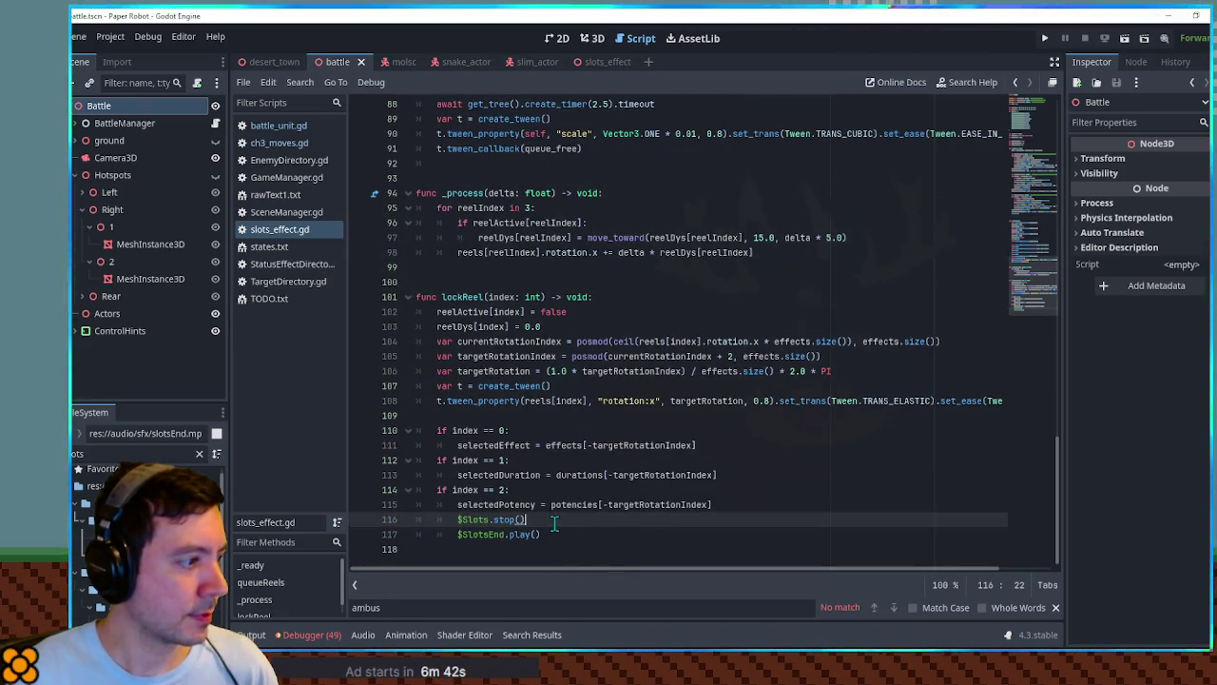
{"action": "key", "text": "ctrl+z"}
{"action": "key", "text": "ctrl+z"}
{"action": "key", "text": "ctrl+z"}
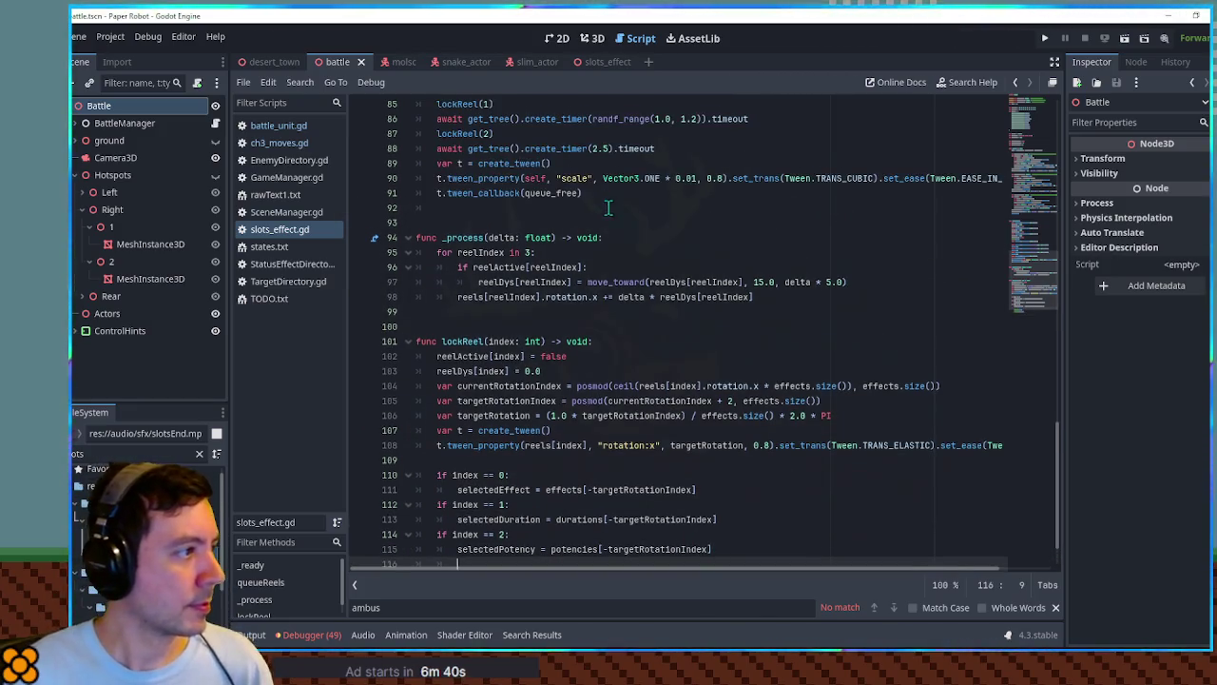
{"action": "left_click", "coordinate": [661, 147]}
{"action": "key", "text": "ctrl+c"}
{"action": "scroll", "coordinate": [673, 489], "scroll_direction": "down", "scroll_amount": 1}
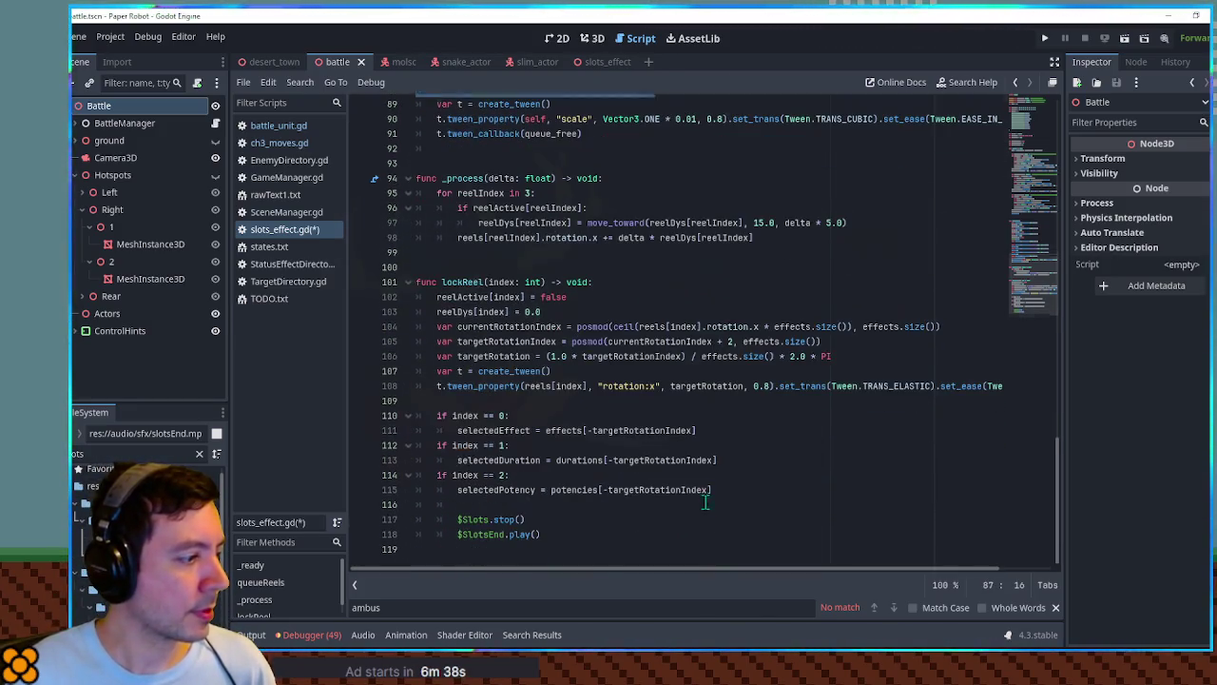
{"action": "left_click", "coordinate": [732, 504]}
{"action": "key", "text": "ctrl+v"}
Indent the pasted wait, remove the leftover blank line, and change 2.5 to 0.5 seconds.
{"action": "left_click", "coordinate": [438, 506]}
{"action": "key", "text": "Tab"}
{"action": "left_click", "coordinate": [503, 519]}
{"action": "key", "text": "Delete"}
{"action": "left_click", "coordinate": [616, 504]}
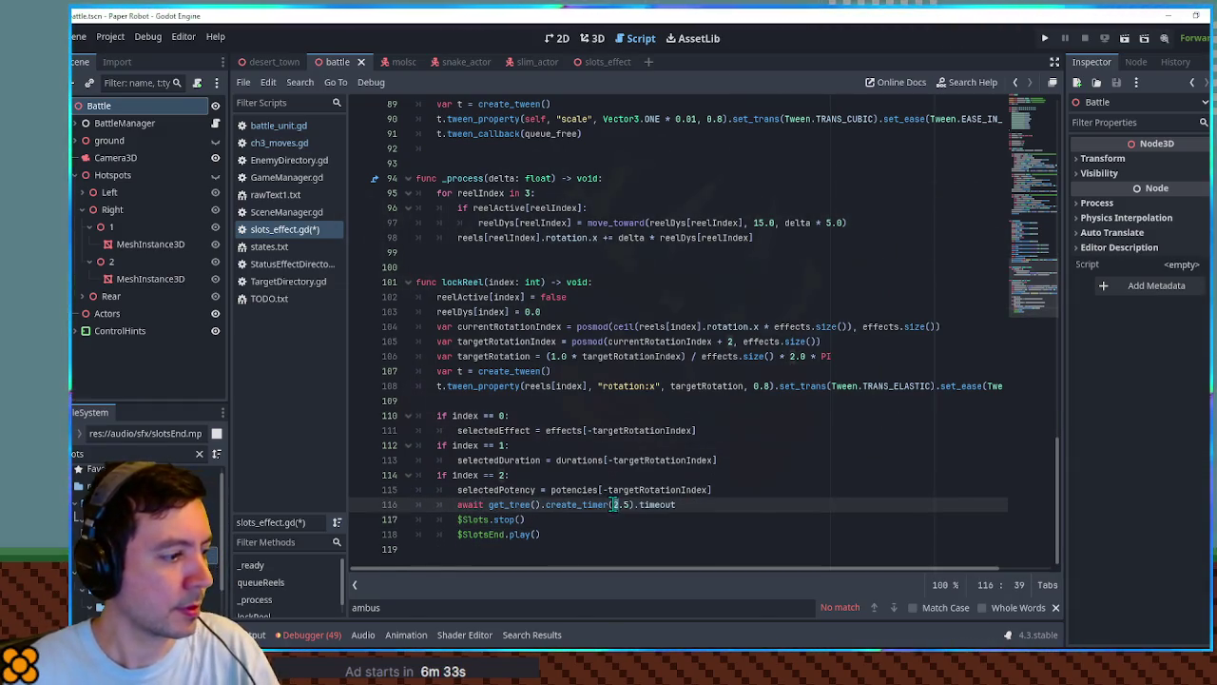
{"action": "key", "text": "Delete"}
{"action": "type", "text": "0"}
{"action": "left_click", "coordinate": [712, 490]}
Save the script and relaunch the battle test.
{"action": "key", "text": "ctrl+s"}
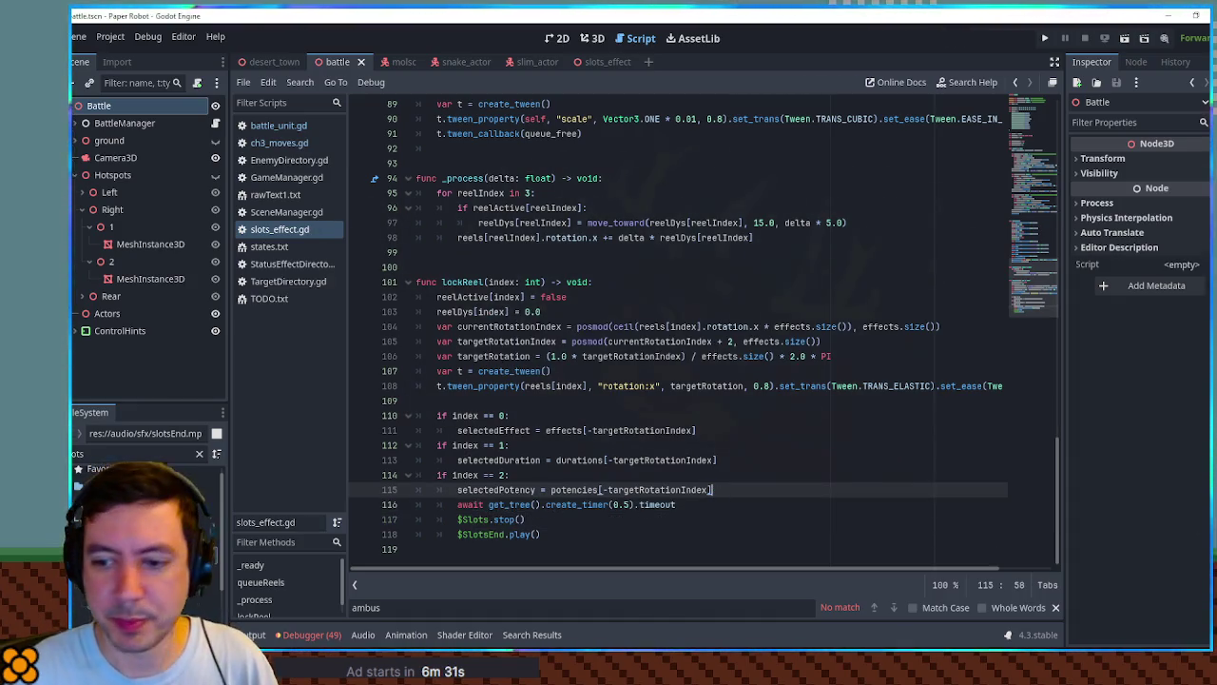
{"action": "left_click", "coordinate": [691, 342]}
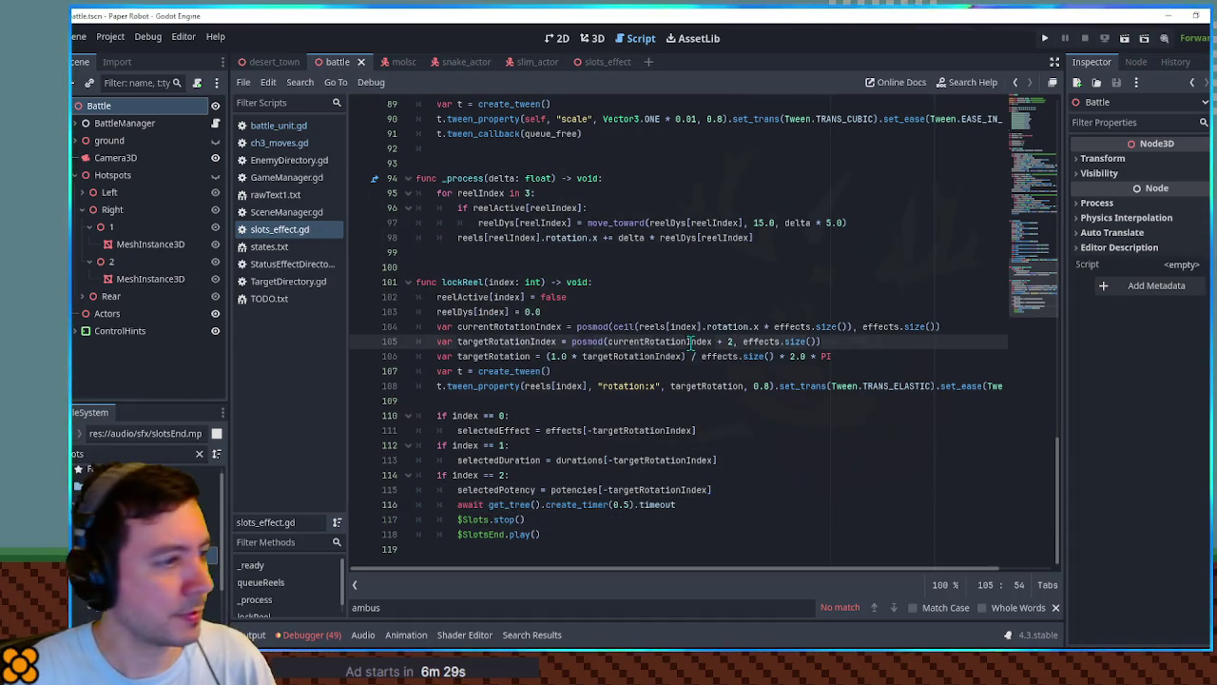
{"action": "key", "text": "F5"}
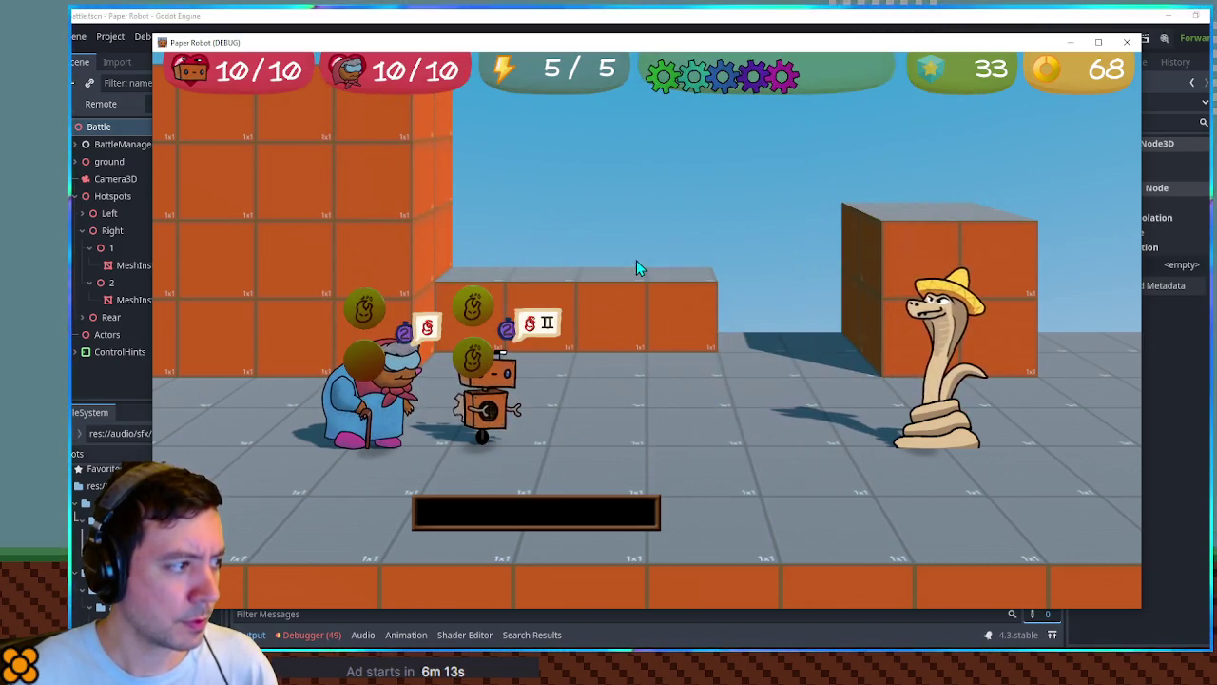
Open the Attacks menu in the running battle, back out with Escape, and close the debug window.
{"action": "key", "text": "Return"}
{"action": "key", "text": "Escape"}
{"action": "left_click", "coordinate": [1127, 42]}
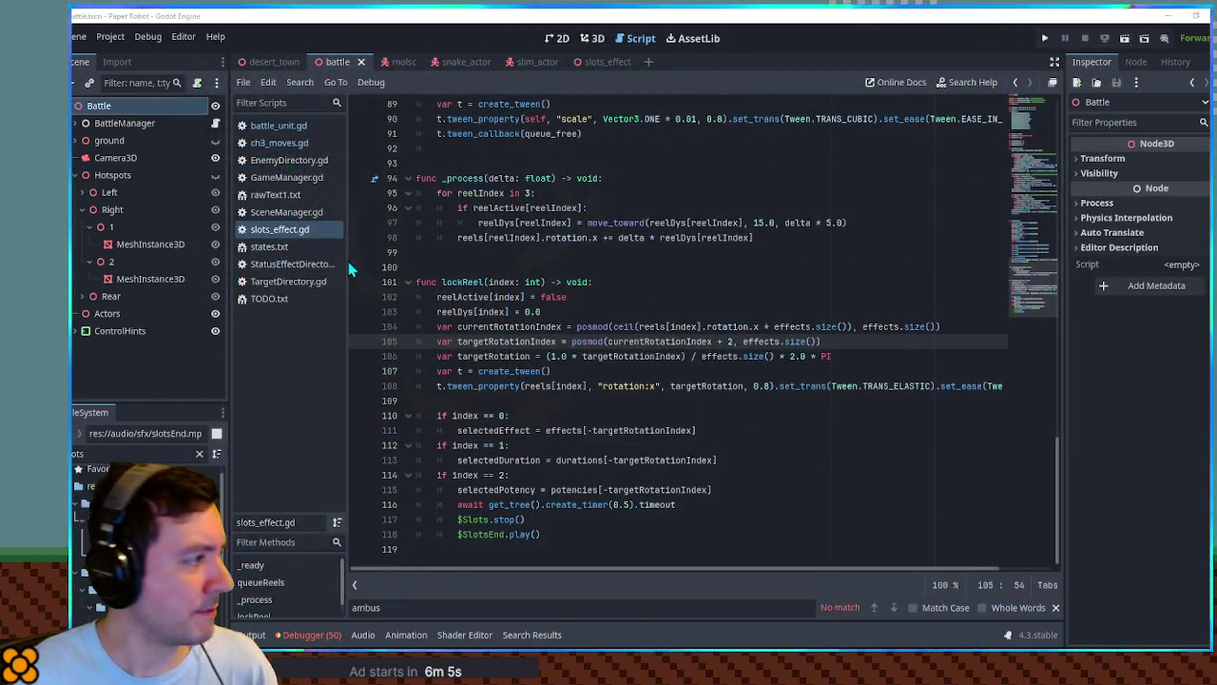
Set Volume dB to 6 on both the Slots and SlotsEnd players.
{"action": "left_click", "coordinate": [599, 62]}
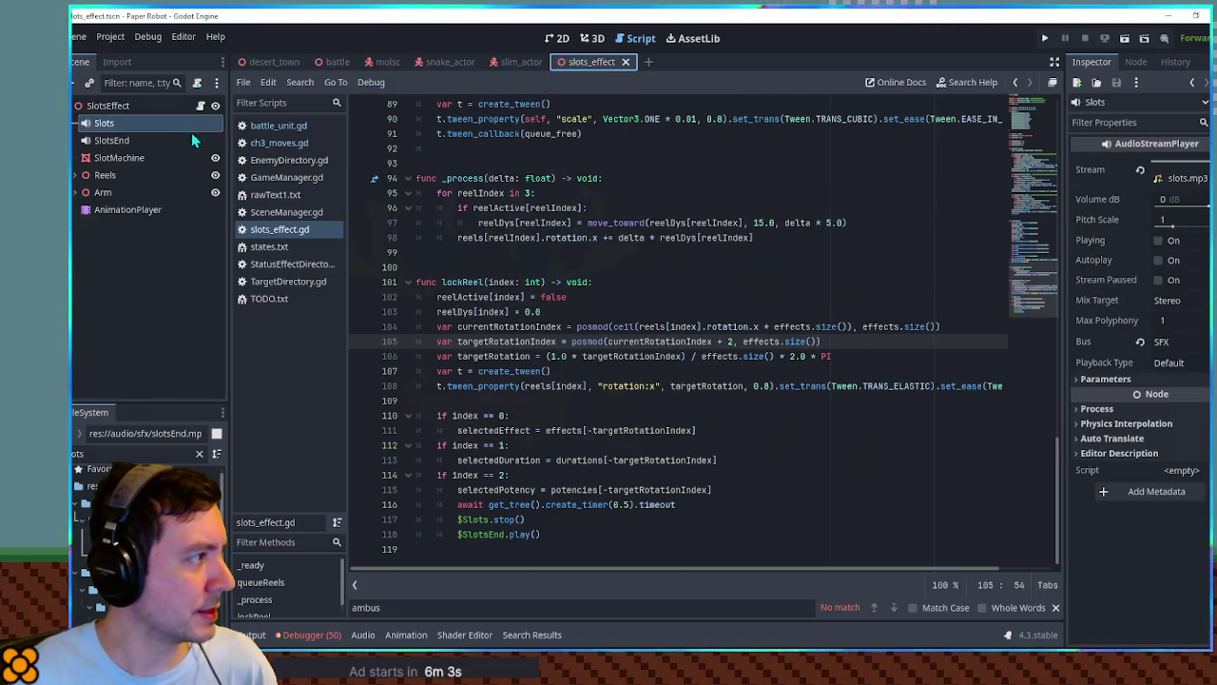
{"action": "left_click", "coordinate": [193, 139], "text": "ctrl"}
{"action": "left_click", "coordinate": [1171, 198]}
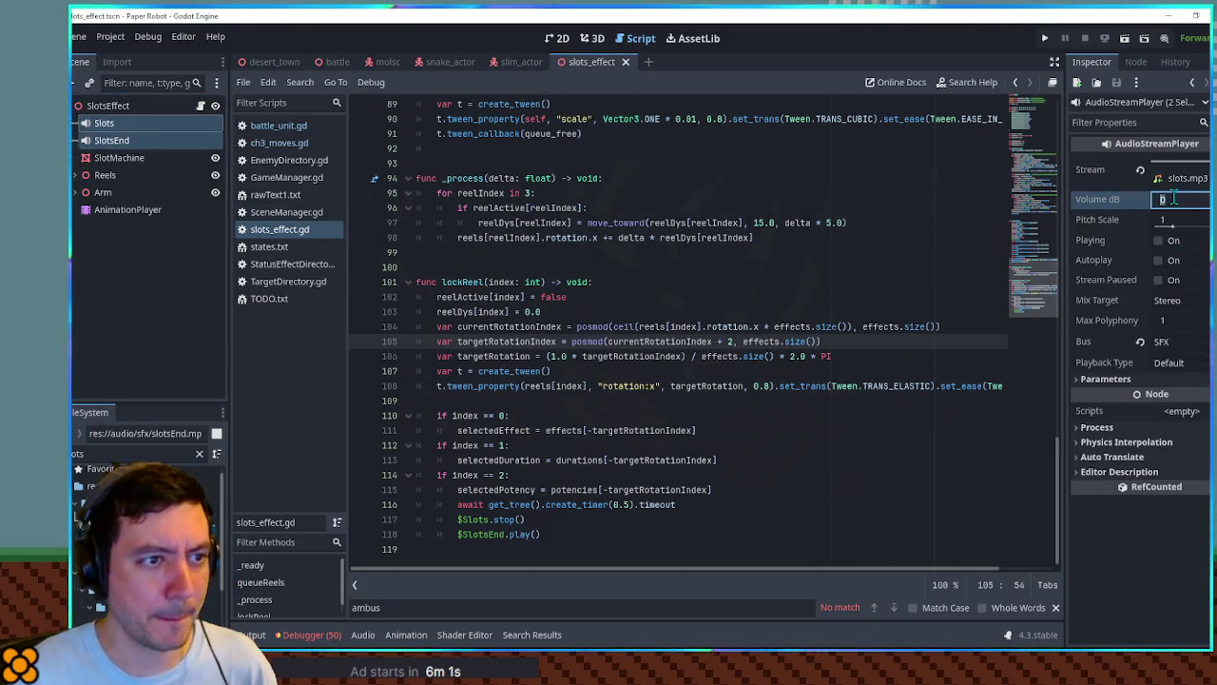
{"action": "type", "text": "6"}
{"action": "key", "text": "Return"}
Add an EarthyThud player from the earthyThud sound and route it to the SFX bus.
{"action": "left_click", "coordinate": [138, 454]}
{"action": "type", "text": "earthy"}
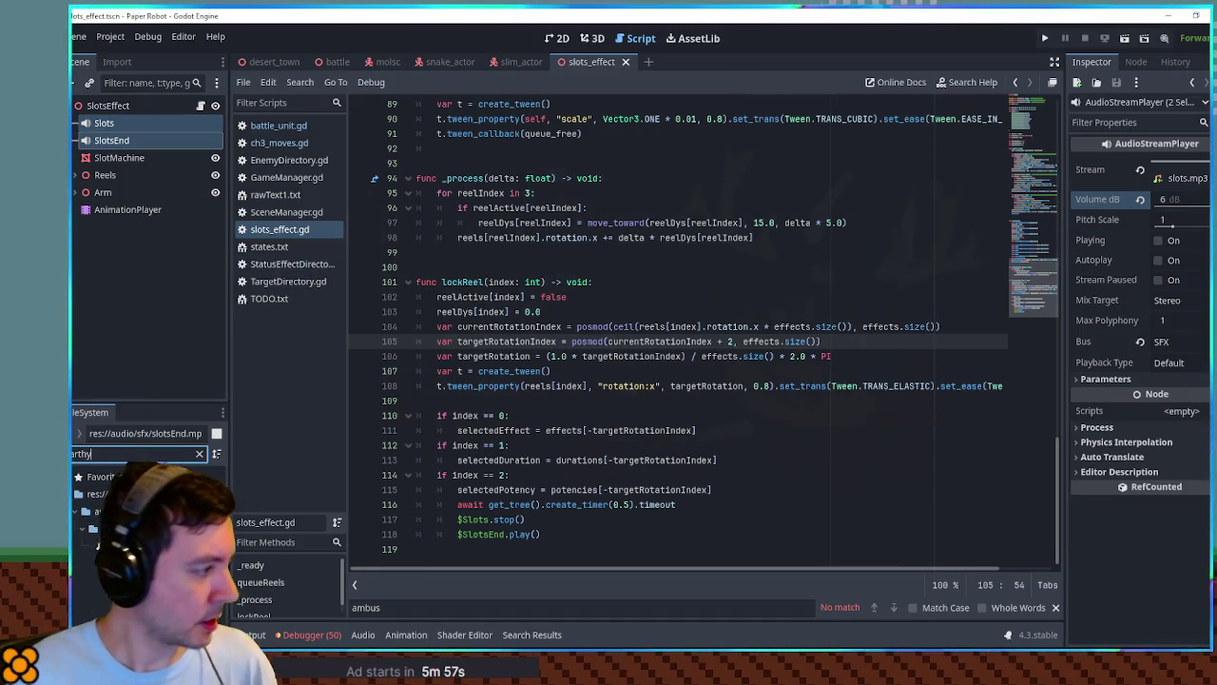
{"action": "left_click_drag", "start_coordinate": [124, 545], "coordinate": [103, 111]}
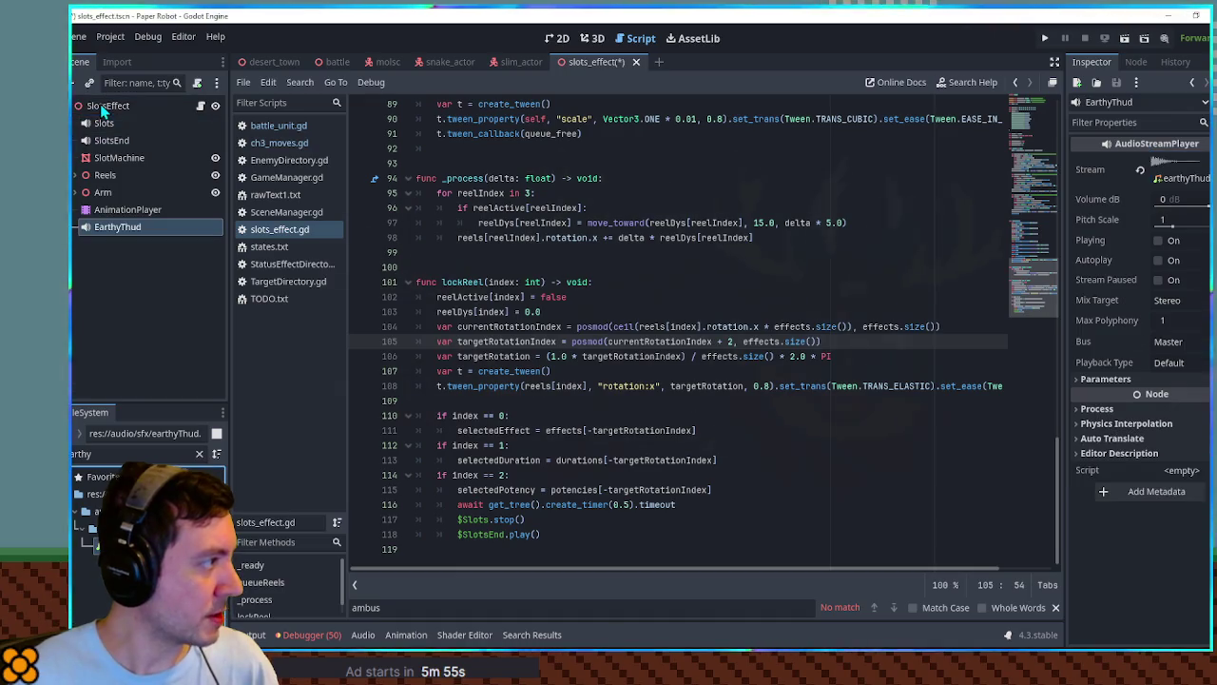
{"action": "left_click", "coordinate": [1179, 341]}
{"action": "left_click", "coordinate": [1179, 394]}
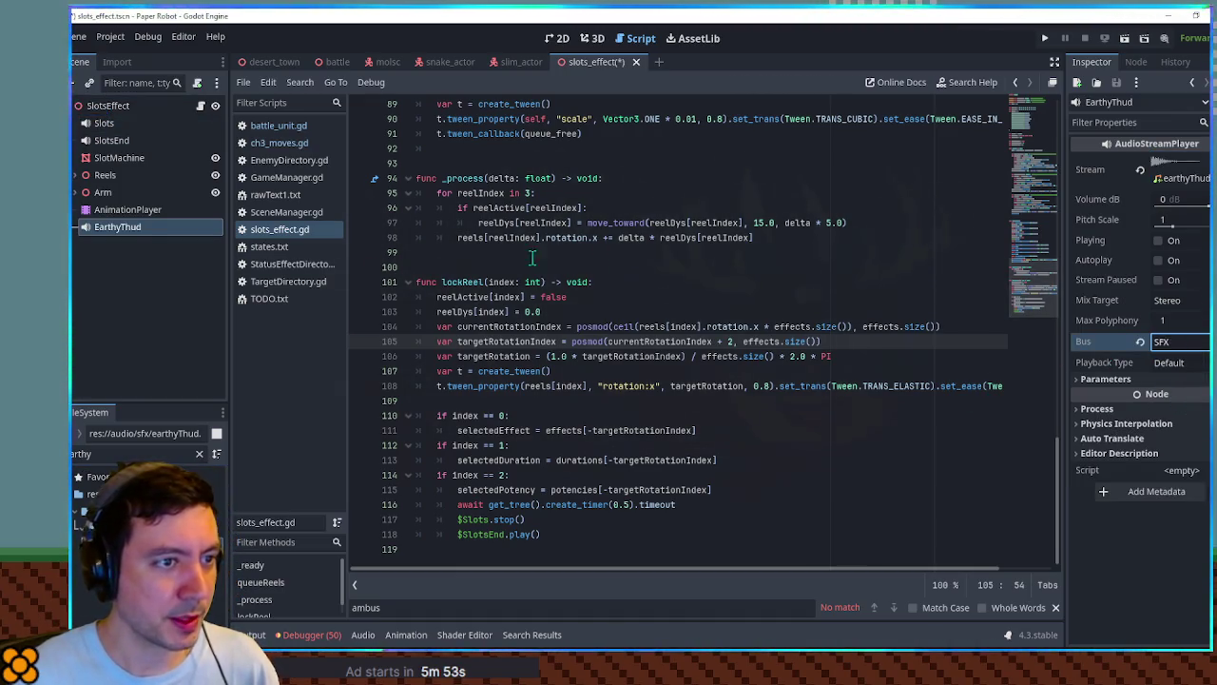
{"action": "scroll", "coordinate": [1015, 233], "scroll_direction": "up", "scroll_amount": 10}
{"action": "mouse_move", "coordinate": [1015, 232]}
{"action": "left_mouse_down"}
{"action": "mouse_move", "coordinate": [1039, 133]}
{"action": "mouse_move", "coordinate": [1053, 240]}
{"action": "mouse_move", "coordinate": [1040, 165]}
{"action": "left_mouse_up"}
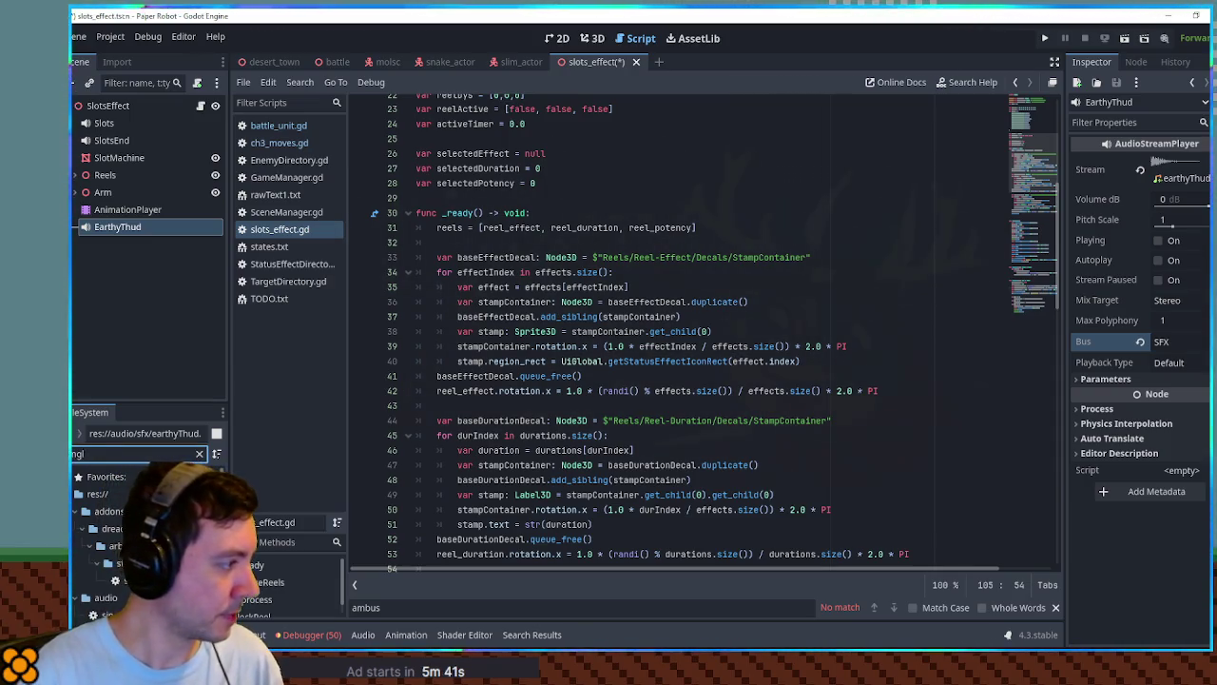
Attach singleSound.gd to EarthyThud and open the init animation at 0.3333 seconds.
{"action": "left_click_drag", "start_coordinate": [120, 454], "coordinate": [128, 230]}
{"action": "left_click", "coordinate": [593, 42]}
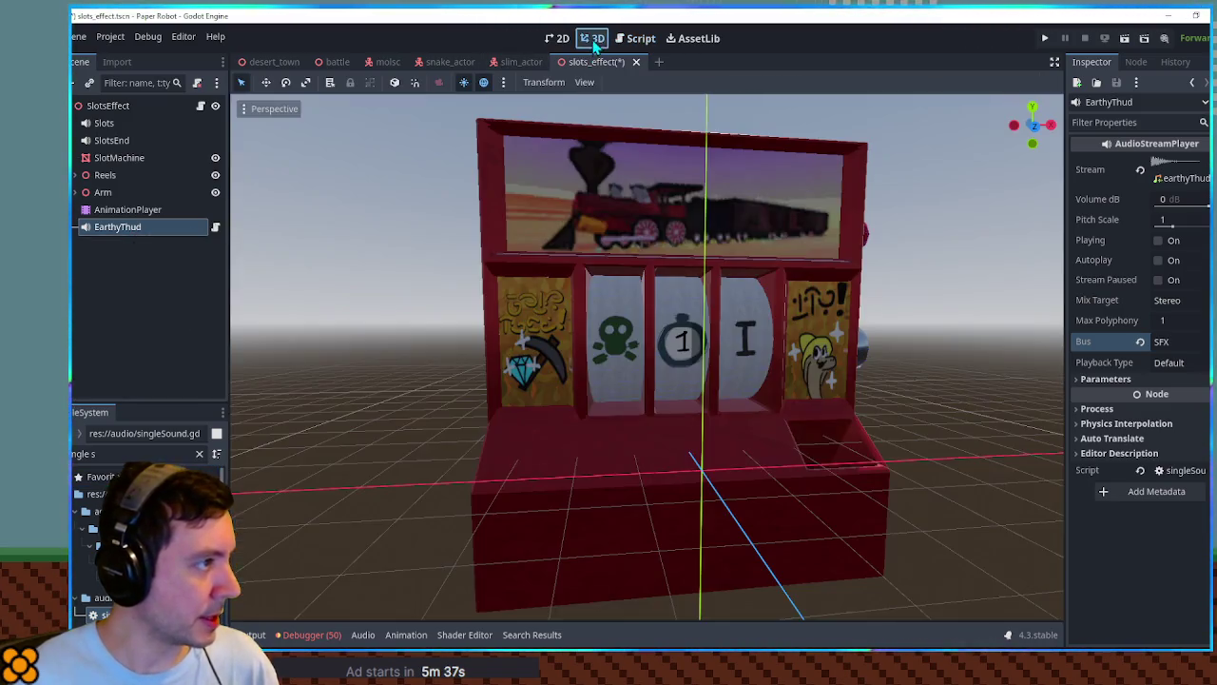
{"action": "left_click", "coordinate": [126, 211]}
{"action": "left_click", "coordinate": [468, 492]}
{"action": "left_click", "coordinate": [472, 530]}
{"action": "left_click_drag", "start_coordinate": [339, 517], "coordinate": [353, 522]}
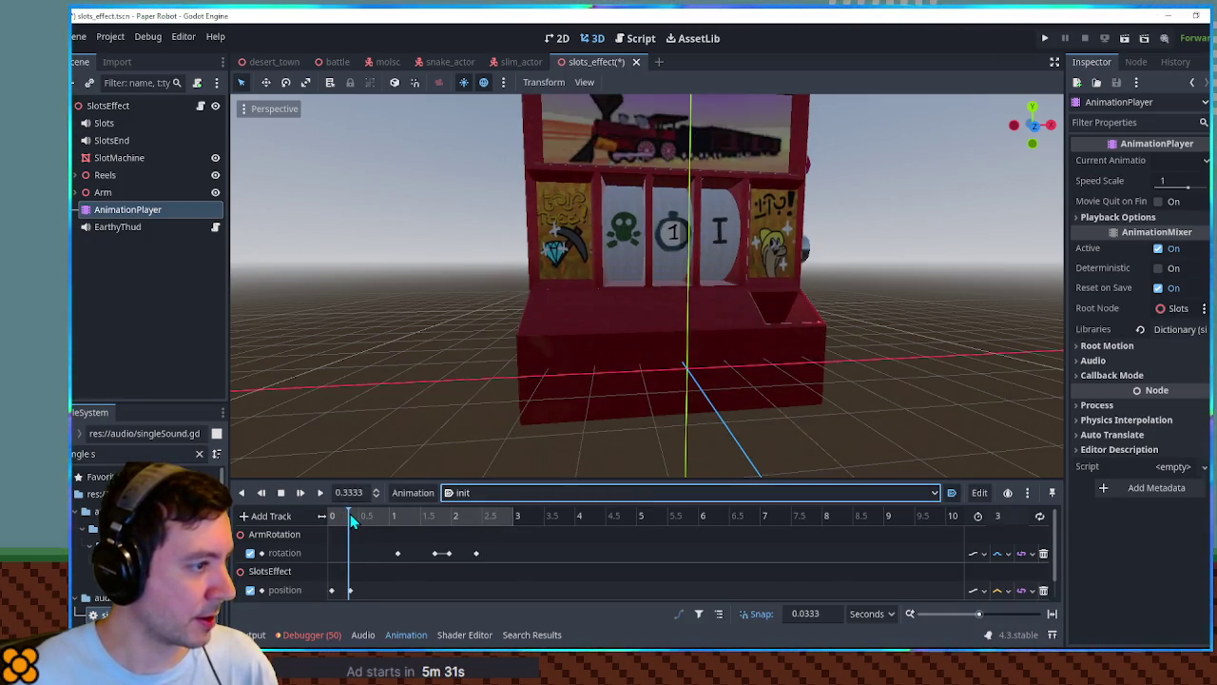
{"action": "scroll", "coordinate": [352, 528], "scroll_direction": "down", "scroll_amount": 2}
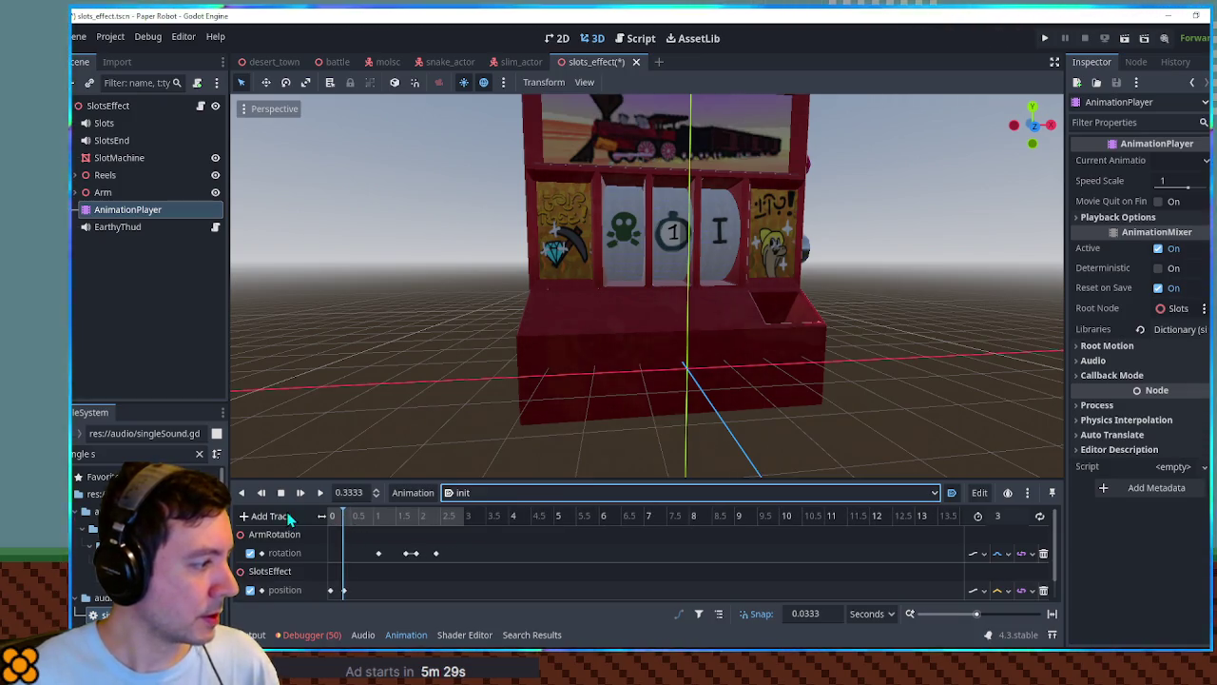
Add a Call Method track for EarthyThud with a key calling playSound().
{"action": "left_click", "coordinate": [719, 614]}
{"action": "left_click", "coordinate": [271, 515]}
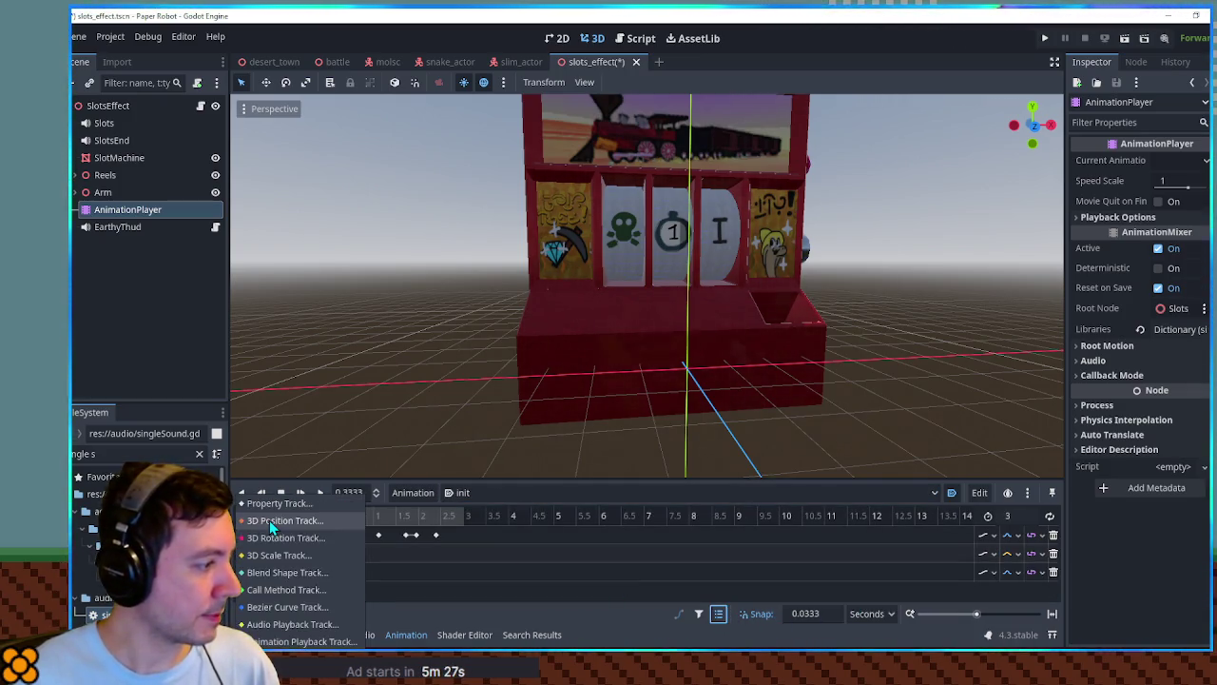
{"action": "left_click", "coordinate": [286, 587]}
{"action": "scroll", "coordinate": [616, 475], "scroll_direction": "down", "scroll_amount": 5}
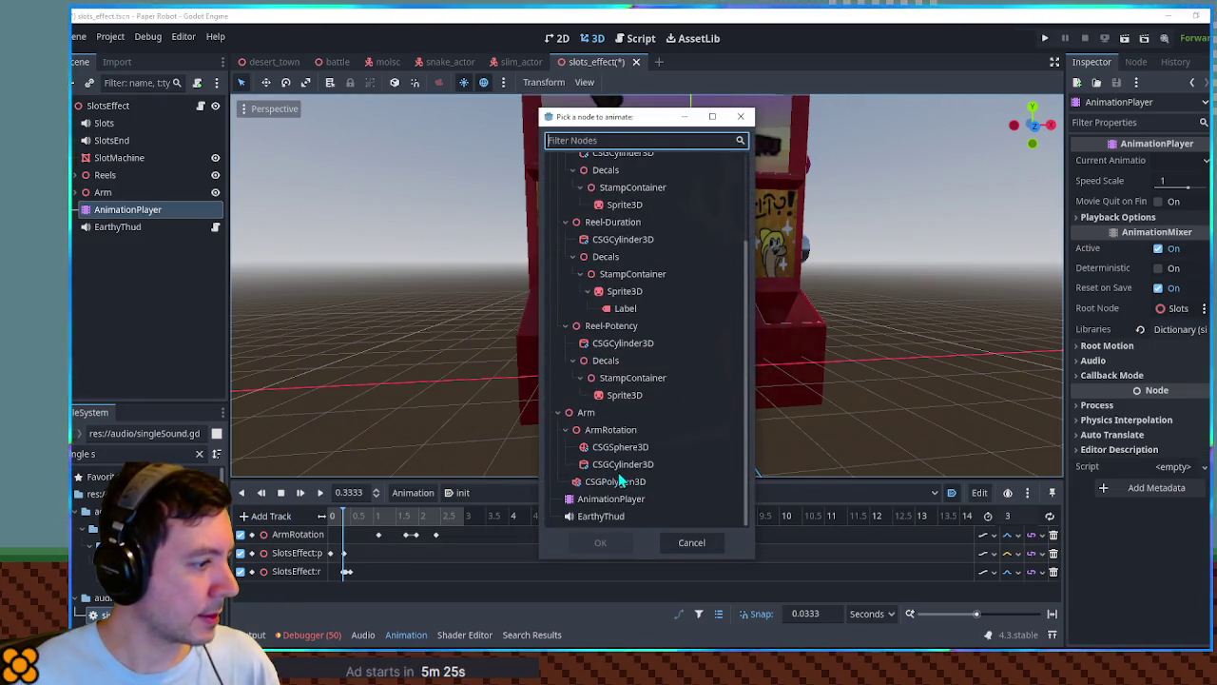
{"action": "double_click", "coordinate": [607, 517]}
{"action": "right_click", "coordinate": [345, 597]}
{"action": "left_click", "coordinate": [359, 599]}
{"action": "double_click", "coordinate": [339, 252]}
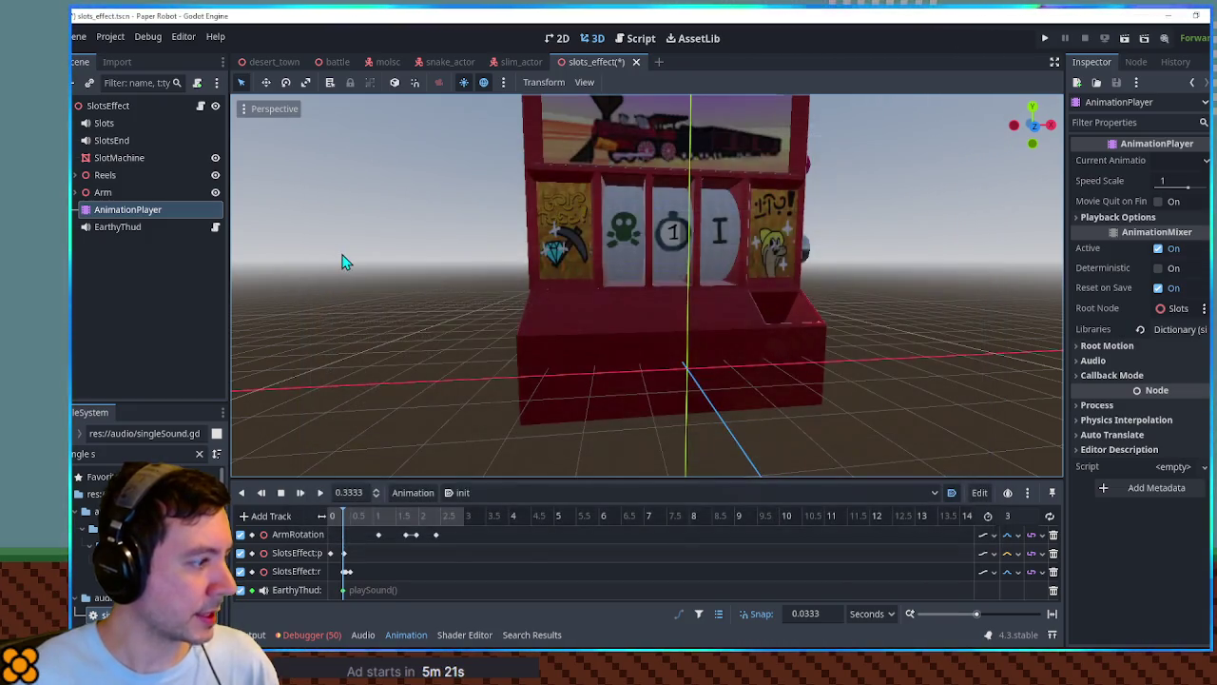
Save the scene and run the battle scene with F6.
{"action": "key", "text": "ctrl+s"}
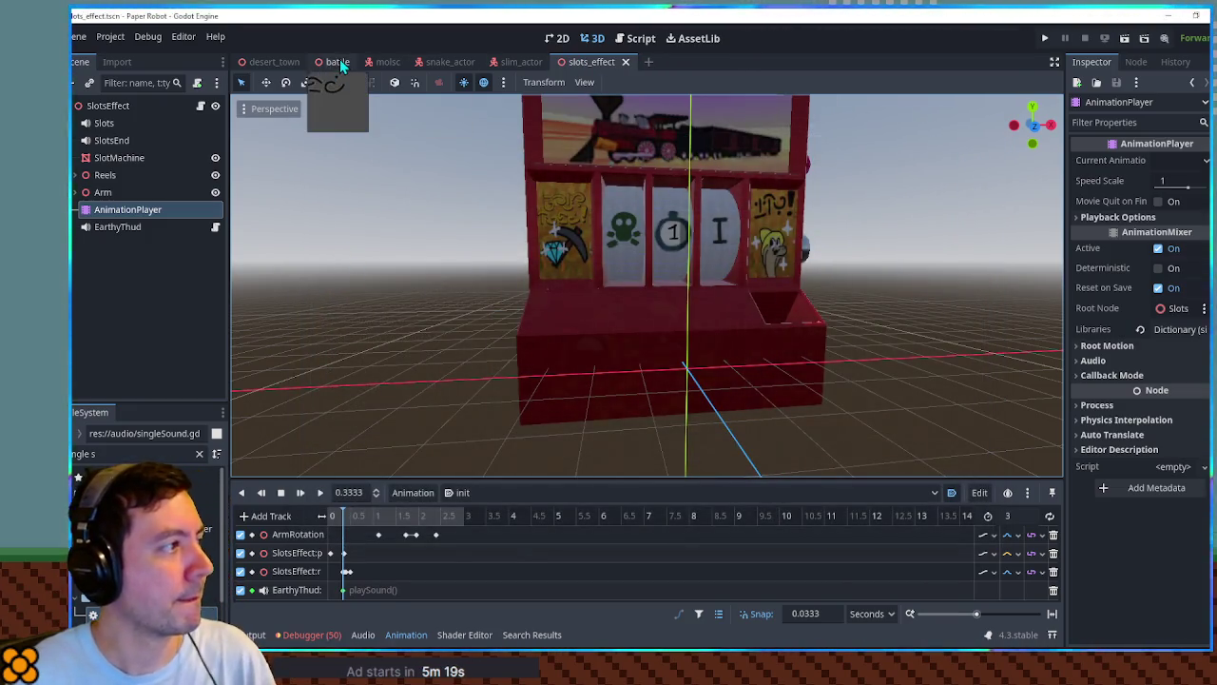
{"action": "left_click", "coordinate": [337, 63]}
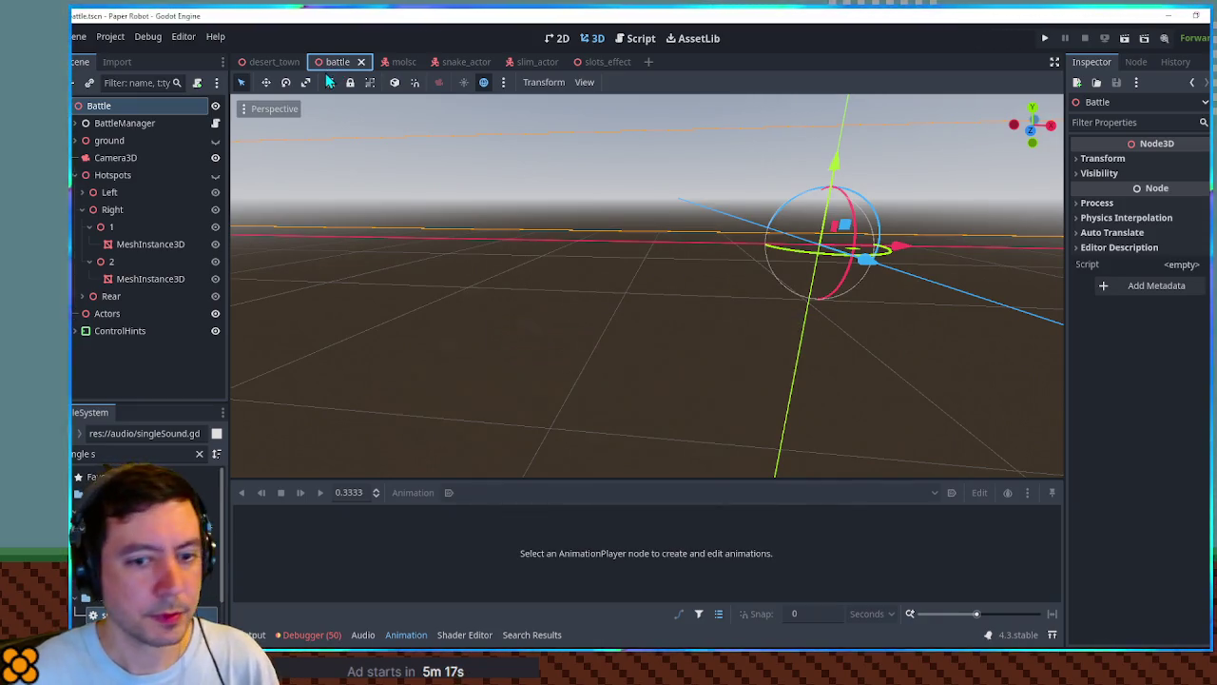
{"action": "key", "text": "F6"}
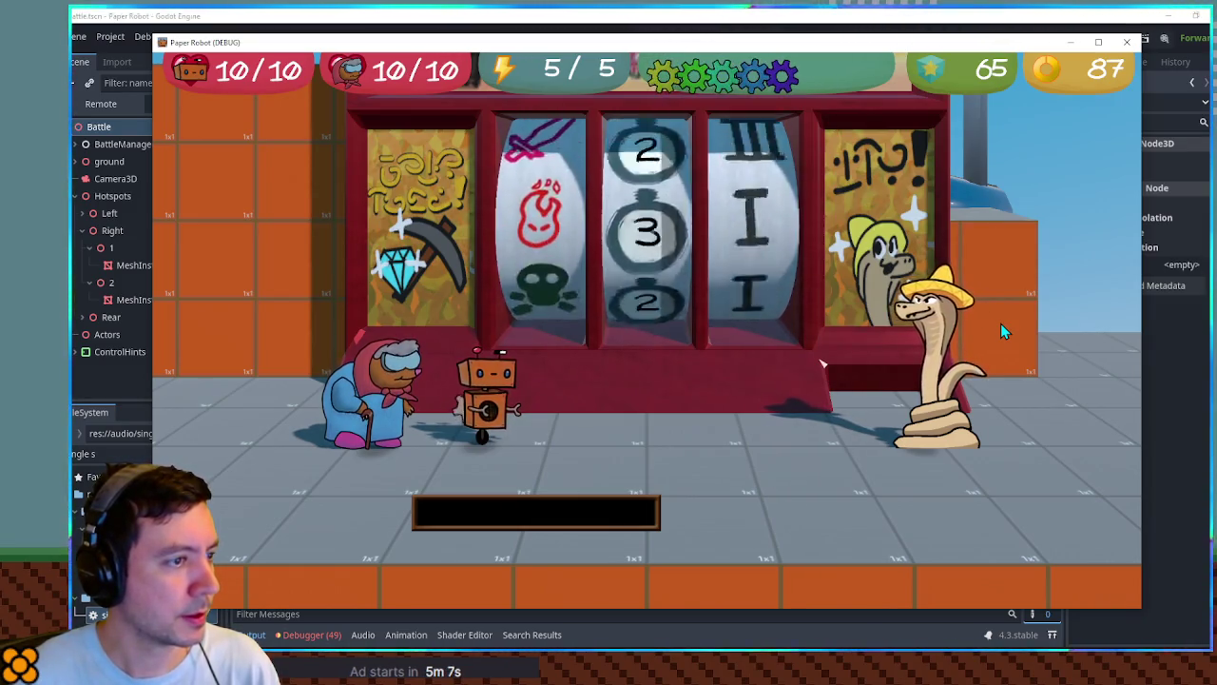
Close the Paper Robot debug window once the slot reels have spun.
{"action": "left_click", "coordinate": [1126, 43]}
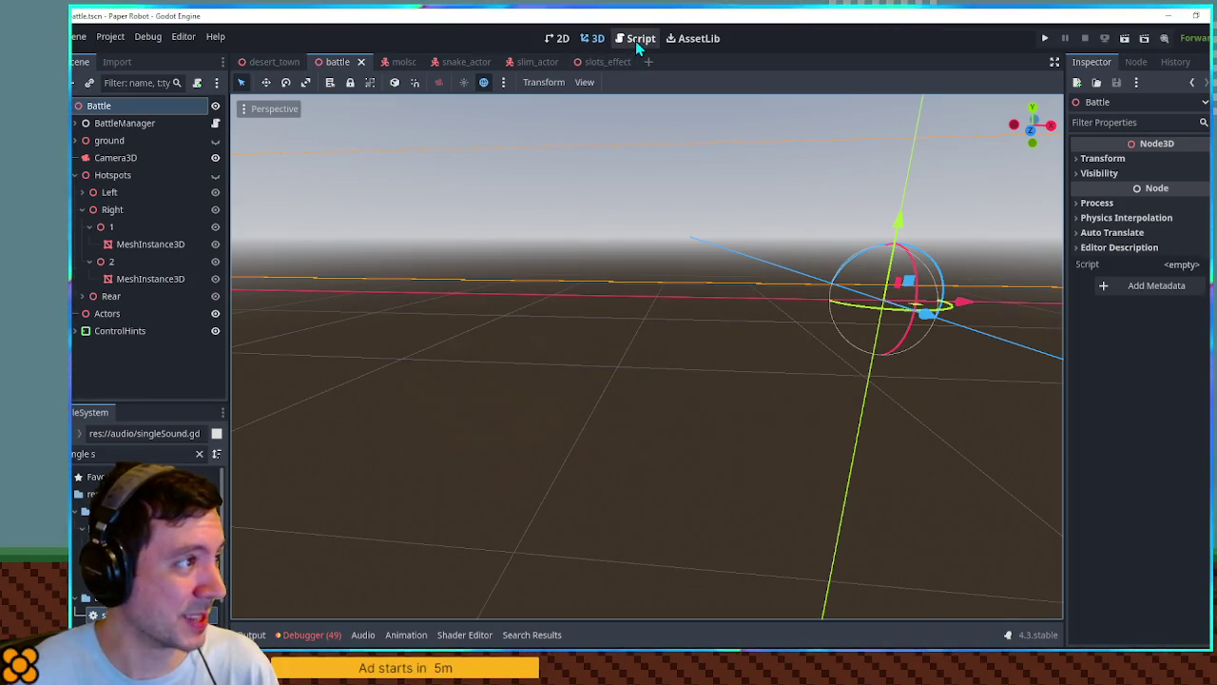
{"action": "left_click", "coordinate": [143, 454]}
{"action": "key", "text": "ctrl+a"}
{"action": "type", "text": "click"}
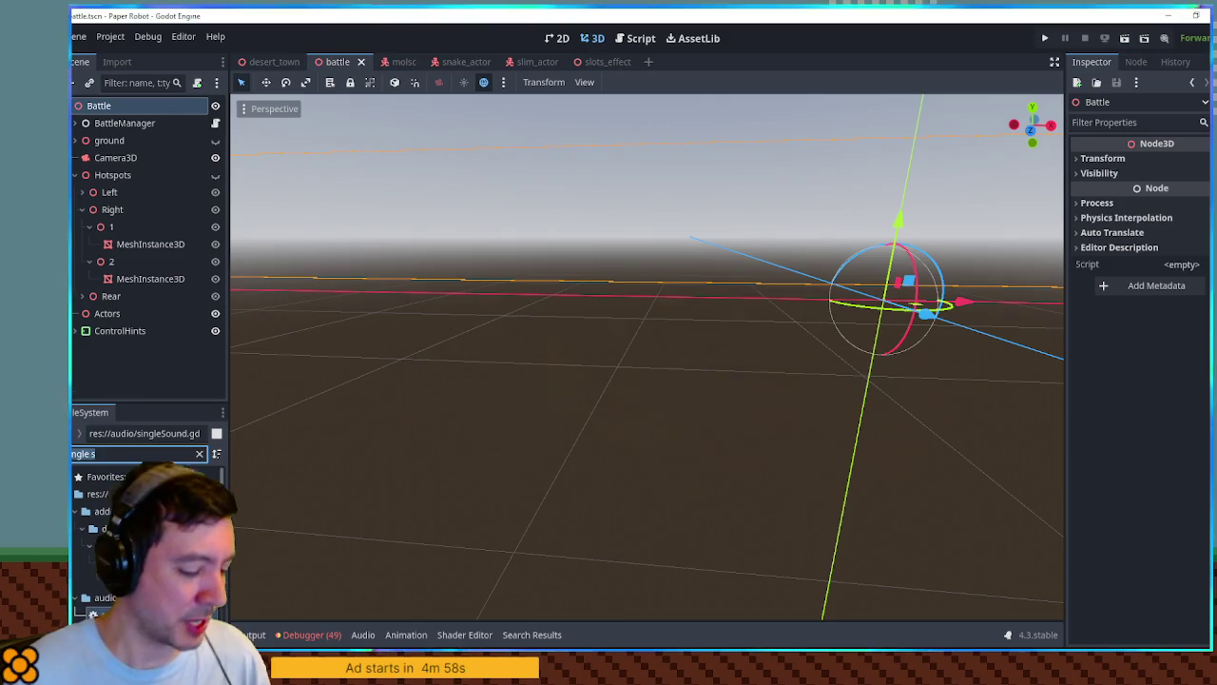
{"action": "type", "text": " mp3"}
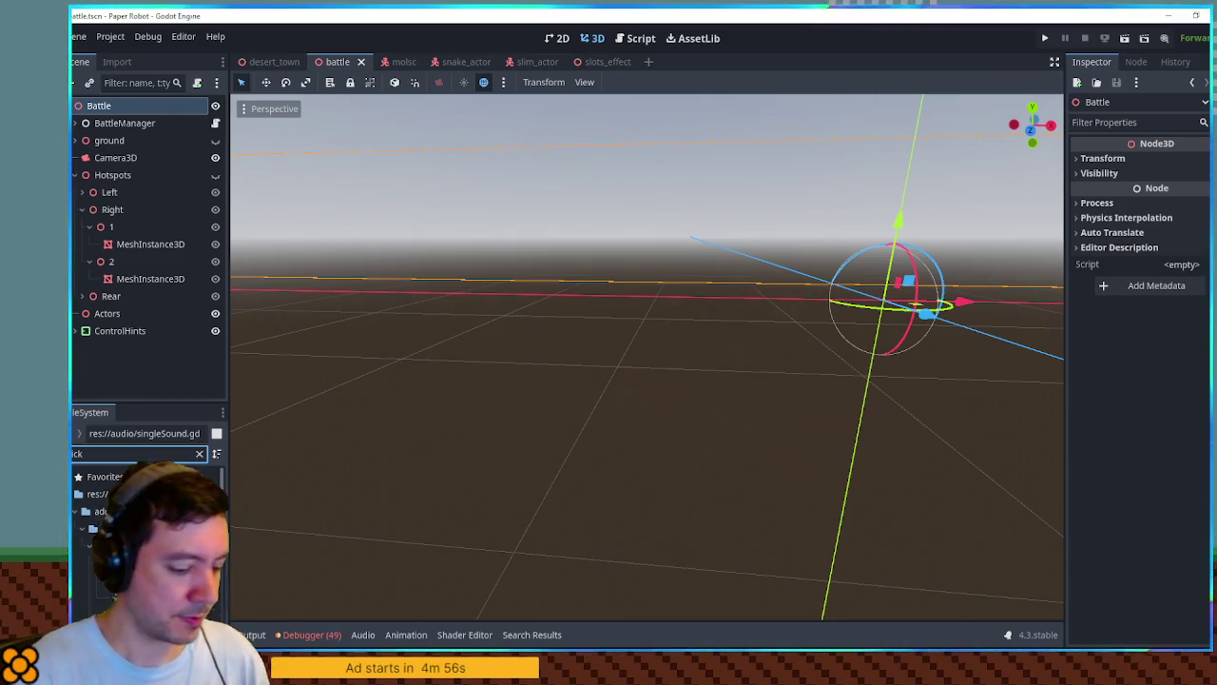
{"action": "double_click", "coordinate": [143, 544]}
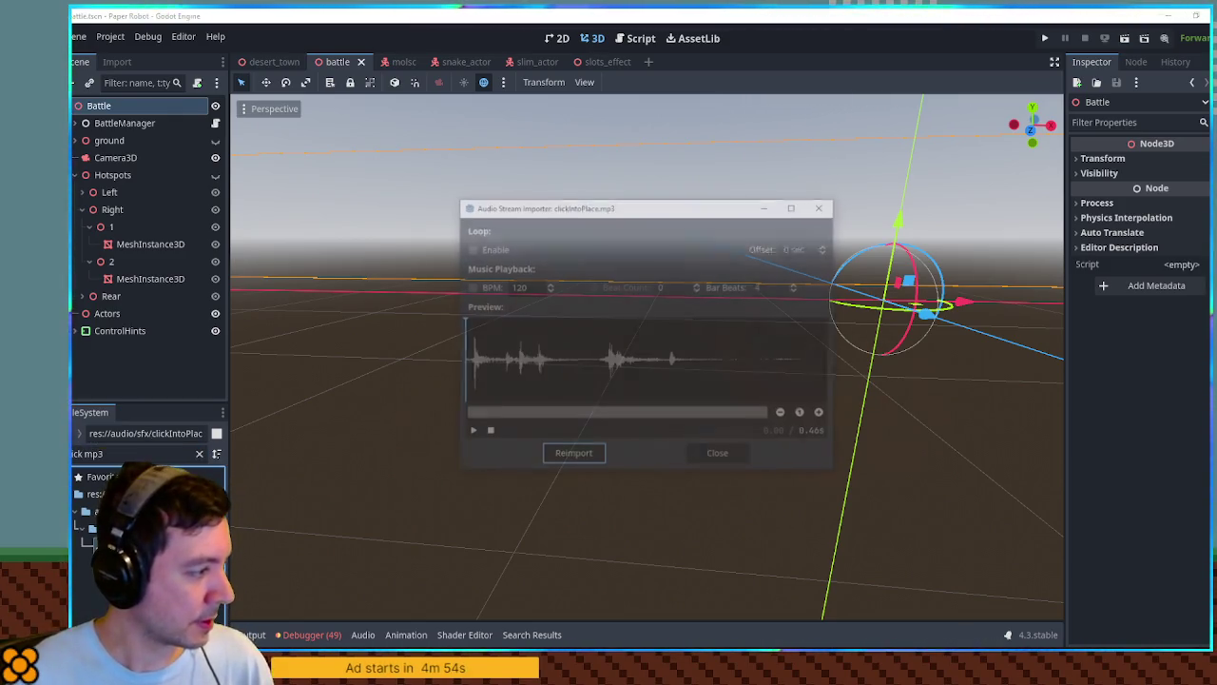
{"action": "left_click", "coordinate": [468, 433]}
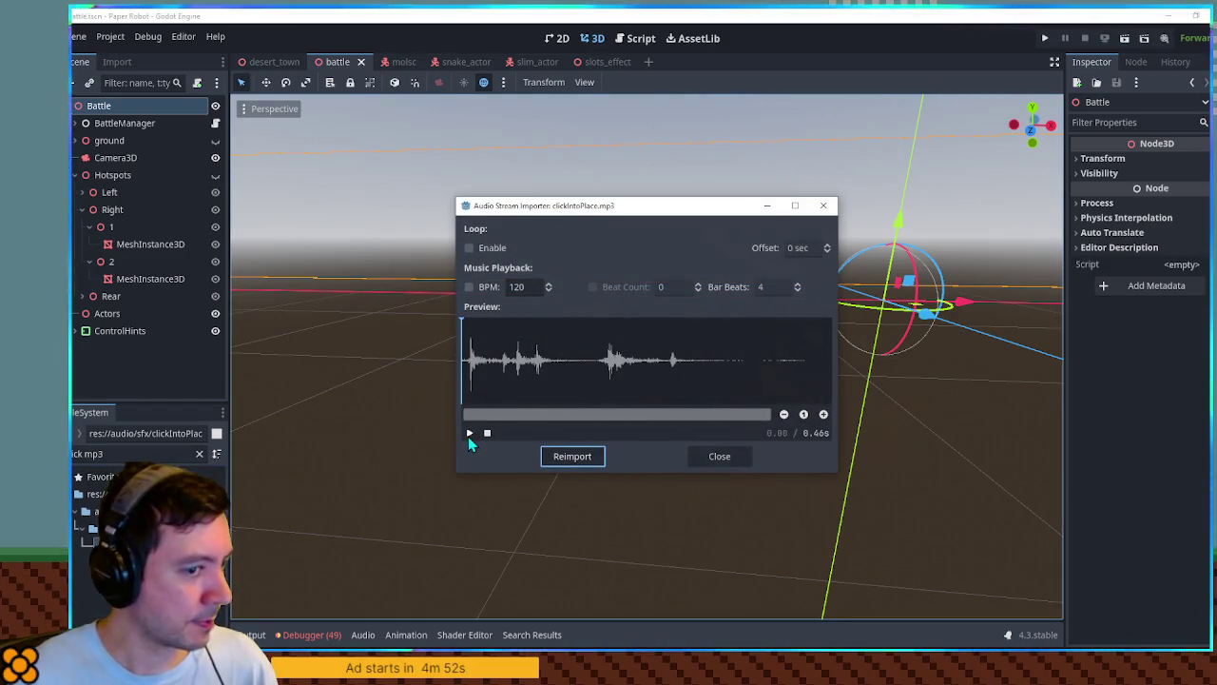
{"action": "left_click", "coordinate": [722, 454]}
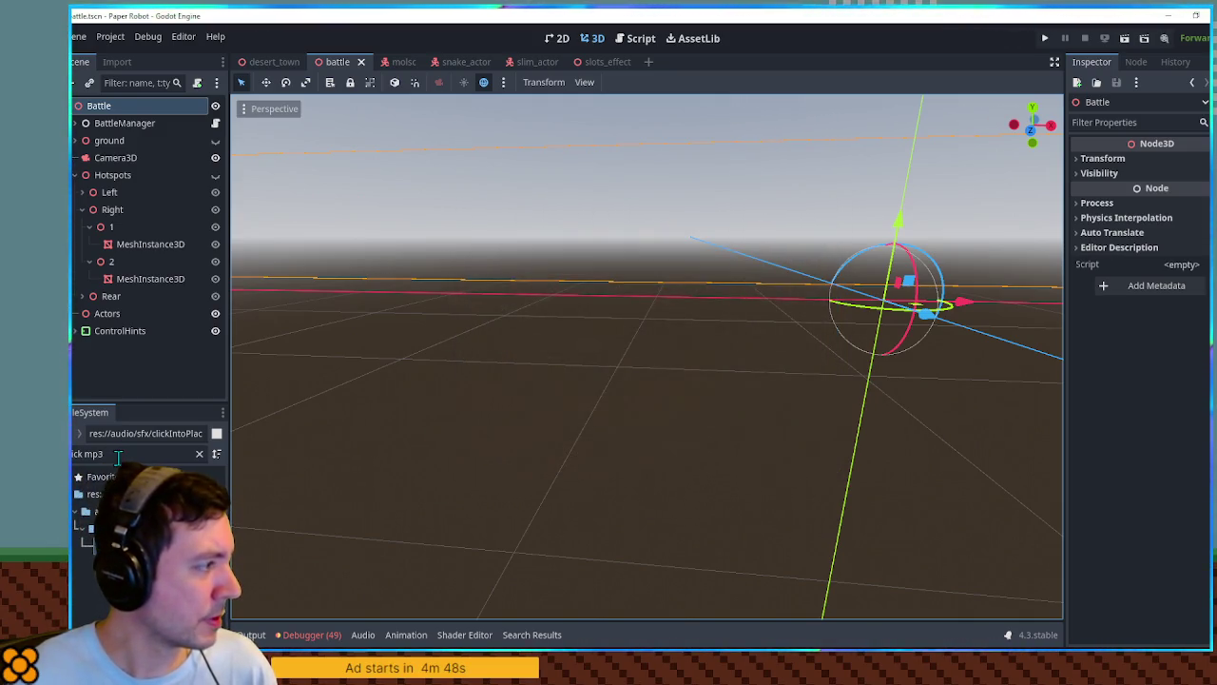
{"action": "left_click", "coordinate": [600, 63]}
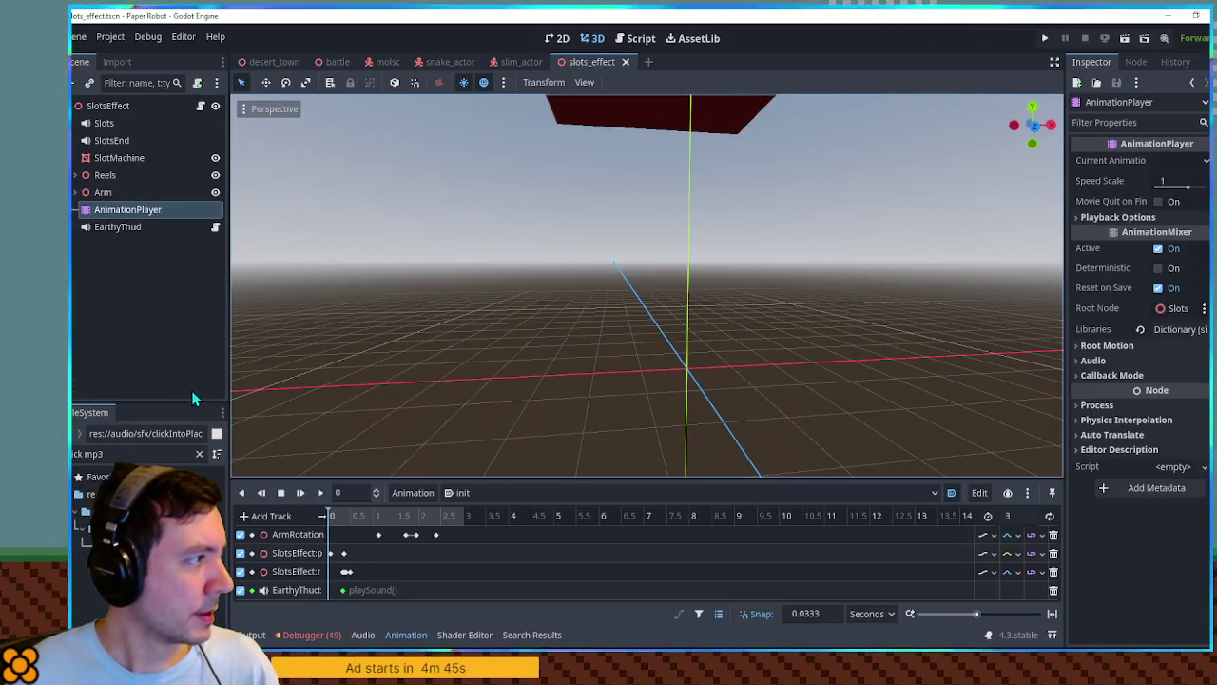
{"action": "scroll", "coordinate": [534, 235], "scroll_direction": "down", "scroll_amount": 5}
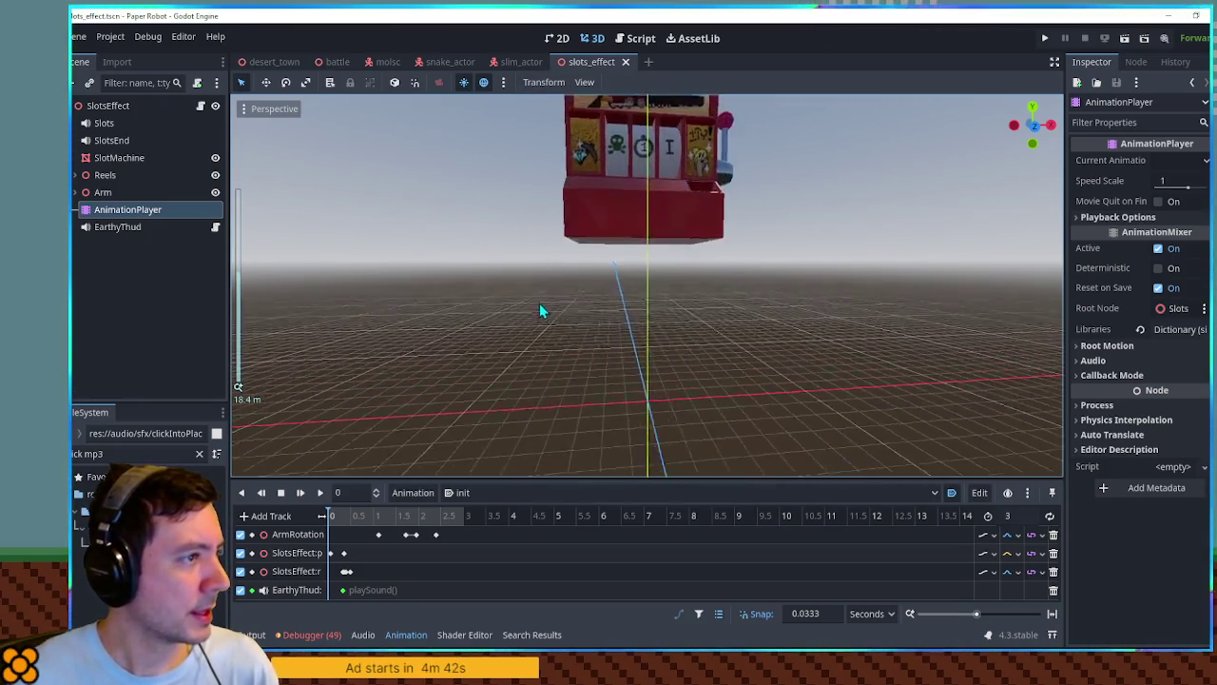
{"action": "scroll", "coordinate": [539, 306], "scroll_direction": "down", "scroll_amount": 2}
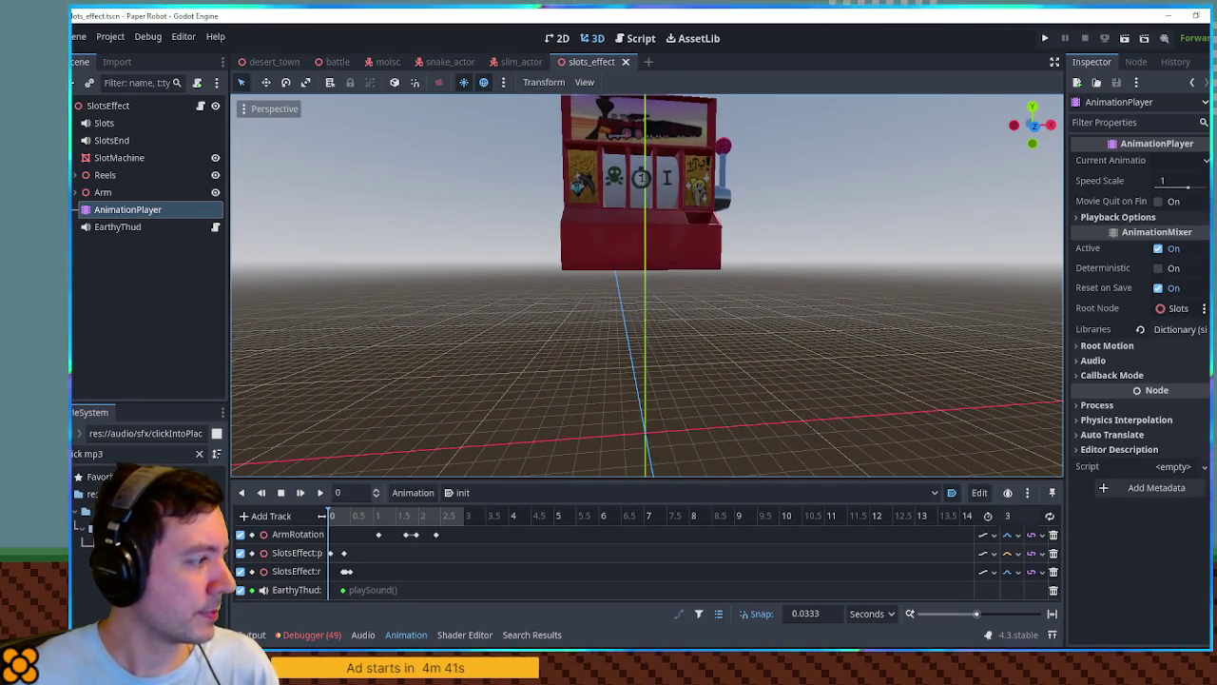
{"action": "left_click", "coordinate": [124, 528]}
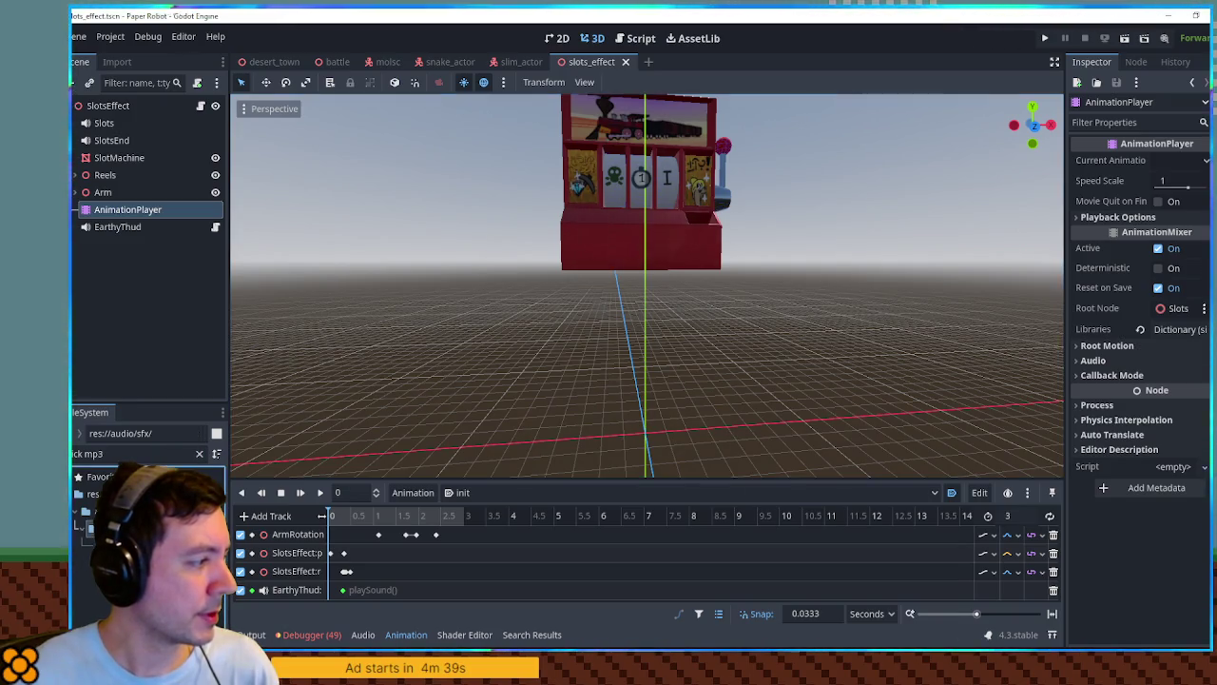
{"action": "left_click", "coordinate": [198, 453]}
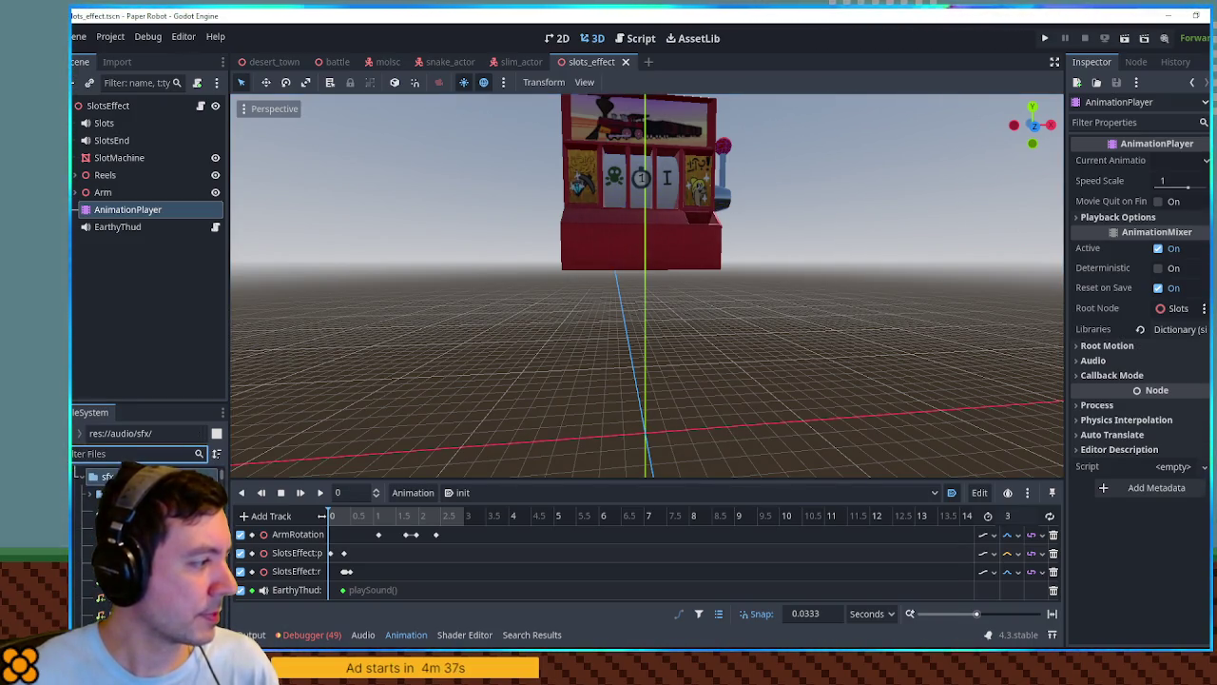
{"action": "left_click", "coordinate": [143, 489]}
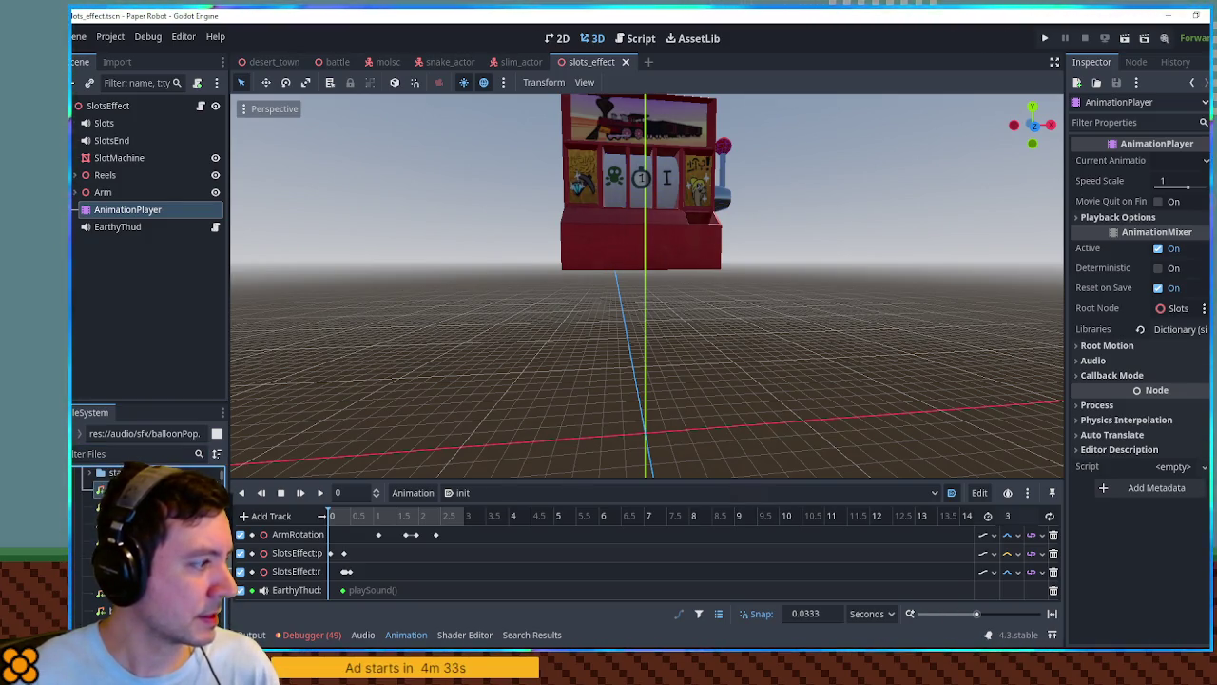
{"action": "left_click", "coordinate": [143, 490]}
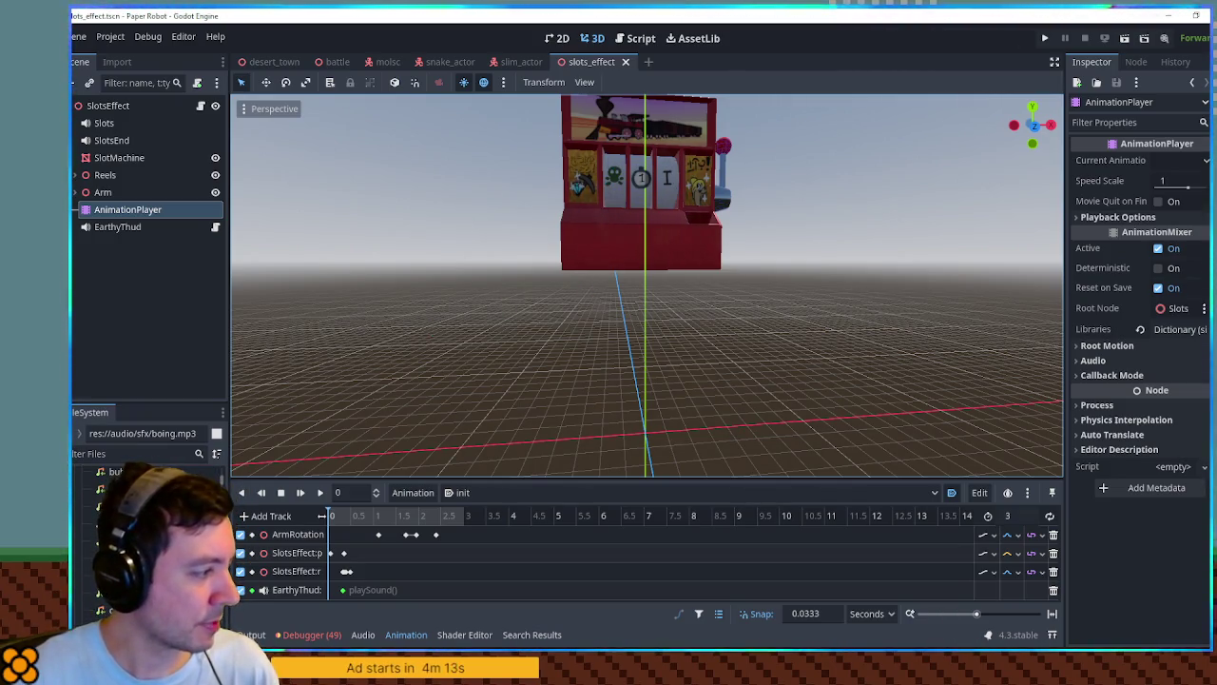
{"action": "double_click", "coordinate": [143, 506]}
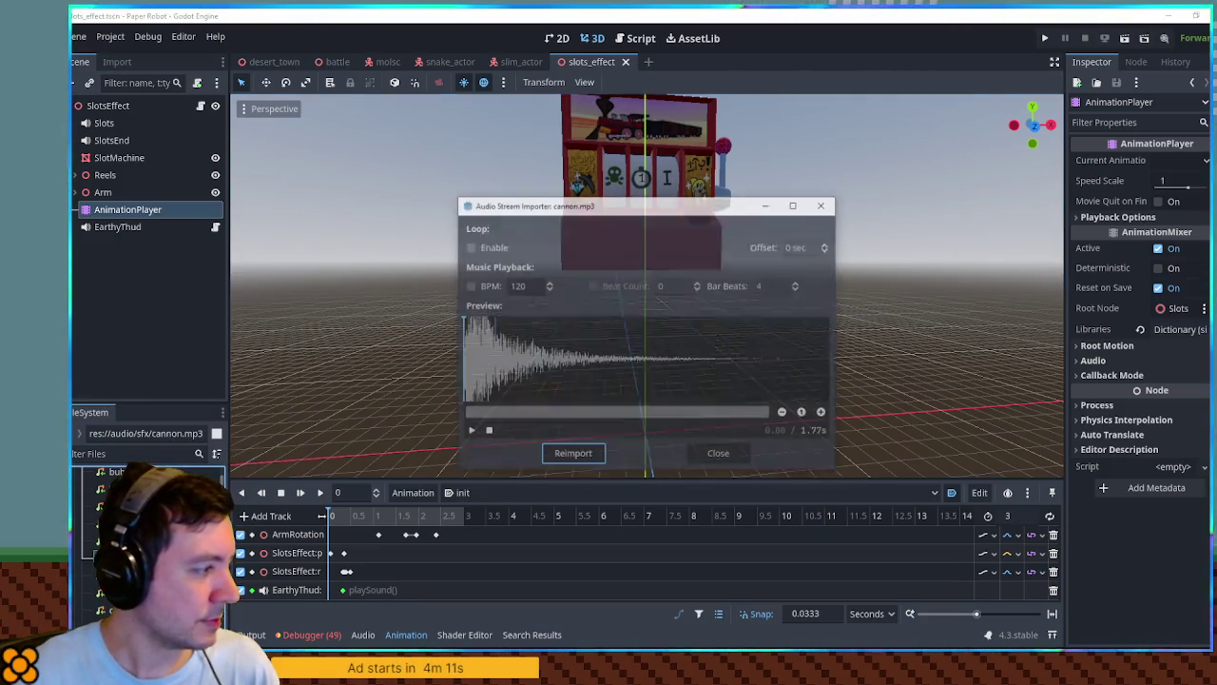
{"action": "left_click", "coordinate": [720, 454]}
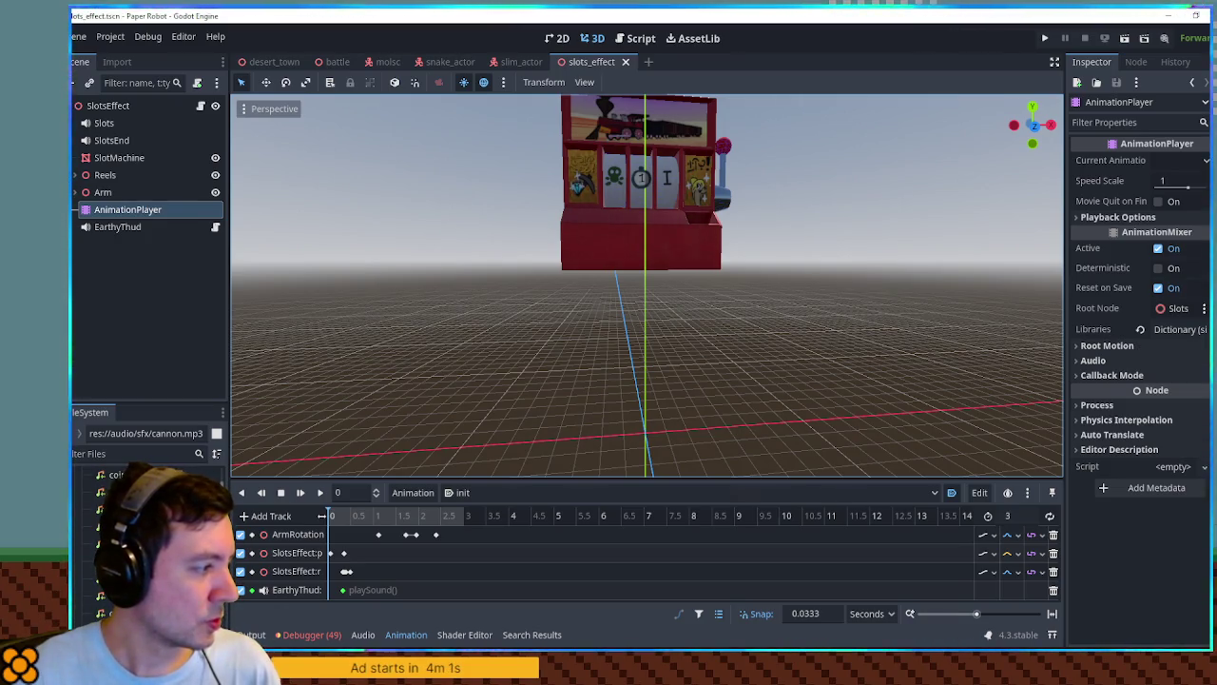
{"action": "double_click", "coordinate": [124, 544]}
{"action": "left_click", "coordinate": [469, 431]}
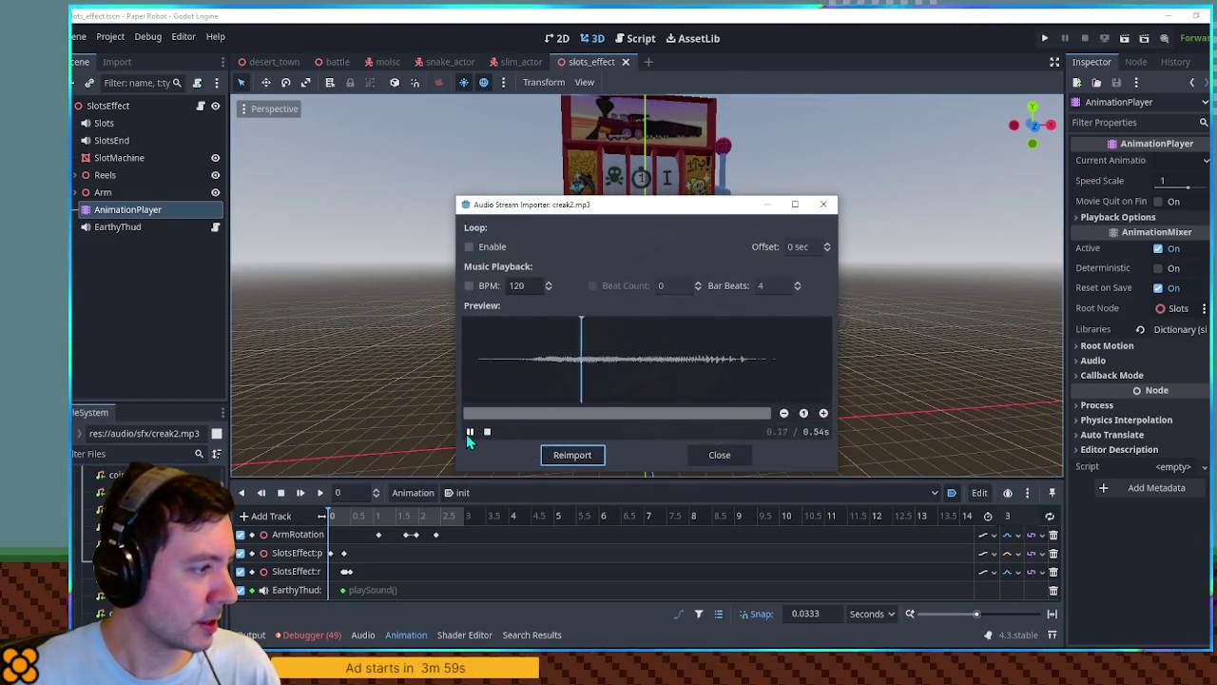
{"action": "left_click", "coordinate": [718, 456]}
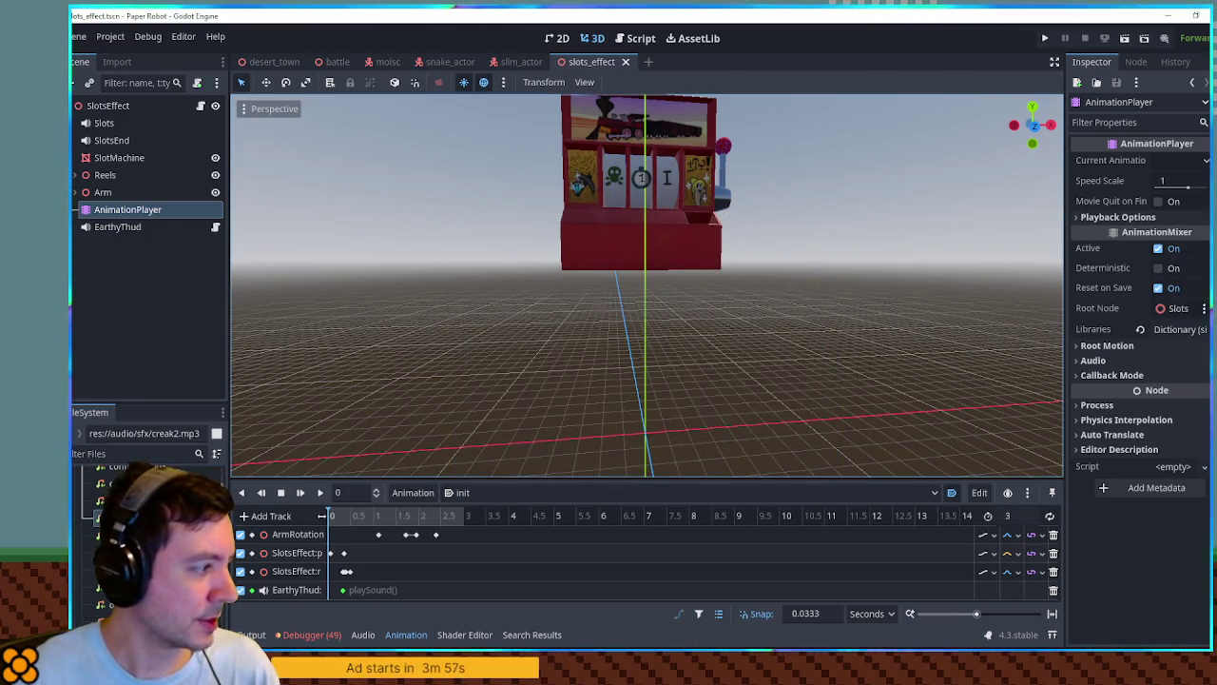
{"action": "double_click", "coordinate": [124, 532]}
{"action": "left_click", "coordinate": [469, 431]}
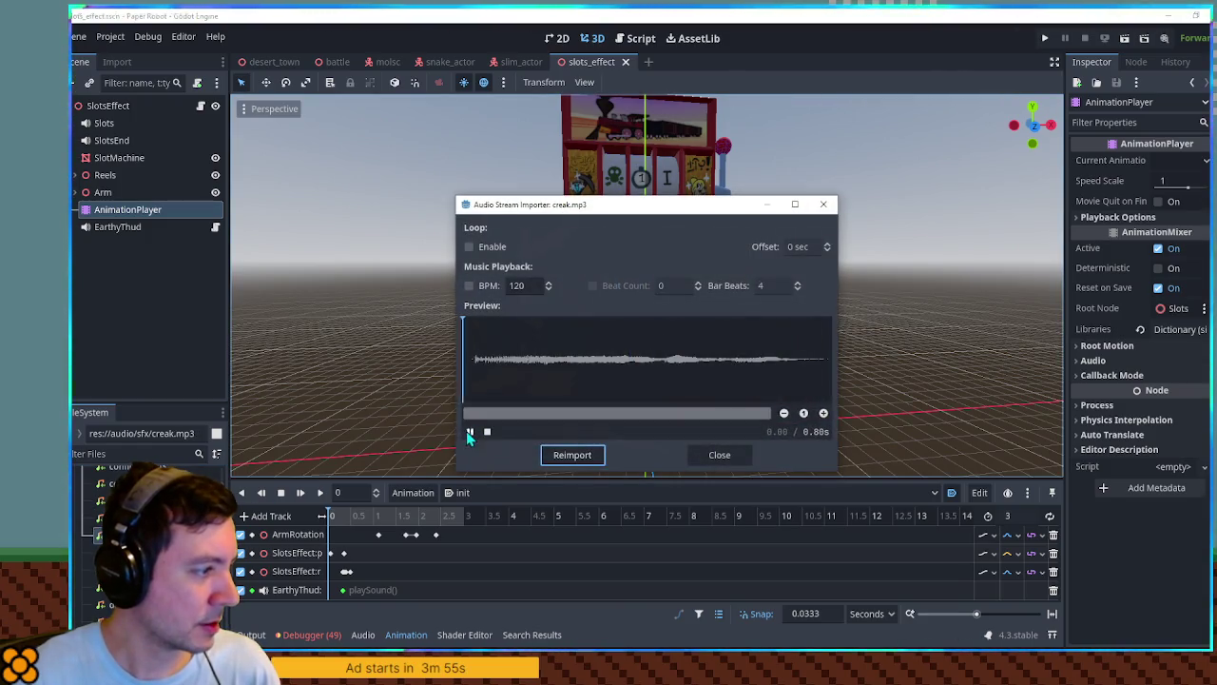
{"action": "left_click", "coordinate": [718, 454]}
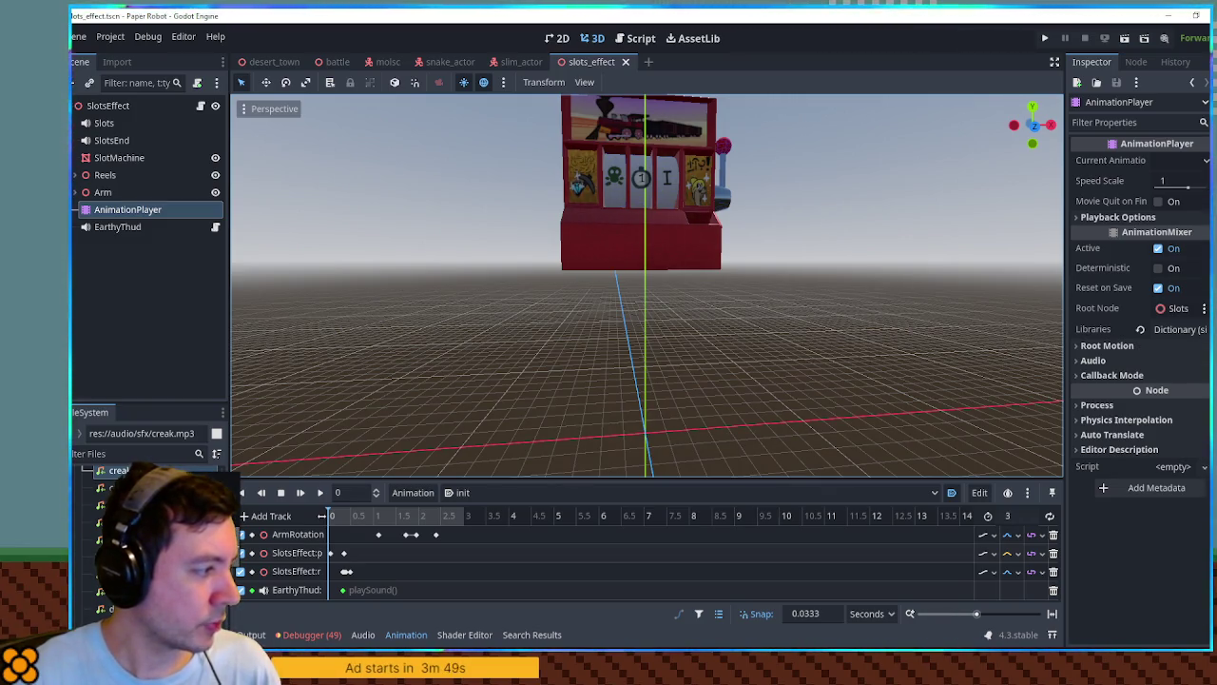
{"action": "double_click", "coordinate": [124, 549]}
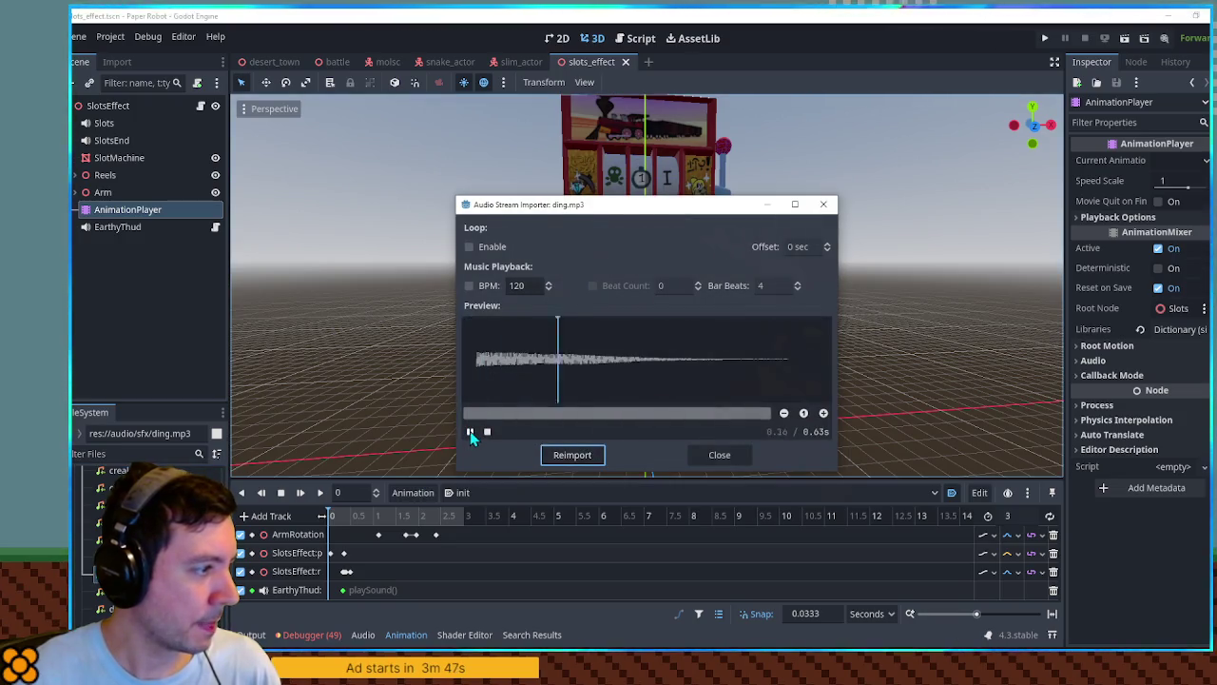
{"action": "left_click", "coordinate": [709, 447]}
{"action": "left_click", "coordinate": [124, 567]}
{"action": "double_click", "coordinate": [124, 566]}
{"action": "left_click", "coordinate": [468, 432]}
{"action": "left_click", "coordinate": [728, 453]}
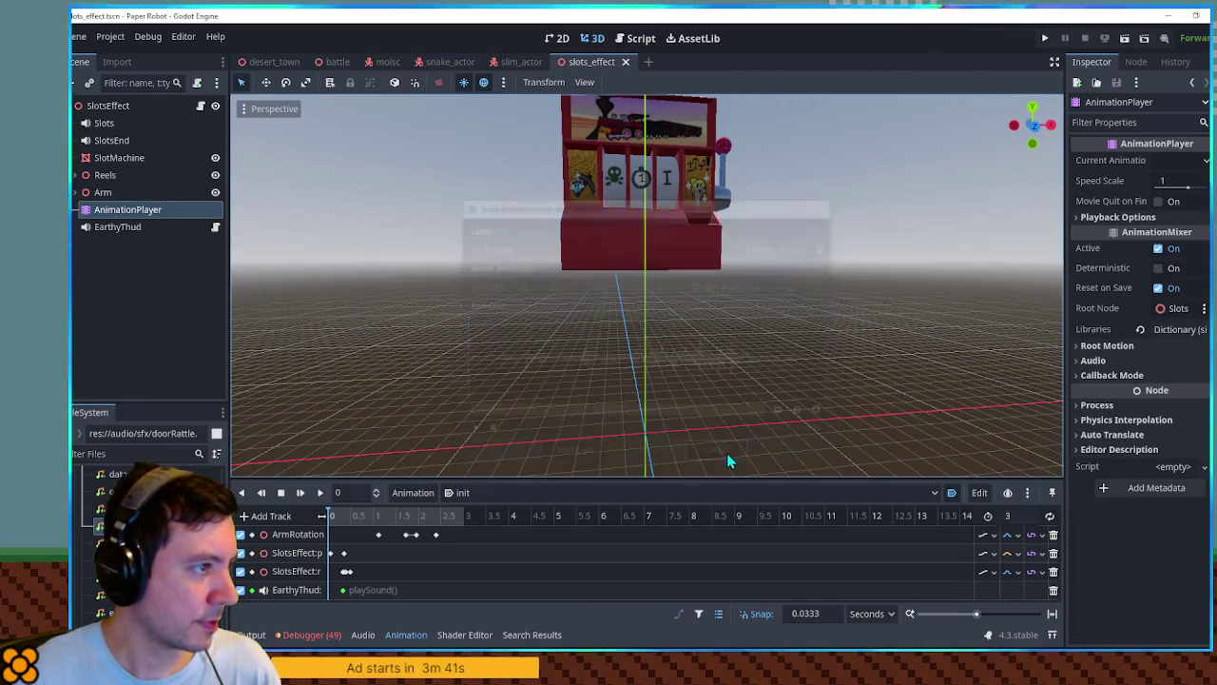
{"action": "double_click", "coordinate": [123, 584]}
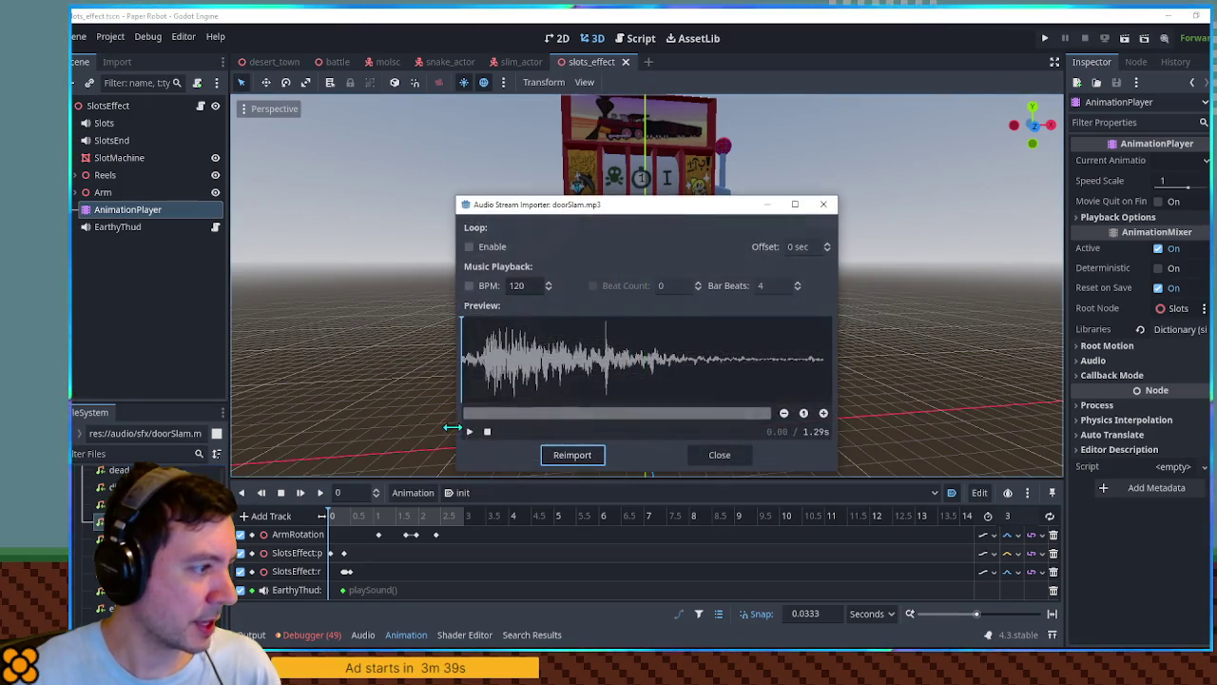
{"action": "left_click", "coordinate": [743, 453]}
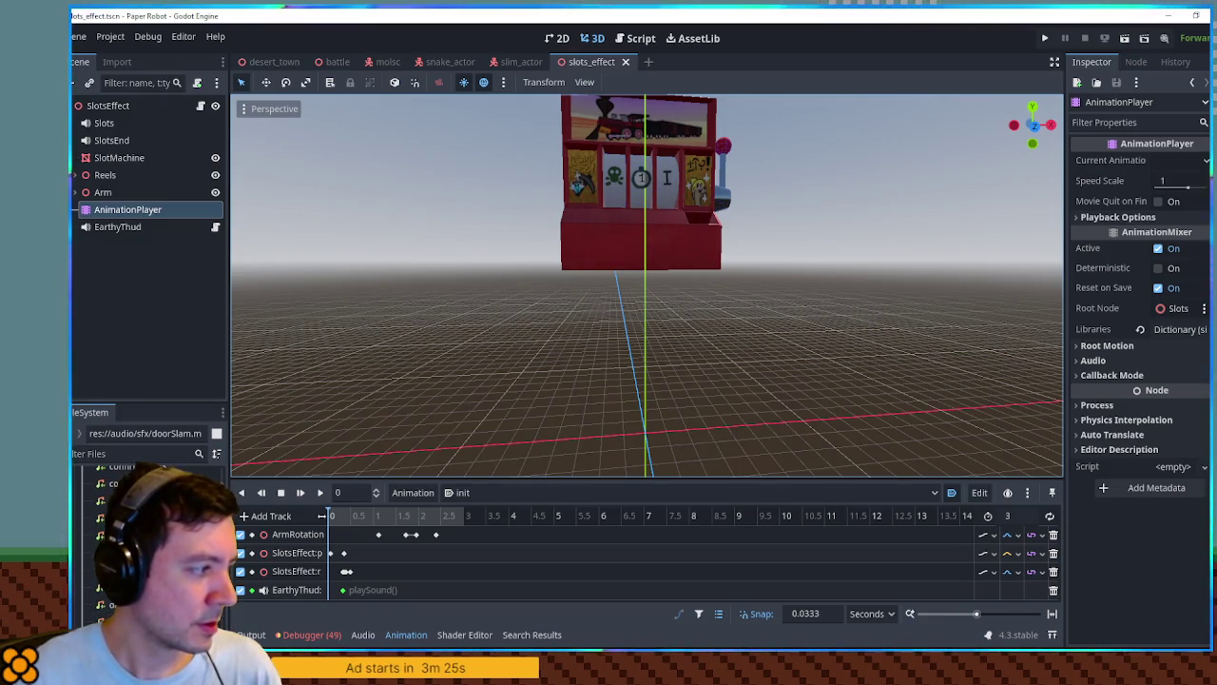
{"action": "double_click", "coordinate": [133, 491]}
{"action": "left_click", "coordinate": [467, 432]}
{"action": "left_click", "coordinate": [732, 454]}
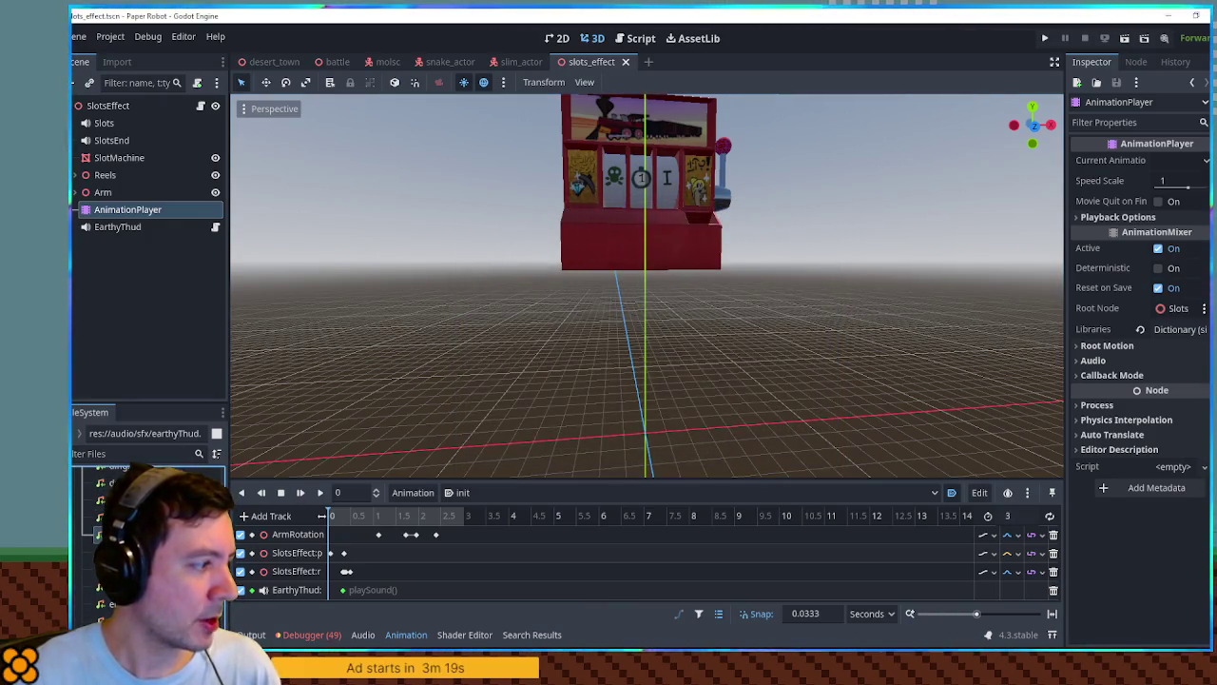
{"action": "double_click", "coordinate": [133, 509]}
{"action": "left_click", "coordinate": [720, 454]}
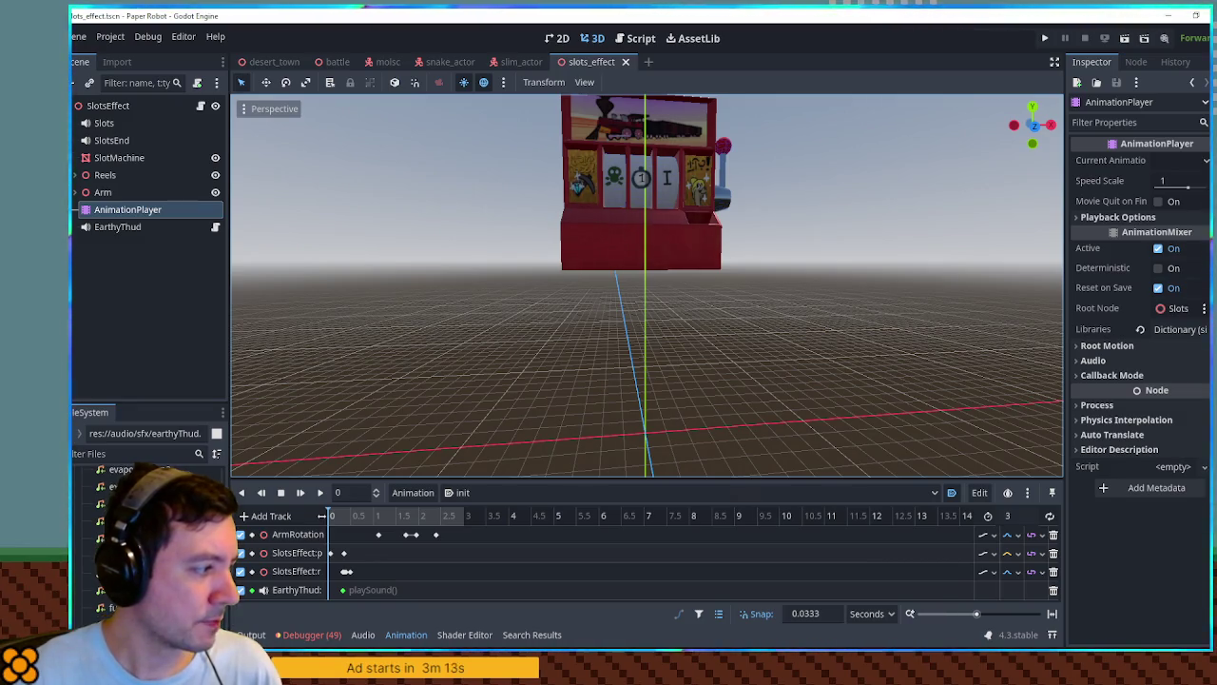
{"action": "double_click", "coordinate": [133, 526]}
{"action": "left_click", "coordinate": [469, 430]}
{"action": "left_click", "coordinate": [717, 458]}
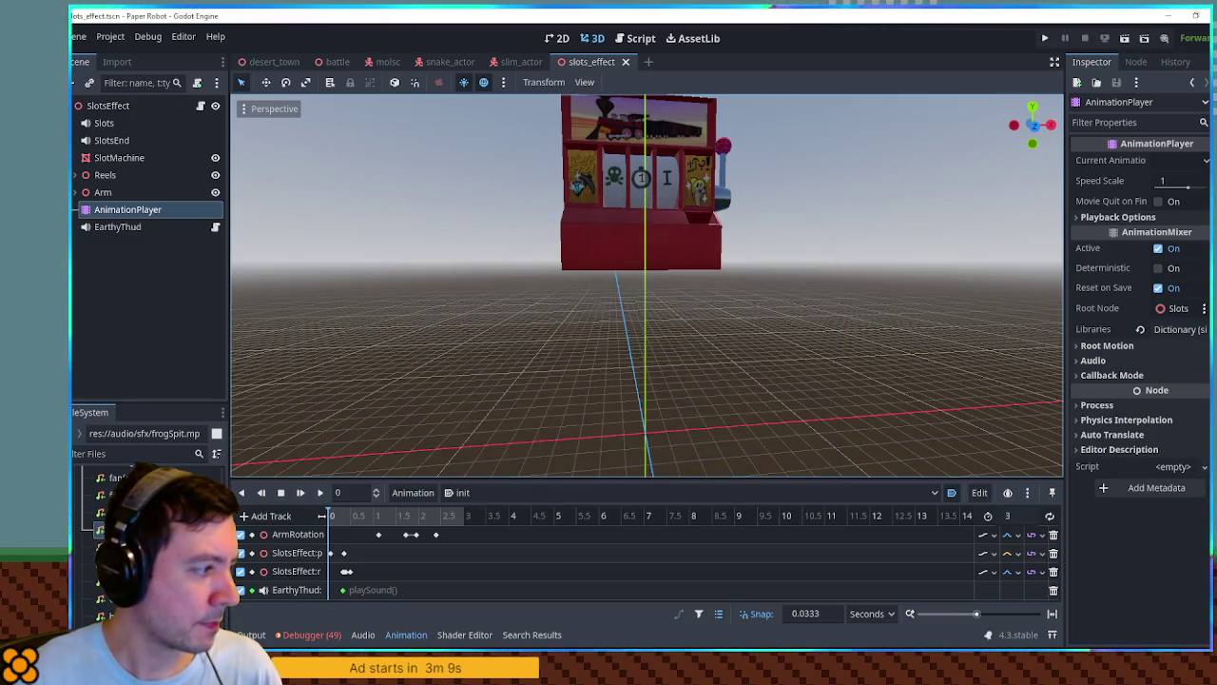
{"action": "left_click", "coordinate": [133, 543]}
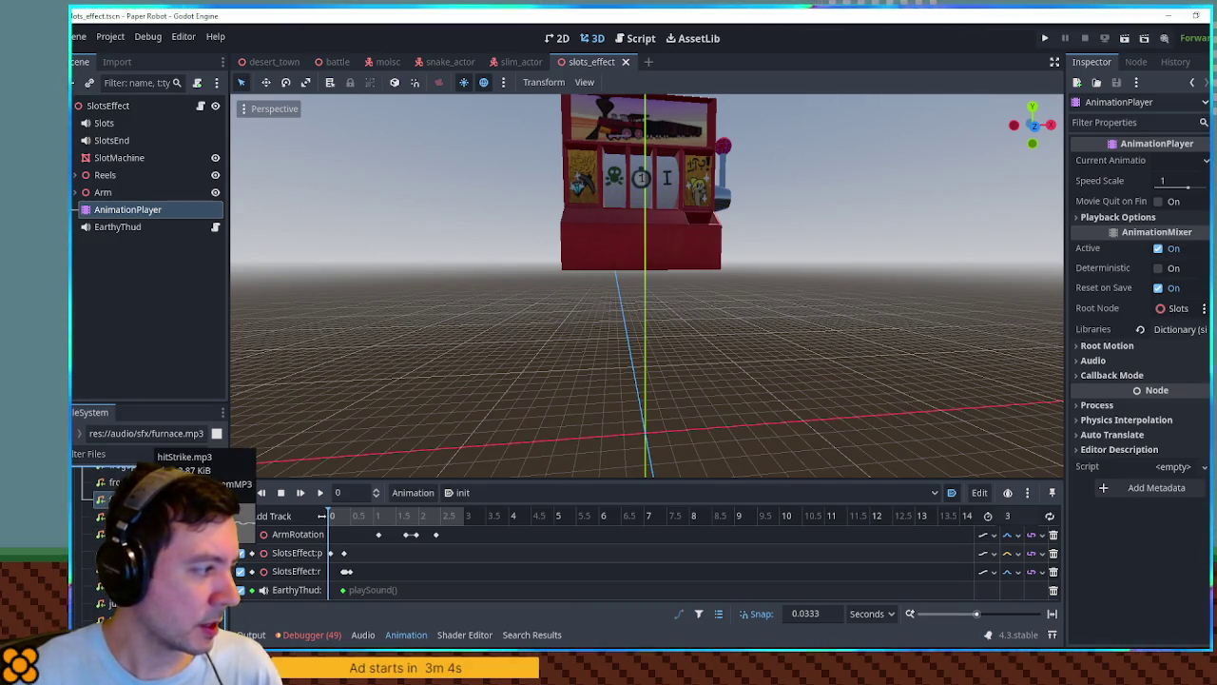
{"action": "double_click", "coordinate": [133, 560]}
{"action": "left_click", "coordinate": [471, 425]}
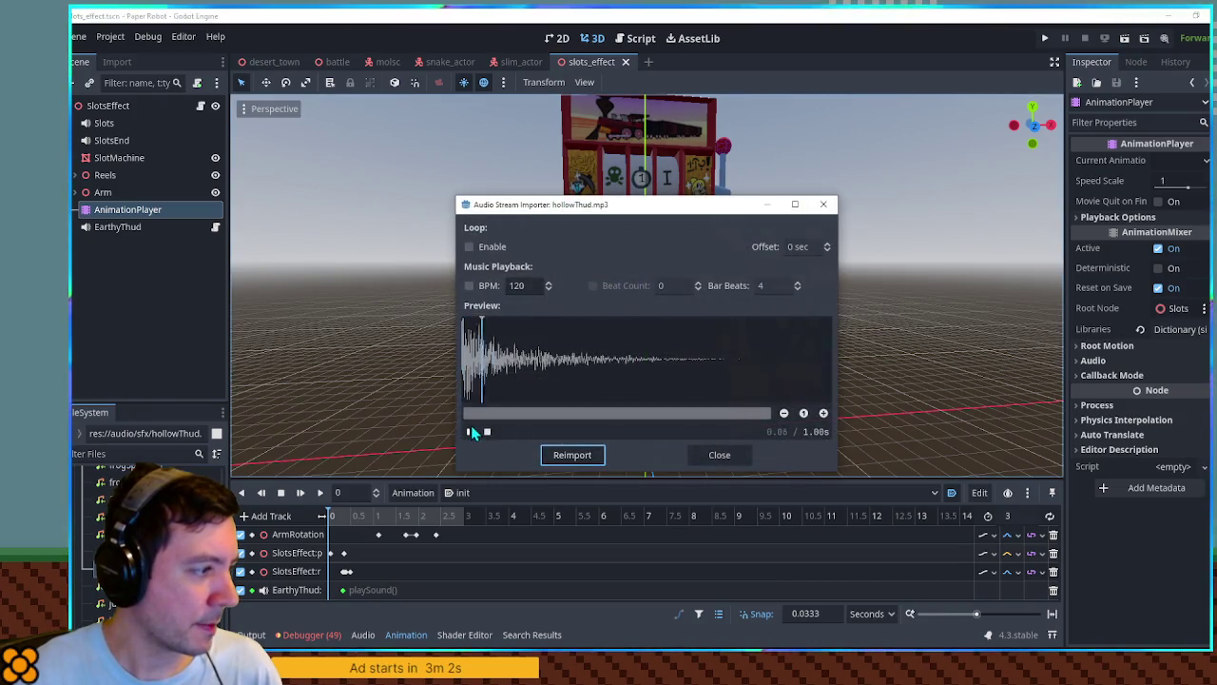
{"action": "left_click", "coordinate": [722, 457]}
Add a HollowThud sound player from hollowThud.mp3 and route it to the SFX bus.
{"action": "mouse_move", "coordinate": [133, 560]}
{"action": "left_mouse_down"}
{"action": "mouse_move", "coordinate": [190, 271]}
{"action": "mouse_move", "coordinate": [158, 111]}
{"action": "left_mouse_up"}
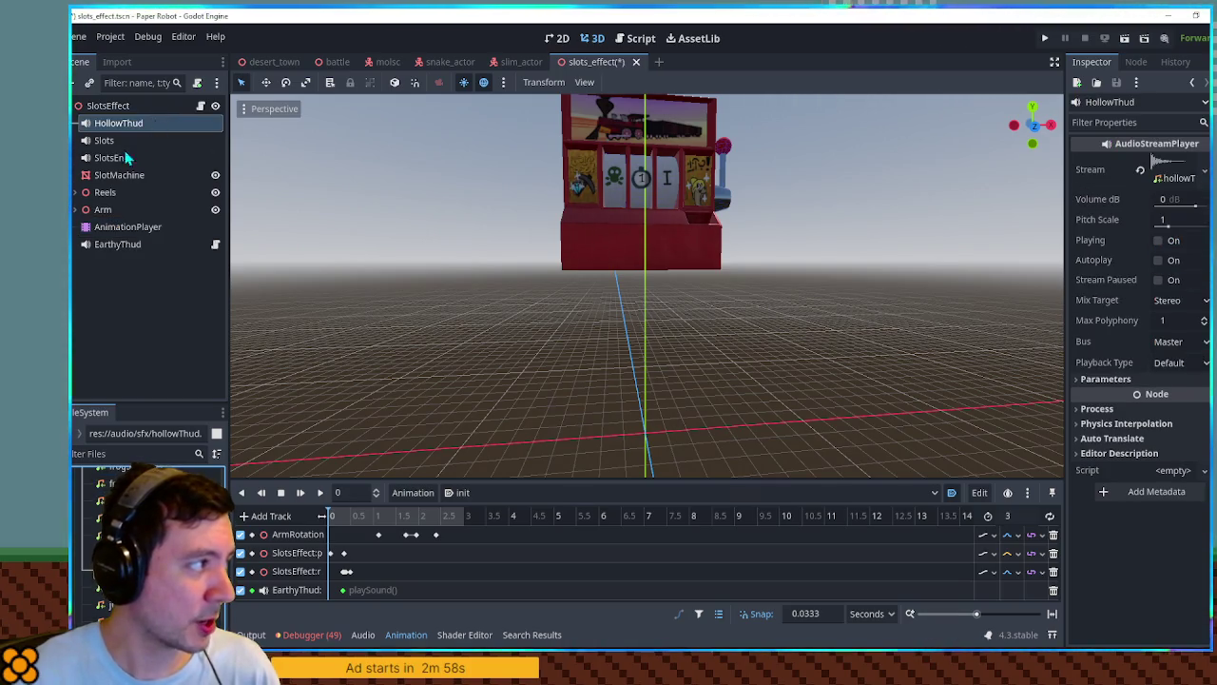
{"action": "left_click", "coordinate": [1174, 300]}
{"action": "left_click", "coordinate": [1179, 342]}
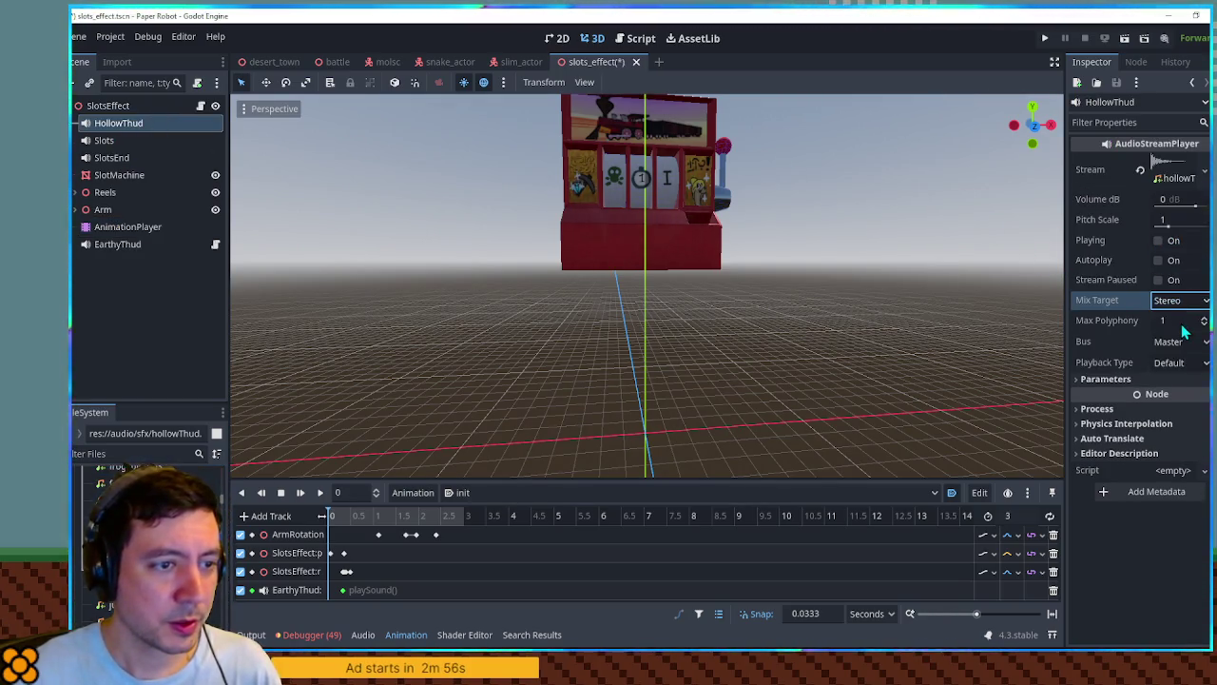
{"action": "left_click", "coordinate": [1179, 342]}
{"action": "left_click", "coordinate": [1177, 396]}
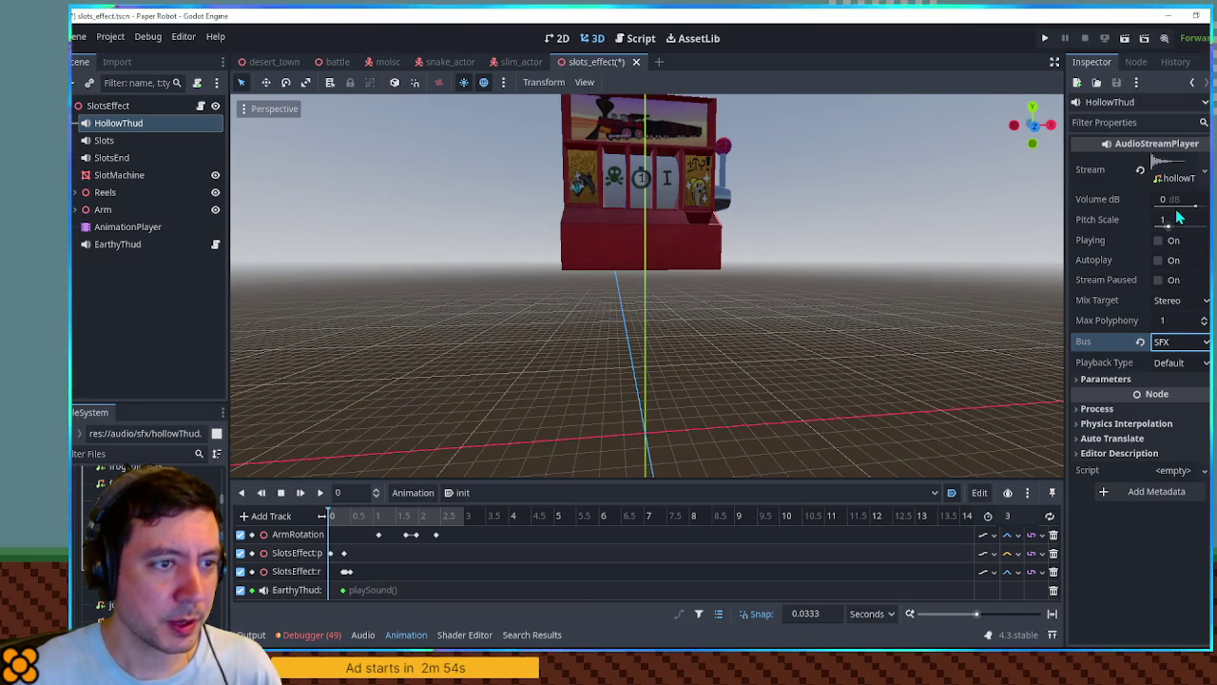
Set the HollowThud player's pitch scale to 0.7.
{"action": "left_click", "coordinate": [1176, 220]}
{"action": "type", "text": "0.7"}
{"action": "key", "text": "Return"}
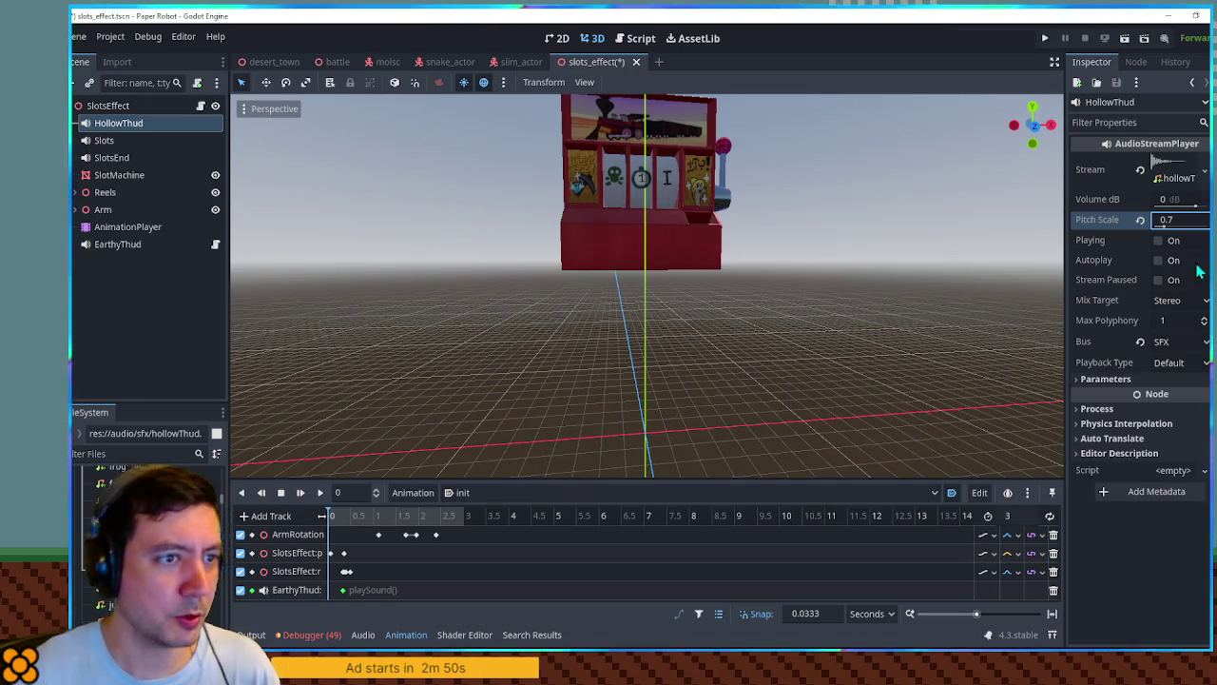
In slots_effect.gd, insert an indented line after the reel tween in lockReel.
{"action": "left_click", "coordinate": [635, 40]}
{"action": "scroll", "coordinate": [559, 255], "scroll_direction": "down", "scroll_amount": 20}
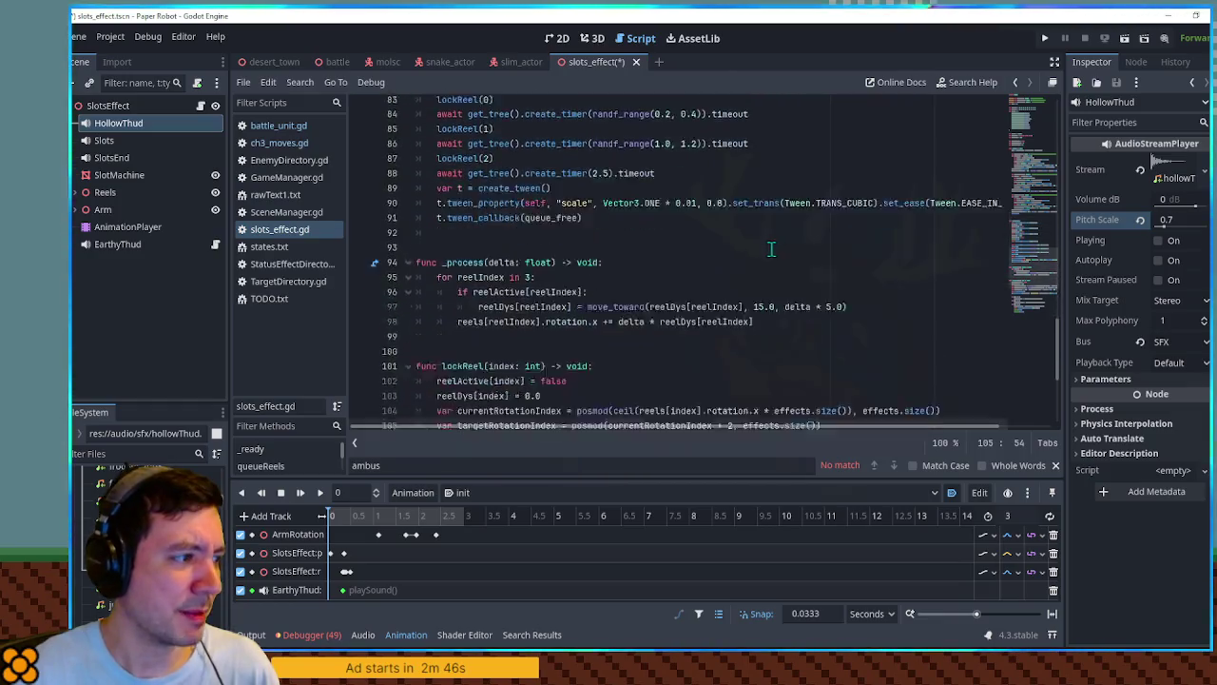
{"action": "left_click_drag", "start_coordinate": [723, 356], "coordinate": [735, 347]}
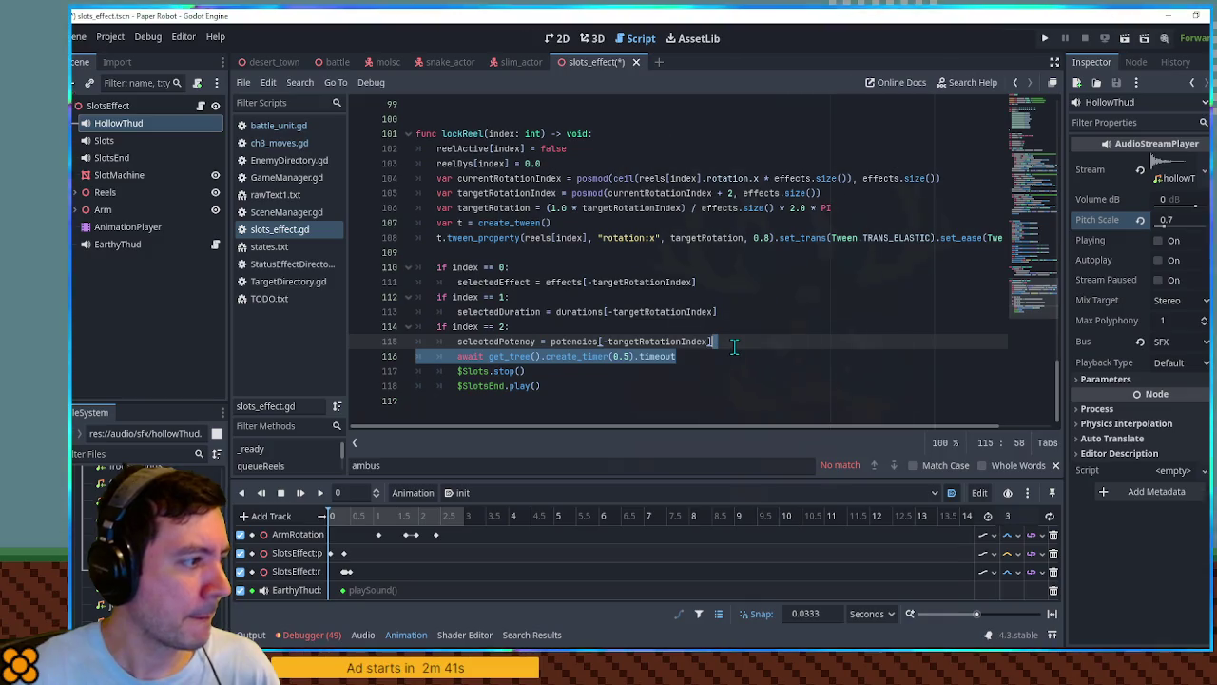
{"action": "left_click", "coordinate": [770, 355]}
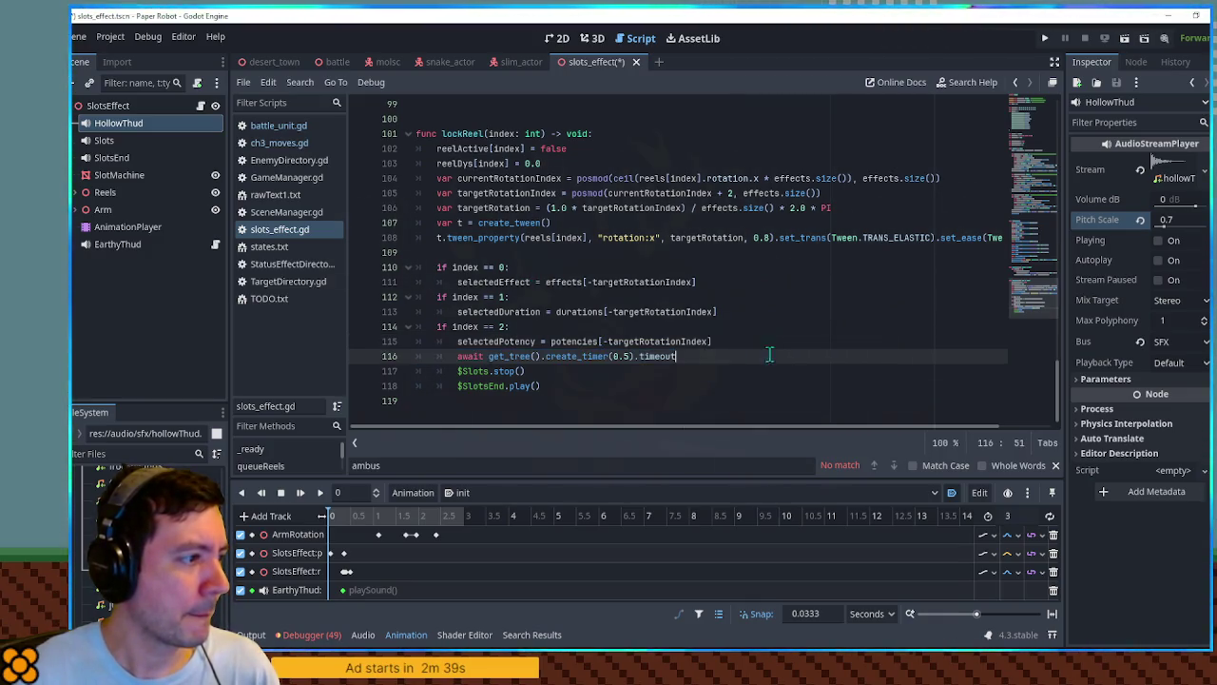
{"action": "left_click", "coordinate": [483, 263]}
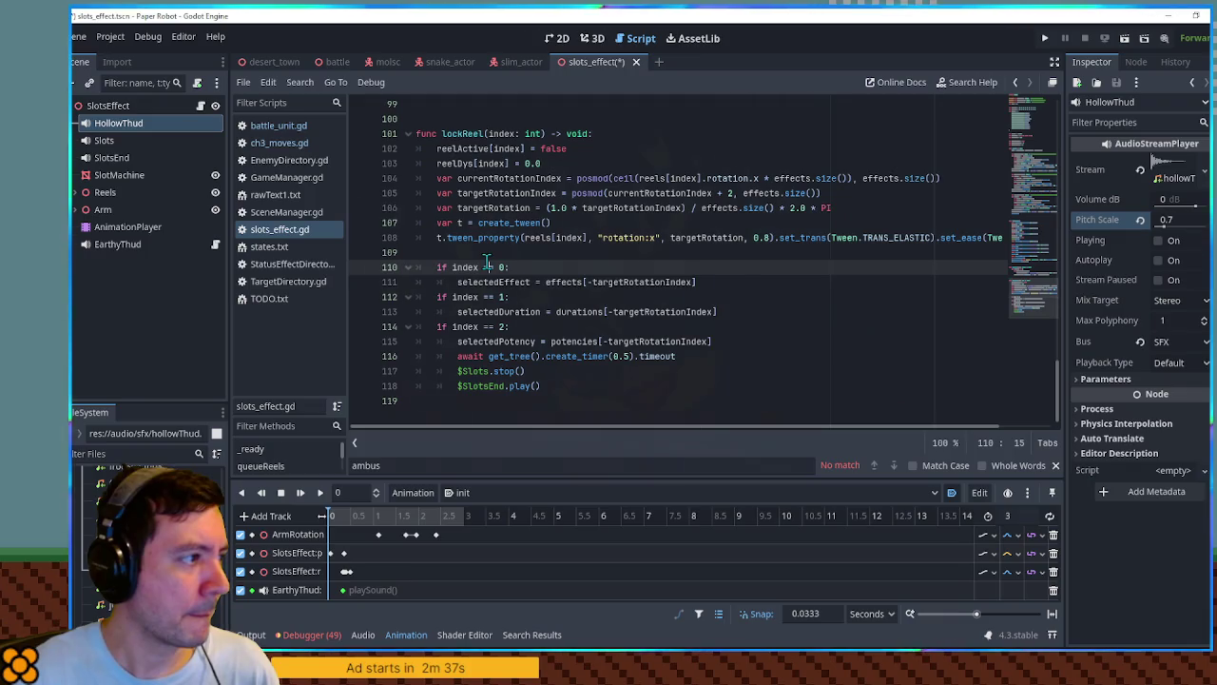
{"action": "left_click", "coordinate": [483, 253]}
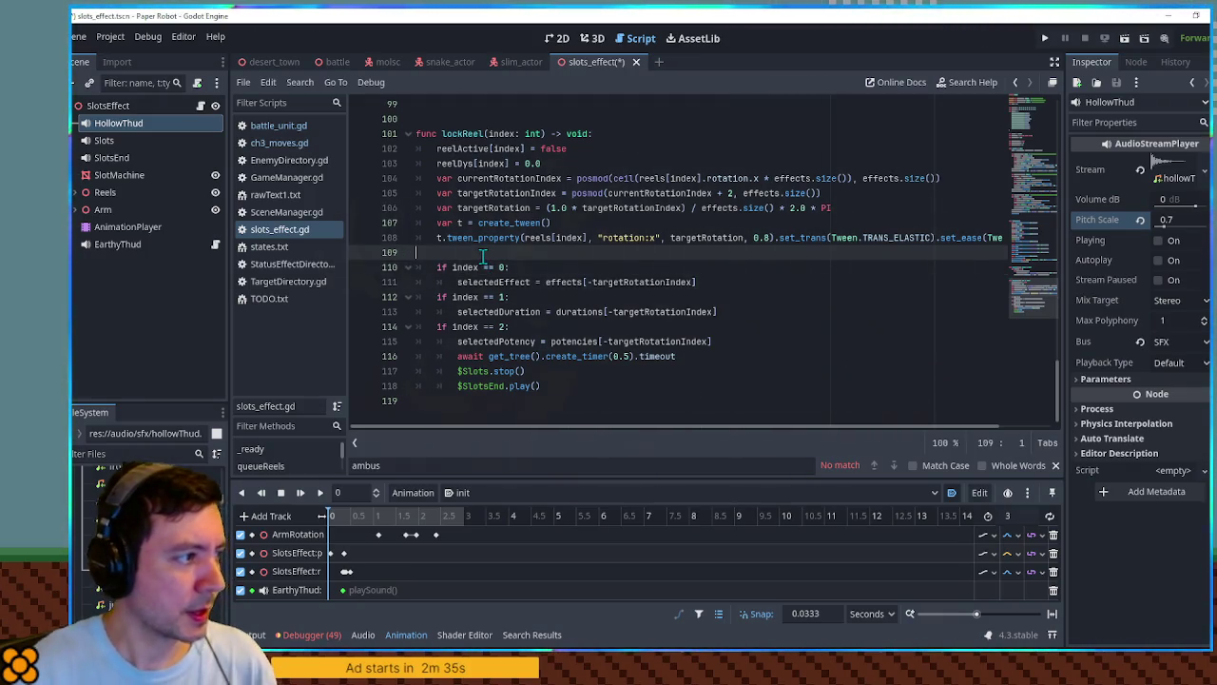
{"action": "key", "text": "Return"}
{"action": "left_click", "coordinate": [483, 255]}
{"action": "key", "text": "Tab"}
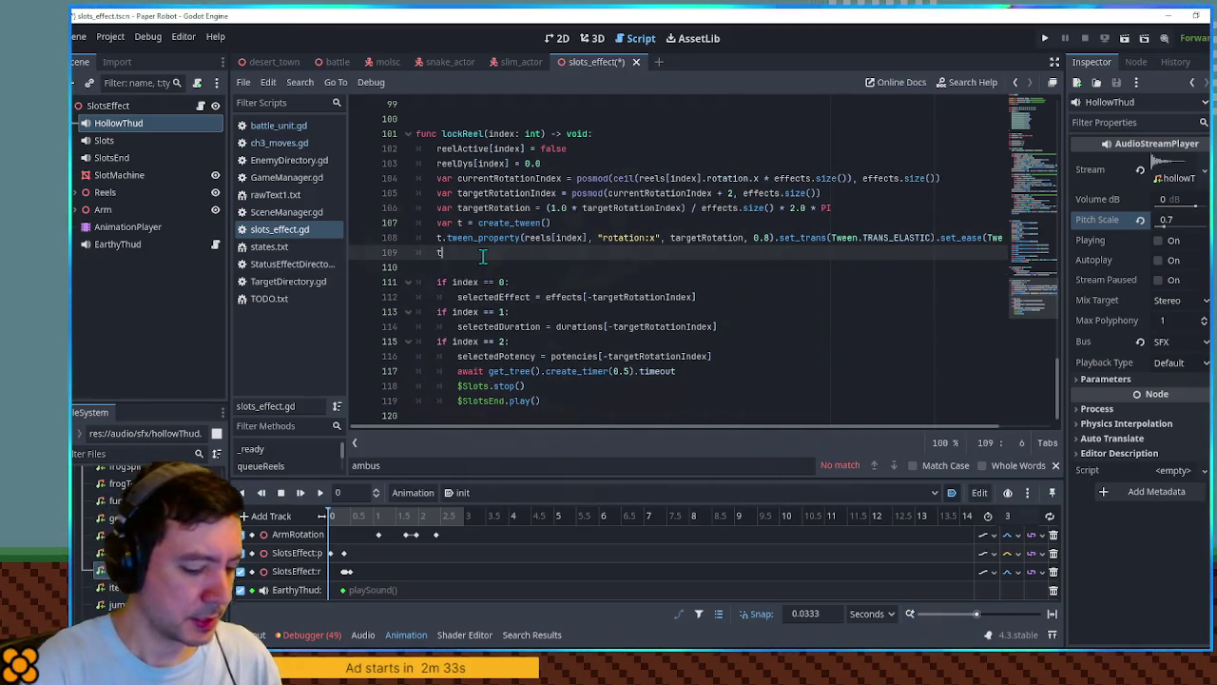
Write t.tween_callback(func(): $HollowThud.play()) so the thud plays when the tween finishes.
{"action": "type", "text": "t.tween_callb"}
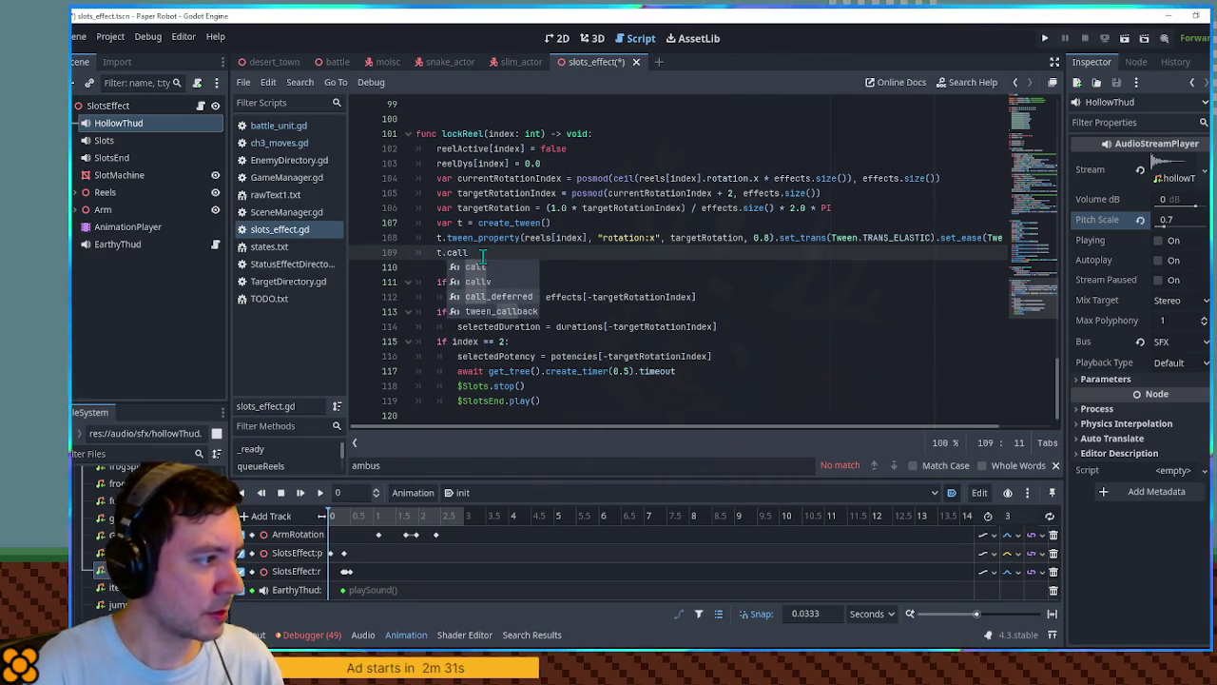
{"action": "key", "text": "Return"}
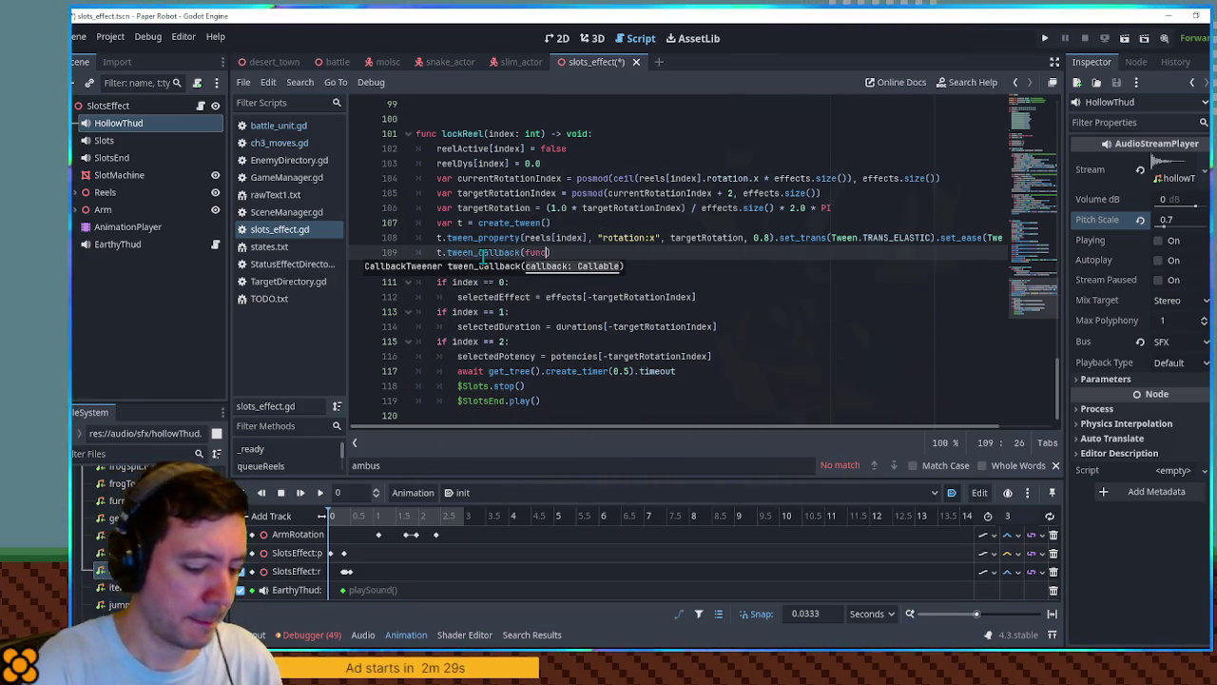
{"action": "type", "text": "func()"}
{"action": "key", "text": "Return"}
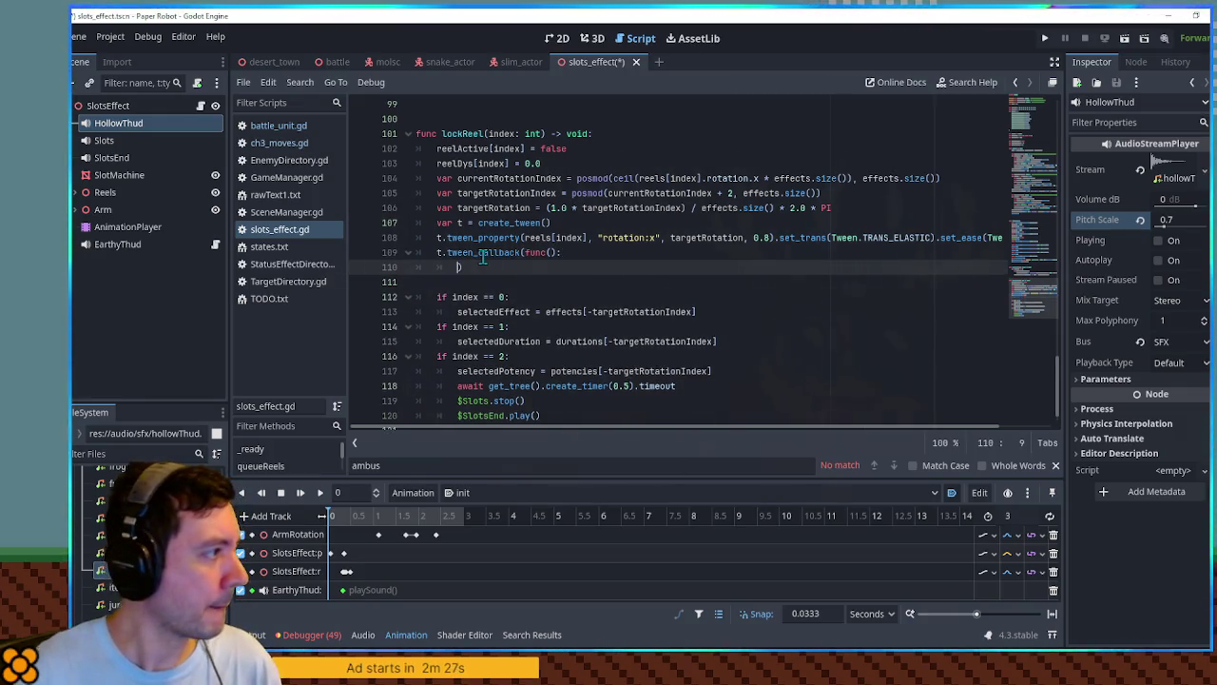
{"action": "mouse_move", "coordinate": [119, 124]}
{"action": "left_mouse_down"}
{"action": "mouse_move", "coordinate": [470, 271]}
{"action": "mouse_move", "coordinate": [456, 273]}
{"action": "left_mouse_up"}
{"action": "type", "text": ".play()"}
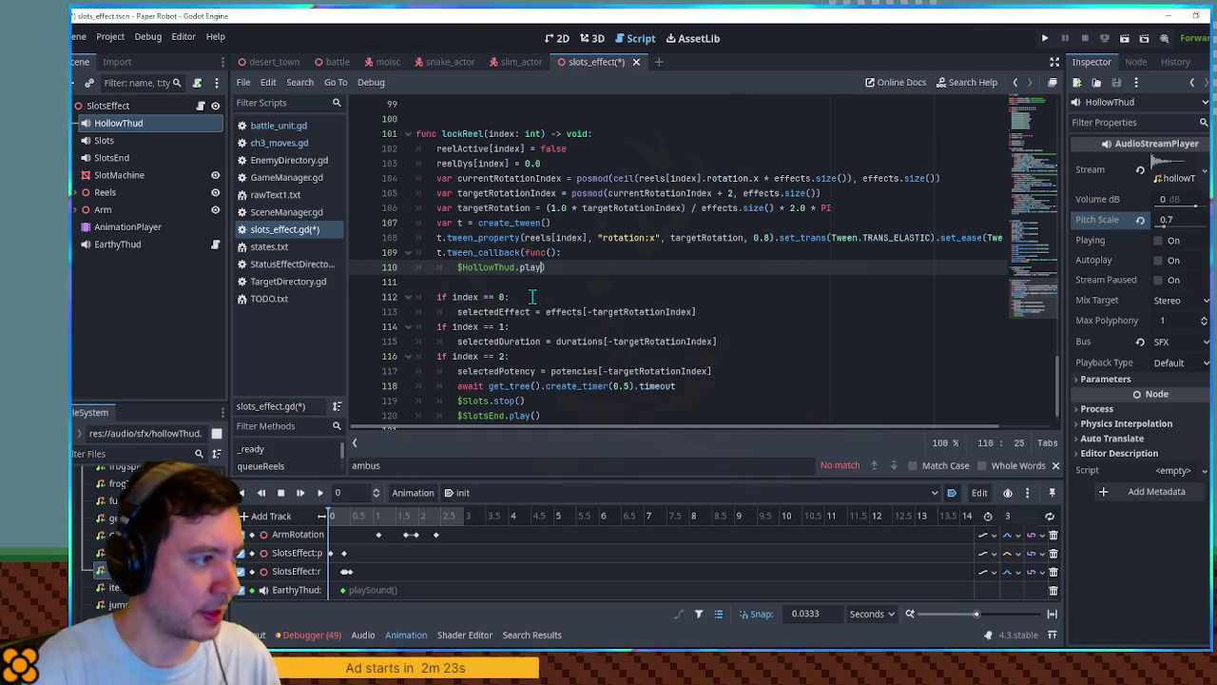
{"action": "type", "text": "()"}
Save the script and run the battle scene to hear the reel thuds.
{"action": "key", "text": "ctrl+s"}
{"action": "left_click", "coordinate": [335, 63]}
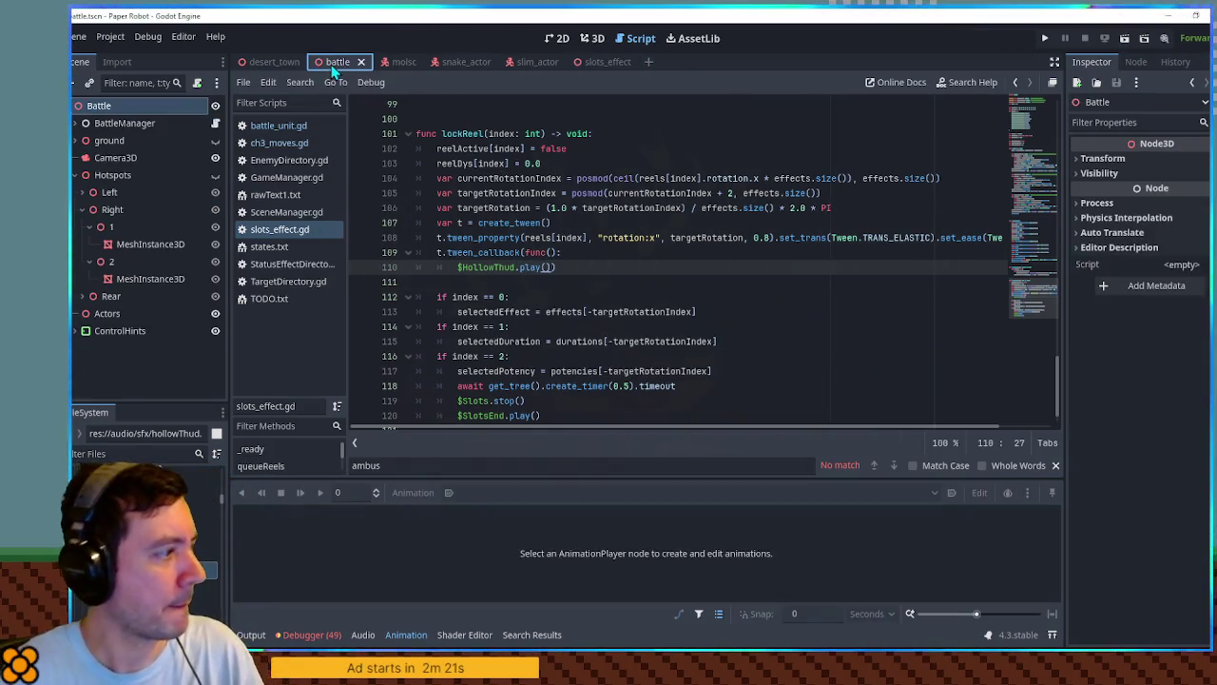
{"action": "key", "text": "F6"}
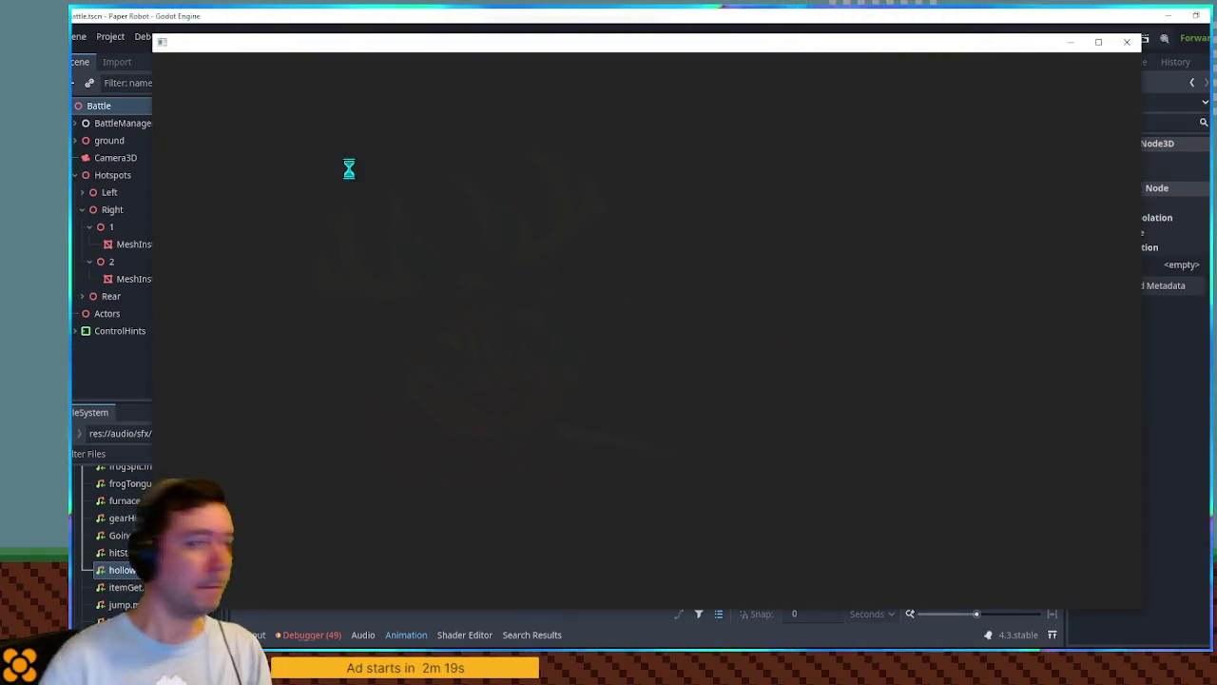
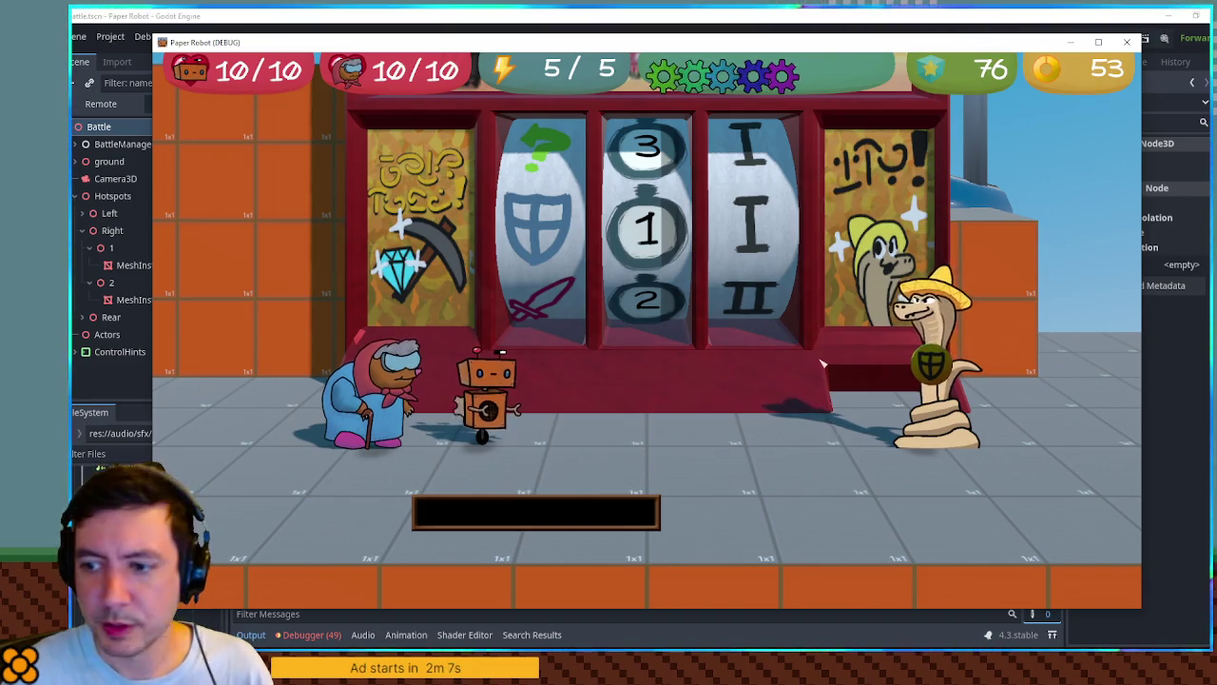
Close the Paper Robot debug window and return to the lockReel code in slots_effect.gd.
{"action": "left_click", "coordinate": [1127, 42]}
{"action": "left_click", "coordinate": [737, 266]}
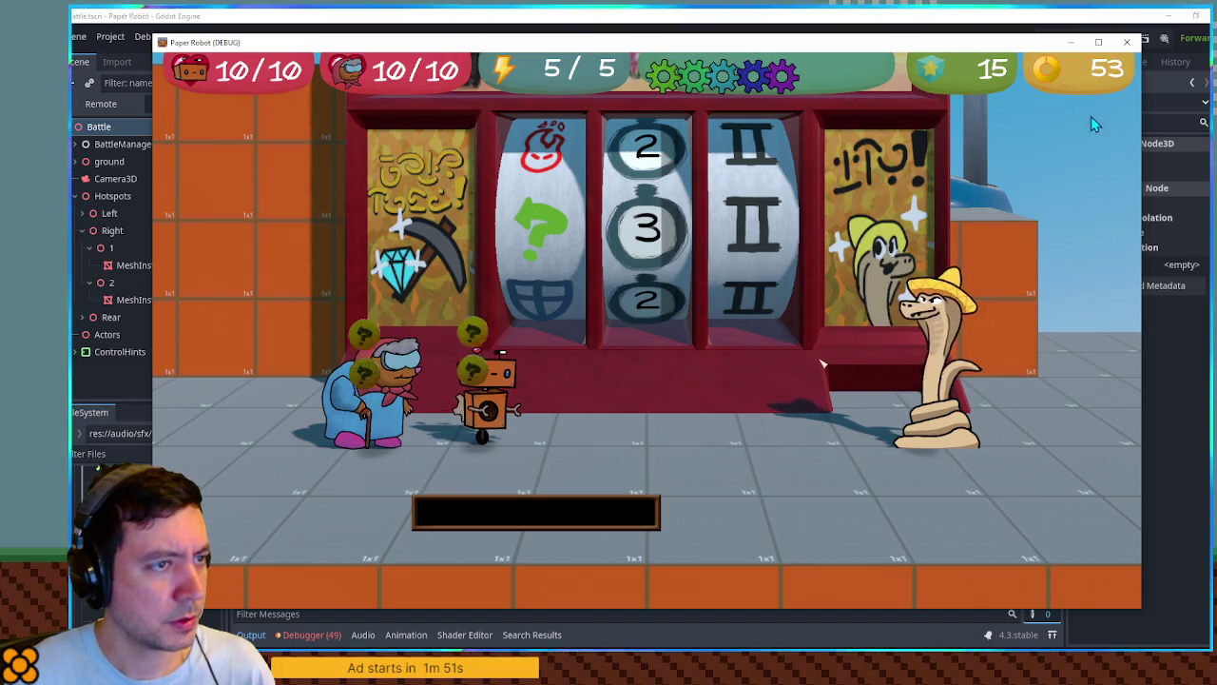
{"action": "left_click", "coordinate": [1127, 46]}
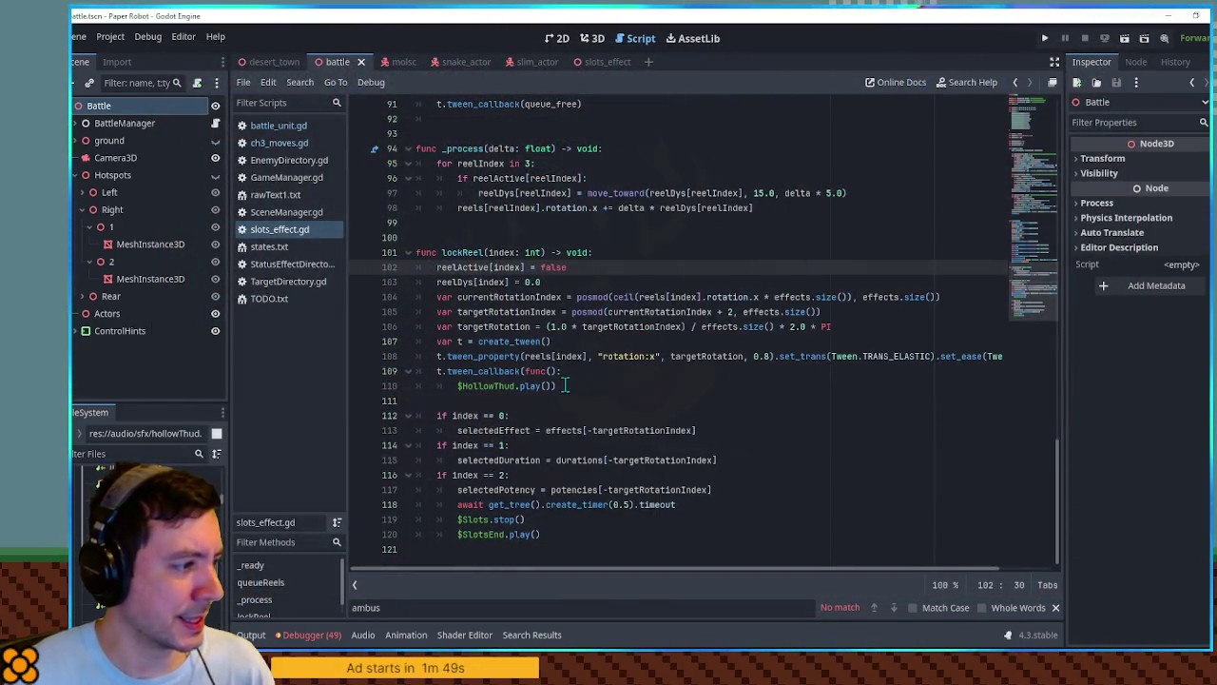
Delete the tween_callback wrapper line so $HollowThud.play() runs directly in lockReel.
{"action": "left_click", "coordinate": [458, 385]}
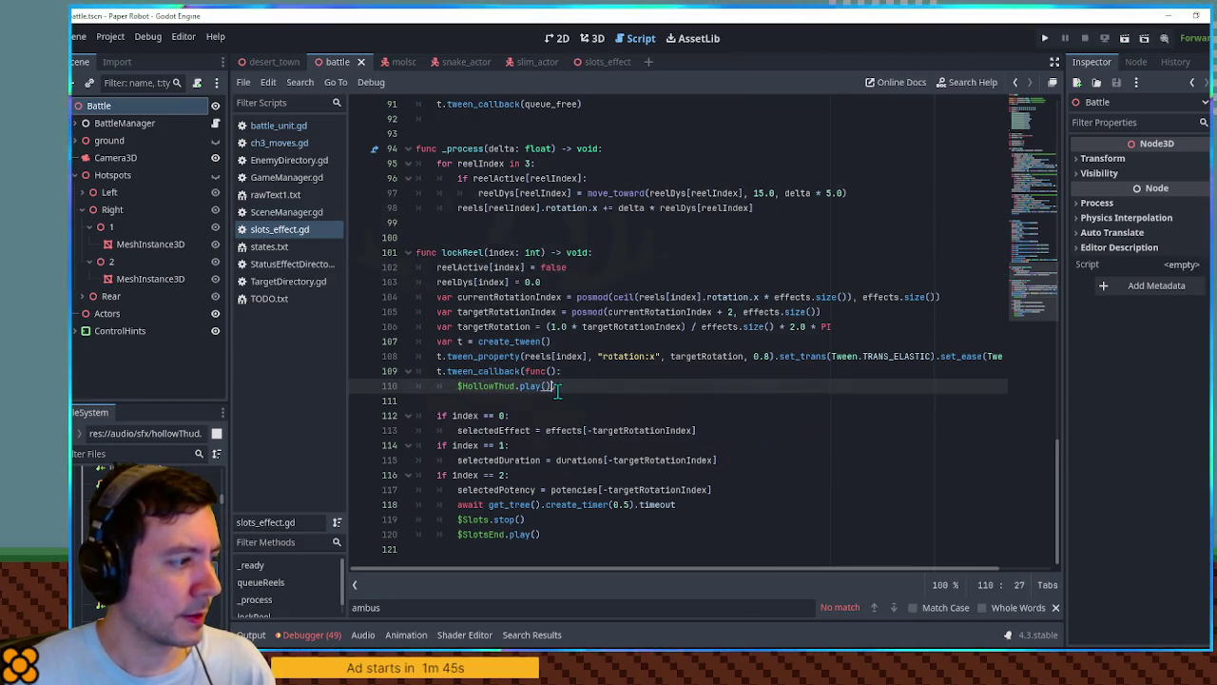
{"action": "key", "text": "Up"}
{"action": "key", "text": "ctrl+shift+k"}
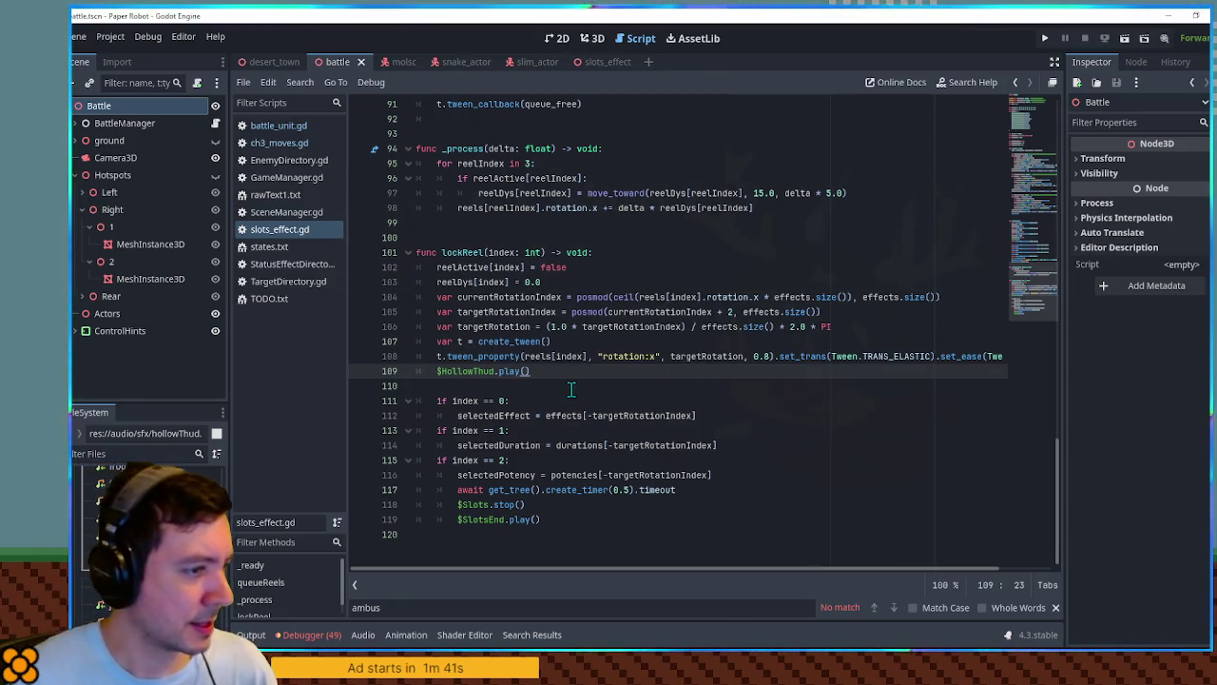
Test-run the game with F5 to hear the change, then close it.
{"action": "key", "text": "F5"}
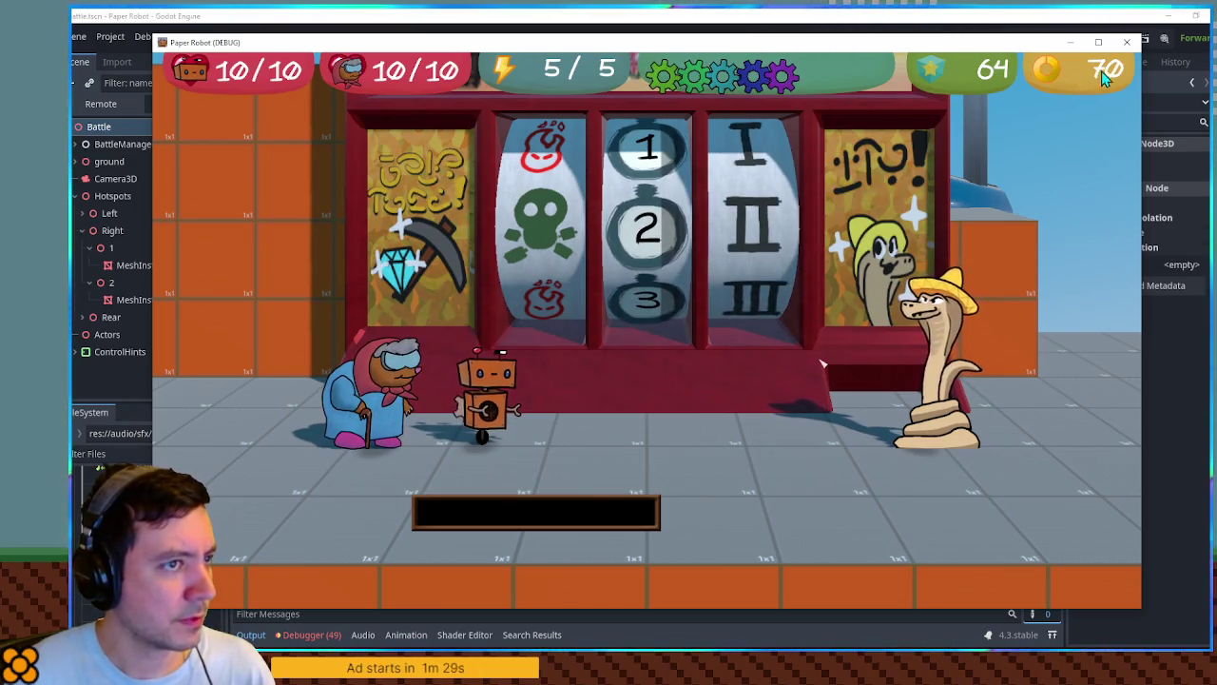
{"action": "left_click", "coordinate": [1123, 47]}
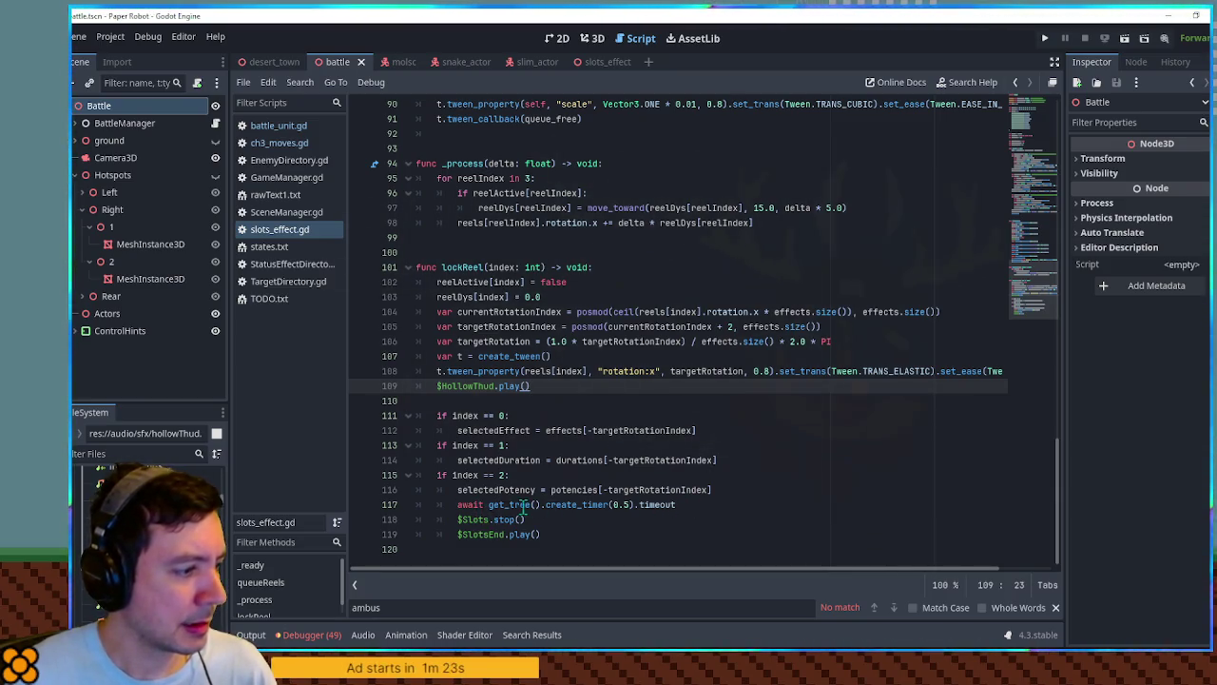
{"action": "left_click_drag", "start_coordinate": [742, 500], "coordinate": [746, 495]}
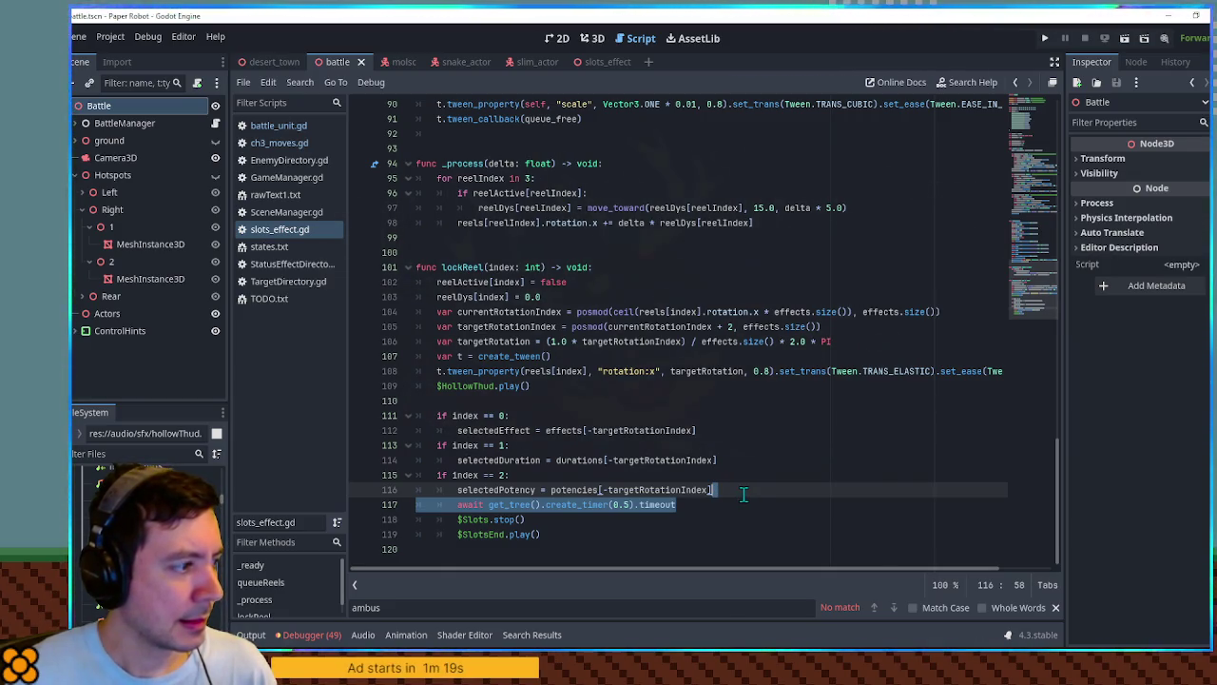
Start a new playReelStopSfx function at the end of slots_effect.gd.
{"action": "left_click", "coordinate": [743, 494]}
{"action": "left_click", "coordinate": [579, 544]}
{"action": "key", "text": "Return"}
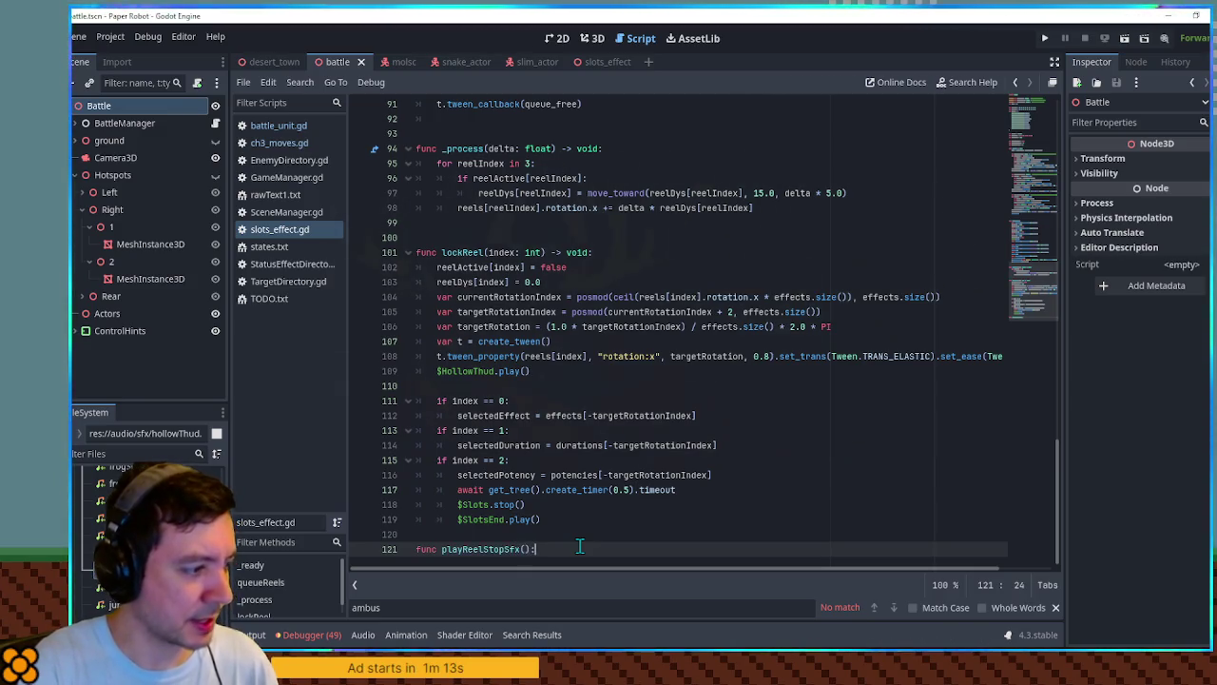
{"action": "key", "text": "Return"}
{"action": "type", "text": "t.tween_callback(func():"}
{"action": "key", "text": "Return"}
{"action": "key", "text": "ctrl+z"}
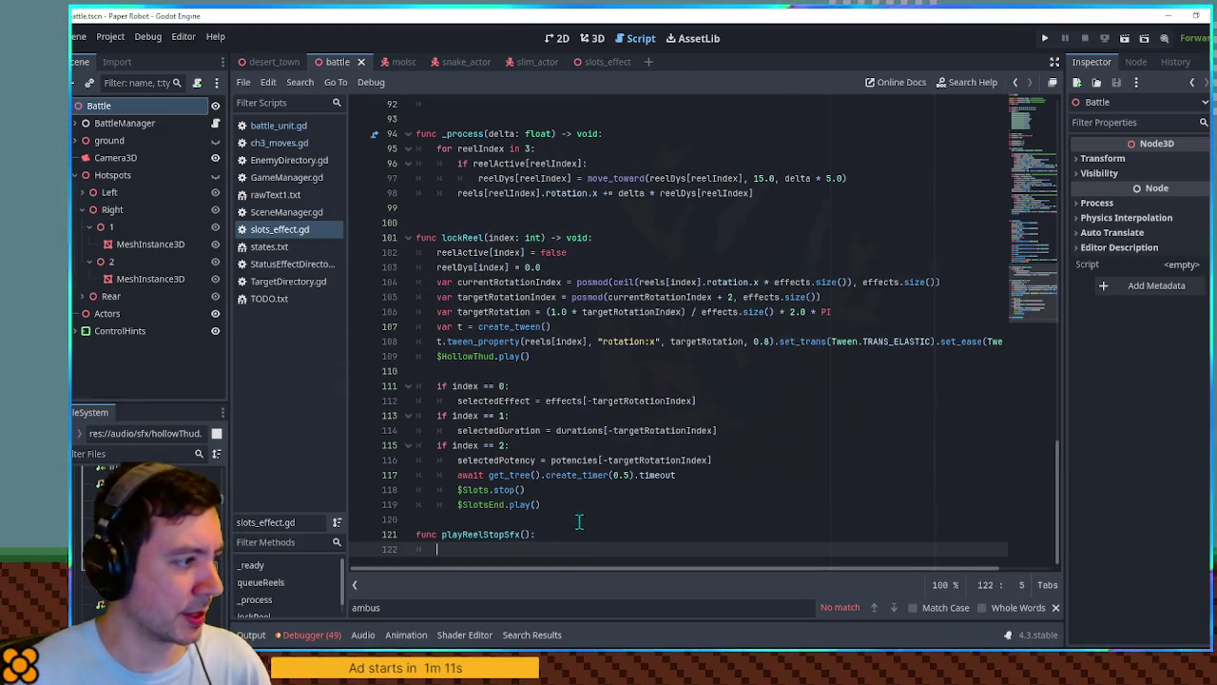
Move $HollowThud.play() into playReelStopSfx and call playReelStopSfx from lockReel instead.
{"action": "left_click_drag", "start_coordinate": [556, 353], "coordinate": [437, 356]}
{"action": "key", "text": "ctrl+x"}
{"action": "left_click", "coordinate": [476, 551]}
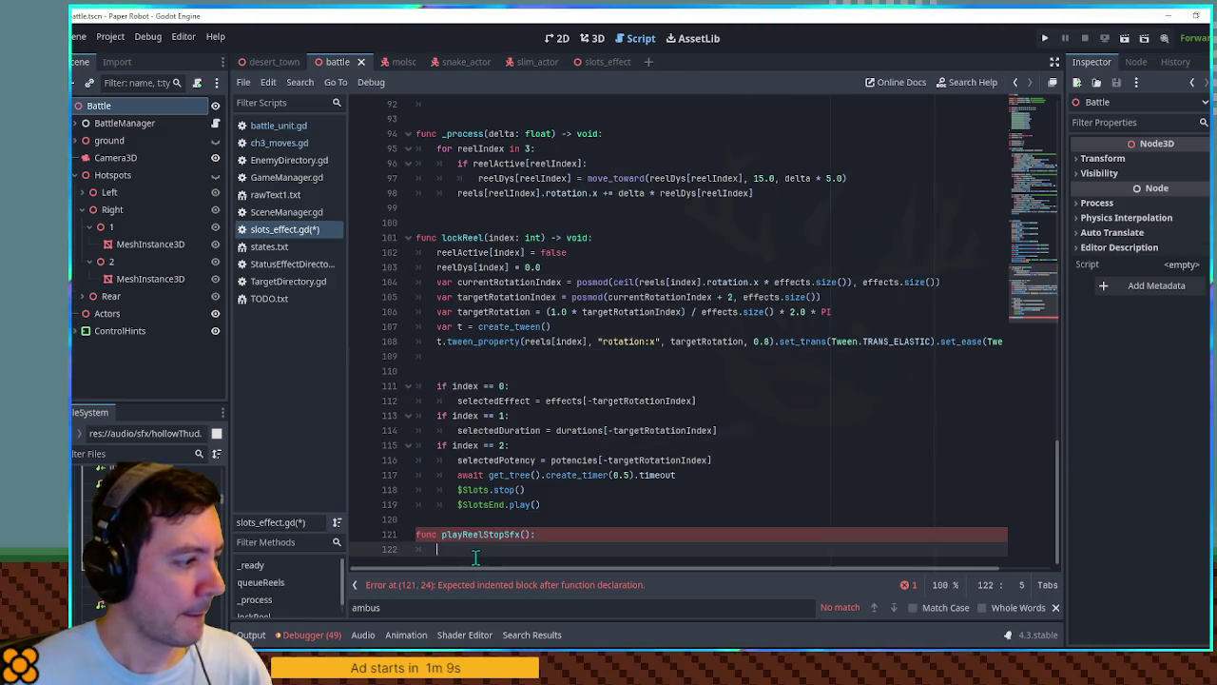
{"action": "type", "text": "$HollowThud.play()"}
{"action": "double_click", "coordinate": [494, 534]}
{"action": "key", "text": "ctrl+c"}
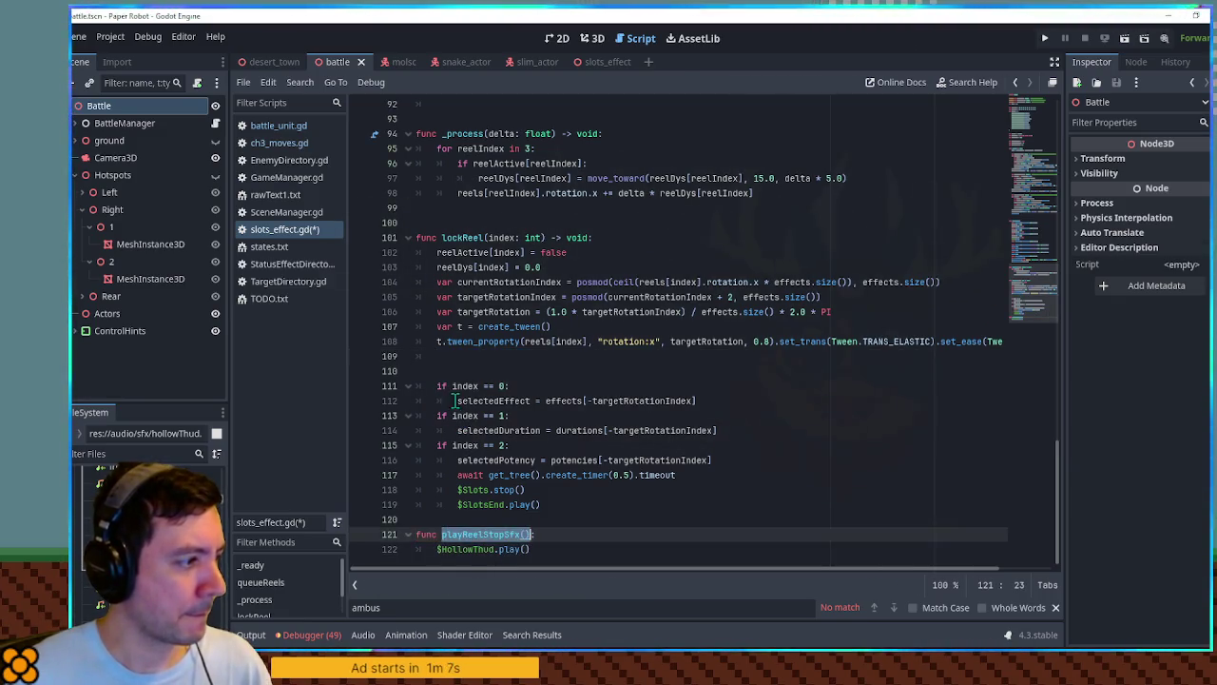
{"action": "left_click", "coordinate": [455, 357]}
{"action": "key", "text": "ctrl+v"}
Copy the 0.5 s await timer line into the body of playReelStopSfx.
{"action": "left_click", "coordinate": [546, 535]}
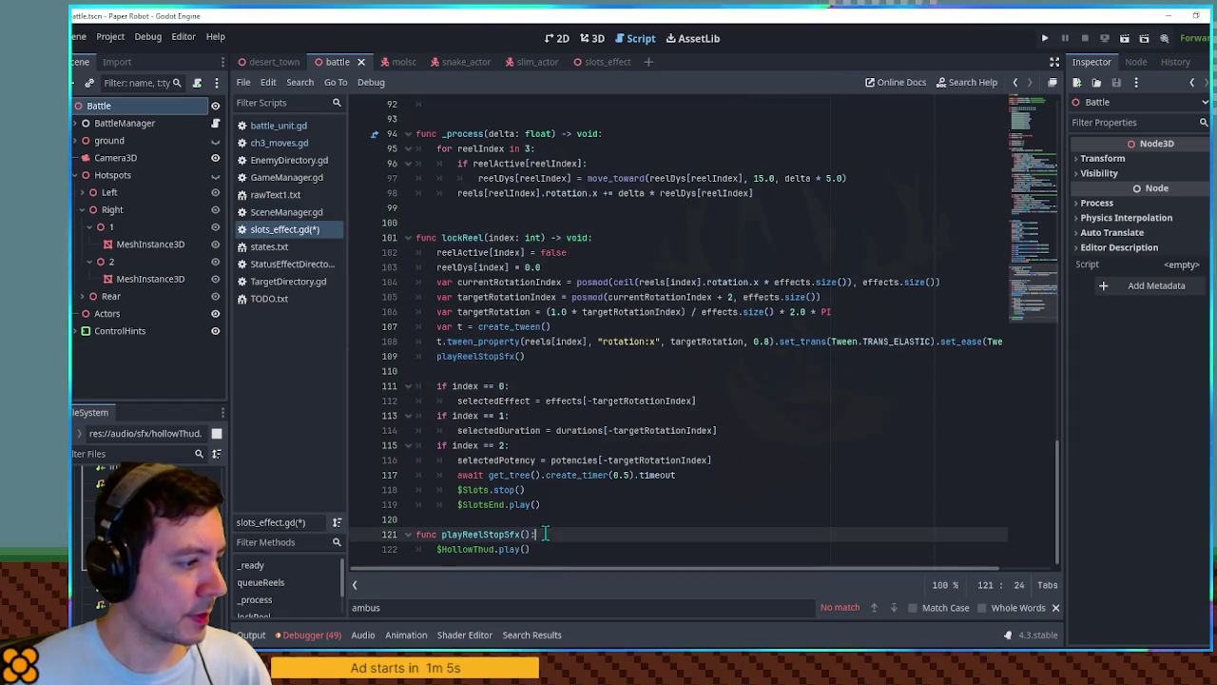
{"action": "triple_click", "coordinate": [695, 480]}
{"action": "key", "text": "ctrl+c"}
{"action": "left_click", "coordinate": [537, 535]}
{"action": "key", "text": "Return"}
{"action": "key", "text": "ctrl+v"}
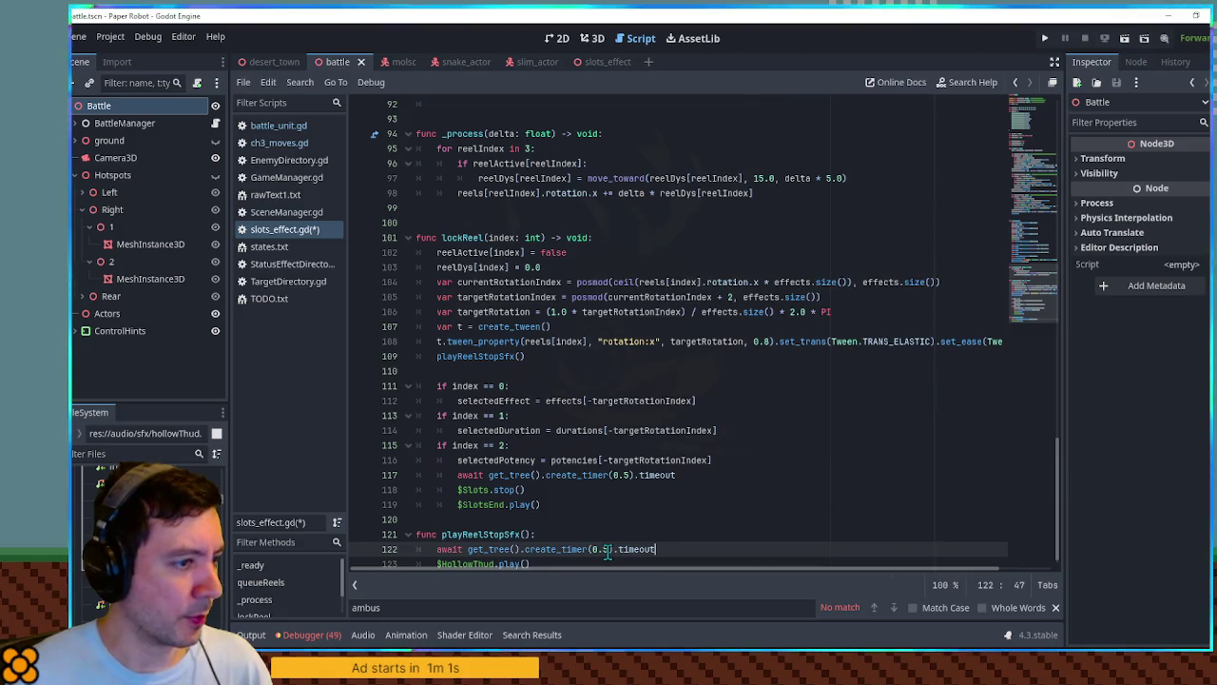
Save slots_effect.gd, run the game with F5 to hear the reel stop, then close it.
{"action": "key", "text": "ctrl+s"}
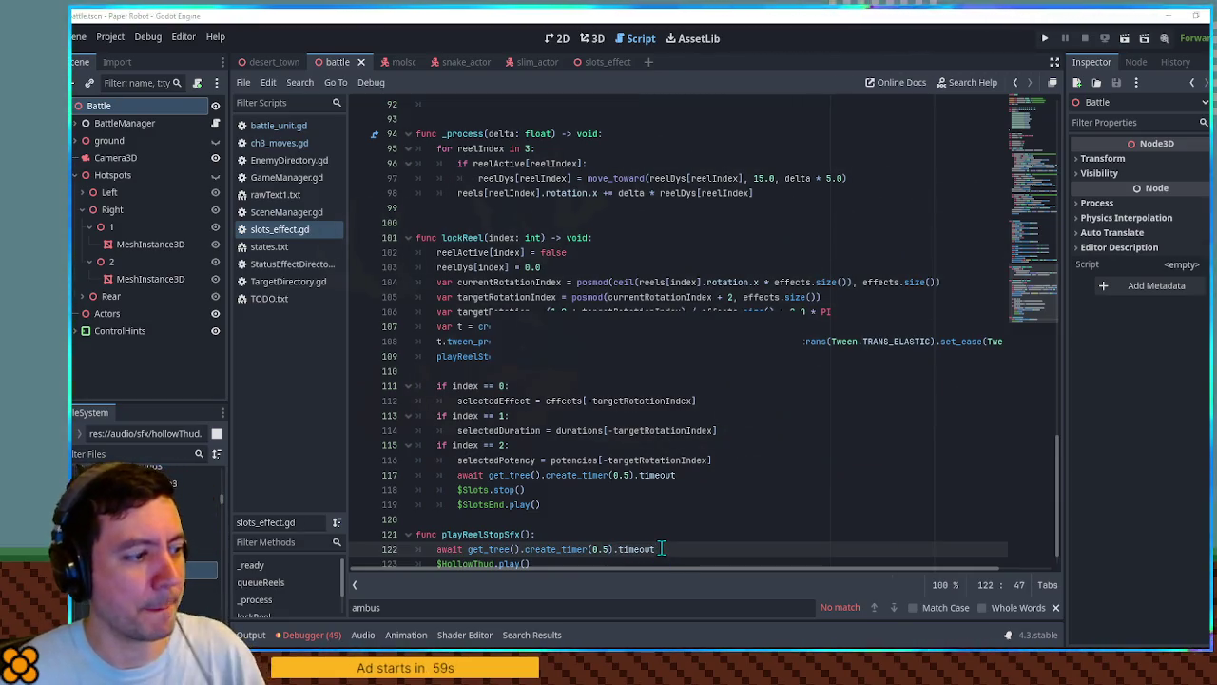
{"action": "key", "text": "F5"}
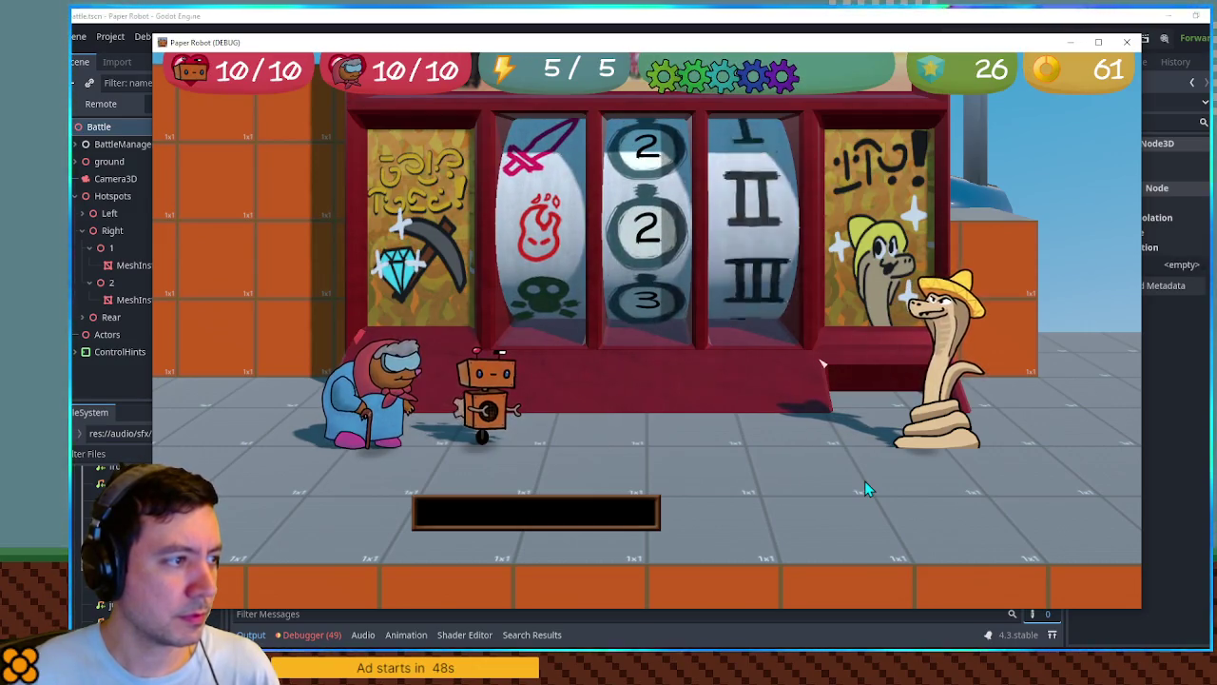
{"action": "left_click", "coordinate": [1125, 43]}
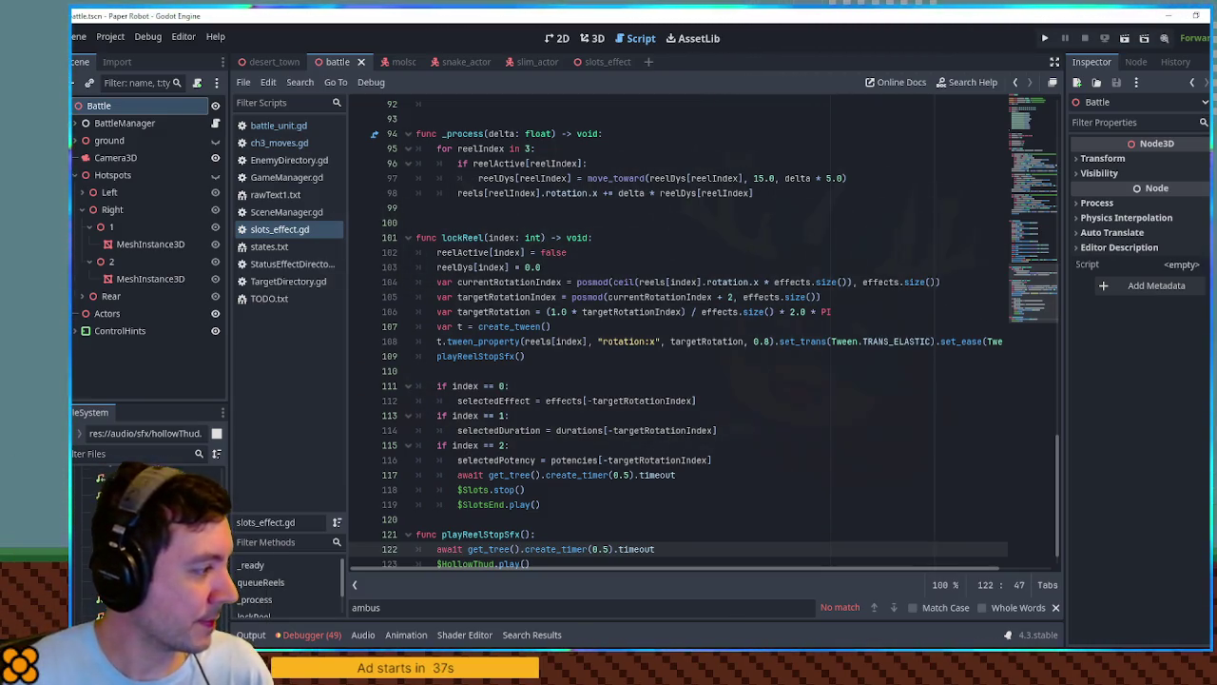
Preview the plink, shuffle and spotlight sound effects in the importer.
{"action": "double_click", "coordinate": [152, 495]}
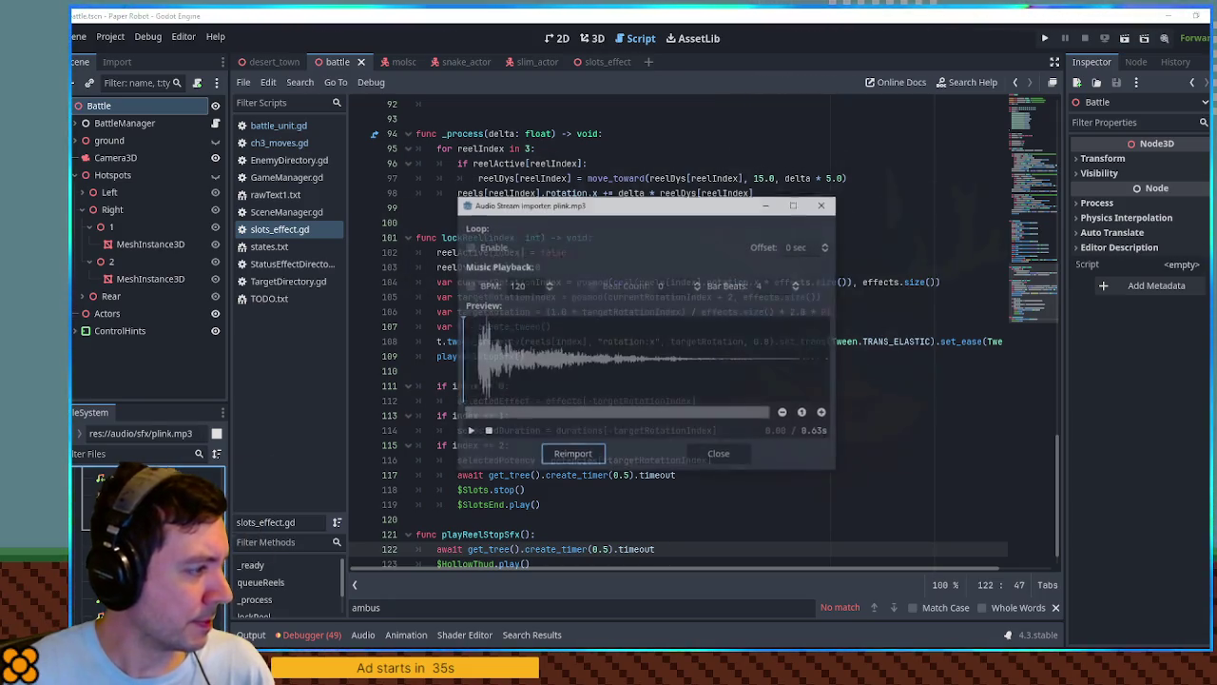
{"action": "left_click", "coordinate": [468, 432]}
{"action": "left_click", "coordinate": [723, 456]}
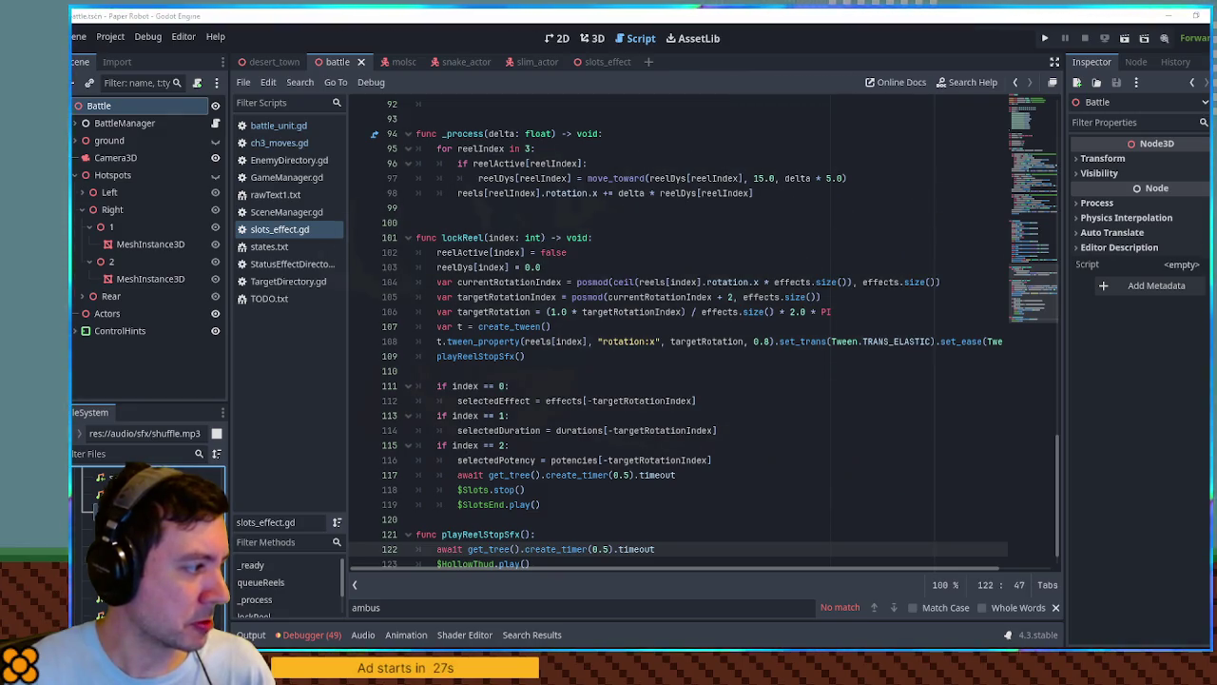
{"action": "double_click", "coordinate": [133, 571]}
{"action": "left_click", "coordinate": [725, 457]}
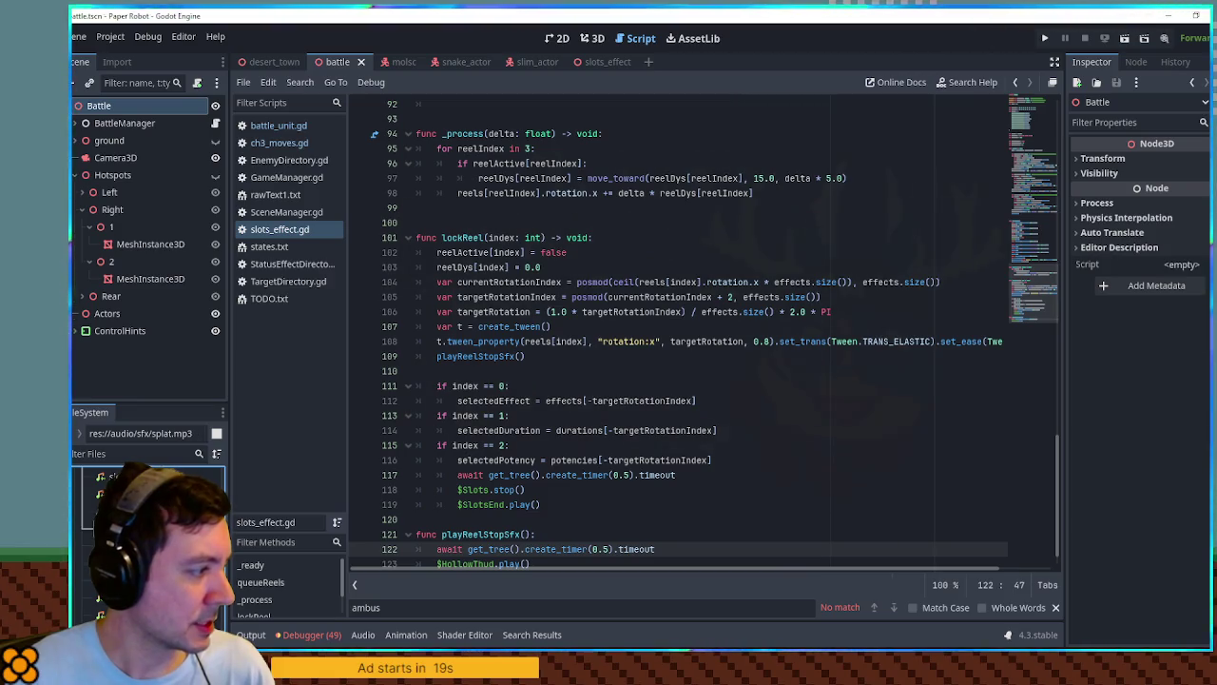
{"action": "double_click", "coordinate": [133, 588]}
{"action": "left_click", "coordinate": [722, 457]}
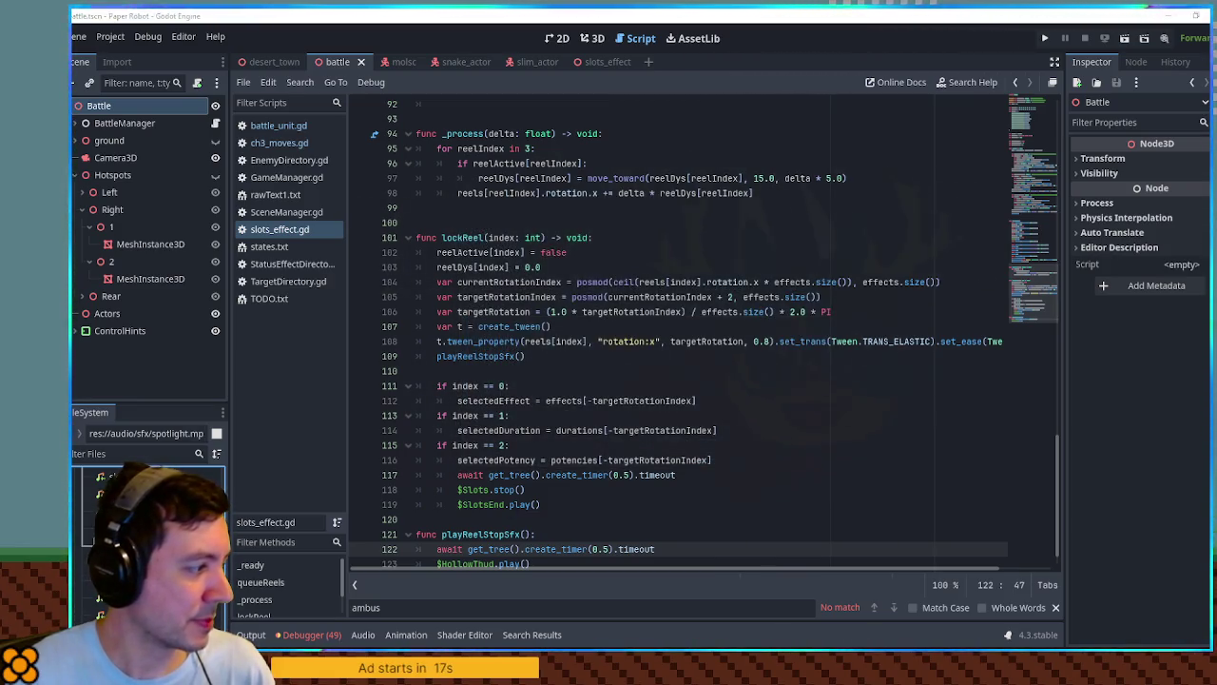
{"action": "double_click", "coordinate": [134, 587]}
{"action": "left_click", "coordinate": [469, 431]}
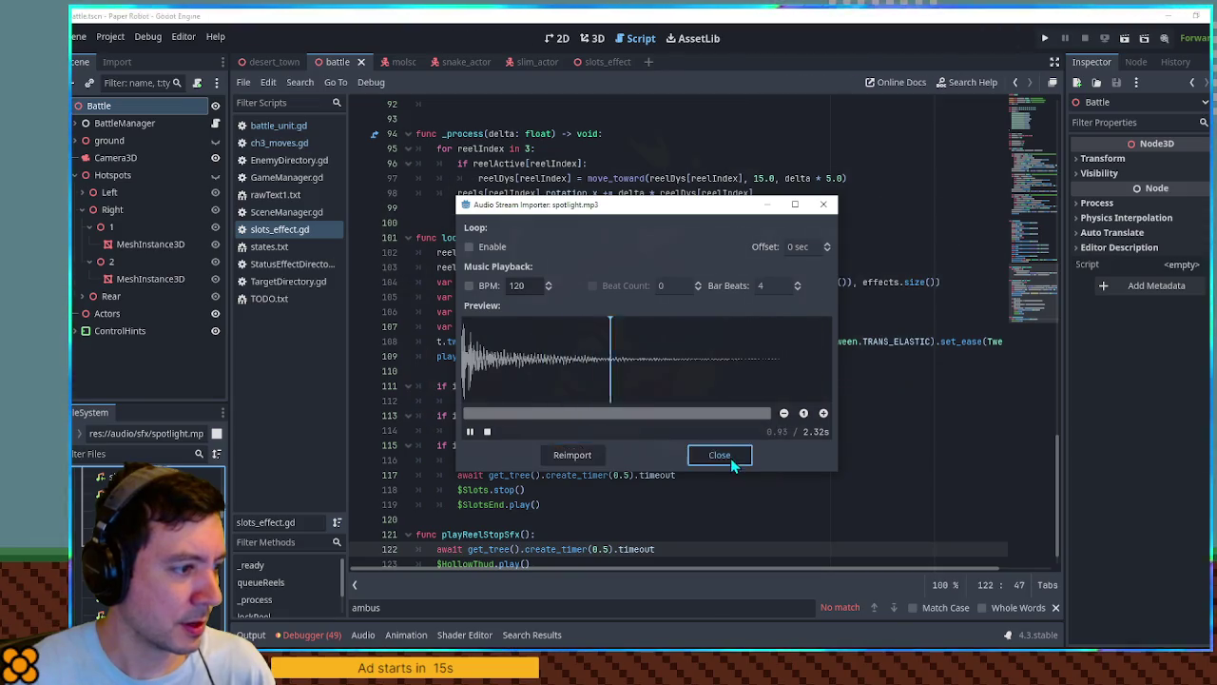
{"action": "left_click", "coordinate": [720, 455]}
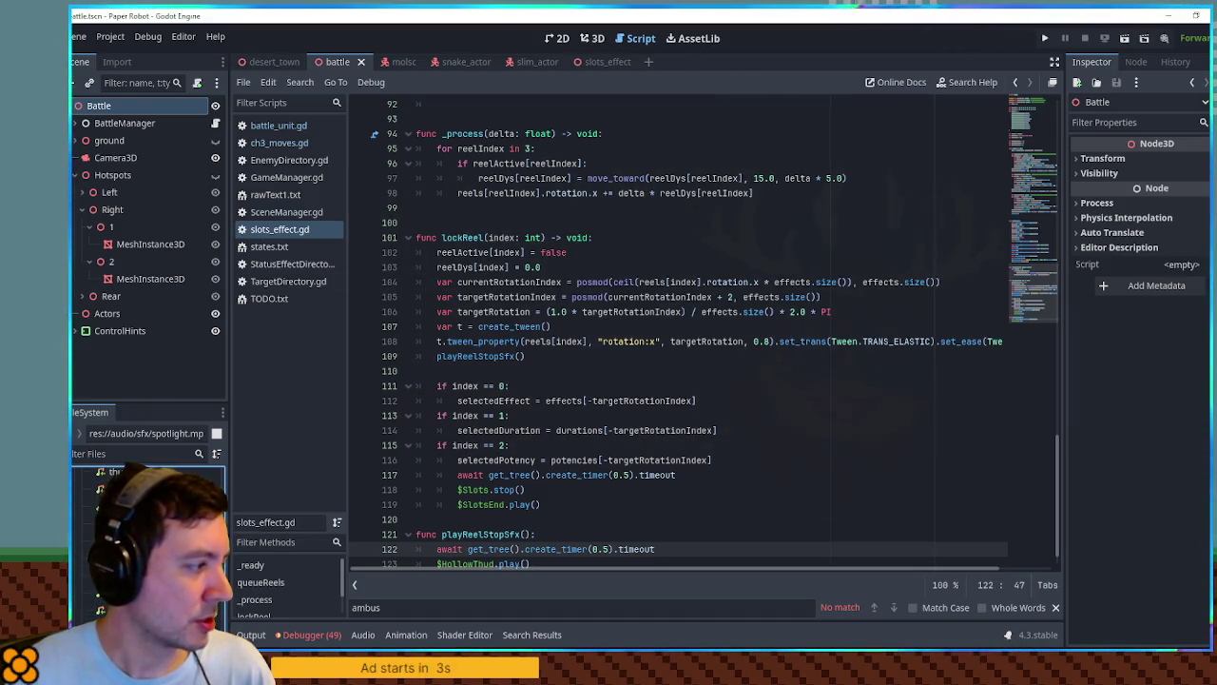
Preview the tock, woodblock and woodBat sound effects, closing each preview.
{"action": "double_click", "coordinate": [143, 523]}
{"action": "left_click", "coordinate": [469, 431]}
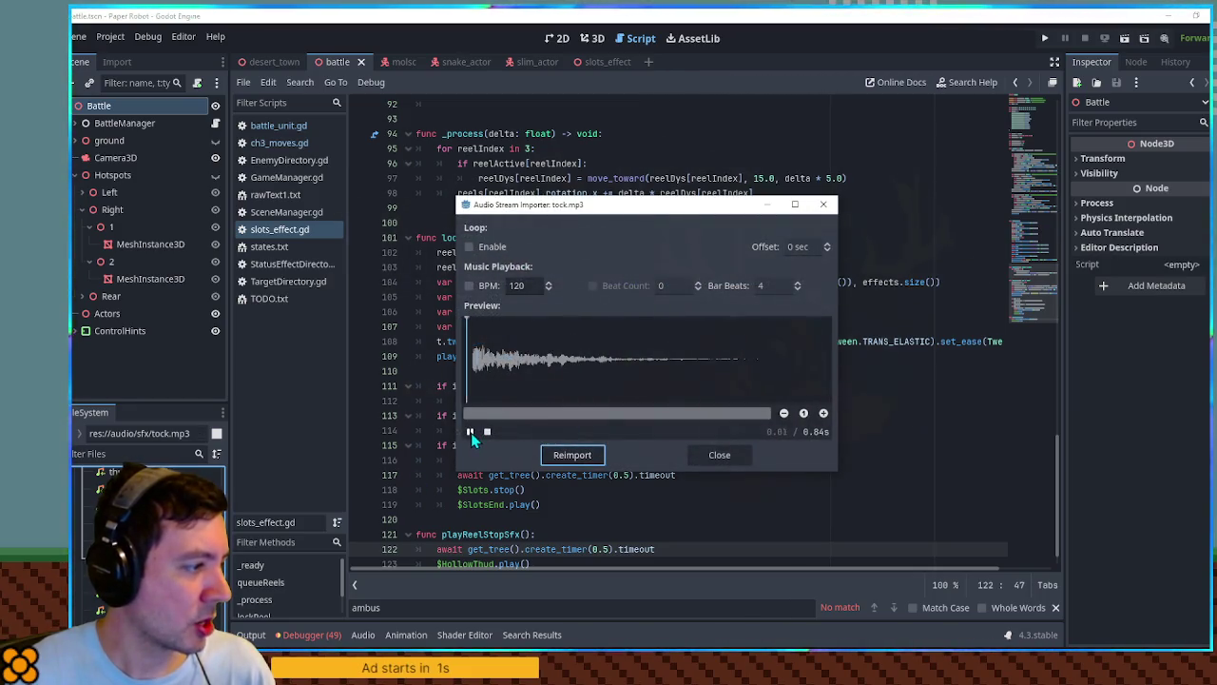
{"action": "left_click", "coordinate": [748, 459]}
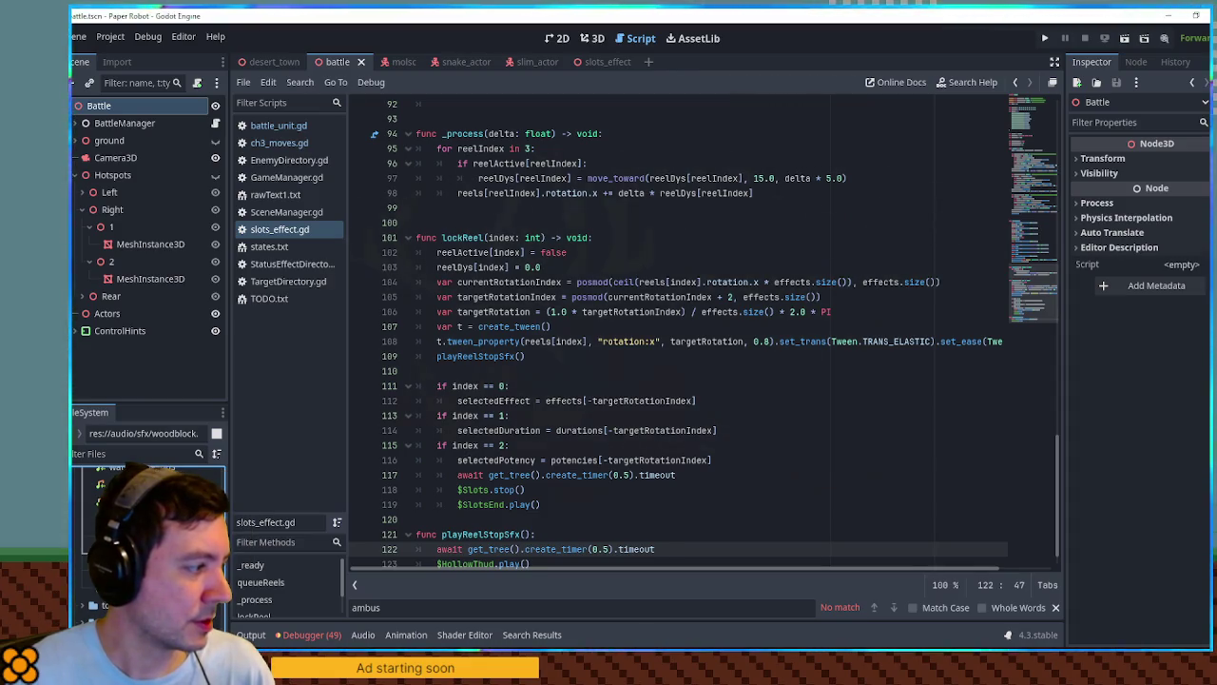
{"action": "double_click", "coordinate": [143, 504]}
{"action": "left_click", "coordinate": [468, 432]}
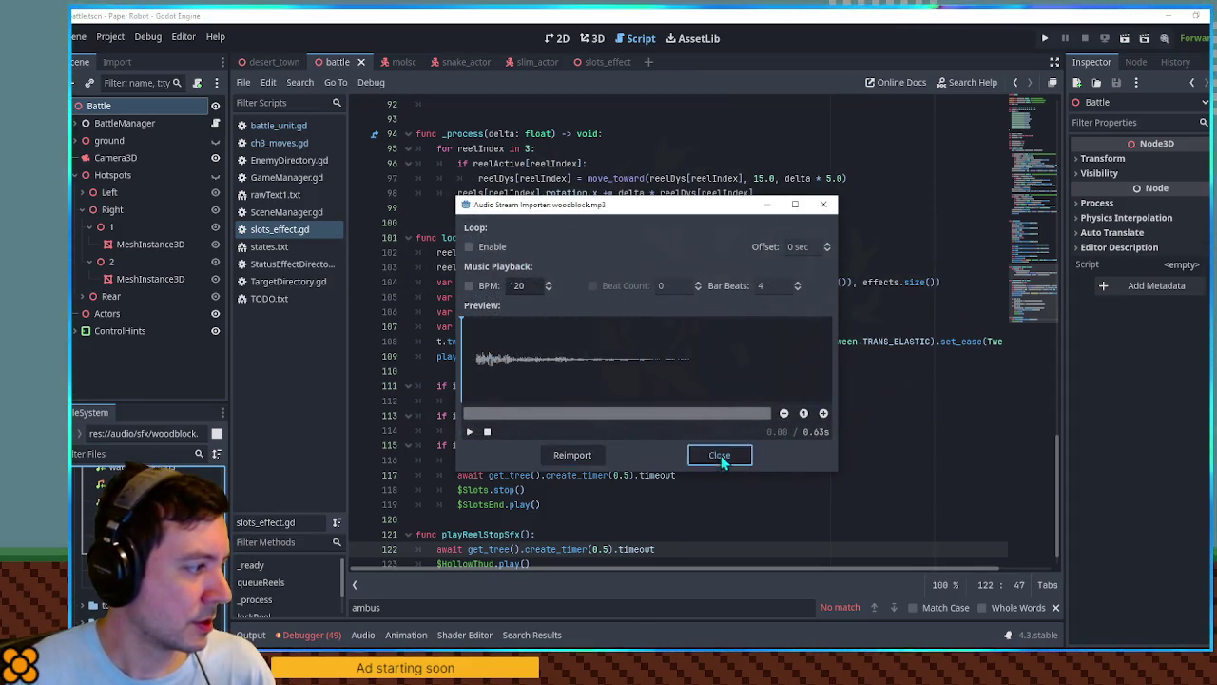
{"action": "left_click", "coordinate": [719, 455]}
{"action": "double_click", "coordinate": [142, 504]}
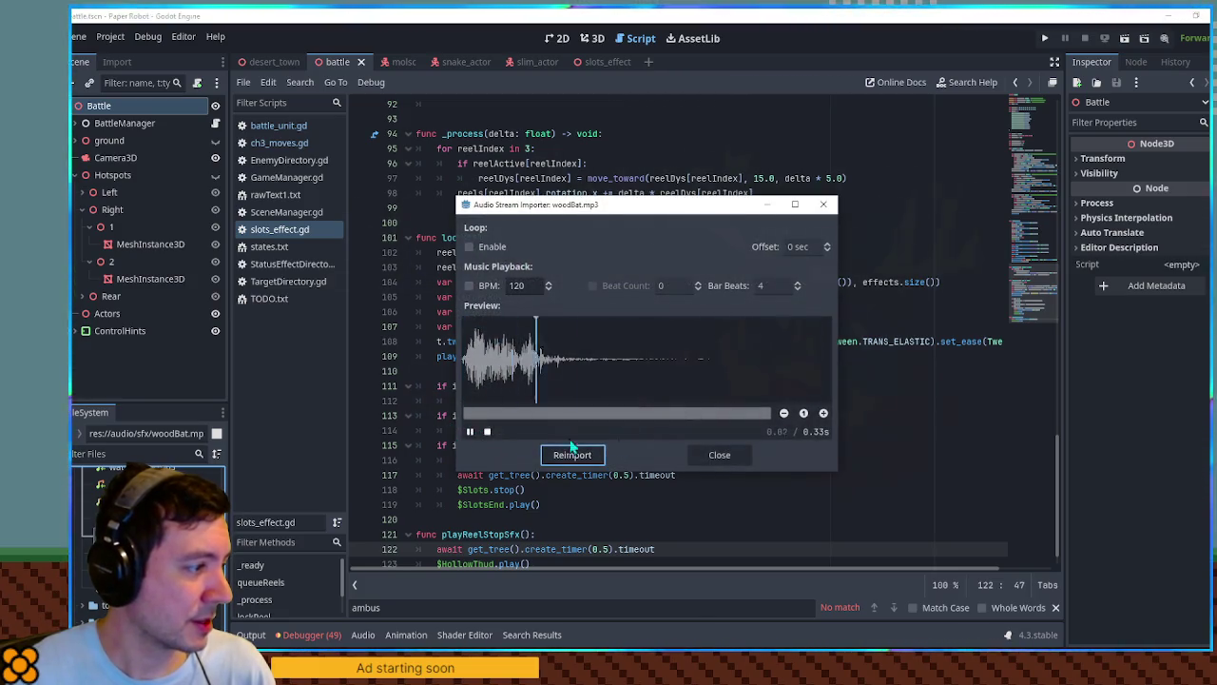
{"action": "left_click", "coordinate": [704, 454]}
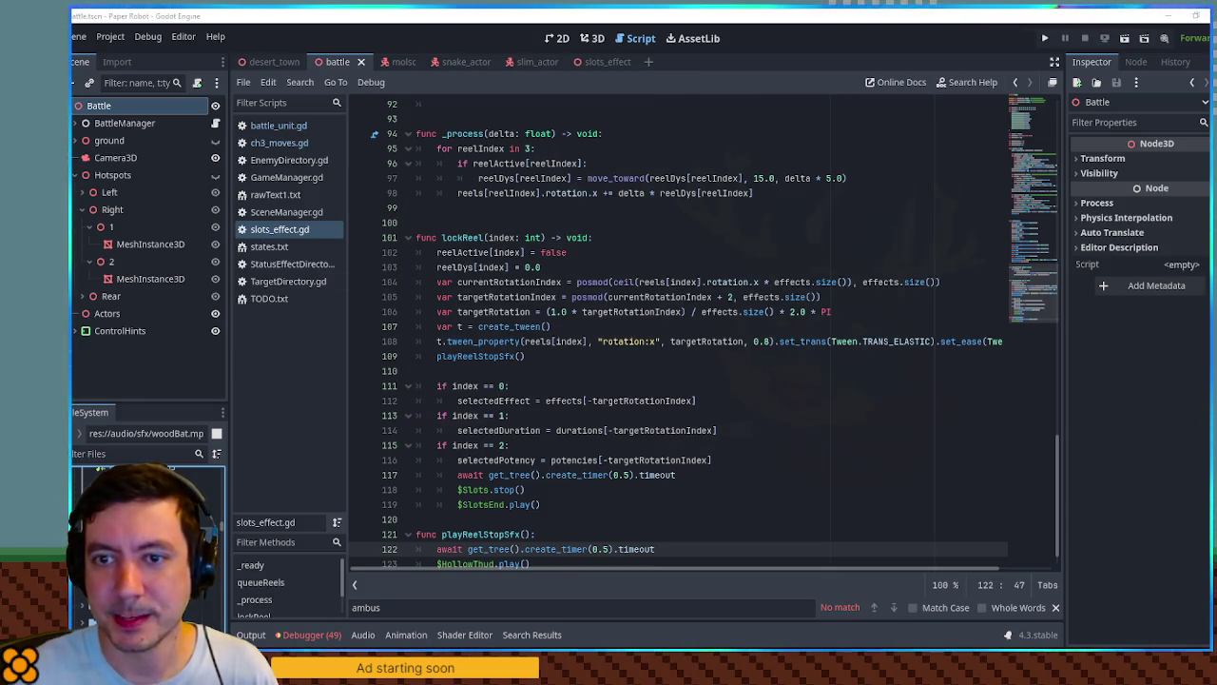
On Freesound's 'lever' results, preview the toy lever pull and Lever Latch Open 01.wav.
{"action": "key", "text": "alt+Tab"}
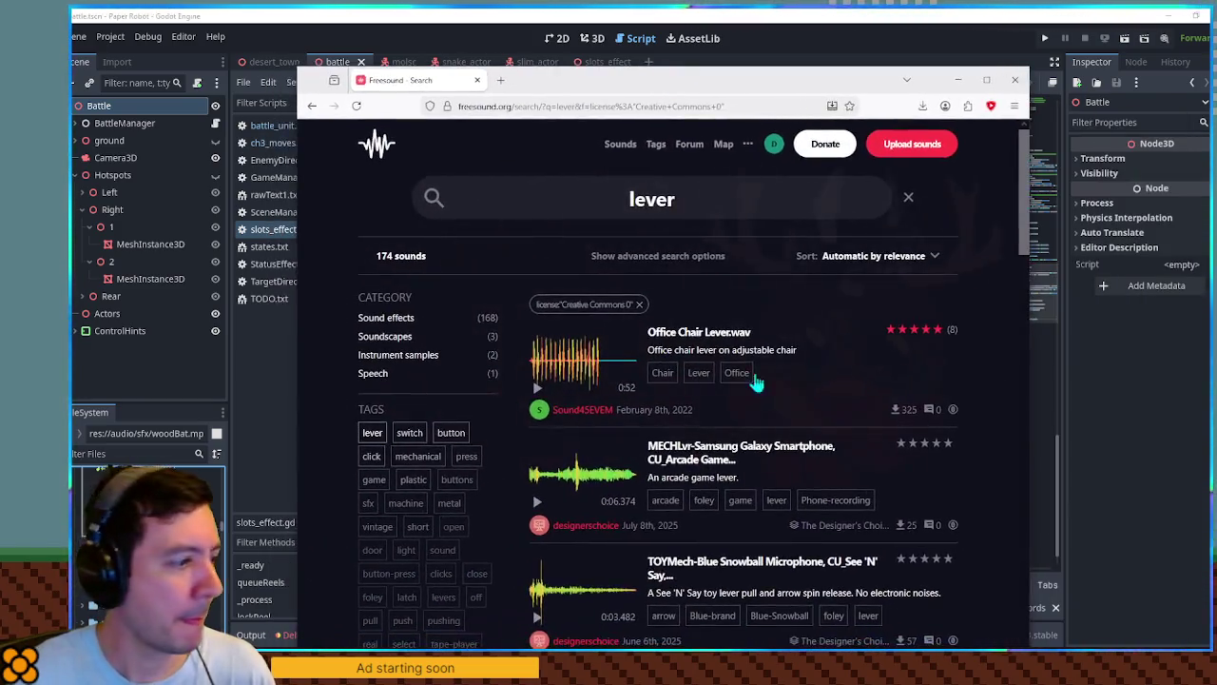
{"action": "scroll", "coordinate": [879, 408], "scroll_direction": "down", "scroll_amount": 5}
{"action": "scroll", "coordinate": [911, 371], "scroll_direction": "down", "scroll_amount": 1}
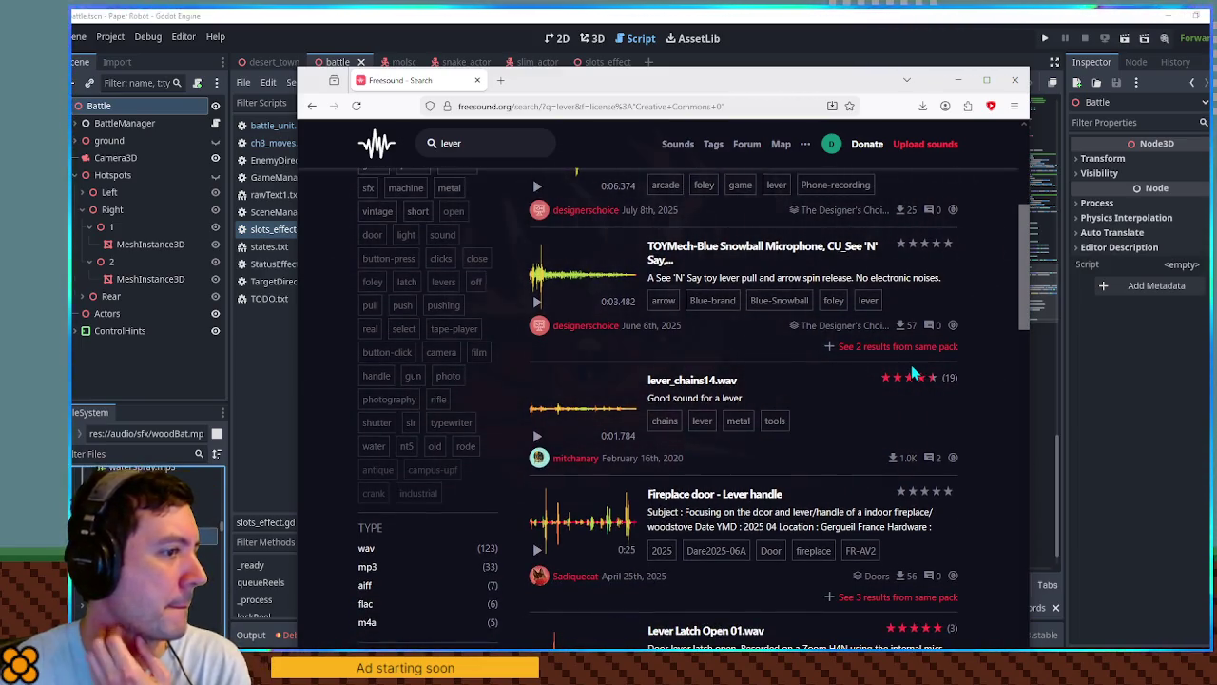
{"action": "left_click", "coordinate": [537, 302]}
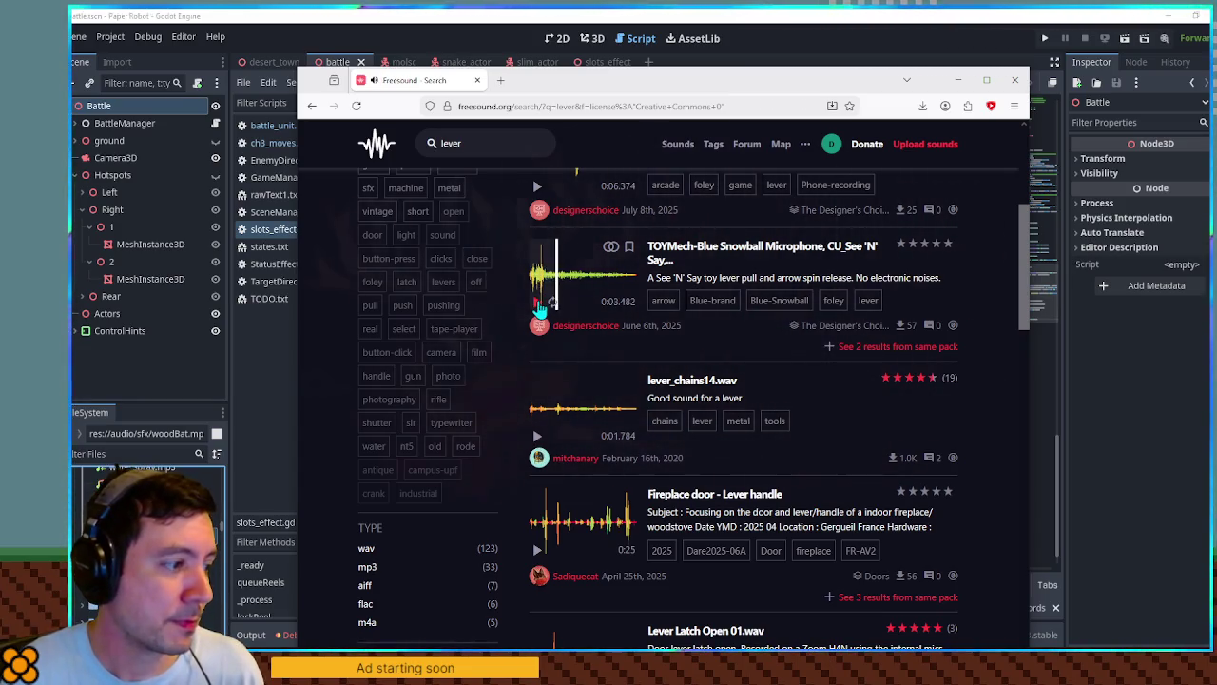
{"action": "scroll", "coordinate": [539, 308], "scroll_direction": "down", "scroll_amount": 3}
{"action": "scroll", "coordinate": [539, 312], "scroll_direction": "down", "scroll_amount": 1}
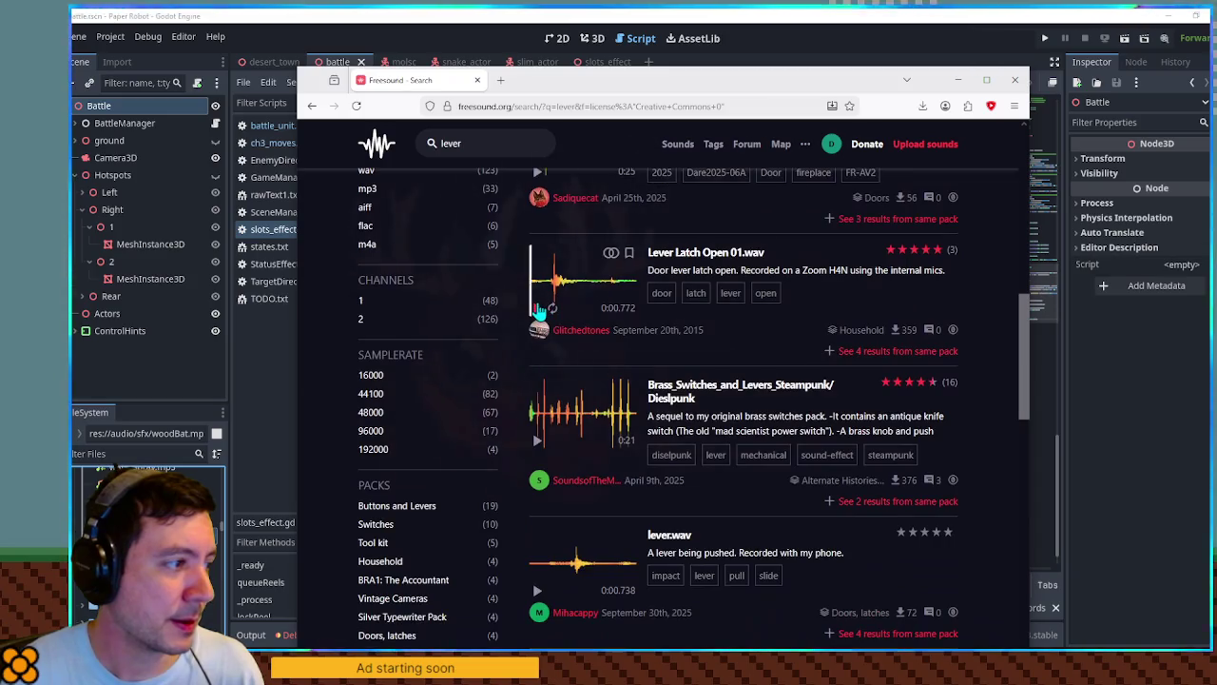
{"action": "left_click", "coordinate": [538, 309]}
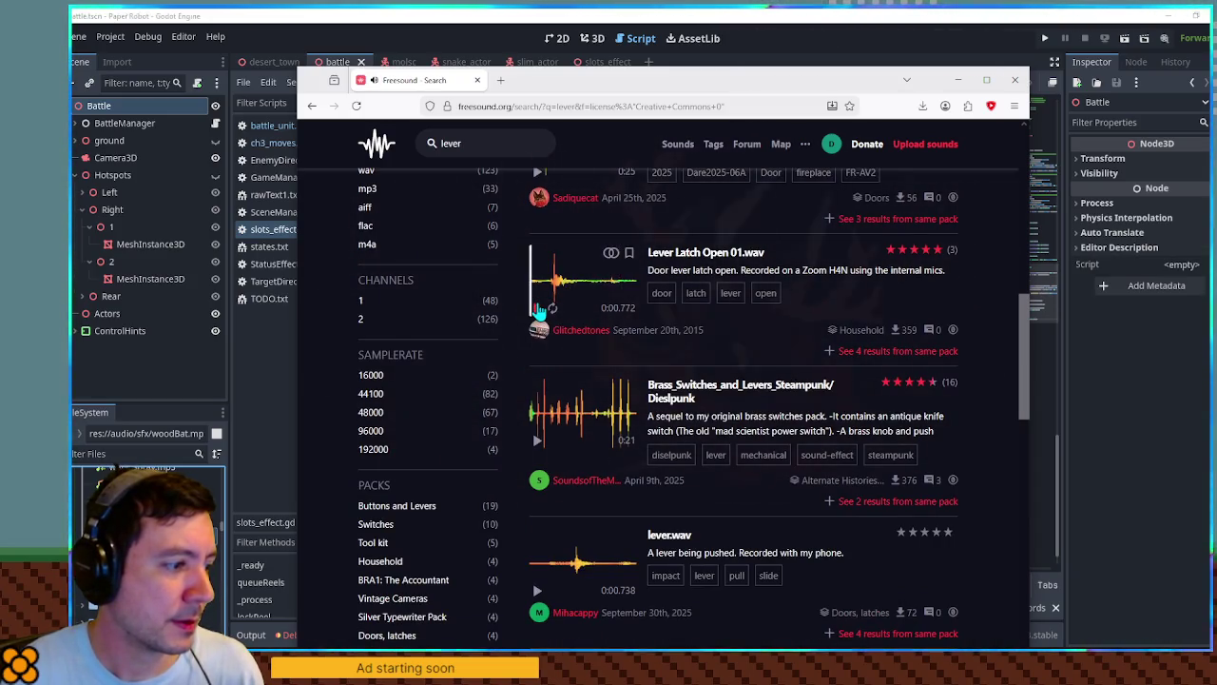
Search for 'lever slots' and 'lever slot', then go back to the plain 'lever' results.
{"action": "left_click", "coordinate": [506, 141]}
{"action": "type", "text": "slots"}
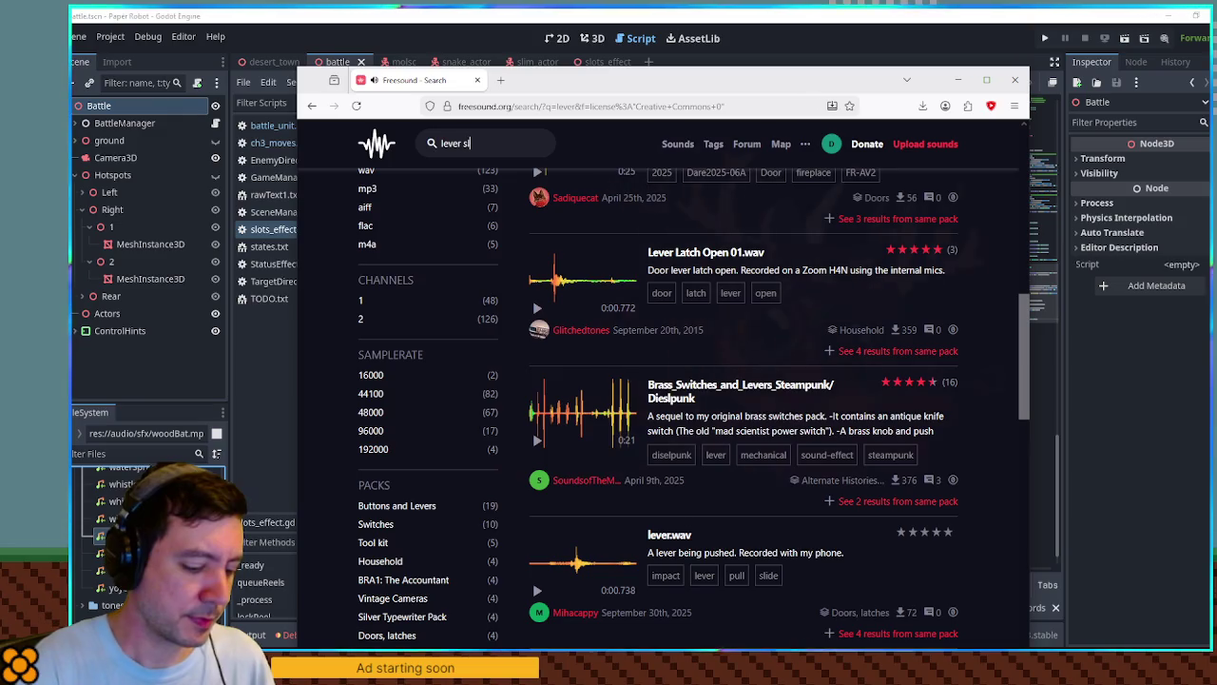
{"action": "key", "text": "Return"}
{"action": "left_click", "coordinate": [478, 197]}
{"action": "key", "text": "BackSpace"}
{"action": "key", "text": "Return"}
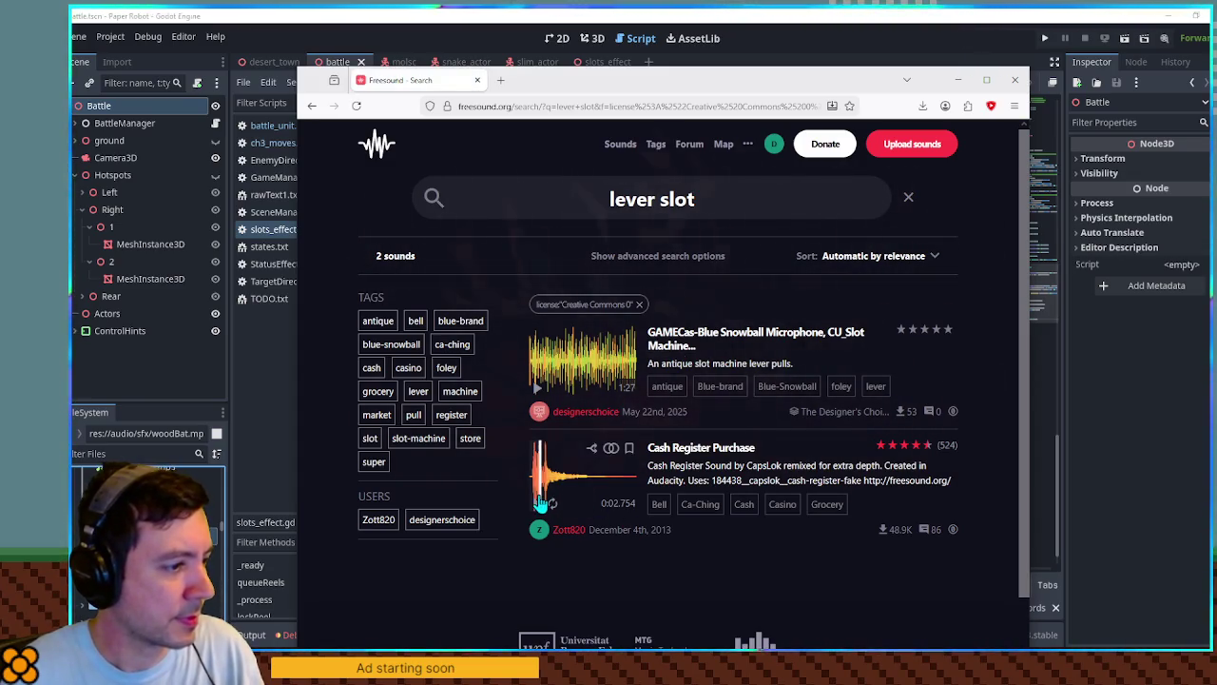
{"action": "key", "text": "BackSpace"}
{"action": "key", "text": "BackSpace"}
{"action": "key", "text": "BackSpace"}
{"action": "key", "text": "Return"}
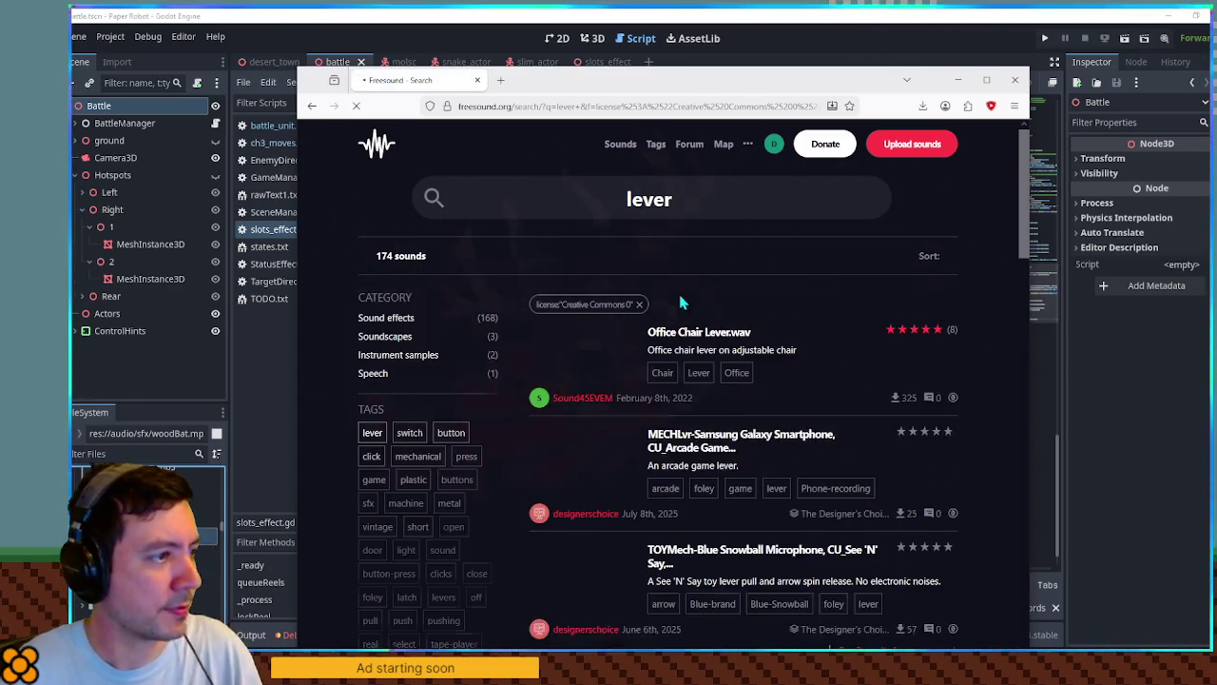
Preview Metal Lever 1.aif, the phone-recorded and vending-machine lever.wav, and the Typewriter Return Lever.
{"action": "scroll", "coordinate": [656, 342], "scroll_direction": "down", "scroll_amount": 10}
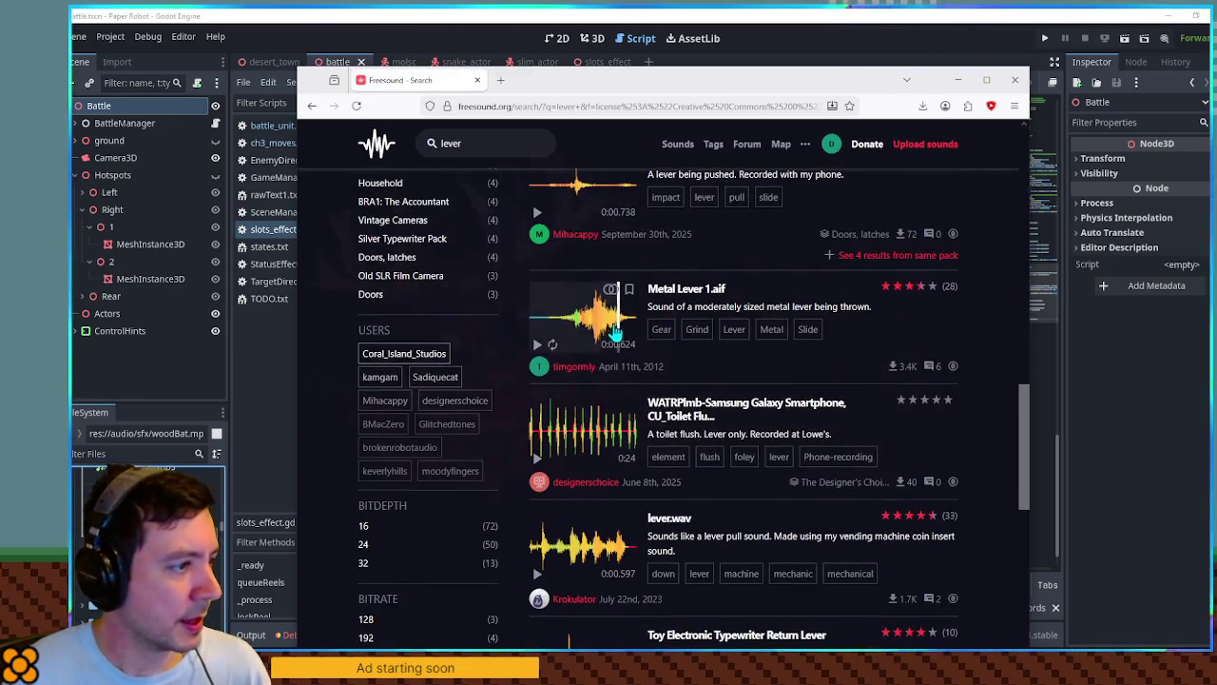
{"action": "left_click", "coordinate": [538, 346]}
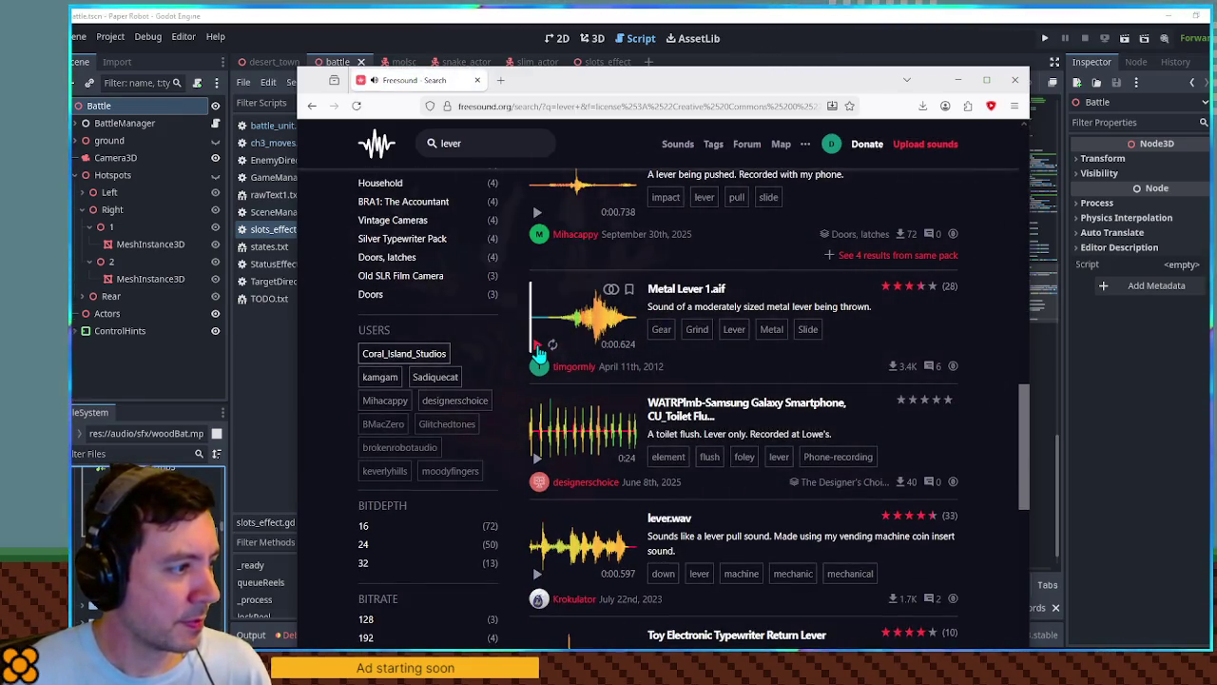
{"action": "scroll", "coordinate": [542, 313], "scroll_direction": "up", "scroll_amount": 1}
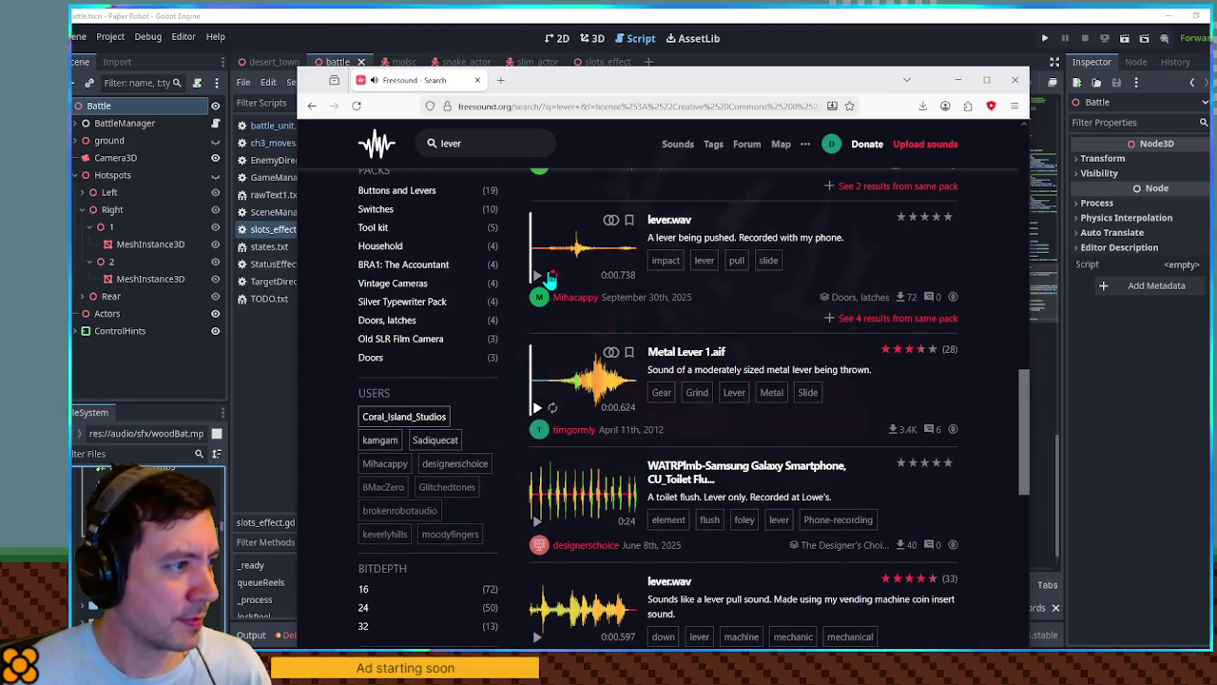
{"action": "left_click", "coordinate": [537, 276]}
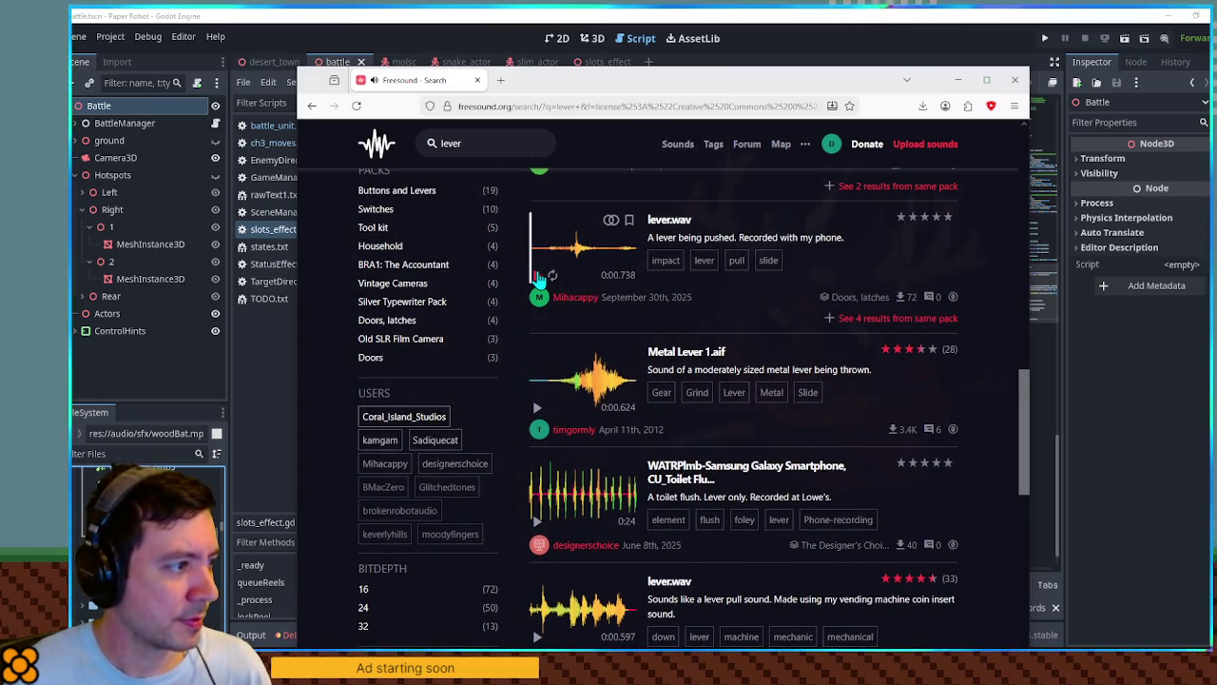
{"action": "scroll", "coordinate": [538, 278], "scroll_direction": "down", "scroll_amount": 4}
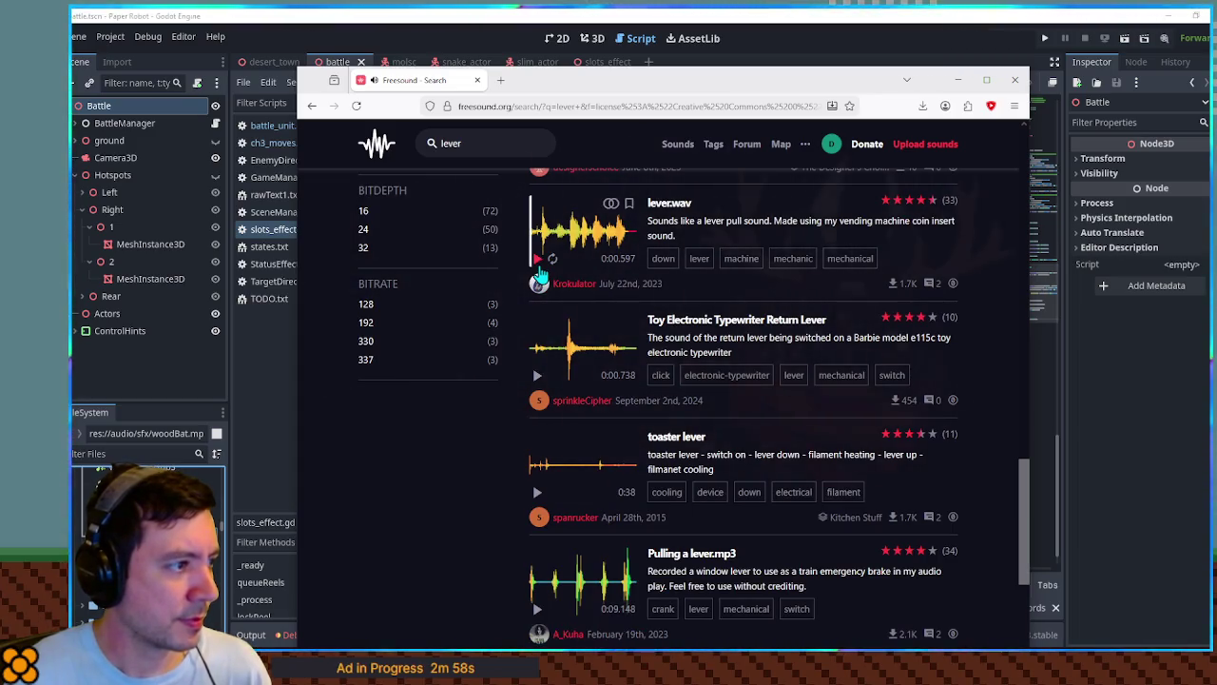
{"action": "left_click", "coordinate": [538, 271]}
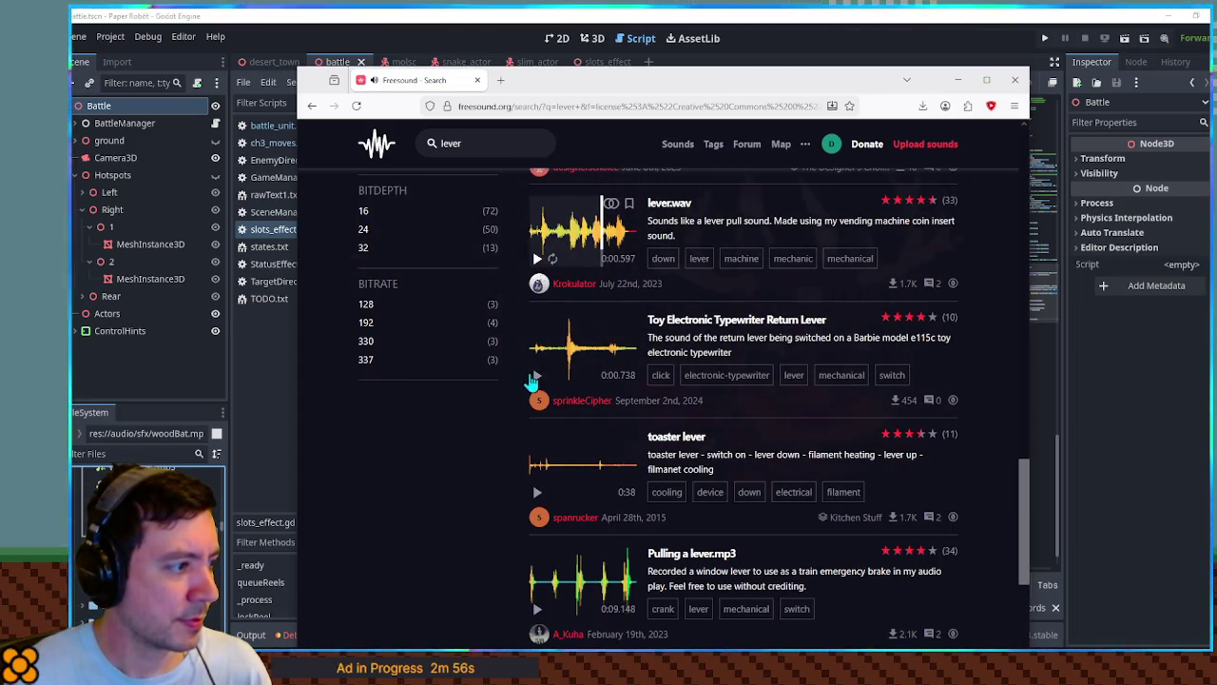
{"action": "scroll", "coordinate": [537, 380], "scroll_direction": "down", "scroll_amount": 1}
{"action": "left_click", "coordinate": [543, 249]}
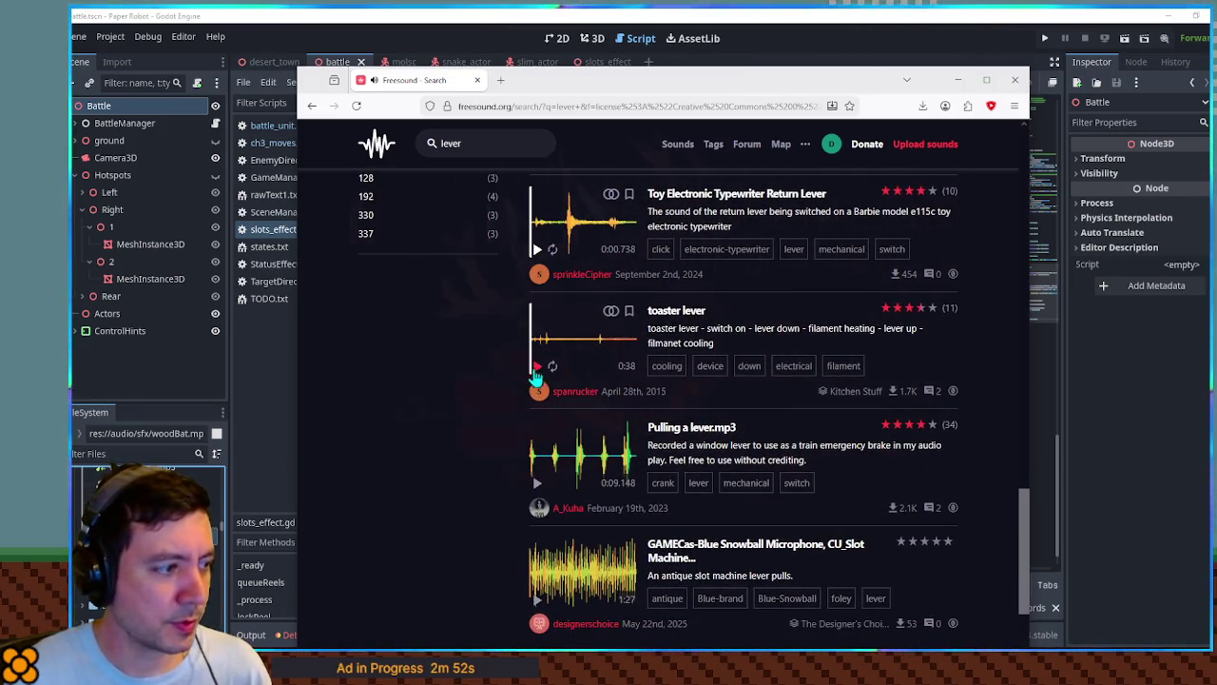
{"action": "key", "text": "alt+Tab"}
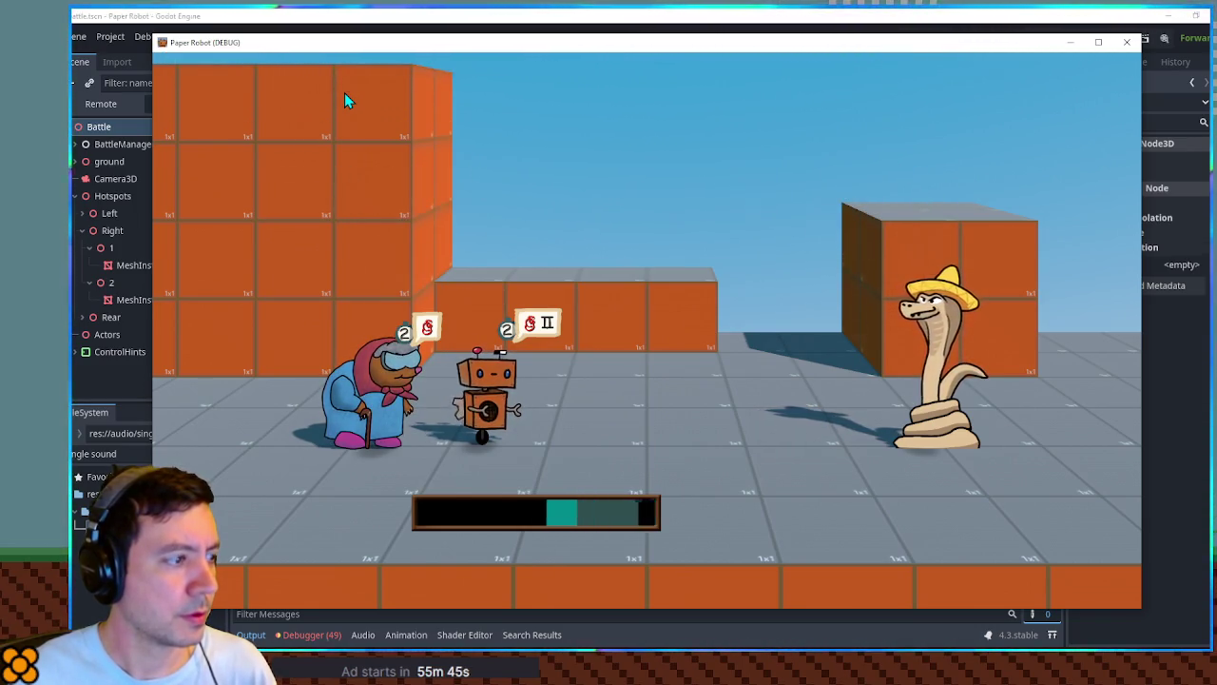
Play two turns of the robot's Gear Spin and the grandma's Underwhelm against the snake.
{"action": "key", "text": "Return"}
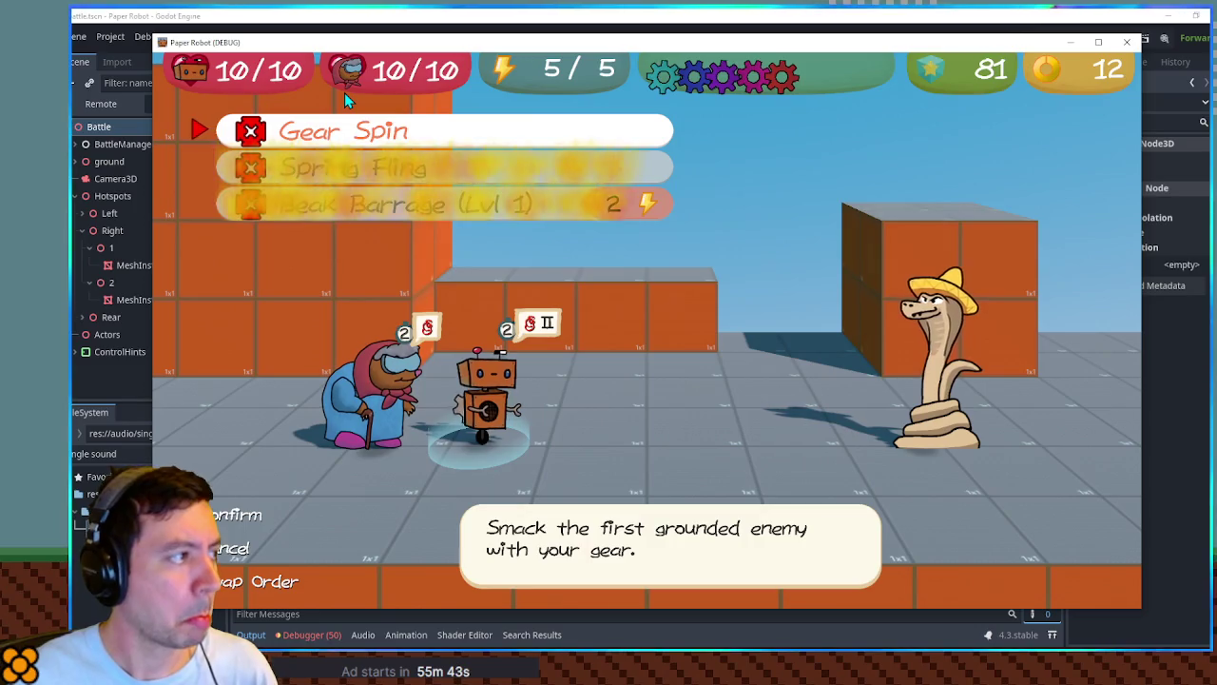
{"action": "key", "text": "Down"}
{"action": "key", "text": "Up"}
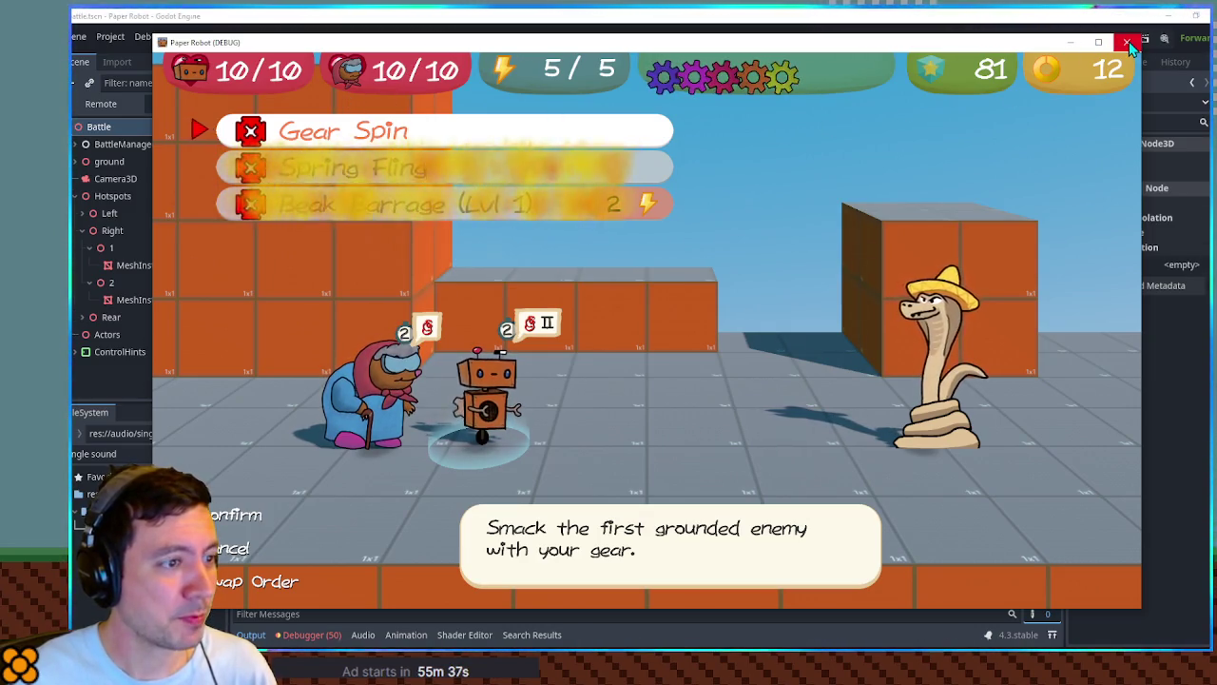
{"action": "key", "text": "space"}
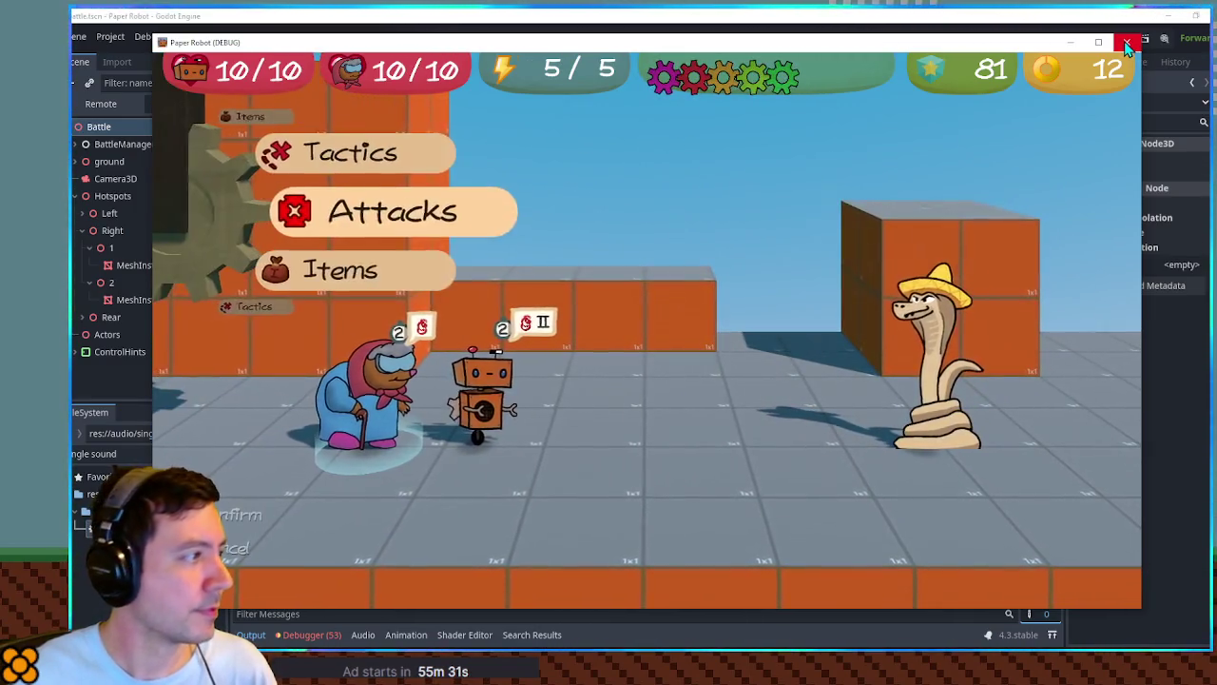
{"action": "key", "text": "space"}
{"action": "key", "text": "space"}
{"action": "key", "text": "space"}
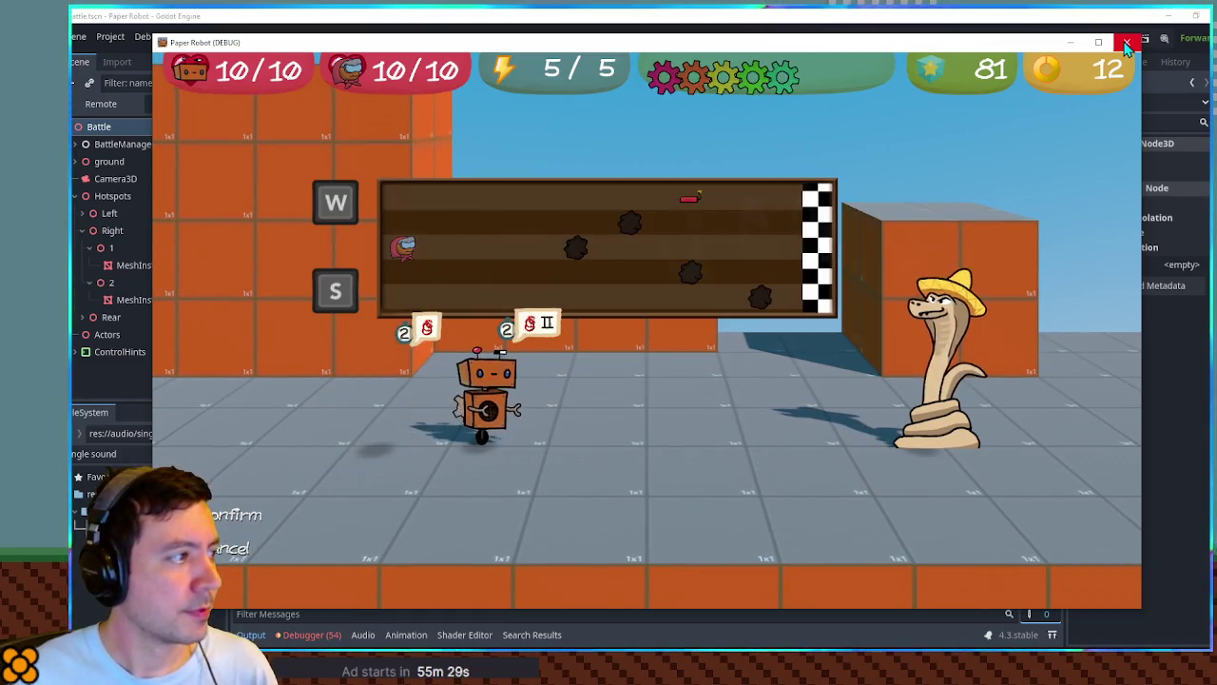
{"action": "key", "text": "w"}
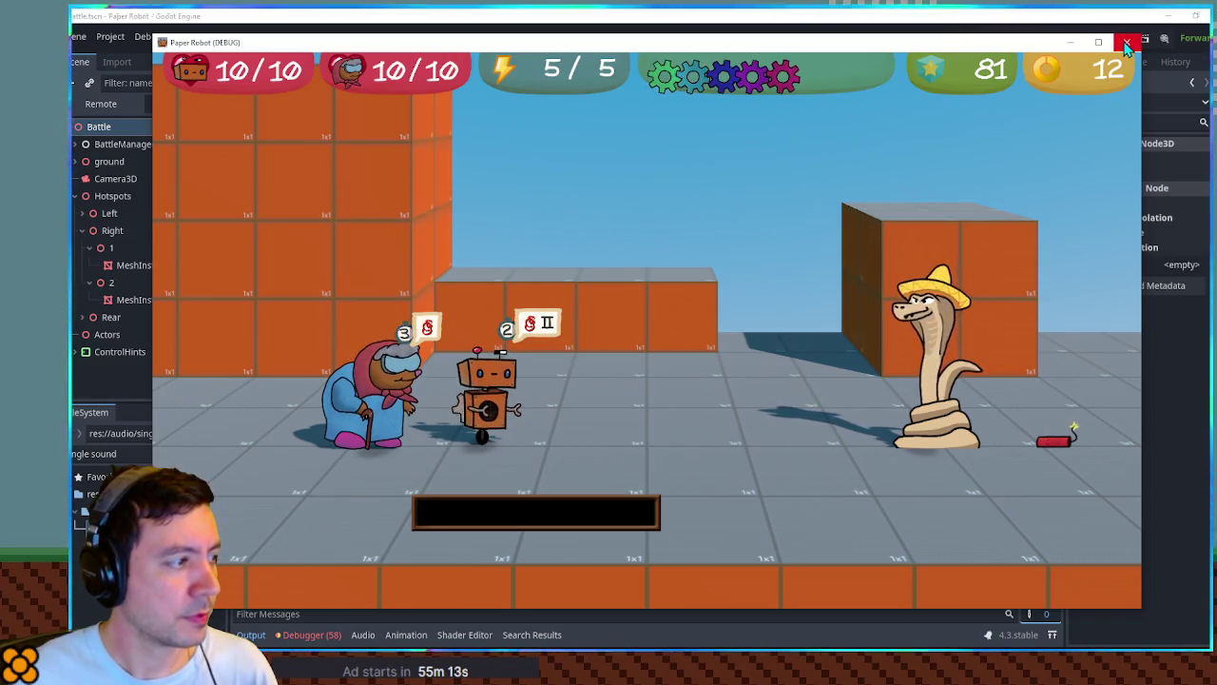
{"action": "key", "text": "Return"}
{"action": "key", "text": "Return"}
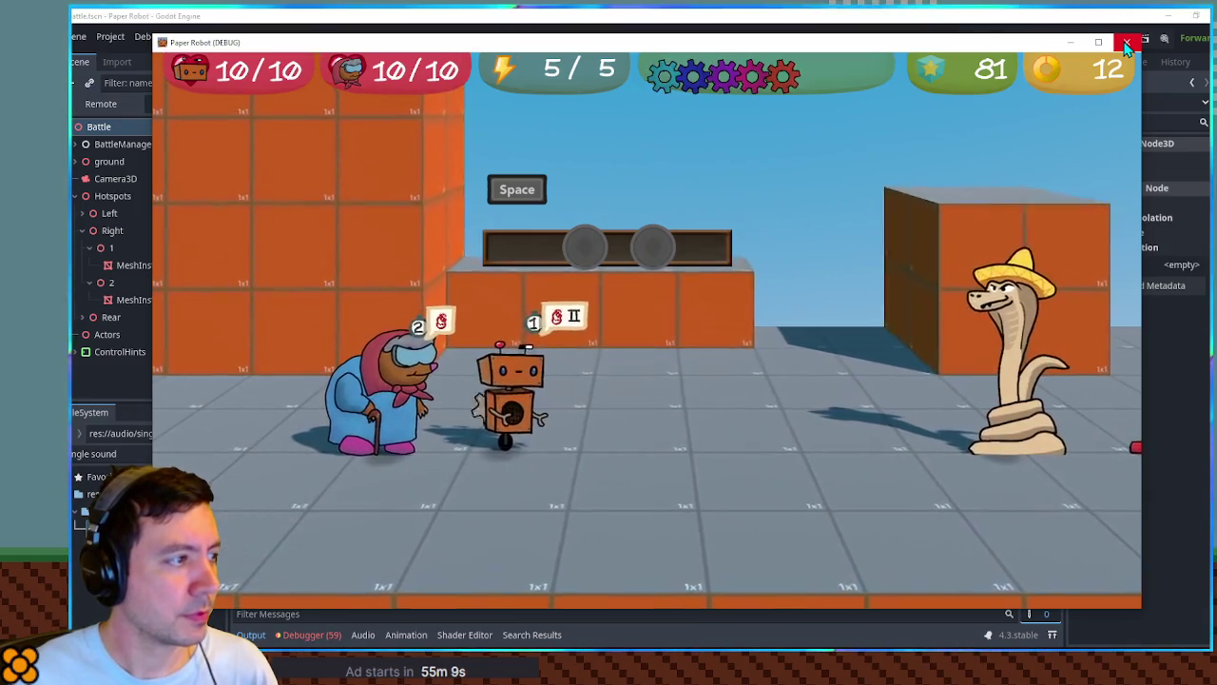
{"action": "key", "text": "space"}
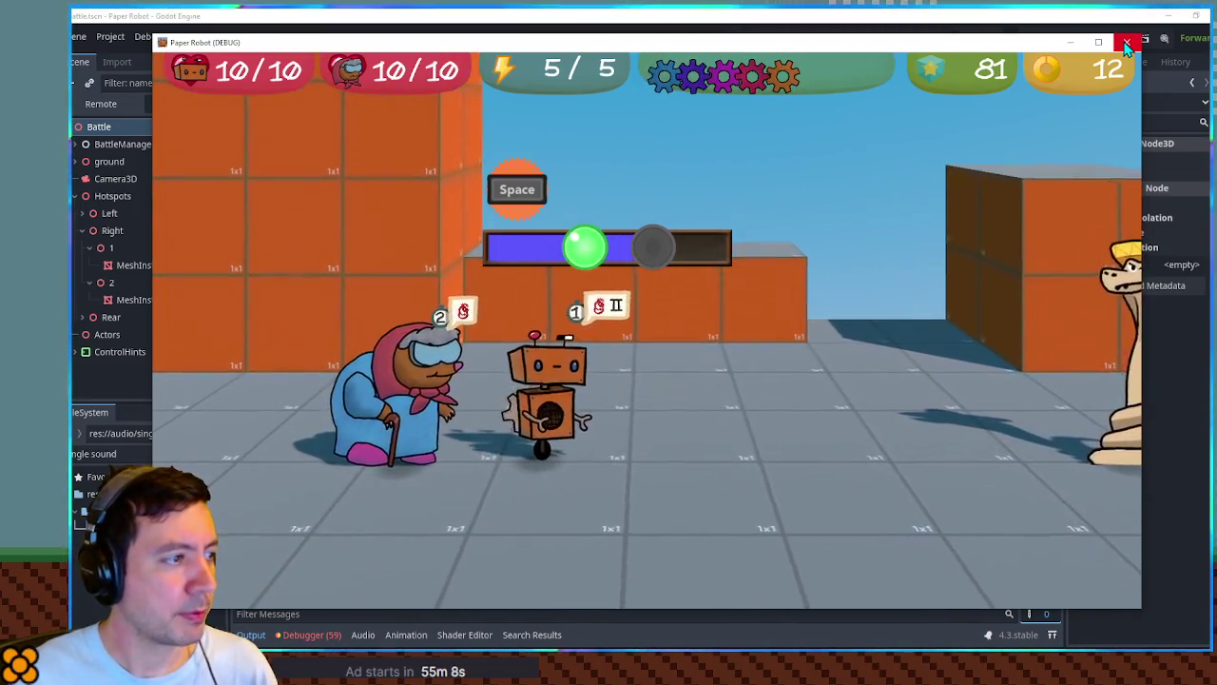
{"action": "key", "text": "space"}
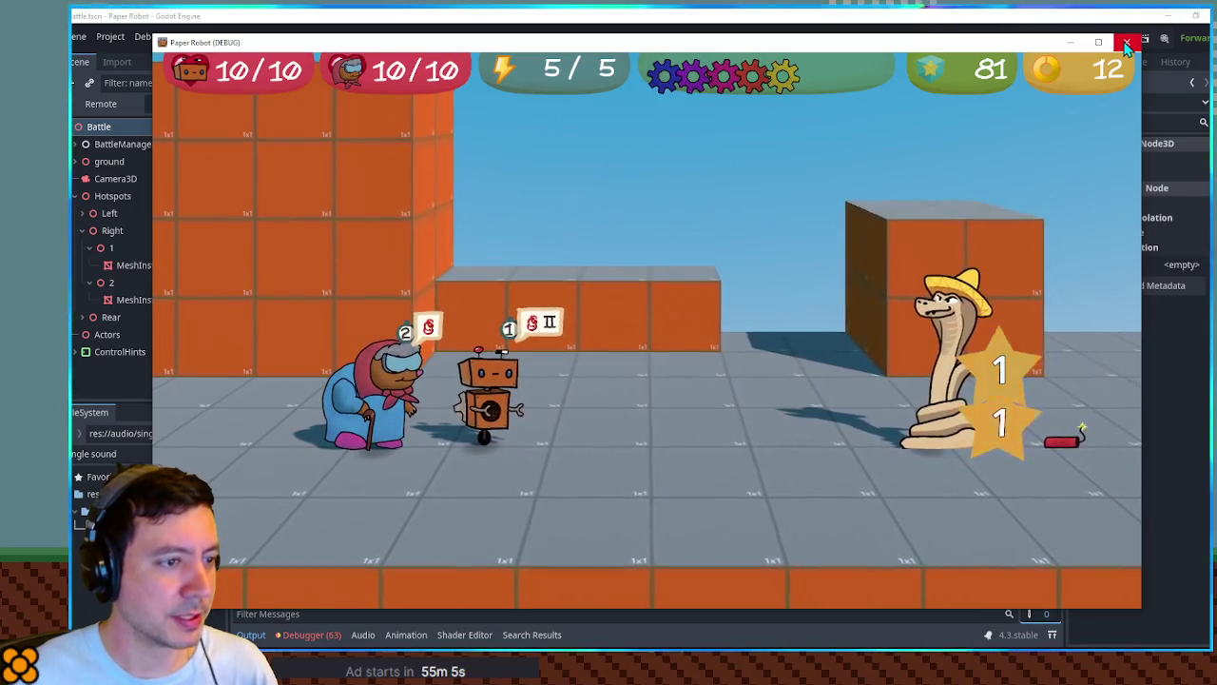
{"action": "key", "text": "Return"}
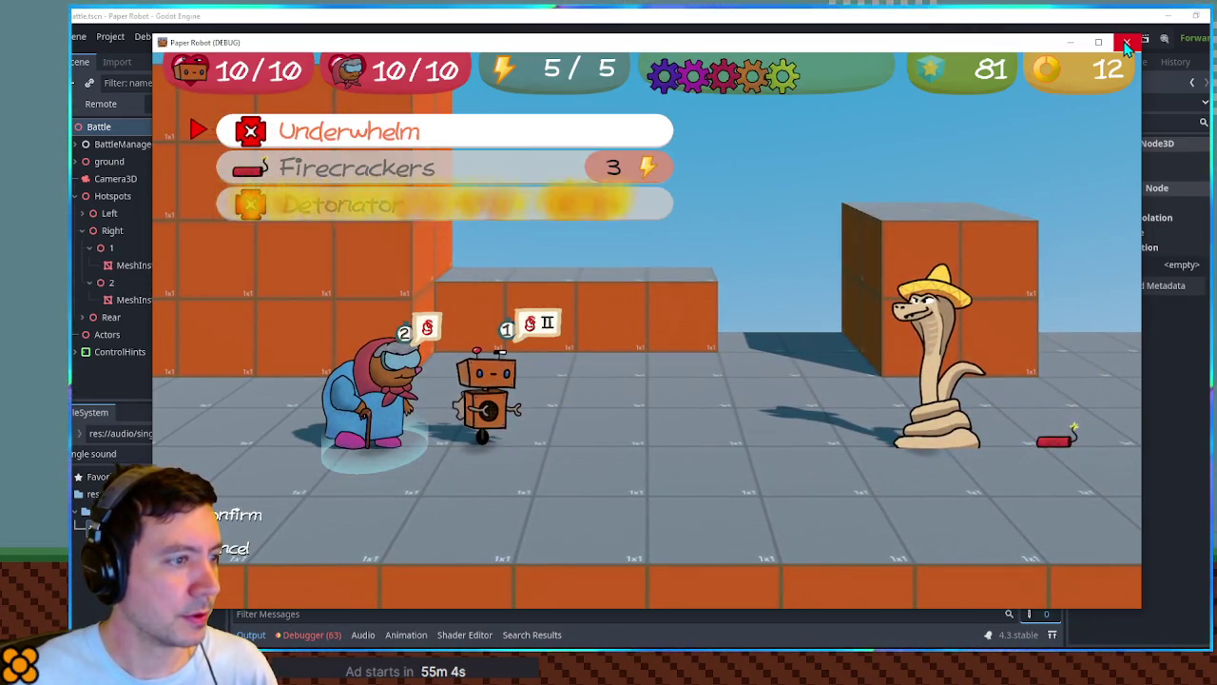
{"action": "key", "text": "Return"}
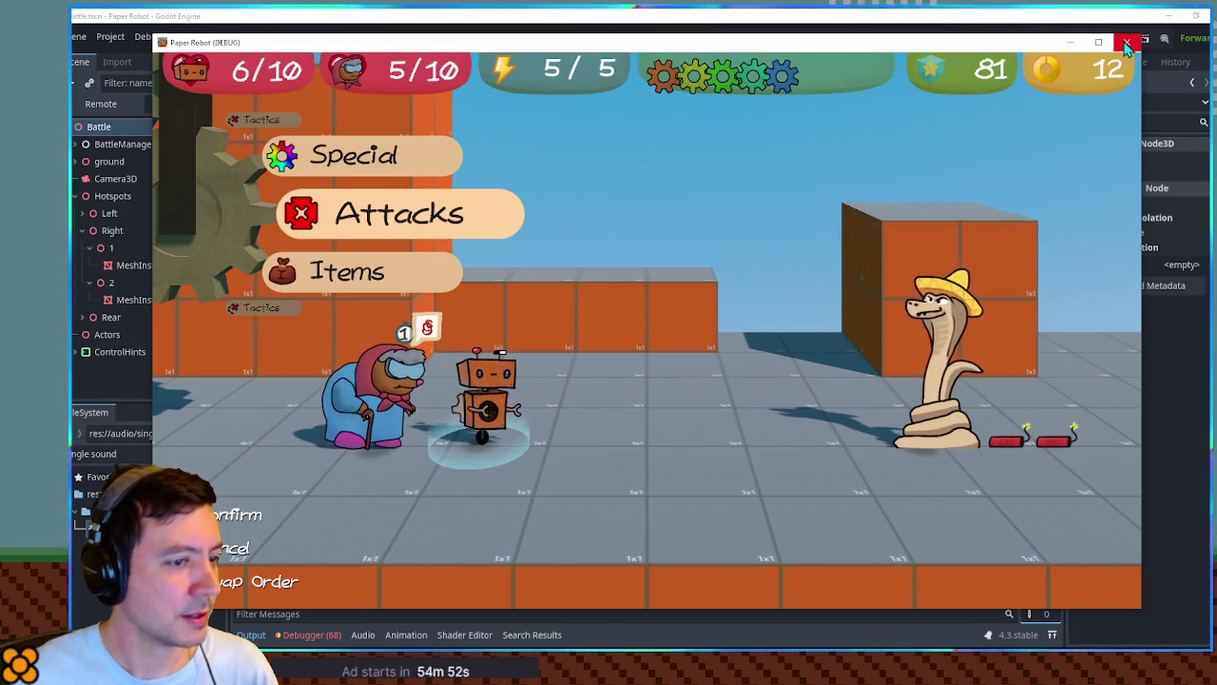
Attack the snake with the robot's Beak Barrage and the grandma's Detonator.
{"action": "key", "text": "Return"}
{"action": "key", "text": "Down"}
{"action": "key", "text": "Escape"}
{"action": "key", "text": "Return"}
{"action": "key", "text": "Down"}
{"action": "key", "text": "Down"}
{"action": "key", "text": "Right"}
{"action": "key", "text": "Return"}
{"action": "key", "text": "Return"}
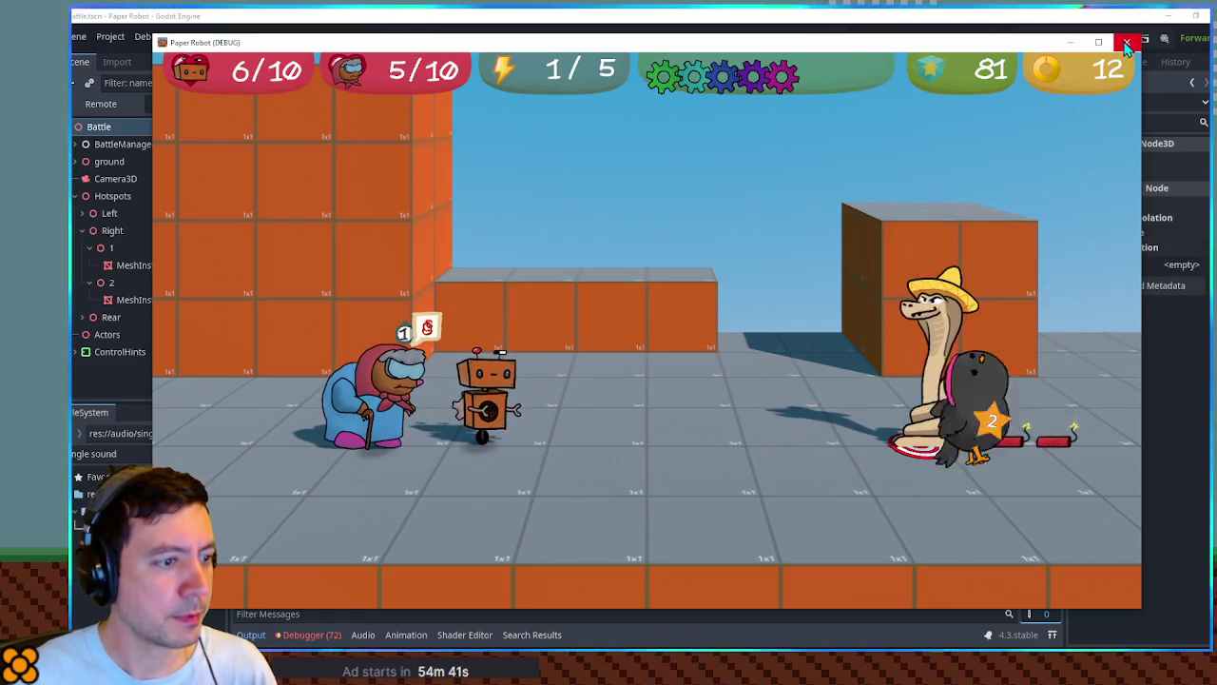
{"action": "key", "text": "Return"}
{"action": "key", "text": "Up"}
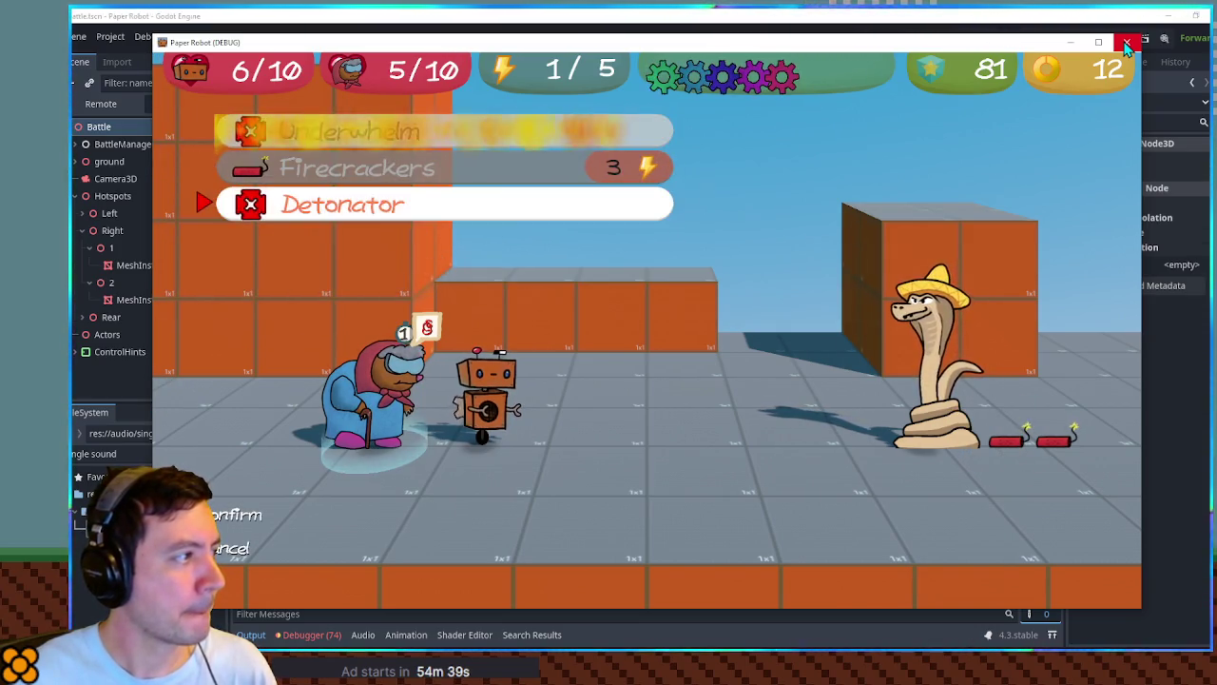
{"action": "key", "text": "Return"}
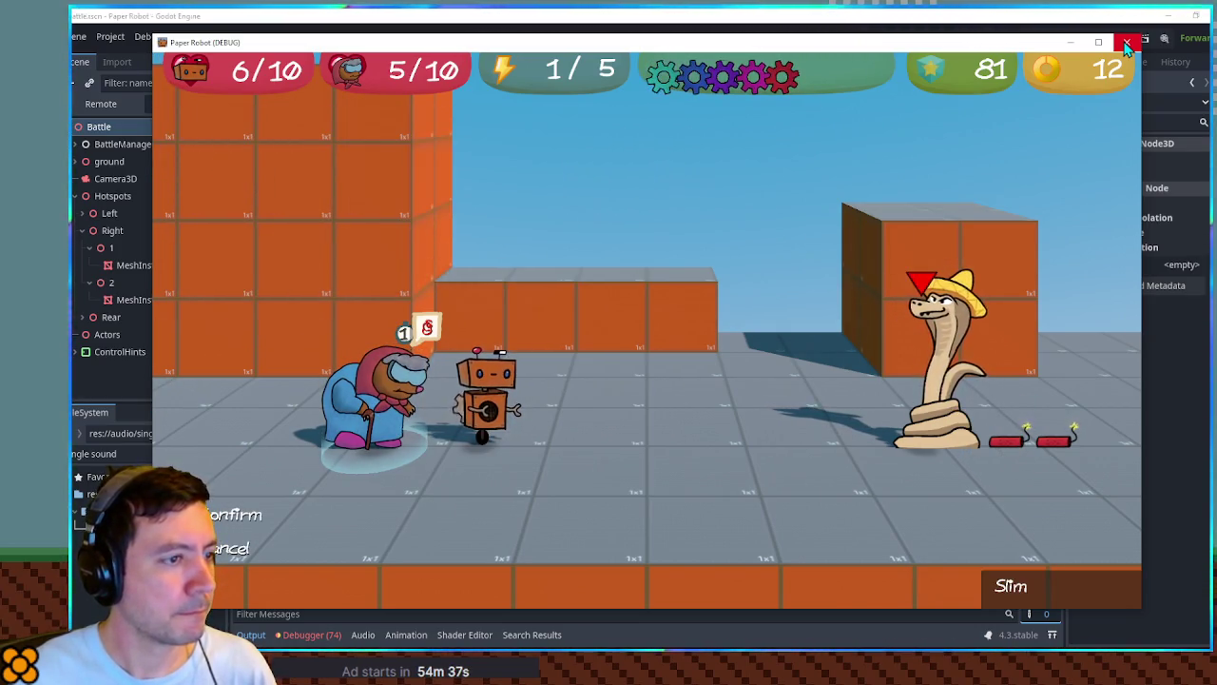
{"action": "key", "text": "Return"}
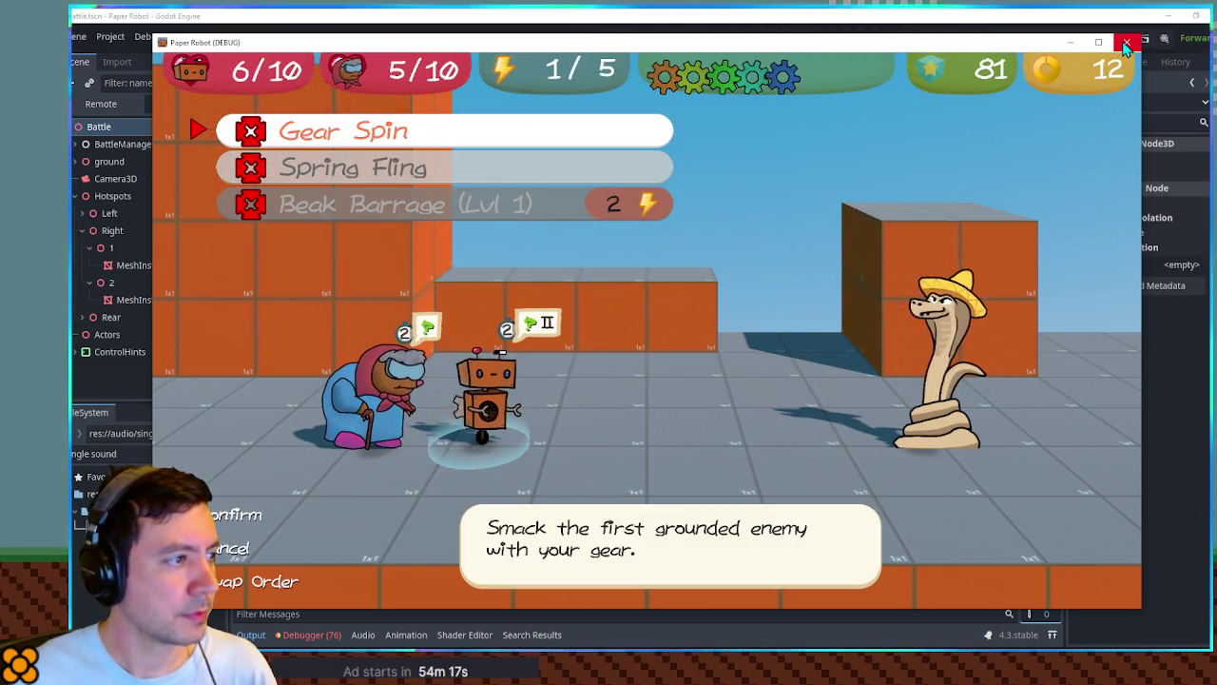
Use Gear Spin and Underwhelm once more, then close the game window.
{"action": "key", "text": "space"}
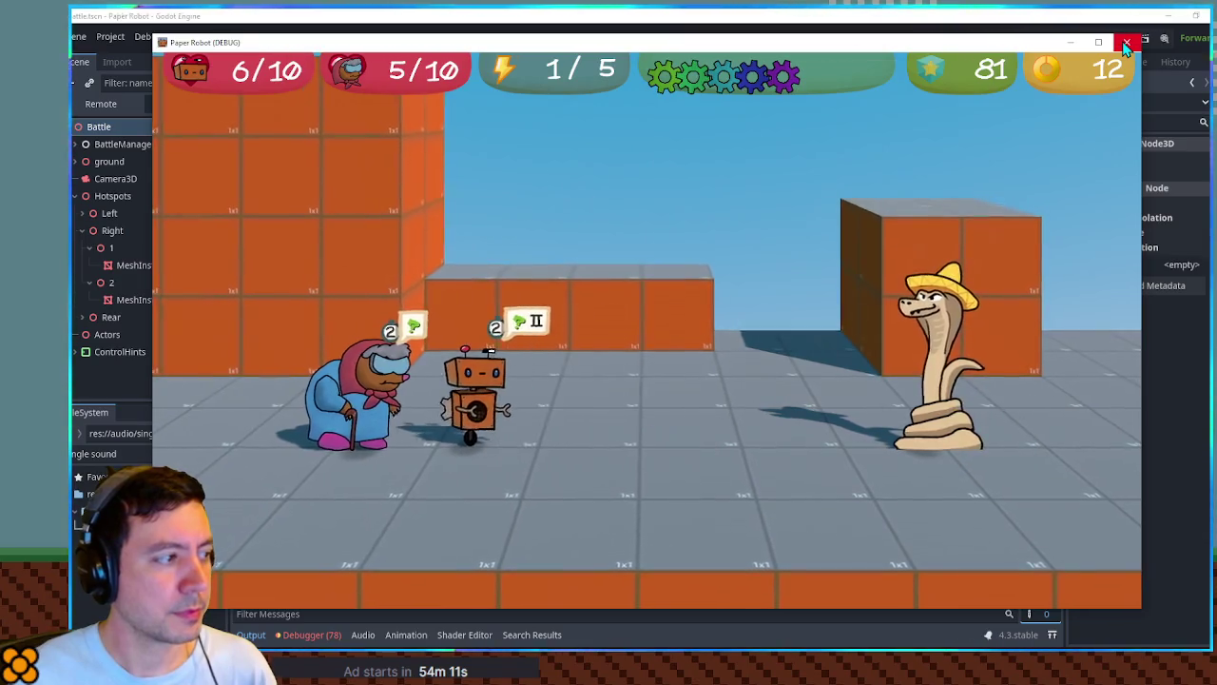
{"action": "key", "text": "space"}
{"action": "key", "text": "space"}
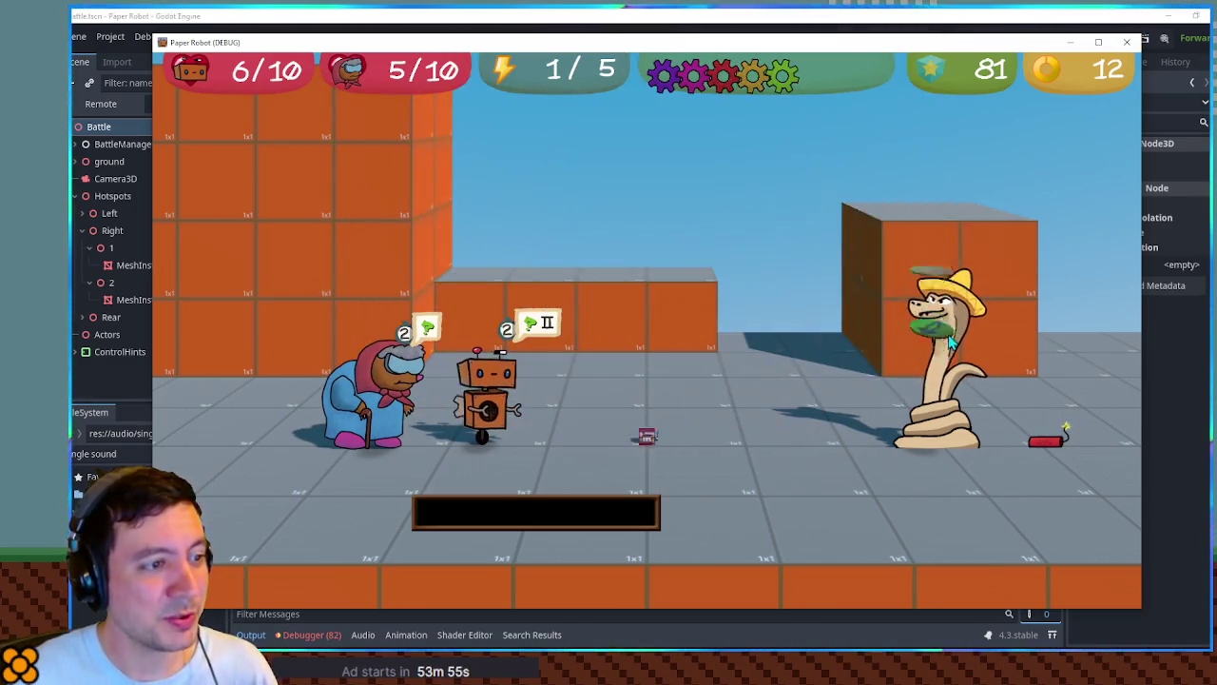
{"action": "left_click", "coordinate": [1127, 42]}
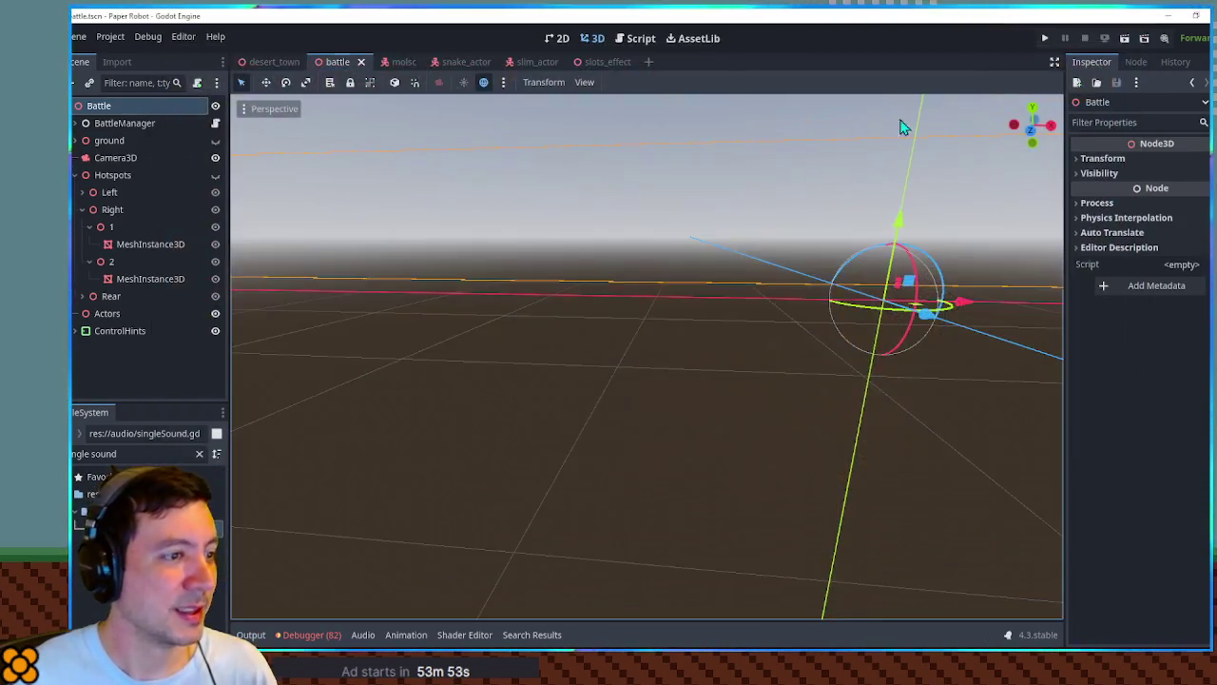
Open the slots_effect scene and inspect the first SlotsEffect position keyframe.
{"action": "left_click", "coordinate": [637, 39]}
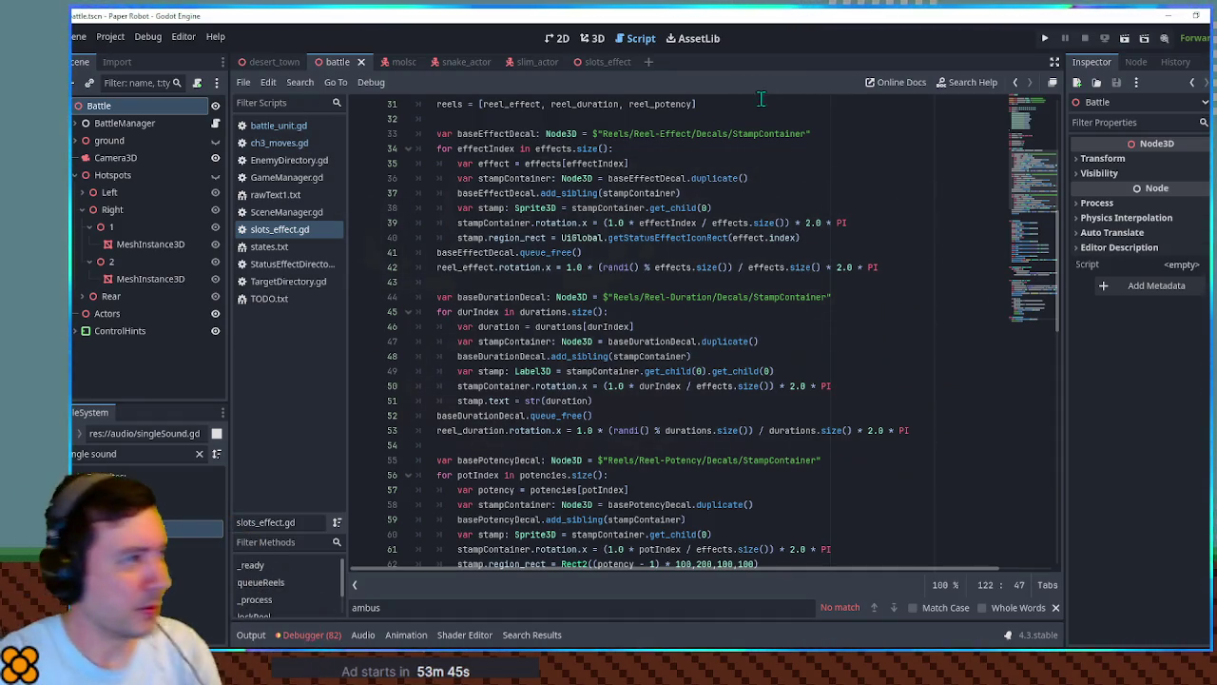
{"action": "left_click", "coordinate": [602, 61]}
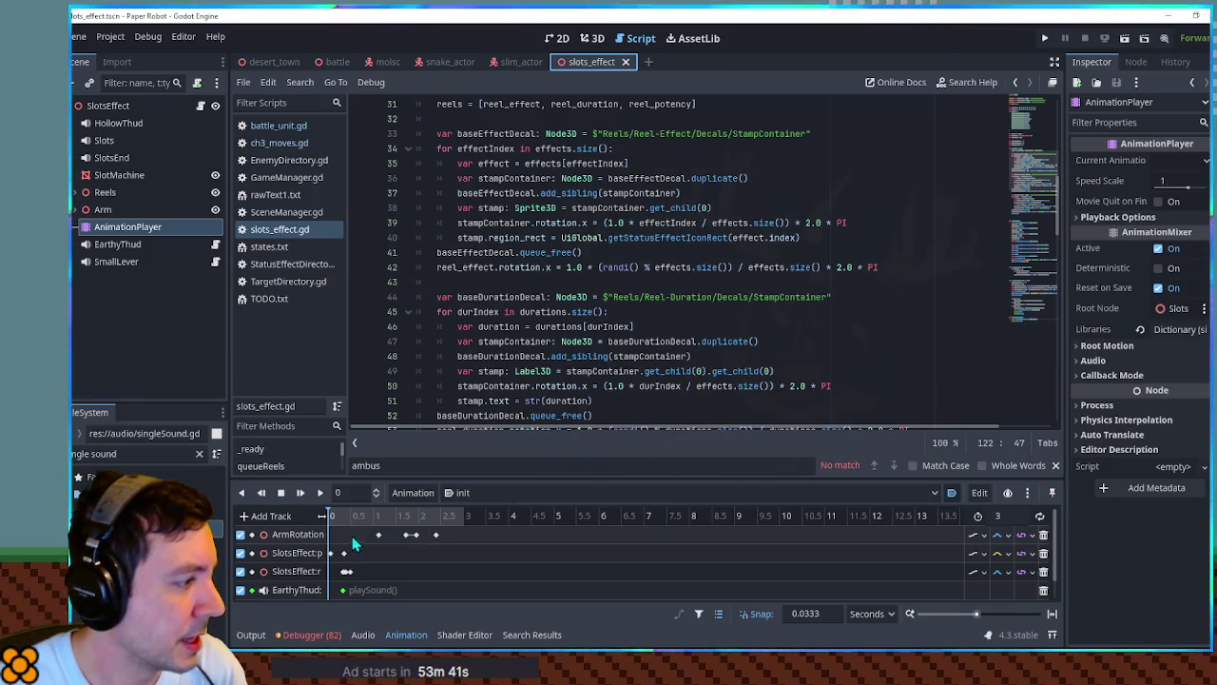
{"action": "key", "text": "ctrl+z"}
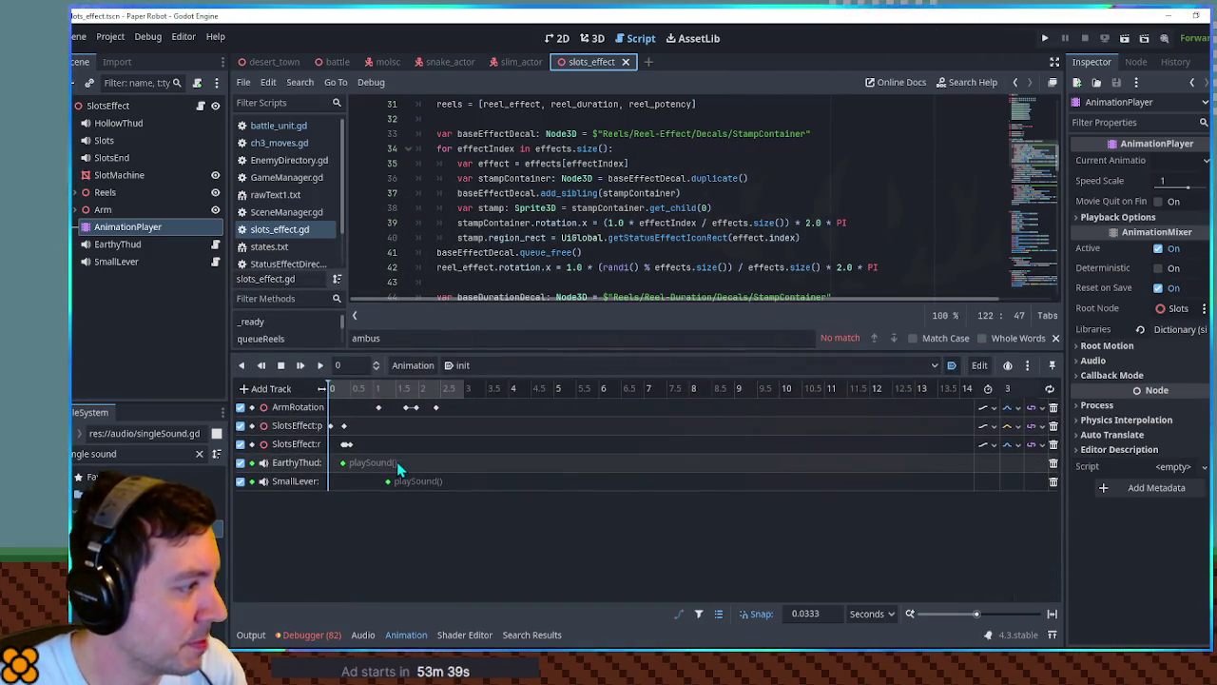
{"action": "left_click", "coordinate": [334, 389]}
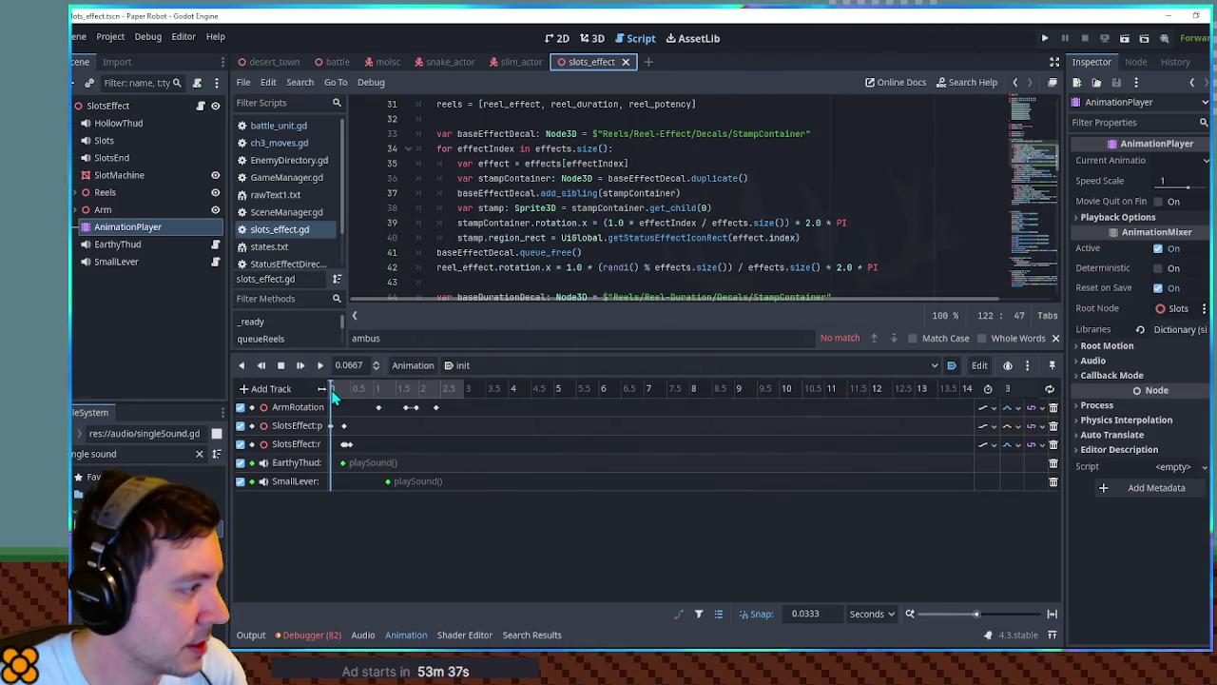
{"action": "left_click", "coordinate": [335, 428]}
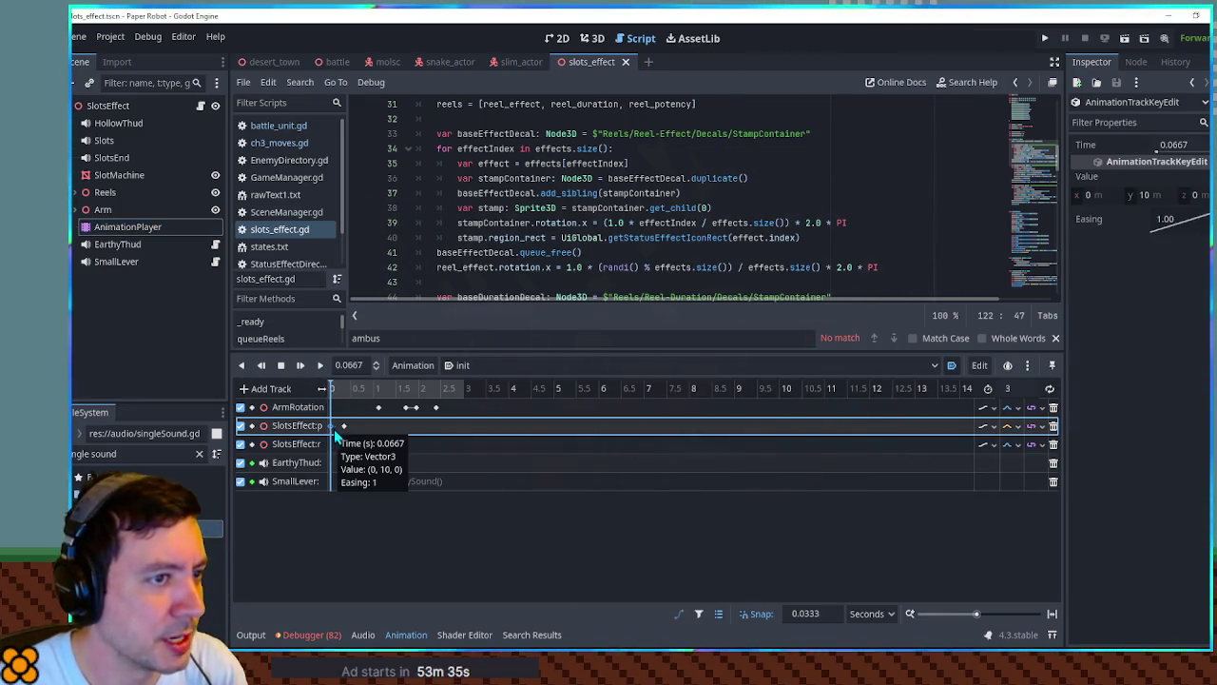
In the RESET animation, set the SlotsEffect position key's y to 10.
{"action": "left_click", "coordinate": [465, 366]}
{"action": "left_click", "coordinate": [465, 384]}
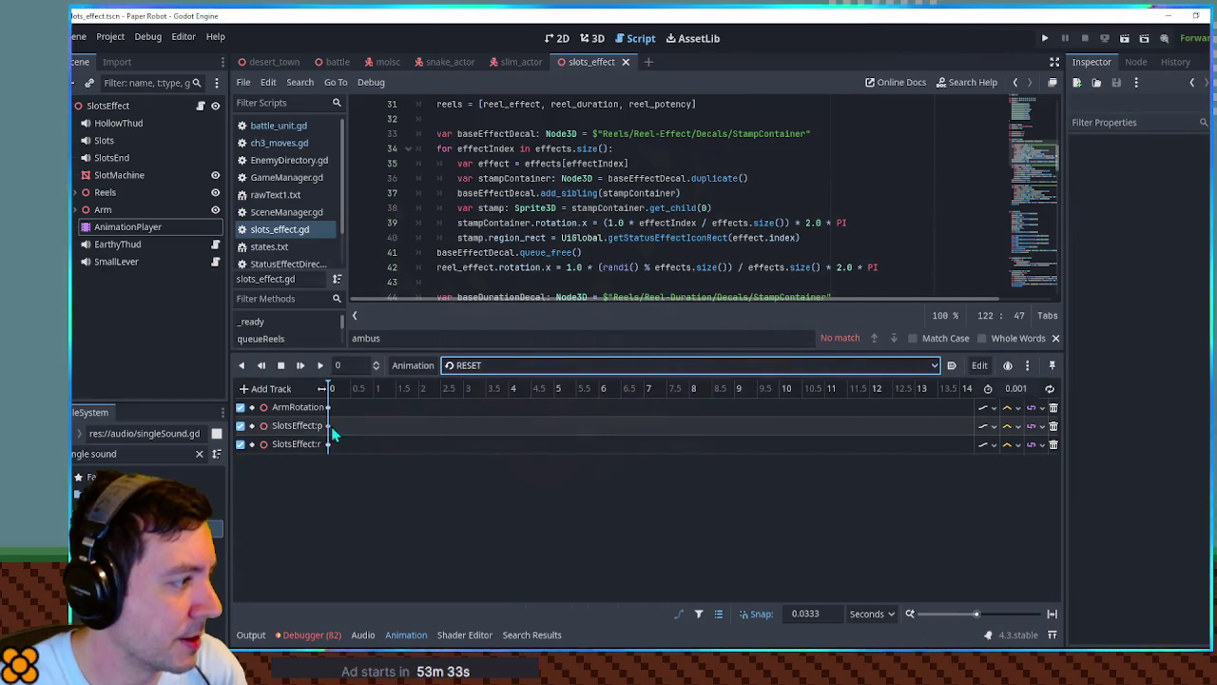
{"action": "left_click", "coordinate": [329, 425]}
{"action": "left_click", "coordinate": [1145, 194]}
{"action": "type", "text": "10"}
Save the slots_effect scene and relaunch the game from the battle scene with F6.
{"action": "key", "text": "ctrl+s"}
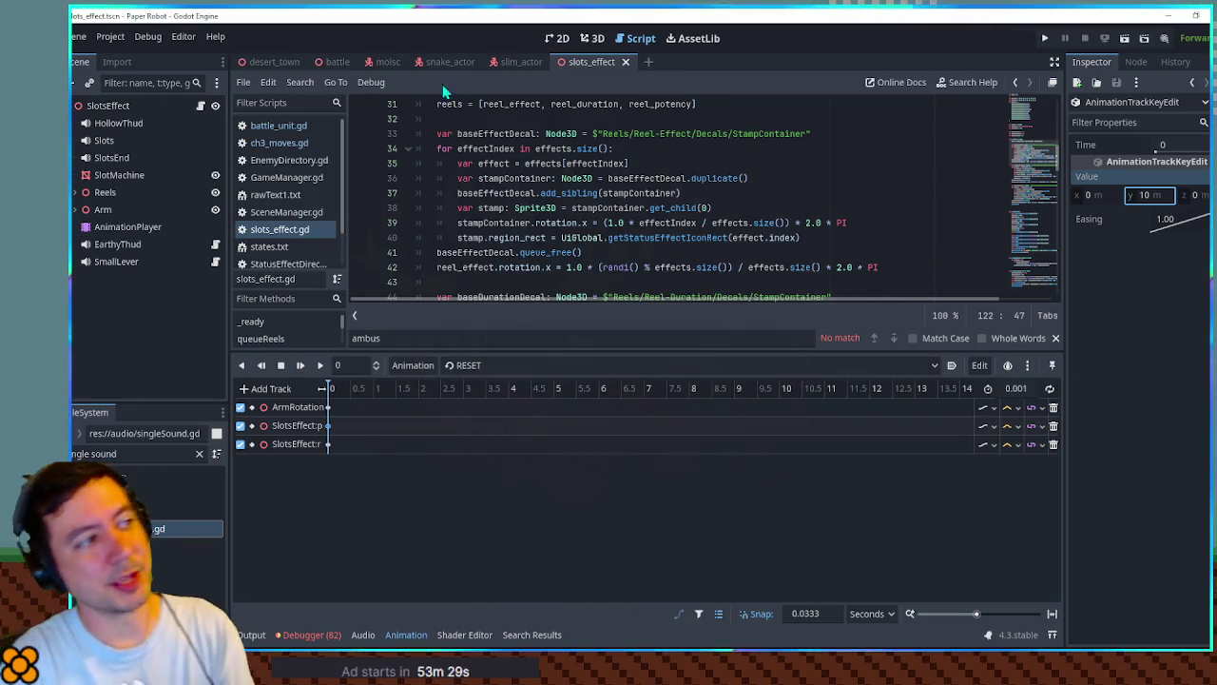
{"action": "left_click", "coordinate": [314, 63]}
{"action": "key", "text": "F6"}
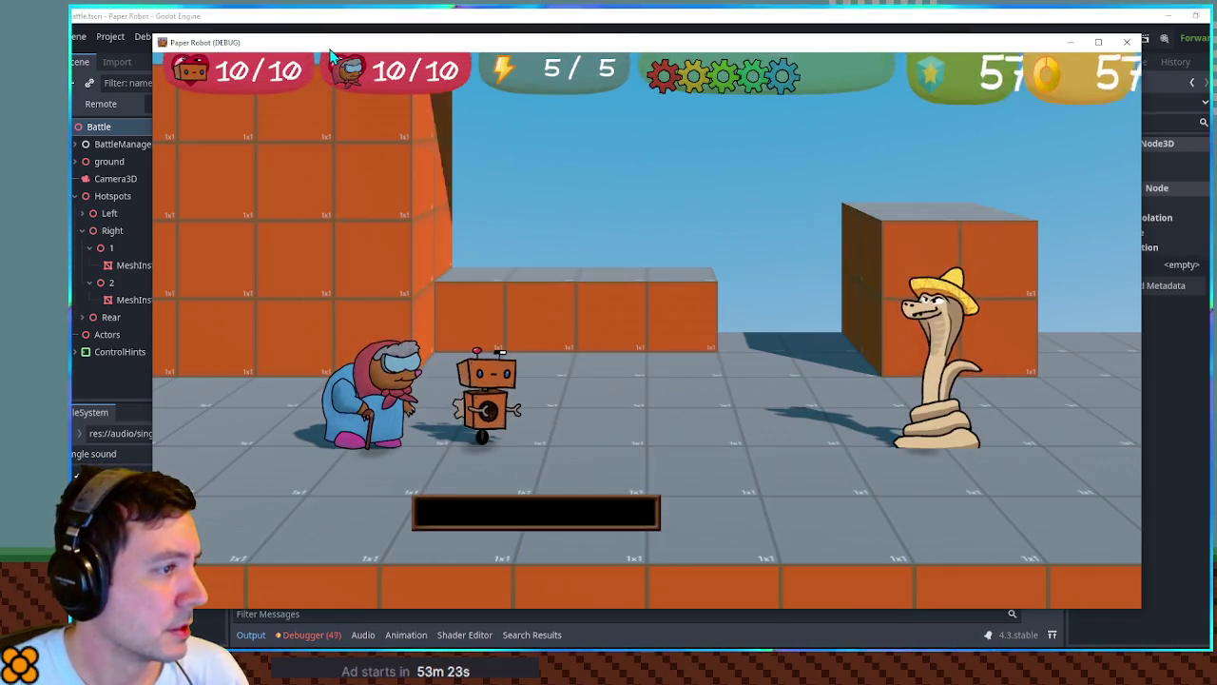
Close the Paper Robot test run and view the battle scene in 3D.
{"action": "left_click", "coordinate": [1127, 42]}
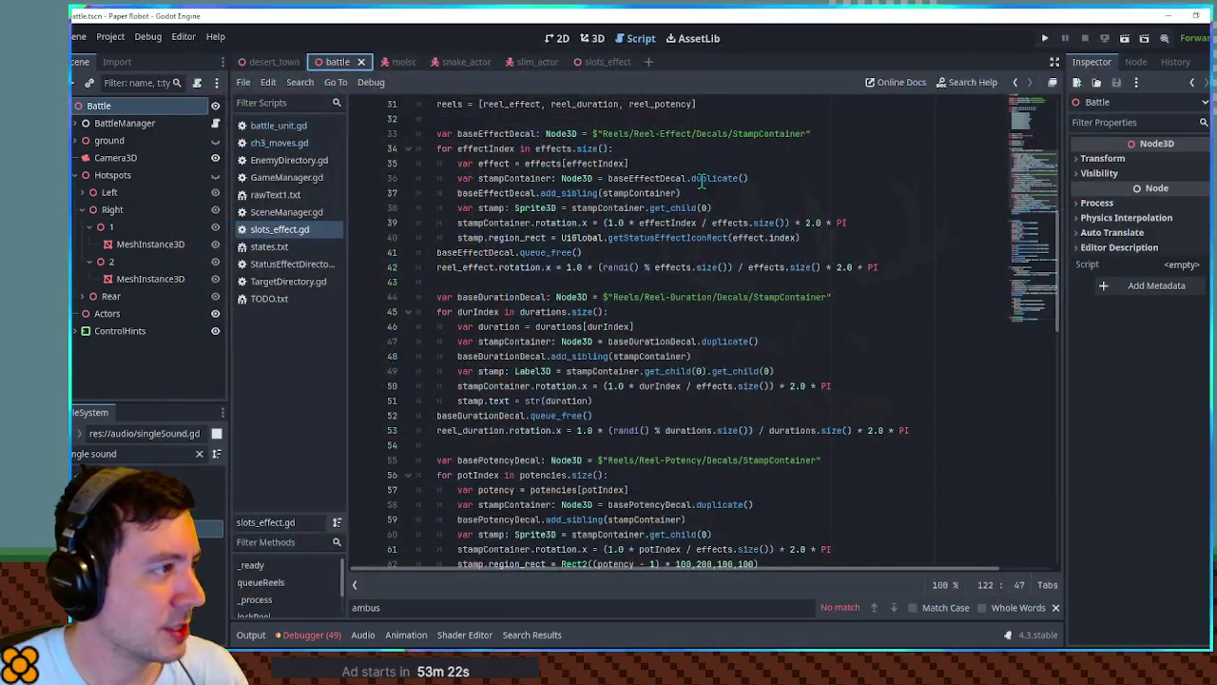
{"action": "left_click", "coordinate": [594, 38]}
{"action": "scroll", "coordinate": [709, 206], "scroll_direction": "down", "scroll_amount": 3}
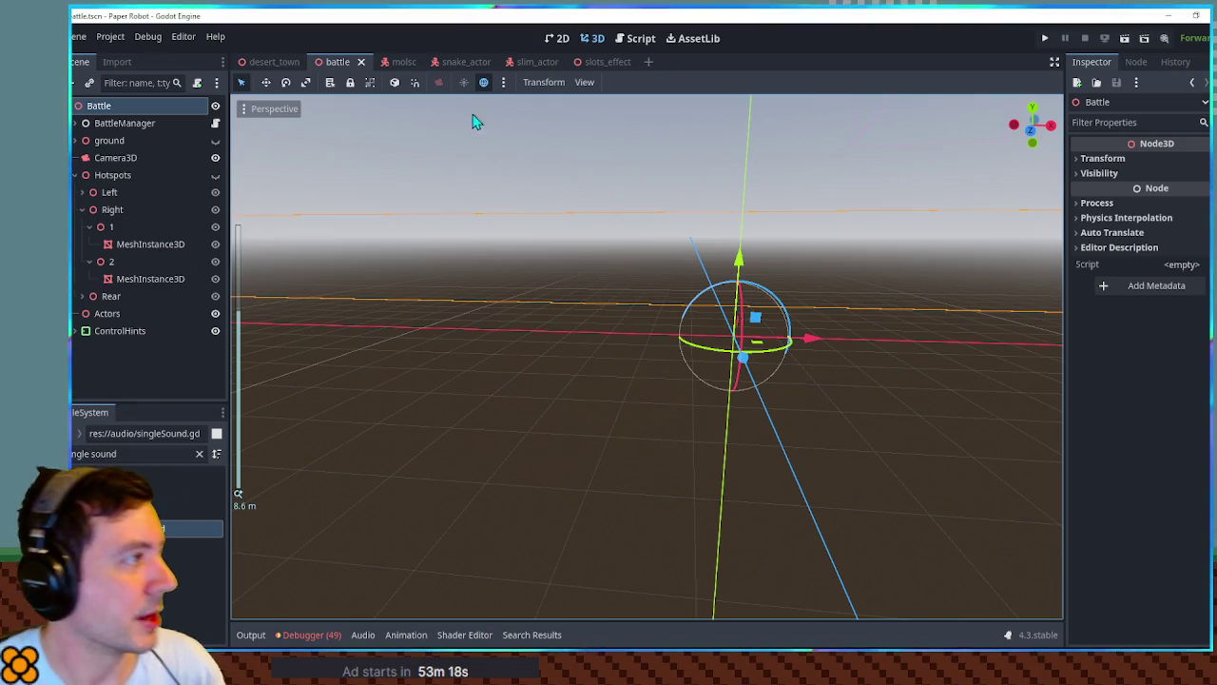
Play the slots_effect RESET animation from its AnimationPlayer, then return to the battle scene.
{"action": "left_click", "coordinate": [604, 61]}
{"action": "scroll", "coordinate": [637, 307], "scroll_direction": "down", "scroll_amount": 5}
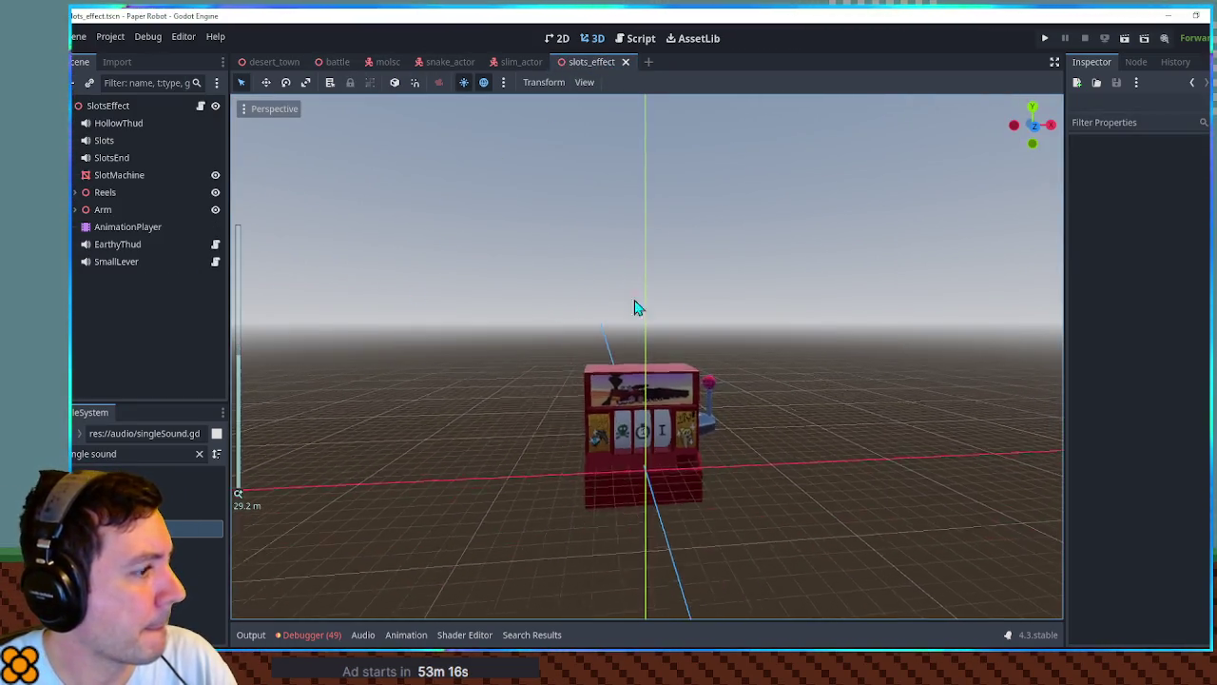
{"action": "left_click", "coordinate": [115, 228]}
{"action": "left_click", "coordinate": [319, 366]}
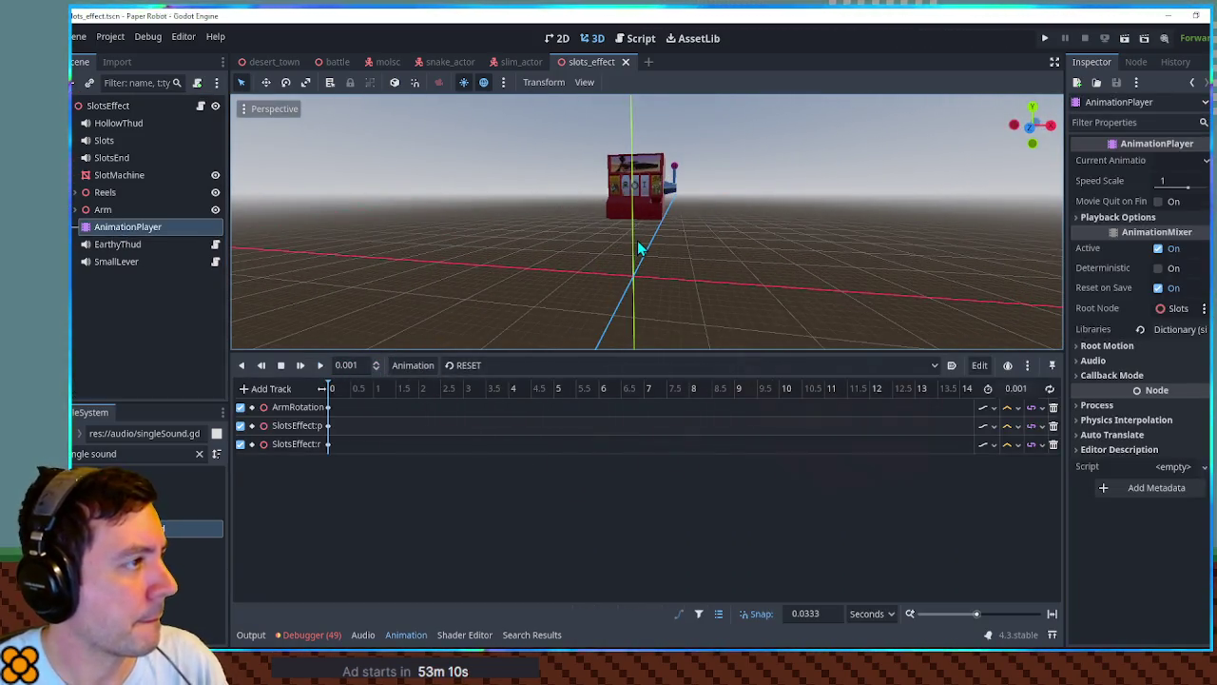
{"action": "left_click", "coordinate": [335, 62]}
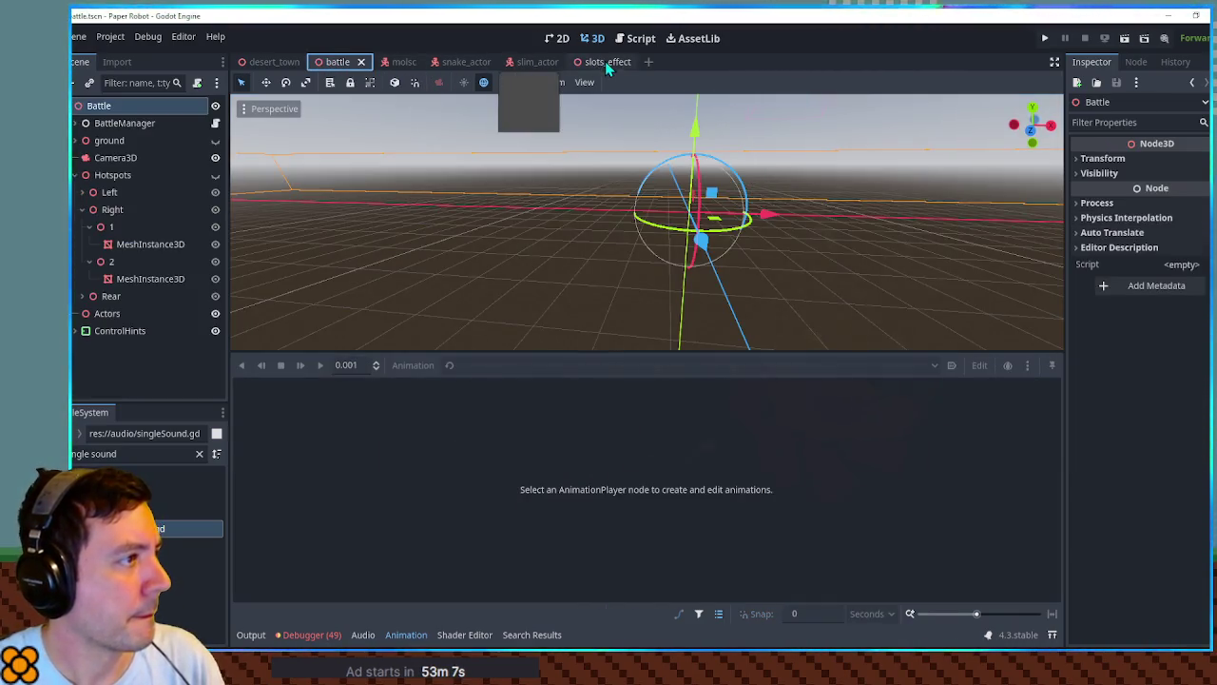
Save the battle scene, test-run it with F6, close the game and switch to the script editor.
{"action": "left_click", "coordinate": [607, 63]}
{"action": "left_click", "coordinate": [338, 62]}
{"action": "key", "text": "ctrl+s"}
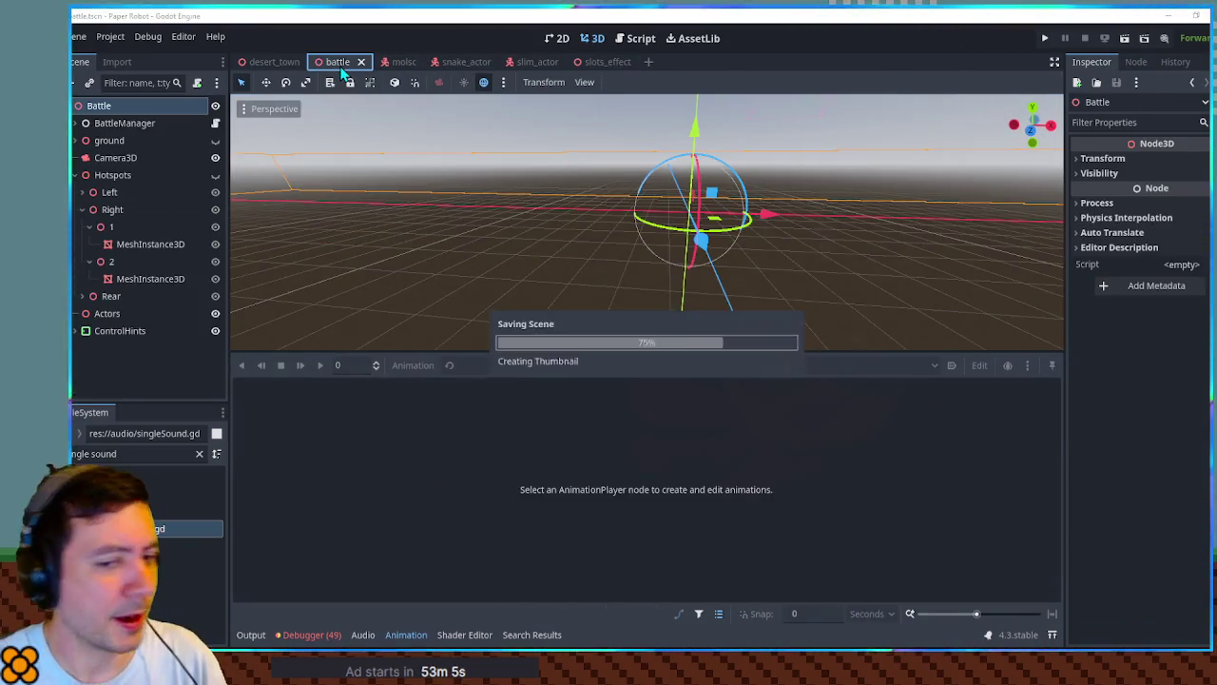
{"action": "key", "text": "F6"}
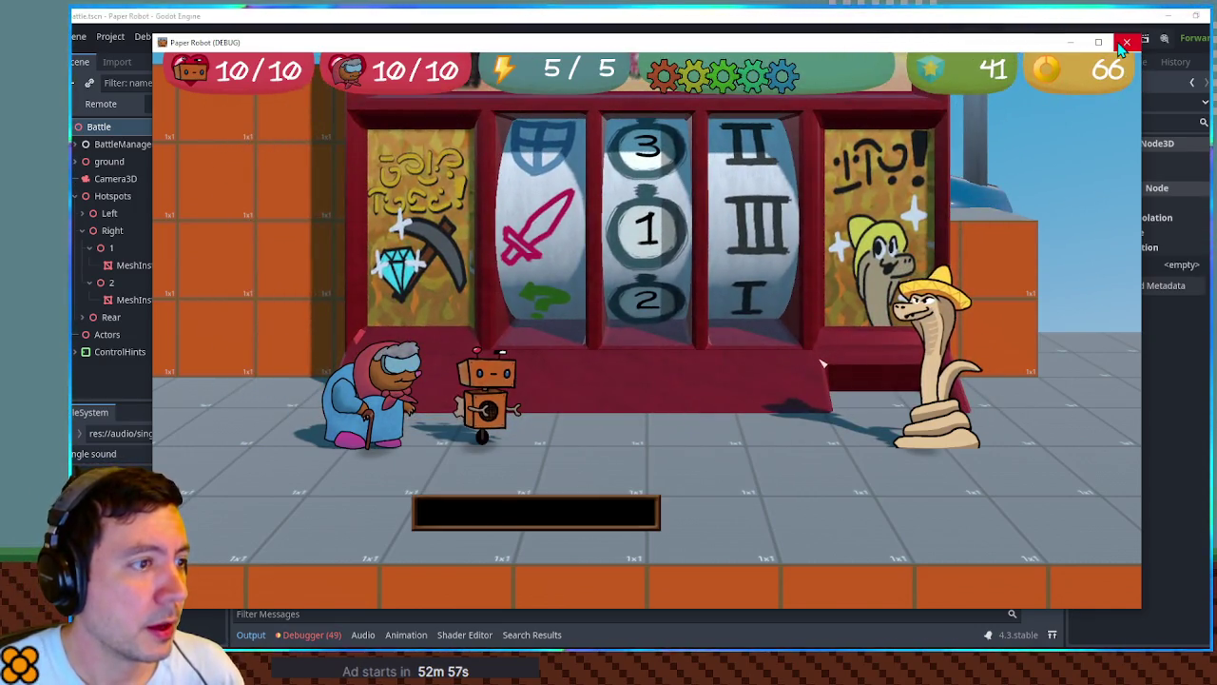
{"action": "left_click", "coordinate": [1125, 44]}
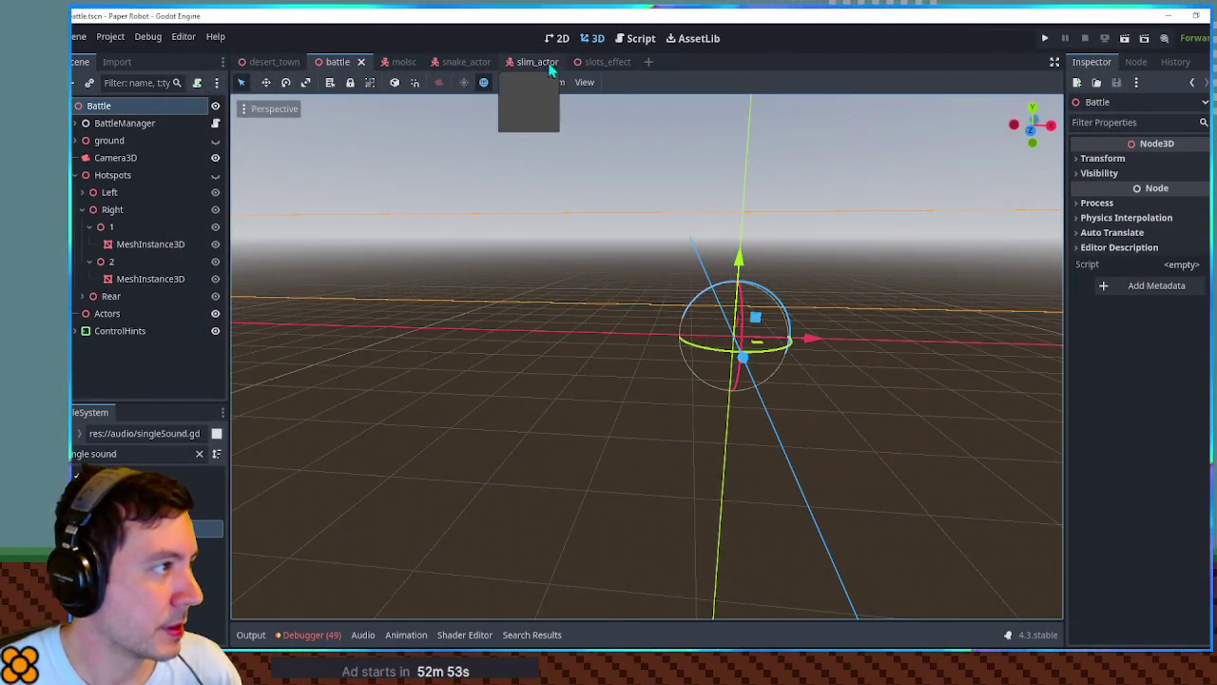
{"action": "left_click", "coordinate": [651, 44]}
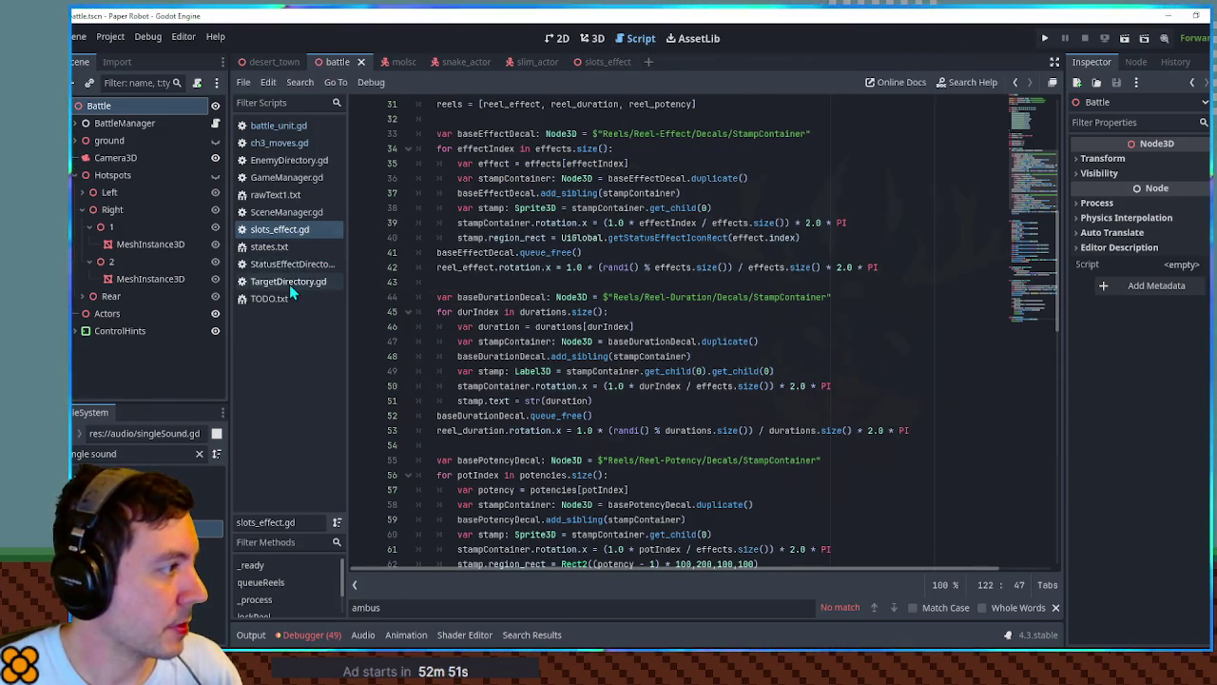
In ch3_moves.gd's SlimSlots block, replace Vector3.ZERO in the sprite spawn position with RIGHT and save.
{"action": "left_click", "coordinate": [276, 143]}
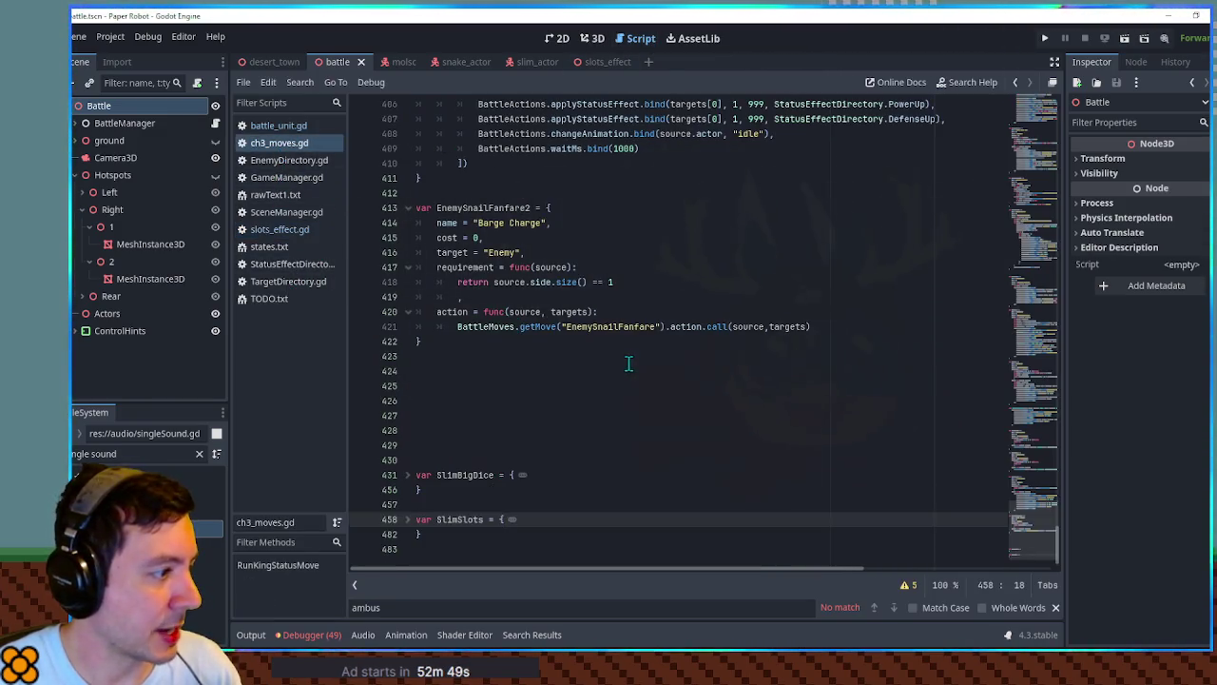
{"action": "left_click", "coordinate": [407, 520]}
{"action": "scroll", "coordinate": [734, 329], "scroll_direction": "down", "scroll_amount": 8}
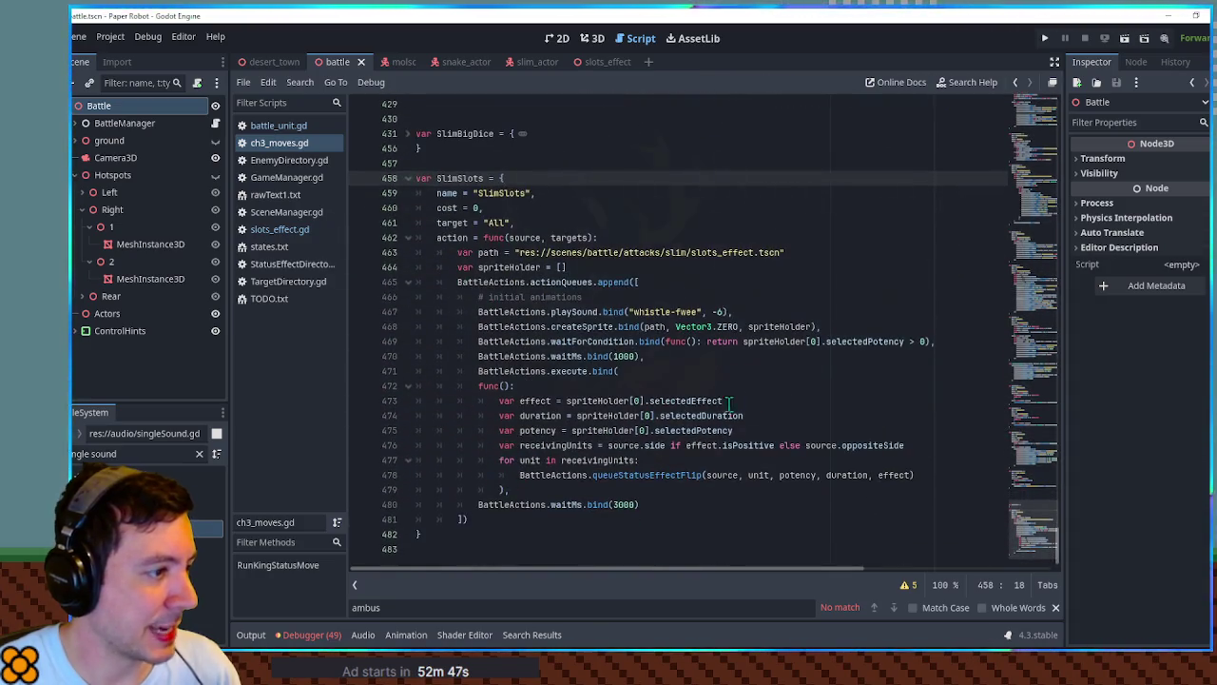
{"action": "double_click", "coordinate": [728, 327]}
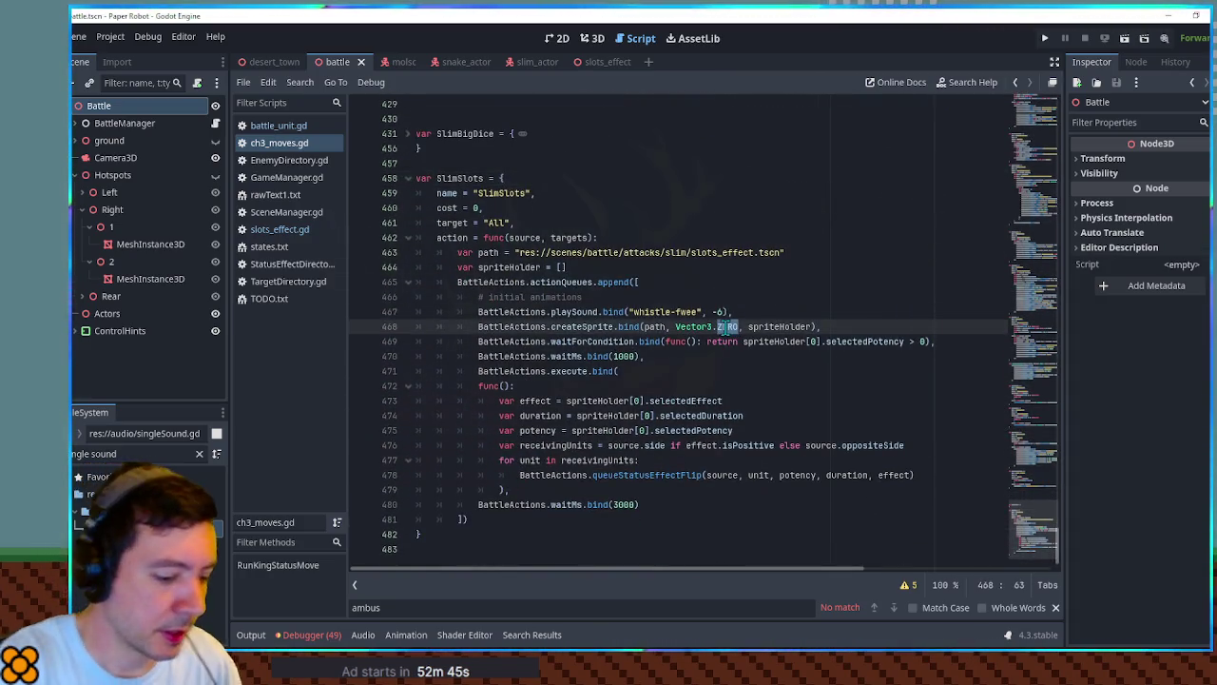
{"action": "type", "text": "UPRIGHT"}
{"action": "key", "text": "ctrl+s"}
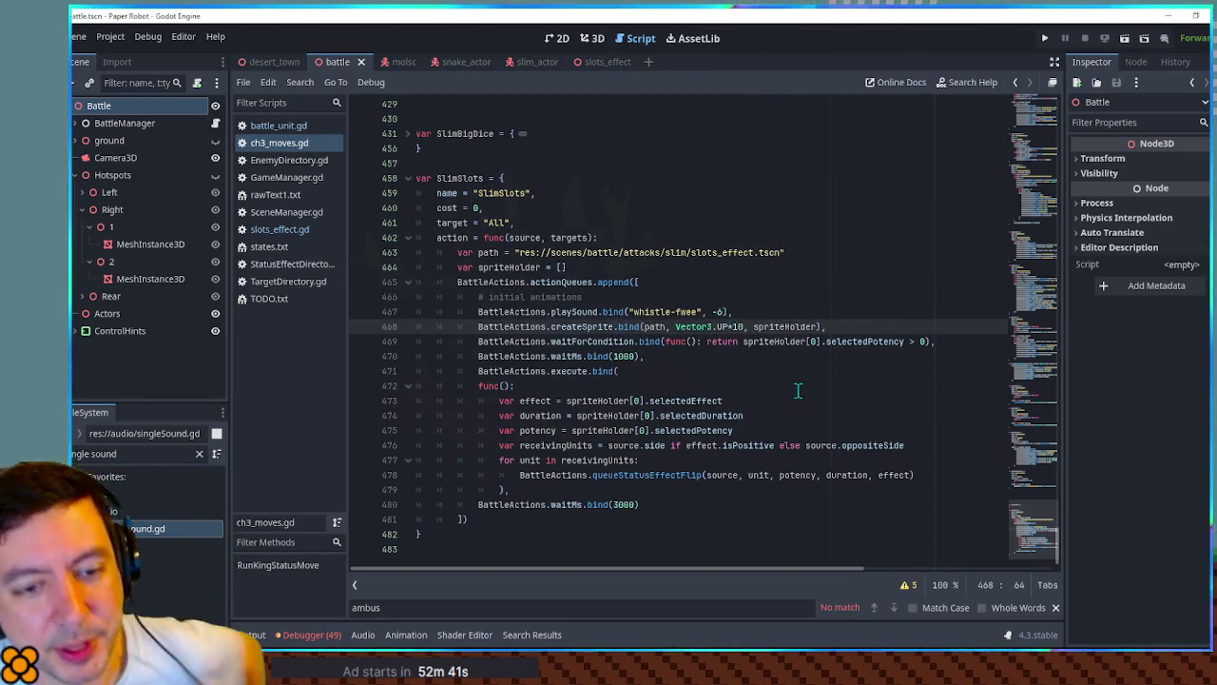
Test-run the game with F5, close it, and fold the SlimSlots block.
{"action": "key", "text": "F5"}
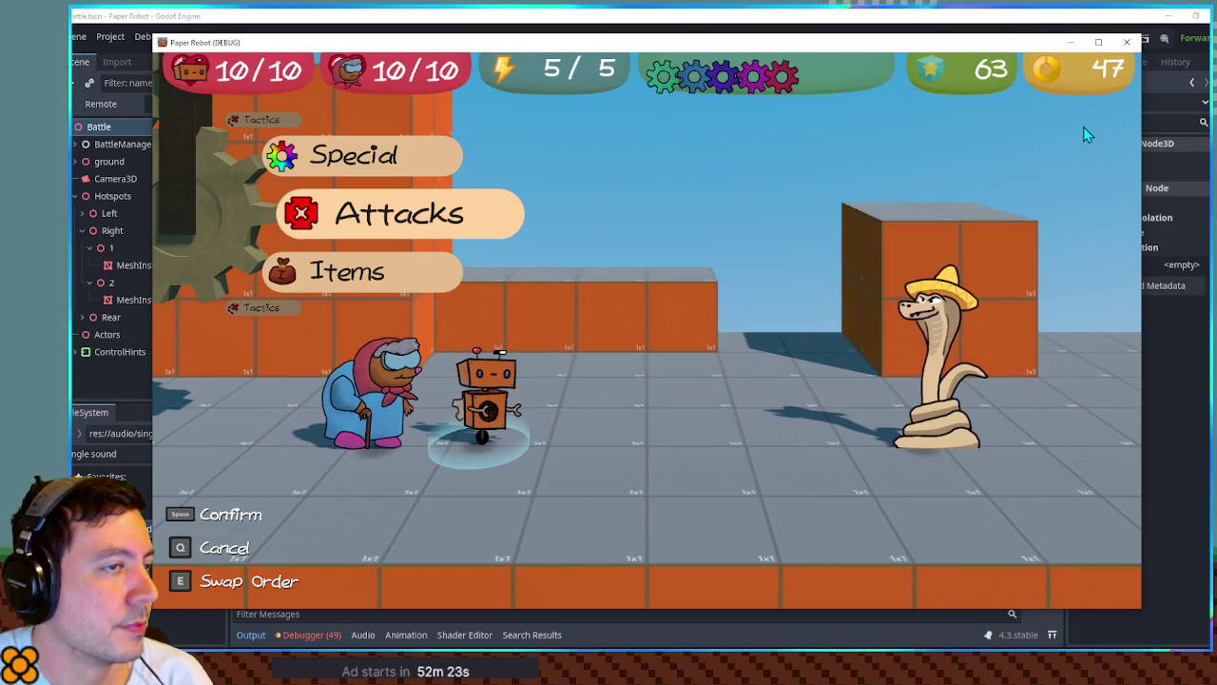
{"action": "left_click", "coordinate": [1126, 41]}
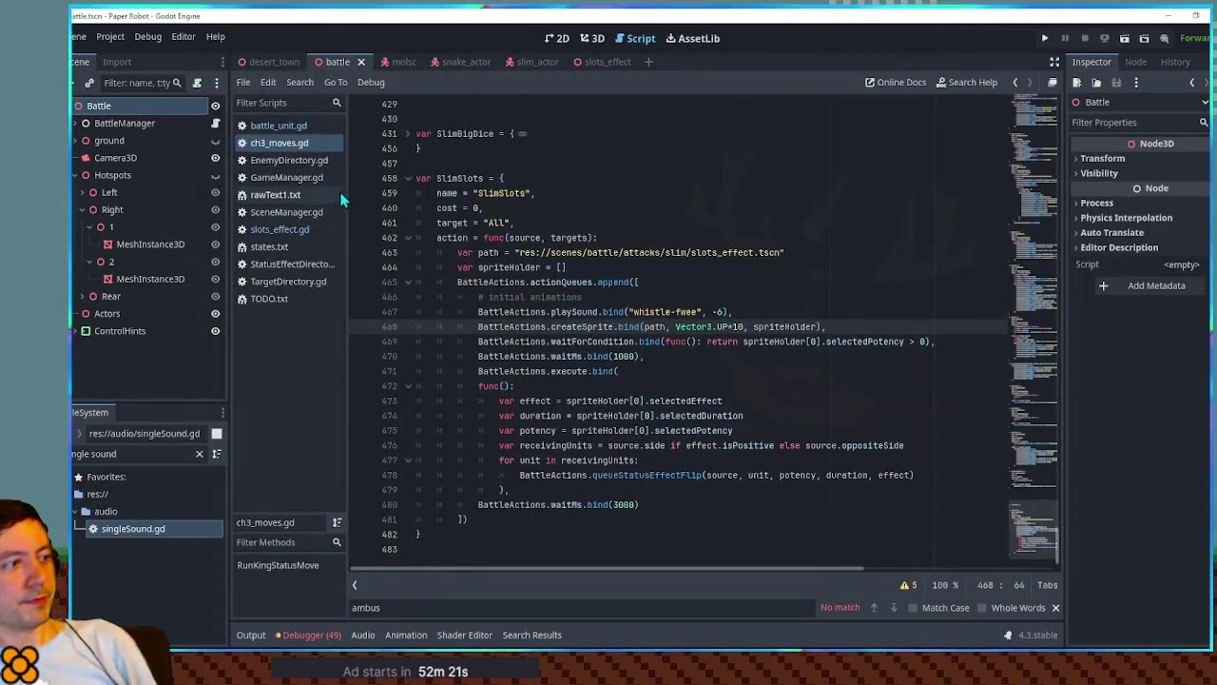
{"action": "left_click", "coordinate": [407, 179]}
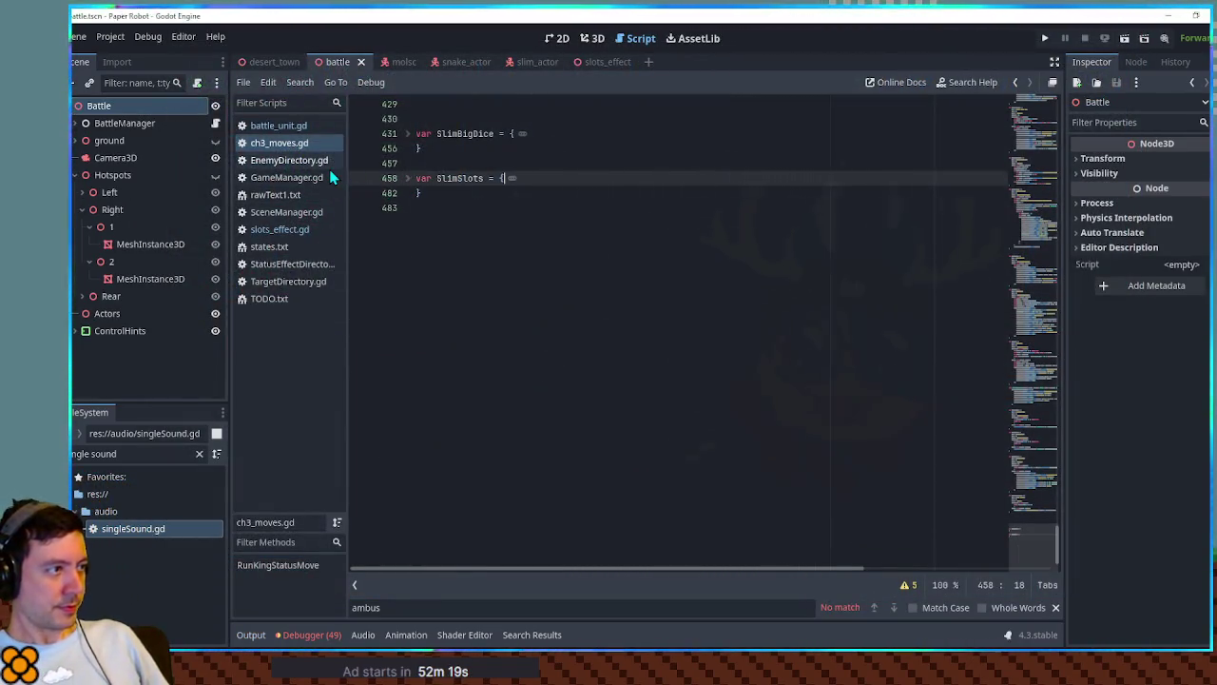
In TODO.txt, mark the 'Inflict status effects - Slot machine' line done with ✅.
{"action": "left_click", "coordinate": [268, 299]}
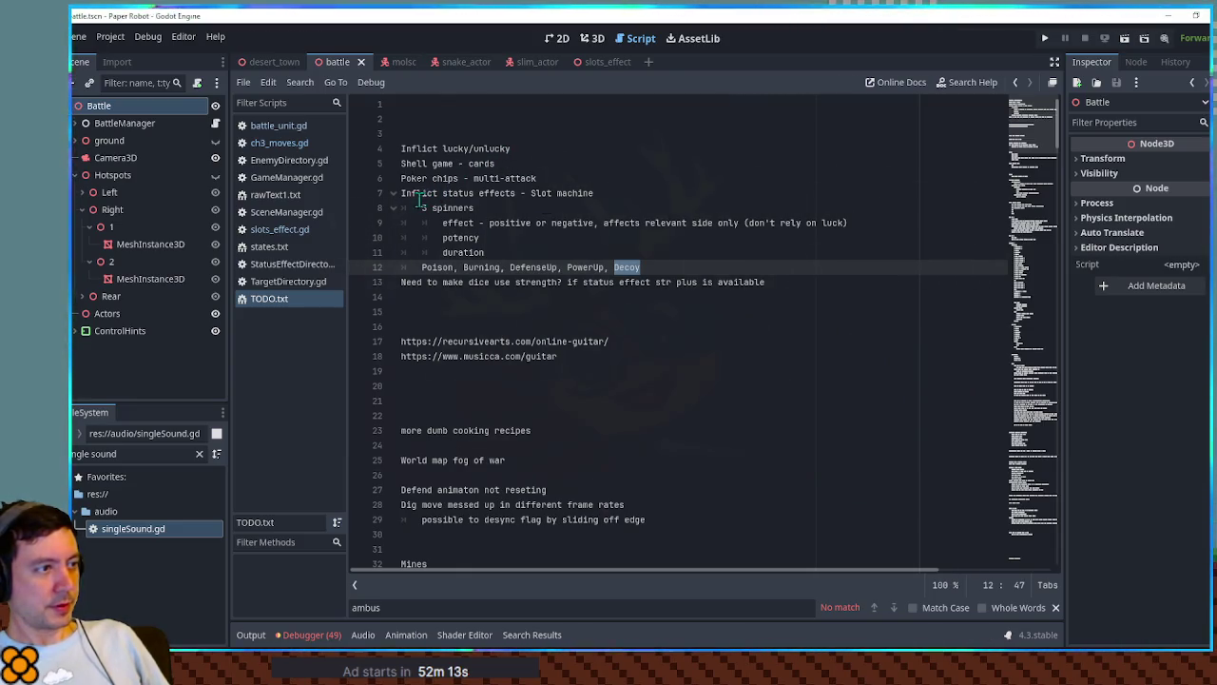
{"action": "scroll", "coordinate": [473, 332], "scroll_direction": "down", "scroll_amount": 15}
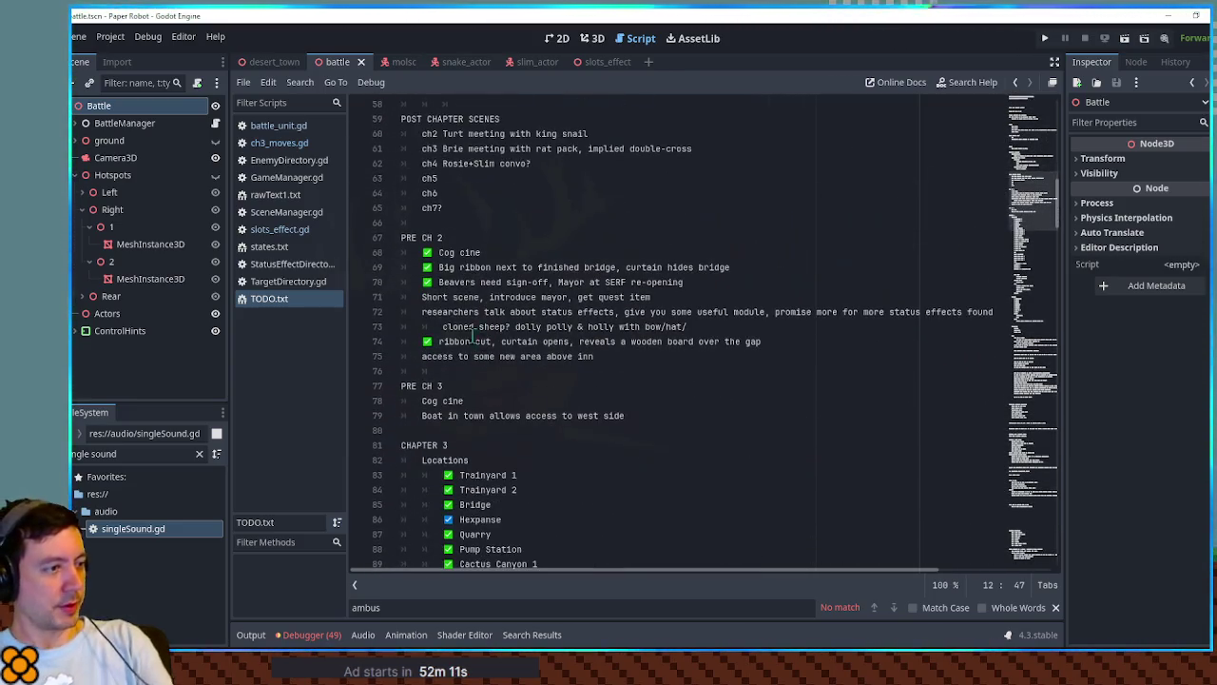
{"action": "left_click", "coordinate": [436, 253]}
{"action": "key", "text": "Right"}
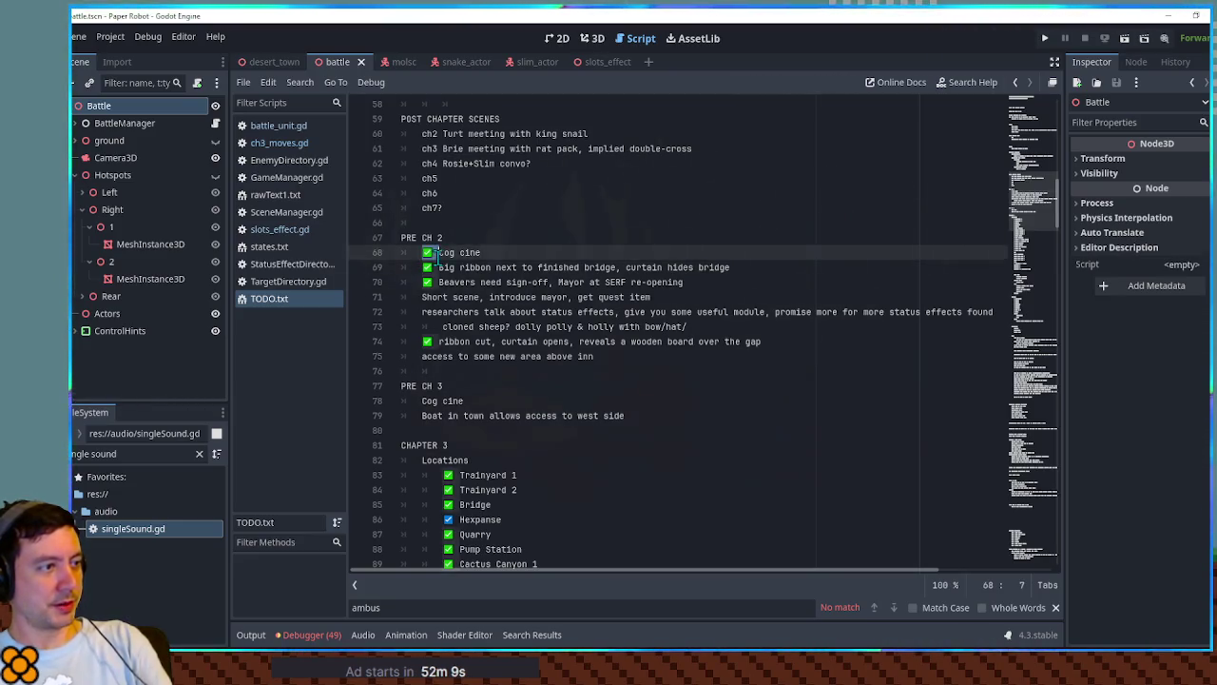
{"action": "scroll", "coordinate": [523, 311], "scroll_direction": "up", "scroll_amount": 15}
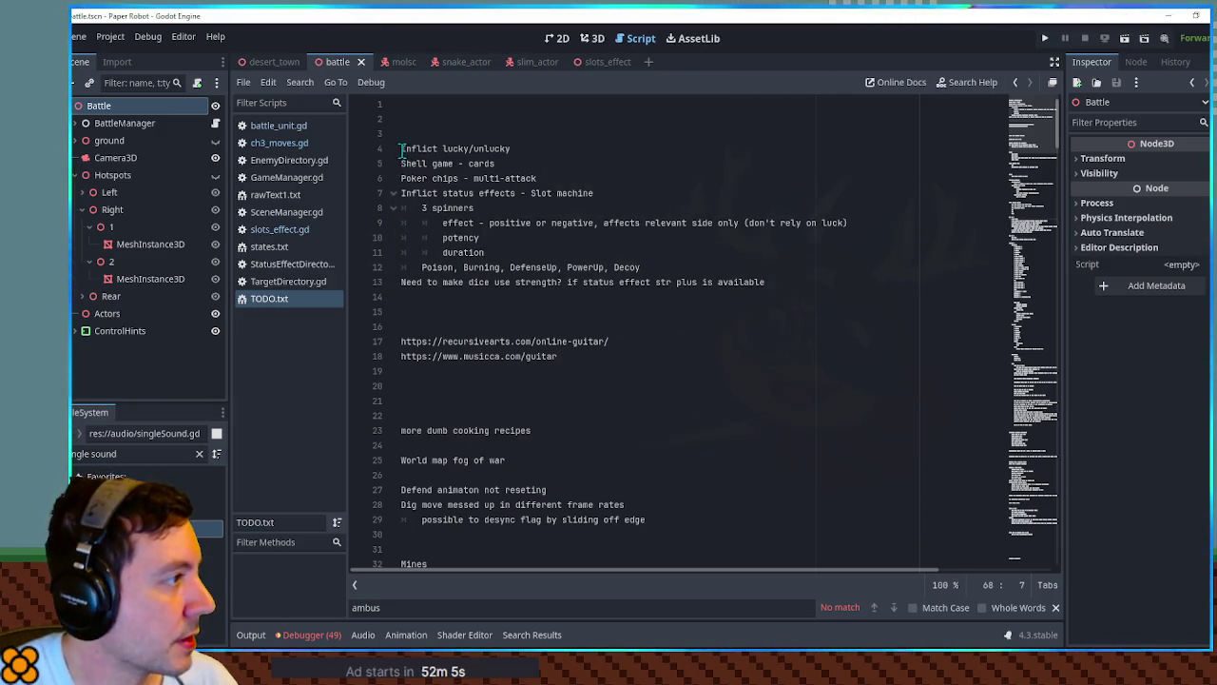
{"action": "left_click", "coordinate": [401, 177]}
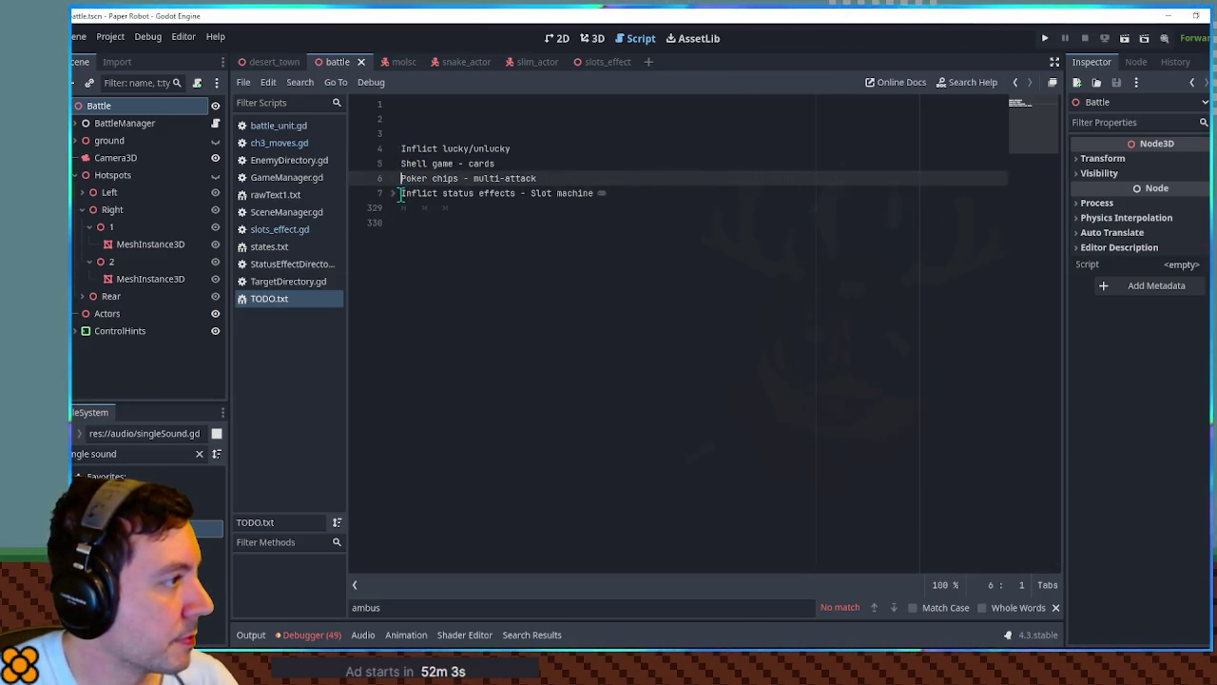
{"action": "left_click", "coordinate": [402, 194]}
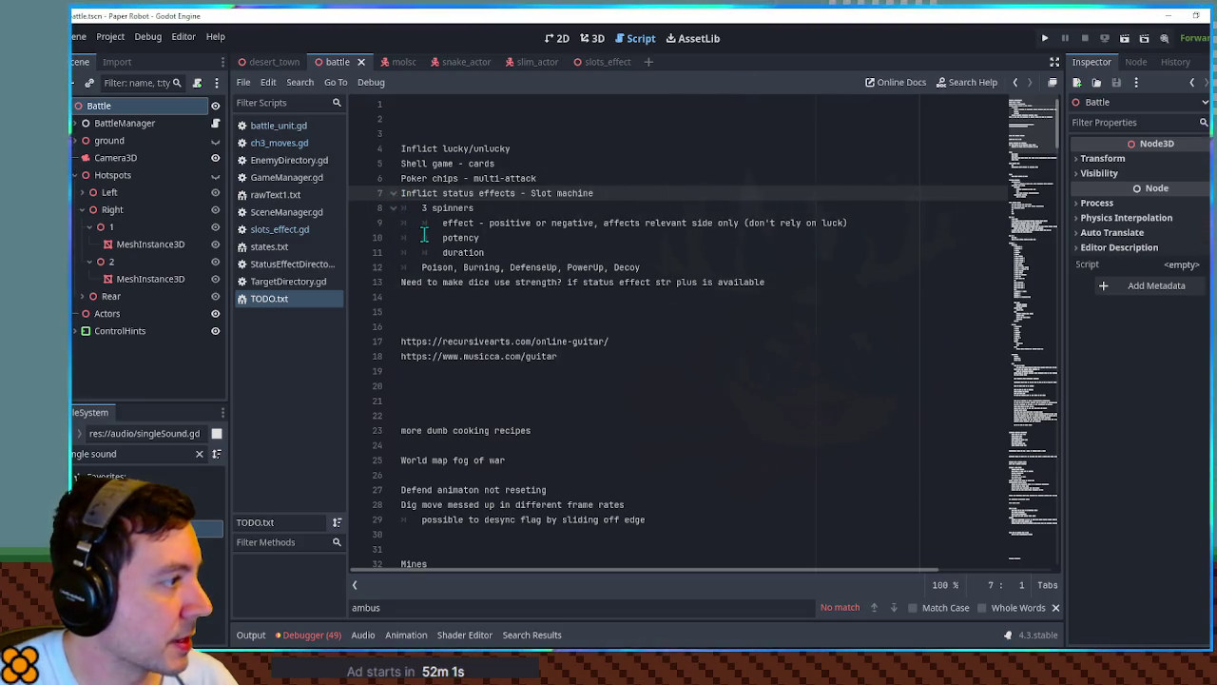
{"action": "type", "text": "✅"}
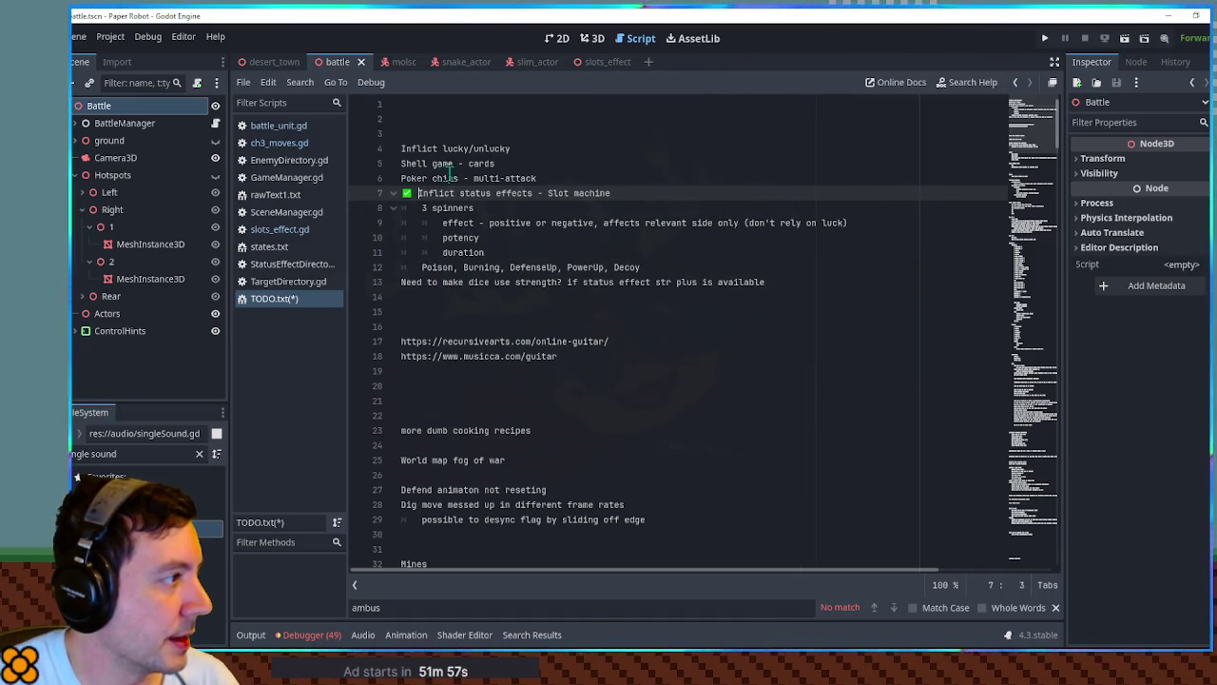
Add a line below Poker chips, delete the spinner and dice-strength notes, and save TODO.txt.
{"action": "left_click", "coordinate": [555, 177]}
{"action": "key", "text": "Return"}
{"action": "type", "text": "Dice attack"}
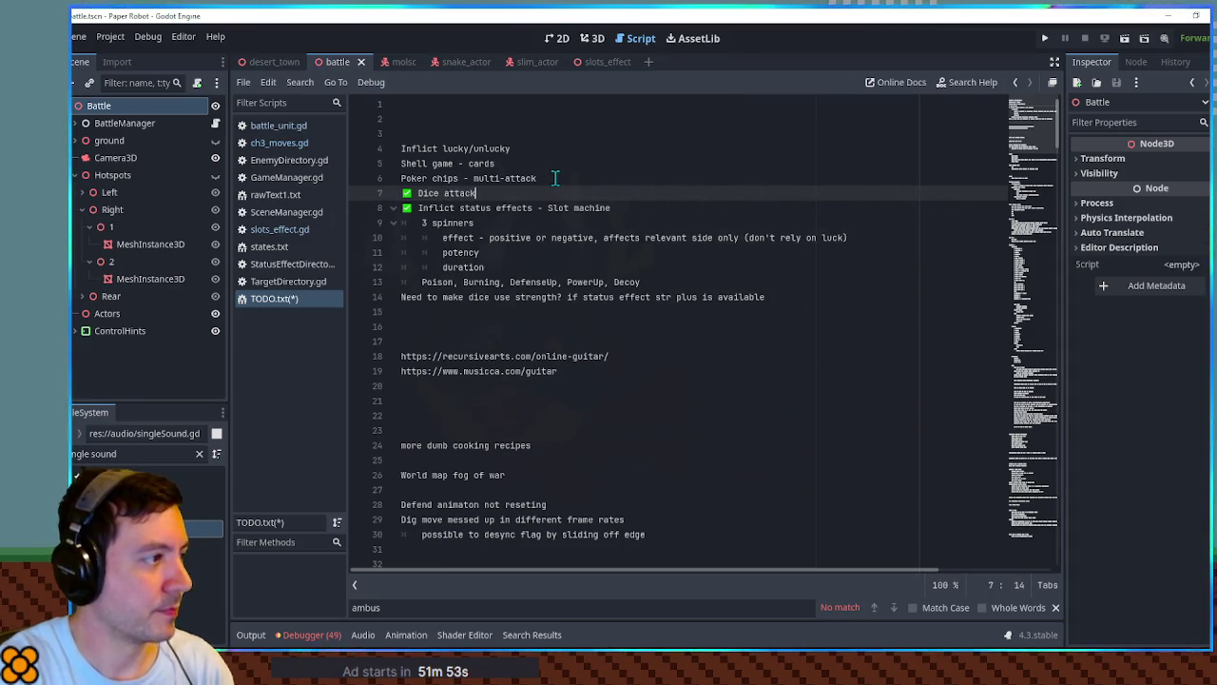
{"action": "left_click", "coordinate": [510, 223]}
{"action": "key", "text": "ctrl+shift+k"}
{"action": "key", "text": "ctrl+shift+k"}
{"action": "key", "text": "ctrl+shift+k"}
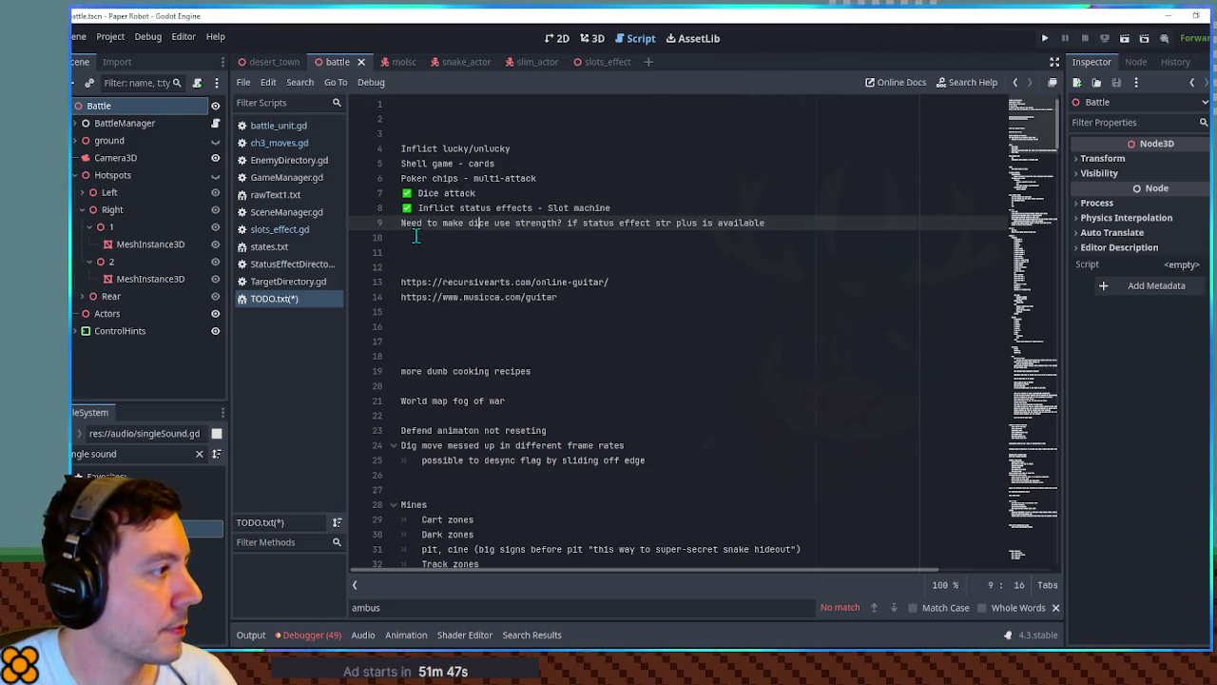
{"action": "key", "text": "ctrl+shift+k"}
{"action": "key", "text": "ctrl+s"}
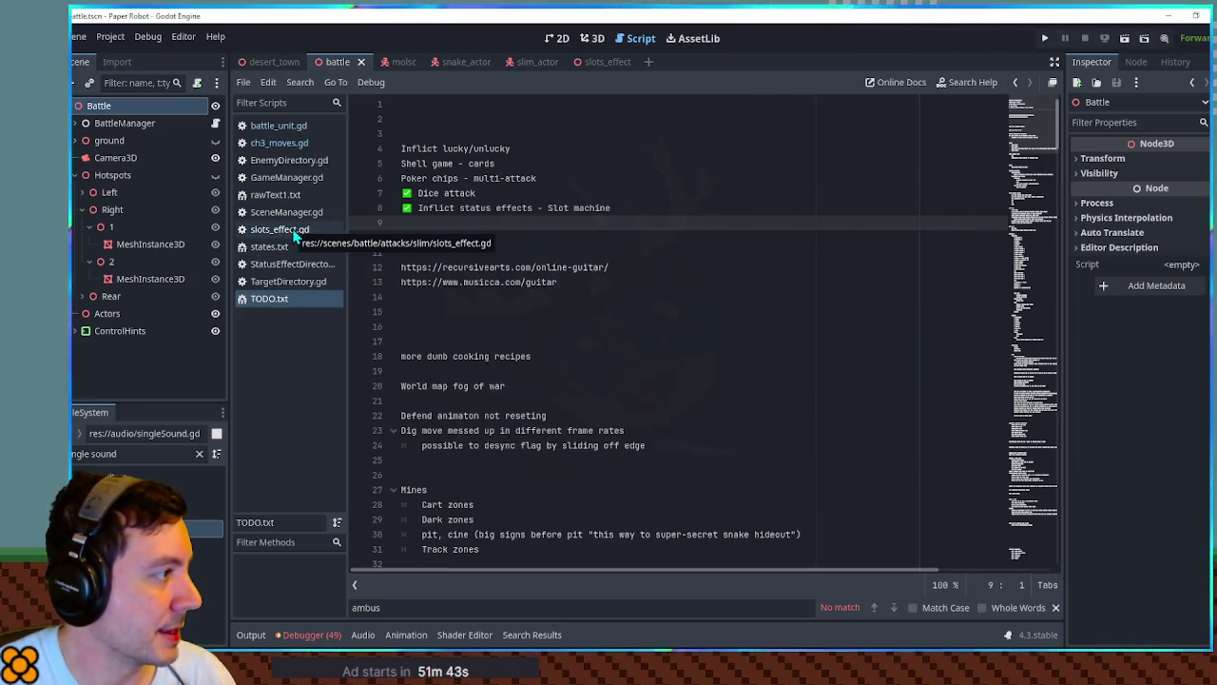
In ch3_moves.gd, drop flatDamage from SlimBigDice's hurt call so it deals facing-1 damage.
{"action": "left_click", "coordinate": [289, 143]}
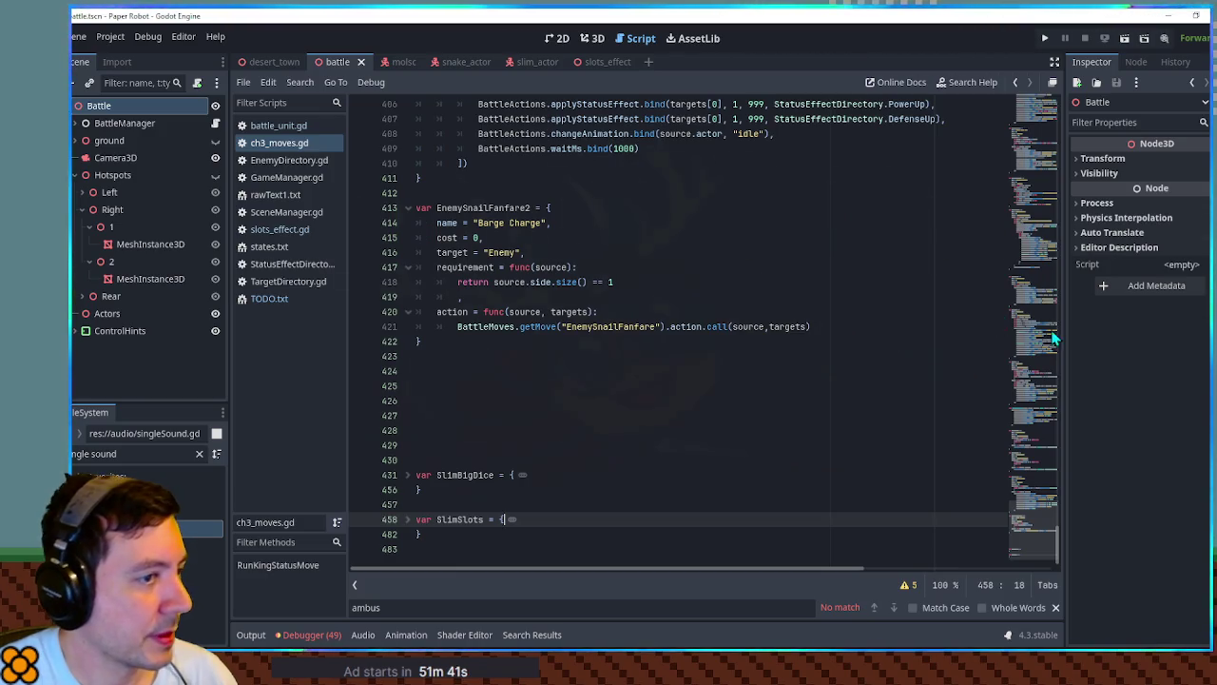
{"action": "left_click", "coordinate": [407, 474]}
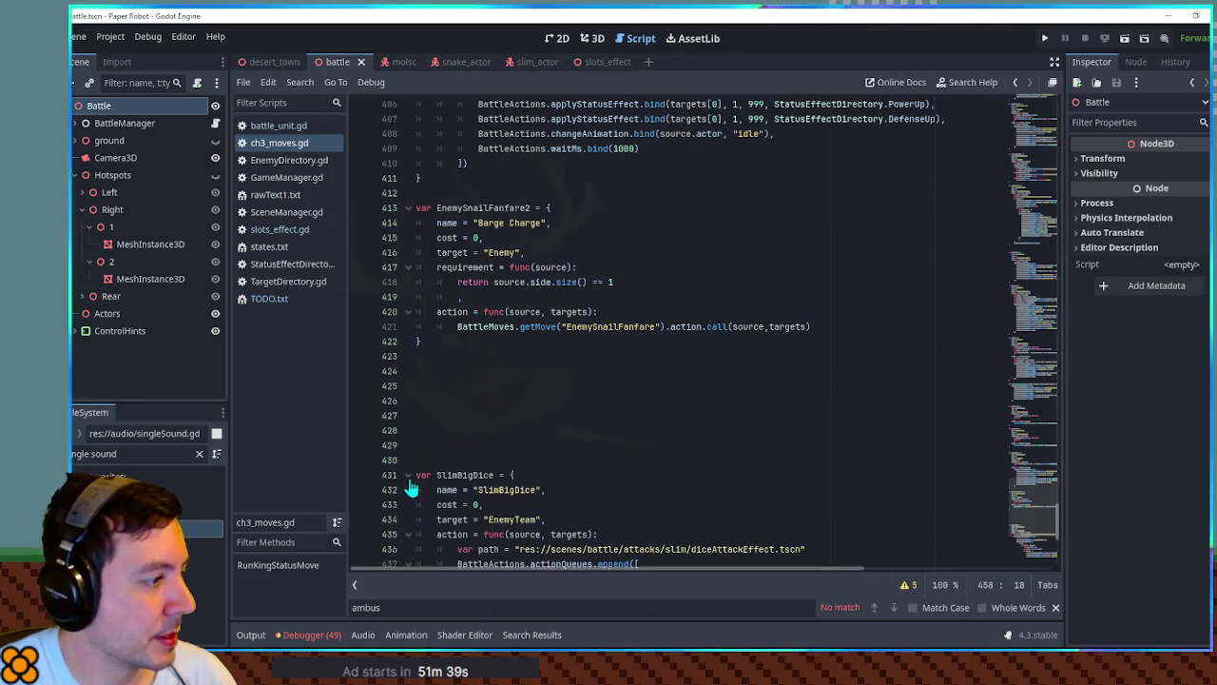
{"action": "scroll", "coordinate": [658, 435], "scroll_direction": "down", "scroll_amount": 4}
{"action": "scroll", "coordinate": [670, 433], "scroll_direction": "down", "scroll_amount": 4}
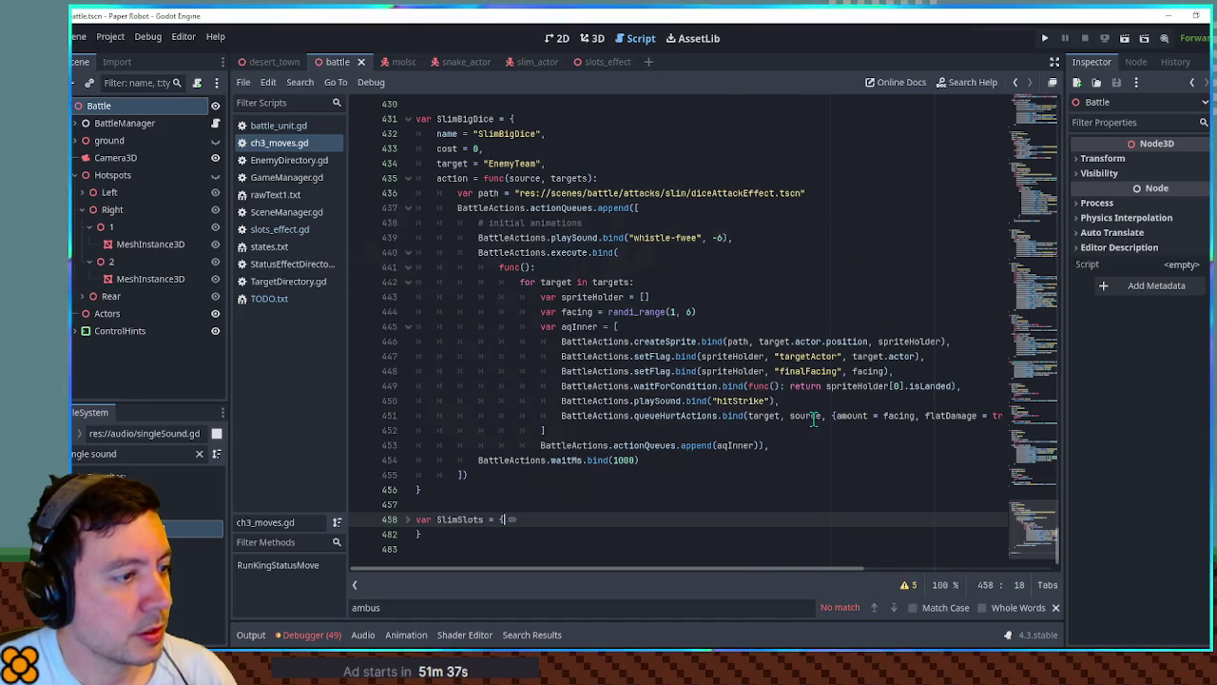
{"action": "mouse_move", "coordinate": [783, 568]}
{"action": "left_mouse_down"}
{"action": "mouse_move", "coordinate": [866, 568]}
{"action": "mouse_move", "coordinate": [739, 560]}
{"action": "mouse_move", "coordinate": [891, 561]}
{"action": "mouse_move", "coordinate": [821, 560]}
{"action": "mouse_move", "coordinate": [877, 550]}
{"action": "mouse_move", "coordinate": [851, 550]}
{"action": "left_mouse_up"}
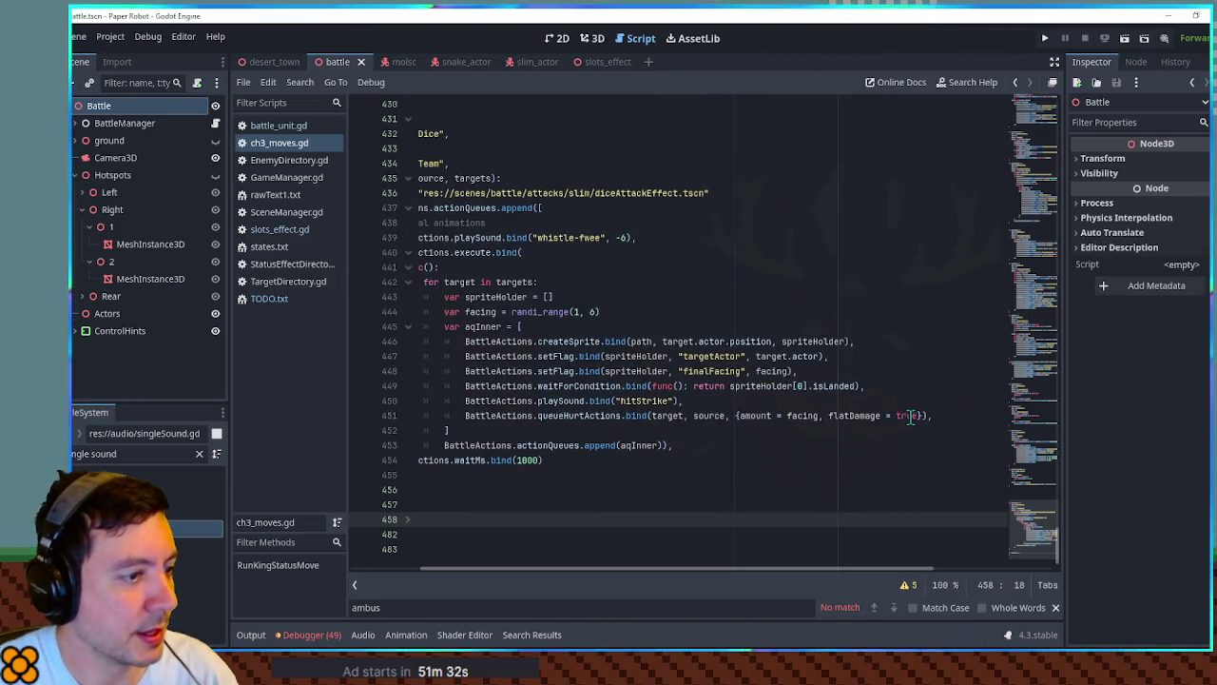
{"action": "left_click_drag", "start_coordinate": [910, 415], "coordinate": [828, 415]}
{"action": "key", "text": "BackSpace"}
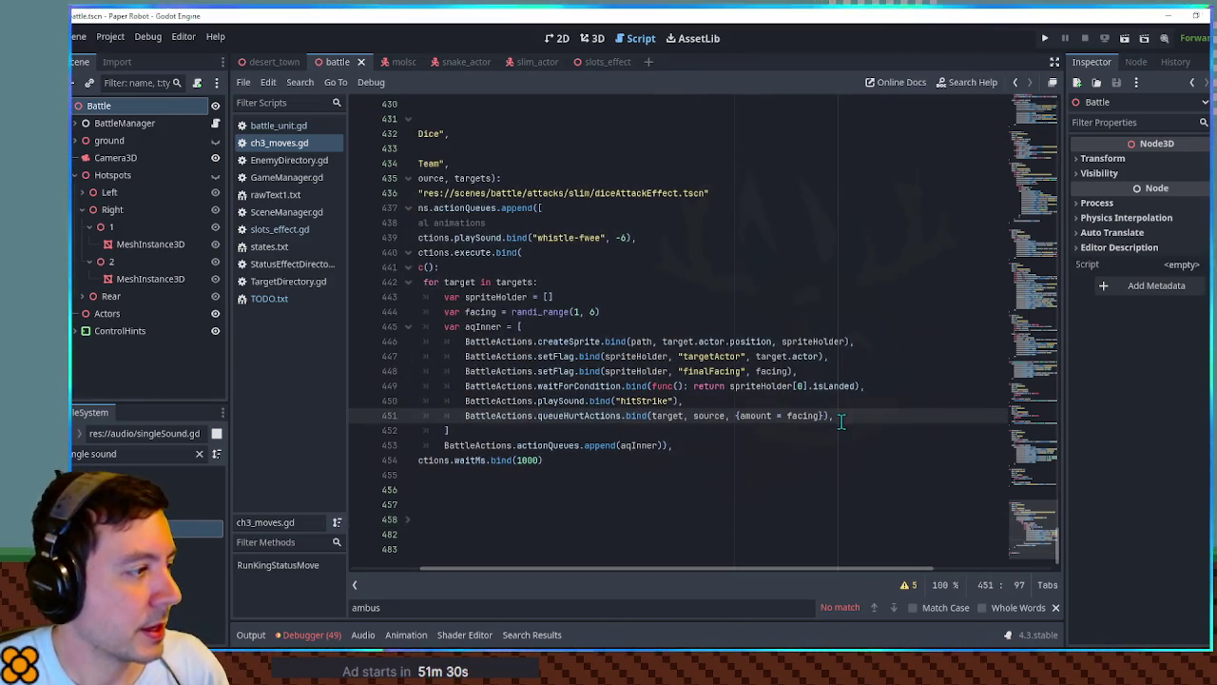
{"action": "mouse_move", "coordinate": [723, 568]}
{"action": "left_mouse_down"}
{"action": "mouse_move", "coordinate": [659, 568]}
{"action": "mouse_move", "coordinate": [761, 561]}
{"action": "left_mouse_up"}
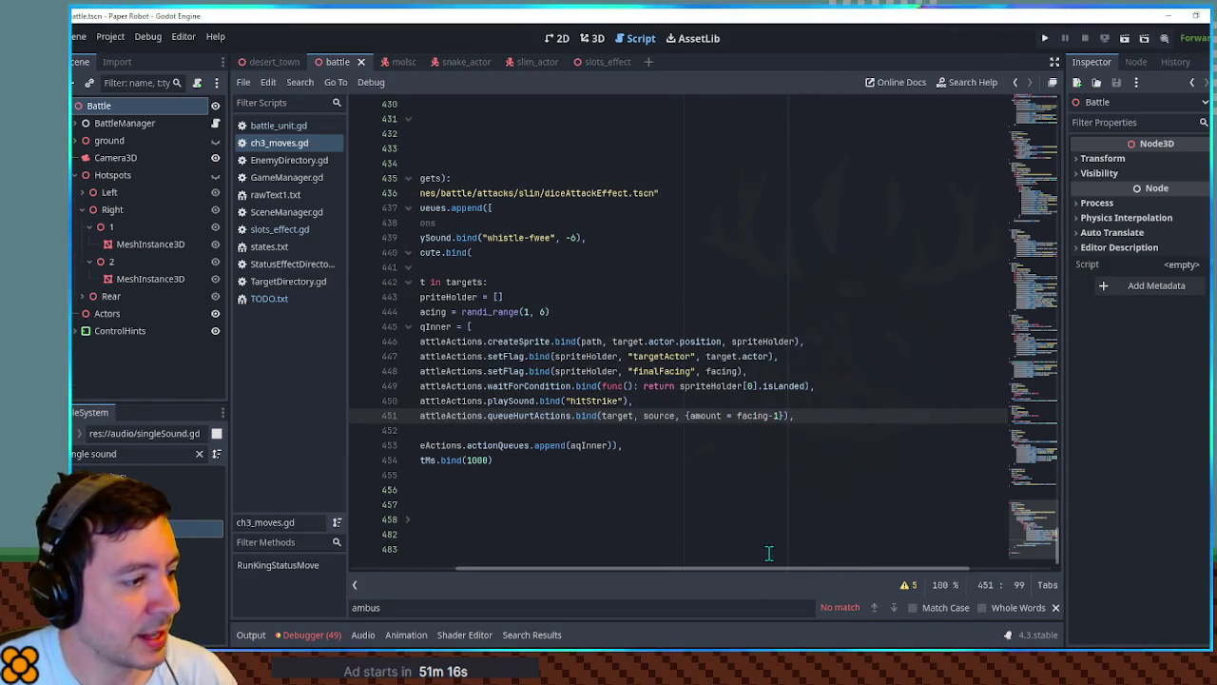
{"action": "left_click_drag", "start_coordinate": [775, 567], "coordinate": [640, 566]}
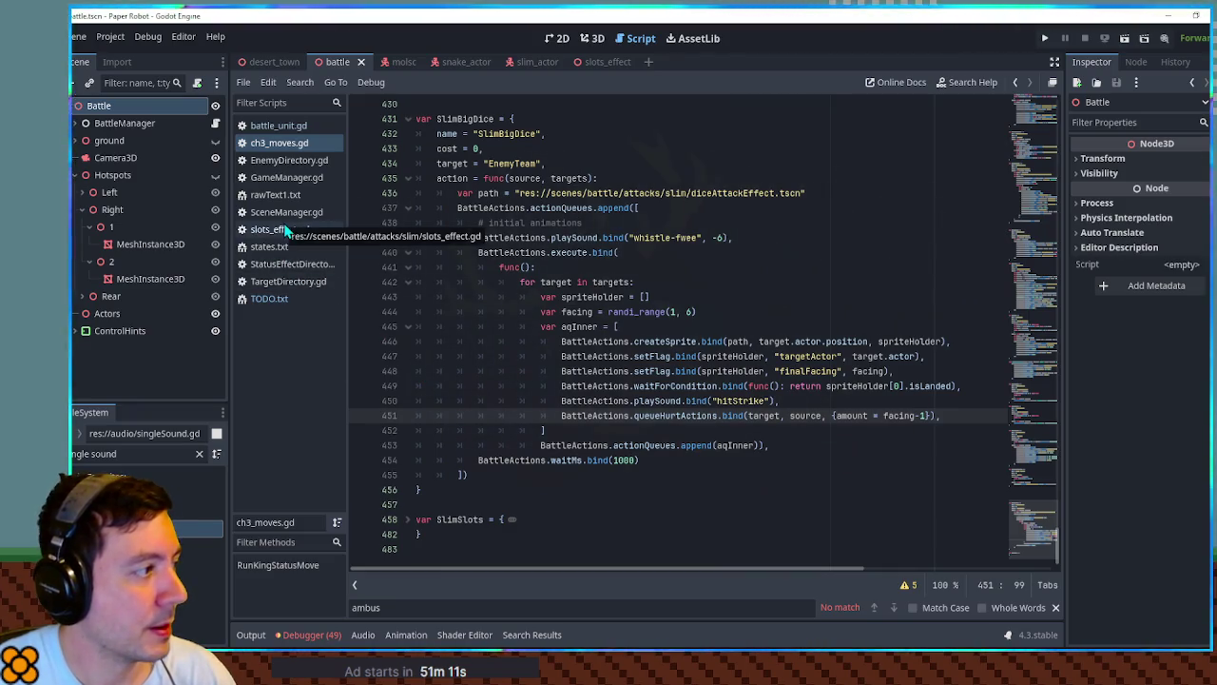
{"action": "left_click", "coordinate": [287, 161]}
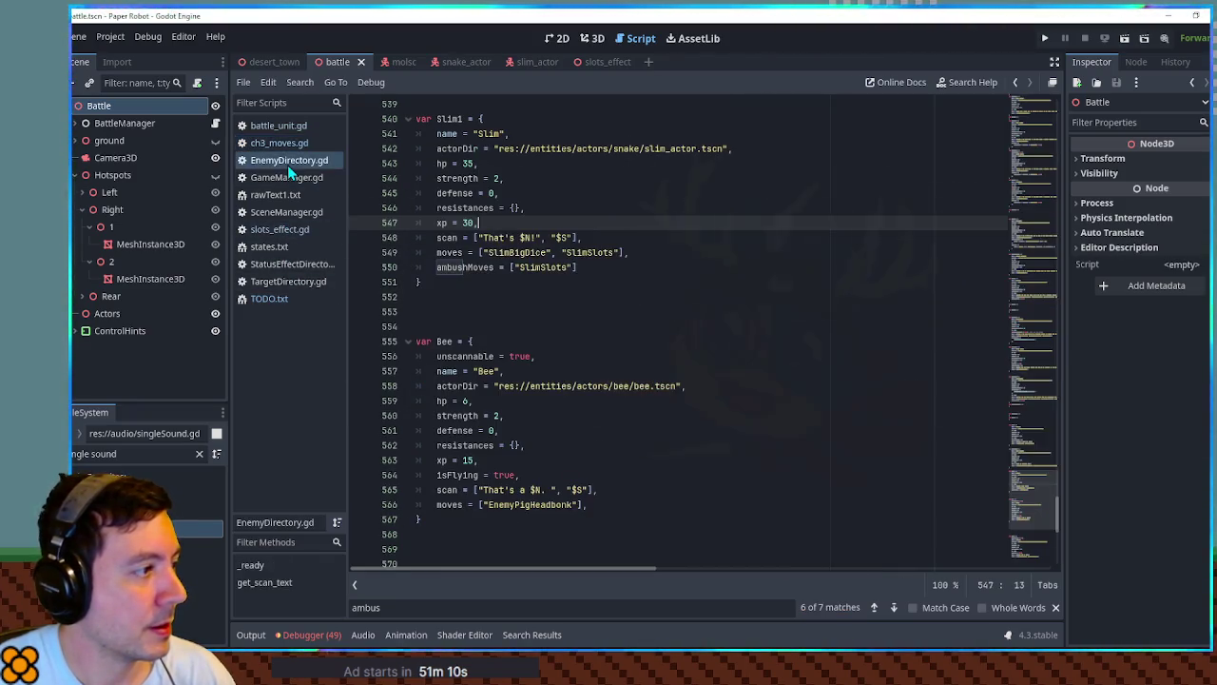
Change the Slim enemy's strength from 2 to 1 in EnemyDirectory.gd, then return to TODO.txt.
{"action": "double_click", "coordinate": [495, 178]}
{"action": "type", "text": "1"}
{"action": "left_click", "coordinate": [561, 172]}
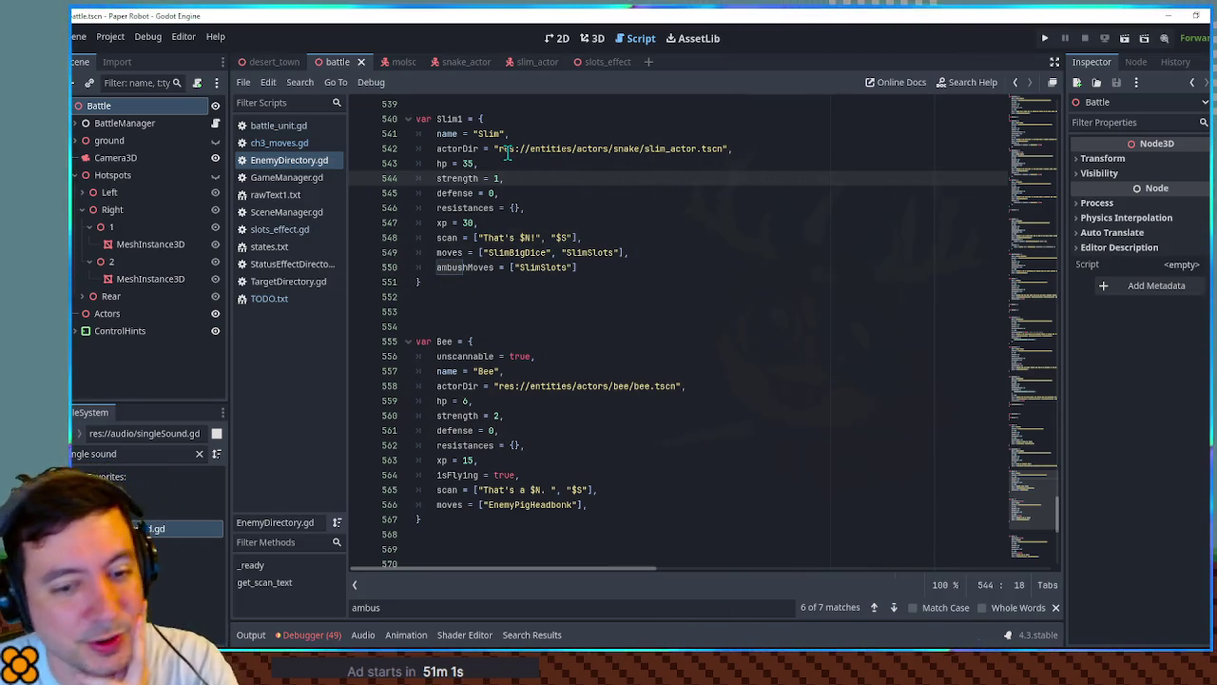
{"action": "left_click", "coordinate": [271, 299]}
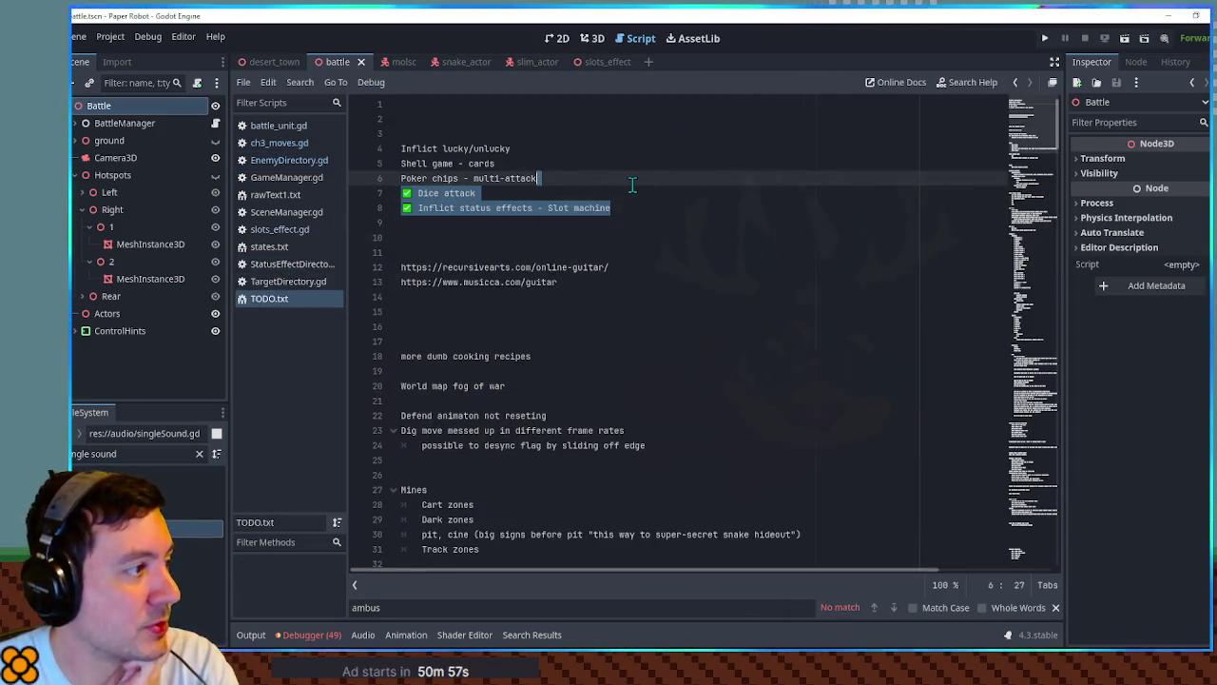
Add an indented 'cash register noise, base 1 damage' note under 'Poker chips - multi-attack'.
{"action": "left_click", "coordinate": [550, 180]}
{"action": "left_click_drag", "start_coordinate": [403, 178], "coordinate": [559, 180]}
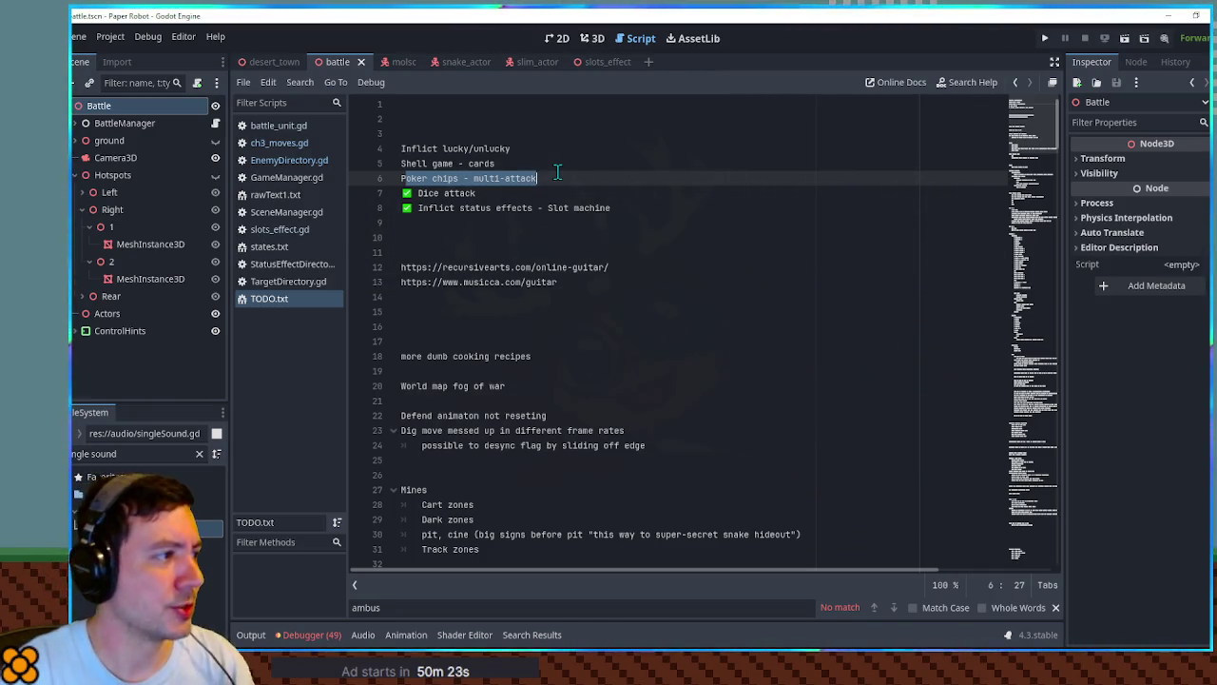
{"action": "left_click", "coordinate": [561, 174]}
{"action": "key", "text": "Return"}
{"action": "key", "text": "Tab"}
{"action": "type", "text": "cash register noise, base 1 damage"}
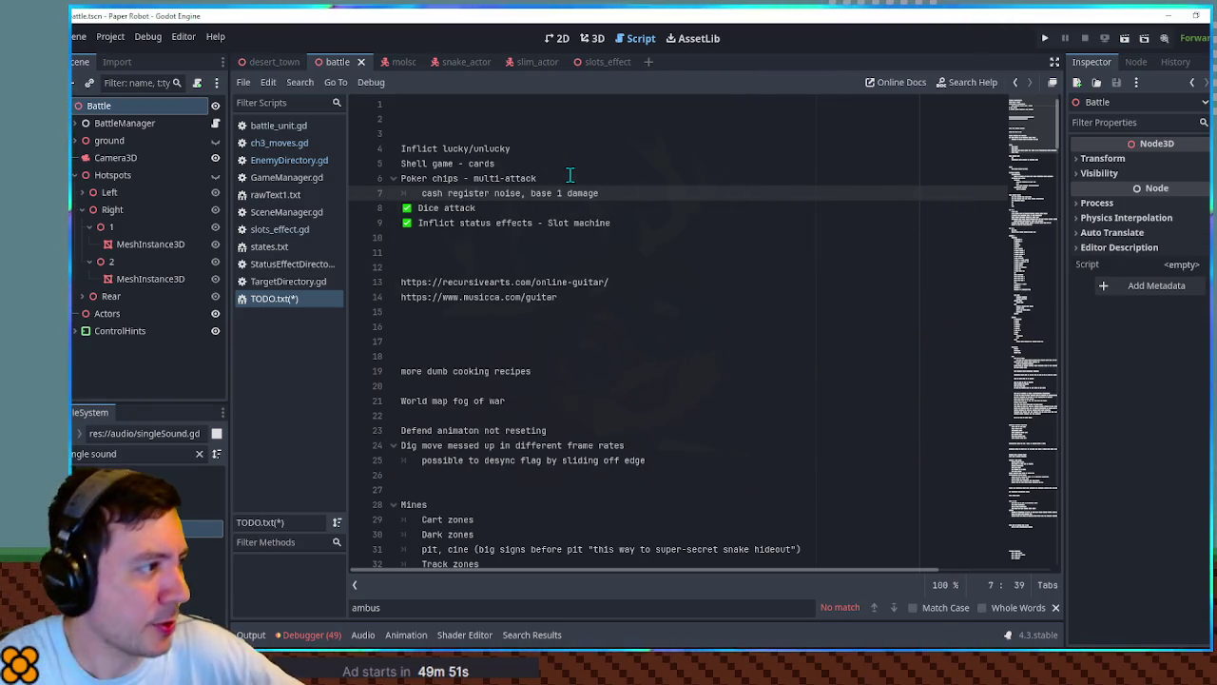
{"action": "mouse_move", "coordinate": [544, 163]}
{"action": "left_mouse_down"}
{"action": "mouse_move", "coordinate": [404, 163]}
{"action": "mouse_move", "coordinate": [589, 181]}
{"action": "mouse_move", "coordinate": [588, 166]}
{"action": "left_mouse_up"}
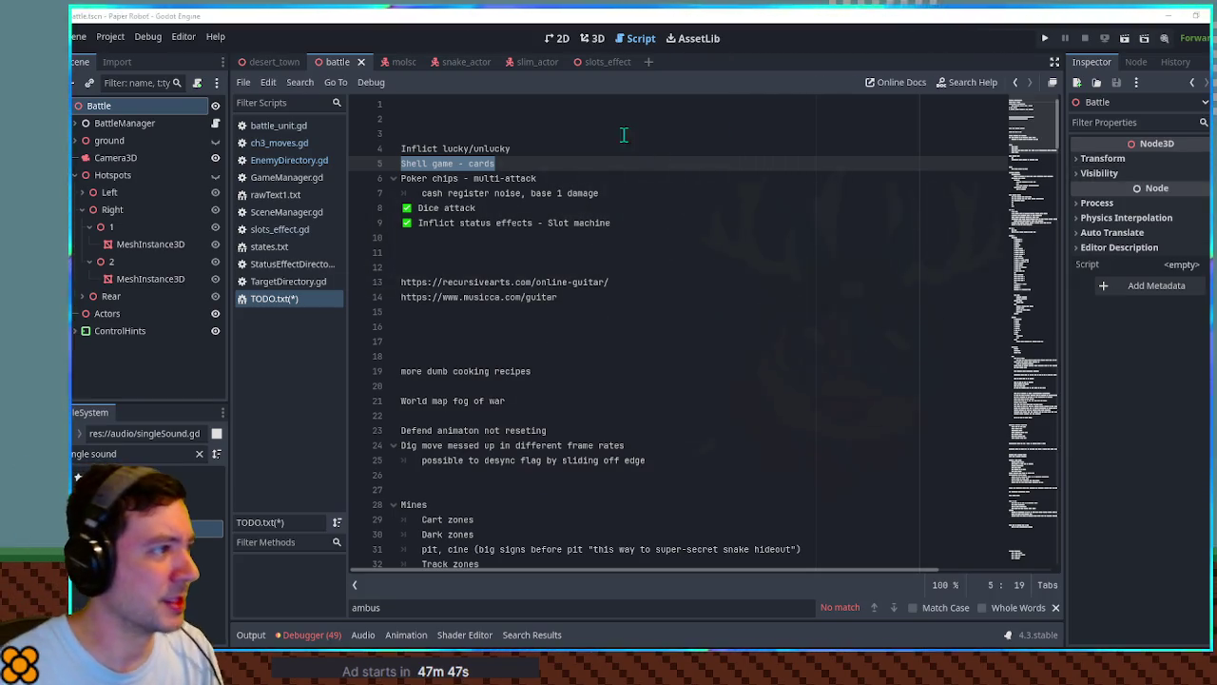
Add notes 'Handle health bars, target name' and 'What if tennis ball? Should safely work' under Shell game.
{"action": "left_click", "coordinate": [595, 163]}
{"action": "key", "text": "Return"}
{"action": "key", "text": "Tab"}
{"action": "type", "text": "H"}
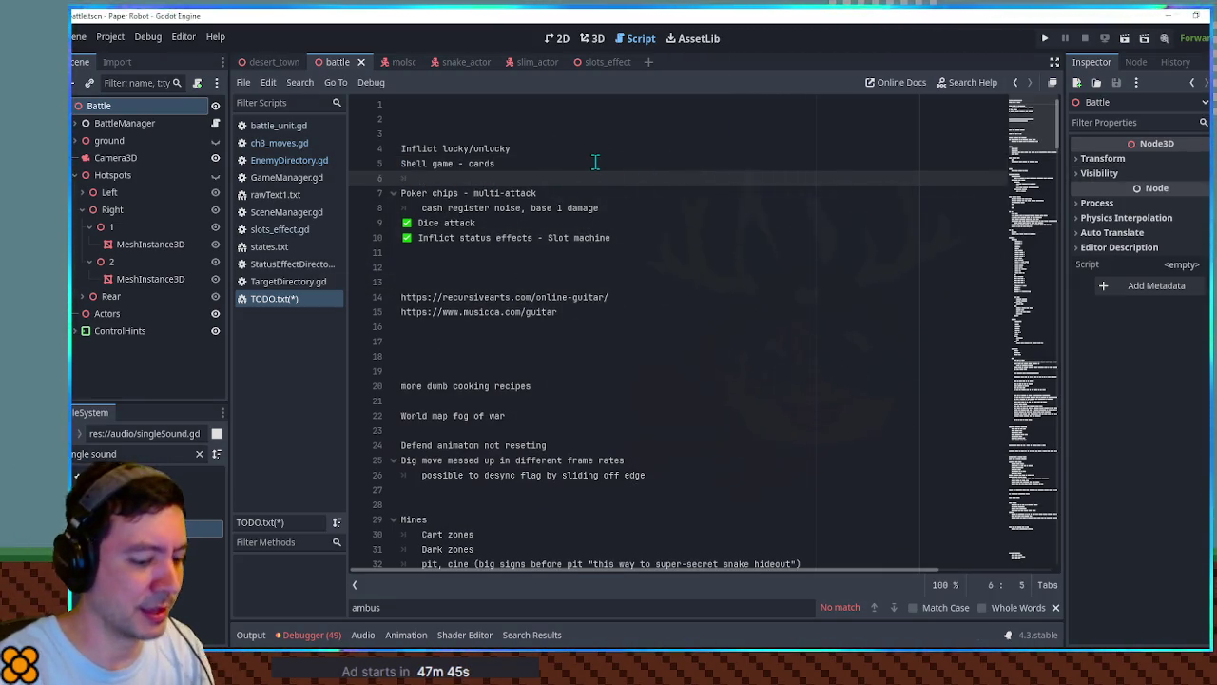
{"action": "type", "text": "andle health bars, target name"}
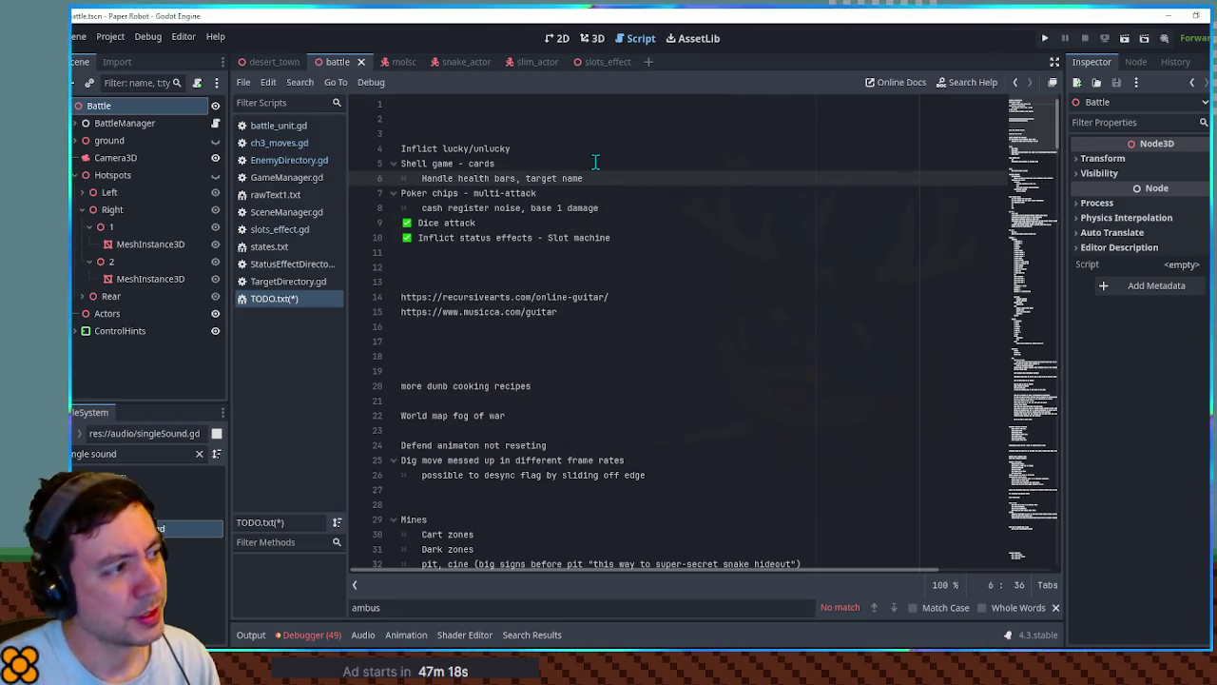
{"action": "key", "text": "Return"}
{"action": "type", "text": "What "}
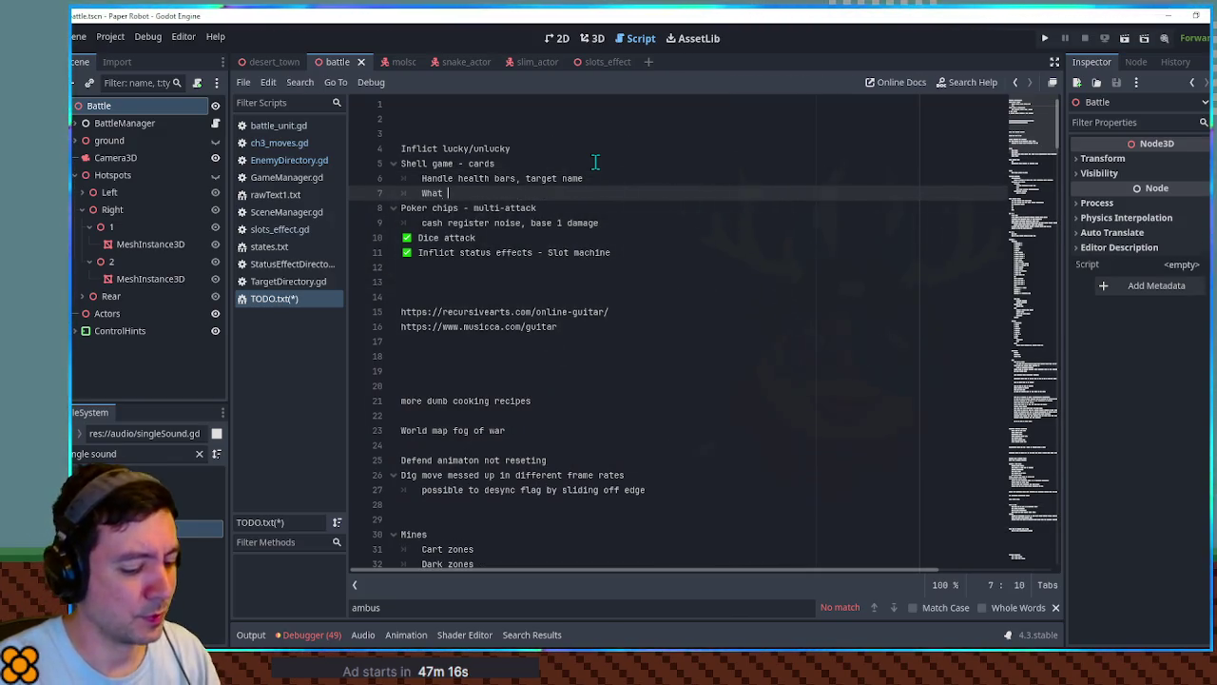
{"action": "type", "text": "if tennis ball?"}
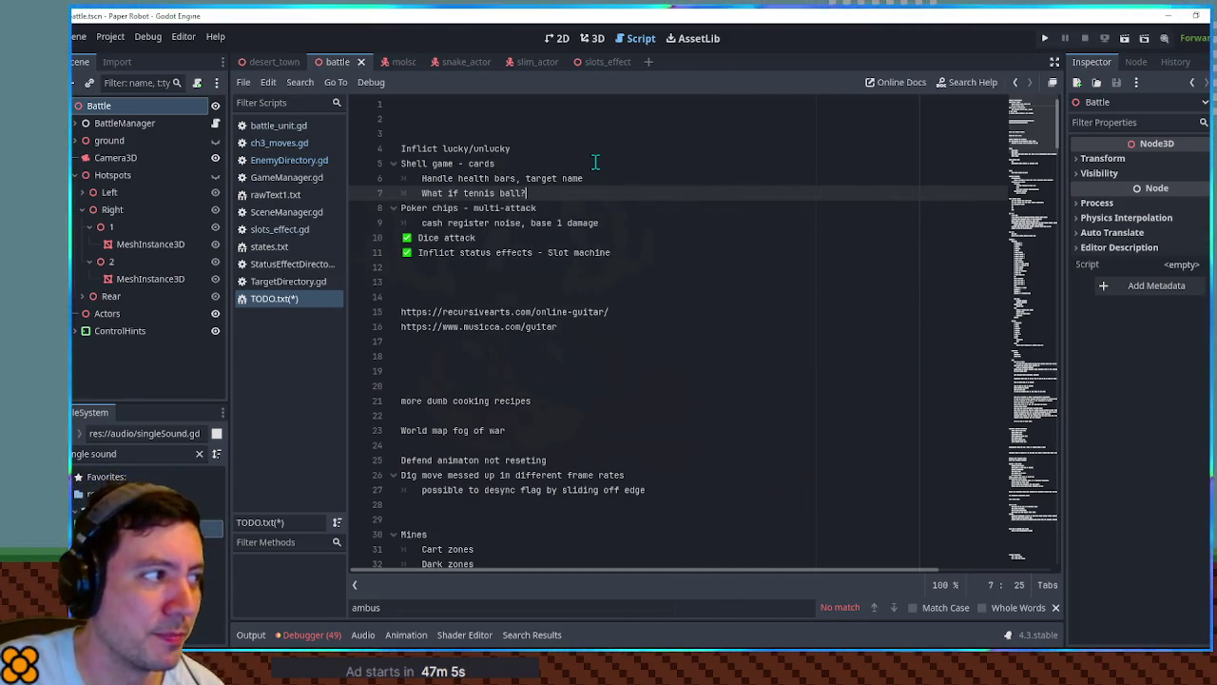
{"action": "type", "text": " Should"}
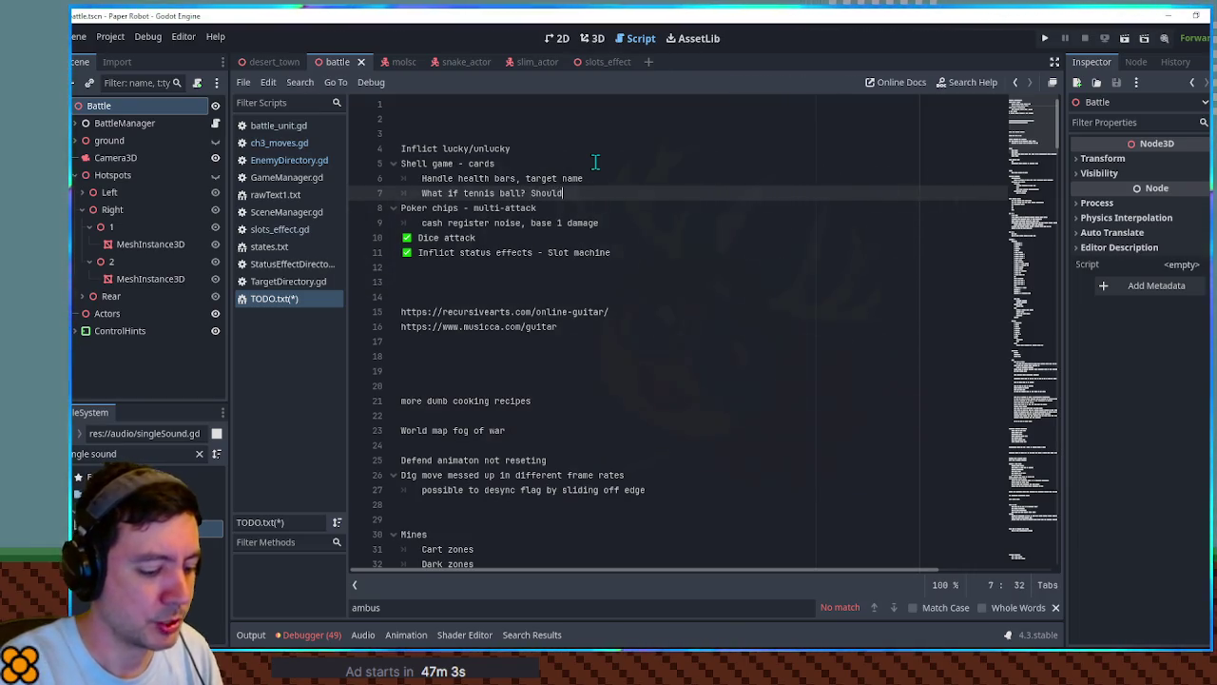
{"action": "type", "text": " safely work"}
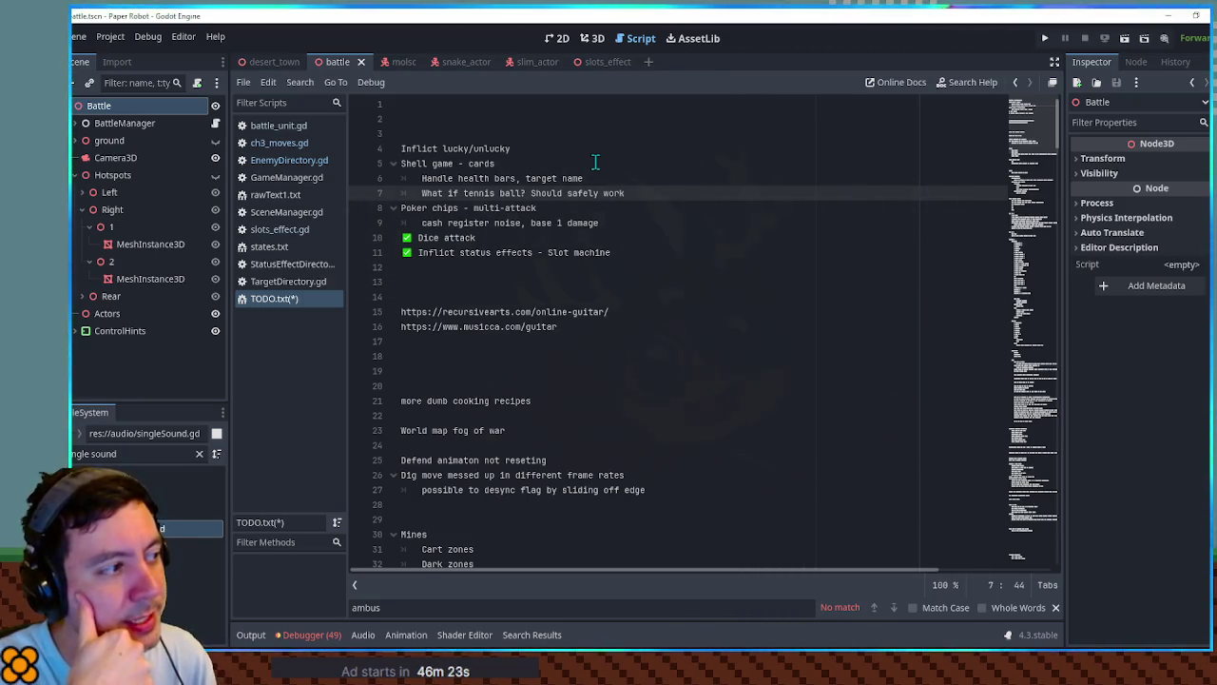
{"action": "key", "text": "Return"}
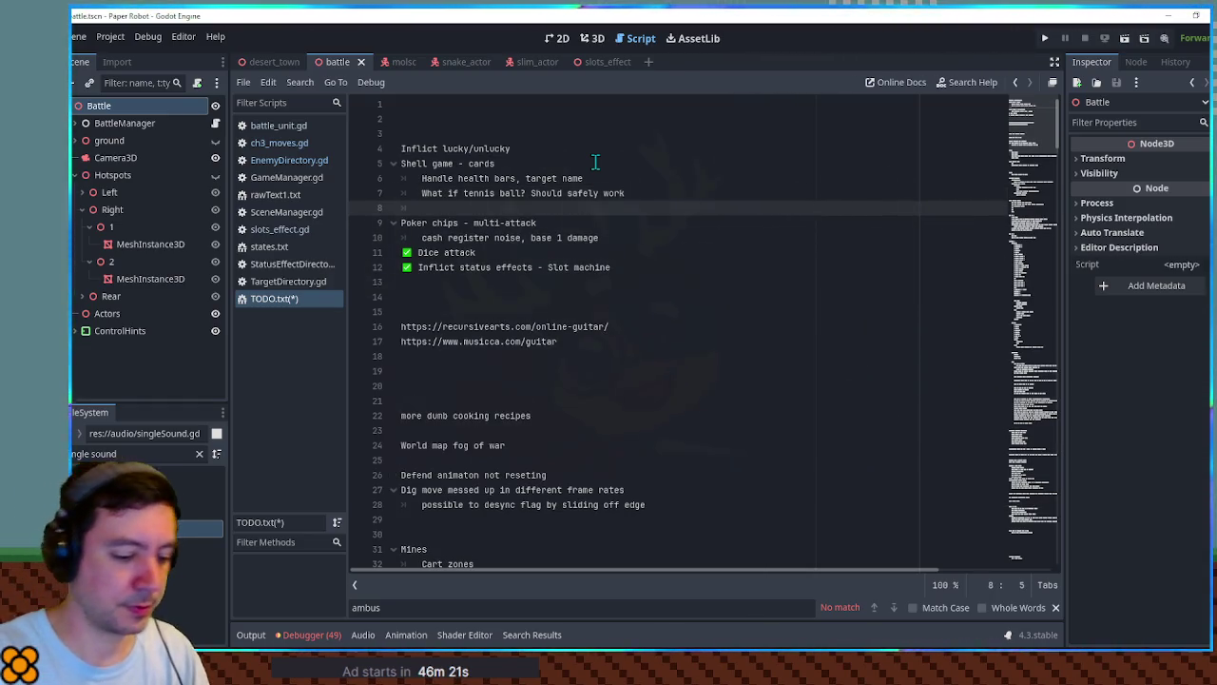
Add the note 'If you take damage while mid-animation, what happens' and review the TODO entries.
{"action": "type", "text": "If you take dama"}
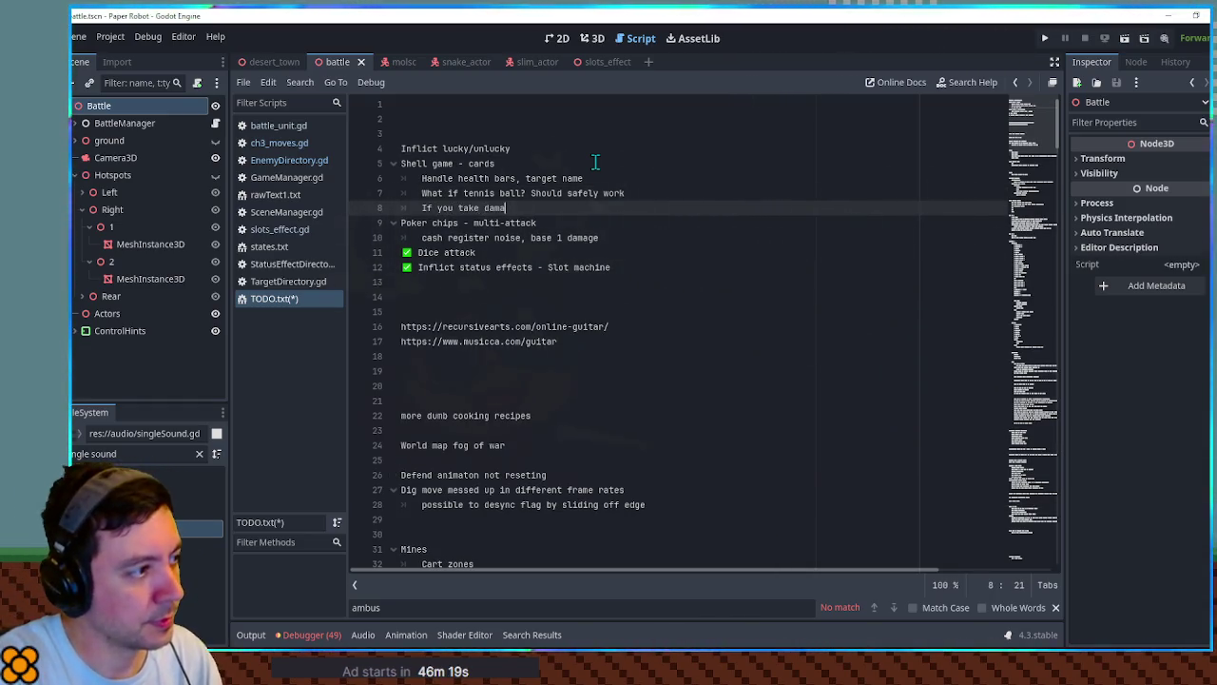
{"action": "type", "text": "ge while m"}
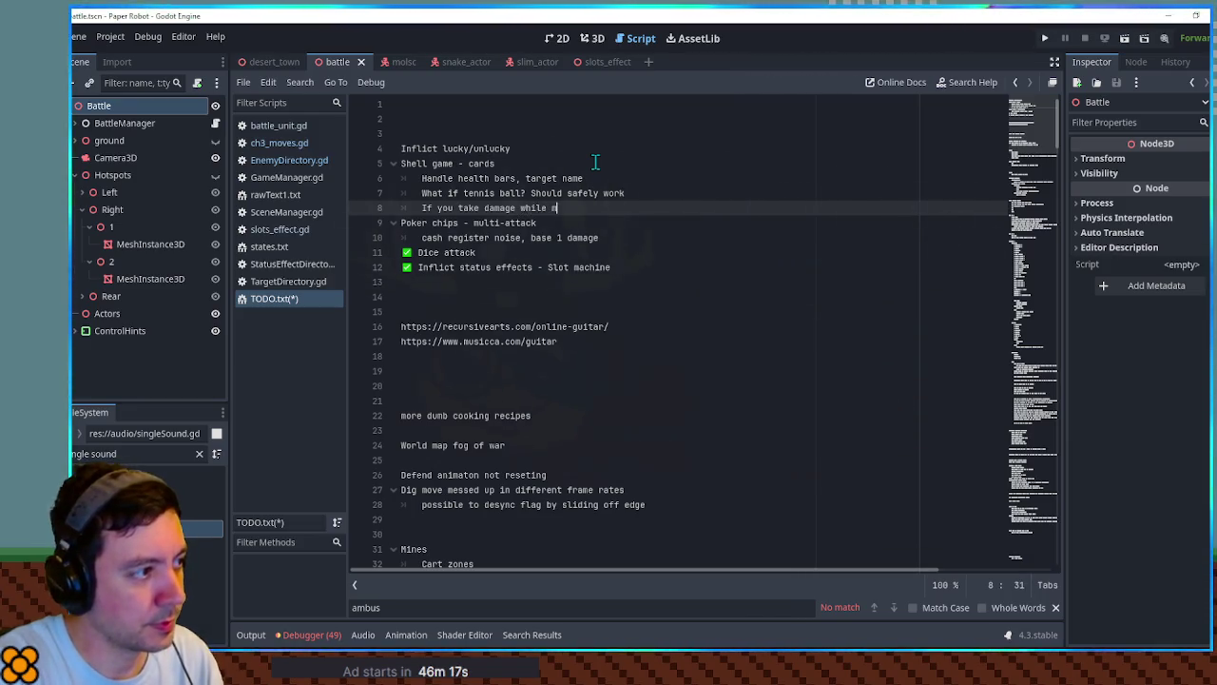
{"action": "type", "text": "id-animation"}
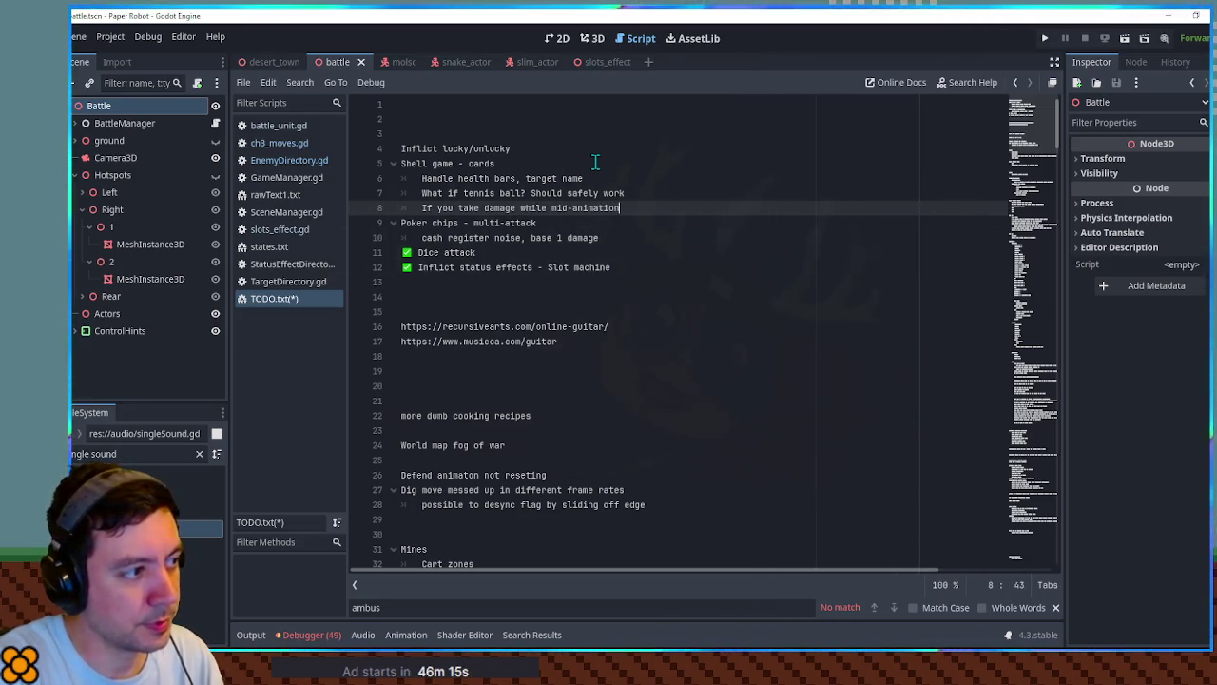
{"action": "type", "text": ", what happens"}
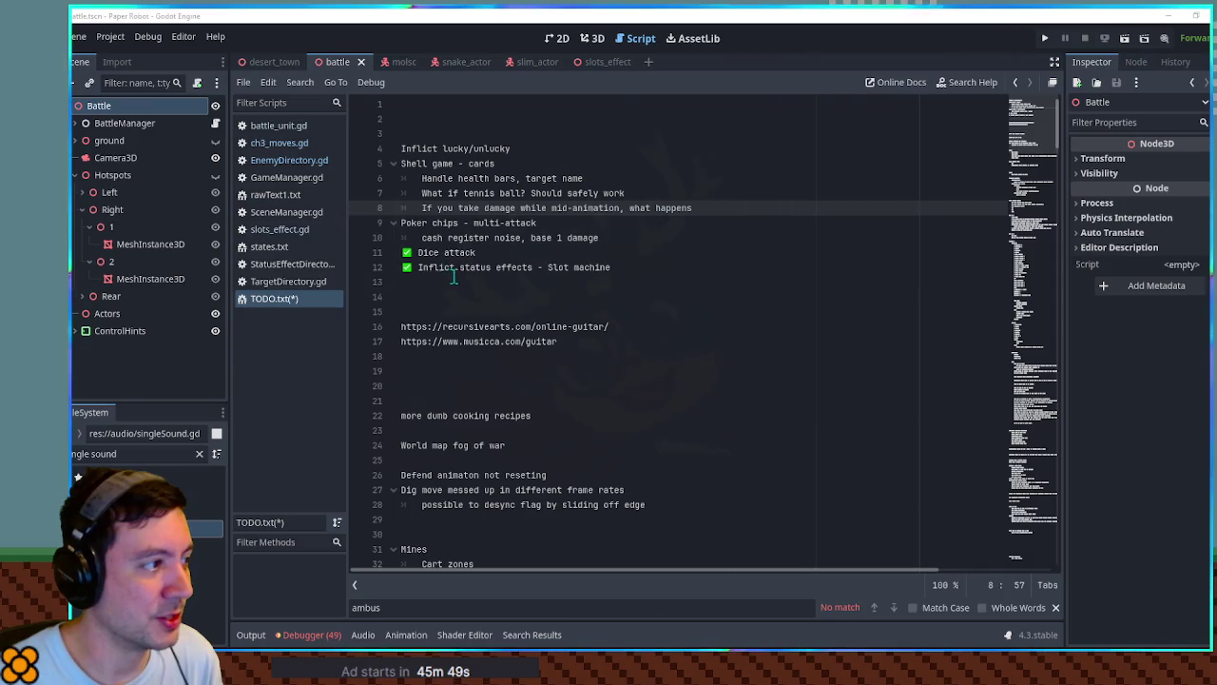
{"action": "mouse_move", "coordinate": [402, 222]}
{"action": "left_mouse_down"}
{"action": "mouse_move", "coordinate": [540, 223]}
{"action": "mouse_move", "coordinate": [593, 238]}
{"action": "mouse_move", "coordinate": [402, 224]}
{"action": "left_mouse_up"}
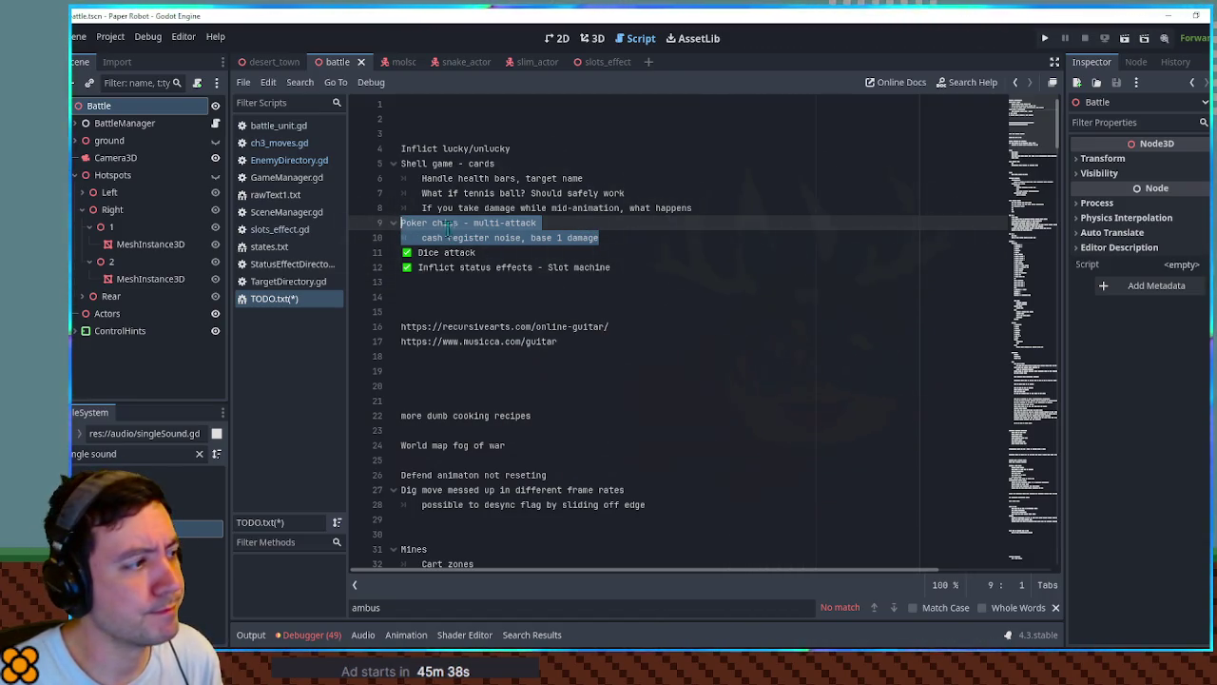
{"action": "mouse_move", "coordinate": [707, 207]}
{"action": "left_mouse_down"}
{"action": "mouse_move", "coordinate": [462, 193]}
{"action": "mouse_move", "coordinate": [352, 169]}
{"action": "left_mouse_up"}
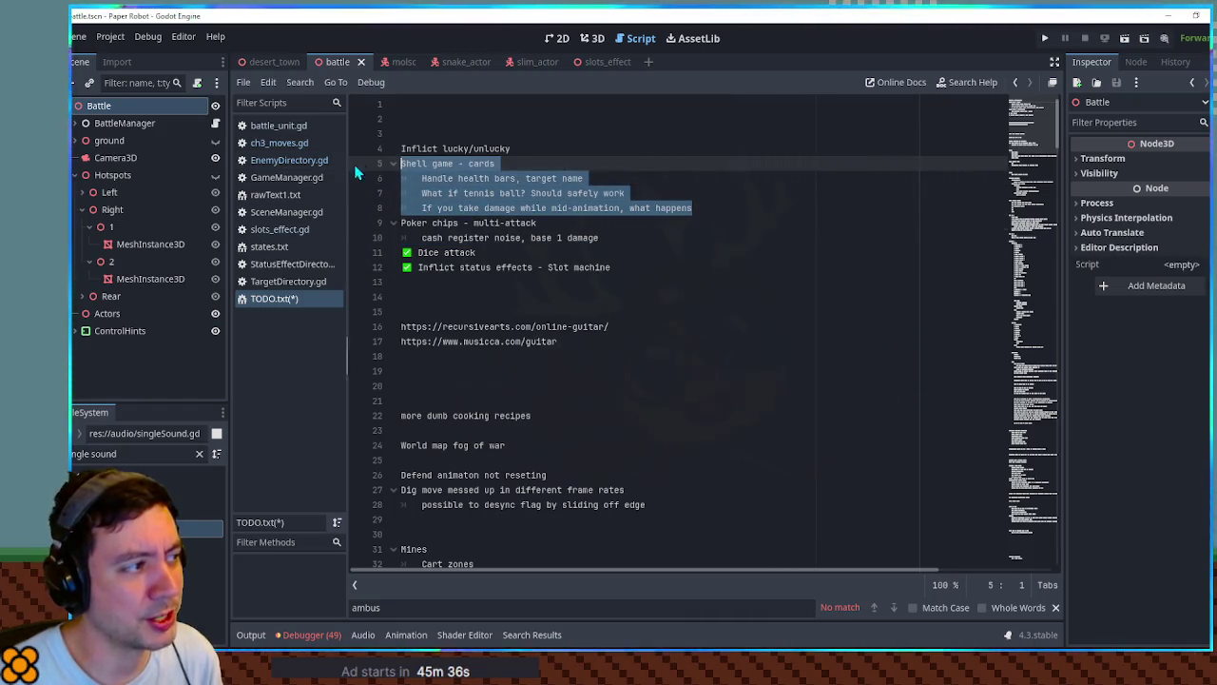
{"action": "mouse_move", "coordinate": [529, 150]}
{"action": "left_mouse_down"}
{"action": "mouse_move", "coordinate": [402, 133]}
{"action": "mouse_move", "coordinate": [402, 147]}
{"action": "left_mouse_up"}
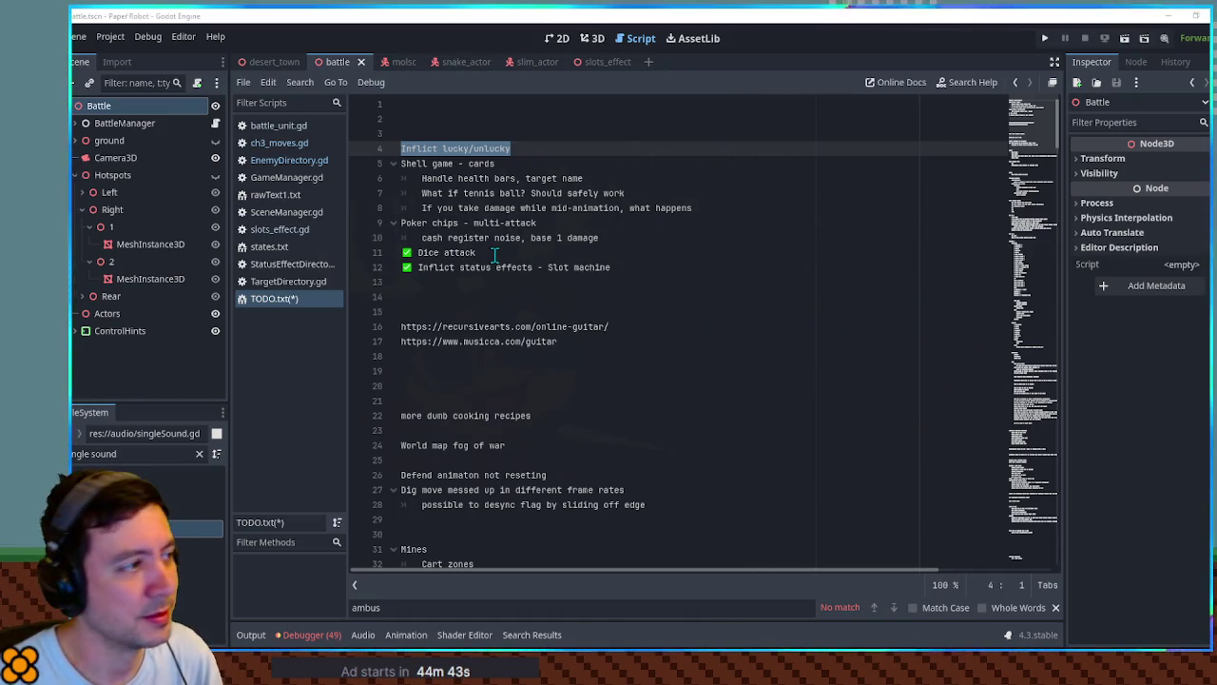
{"action": "left_click", "coordinate": [540, 145]}
Append '- roulette?' to the Inflict lucky/unlucky line, save TODO.txt, and run the game.
{"action": "type", "text": "- roulette?"}
{"action": "left_click", "coordinate": [633, 211]}
{"action": "key", "text": "ctrl+s"}
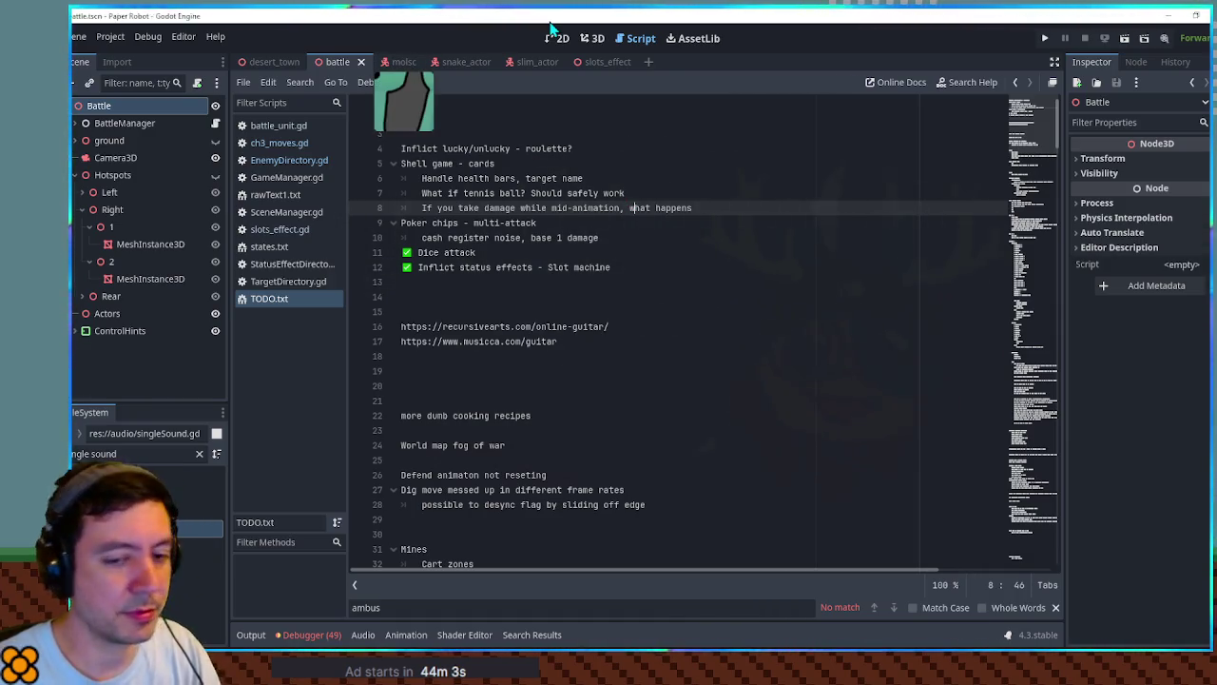
{"action": "key", "text": "F5"}
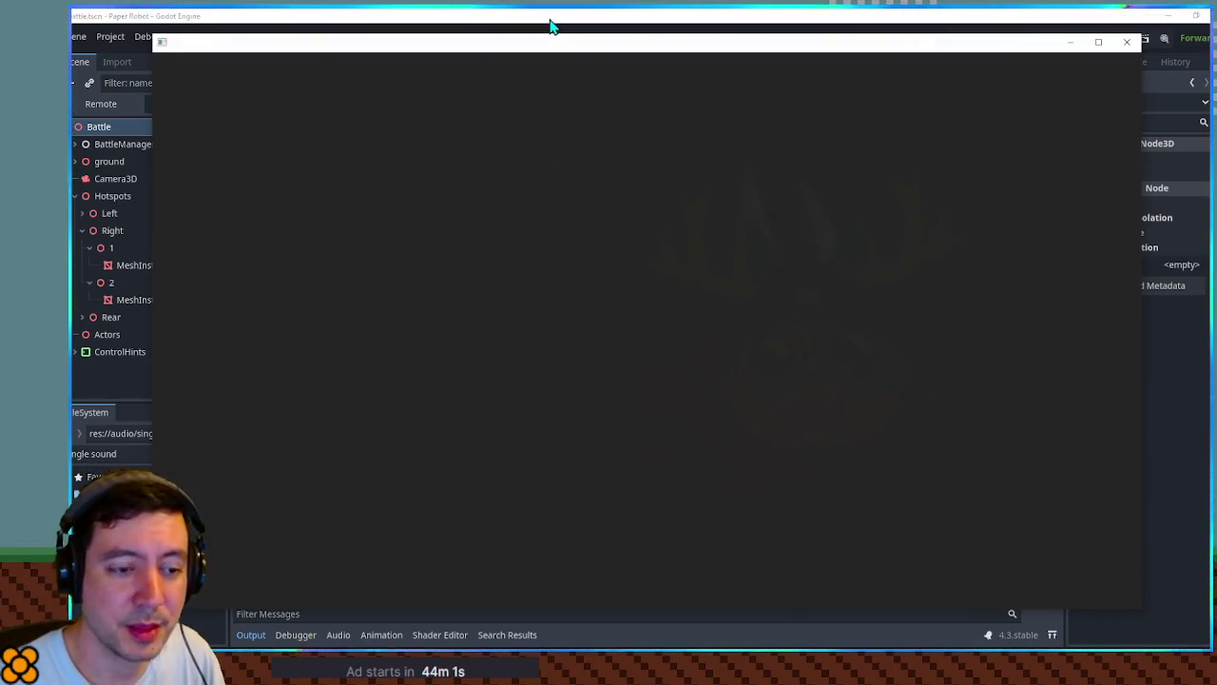